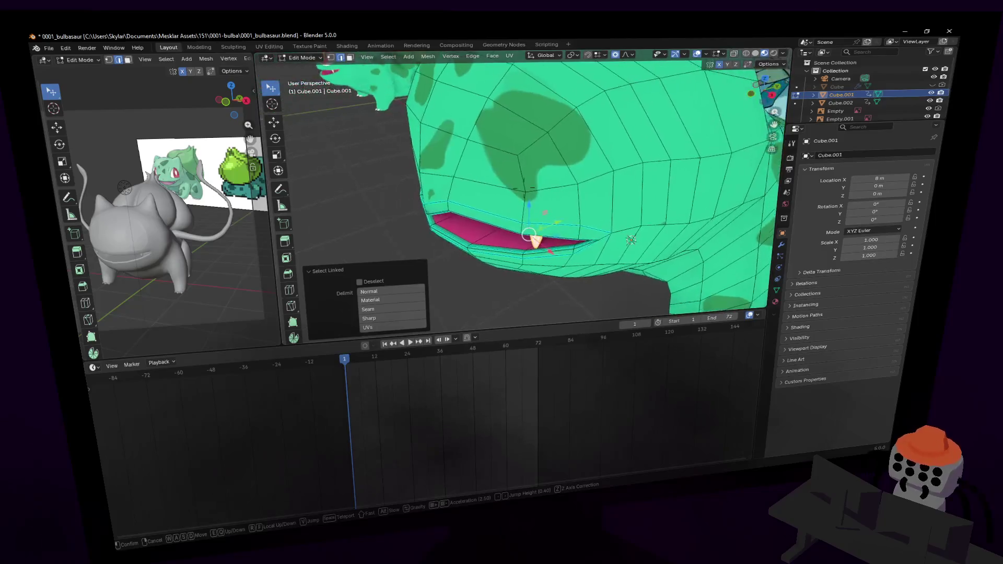
- Rotate the mouth edges 29.5° around the Z axis
left_click(515, 231)
key("r")
key("z")
left_click(558, 107)
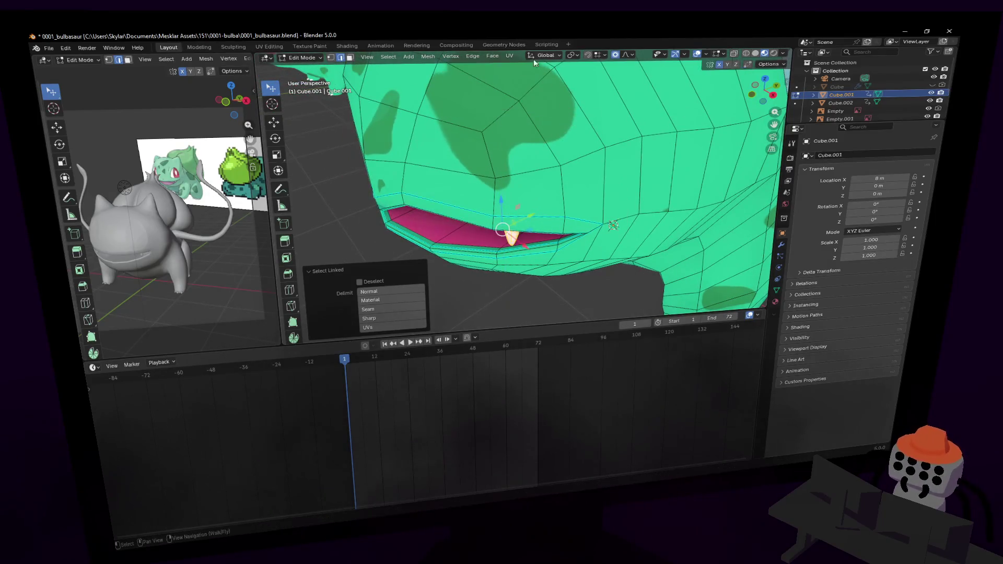
- Scale the mouth edges by 1.437 with proportional editing to widen the opening
key("shift+grave")
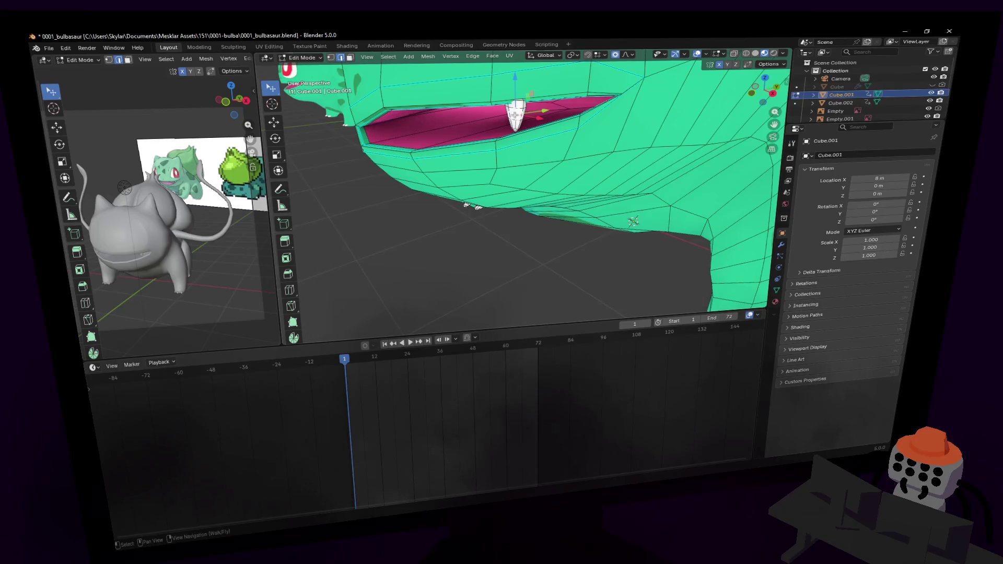
key("ctrl+l")
middle_click_drag(515, 115, 579, 79)
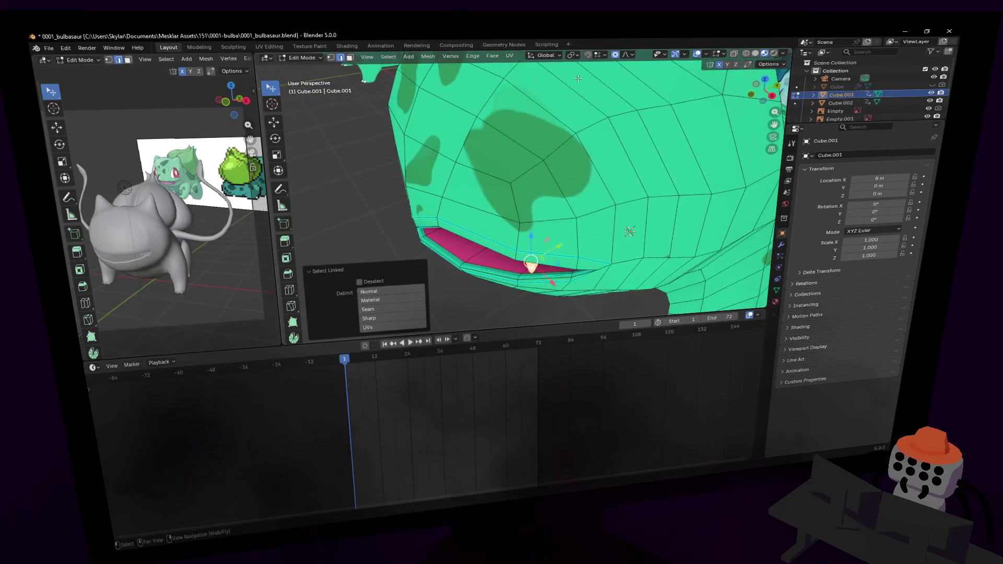
key("ctrl+z")
key("shift+grave")
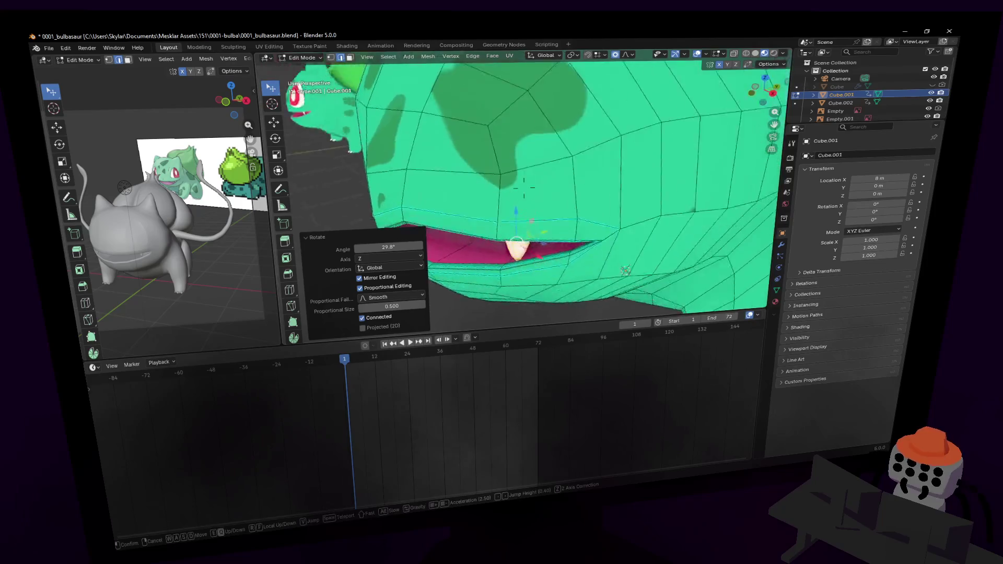
left_click(524, 187)
key("s")
left_click(528, 184)
- Select a vertex at the mouth corner
key("shift+grave")
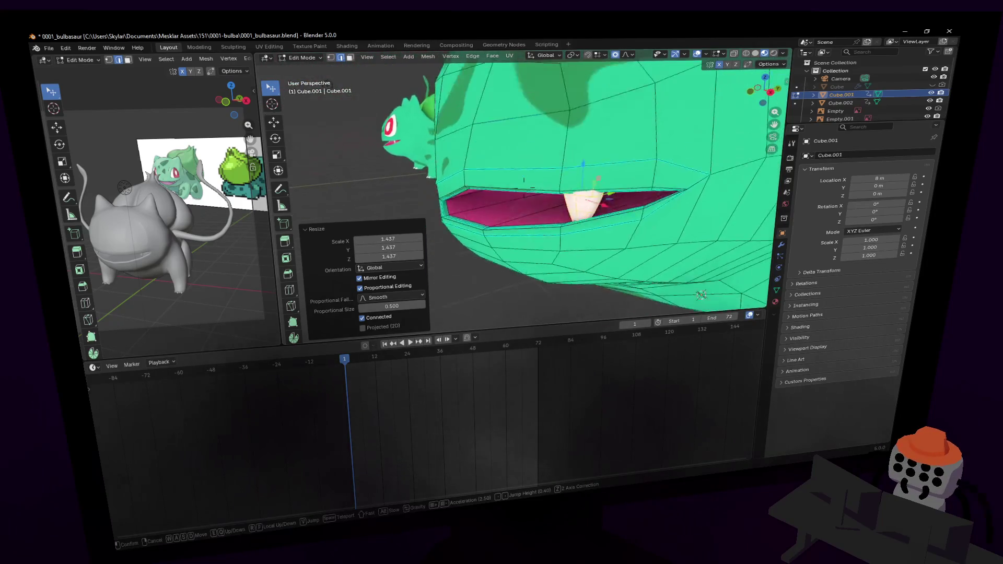
key("d")
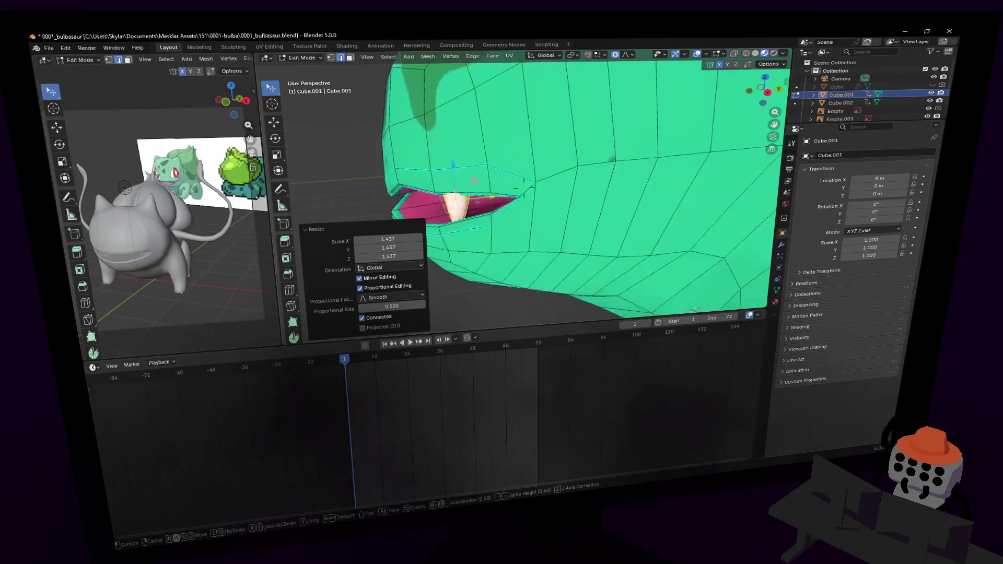
key("s")
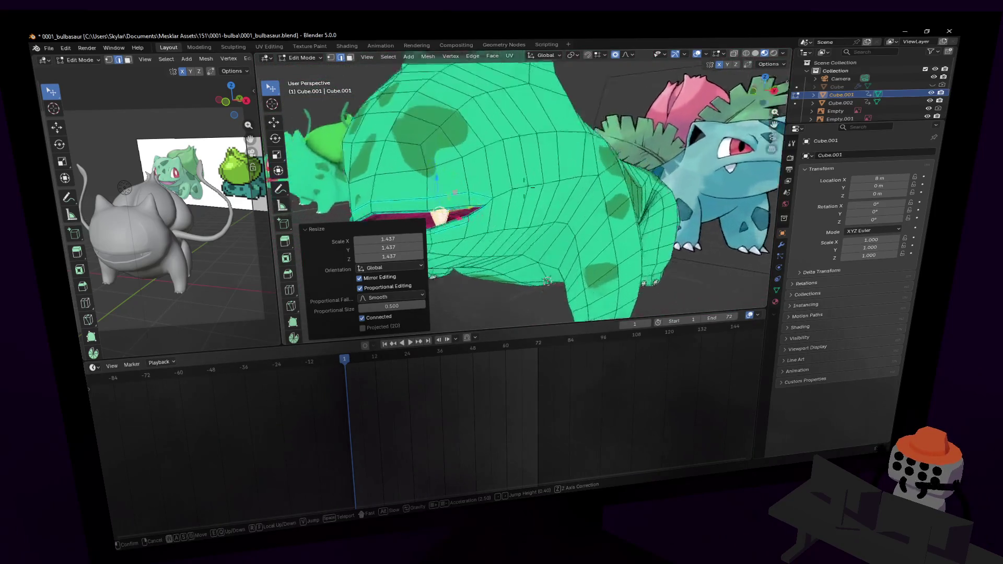
key("a")
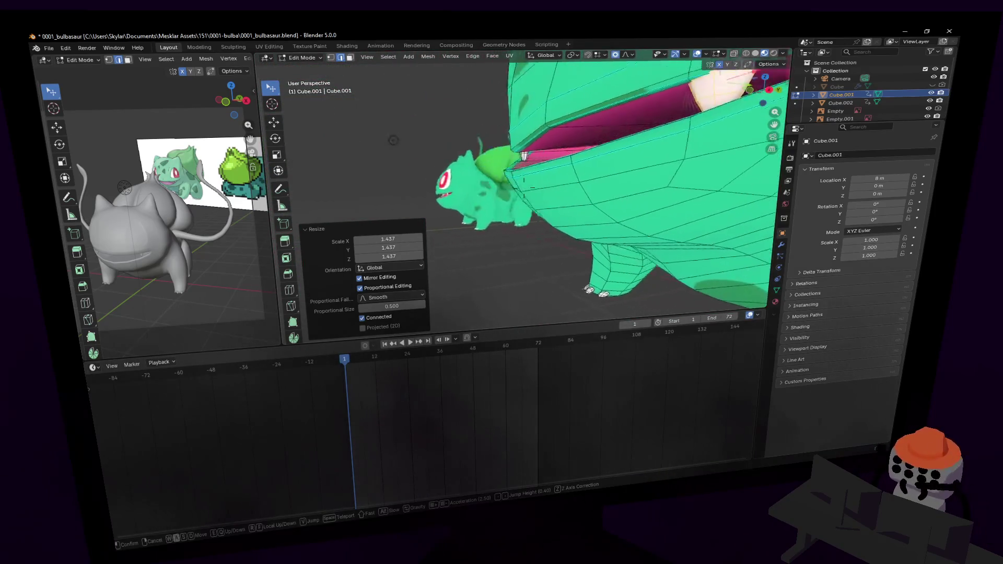
key("w")
left_click(587, 116)
left_click(511, 138)
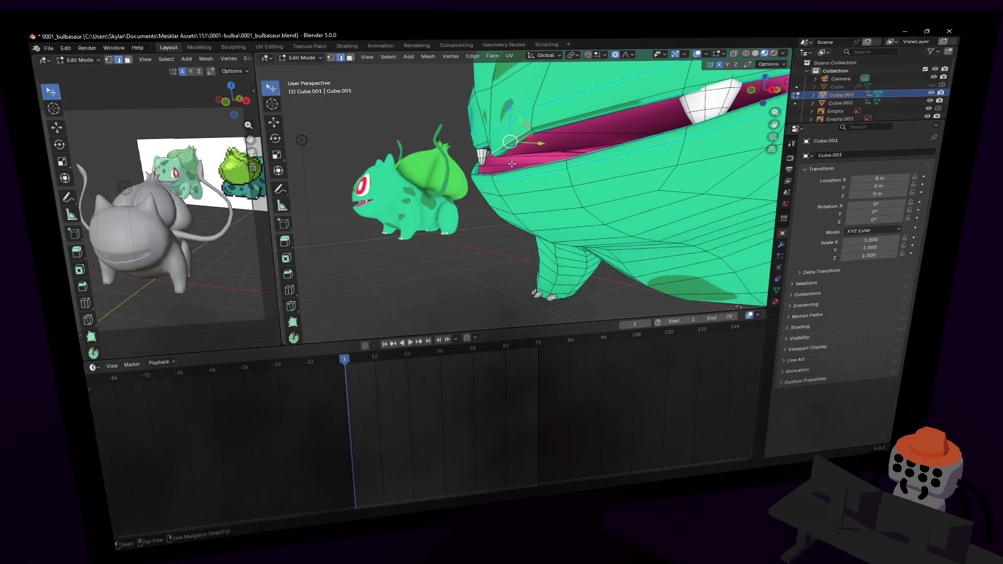
- Pull the mouth corner back, squash it along Y, and lower it slightly
key("shift+grave")
key("w")
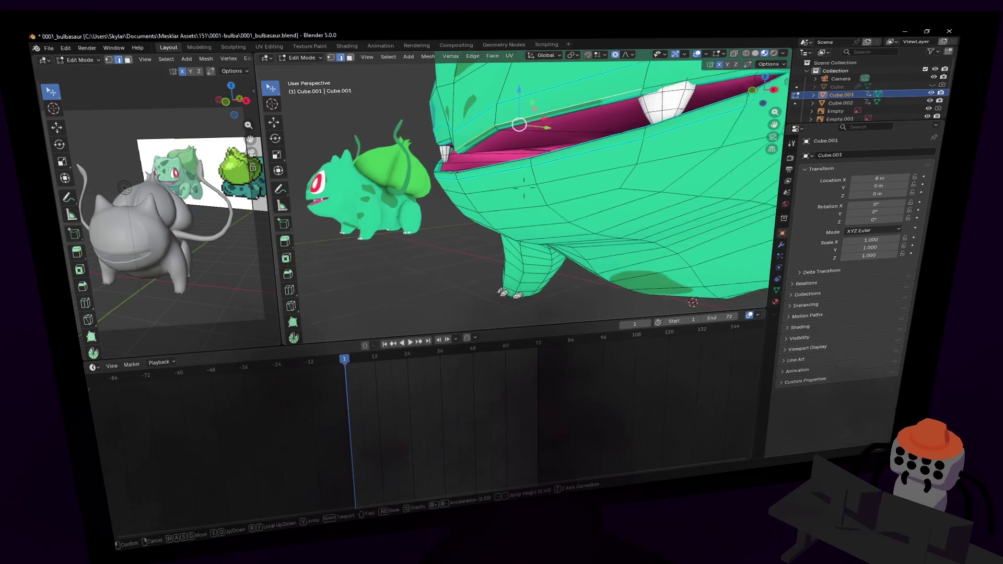
left_click_drag(475, 125, 458, 128)
middle_click_drag(516, 106, 487, 94)
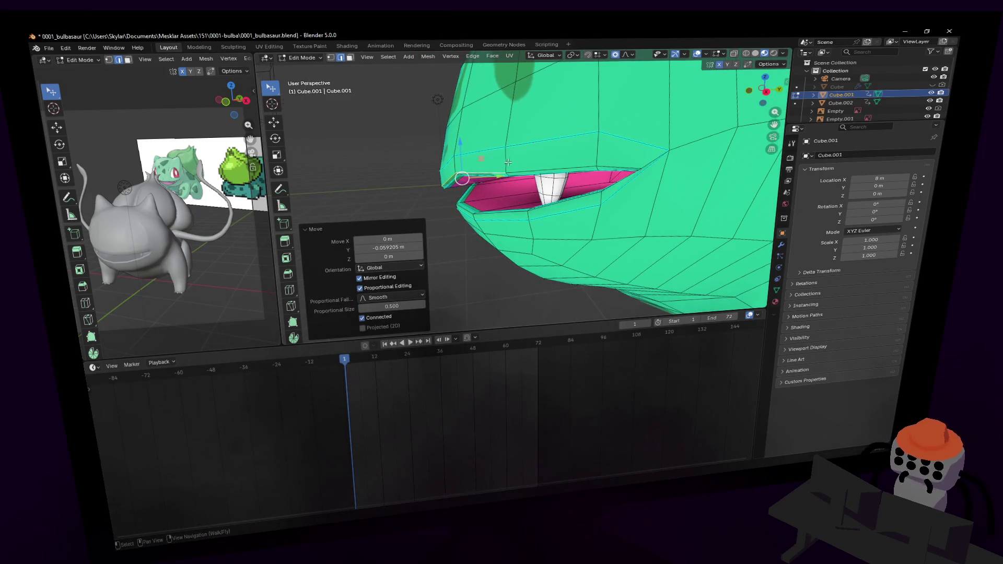
key("s")
key("y")
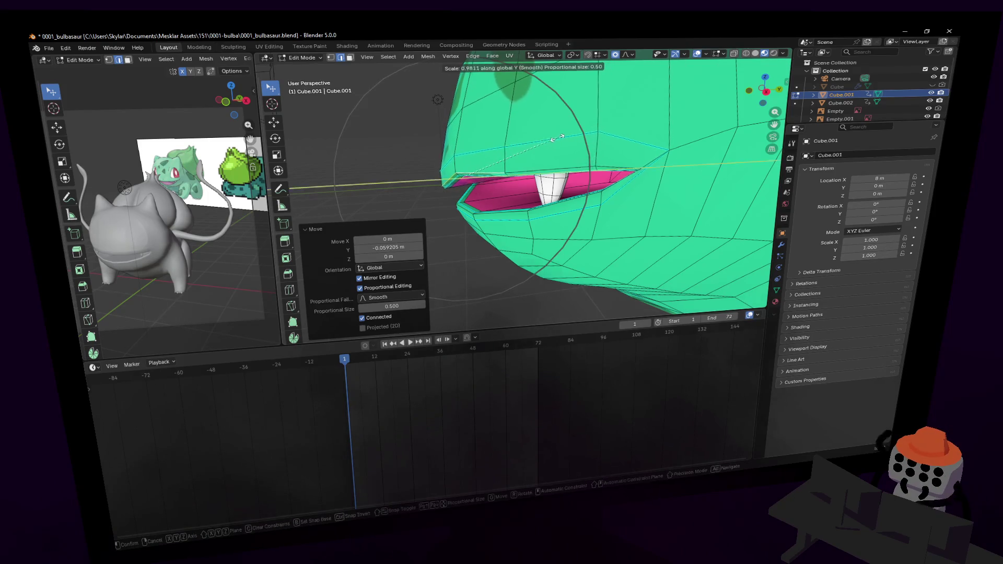
left_click(538, 147)
key("g")
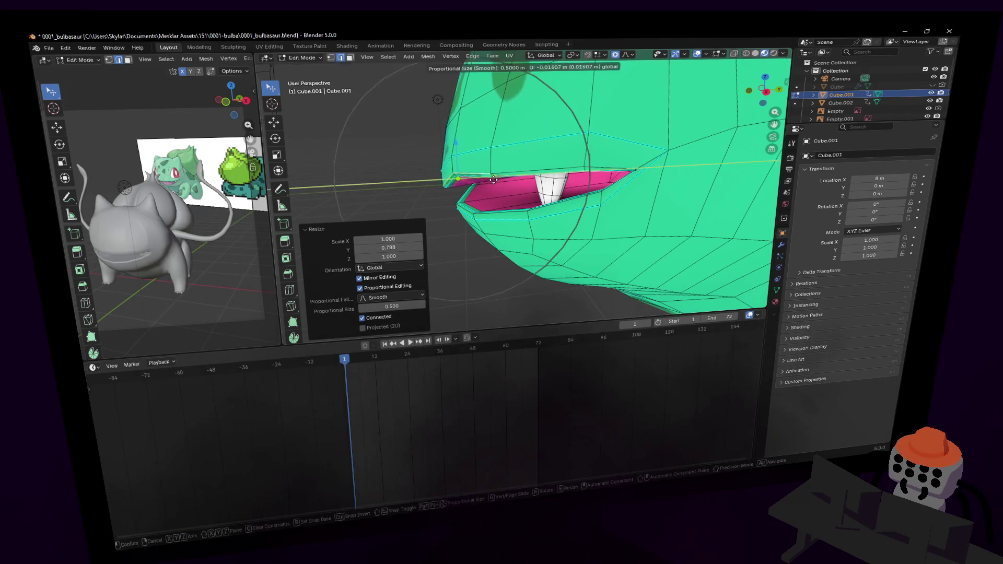
left_click(470, 170)
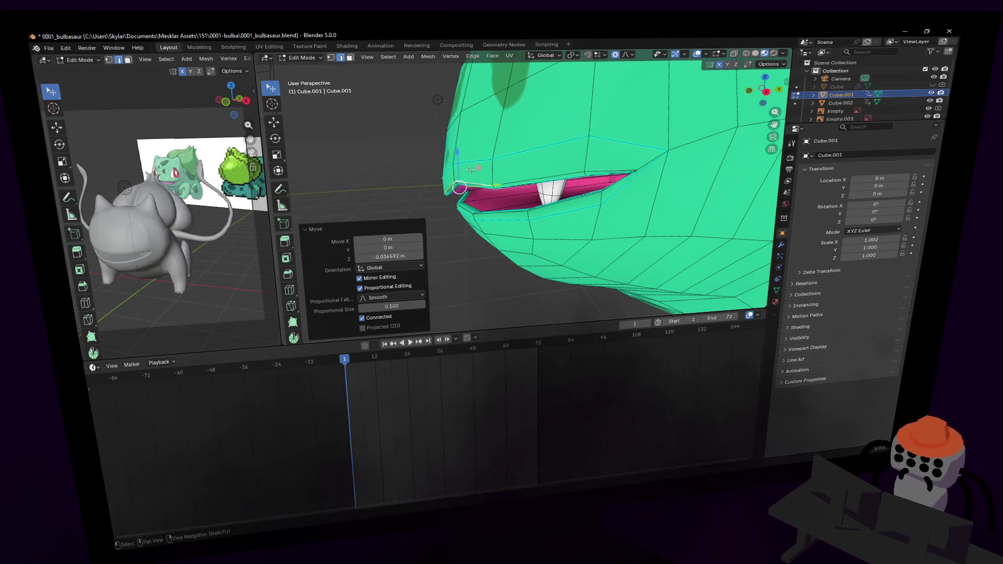
- Raise the lower lip edge loop 0.12 m along Z to close the mouth
left_click(467, 208, "alt")
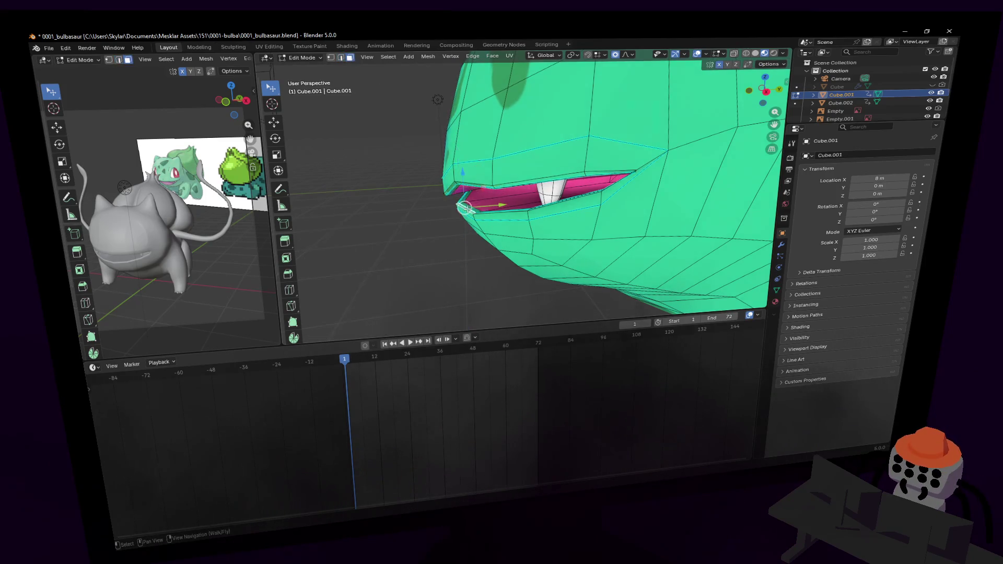
middle_click_drag(466, 208, 460, 235)
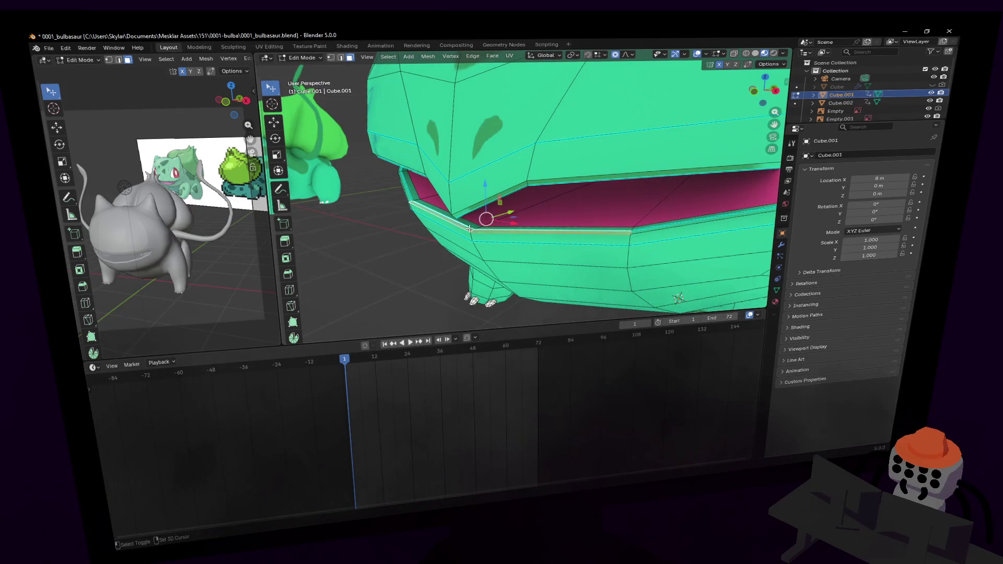
scroll(460, 234, "up", 5)
scroll(479, 222, "down", 5)
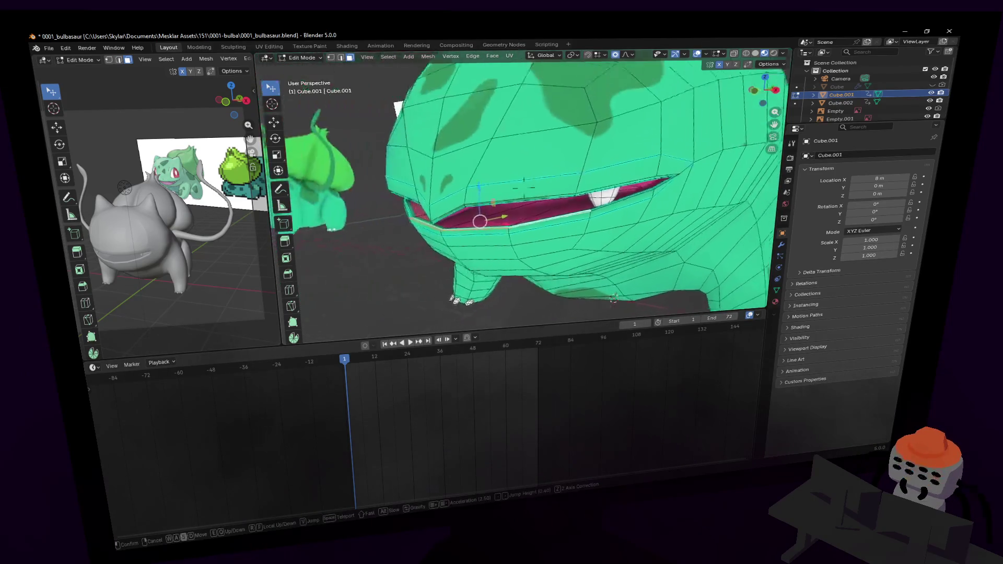
key("g")
key("z")
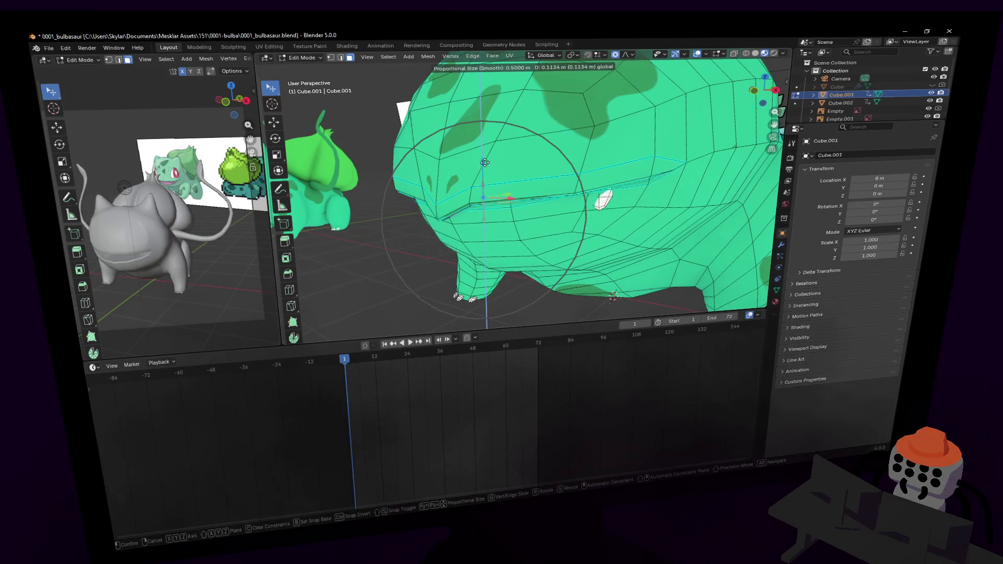
left_click(486, 162)
- Select the whole fang tooth and nudge it down just below the mouth
key("shift+grave")
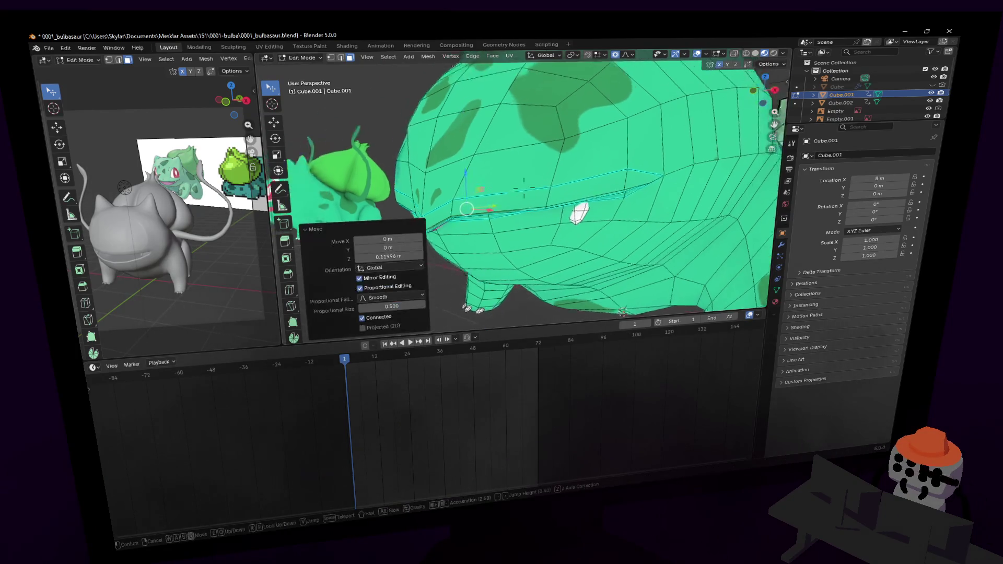
left_click(531, 181)
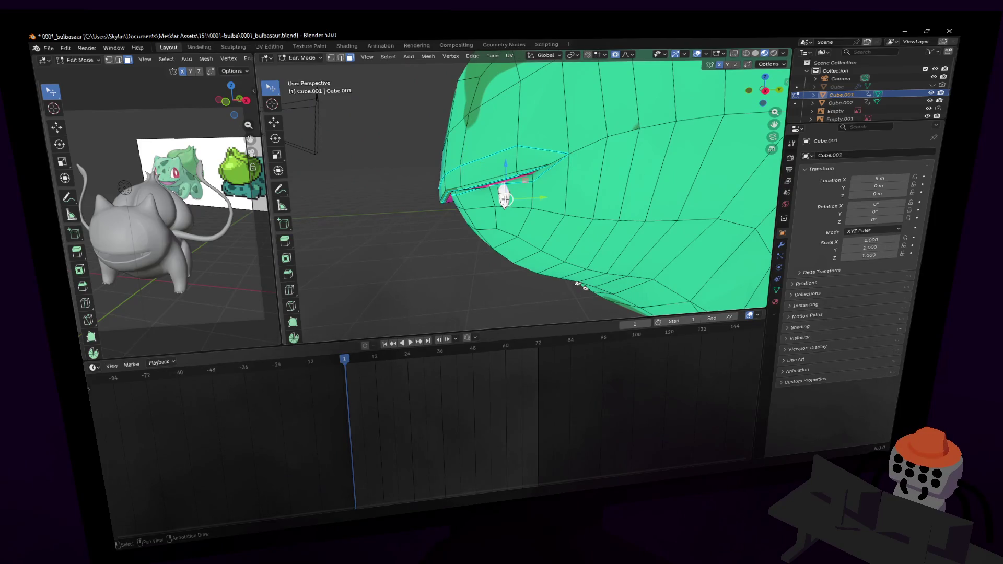
key("l")
key("g")
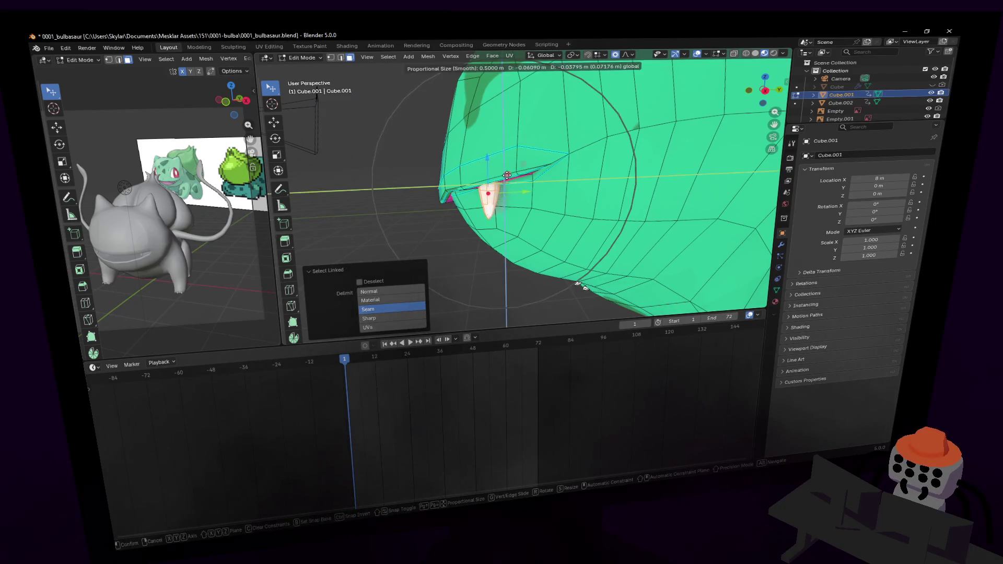
left_click(502, 189)
key("shift+grave")
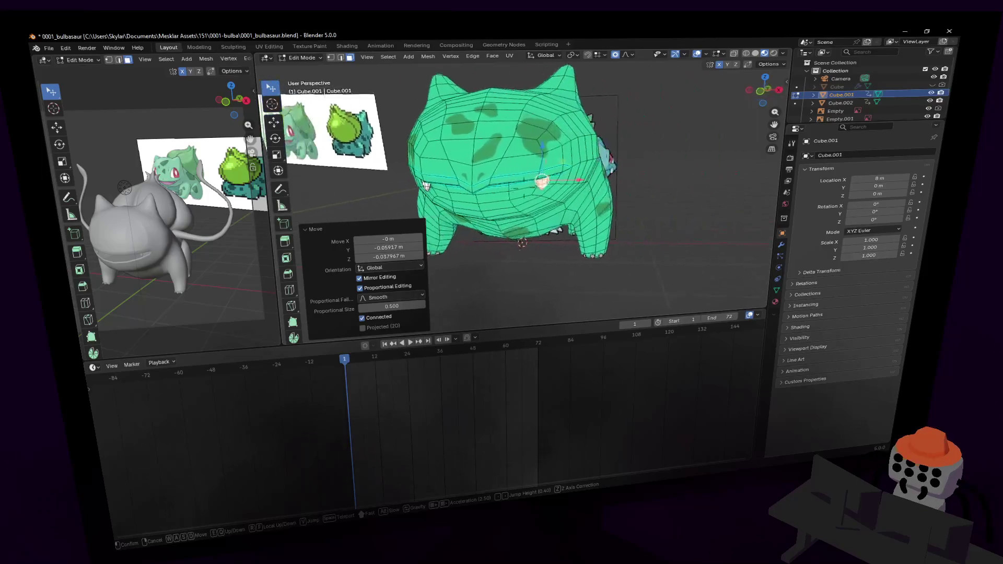
key("w")
key("s")
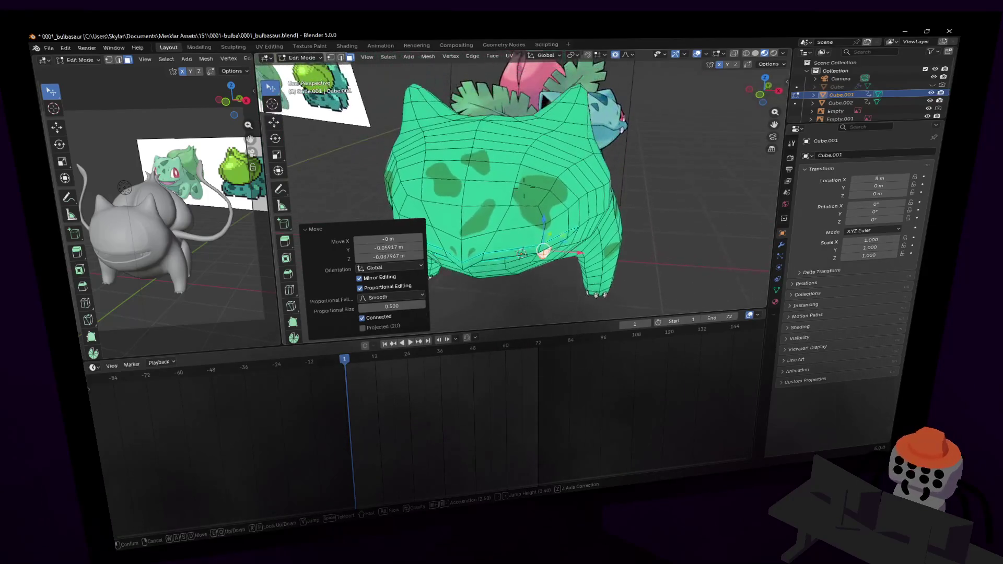
left_click(513, 163)
key("Tab")
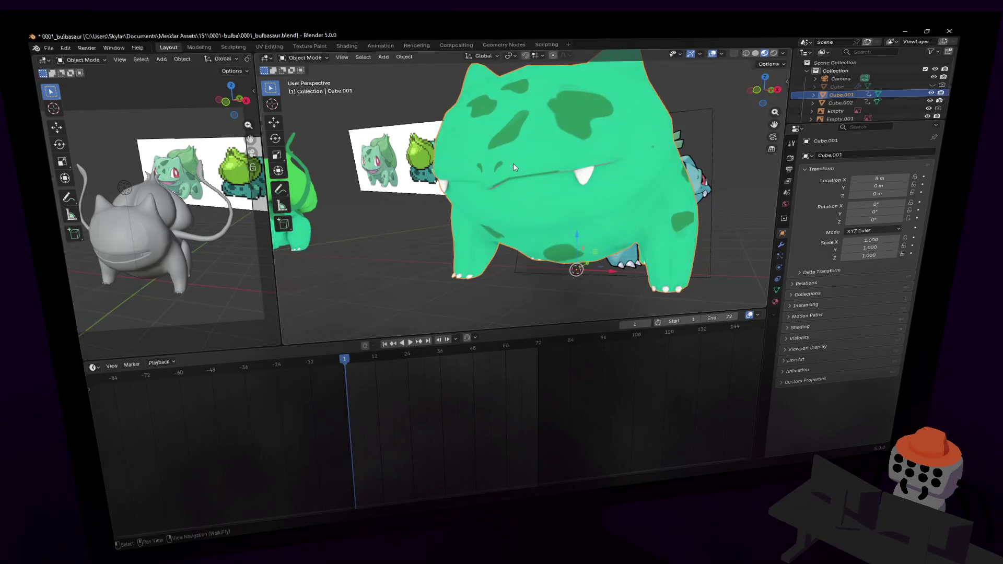
key("shift+grave")
key("w")
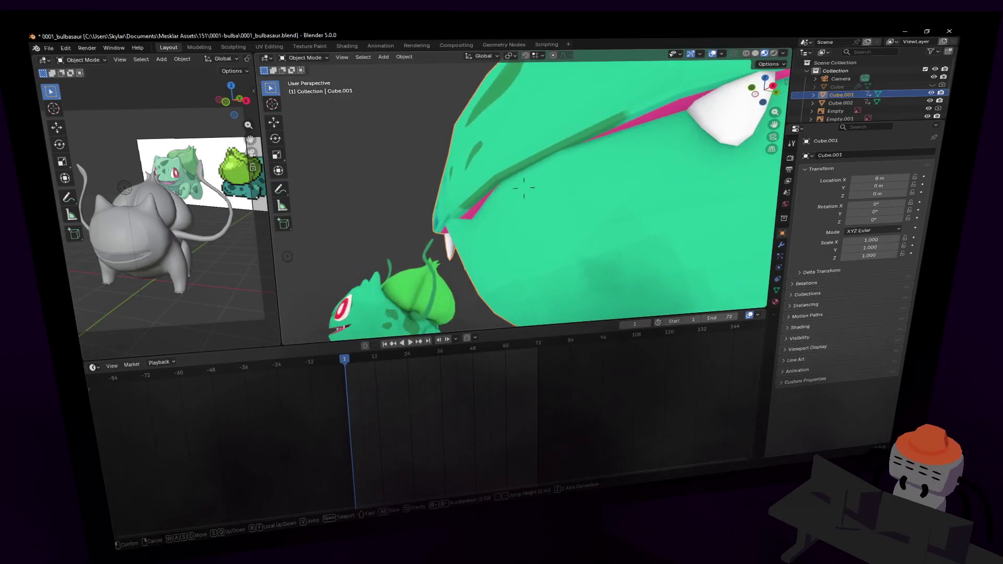
key("s")
left_click(515, 164)
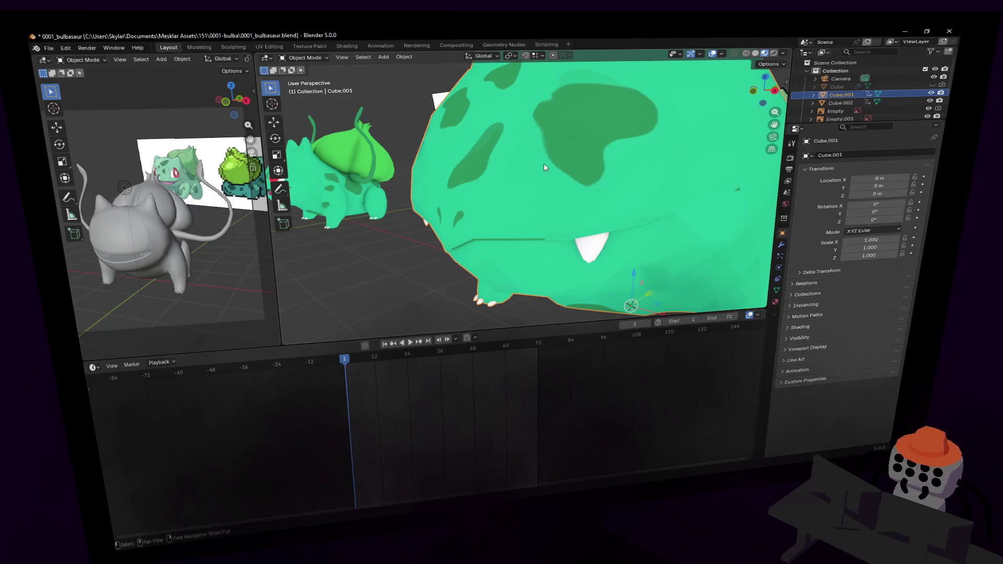
key("shift+grave")
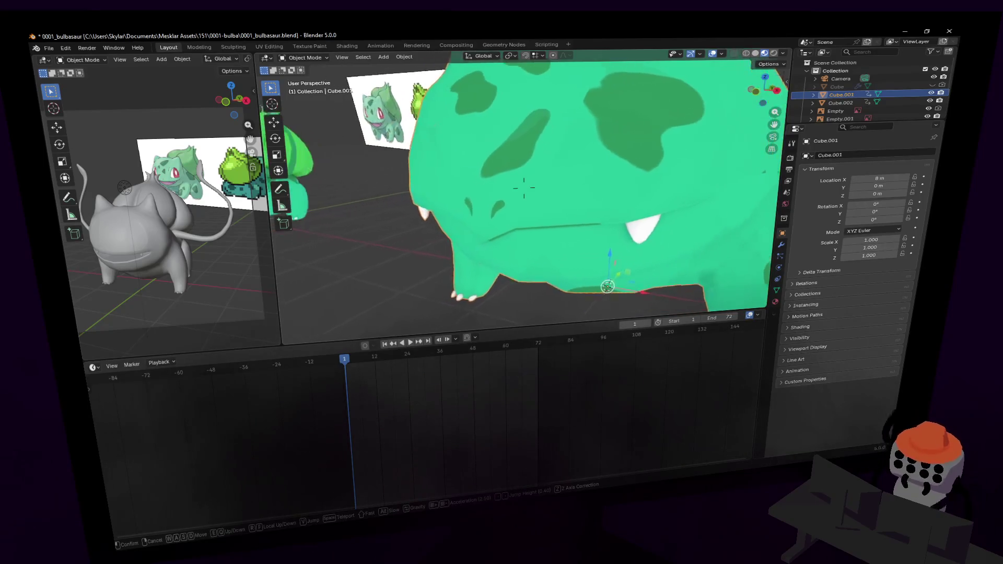
key("s")
left_click(503, 158)
key("Tab")
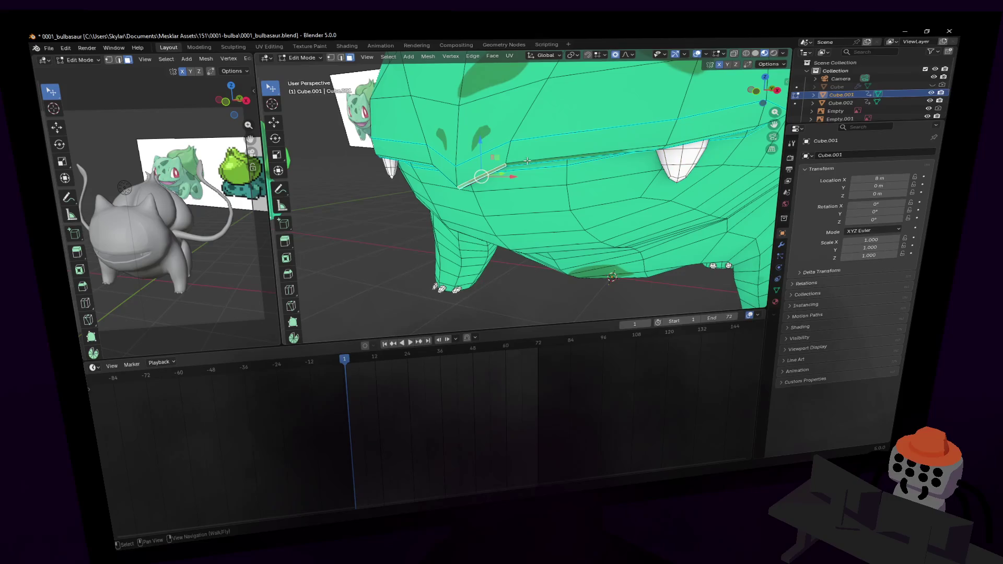
key("2")
key("KP_Decimal")
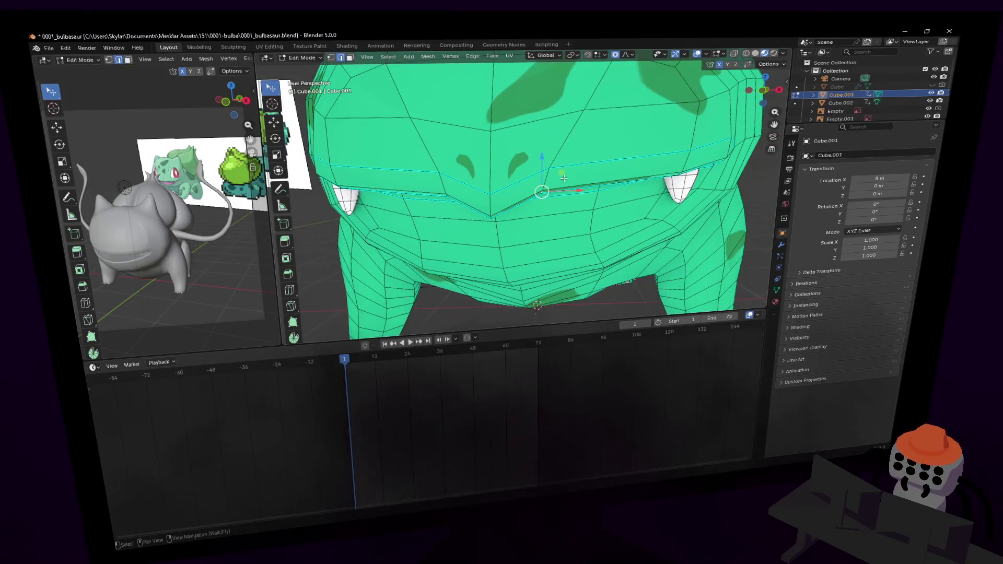
key("g")
key("shift+y")
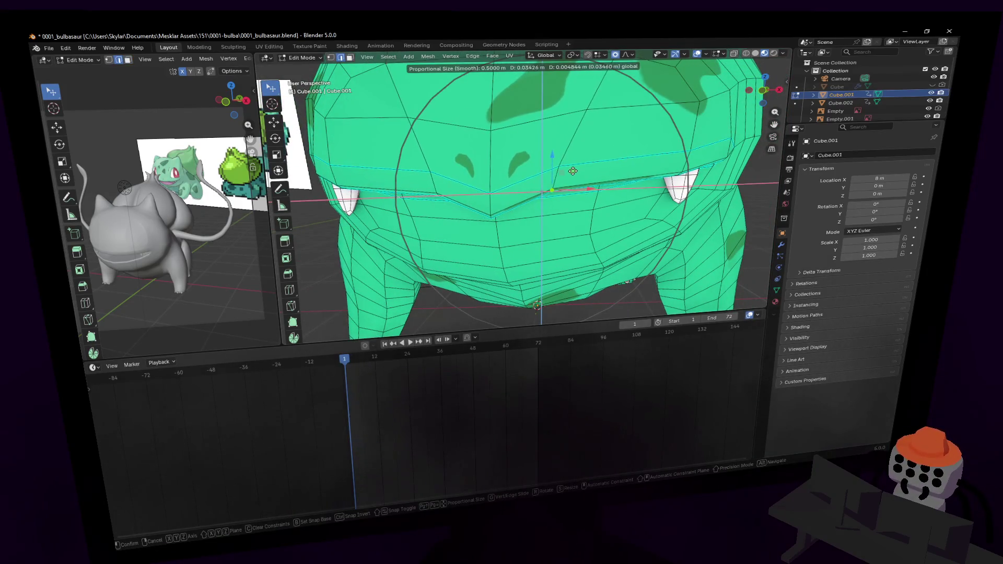
left_click(571, 172)
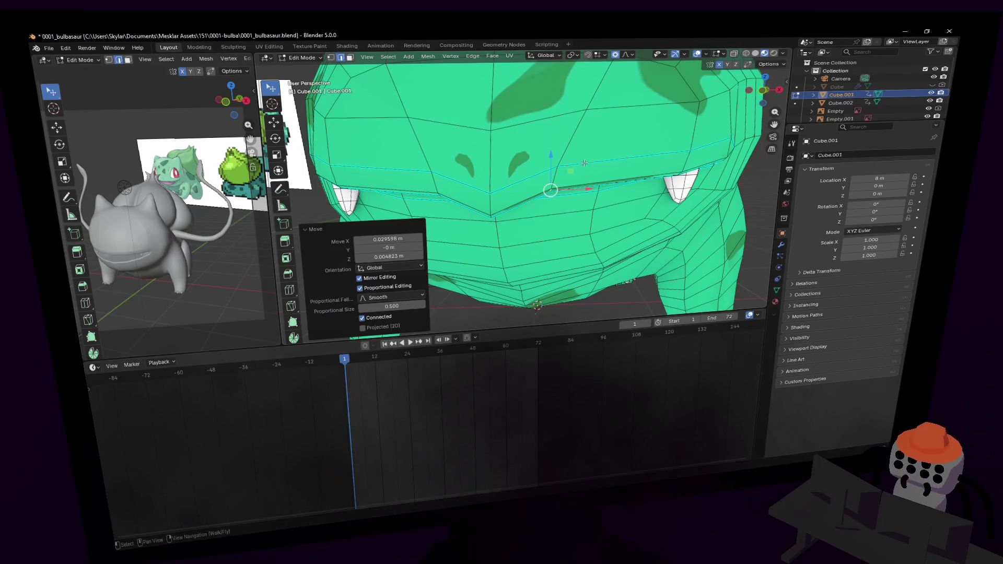
scroll(584, 163, "down", 3)
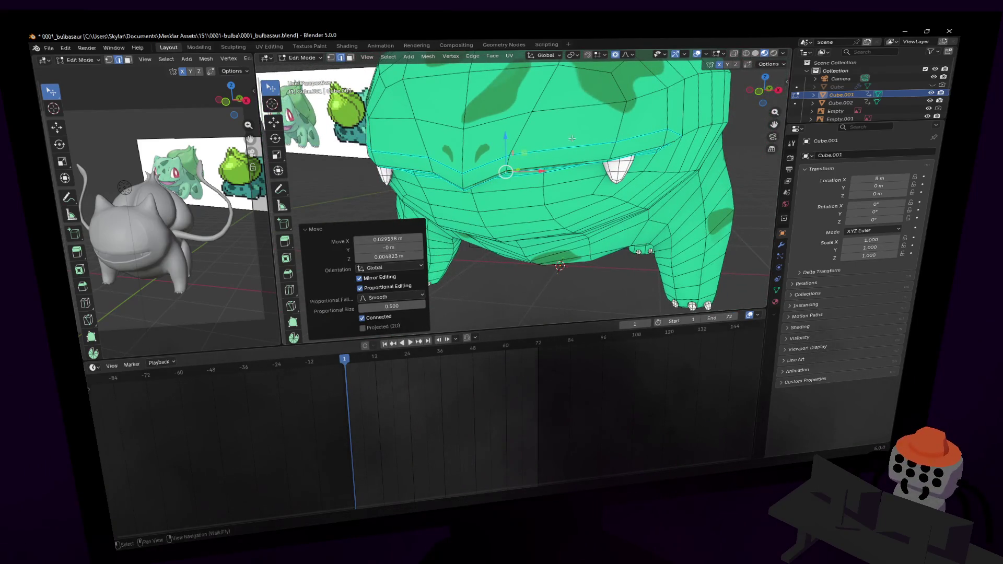
key("shift+grave")
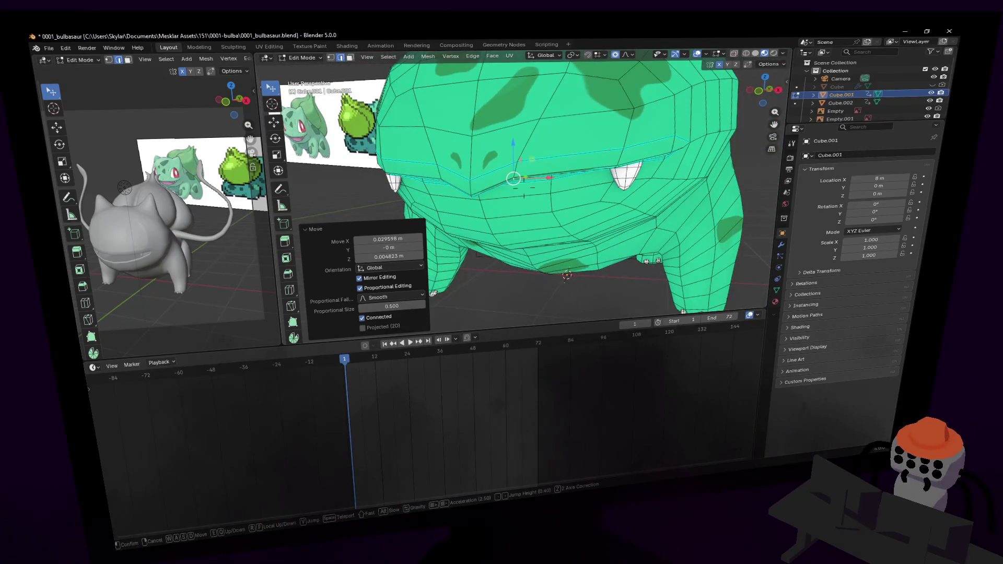
left_click(529, 142)
key("shift+grave")
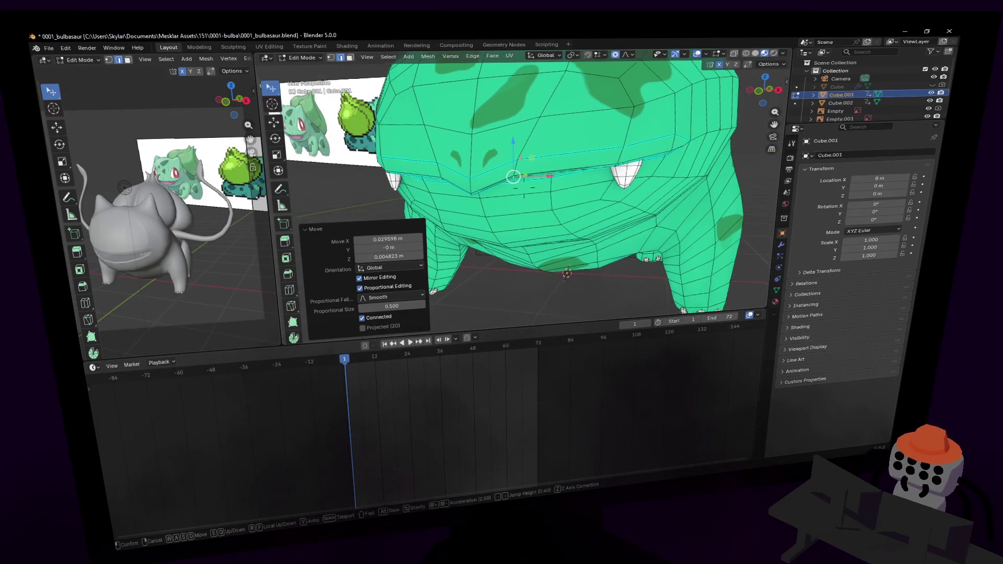
- Select the tip face of the ear
left_click(539, 135)
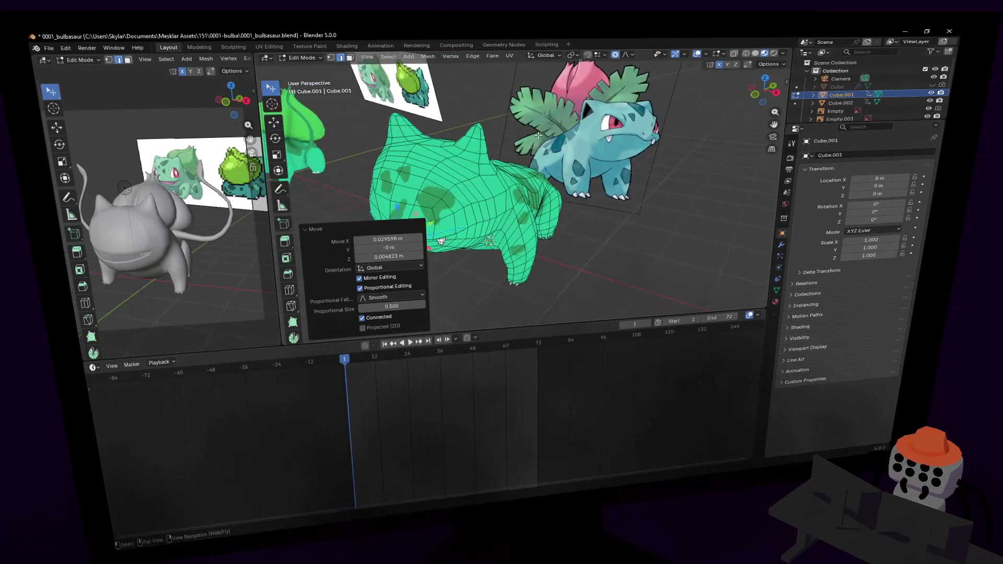
key("shift+grave")
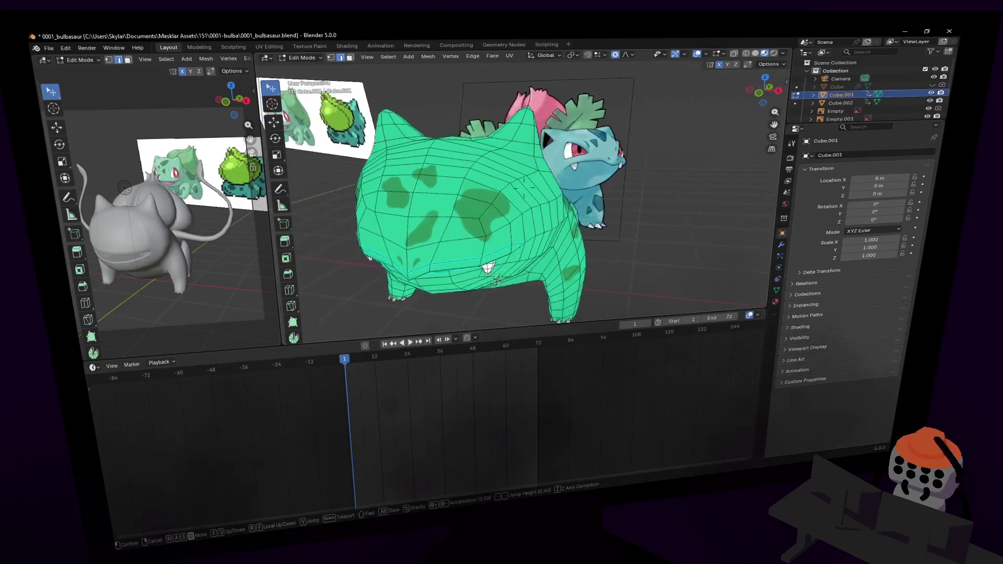
left_click(598, 235)
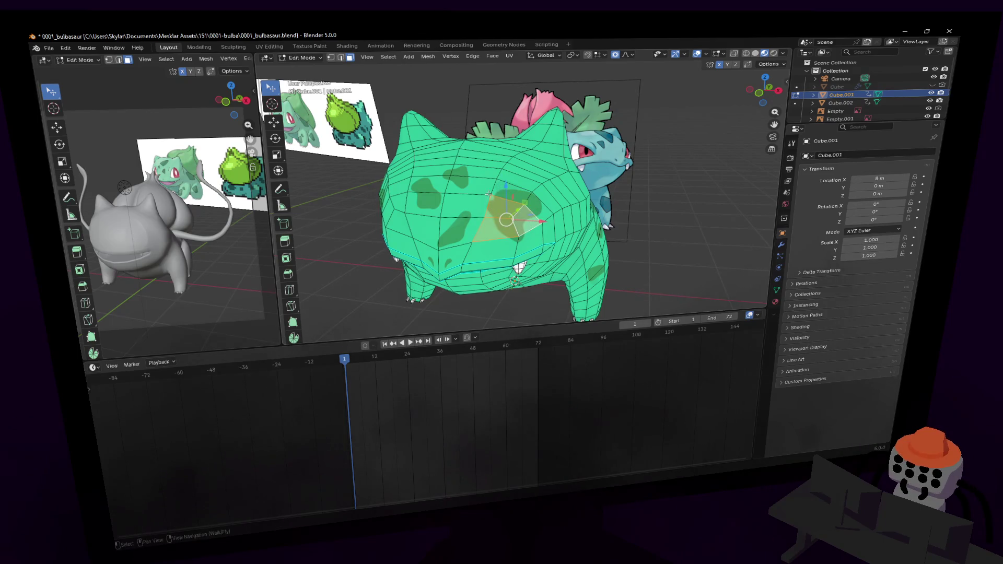
key("shift+grave")
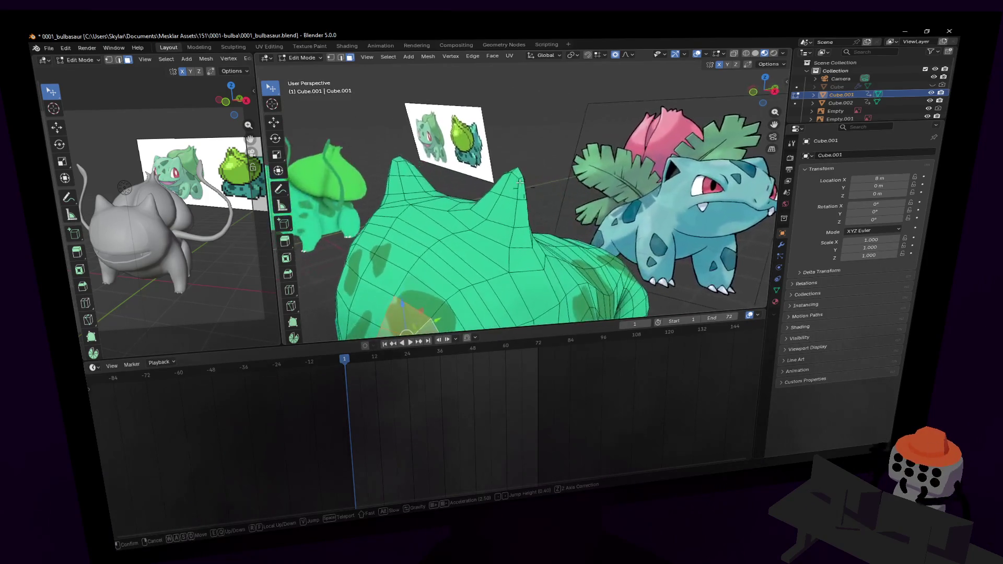
left_click(522, 199)
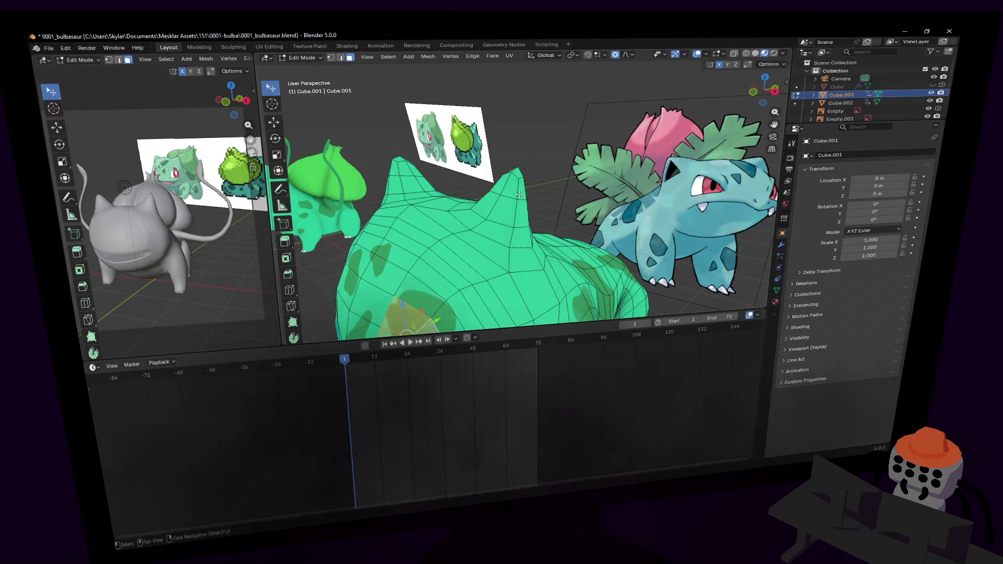
left_click(519, 195)
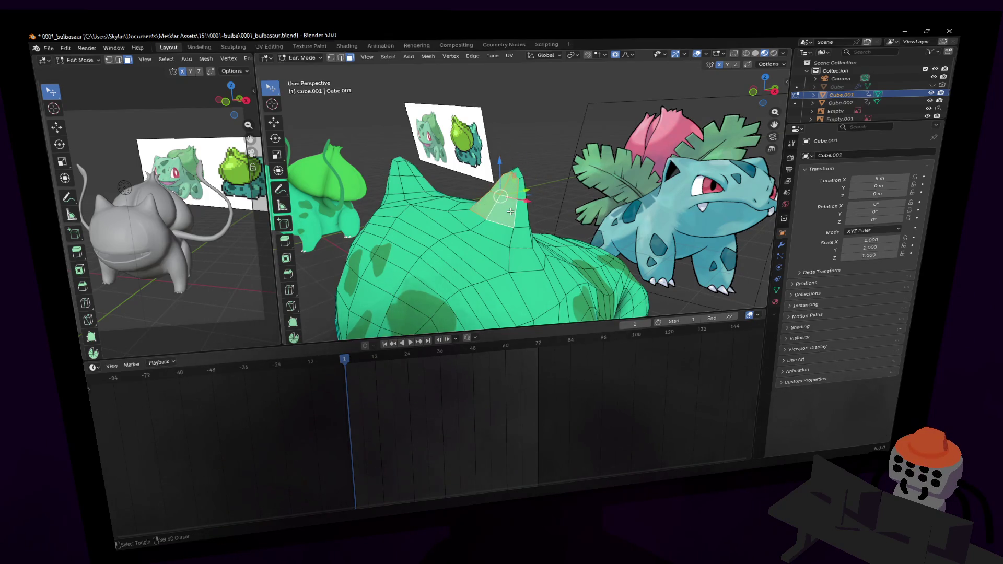
mouse_move(511, 212)
middle_mouse_down()
mouse_move(505, 194)
mouse_move(535, 213)
mouse_move(550, 194)
mouse_move(541, 180)
middle_mouse_up()
scroll(550, 194, "down", 3)
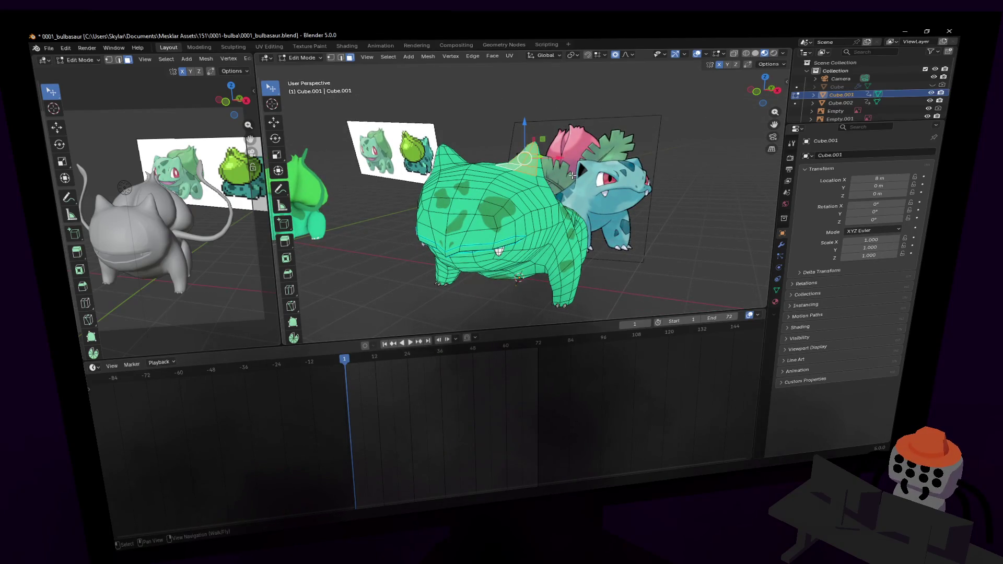
key("shift+grave")
key("w")
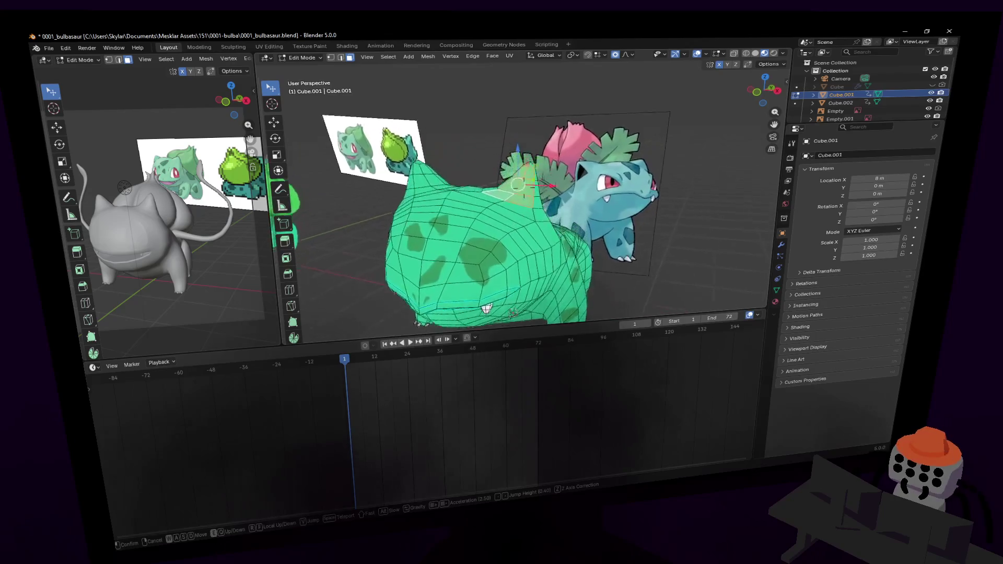
key("w")
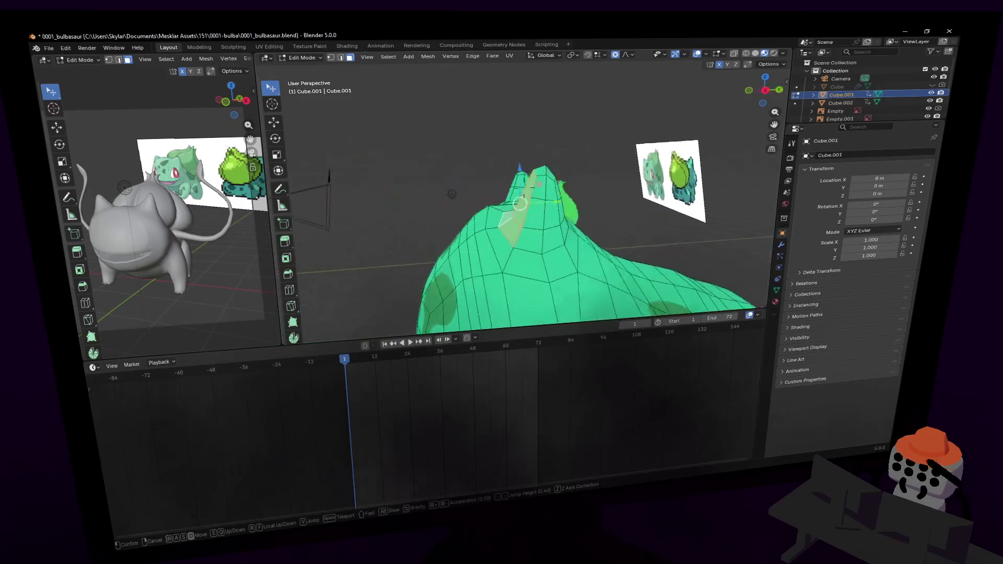
left_click(559, 192)
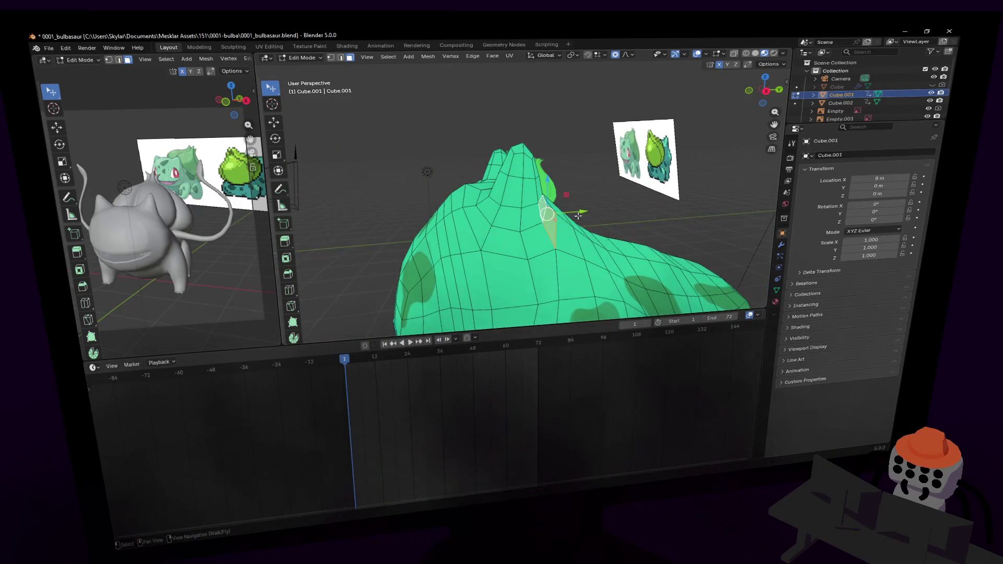
- Pull the ear vertex outward with soft proportional falloff
left_click_drag(583, 211, 596, 214)
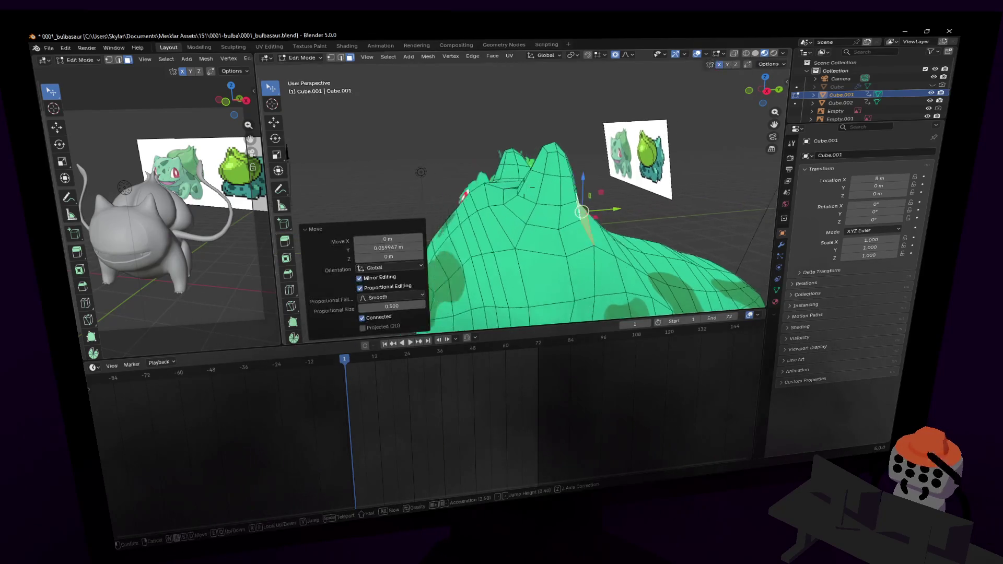
middle_click_drag(575, 199, 543, 185)
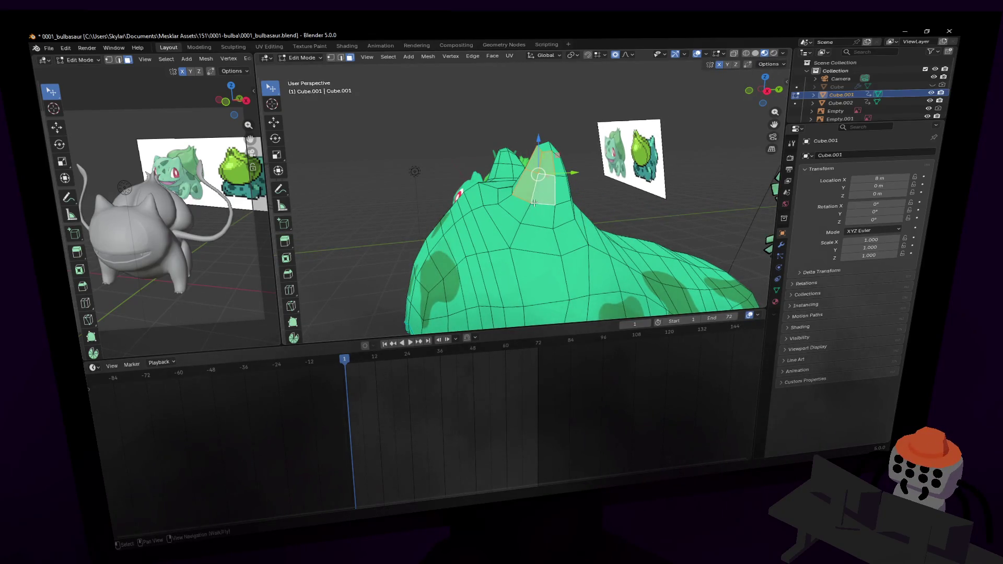
key("shift+grave")
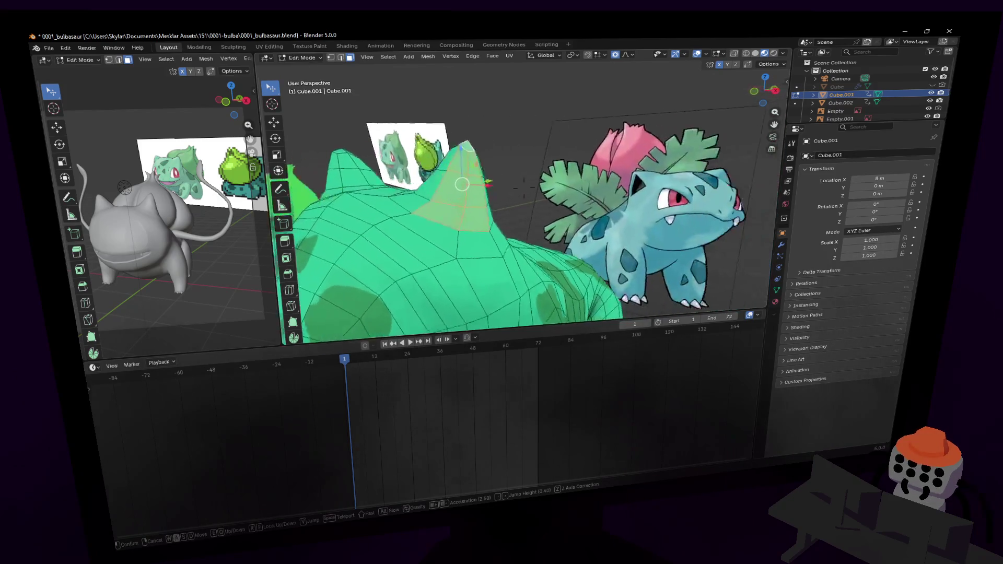
left_click(570, 142)
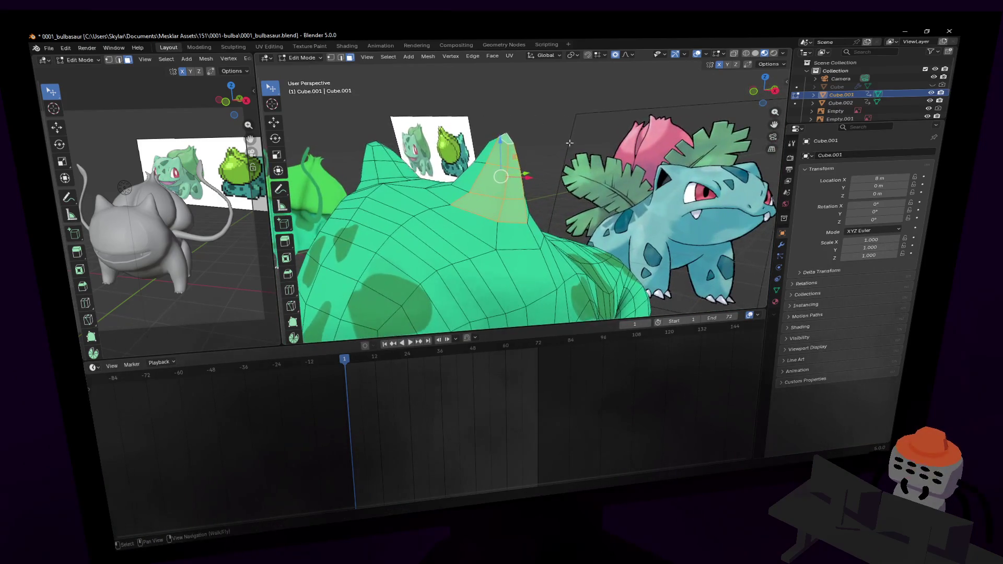
- Inset the ear faces and push the inset face down along Z
key("i")
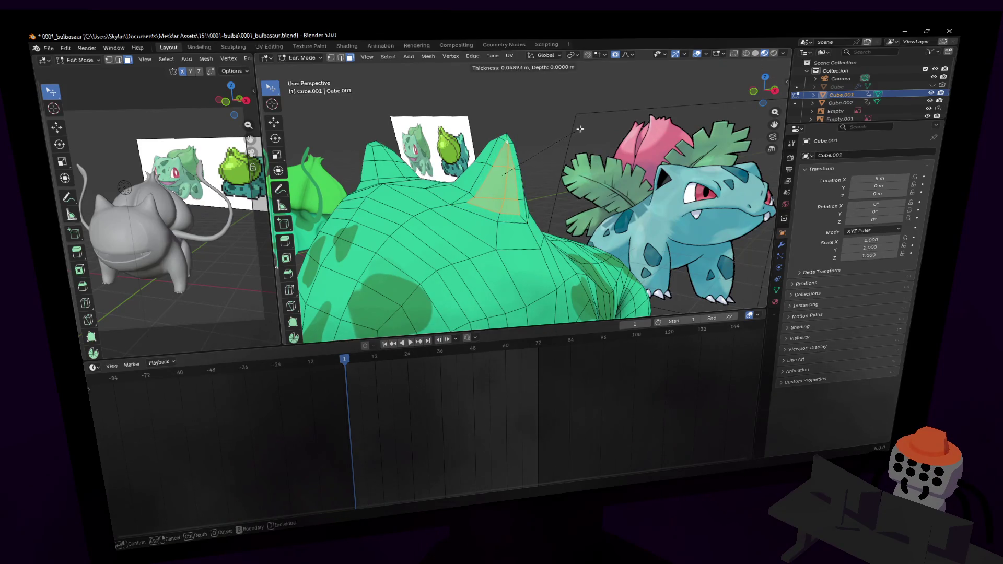
left_click(580, 129)
key("g")
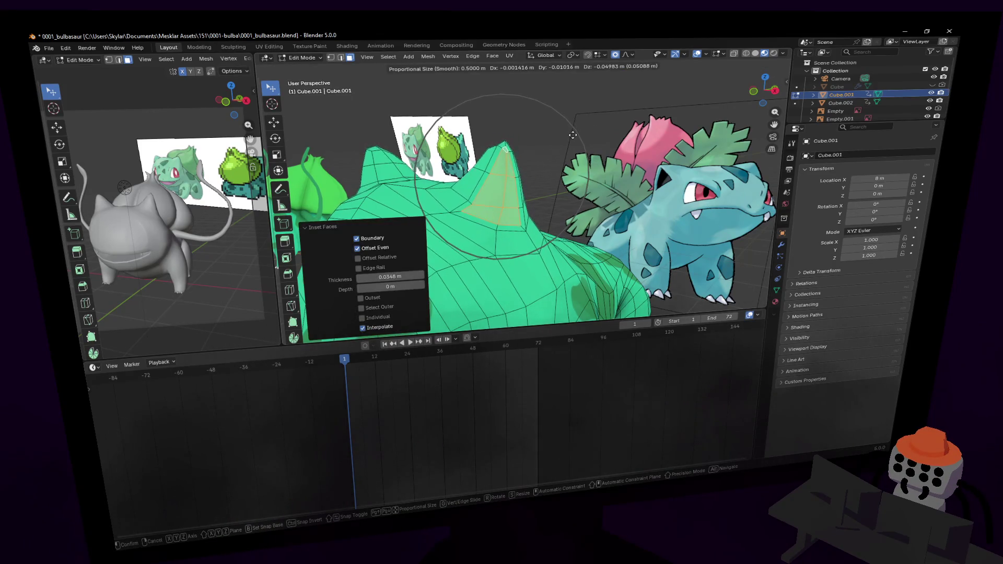
key("z")
left_click(573, 136)
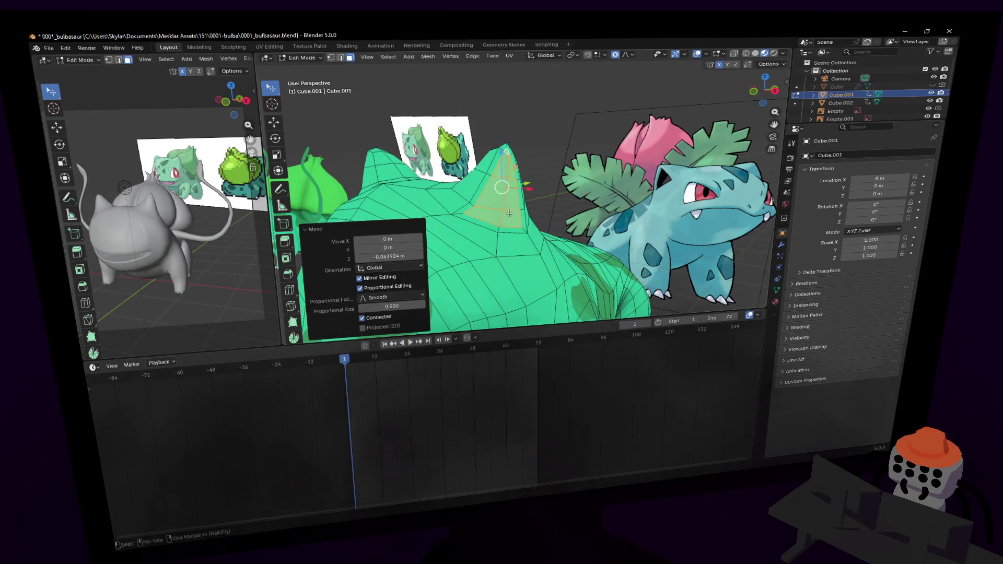
key("shift+grave")
key("s")
key("w")
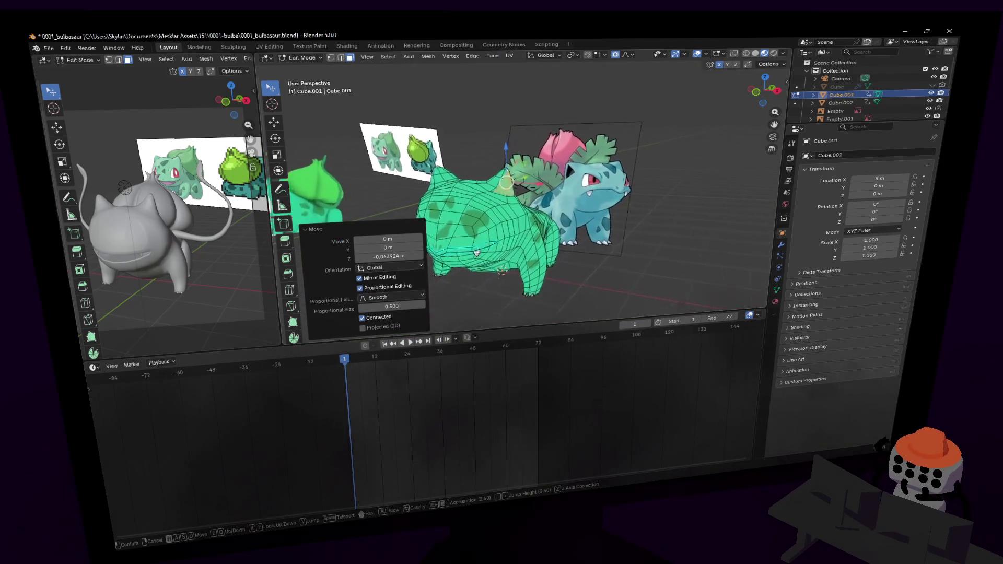
left_click(546, 194)
- Extrude the ear's inner face inward along its normal
key("e")
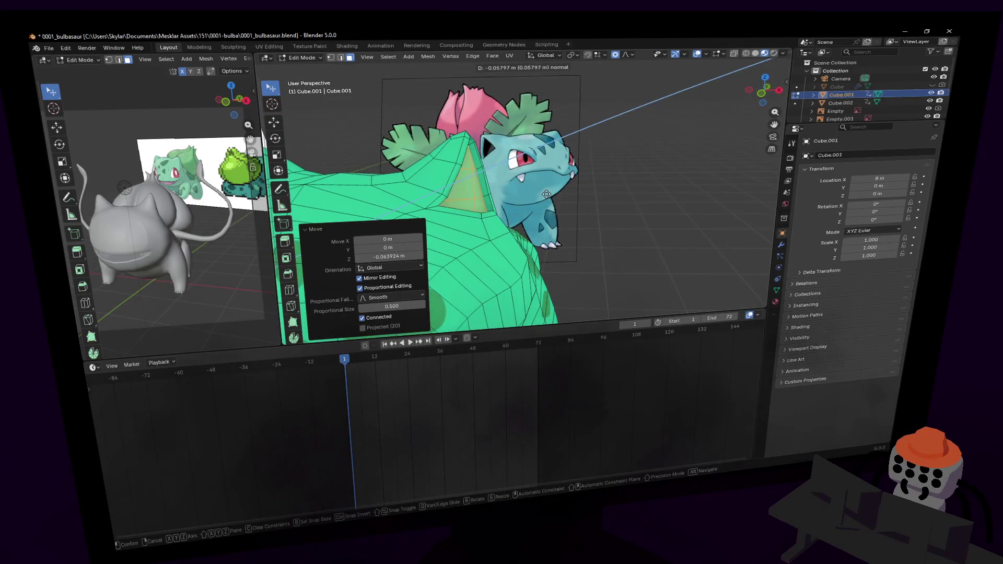
left_click(482, 133)
key("shift+grave")
key("s")
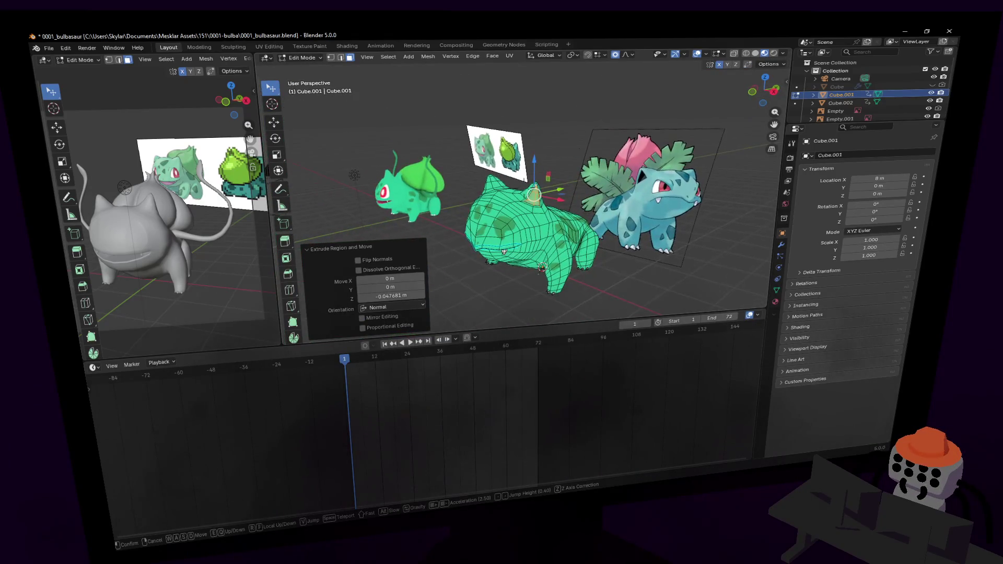
key("w")
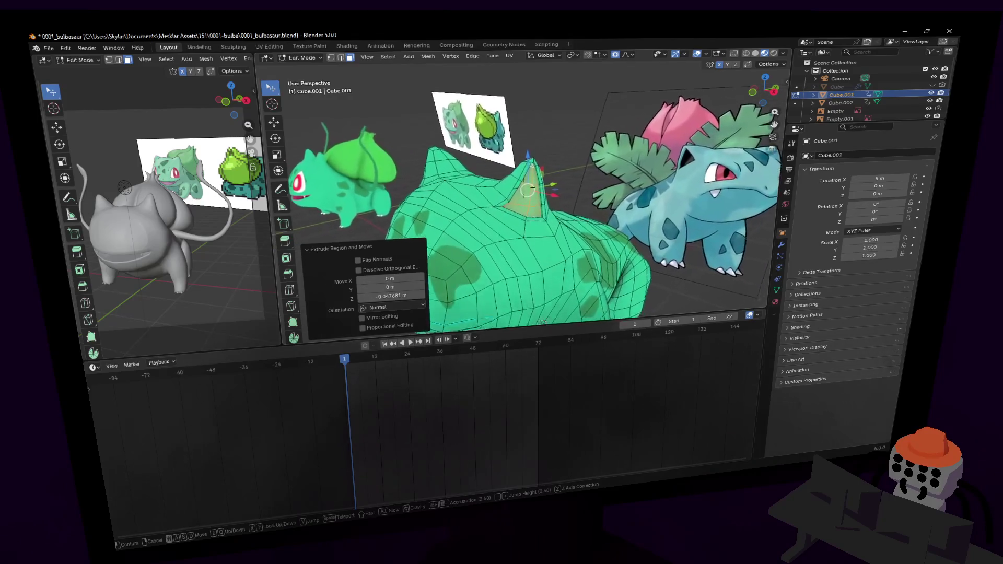
key("w")
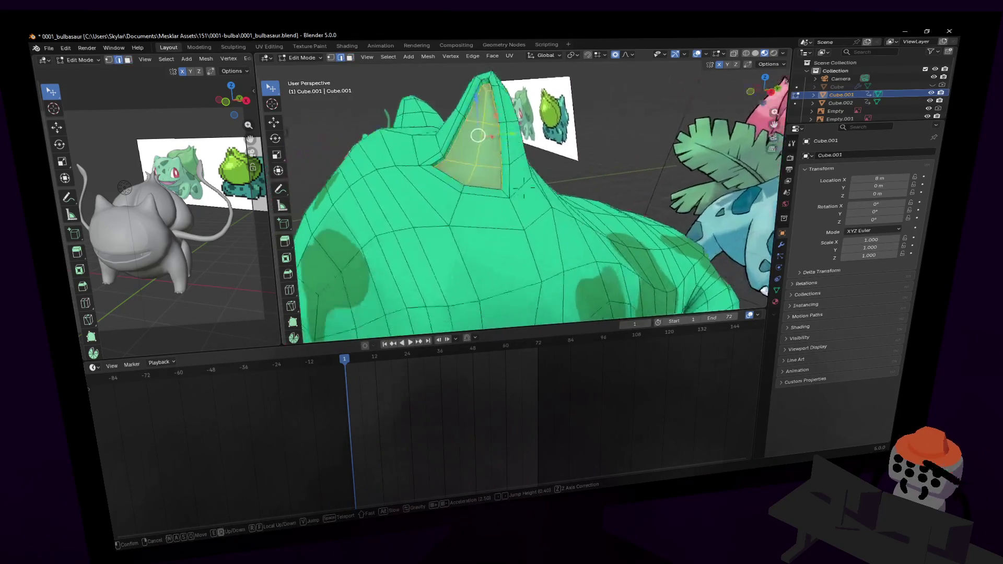
key("w")
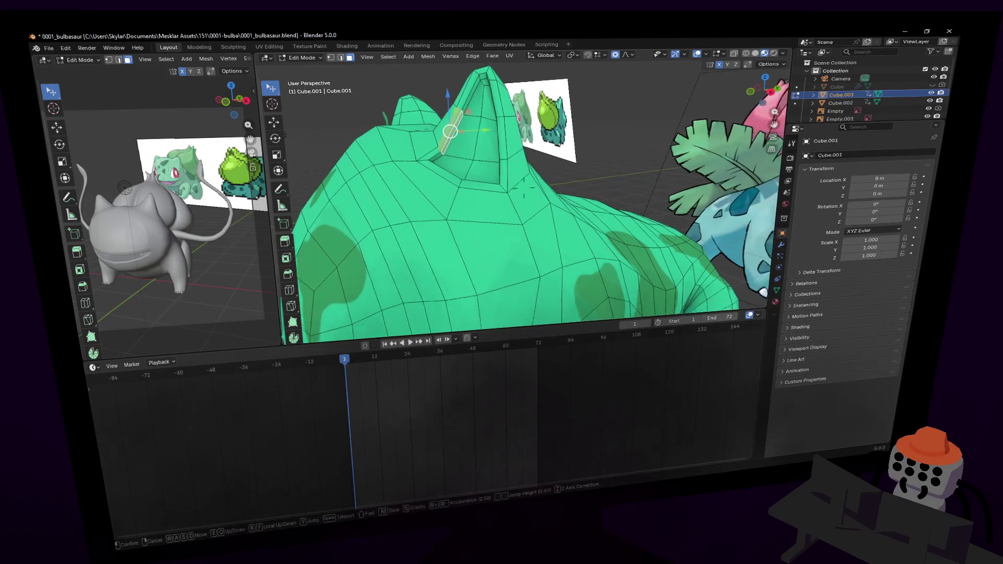
left_click(524, 187)
- Turn off proportional editing and nudge the ear face slightly into place
key("g")
left_click(518, 141)
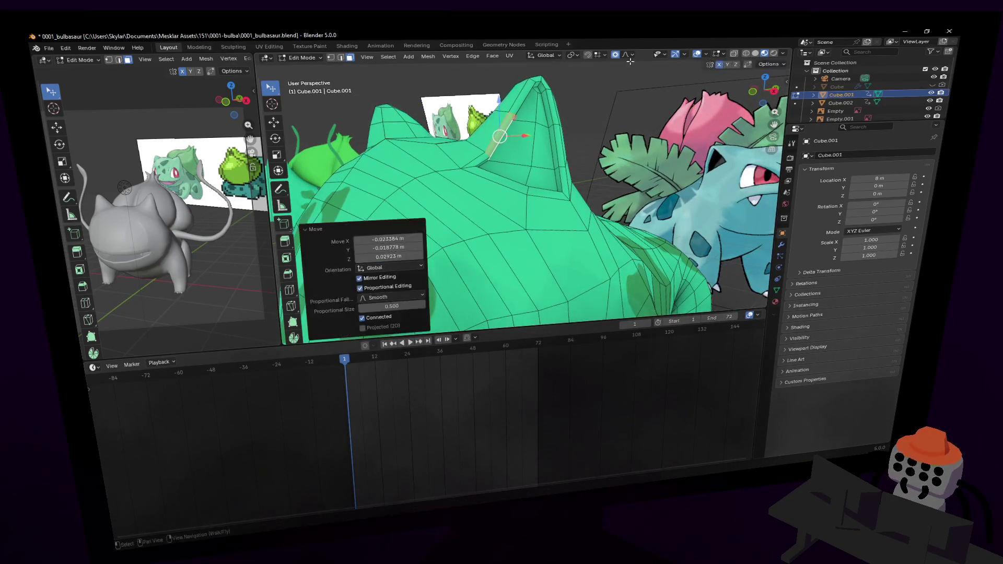
key("ctrl+z")
key("o")
key("g")
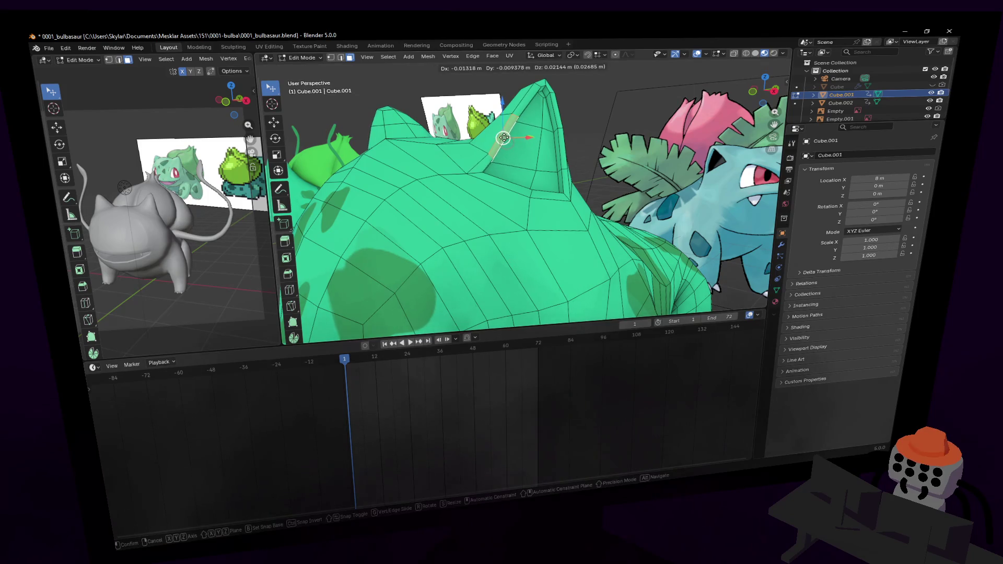
left_click(509, 137)
key("r")
key("Escape")
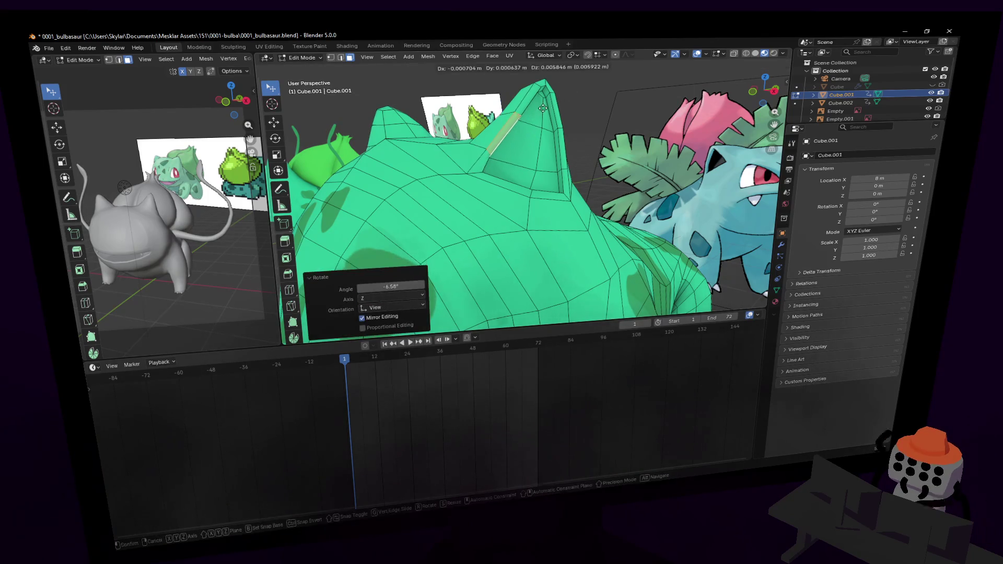
key("shift+grave")
- Return the Blender model to Object Mode
key("s")
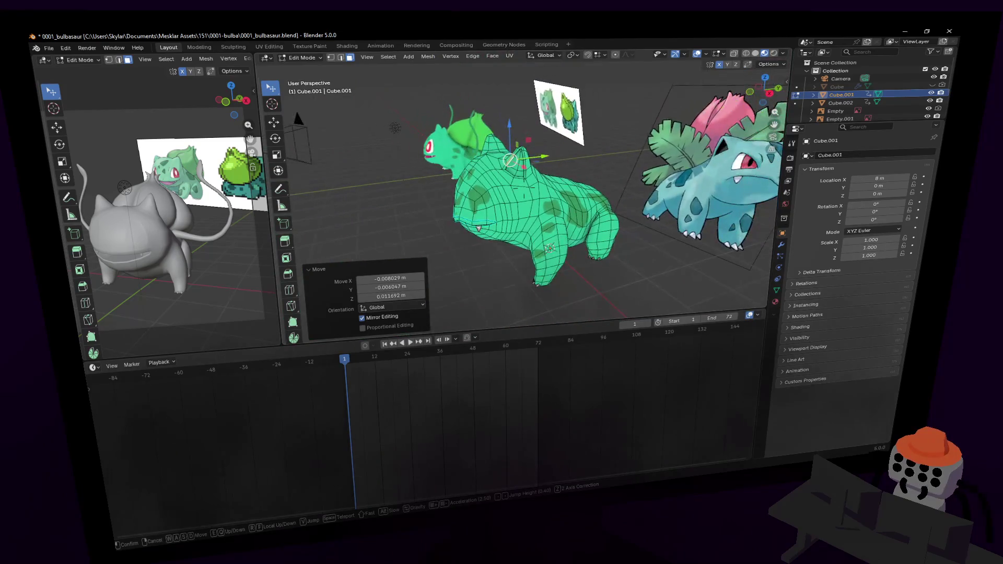
key("w")
left_click(568, 127)
key("Tab")
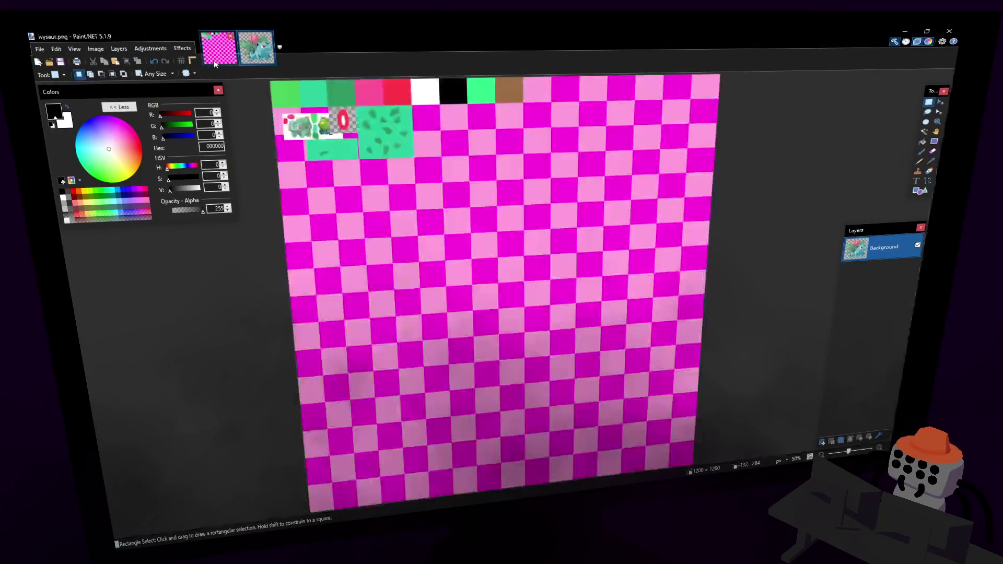
- In ivysaur.png, choose the Paintbrush at size 55 with a cyan colour
scroll(402, 89, "up", 3, "ctrl")
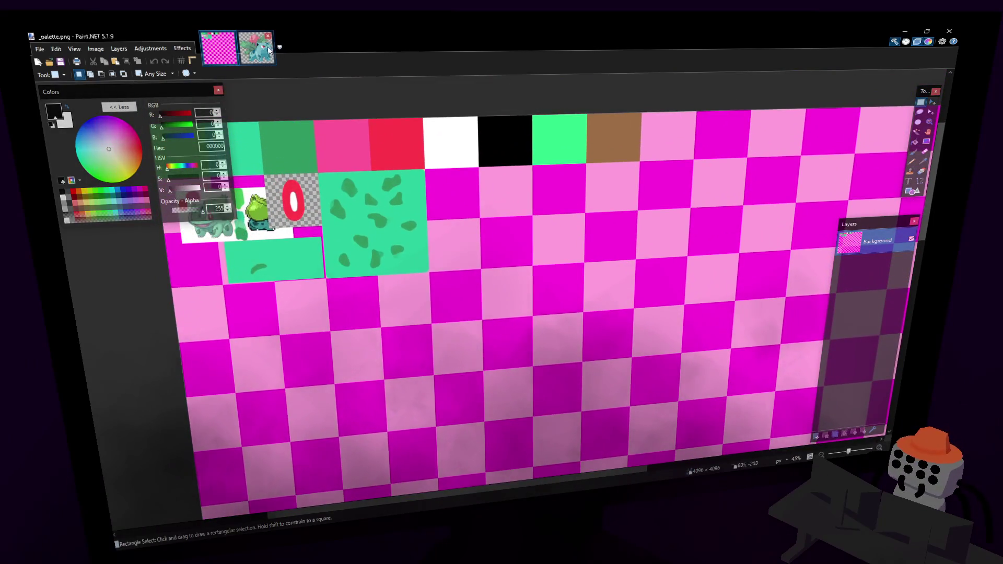
left_click(266, 46)
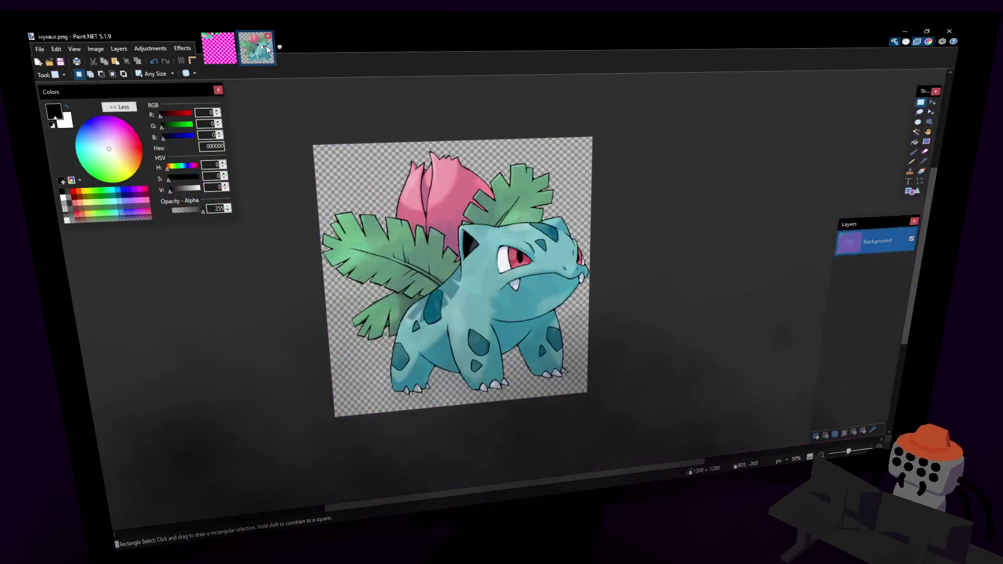
left_click(915, 153)
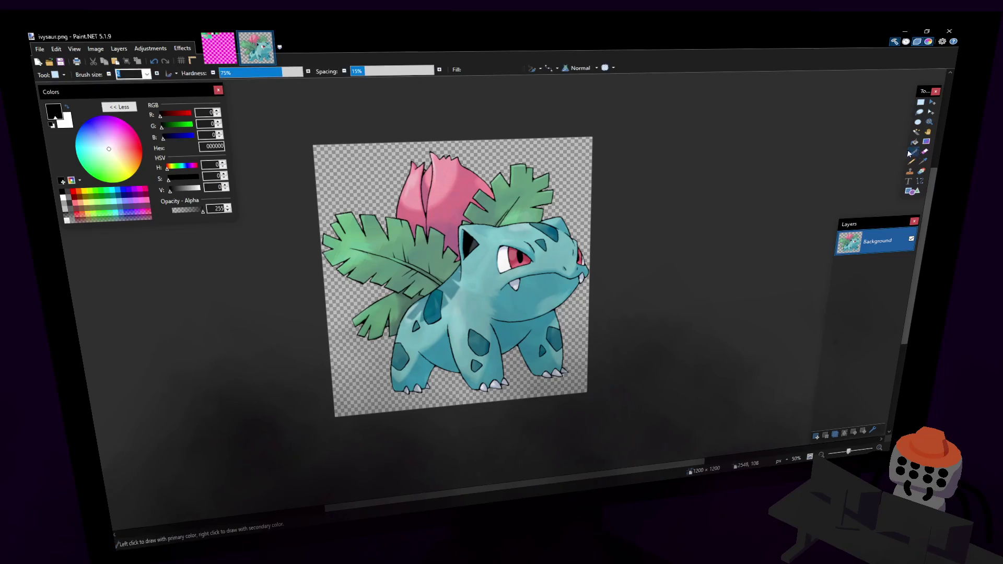
mouse_move(181, 139)
left_mouse_down()
mouse_move(196, 137)
mouse_move(191, 129)
left_mouse_up()
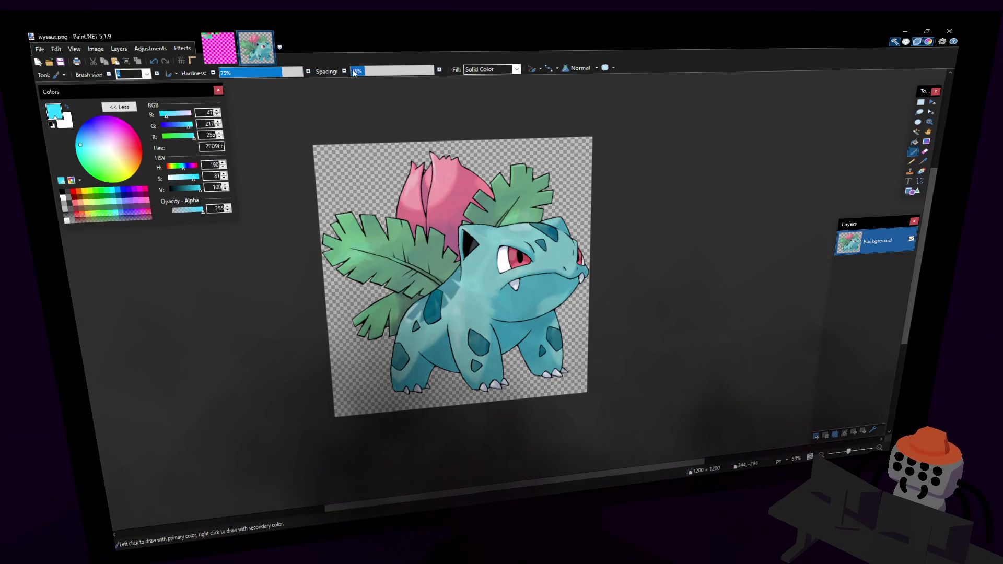
left_click(148, 75)
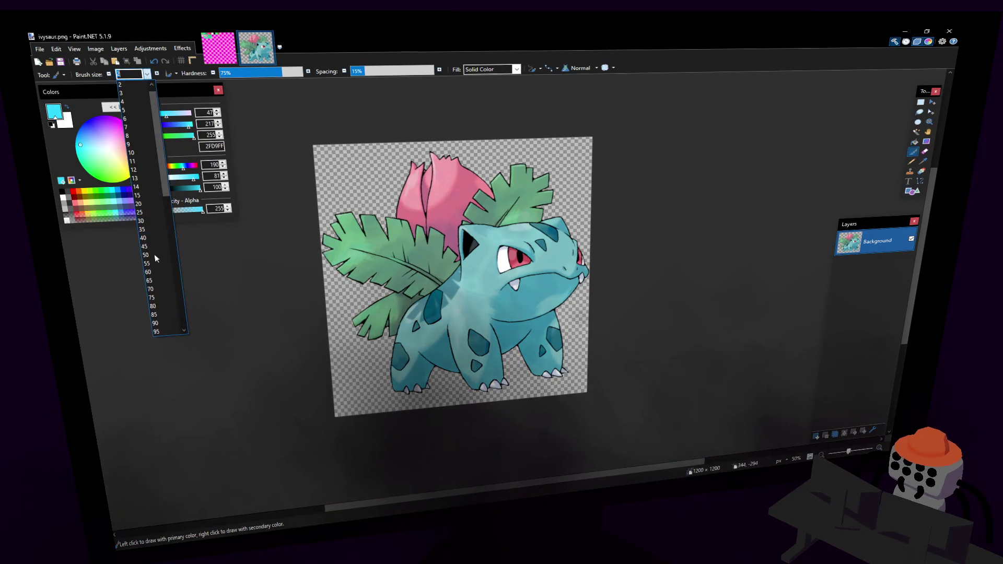
left_click(144, 191)
- Lighten the cyan and try several test strokes at the image's top-right, keeping one
left_click_drag(380, 162, 358, 171)
key("ctrl+z")
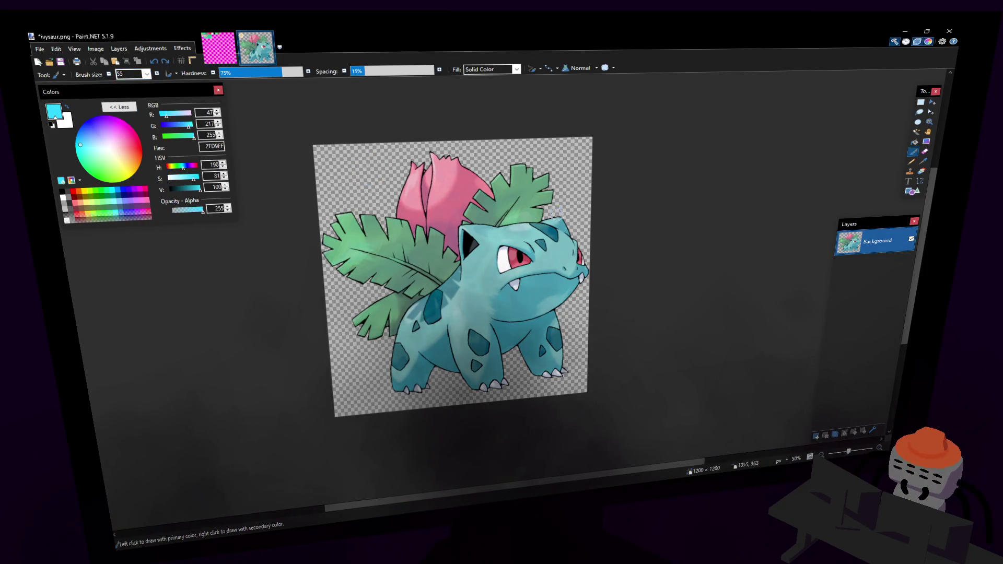
left_click(174, 115)
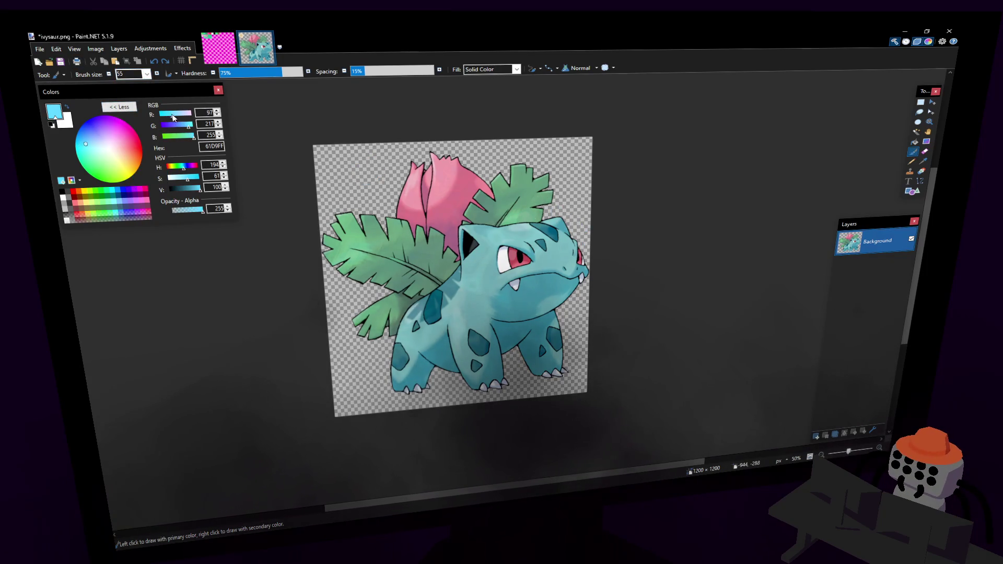
left_click_drag(574, 158, 590, 205)
key("ctrl+z")
left_click_drag(566, 151, 578, 188)
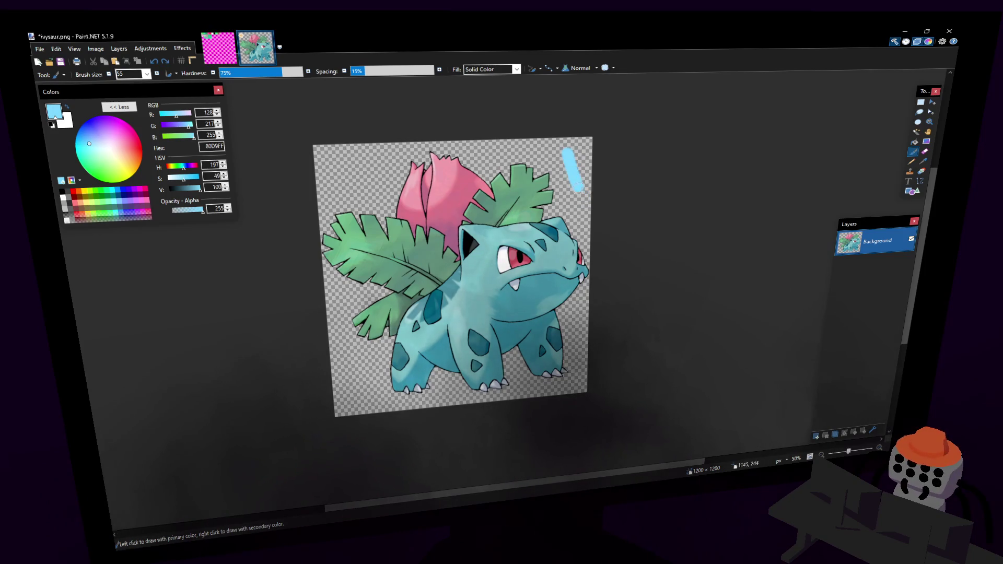
key("ctrl+z")
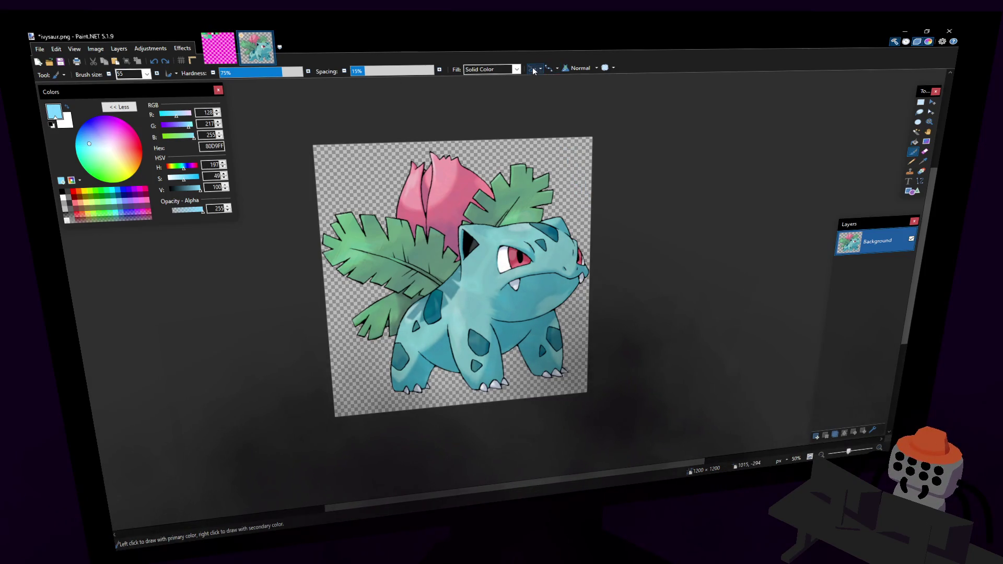
left_click_drag(571, 152, 584, 207)
key("ctrl+z")
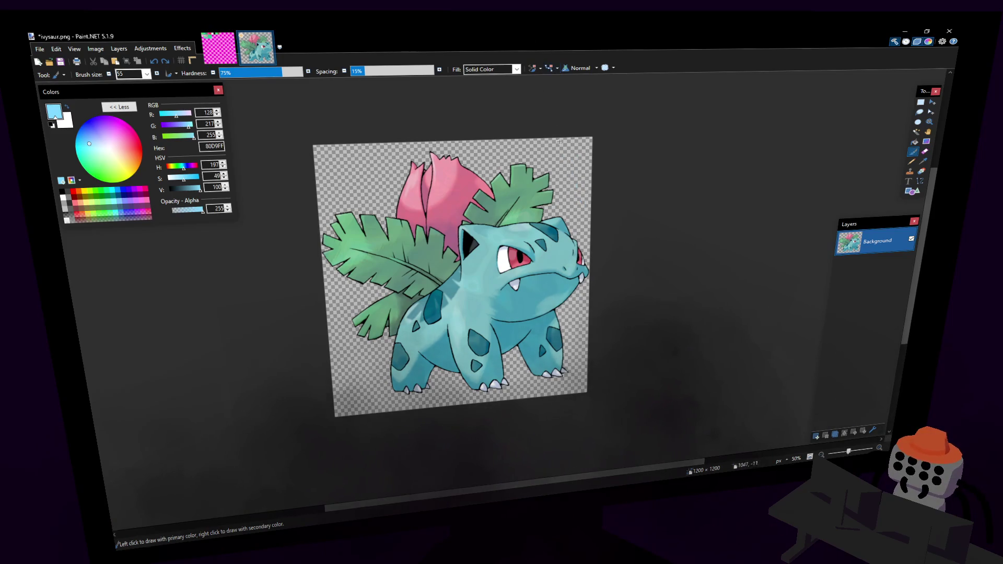
left_click_drag(575, 153, 571, 160)
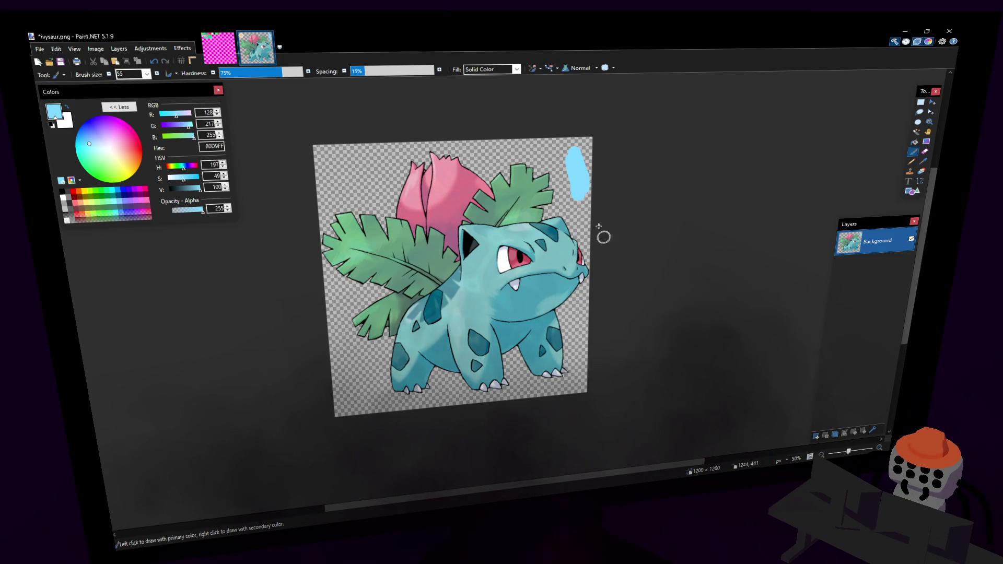
- Shift the colour to a darker blue and paint it beside the light stroke
left_click(191, 182)
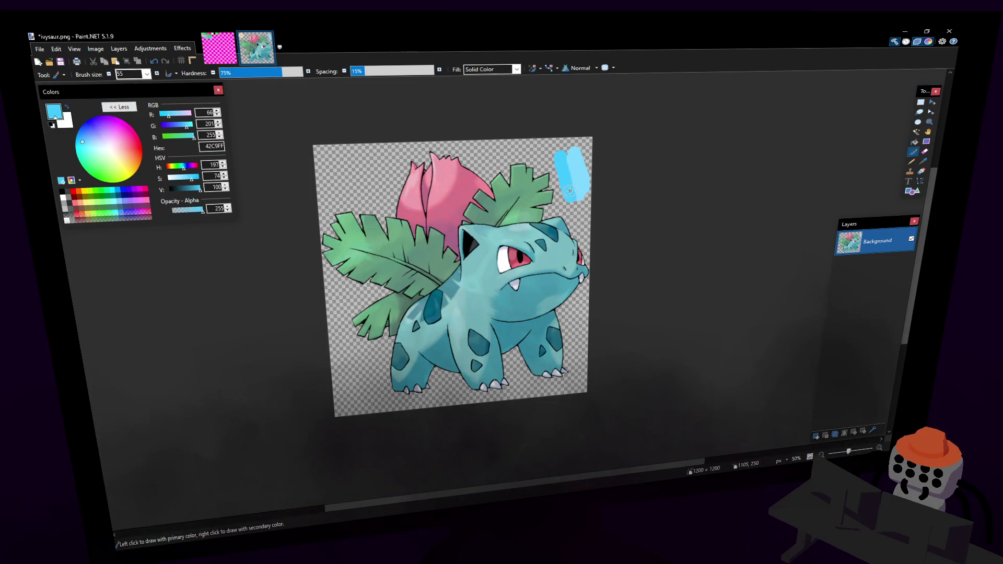
key("ctrl+z")
left_click(177, 126)
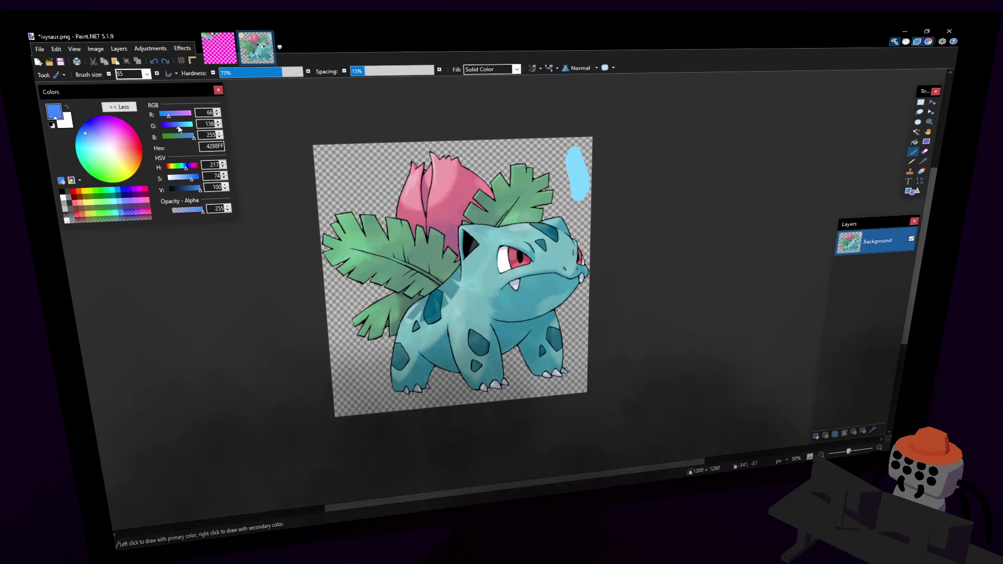
key("ctrl+z")
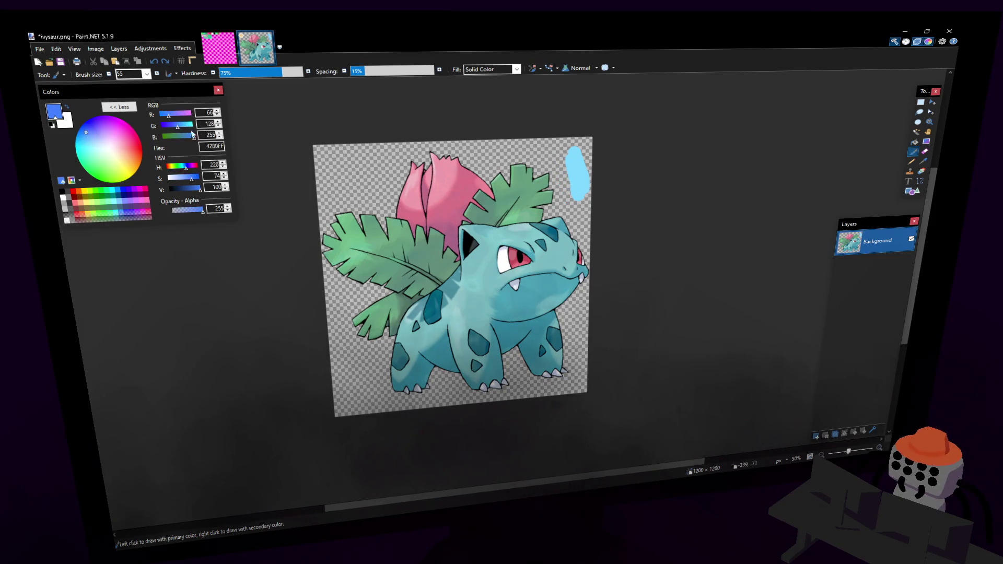
left_click(185, 137)
left_click_drag(551, 160, 582, 186)
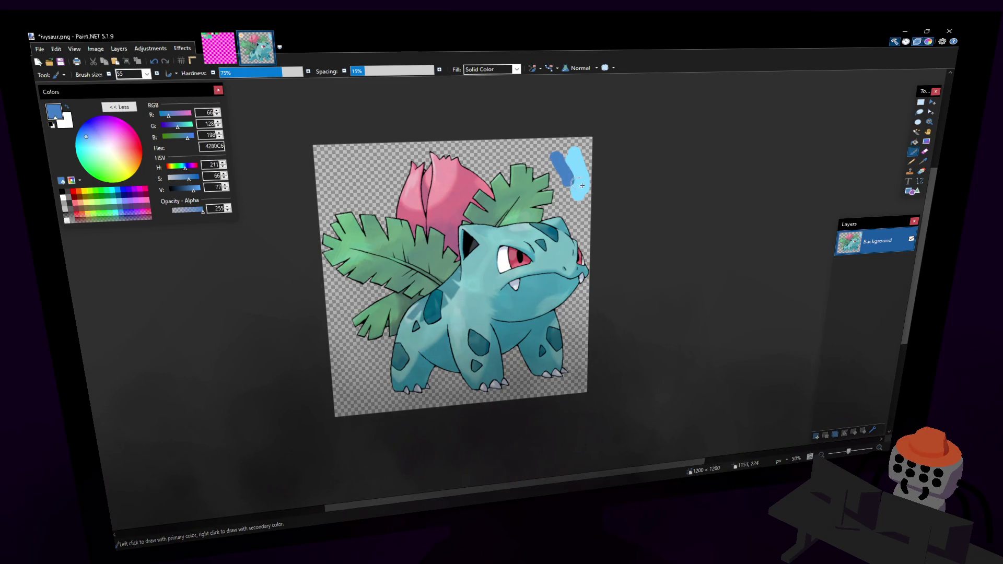
- Sample the light blue as the secondary colour and switch to _palette.png
left_click(924, 161)
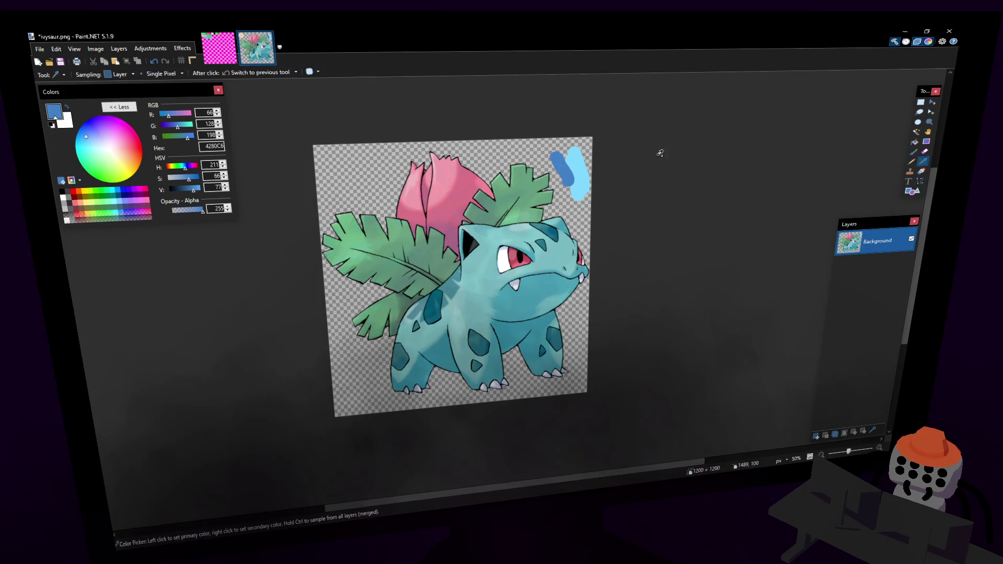
right_click(572, 156)
left_click(225, 49)
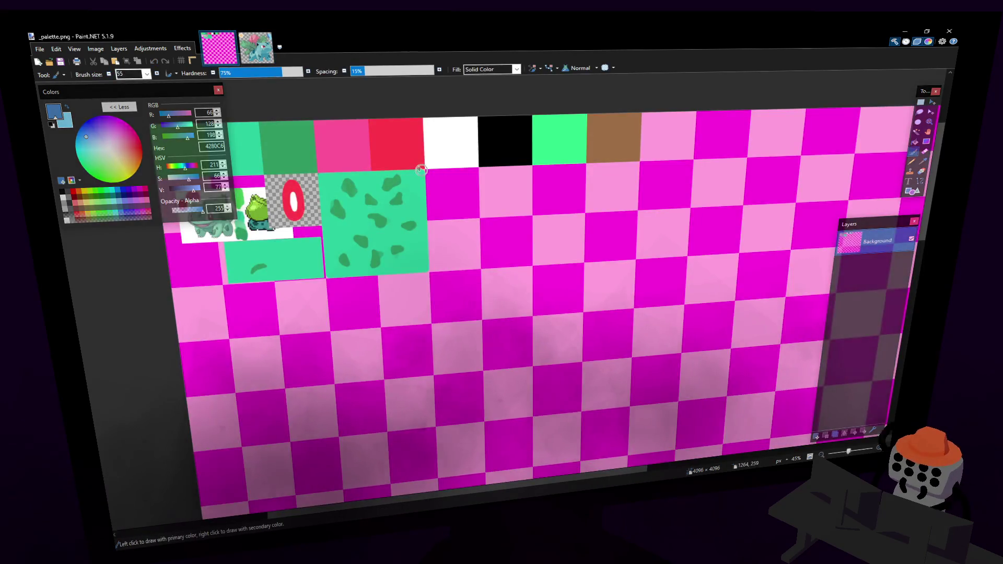
- Zoom into the palette and Magic Wand-select one magenta square with contiguous flood mode
scroll(494, 186, "up", 4, "ctrl")
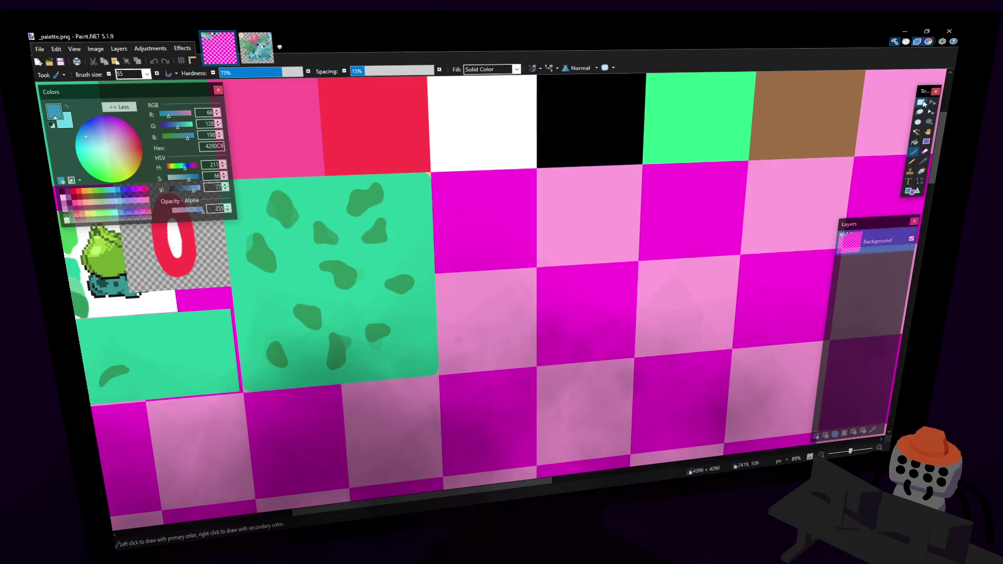
left_click(921, 102)
scroll(582, 226, "up", 2, "ctrl")
scroll(582, 226, "up", 3, "ctrl")
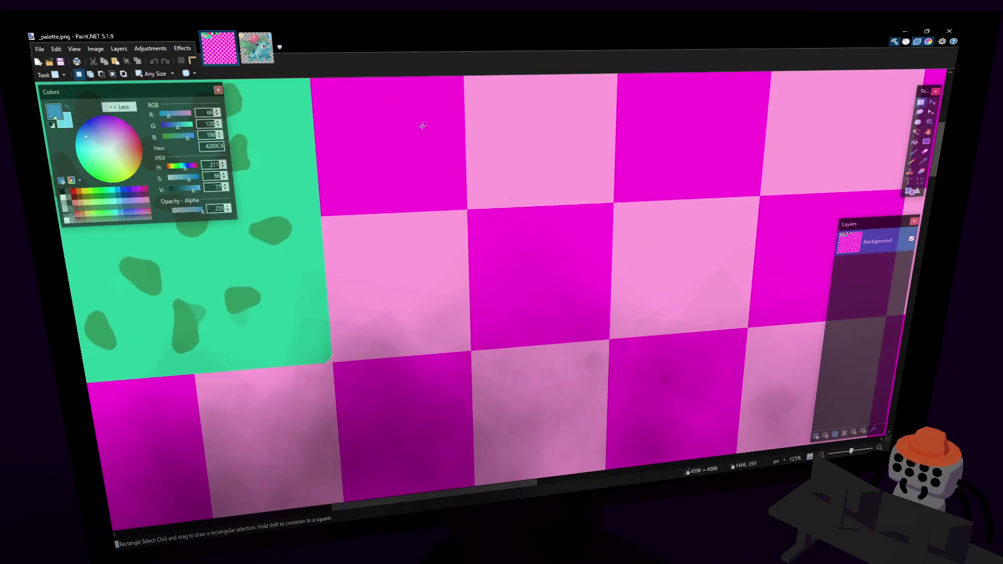
left_click(917, 132)
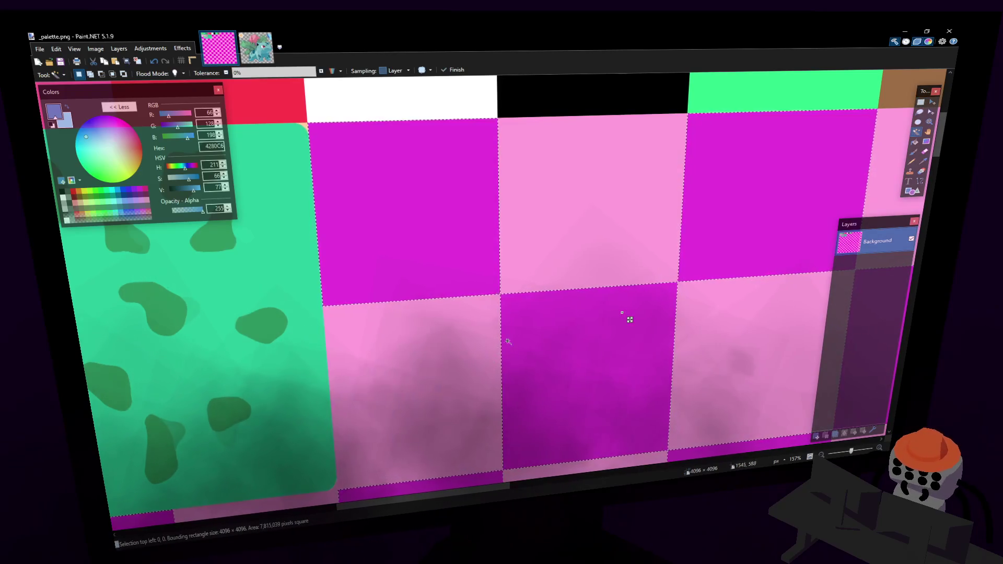
left_click(474, 240)
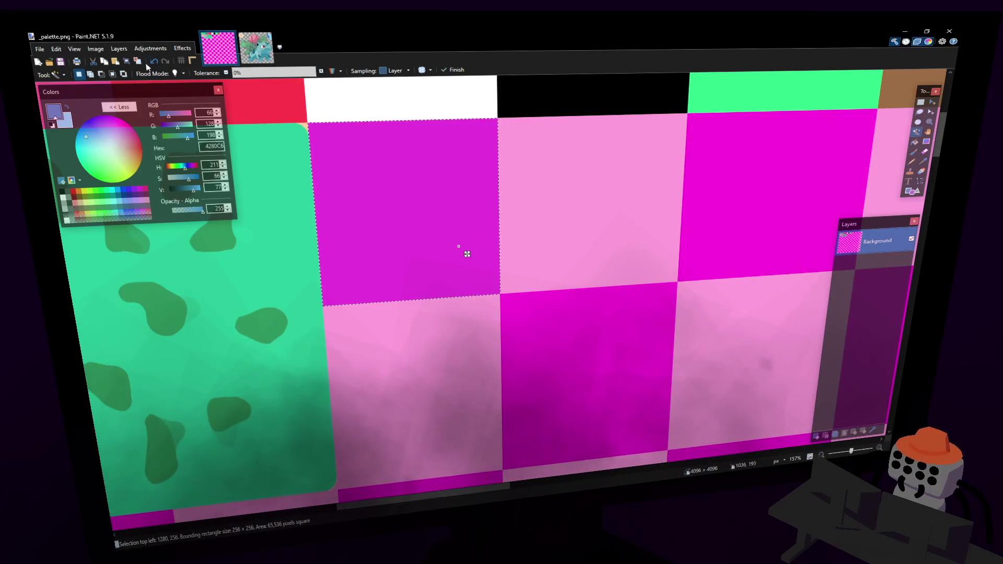
left_click(183, 74)
left_click(630, 262)
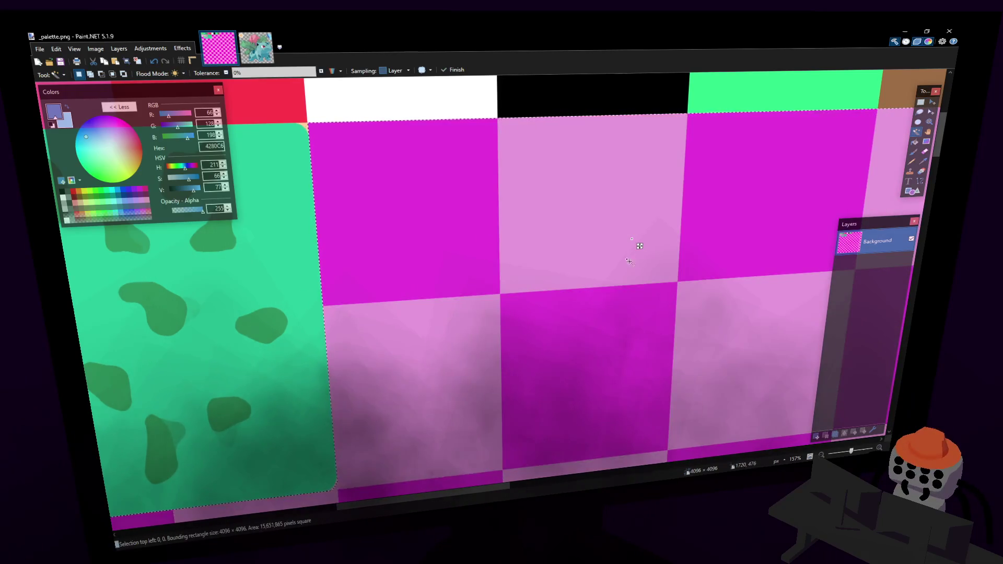
left_click(361, 135)
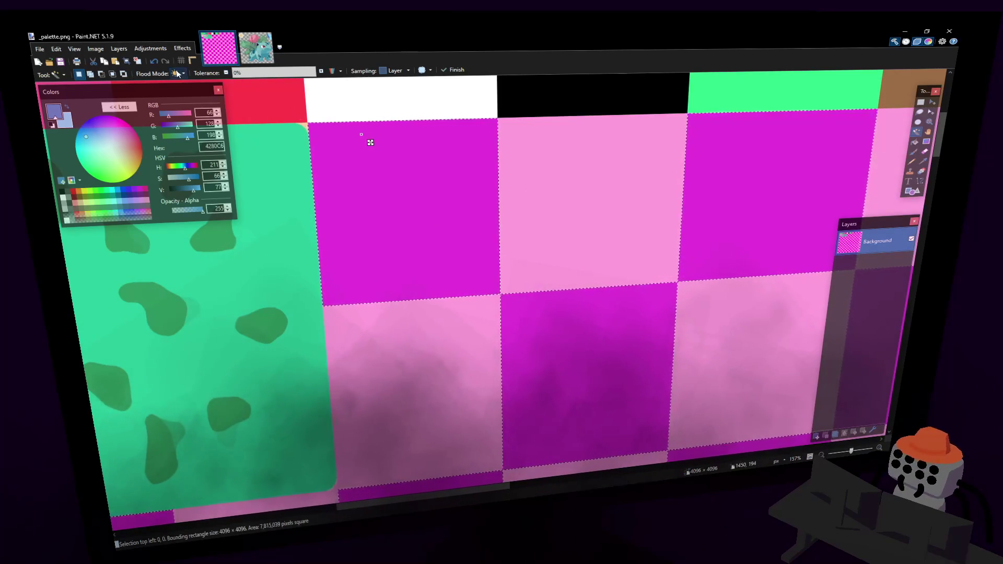
left_click(566, 208)
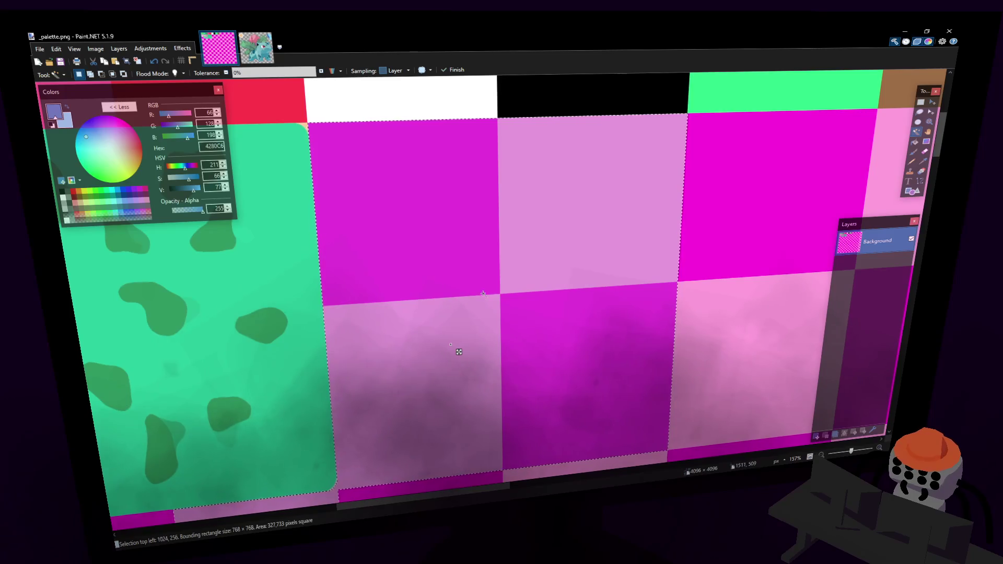
scroll(459, 352, "down", 2)
- Try a gradient fill on the selected square, then undo it
key("g")
left_click_drag(433, 164, 560, 190)
key("ctrl+z")
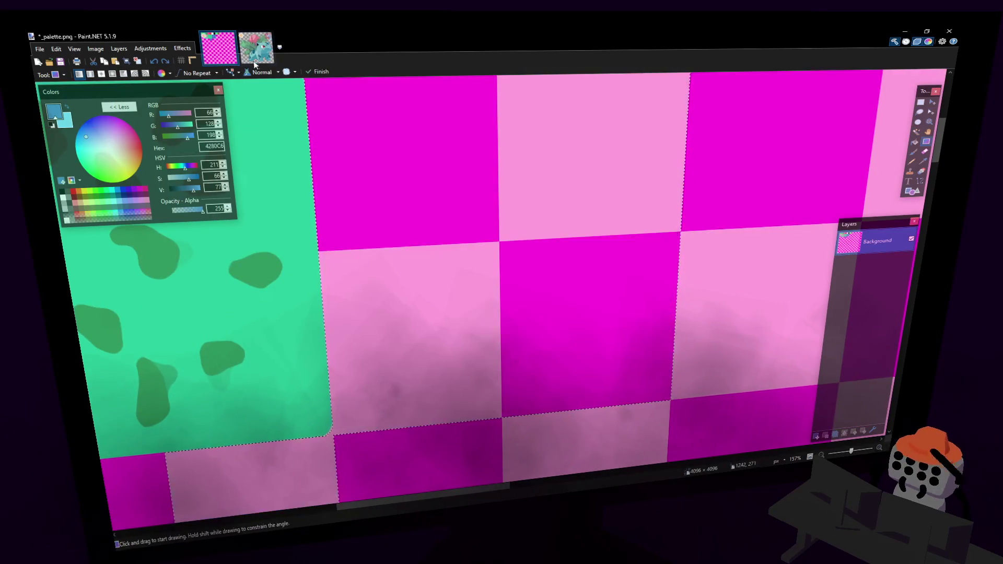
scroll(460, 225, "up", 2)
scroll(460, 224, "down", 2)
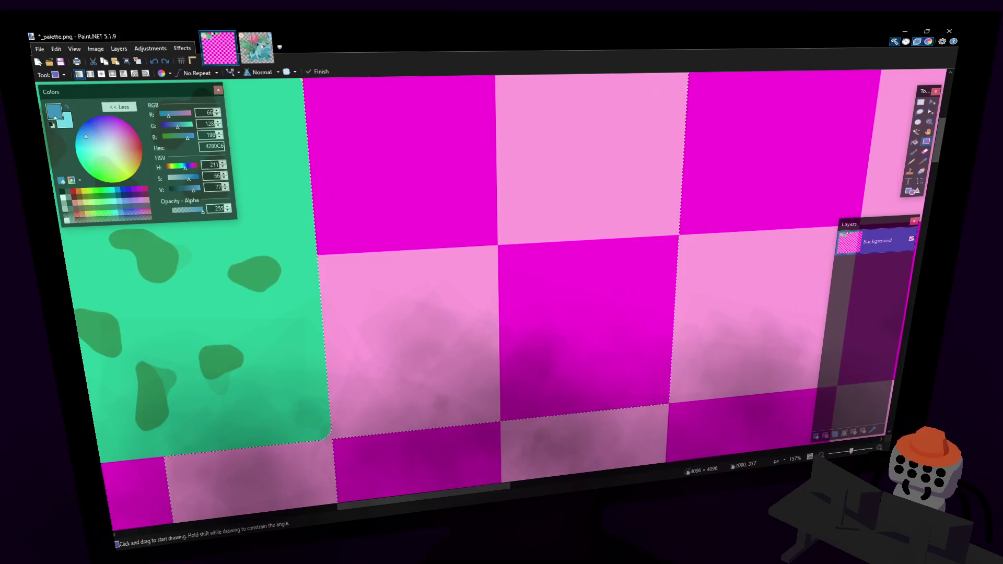
- Rectangle-select the block of checkerboard squares beside the green body swatch
left_click(921, 103)
scroll(522, 331, "right", 1)
scroll(689, 223, "down", 2)
scroll(650, 287, "up", 2)
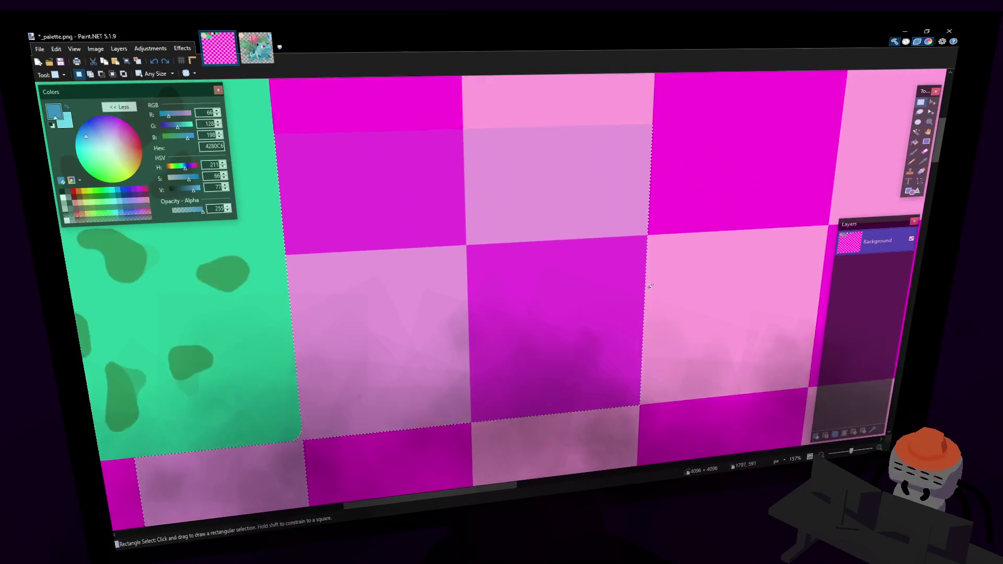
scroll(650, 287, "up", 3, "ctrl")
scroll(653, 404, "up", 1, "ctrl")
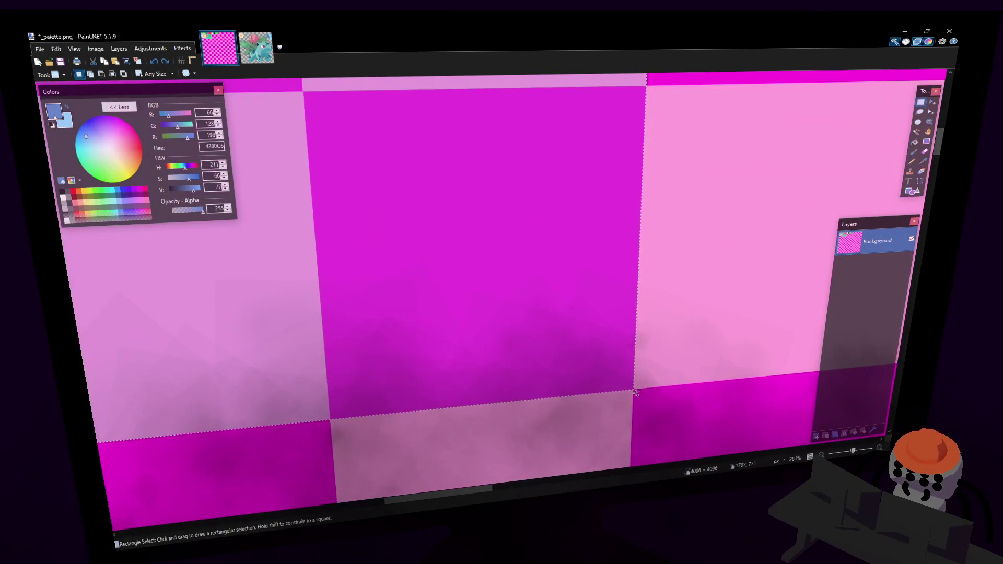
mouse_move(633, 389)
left_mouse_down()
mouse_move(549, 324)
mouse_move(680, 324)
mouse_move(829, 291)
mouse_move(820, 357)
left_mouse_up()
scroll(573, 399, "up", 1, "ctrl")
mouse_move(573, 399)
left_mouse_down()
mouse_move(496, 313)
mouse_move(574, 399)
left_mouse_up()
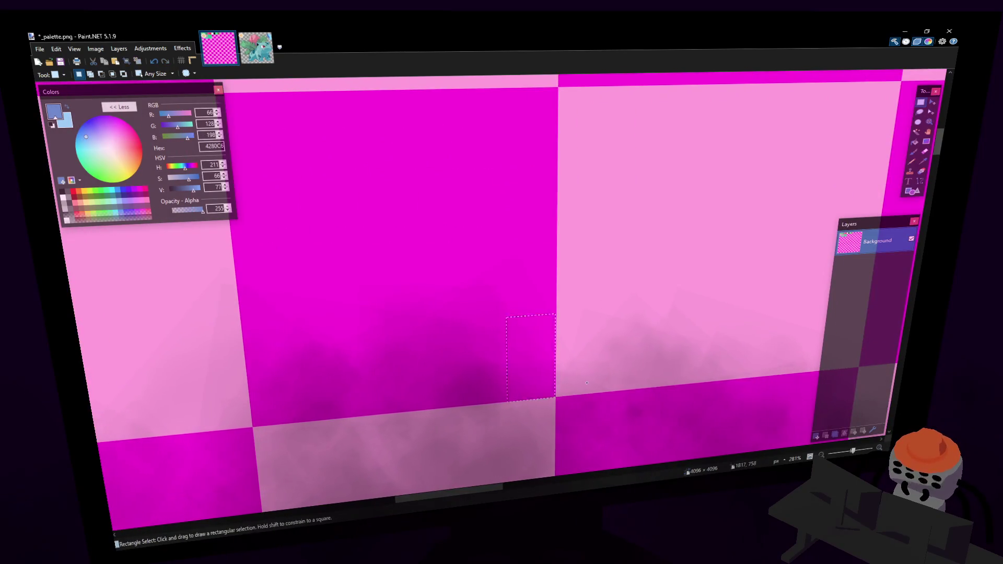
scroll(573, 427, "up", 2, "ctrl")
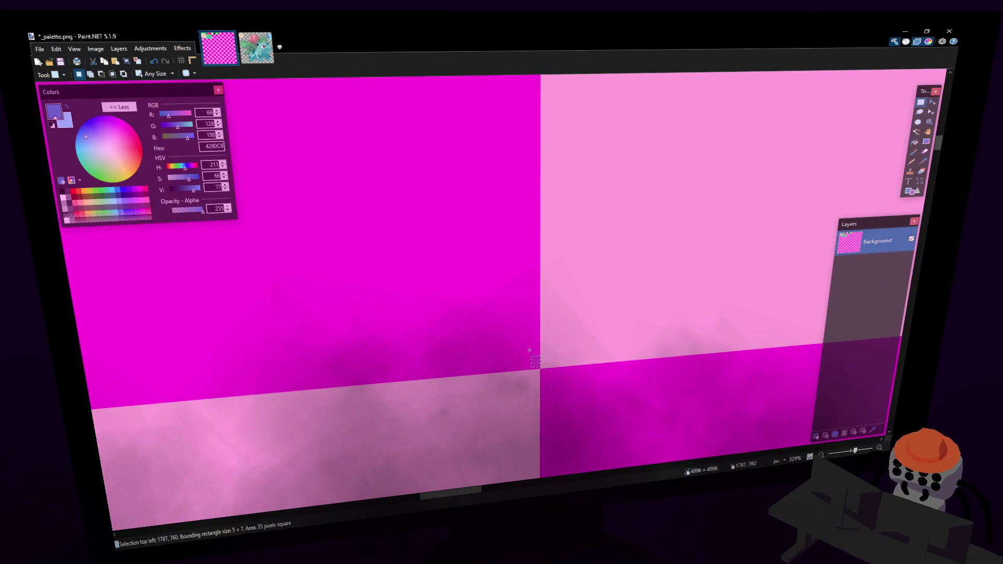
mouse_move(542, 368)
left_mouse_down()
mouse_move(457, 269)
mouse_move(544, 362)
mouse_move(409, 258)
mouse_move(388, 349)
mouse_move(385, 246)
left_mouse_up()
scroll(413, 259, "down", 3, "ctrl")
scroll(388, 293, "up", 2, "ctrl")
scroll(466, 289, "down", 5, "ctrl")
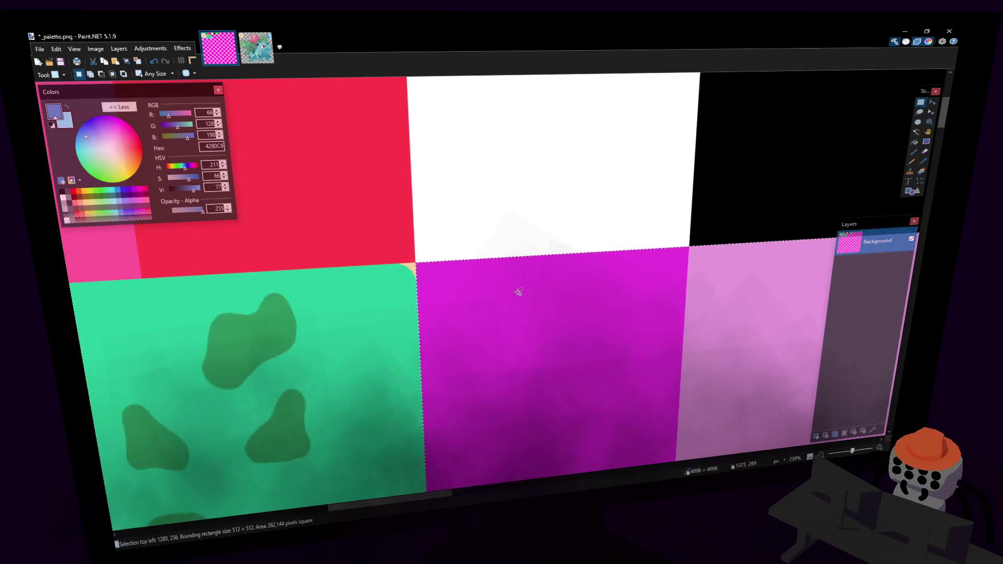
middle_click_drag(609, 327, 538, 211)
- Paint Bucket-fill four checker squares (top-left, top-right, bottom-left, bottom-middle) light blue
left_click(916, 141)
left_click(665, 224)
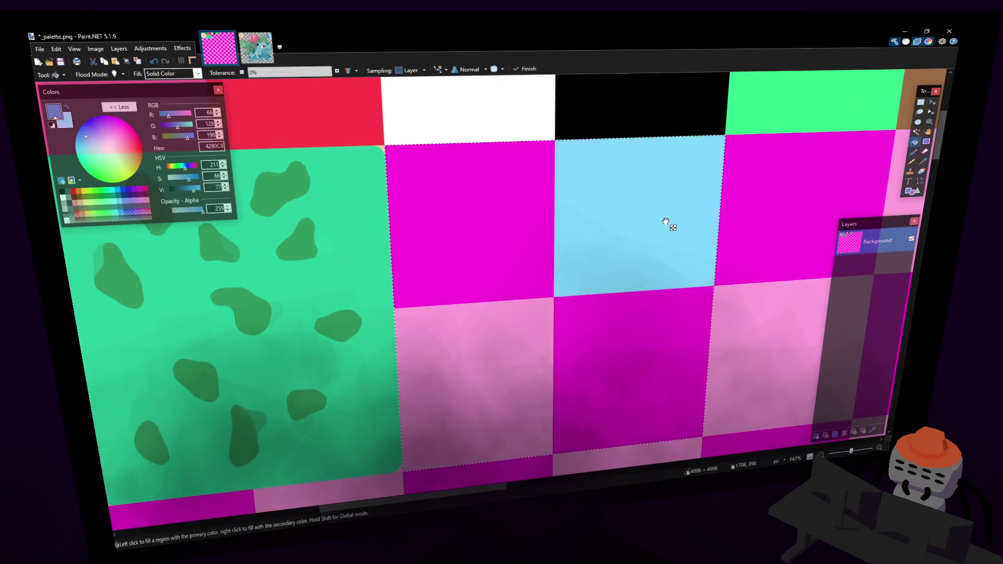
left_click(530, 228)
left_click(594, 316)
left_click(501, 347)
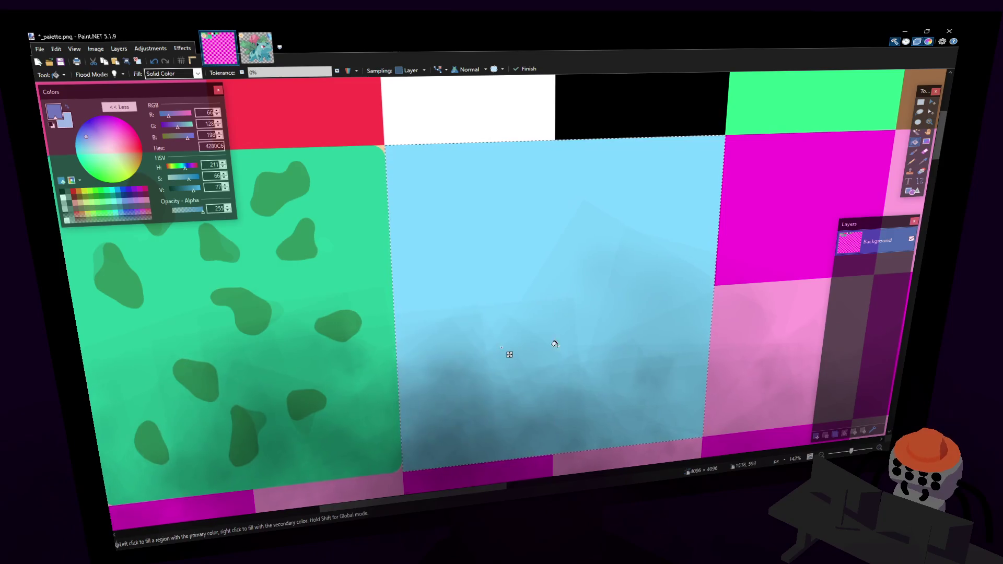
- Add a new transparent layer and brush a dark-blue stroke onto the light-blue tile
left_click(913, 152)
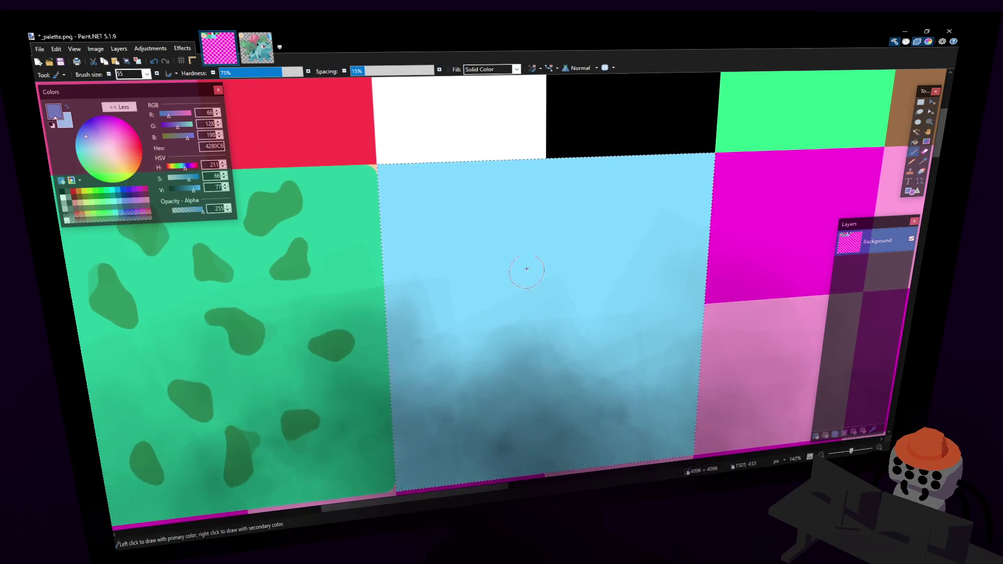
scroll(488, 230, "down", 1, "ctrl")
scroll(629, 269, "up", 1)
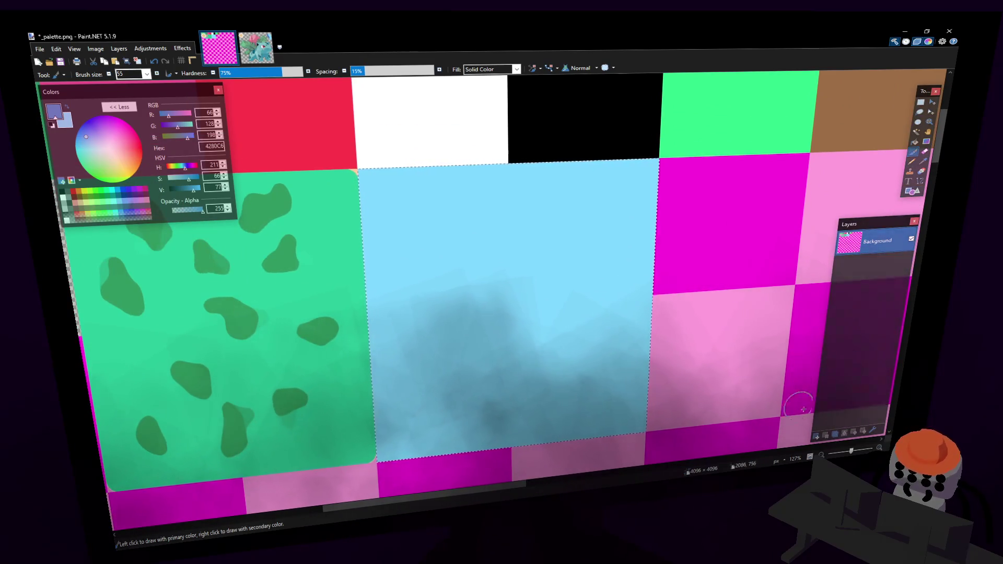
left_click(817, 436)
left_click_drag(560, 205, 588, 275)
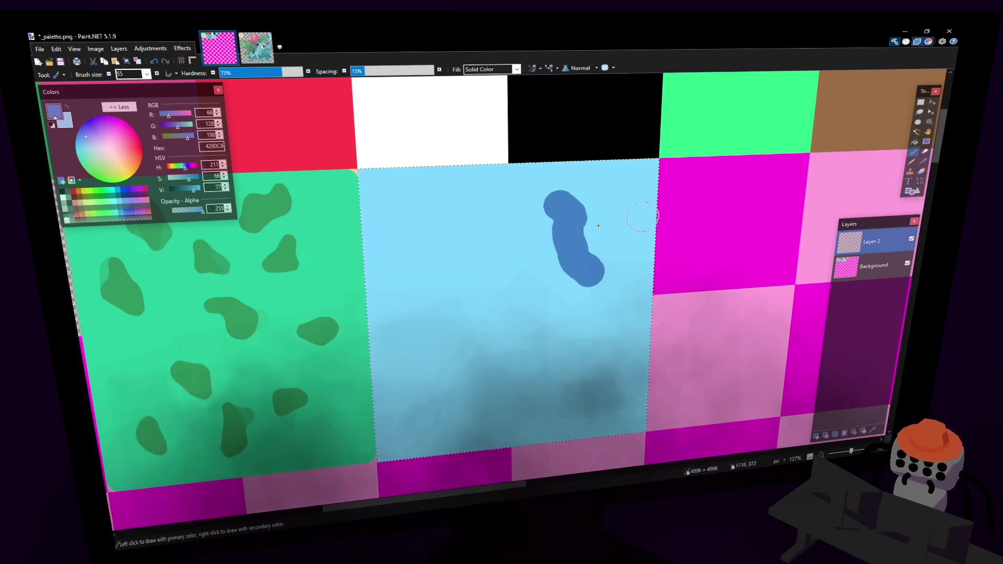
- Reshape the dark-blue stroke into two separate blobs, filling the notch on its right
middle_click_drag(627, 221, 610, 204)
middle_click_drag(519, 225, 519, 231)
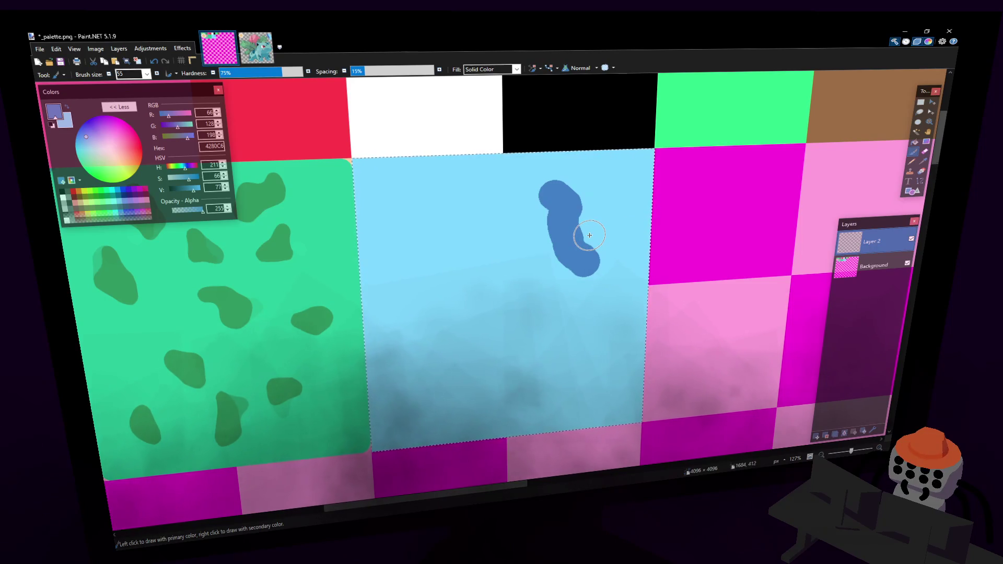
left_click_drag(578, 224, 584, 243)
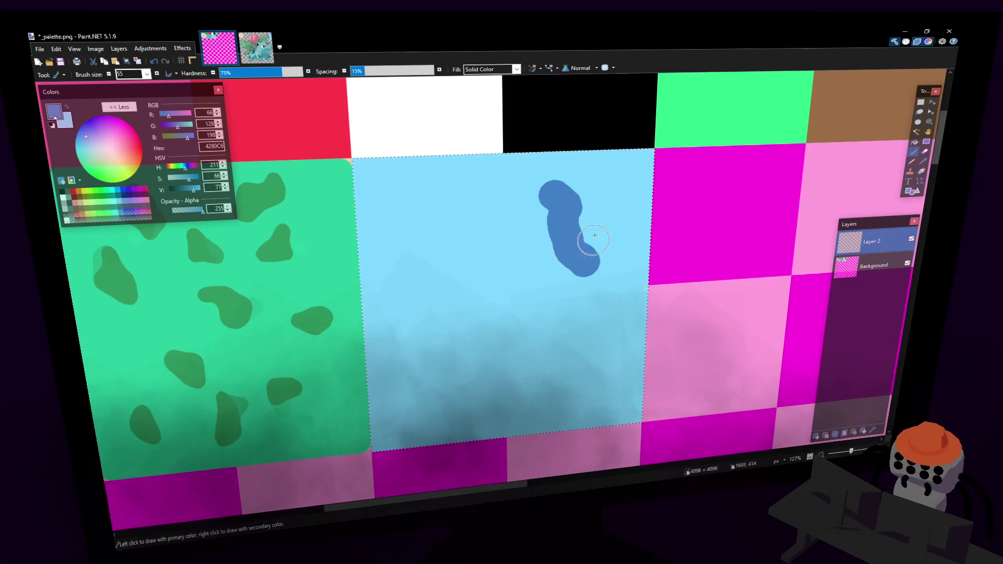
middle_click_drag(578, 224, 555, 217)
mouse_move(532, 246)
right_mouse_down()
mouse_move(557, 249)
mouse_move(538, 238)
mouse_move(589, 254)
right_mouse_up()
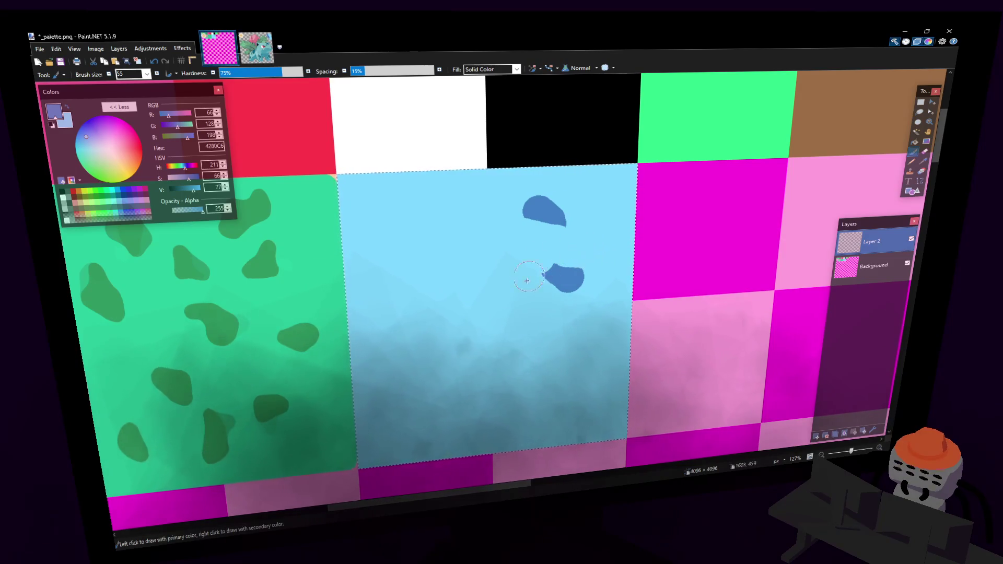
- Dab about ten round dark-blue spots scattered across the light-blue tile
left_click_drag(567, 338, 577, 356)
left_click(587, 388)
left_click(528, 398)
left_click(509, 327)
left_click(489, 265)
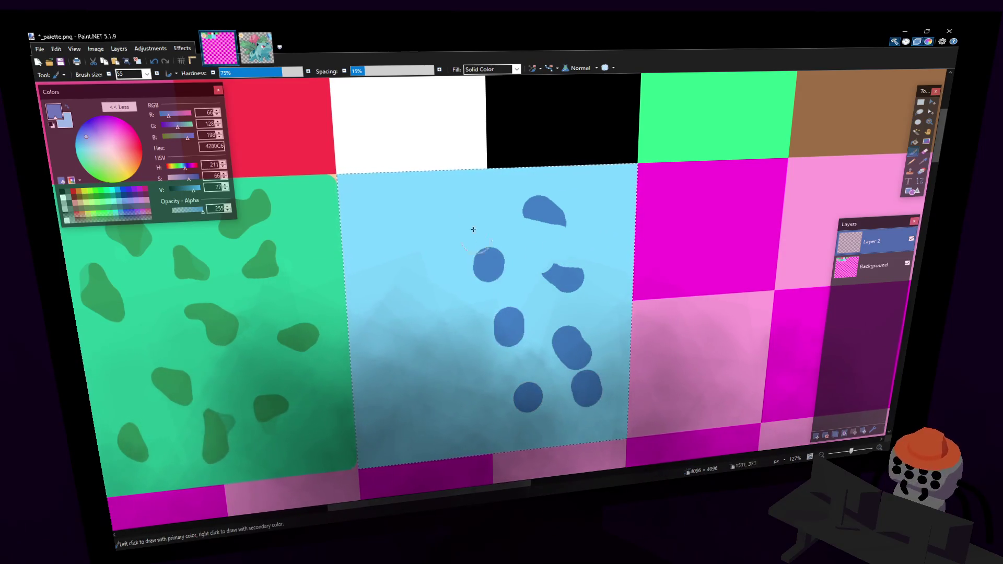
left_click(434, 213)
left_click(440, 331)
left_click(387, 383)
left_click(386, 284)
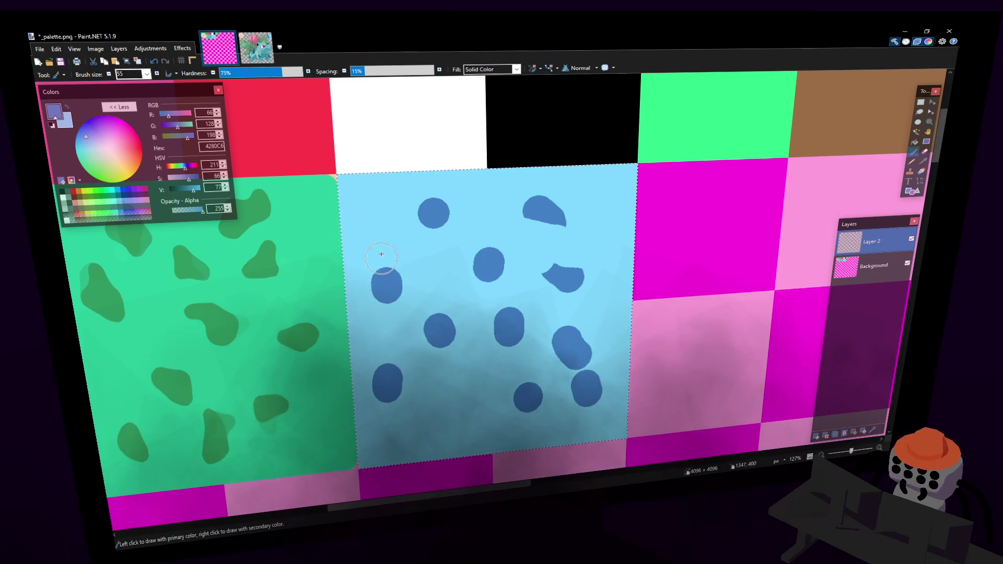
left_click(374, 214)
- Add spots around the upper-middle spot, toward the upper right, and near the right edge
left_click(432, 262)
left_click(454, 222)
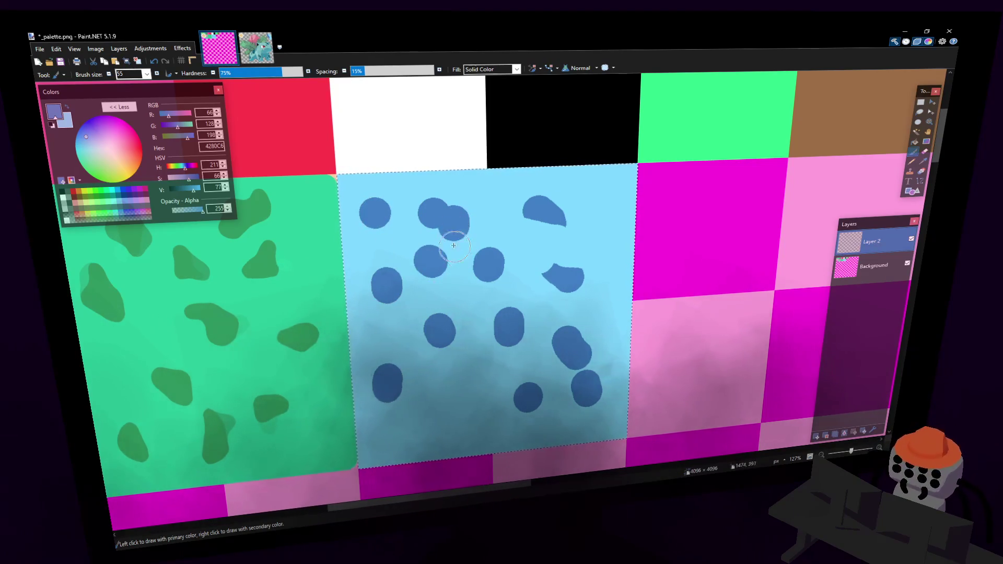
left_click(449, 240)
left_click(509, 249)
left_click(566, 223)
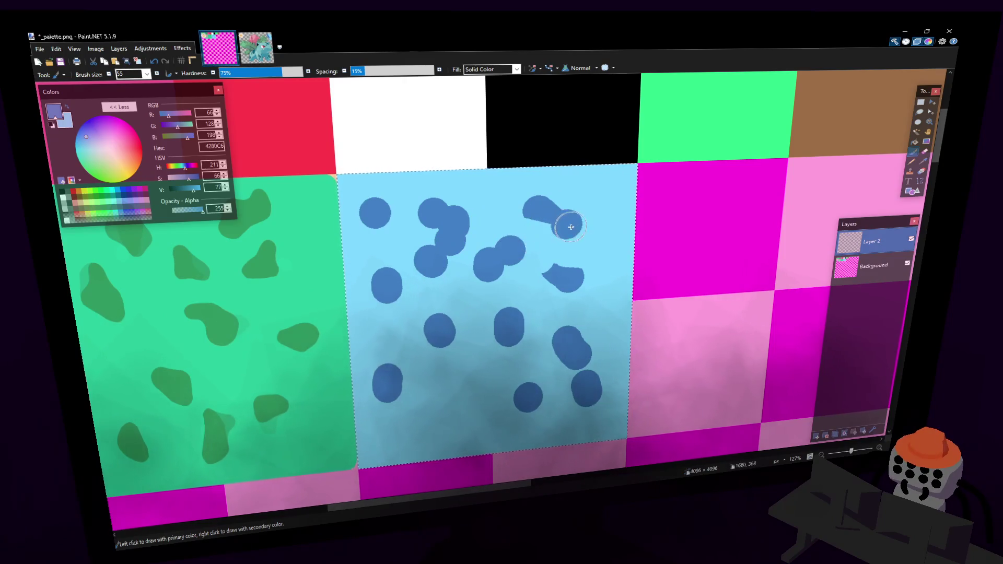
left_click(585, 195)
left_click(598, 205)
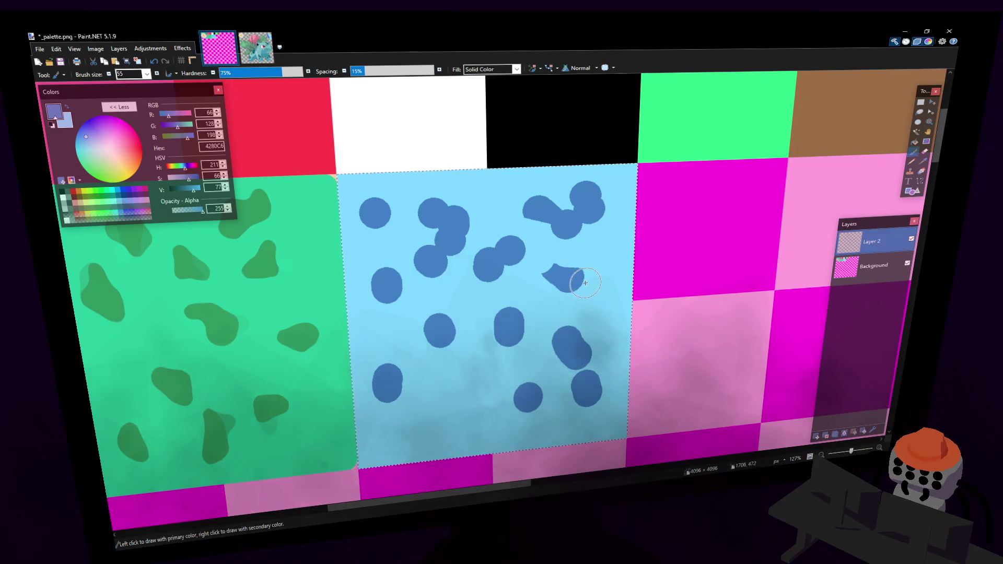
left_click(590, 251)
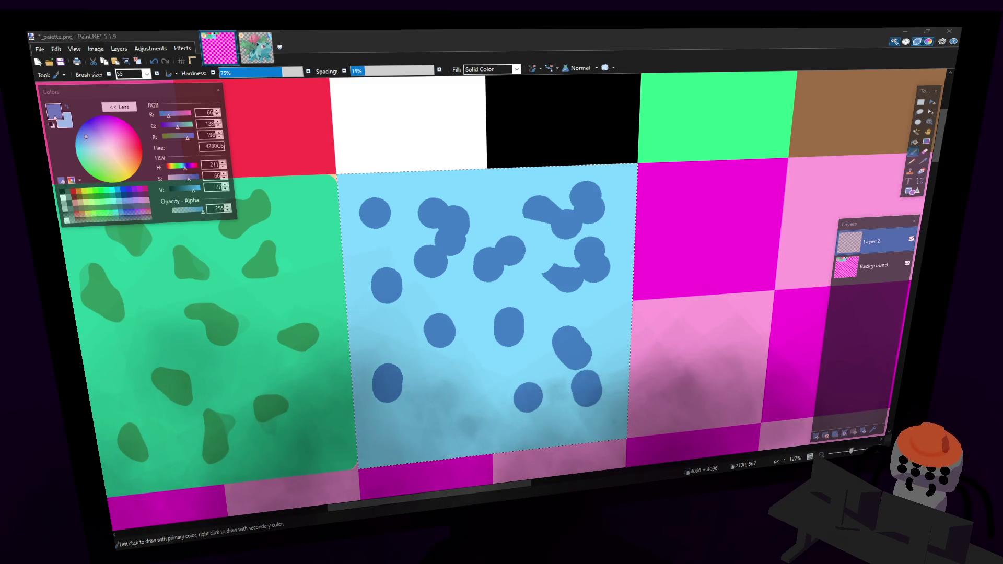
- Back in Paint.NET, dab more dark-blue spots into the lower half and remaining gaps
left_click(546, 32)
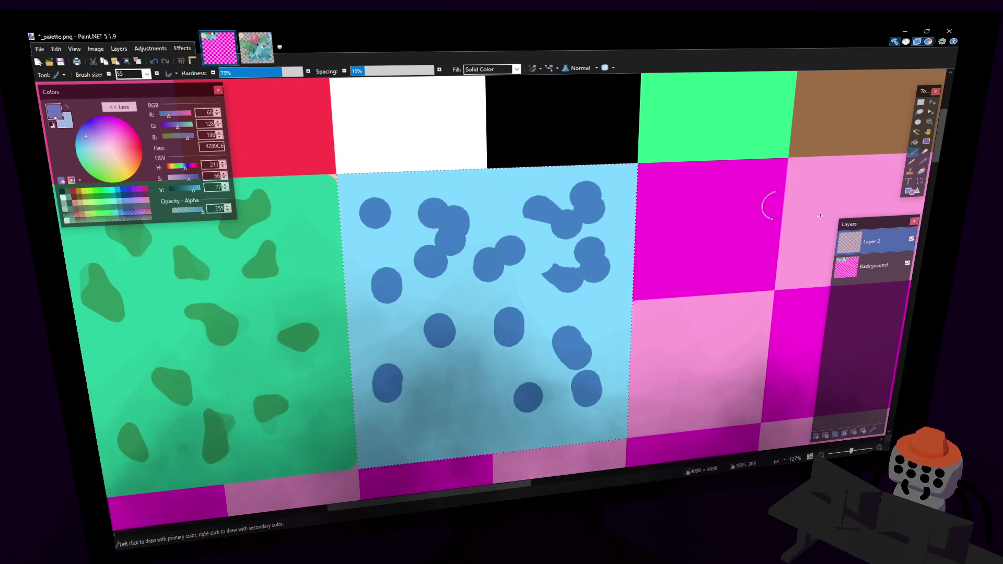
scroll(575, 261, "down", 1)
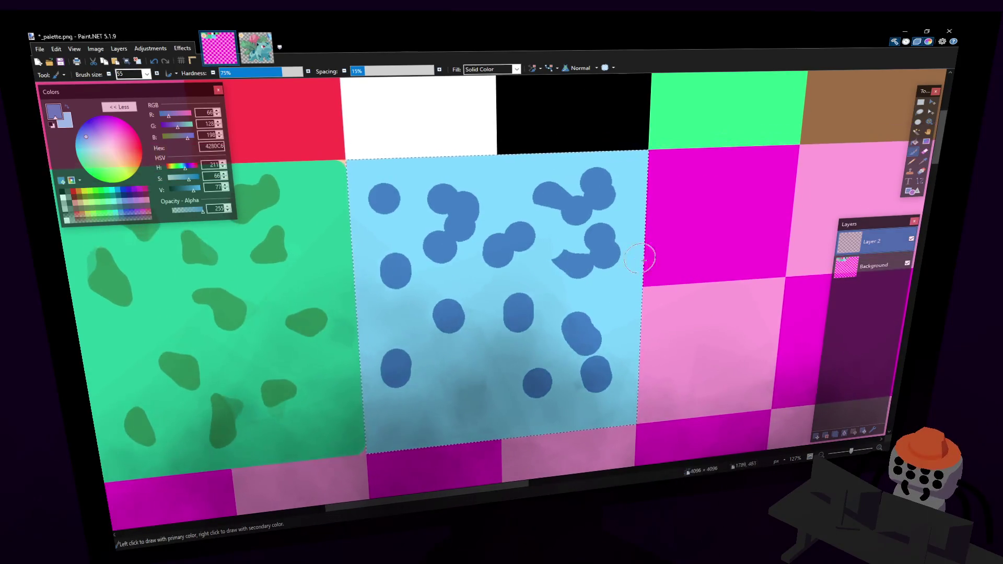
left_click(479, 385)
left_click(457, 409)
left_click(493, 329)
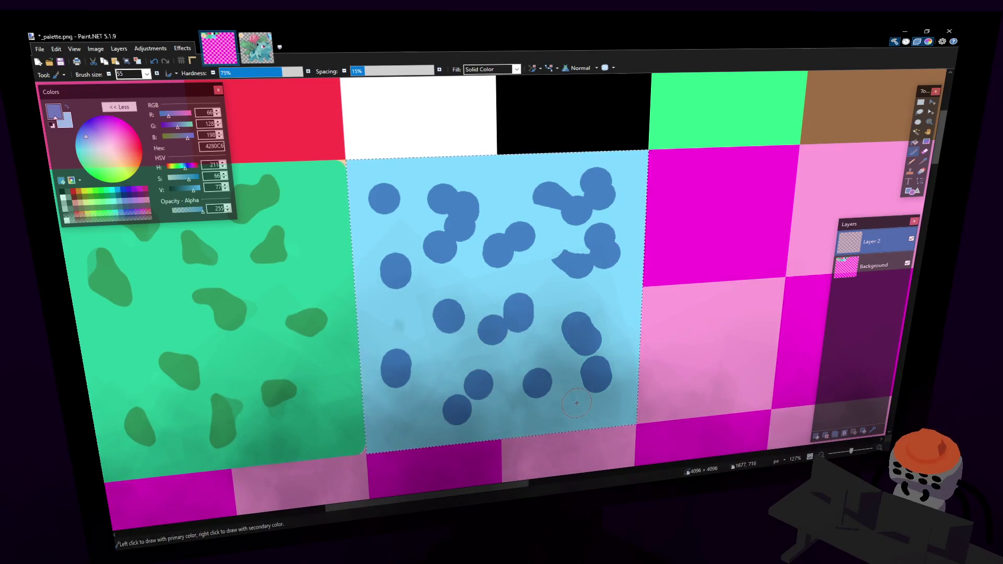
left_click(555, 393)
left_click(614, 289)
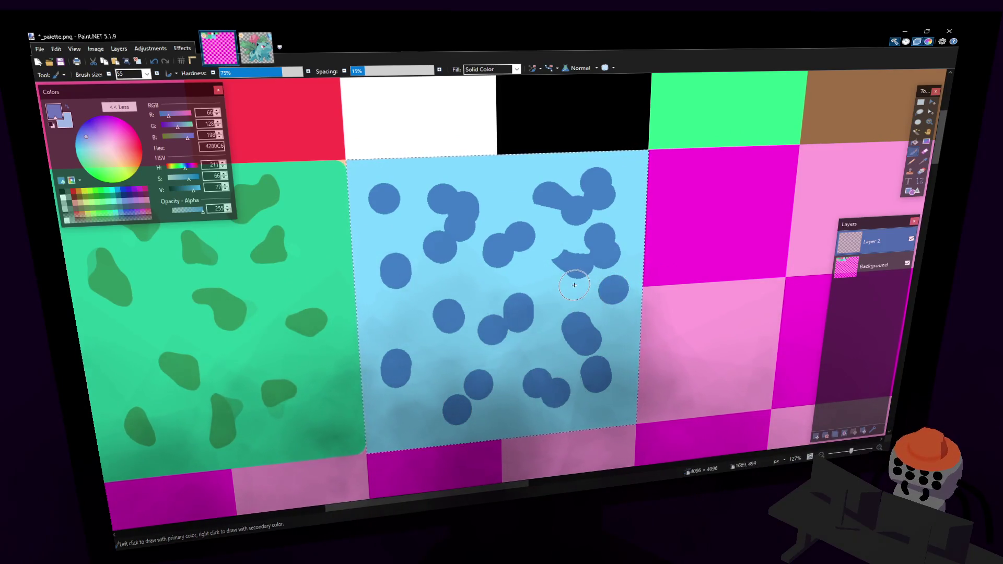
left_click(572, 286)
left_click(921, 102)
left_click(795, 152)
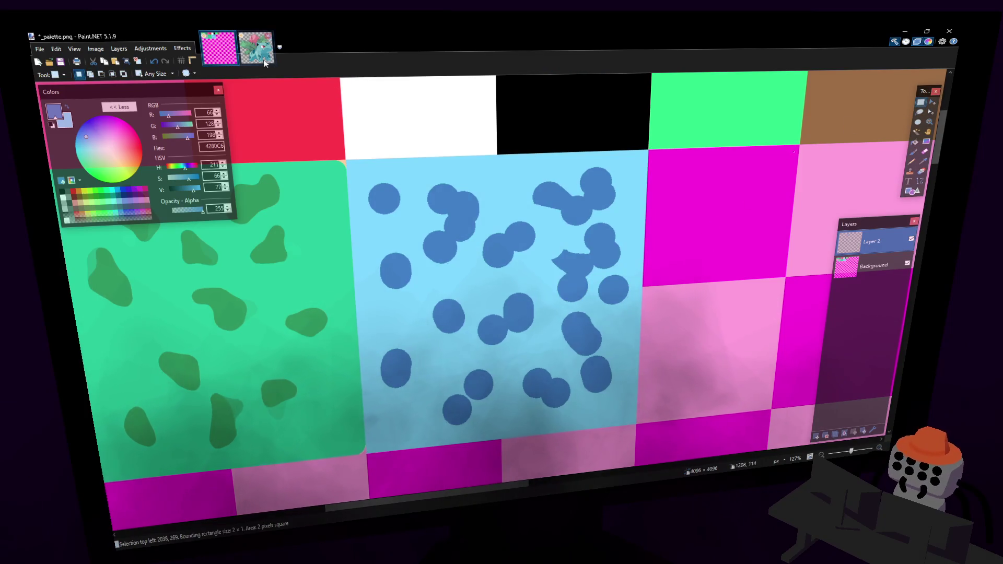
- Undo every dark-blue spot and blob, then reselect the Paintbrush and its size list
key("ctrl+z")
key("ctrl+z")
key("ctrl+z")
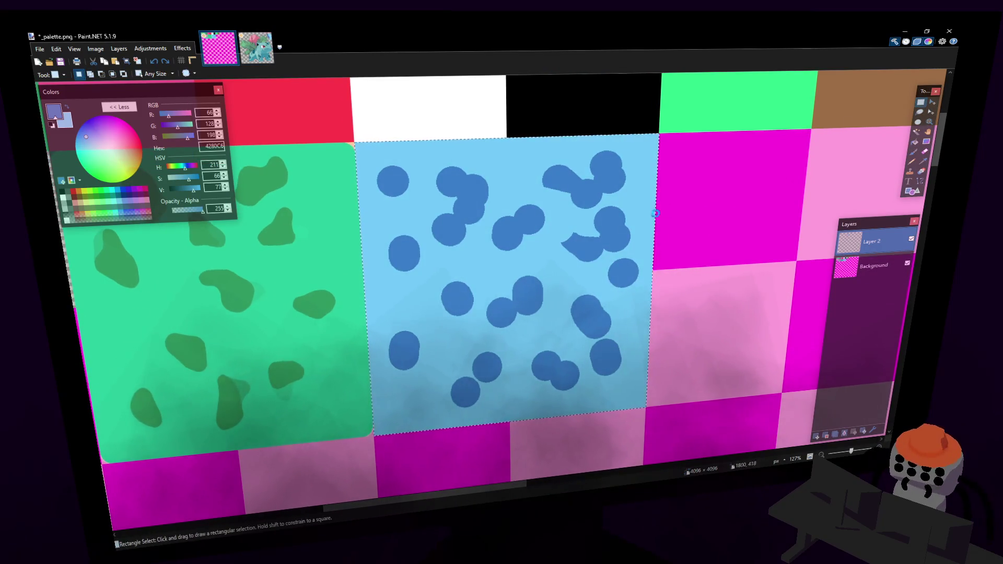
key("ctrl+z")
key("ctrl+z")
key("ctrl+z")
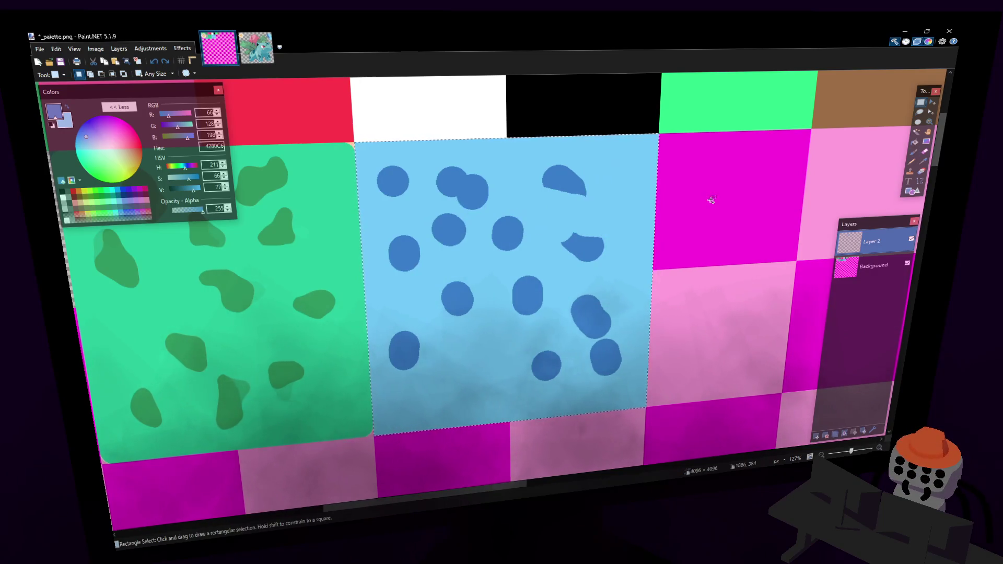
key("ctrl+z")
key("ctrl+z")
key("ctrl+z")
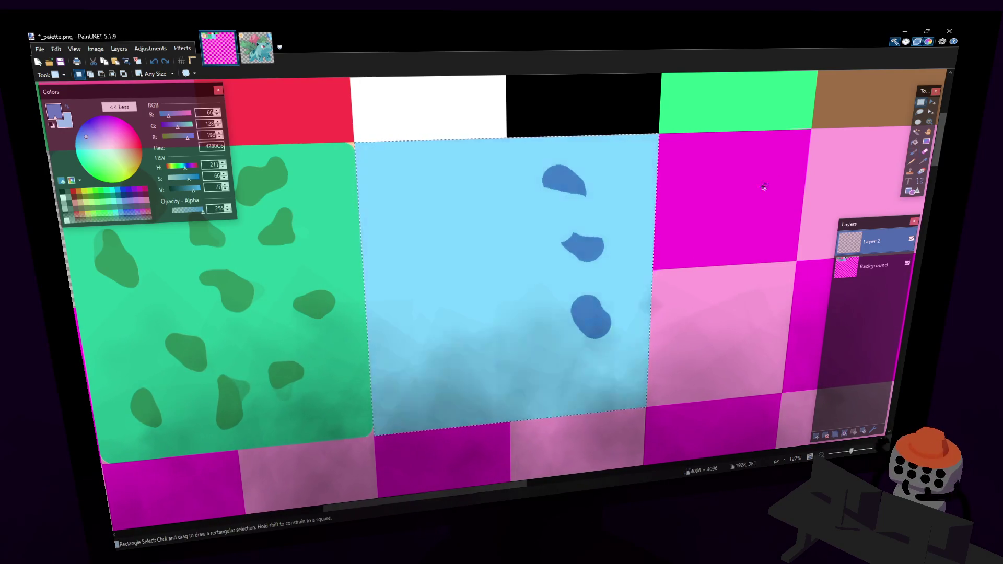
key("ctrl+z")
key("ctrl+z")
key("ctrl+z")
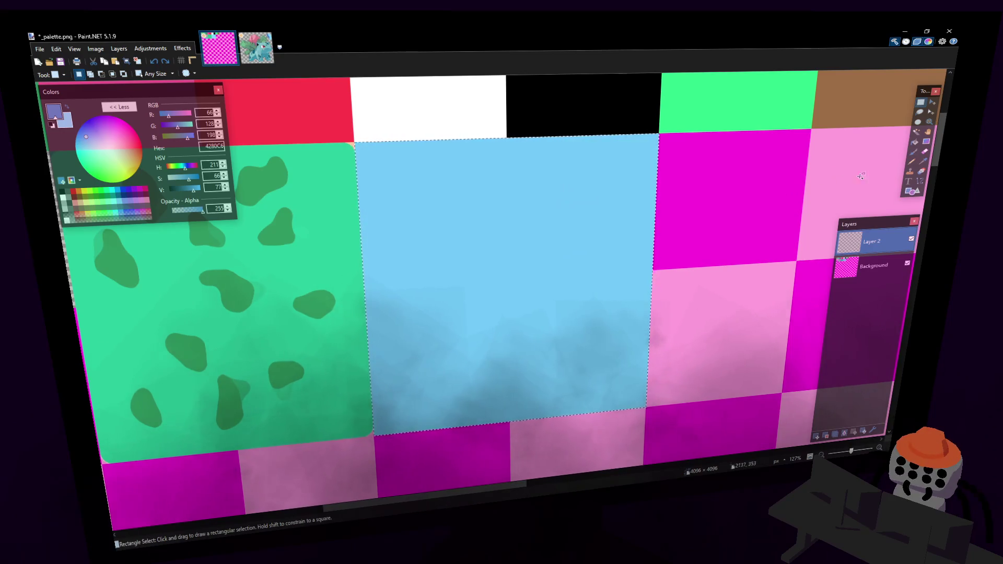
left_click(912, 152)
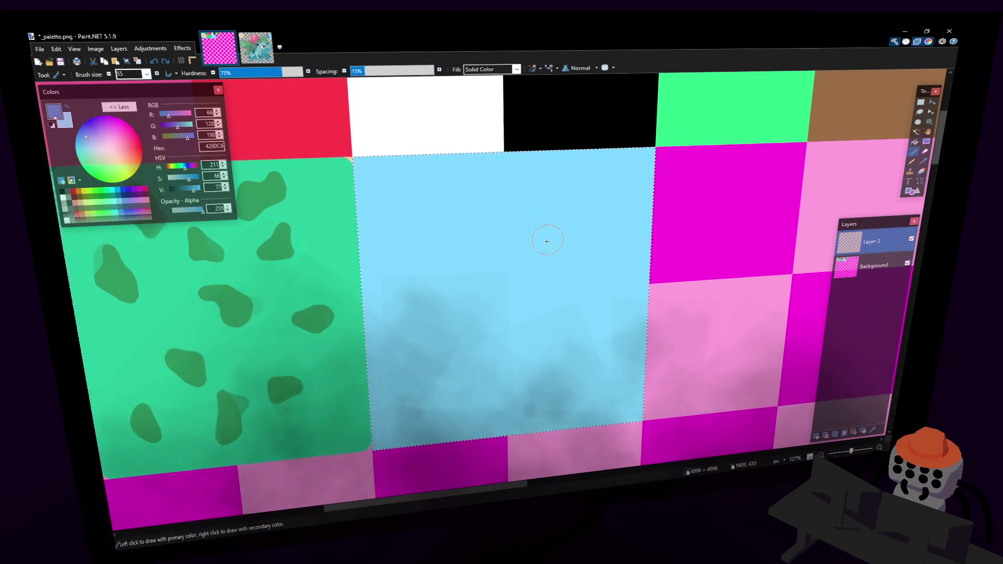
left_click(147, 74)
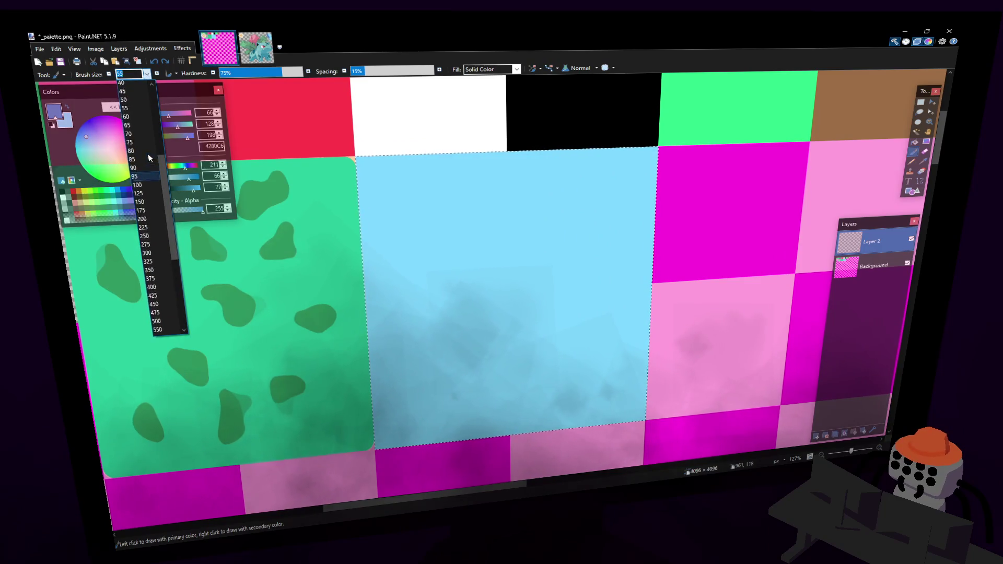
scroll(135, 125, "up", 6)
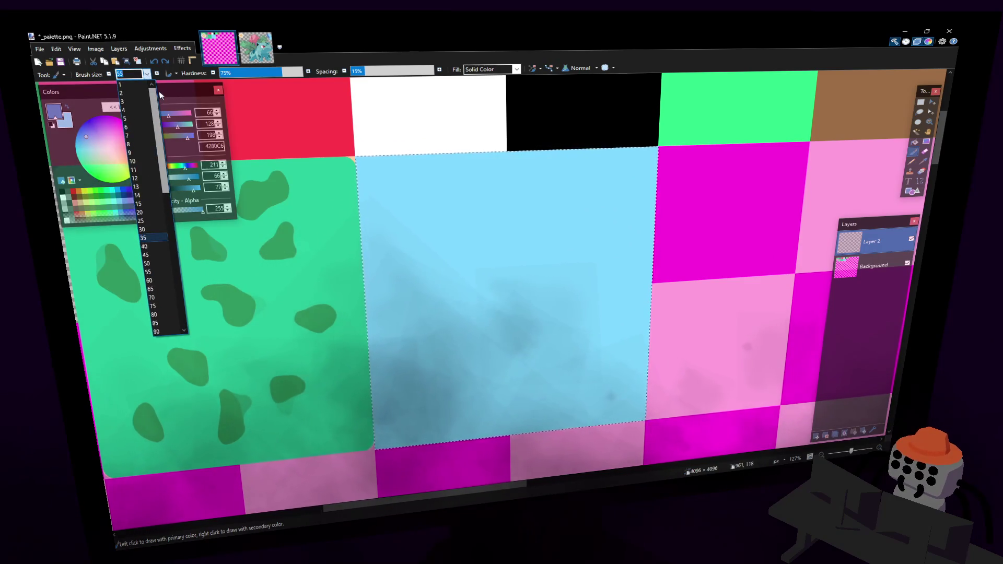
- Set brush size 5 and outline a triangle, a small shape above it, and a right-side spot
left_click(135, 120)
left_click_drag(423, 210, 427, 238)
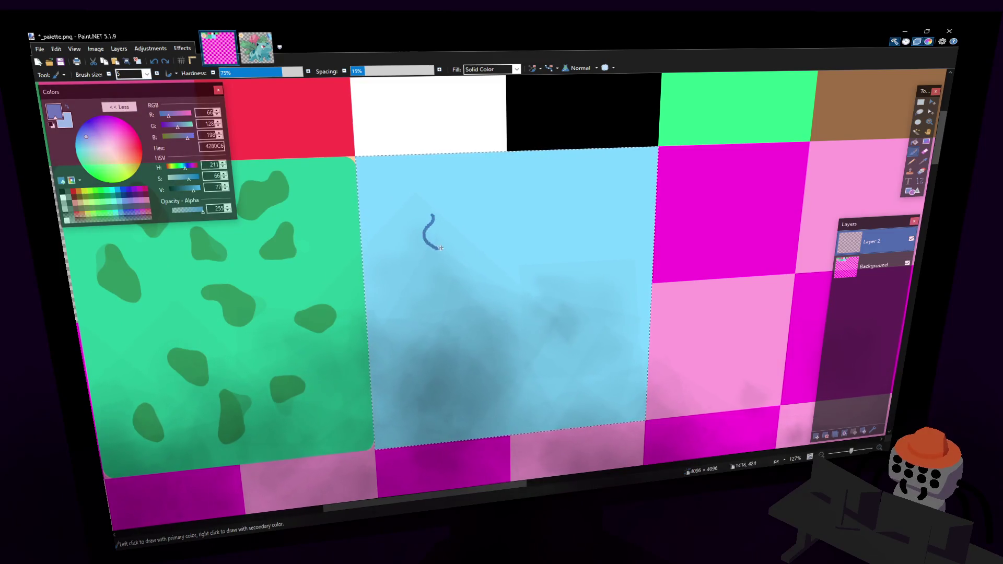
key("ctrl+z")
mouse_move(422, 197)
left_mouse_down()
mouse_move(427, 226)
mouse_move(461, 219)
left_mouse_up()
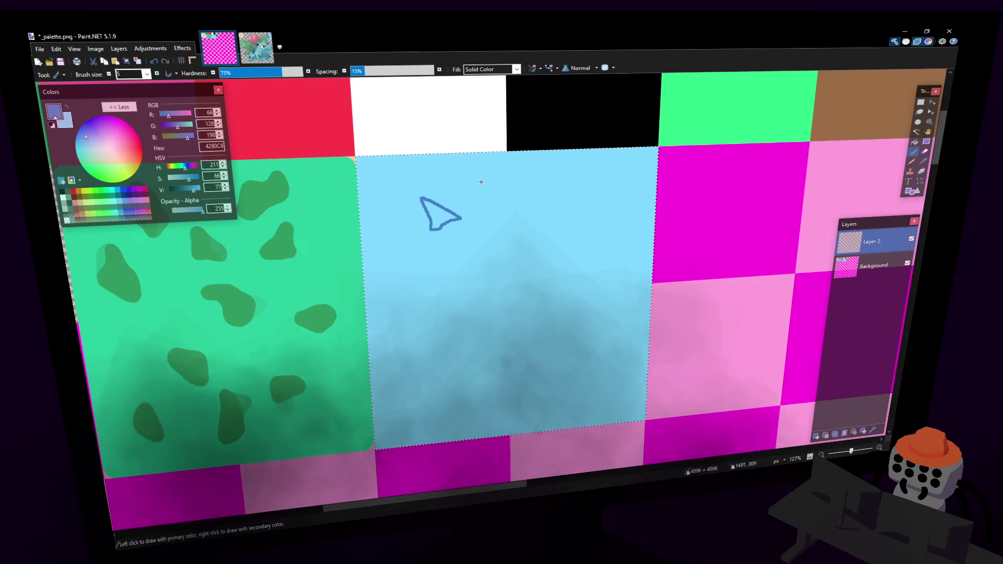
mouse_move(482, 182)
left_mouse_down()
mouse_move(472, 204)
mouse_move(462, 190)
left_mouse_up()
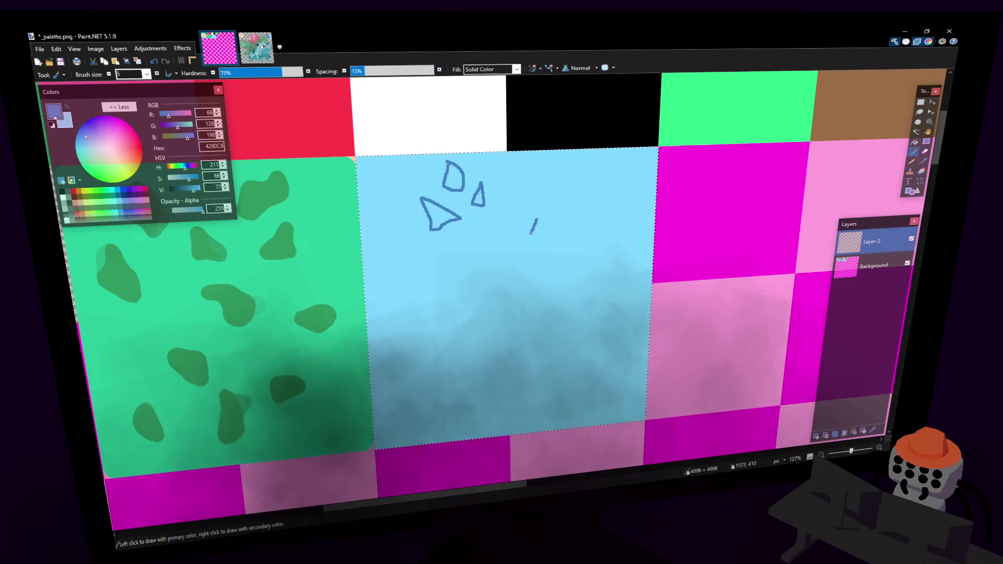
mouse_move(599, 294)
left_mouse_down()
mouse_move(595, 331)
mouse_move(601, 296)
left_mouse_up()
- Outline more closed spot shapes across the middle, upper right and lower part of the tile
scroll(491, 354, "left", 3, "shift")
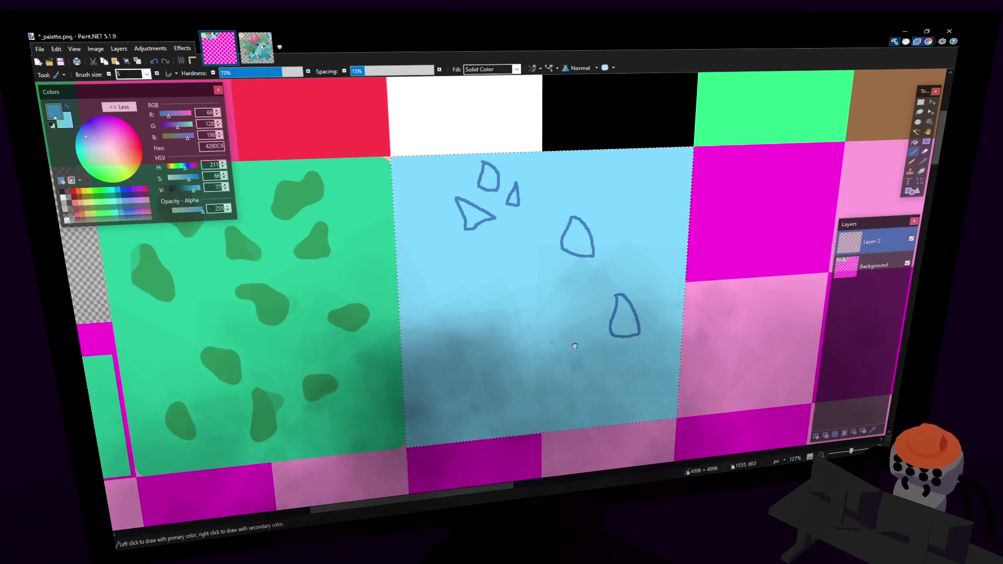
scroll(626, 308, "right", 3, "shift")
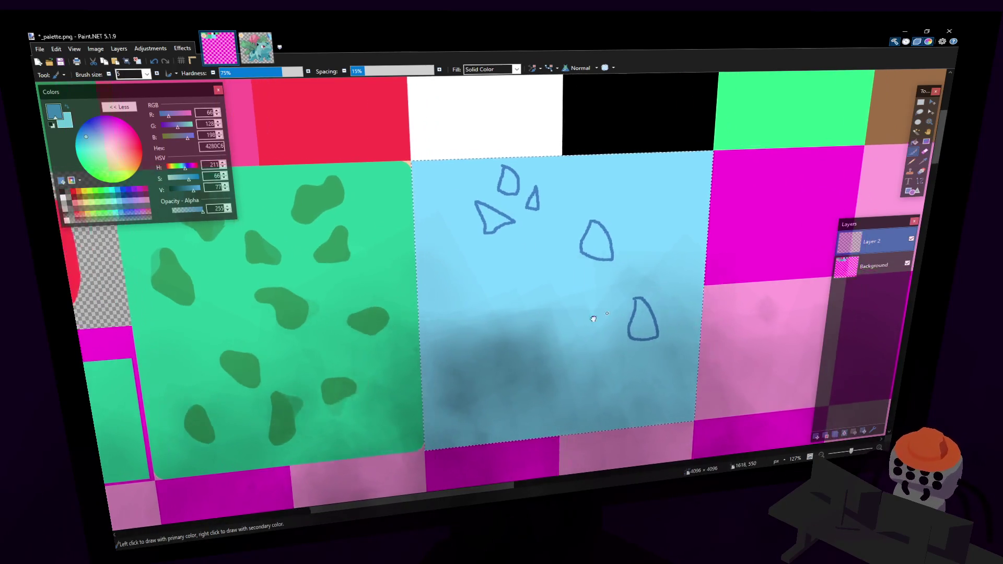
mouse_move(475, 343)
left_mouse_down()
mouse_move(489, 380)
mouse_move(499, 361)
mouse_move(473, 345)
left_mouse_up()
mouse_move(412, 373)
left_mouse_down()
mouse_move(438, 413)
mouse_move(413, 374)
left_mouse_up()
left_click_drag(450, 280, 461, 293)
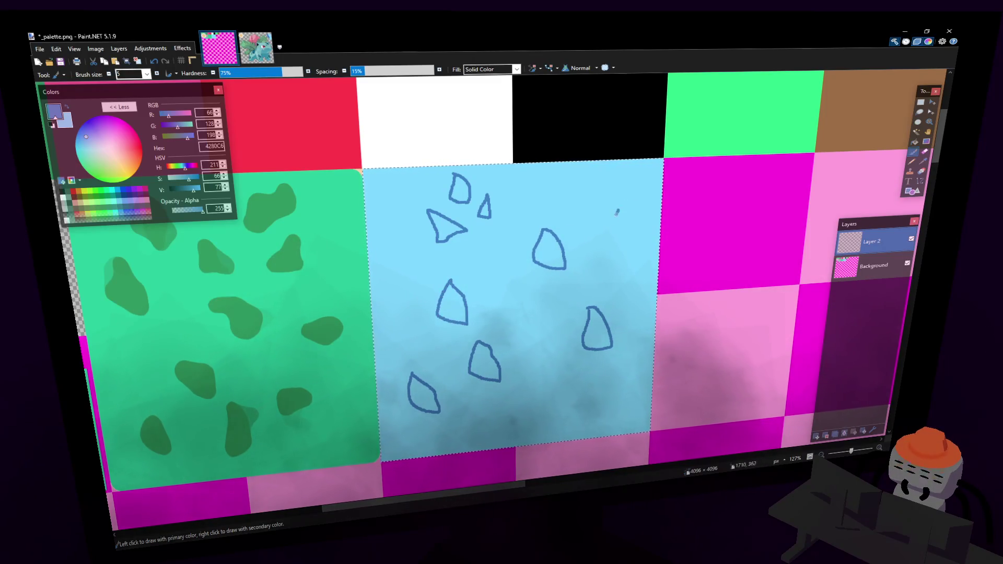
mouse_move(617, 212)
left_mouse_down()
mouse_move(608, 249)
mouse_move(618, 211)
left_mouse_up()
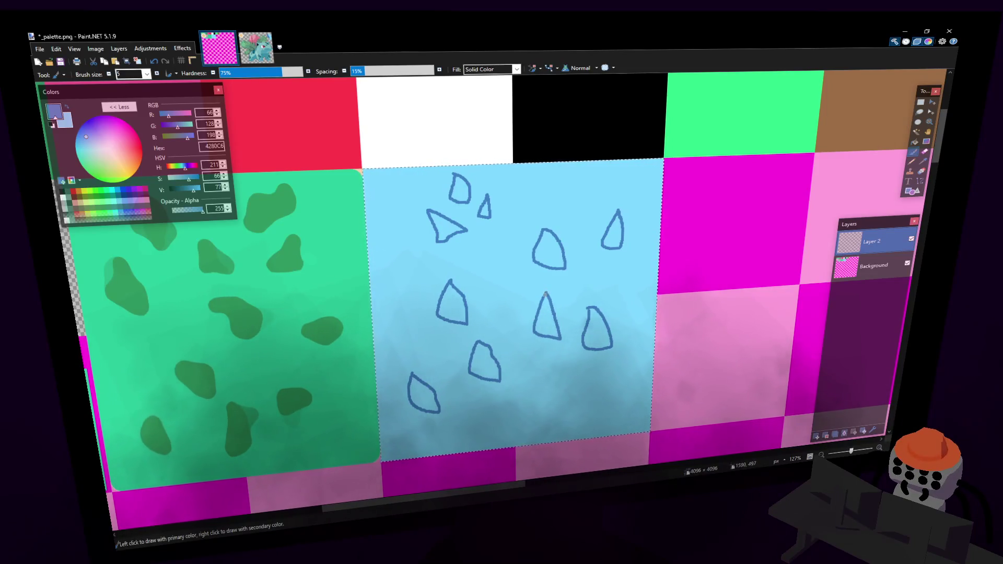
left_click_drag(559, 407, 567, 387)
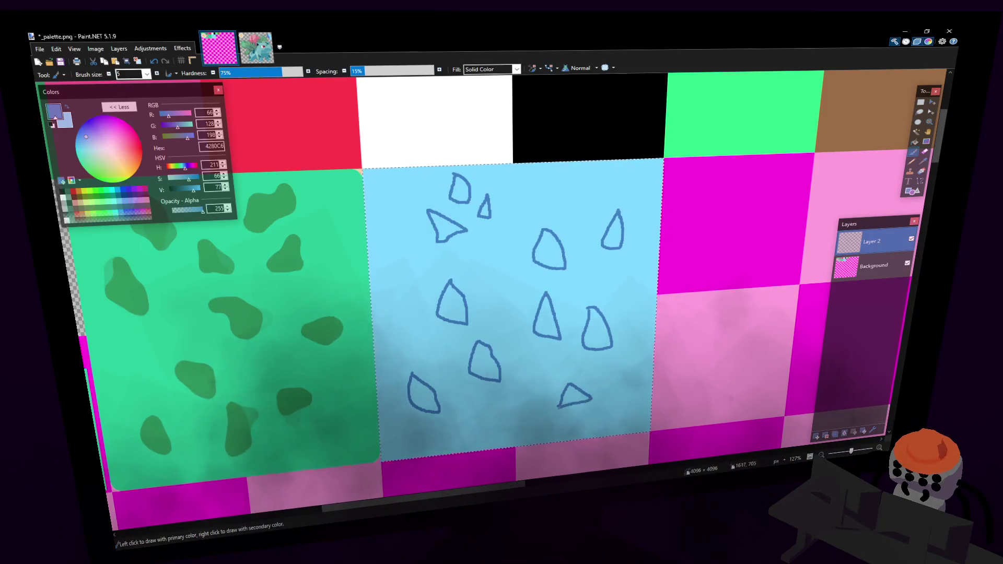
mouse_move(497, 431)
left_mouse_down()
mouse_move(505, 398)
mouse_move(497, 431)
left_mouse_up()
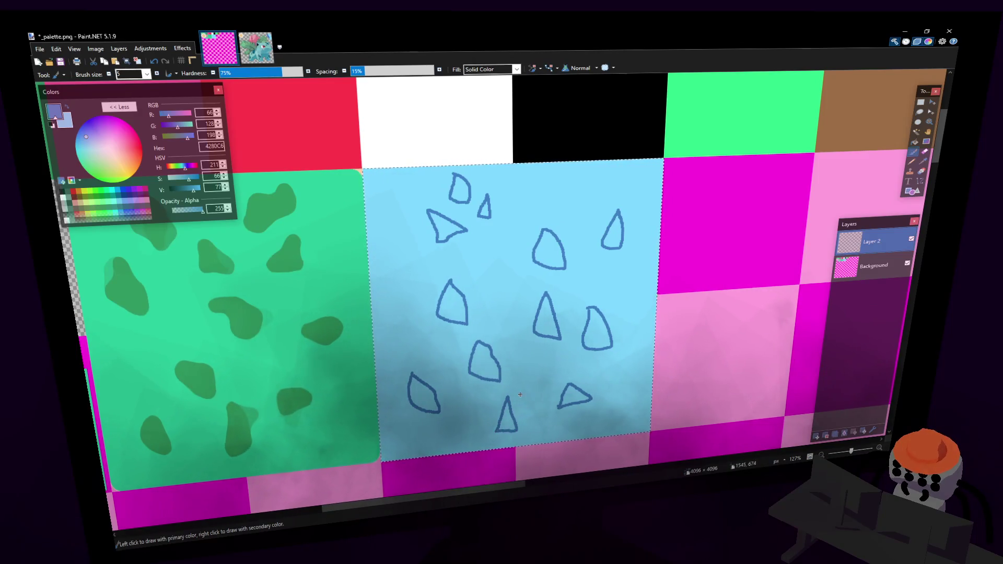
left_click_drag(541, 396, 523, 414)
- Bucket-fill all eleven outlined spots on the light-blue tile solid dark blue
key("f")
left_click(546, 318)
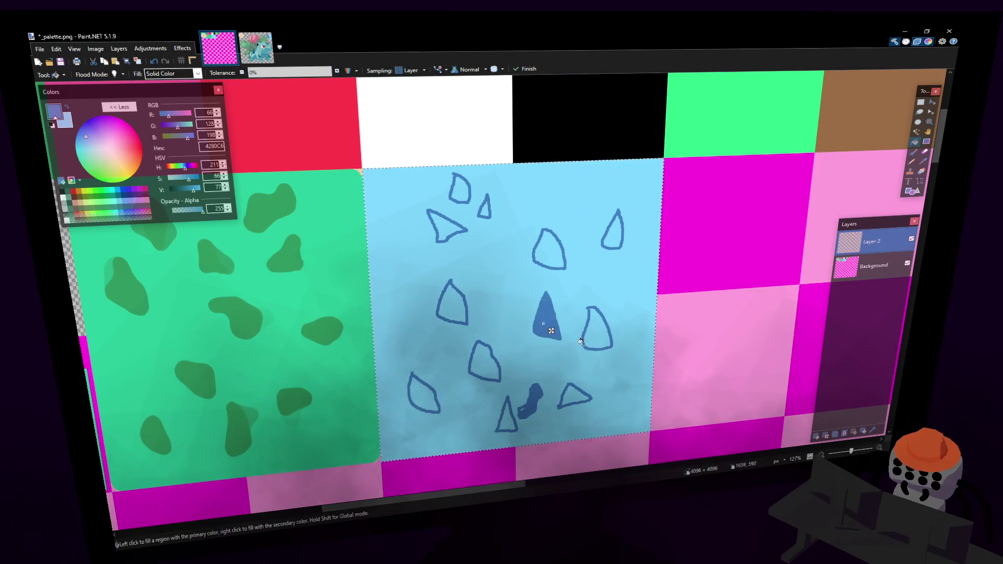
left_click(597, 329)
left_click(549, 249)
left_click(616, 235)
left_click(573, 398)
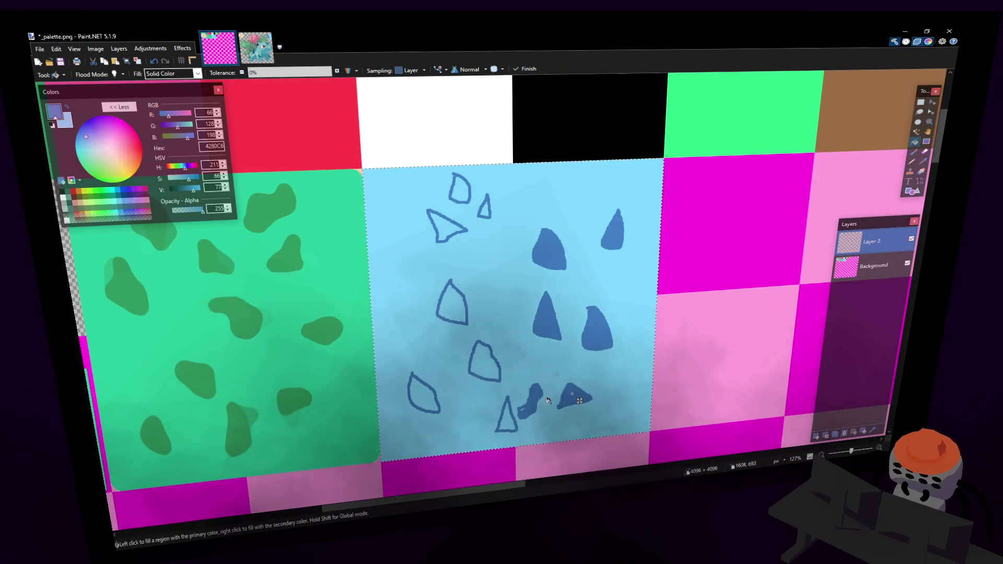
left_click(484, 361)
left_click(452, 303)
left_click(444, 226)
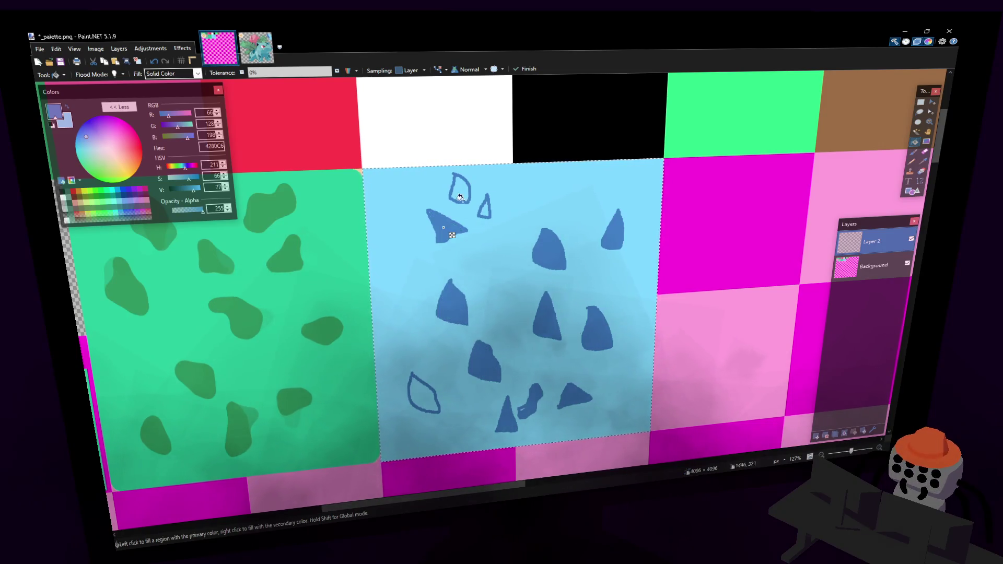
left_click(460, 190)
left_click(482, 210)
left_click(421, 395)
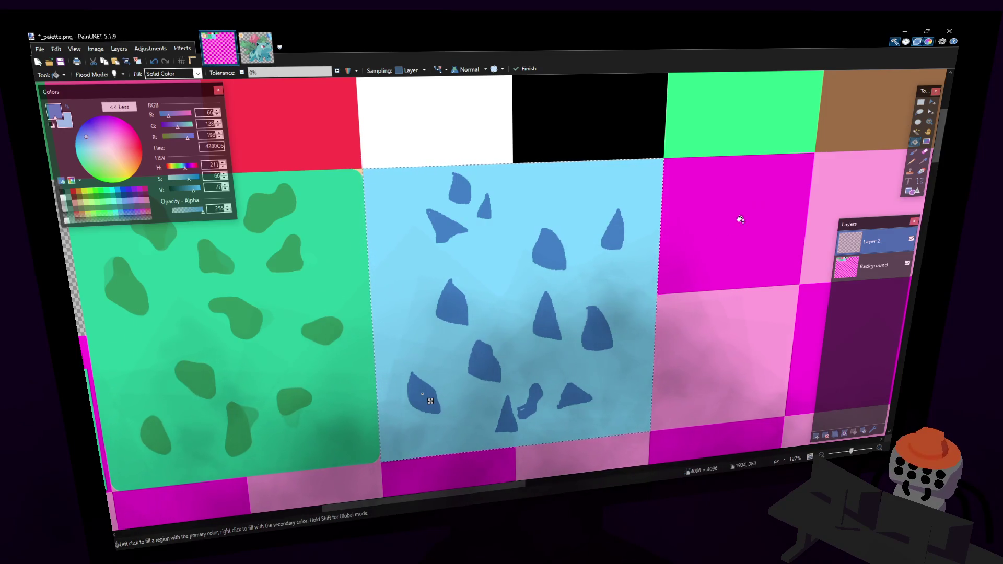
- Magic Wand-select the upper-middle blue spot
left_click(916, 131)
left_click(548, 253)
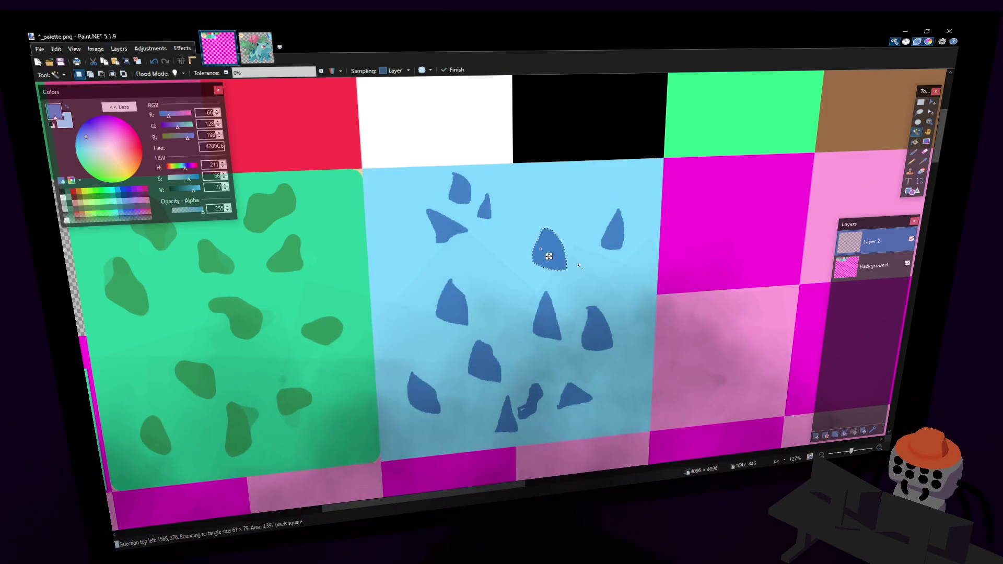
scroll(597, 294, "up", 1)
- Duplicate the selected blue spot and drop the copy near the tile's right edge
key("m")
mouse_move(596, 294)
left_mouse_down("ctrl")
mouse_move(616, 259)
mouse_move(609, 266)
left_mouse_up("ctrl")
left_click_drag(585, 218, 636, 293, "ctrl")
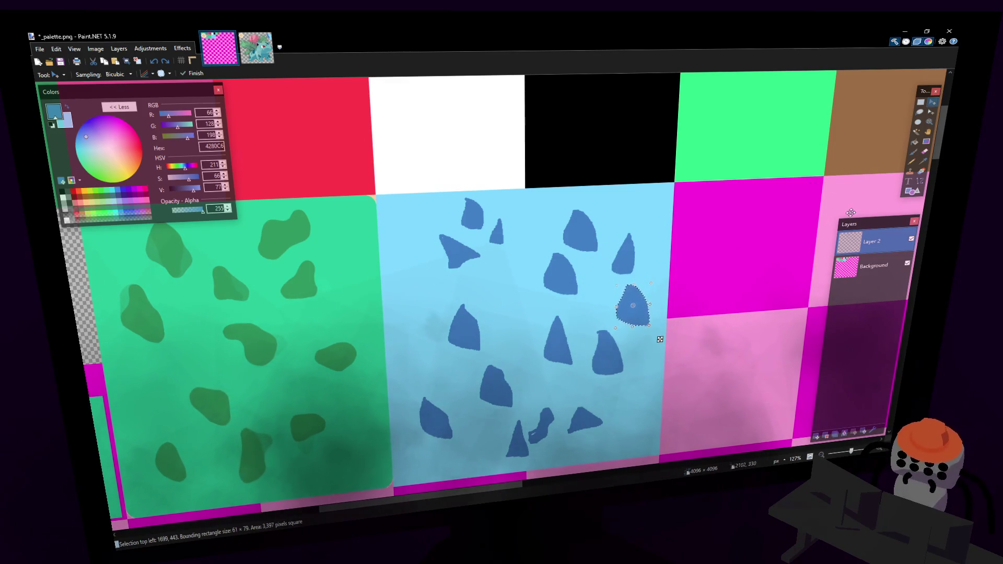
key("ctrl+Tab")
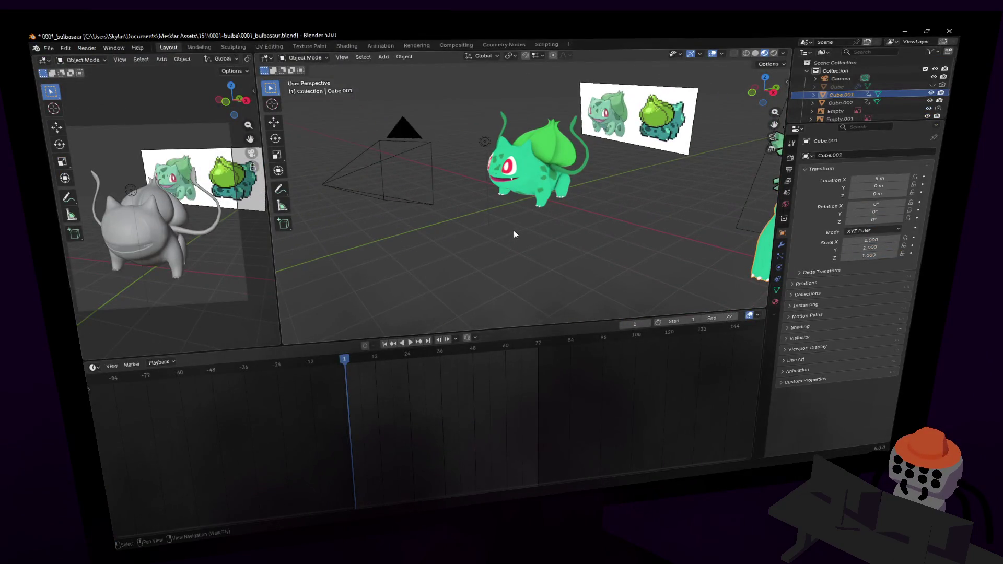
- Frame the Bulbasaur model in Blender's viewport, then return to the palette image
key("KP_Decimal")
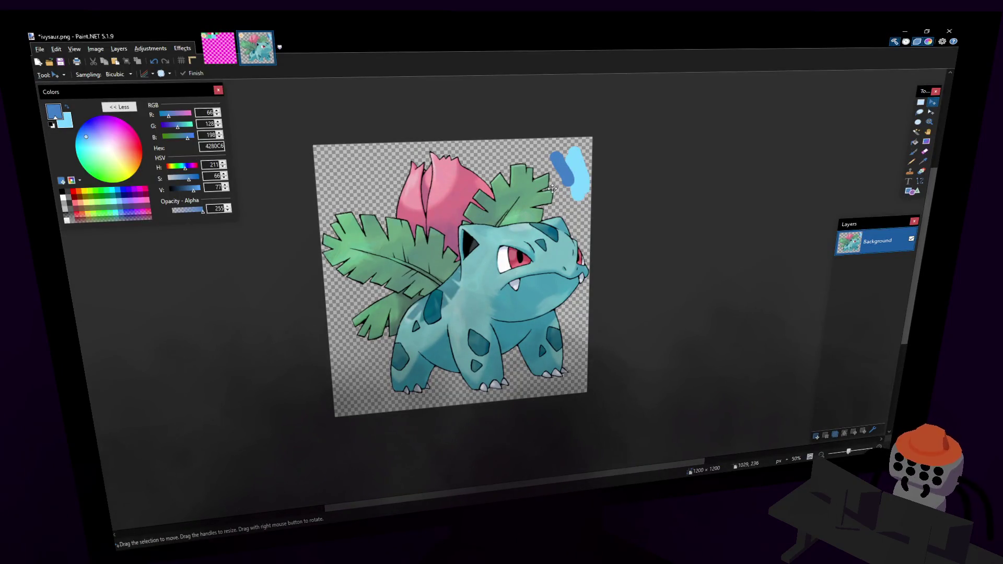
left_click(219, 47)
- Paste the blue spot as a new layer, shift it down-left, and draw an oval outline near the top
key("ctrl+shift+v")
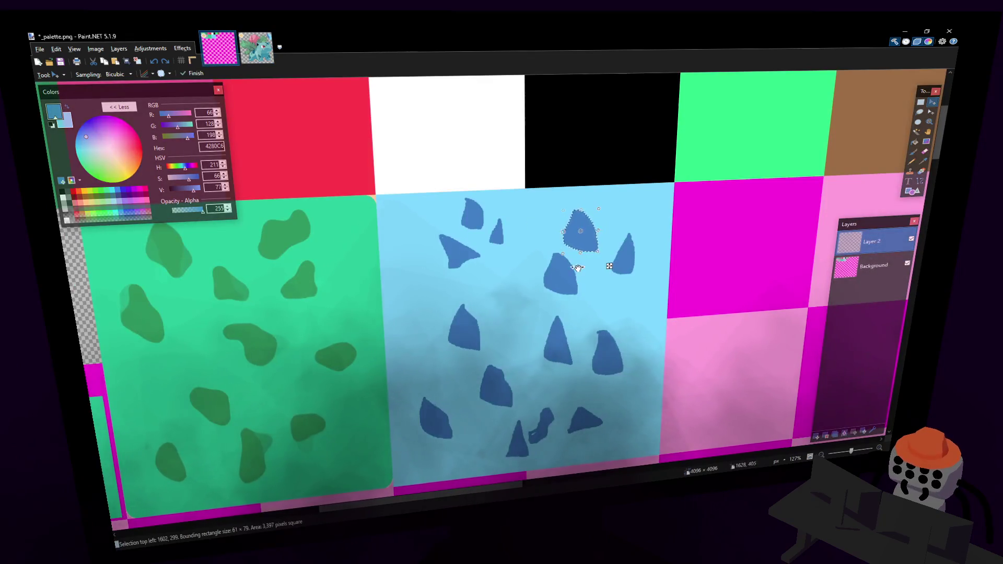
left_click_drag(659, 148, 640, 191)
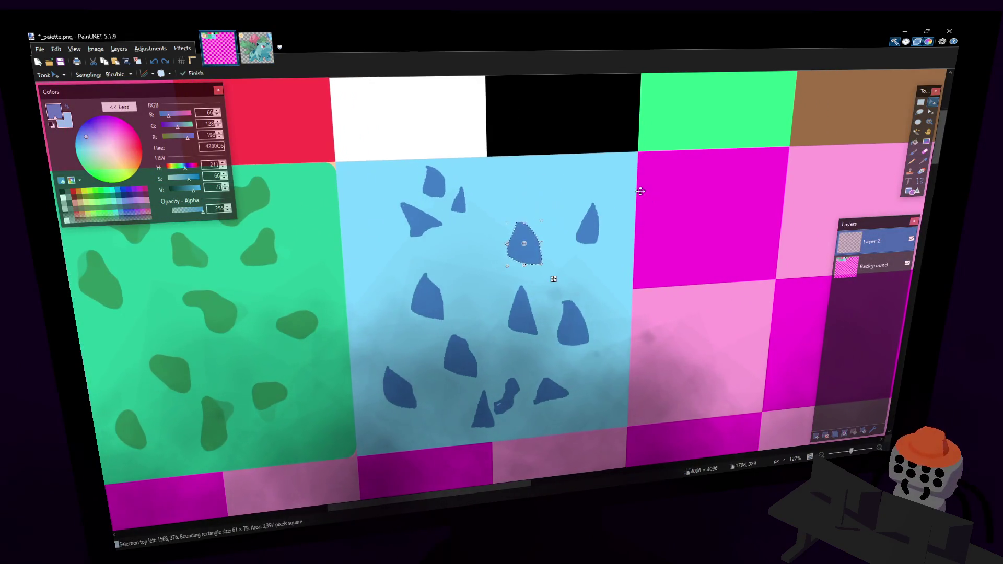
left_click(913, 151)
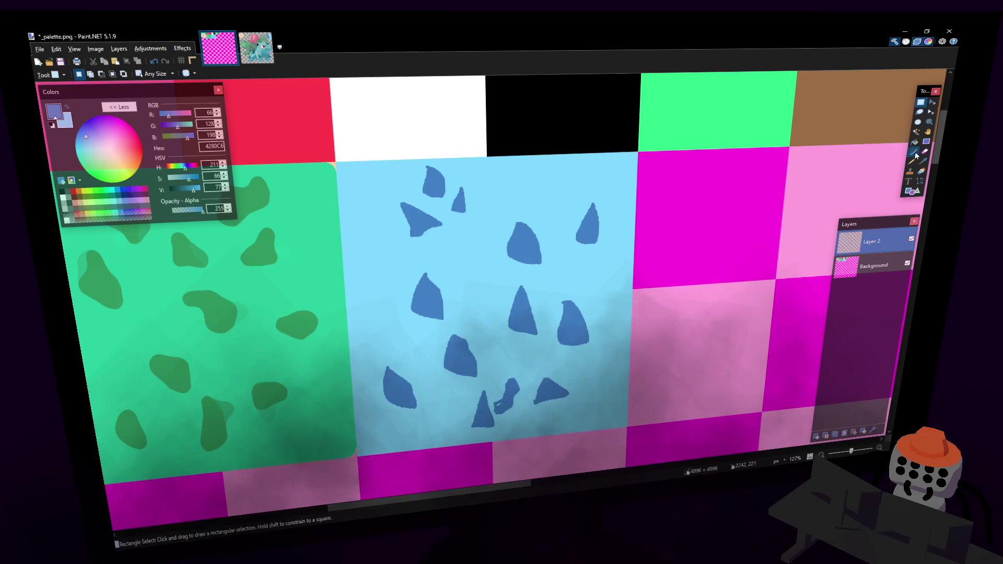
left_click_drag(531, 197, 543, 205)
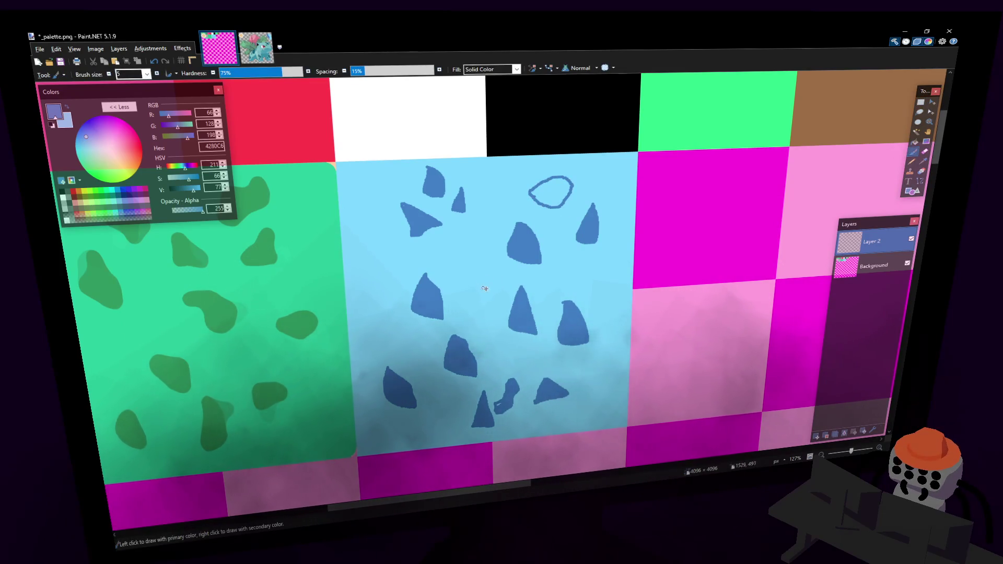
- Copy the whole green spotted tile over the blue tile and commit it
left_click(920, 102)
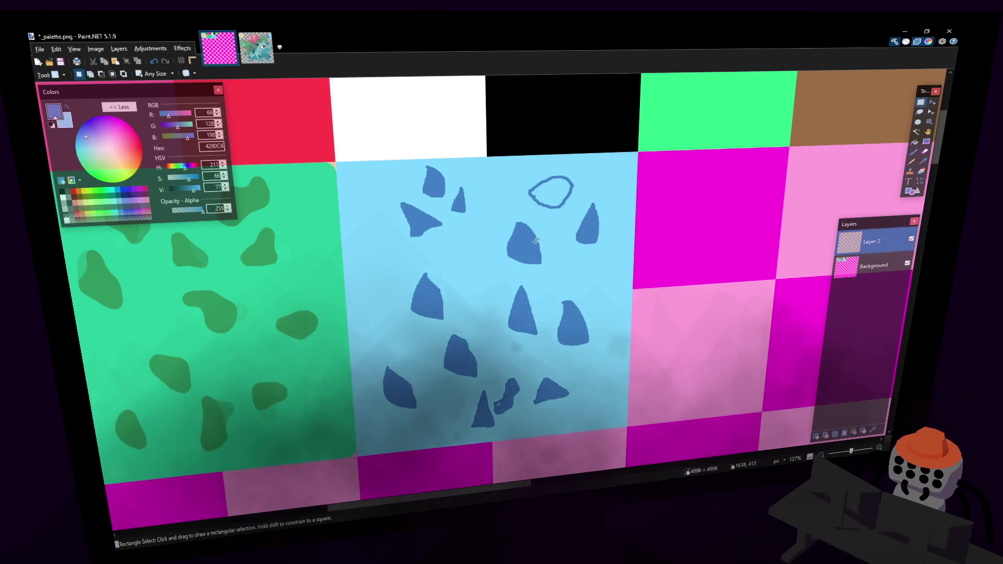
scroll(583, 227, "left", 5)
scroll(582, 227, "left", 5)
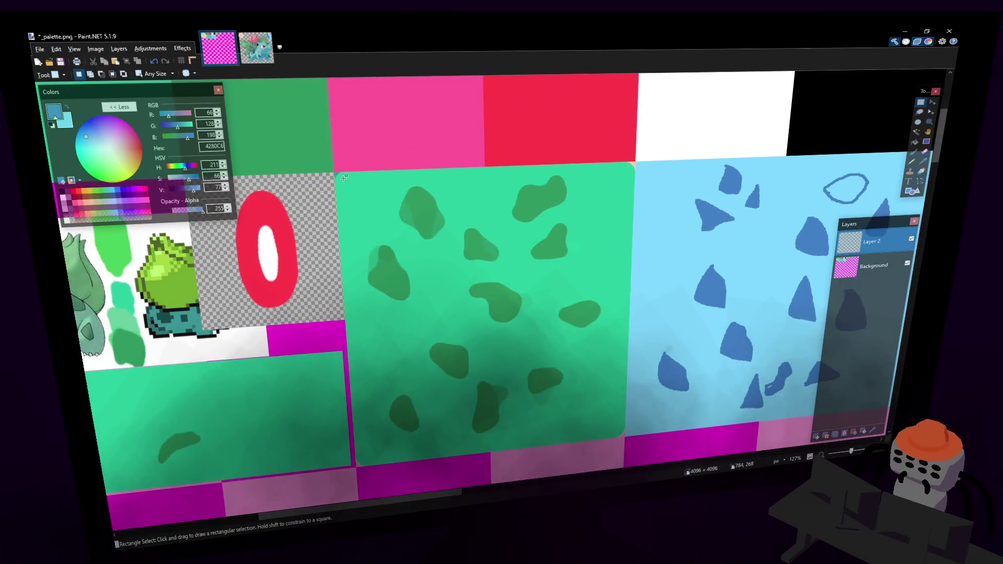
mouse_move(348, 179)
left_mouse_down()
mouse_move(565, 407)
mouse_move(609, 428)
left_mouse_up()
scroll(683, 316, "right", 10)
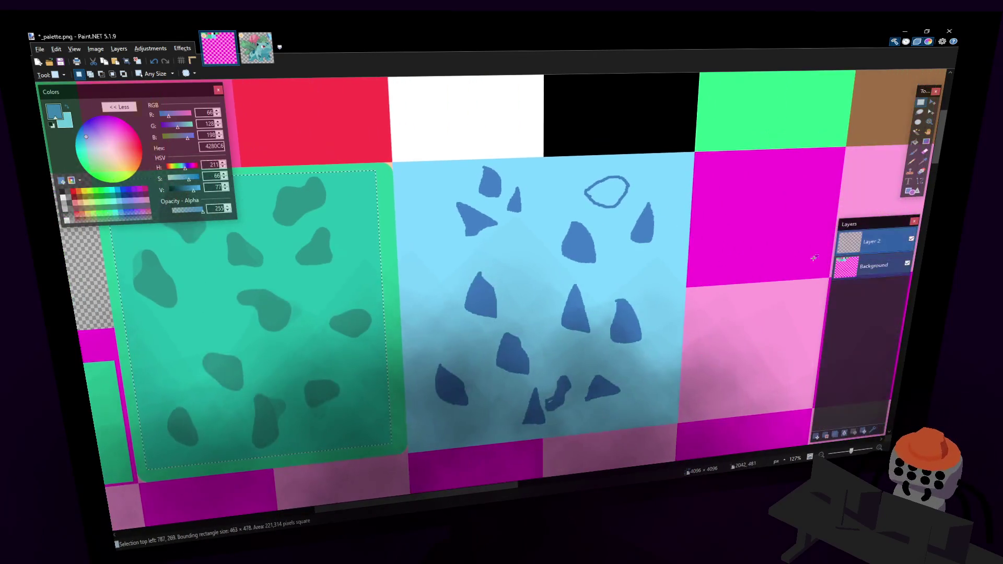
left_click(932, 103)
left_click_drag(398, 246, 506, 248)
key("ctrl+z")
key("ctrl+z")
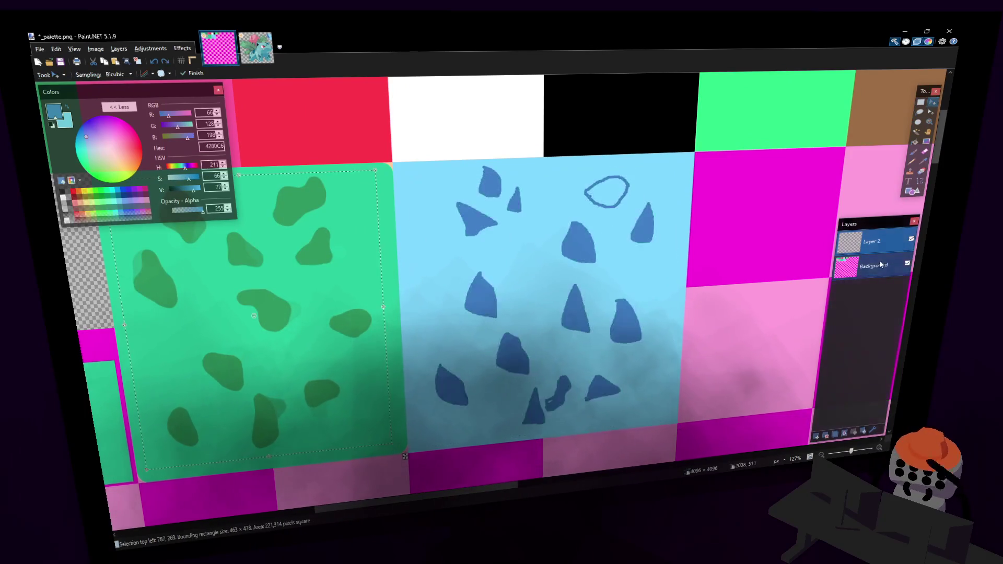
left_click_drag(311, 253, 593, 252)
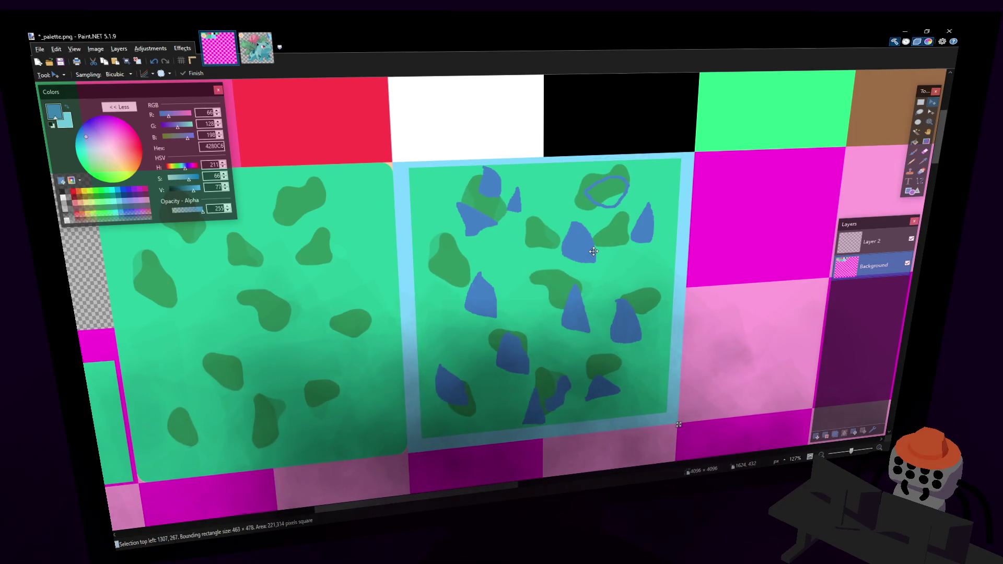
left_click(921, 102)
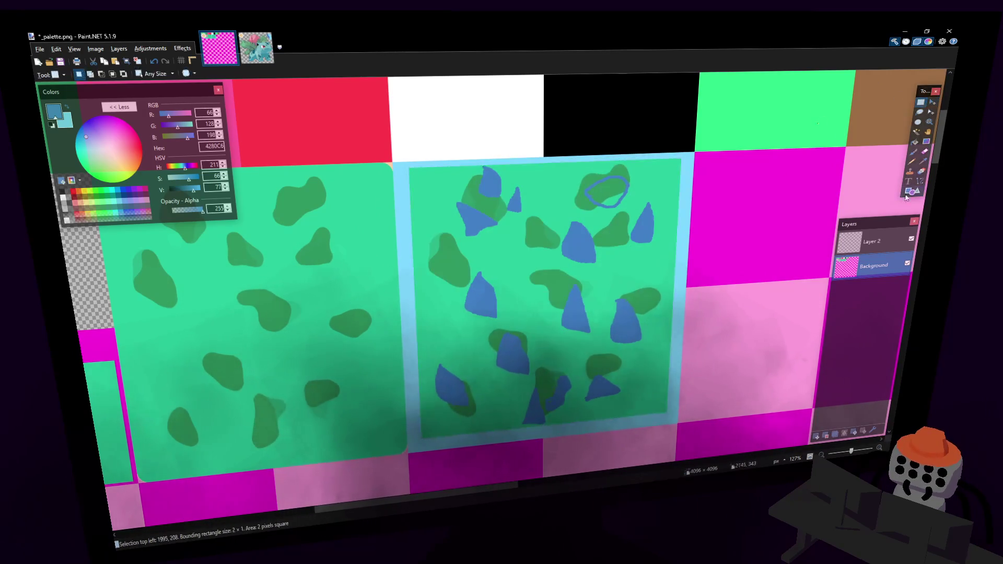
- Delete the blue-spots layer and pick light blue 80D9FF as the colour
left_click(878, 242)
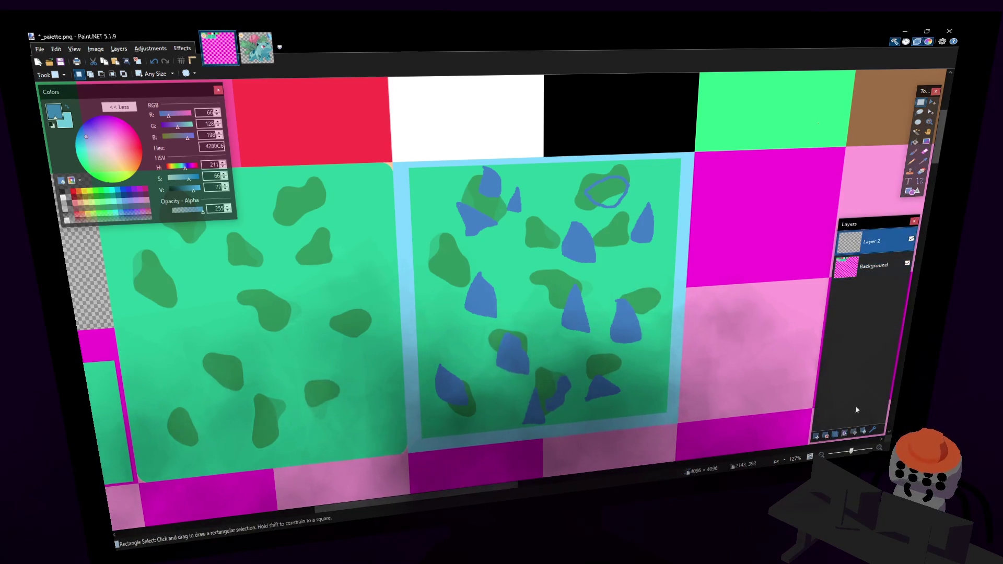
left_click(827, 436)
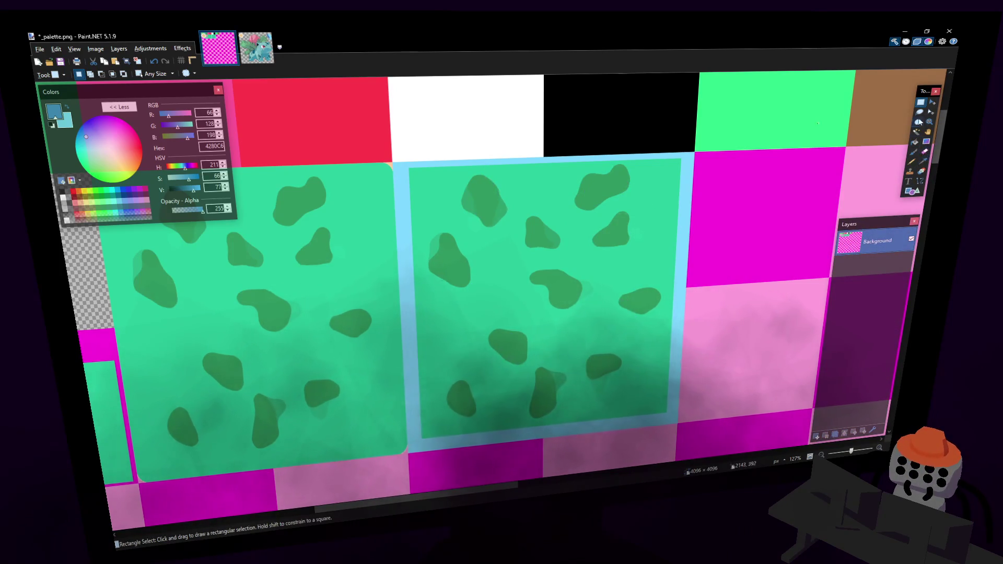
left_click(922, 163)
left_click(685, 193)
- Fill the copied green tile with light blue and select that tile
key("f")
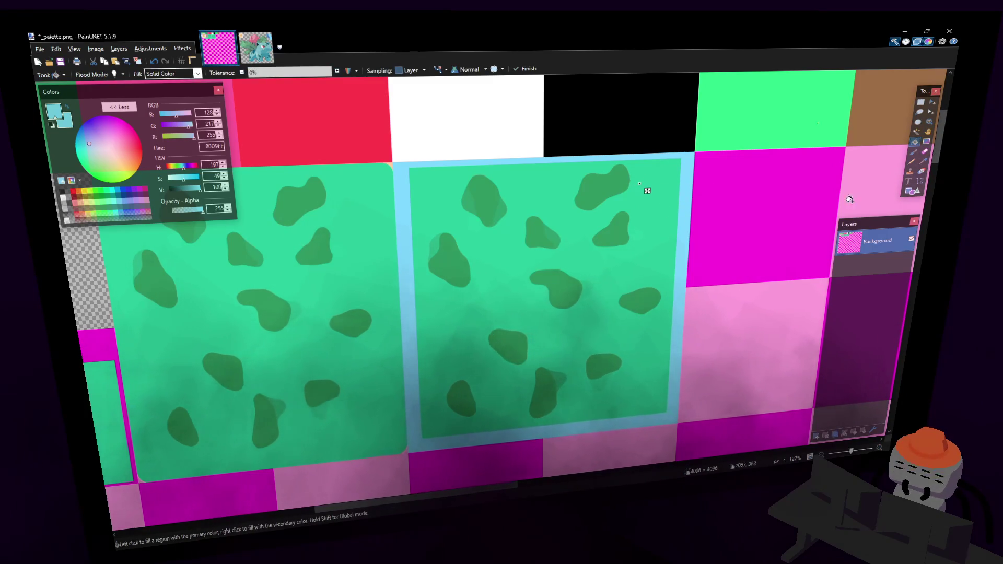
left_click(916, 134)
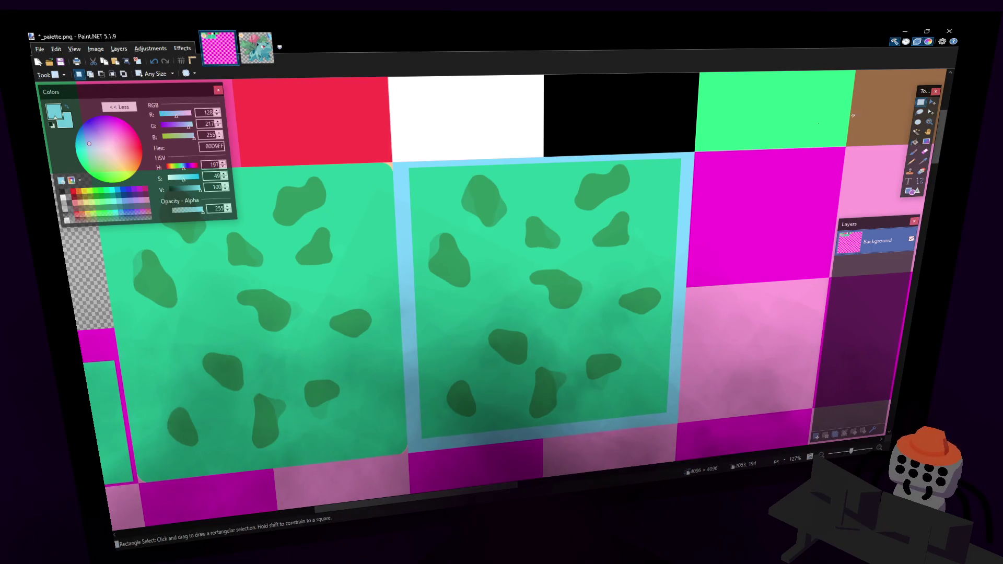
left_click(915, 141)
left_click(655, 198)
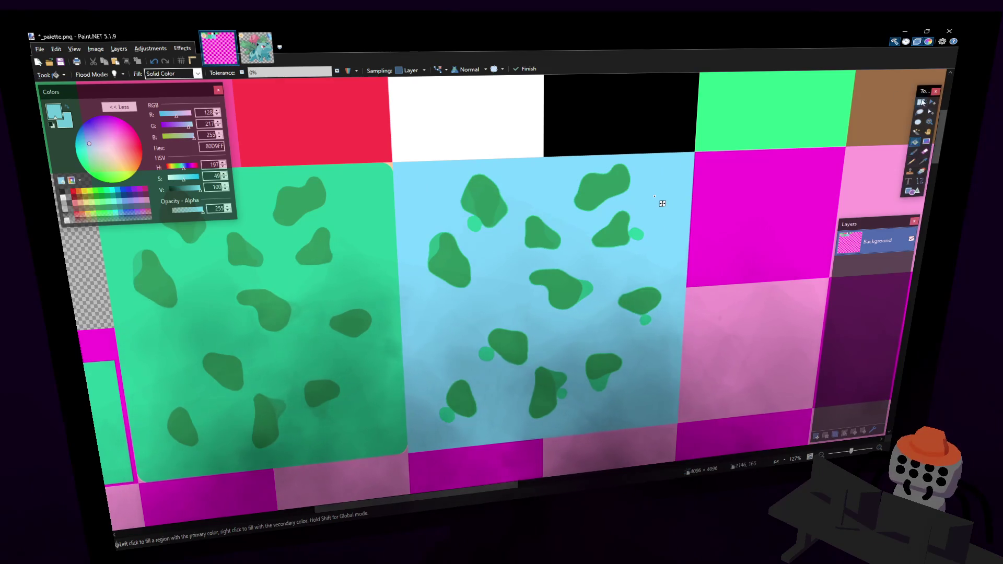
key("s")
mouse_move(687, 155)
left_mouse_down()
mouse_move(509, 359)
mouse_move(421, 439)
left_mouse_up()
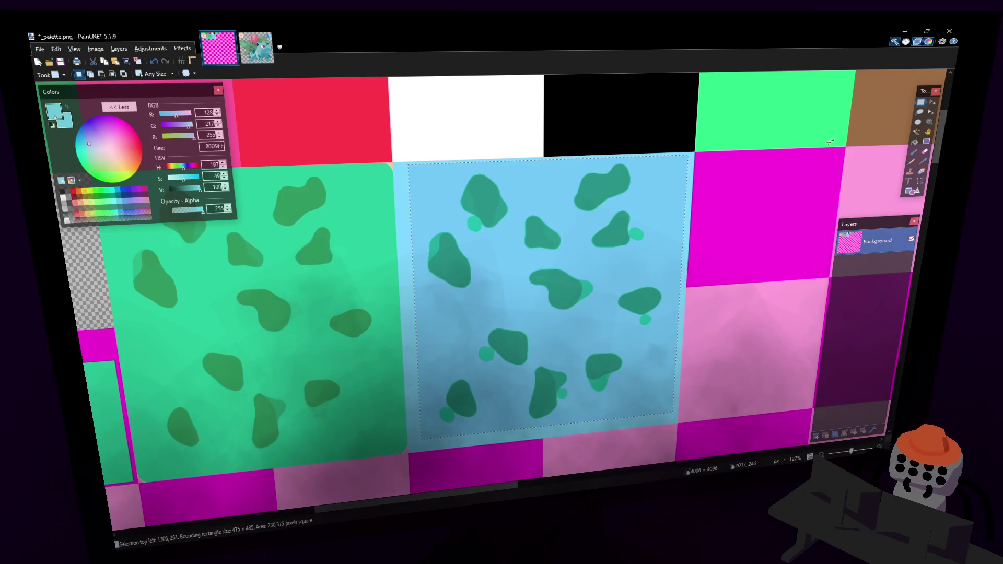
- Sample dark blue 4280C8 from the Ivysaur reference and fill the upper-right spot with it
left_click(914, 142)
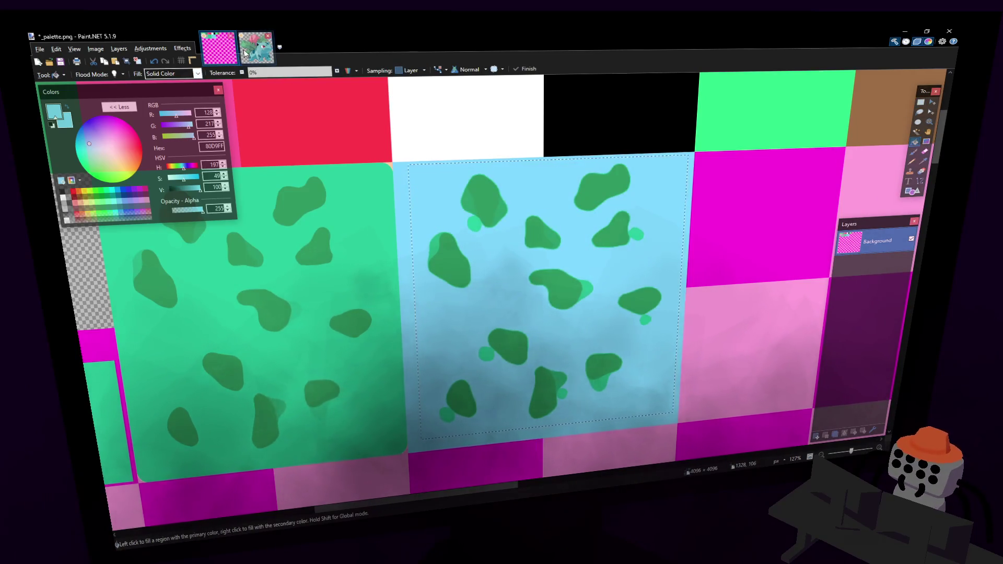
left_click(263, 58)
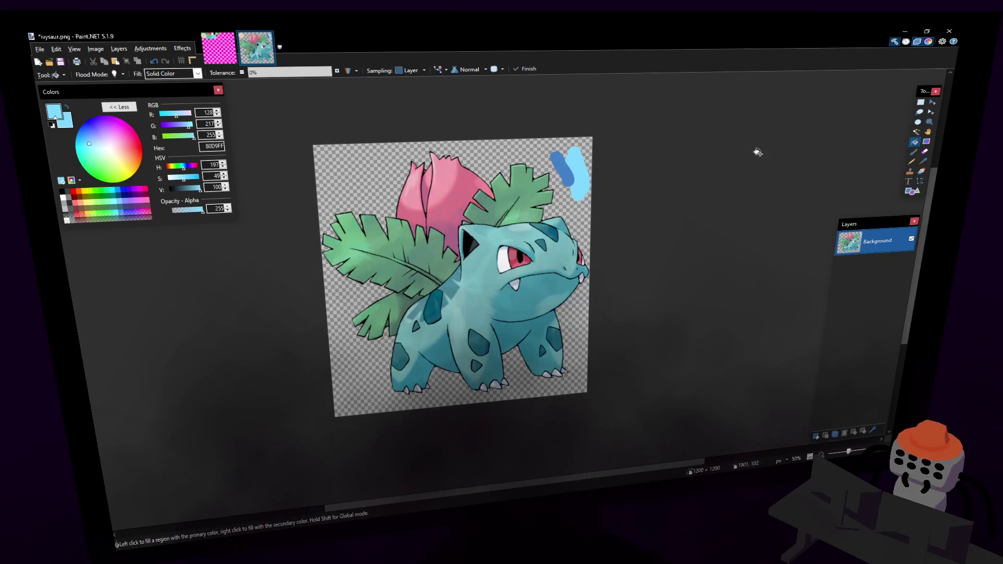
left_click(924, 166)
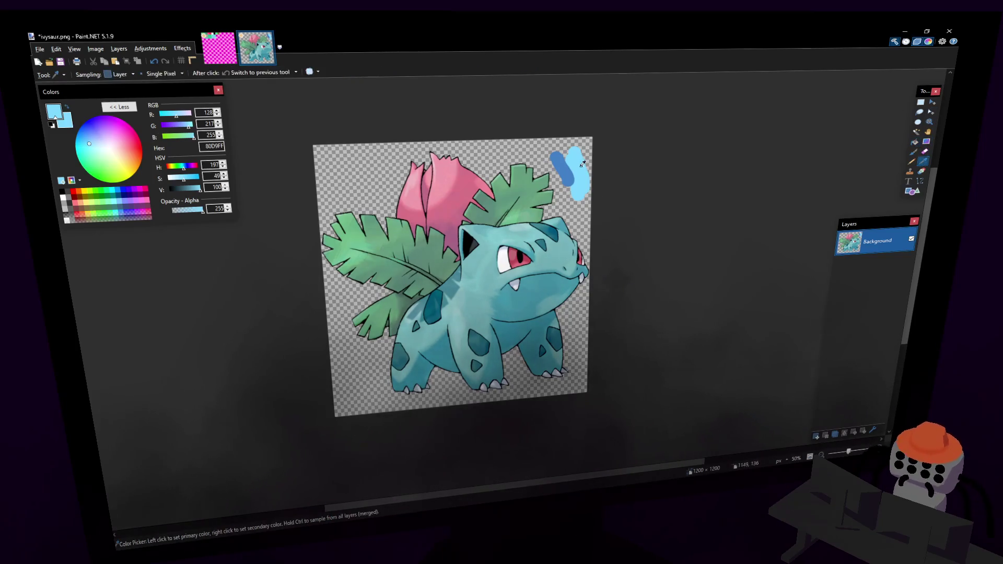
left_click(566, 165)
left_click(220, 48)
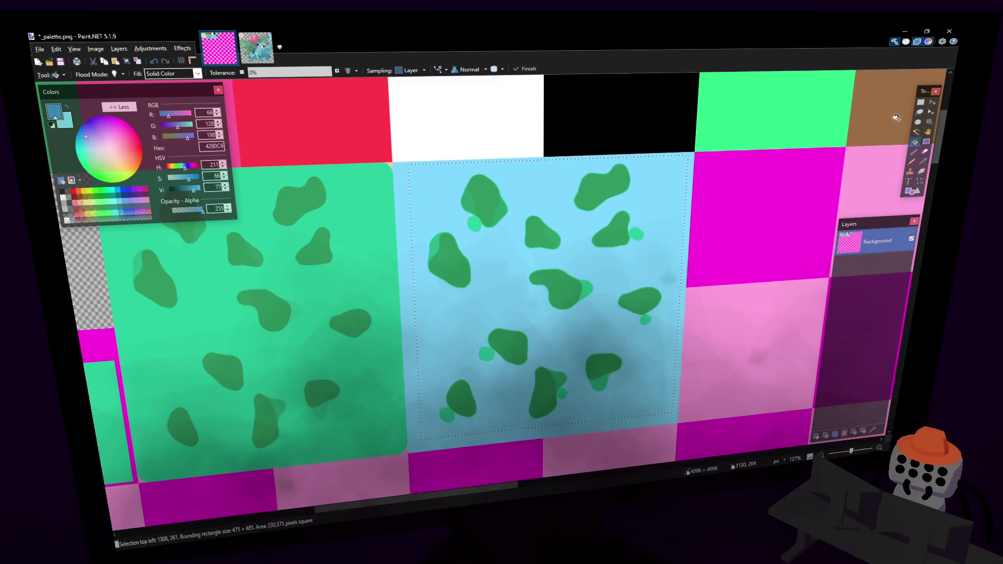
left_click(605, 189)
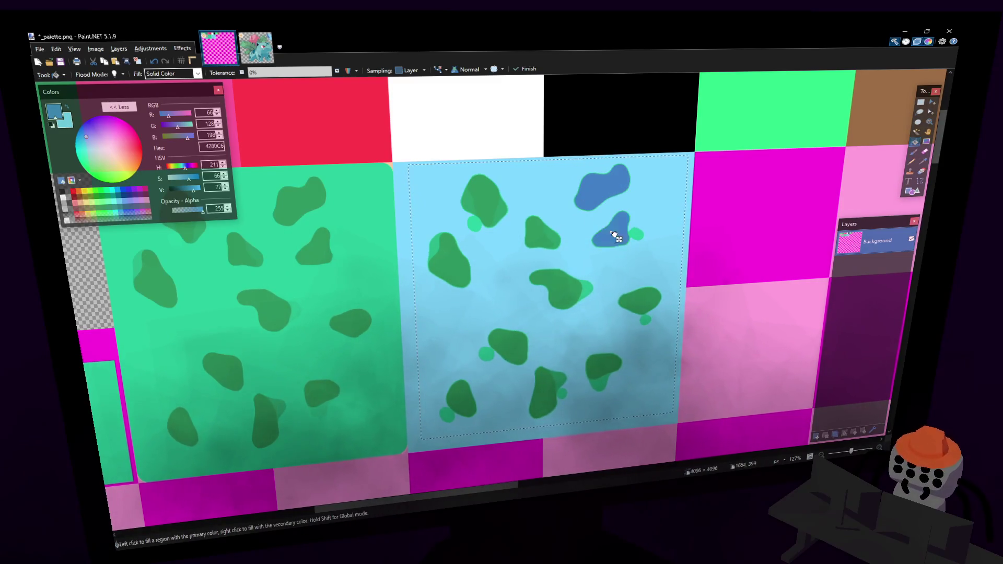
- Redo the last spot fill at 61% tolerance, then set the fill tolerance to 58%
key("ctrl+z")
key("ctrl+z")
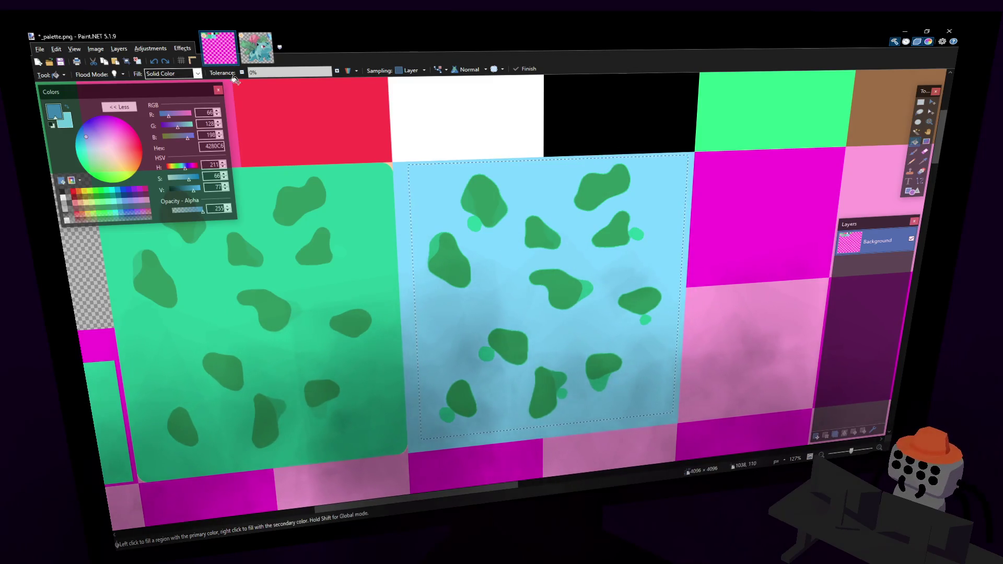
left_click_drag(250, 72, 299, 72)
left_click(592, 192)
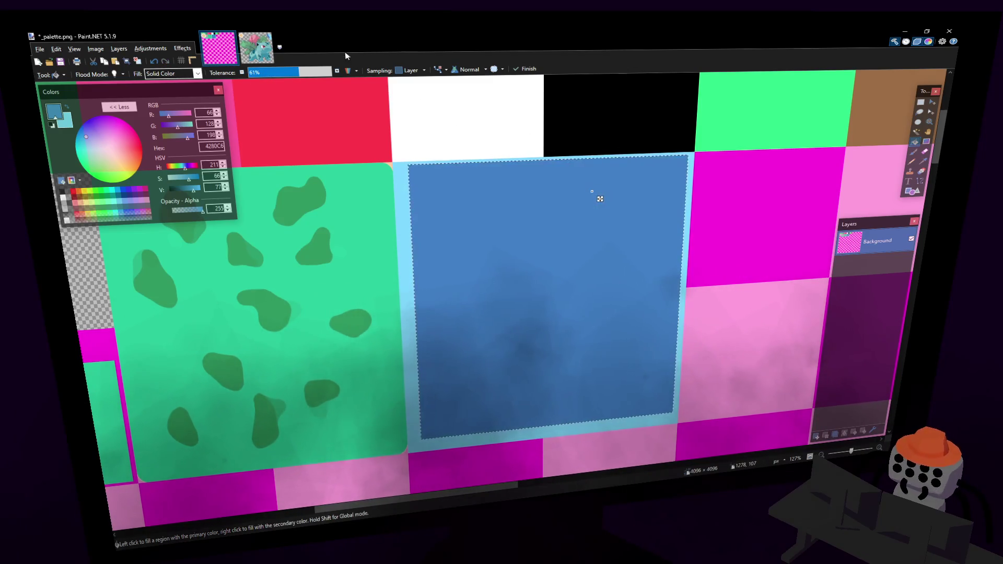
left_click(277, 74)
mouse_move(296, 73)
left_mouse_down()
mouse_move(314, 74)
mouse_move(298, 73)
left_mouse_up()
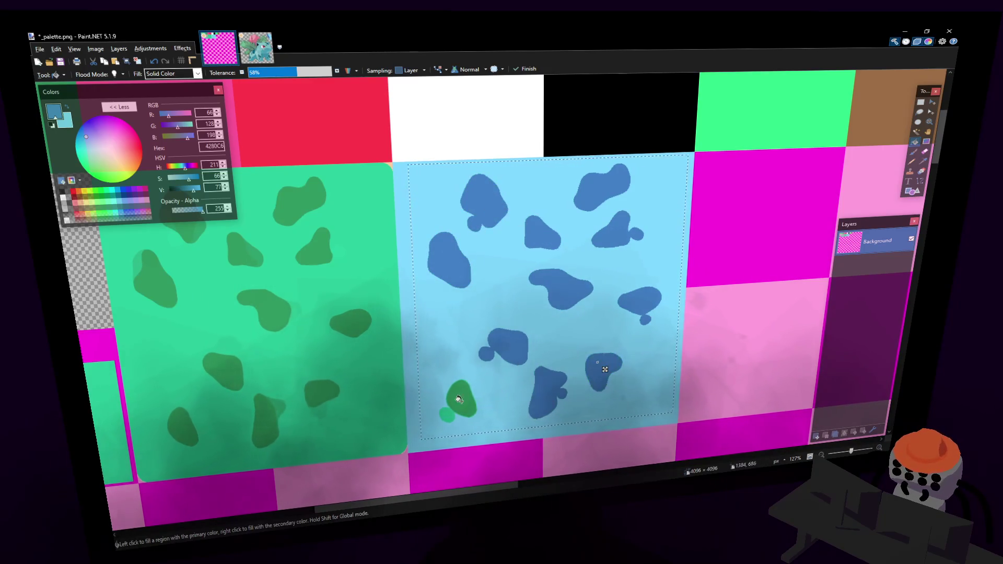
left_click(920, 102)
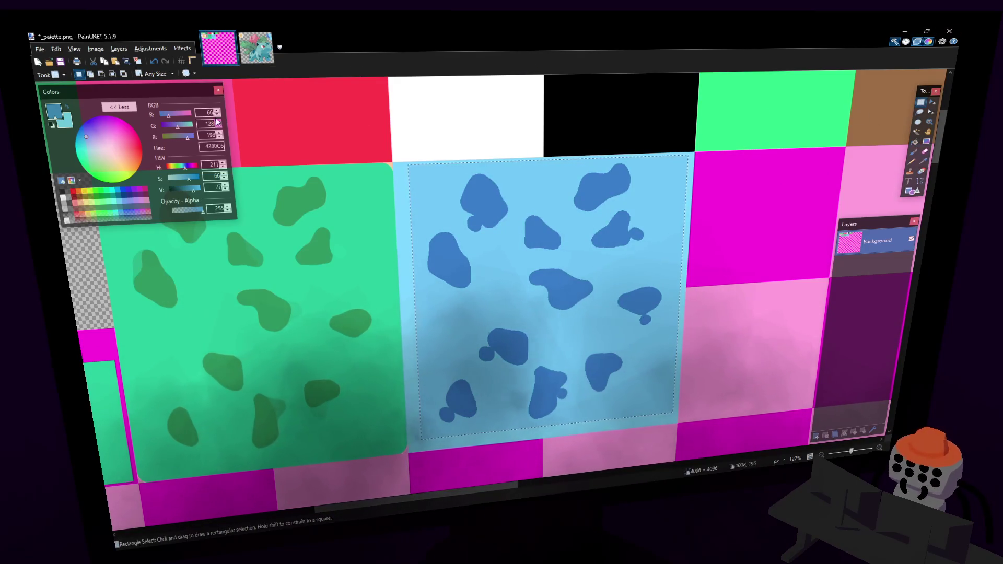
- Apply a Median Blur with radius 19 and percentile 50 to the light-blue spotted tile
left_click(182, 48)
mouse_move(201, 94)
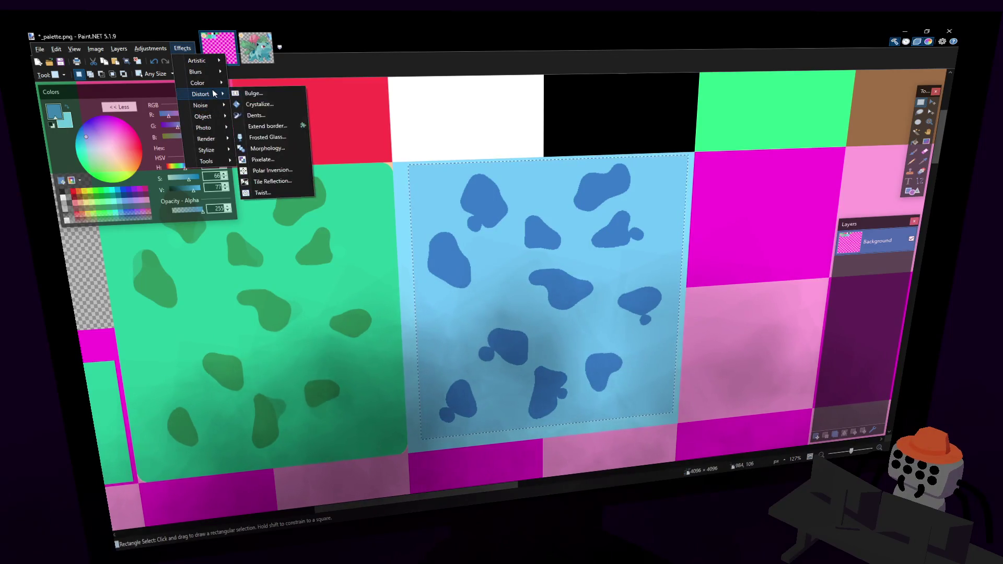
mouse_move(208, 77)
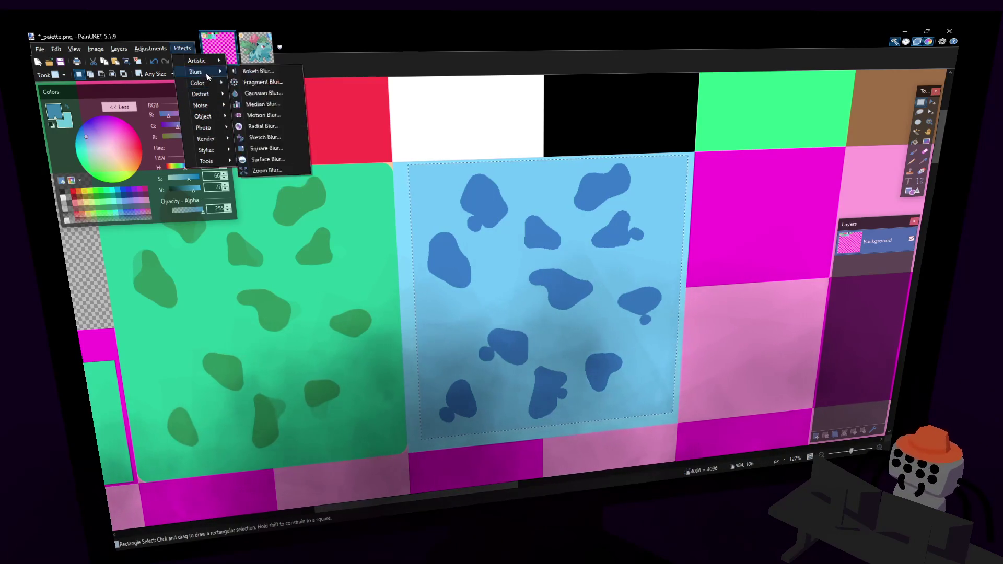
left_click(263, 104)
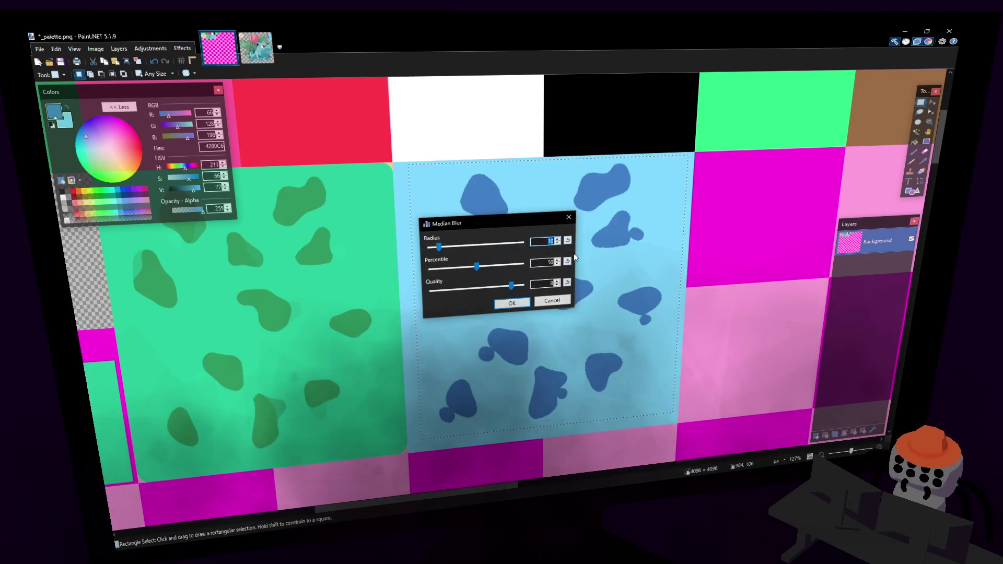
mouse_move(486, 223)
left_mouse_down()
mouse_move(586, 220)
mouse_move(788, 171)
left_mouse_up()
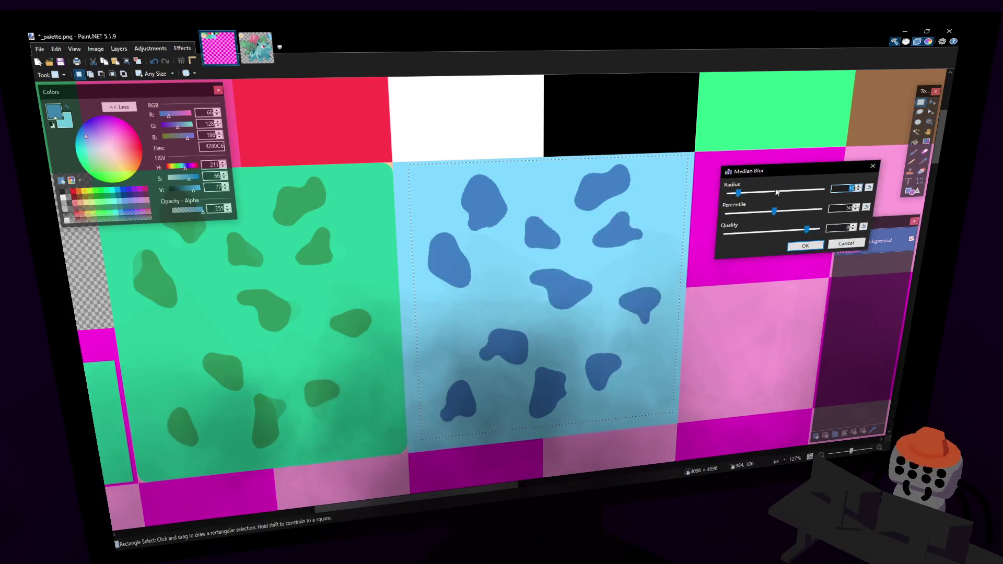
left_click_drag(739, 196, 747, 199)
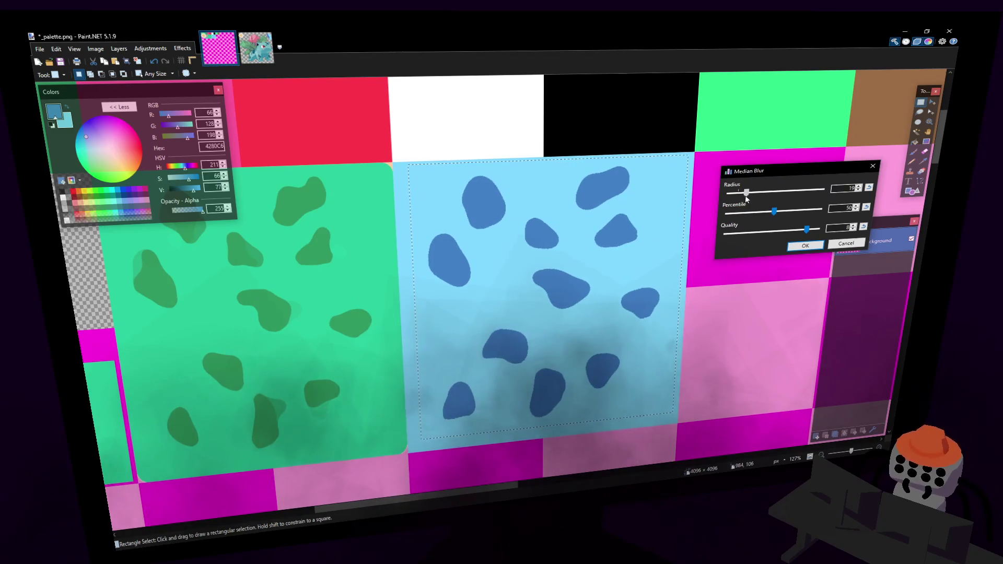
key("Return")
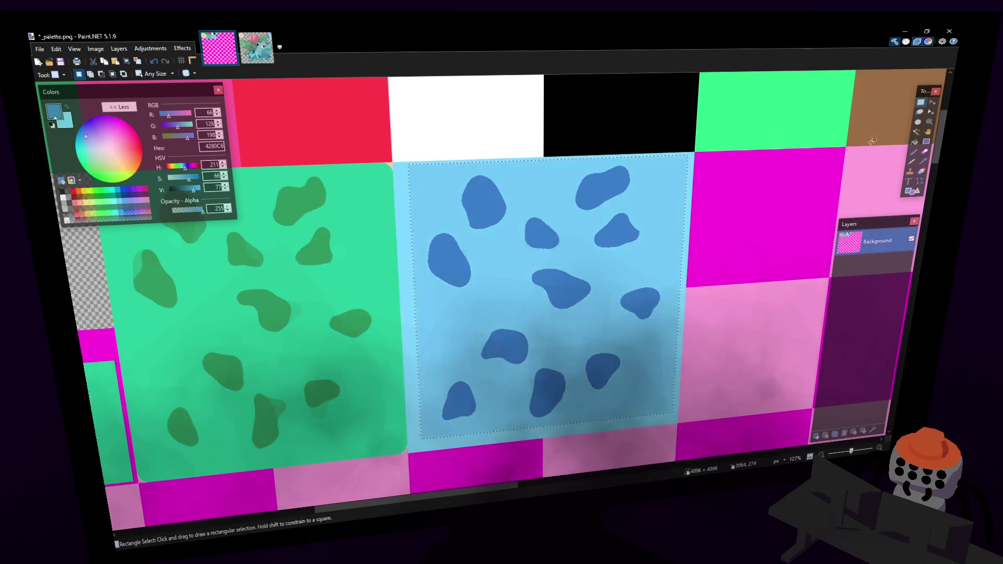
- Deselect the blurred square, save the palette, and glance at the Ivysaur reference
left_click(749, 153)
scroll(689, 267, "down", 4, "ctrl")
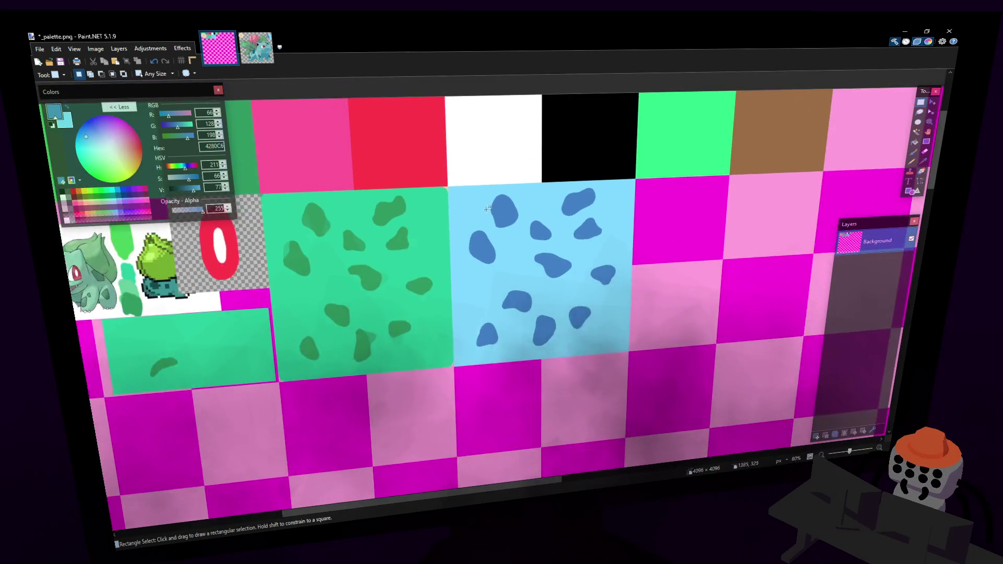
key("ctrl+s")
middle_click_drag(605, 267, 720, 254)
left_click(256, 48)
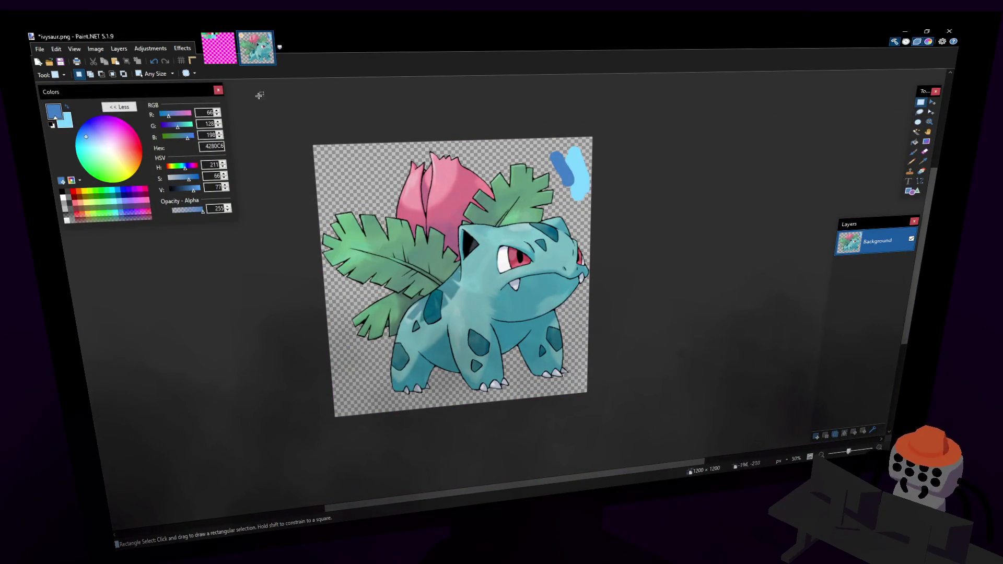
left_click(218, 50)
scroll(394, 254, "up", 3, "ctrl")
- Select the 256×256 tile holding the red eye socket, redoing the selection until it fits
left_click(394, 254)
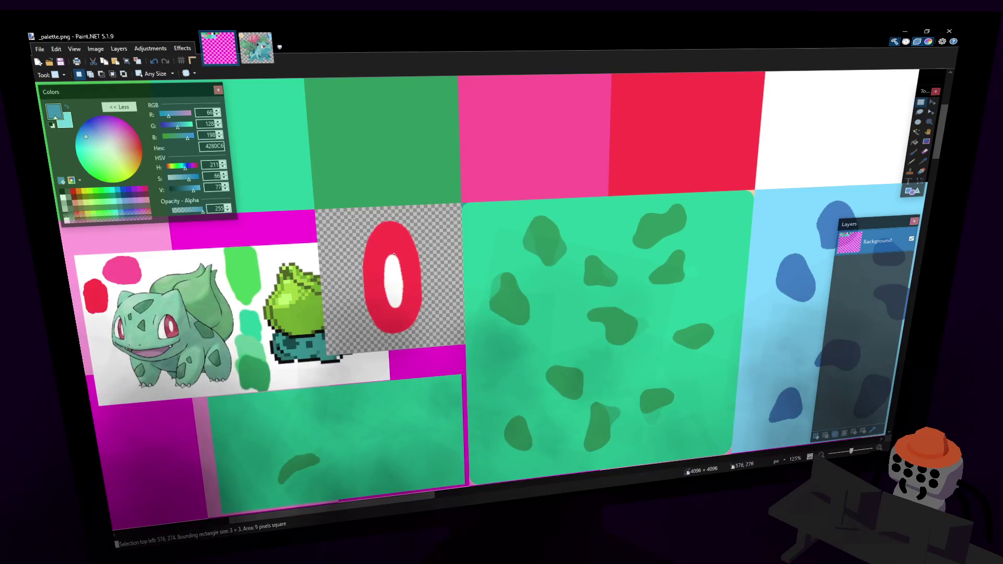
left_click_drag(356, 215, 442, 337)
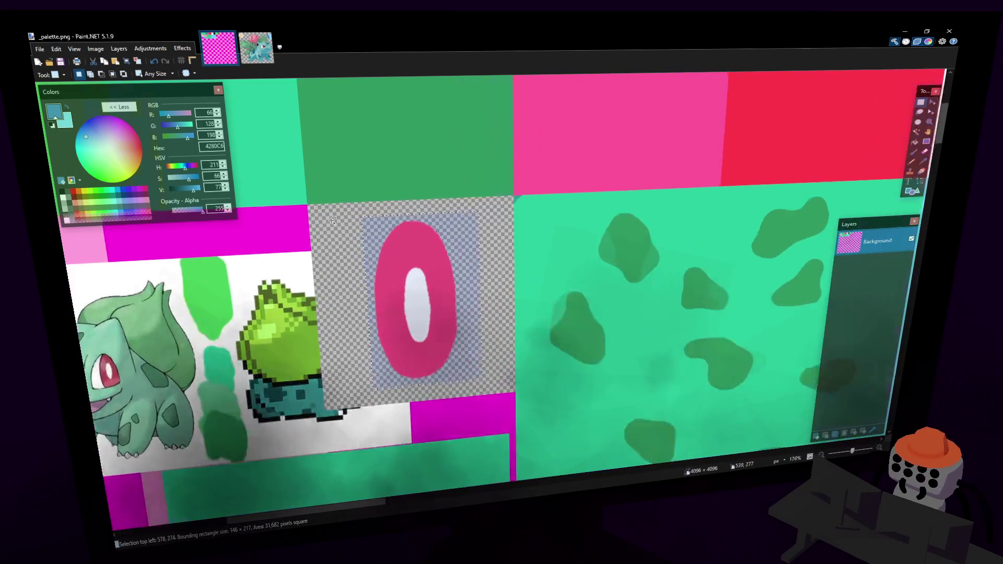
scroll(348, 230, "up", 3, "ctrl")
left_click(378, 274)
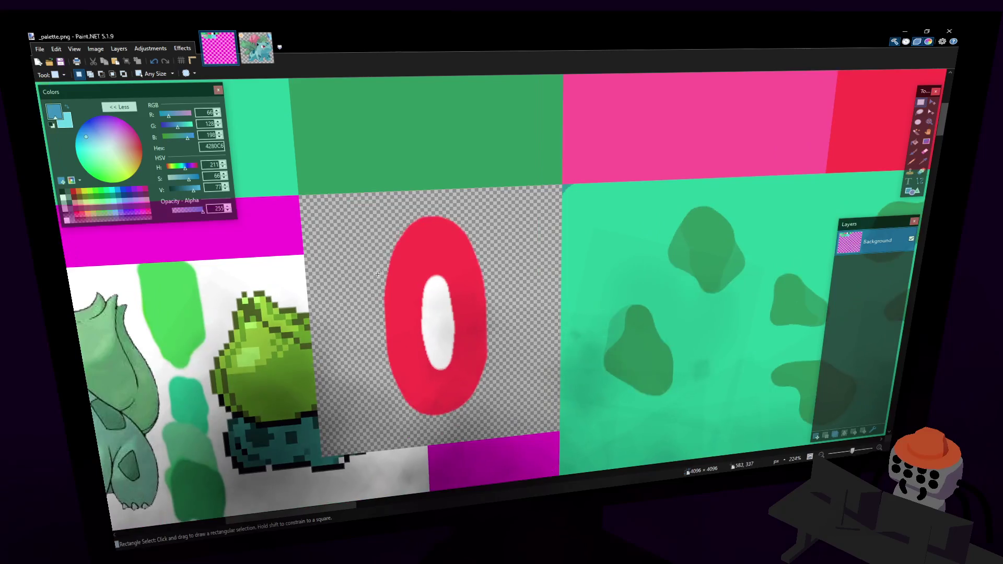
scroll(378, 274, "down", 3, "ctrl")
scroll(338, 221, "up", 3, "ctrl")
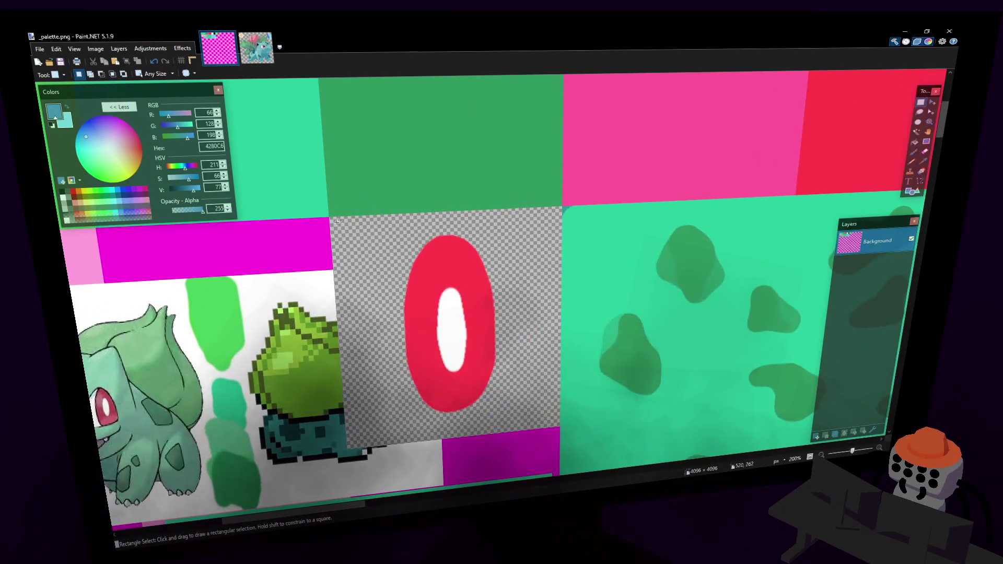
mouse_move(339, 229)
left_mouse_down()
mouse_move(483, 373)
mouse_move(539, 402)
left_mouse_up()
scroll(541, 395, "up", 2, "ctrl")
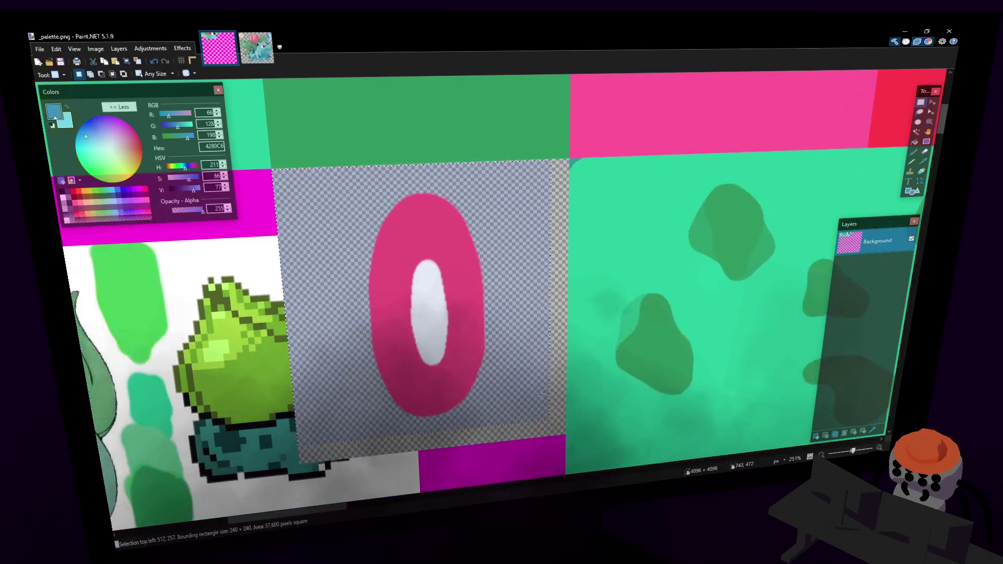
left_click(574, 345)
scroll(617, 373, "up", 2, "ctrl")
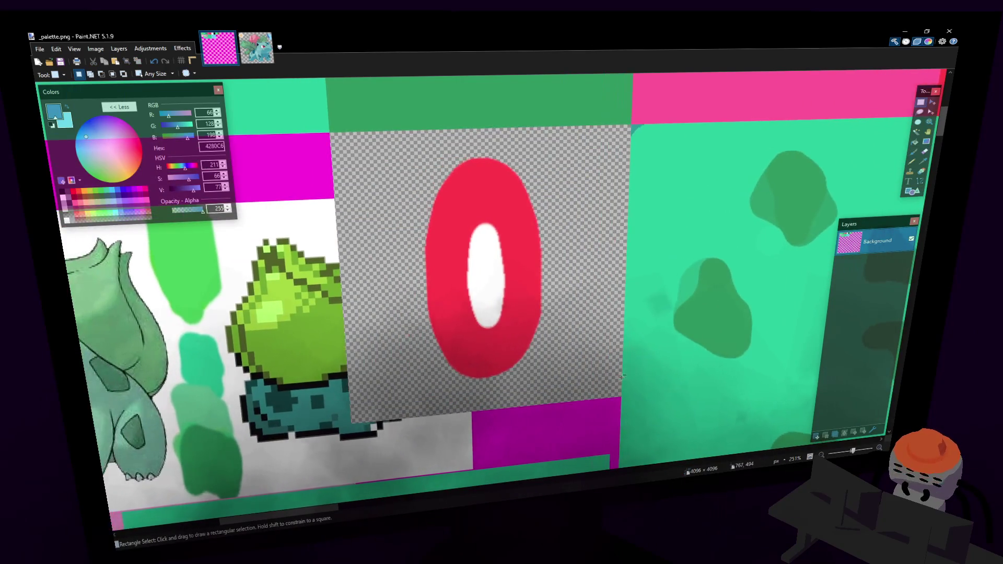
mouse_move(624, 398)
left_mouse_down()
mouse_move(526, 283)
mouse_move(546, 267)
mouse_move(484, 234)
left_mouse_up()
left_click(562, 205)
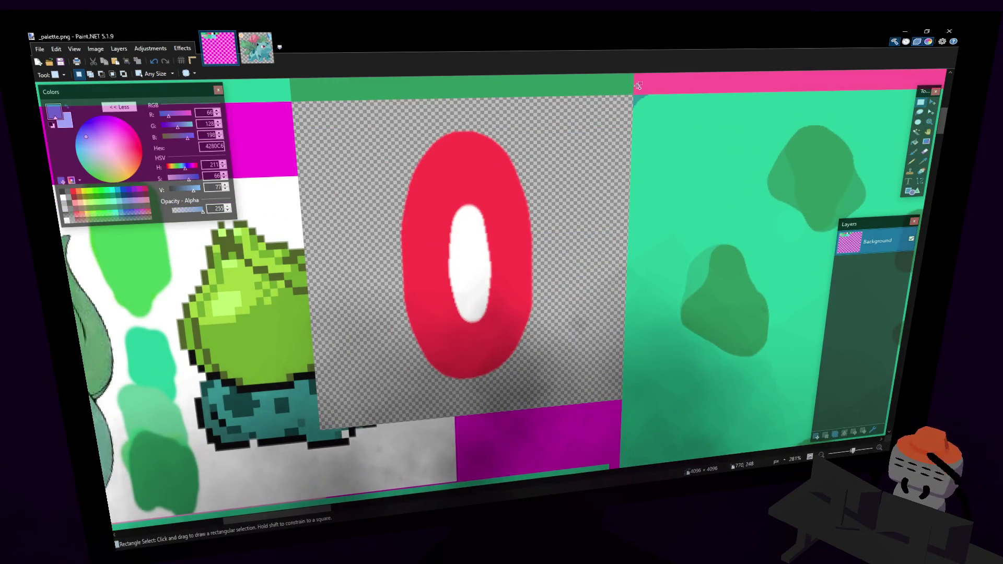
scroll(641, 85, "up", 1, "ctrl")
scroll(641, 85, "up", 2, "ctrl")
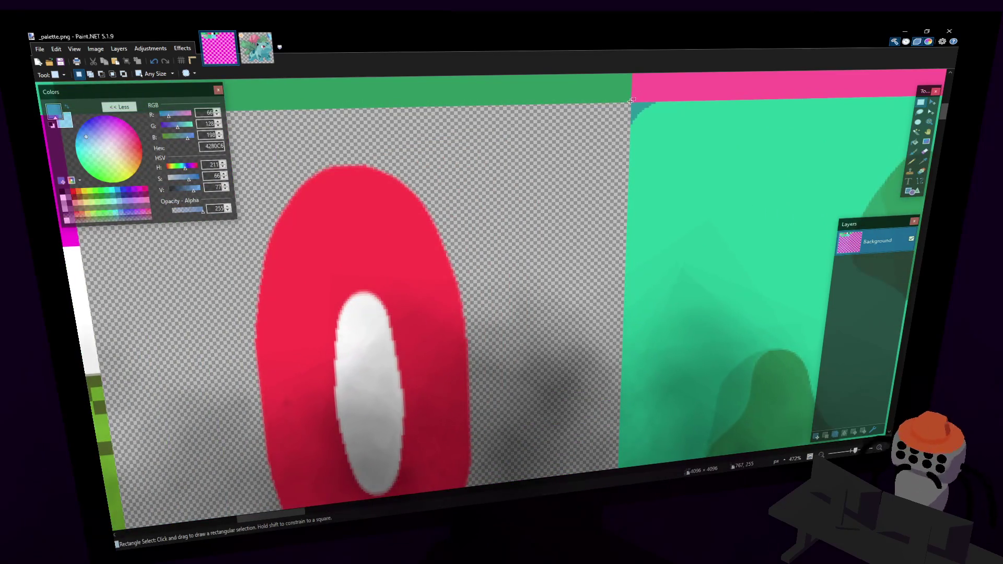
mouse_move(629, 104)
left_mouse_down()
mouse_move(348, 331)
mouse_move(190, 402)
mouse_move(190, 268)
mouse_move(414, 250)
mouse_move(414, 265)
left_mouse_up()
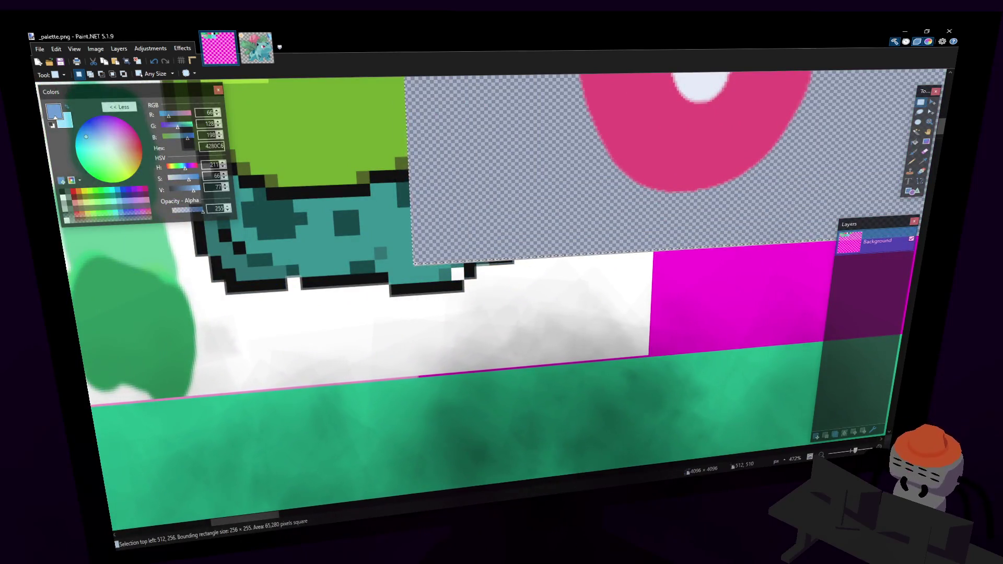
scroll(478, 197, "up", 1, "ctrl")
scroll(477, 196, "down", 5, "ctrl")
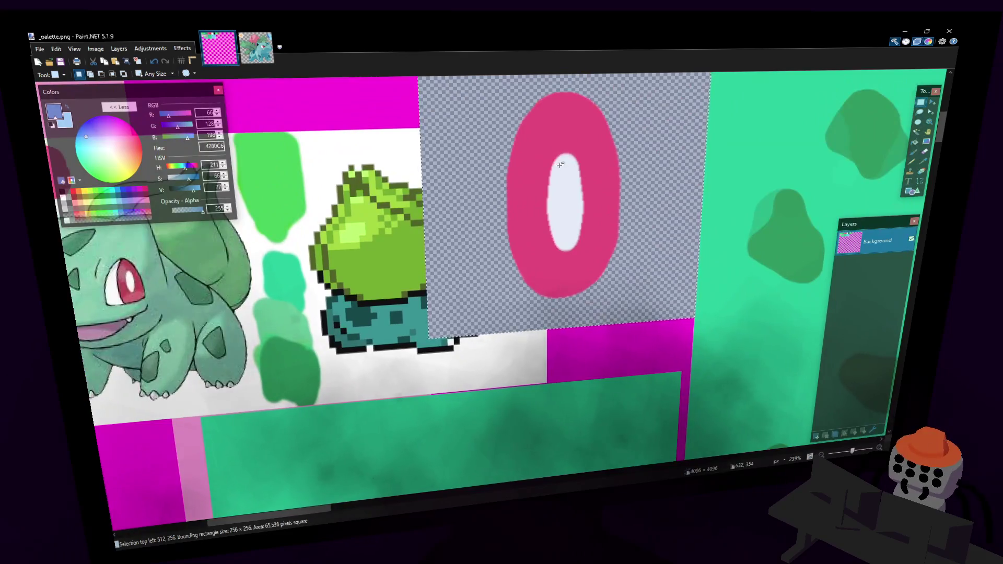
- Duplicate the eye tile and place the copy beside the original, nudged onto the grid
key("m")
left_click_drag(560, 165, 270, 231, "ctrl")
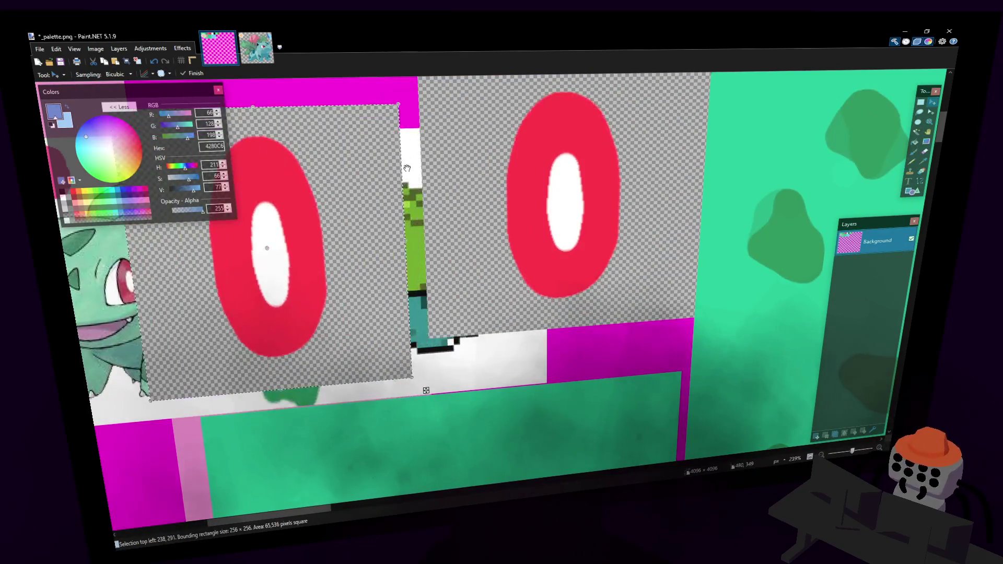
scroll(451, 244, "up", 3, "ctrl")
scroll(451, 244, "up", 2, "ctrl")
left_click_drag(488, 284, 518, 213)
key("Right")
key("Right")
key("Right")
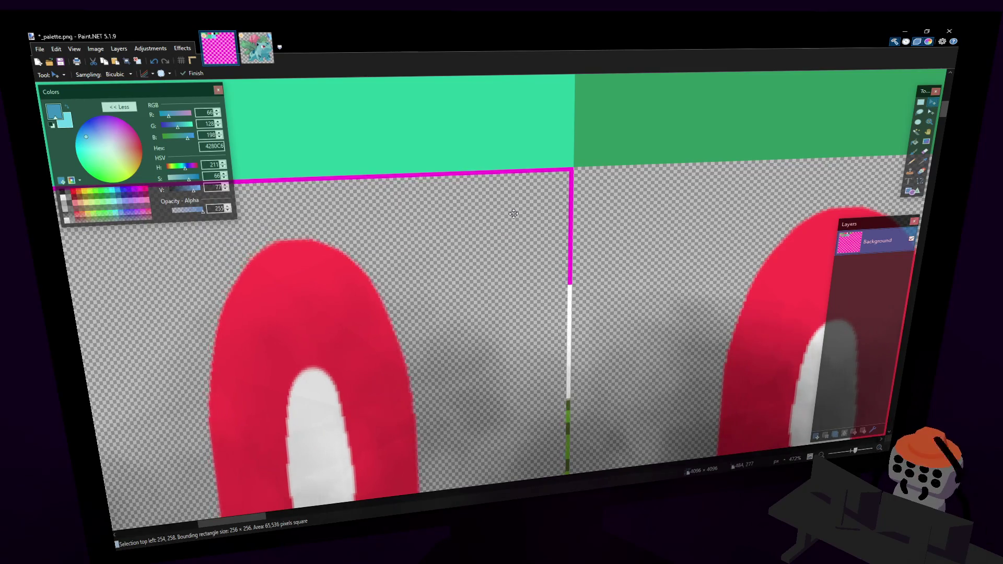
key("Up")
key("Up")
scroll(580, 163, "down", 5, "ctrl")
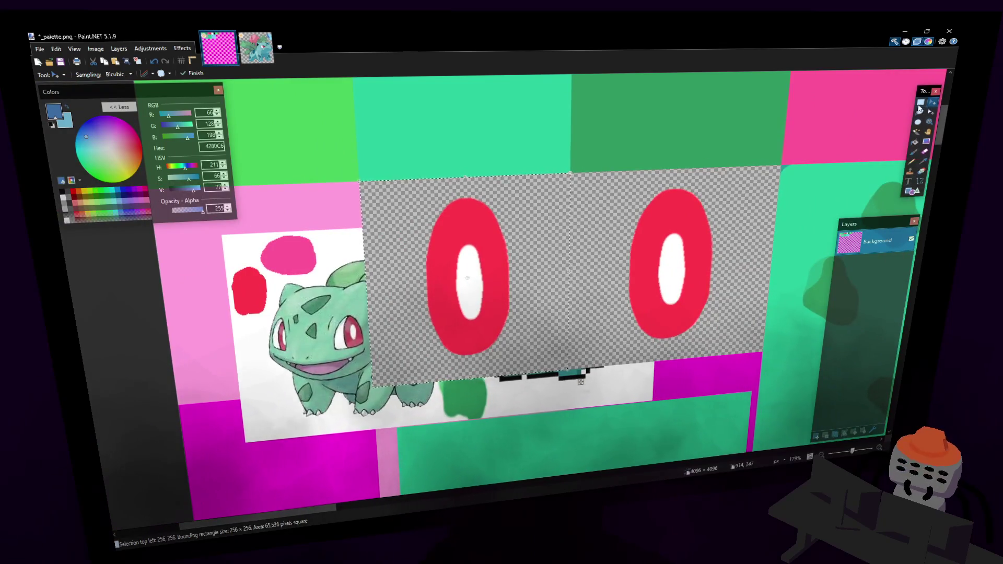
left_click(921, 103)
scroll(571, 237, "up", 1, "ctrl")
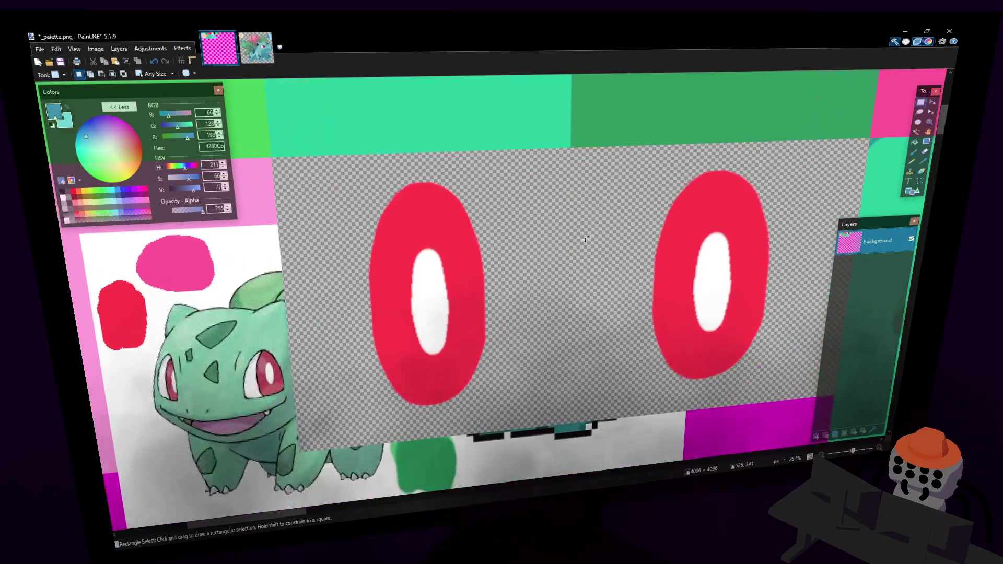
- With a black Paintbrush, trace an outline around the white oval in the left red eye
scroll(444, 335, "up", 1, "ctrl")
left_click(914, 152)
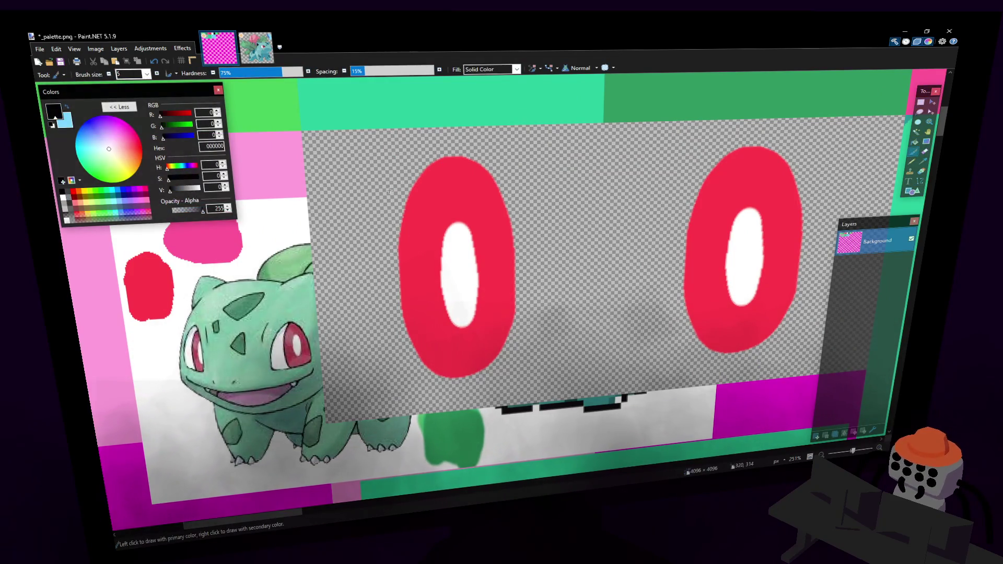
left_click(62, 192)
scroll(462, 225, "up", 1, "ctrl")
scroll(462, 224, "up", 1, "ctrl")
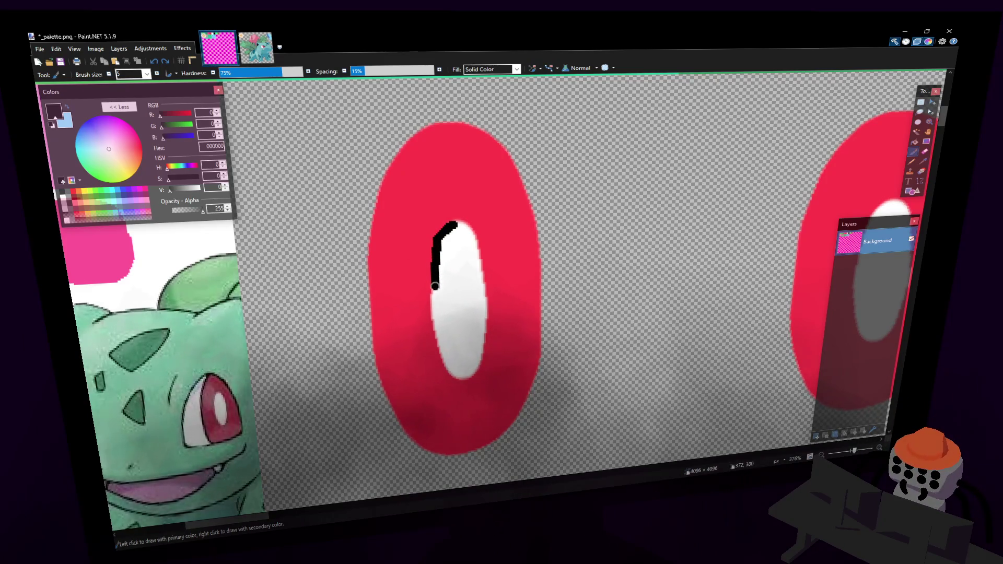
key("ctrl+z")
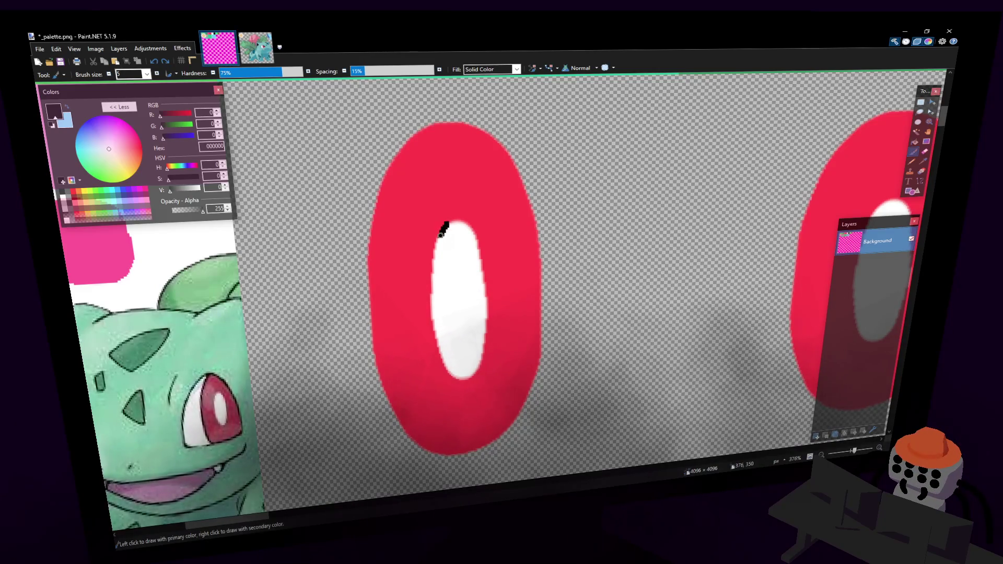
left_click_drag(434, 290, 442, 344)
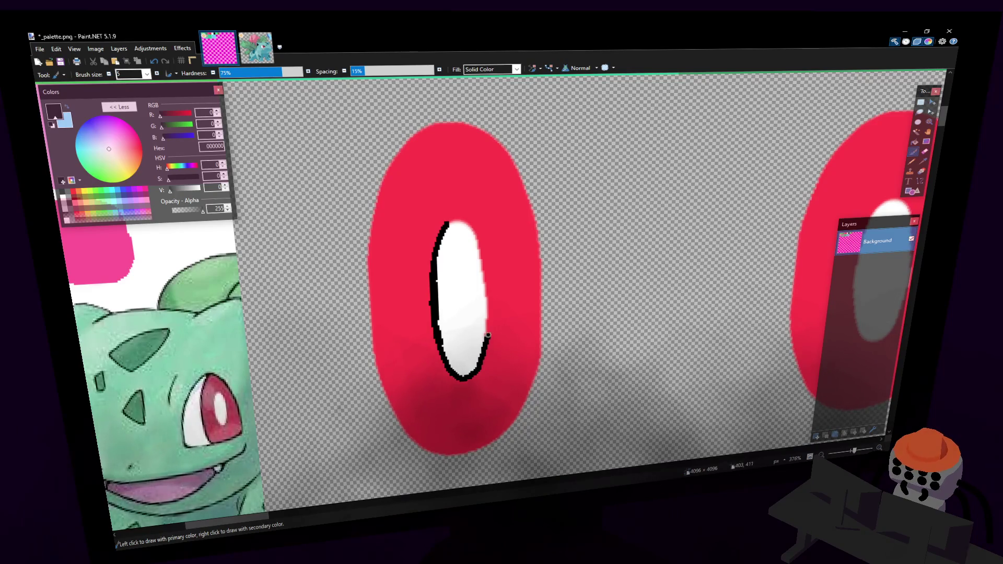
mouse_move(489, 304)
left_mouse_down()
mouse_move(468, 222)
mouse_move(445, 228)
left_mouse_up()
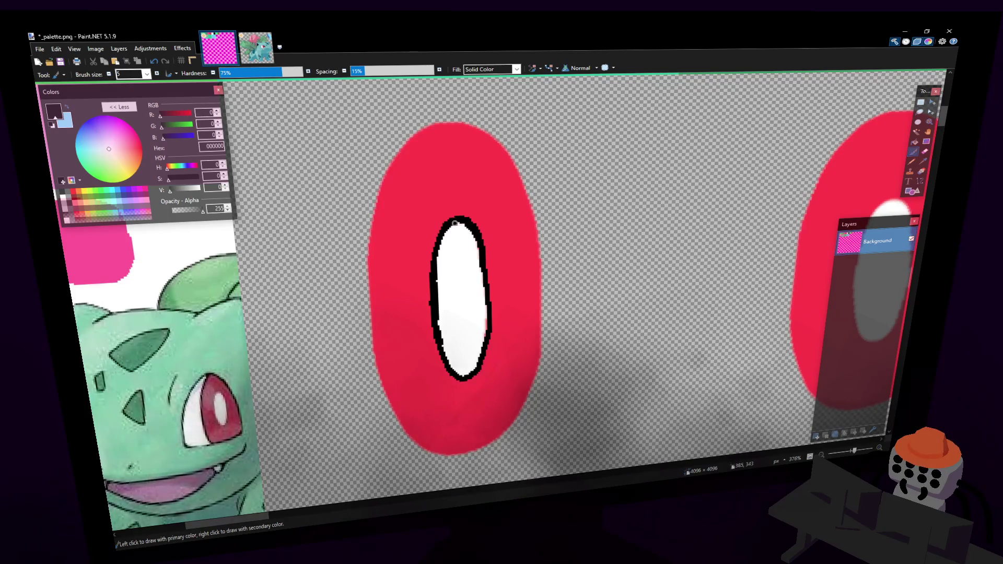
left_click_drag(464, 225, 489, 323)
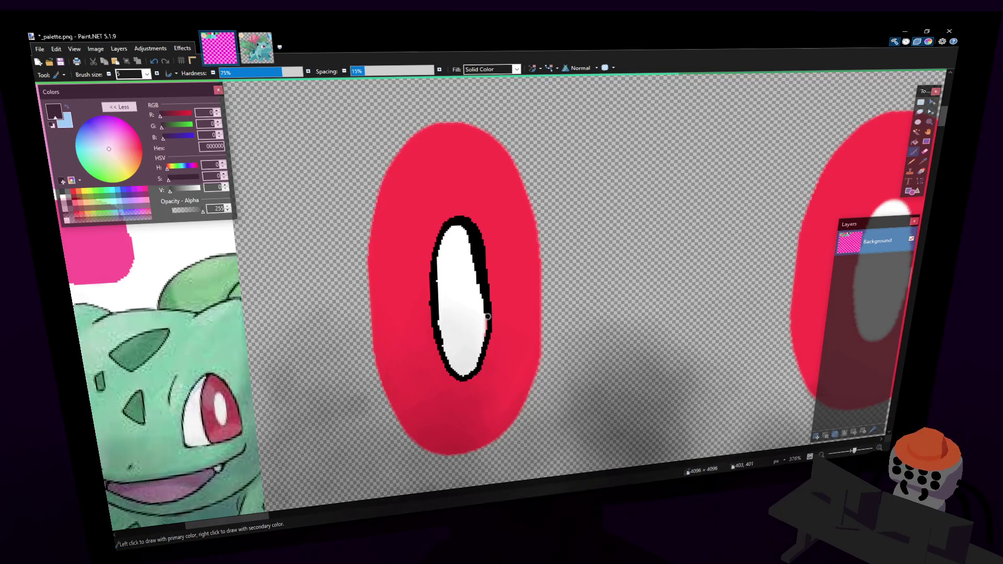
- Fill the inner oval of the left red eye solid black
key("f")
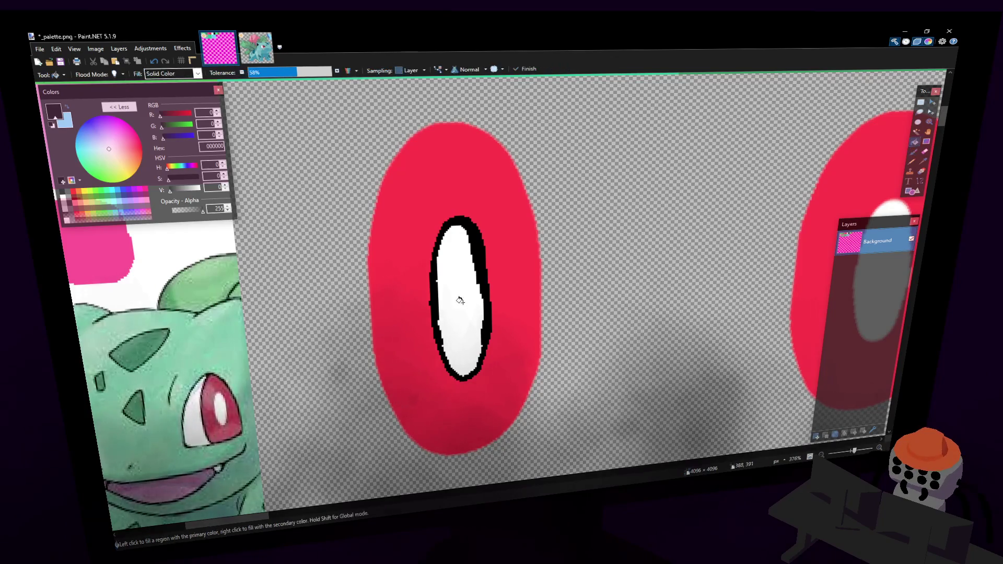
left_click(460, 292)
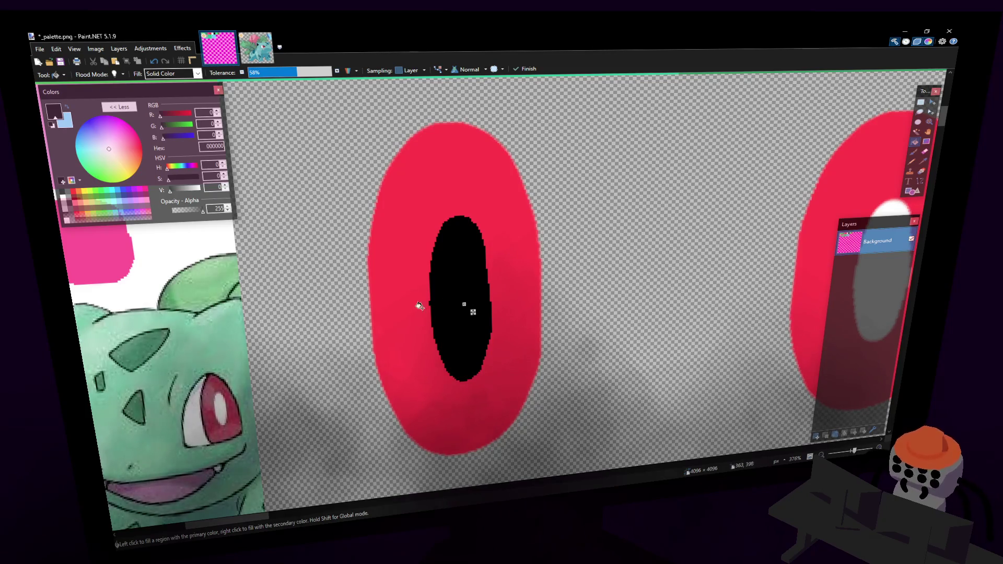
key("b")
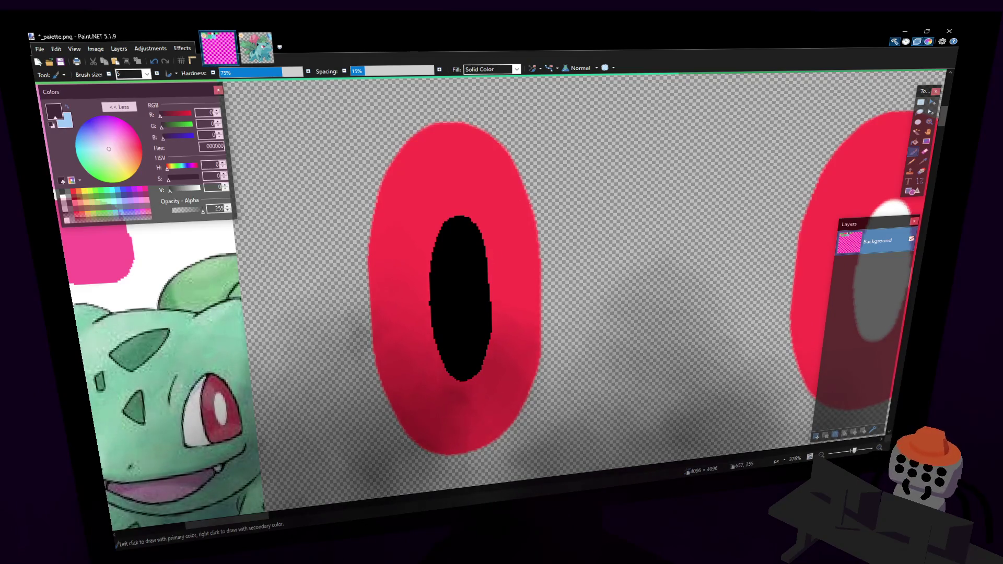
- Select the area around the pupil, reapply Median Blur, then undo the blur
left_click(921, 102)
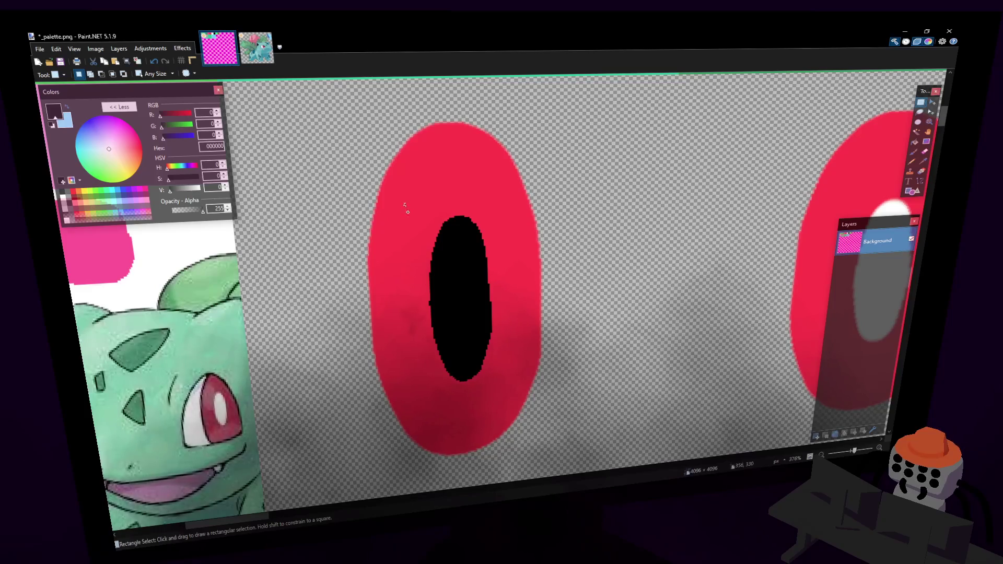
left_click_drag(405, 204, 512, 399)
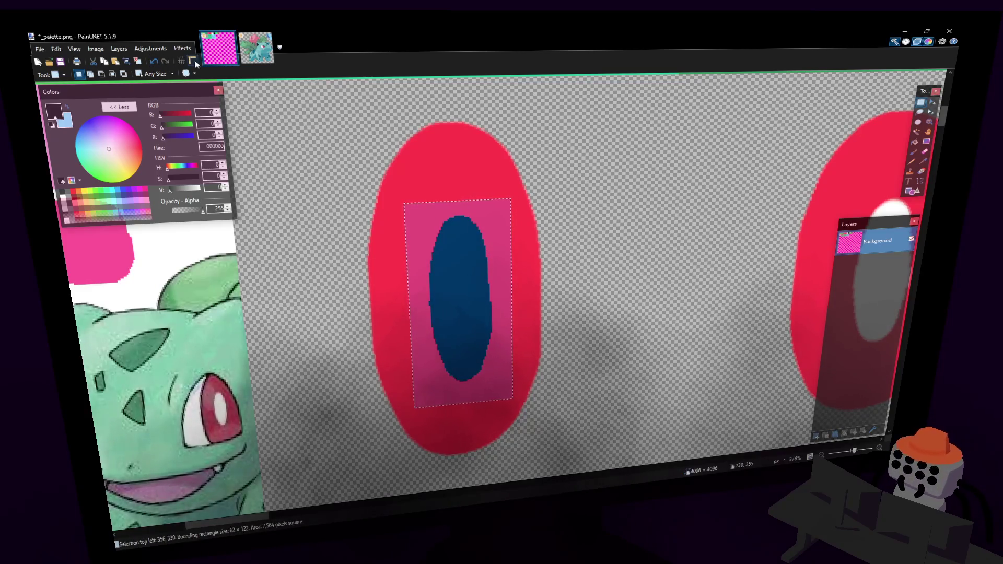
left_click(183, 48)
left_click(190, 60)
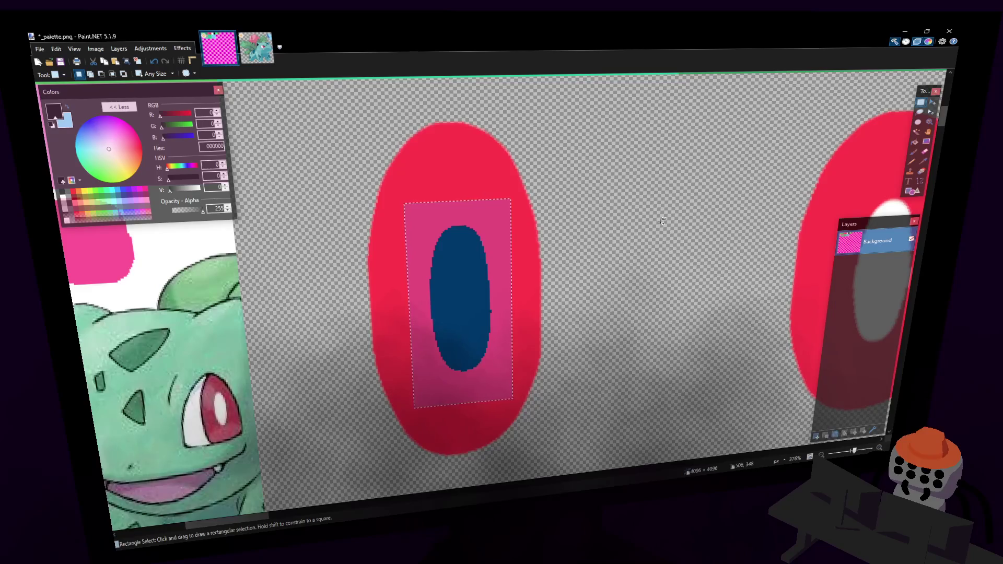
key("ctrl+z")
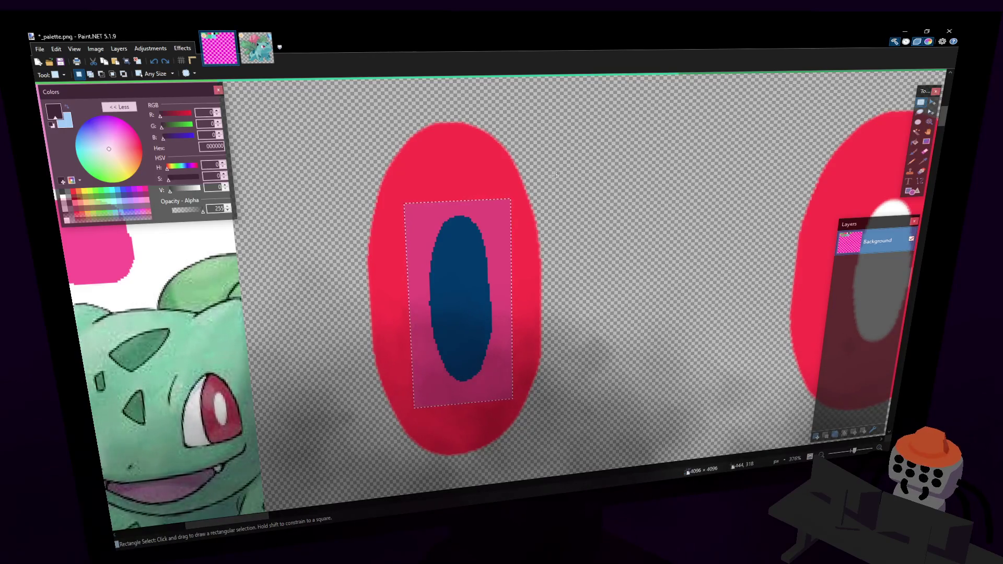
scroll(598, 218, "down", 5, "ctrl")
- Save _palette.png, zoom out to view the whole sheet, and return to Blender
key("ctrl+s")
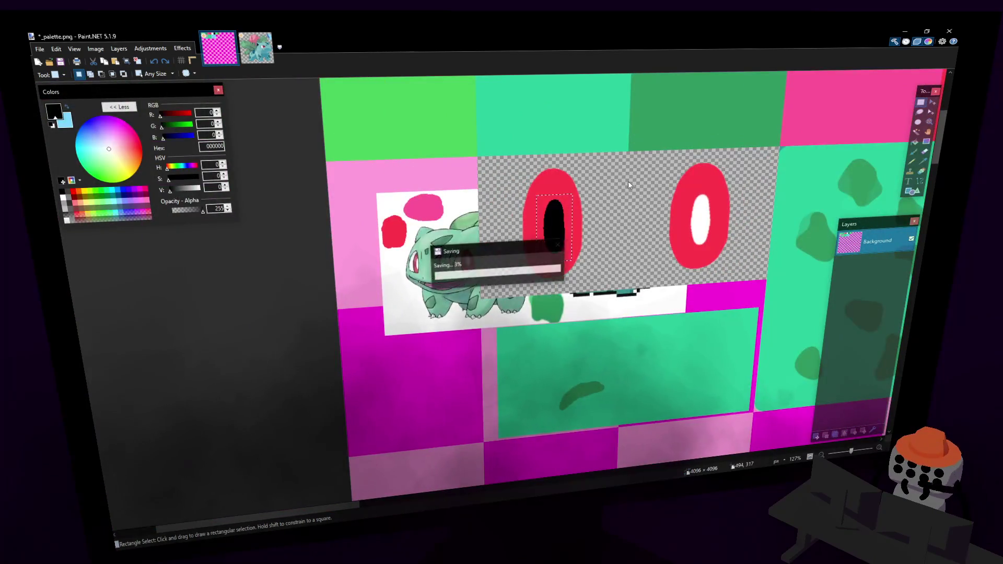
scroll(666, 180, "down", 1, "ctrl")
middle_click_drag(666, 179, 471, 196)
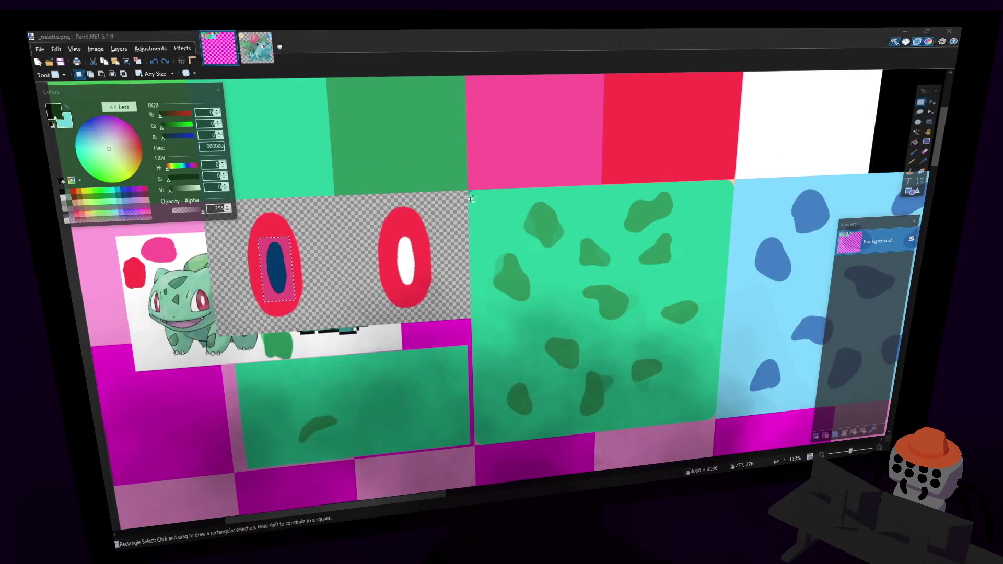
key("alt+Tab")
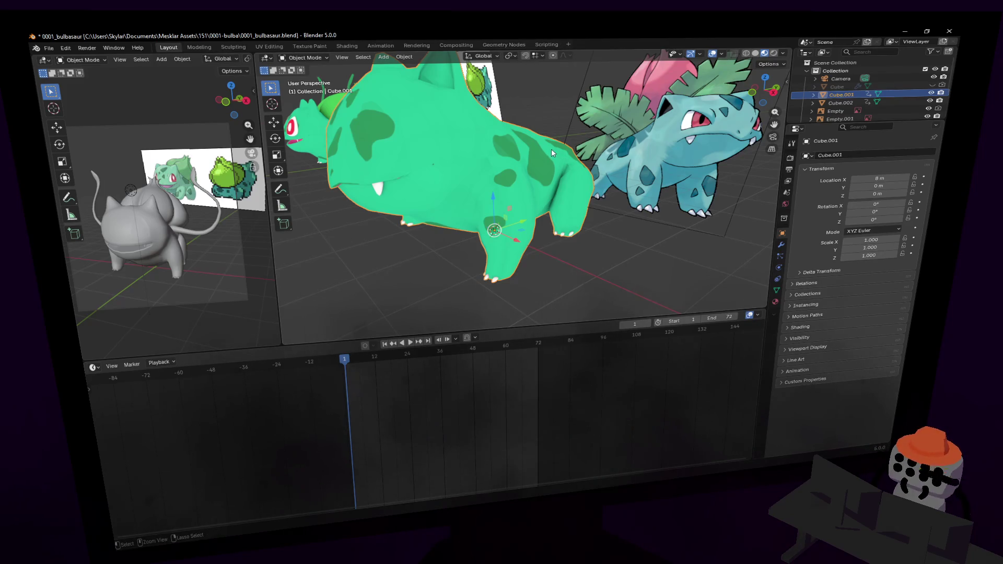
- Fly the view closer to the textured Bulbasaur, then set the timeline's current frame to 8
key("shift+grave")
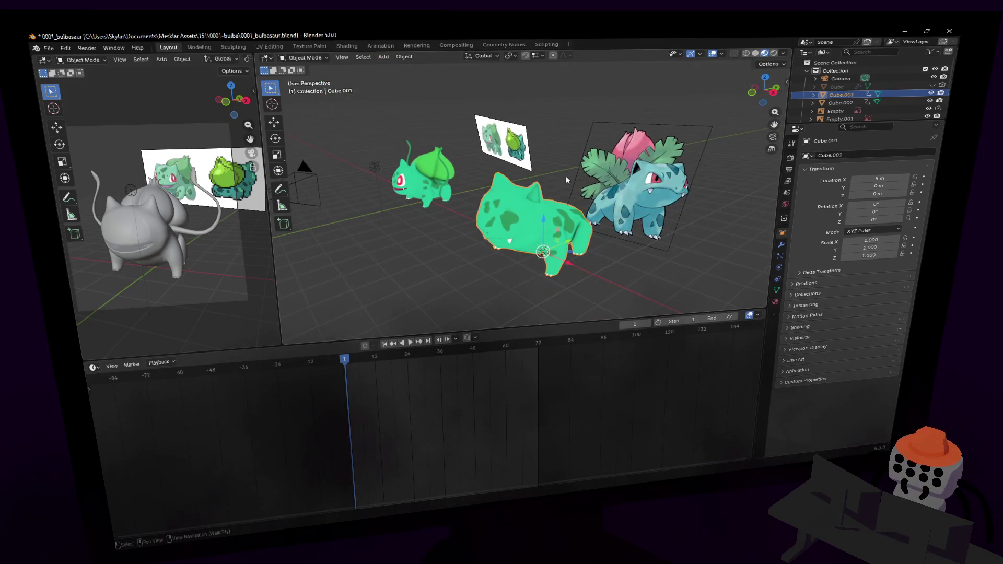
key("w")
left_click(538, 164)
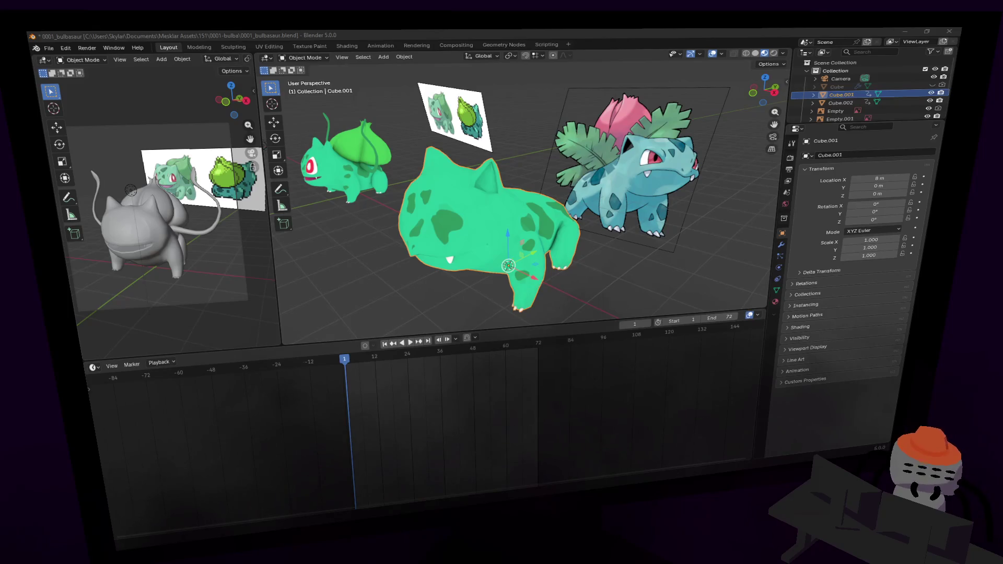
left_click(627, 40)
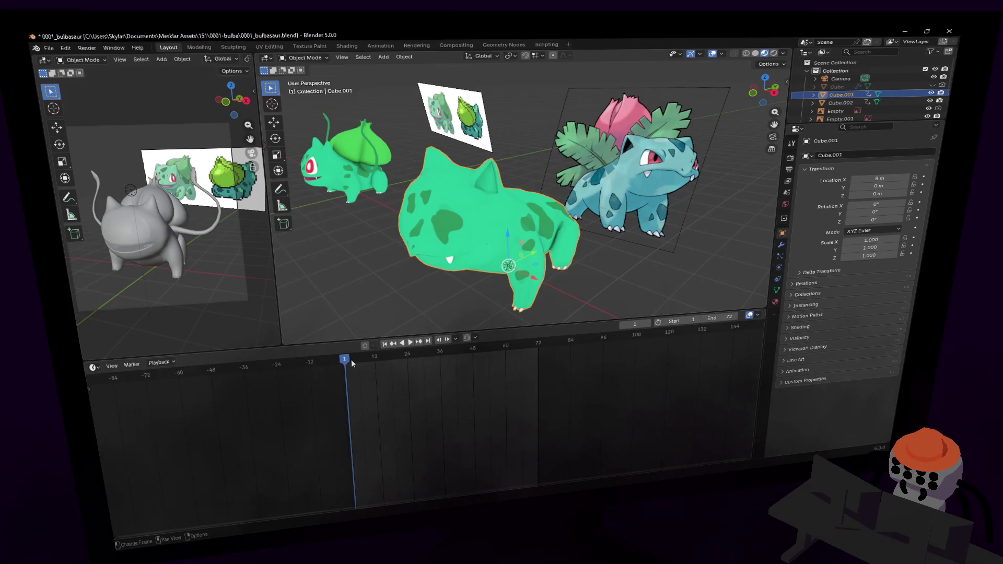
left_click_drag(350, 360, 365, 359)
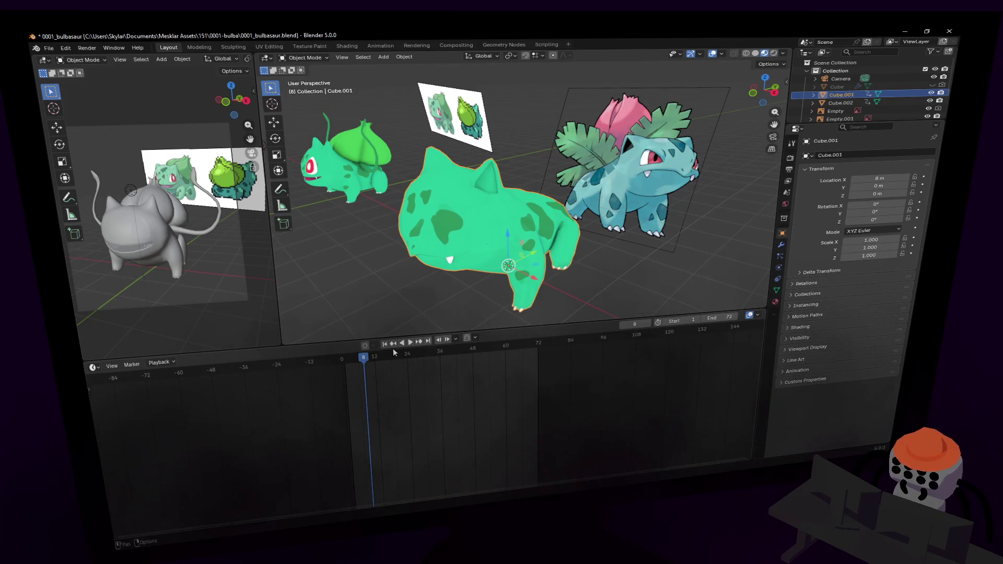
- In Edit Mode, select the eye face on the head and extrude it inward about -0.2375 m
key("shift+grave")
key("w")
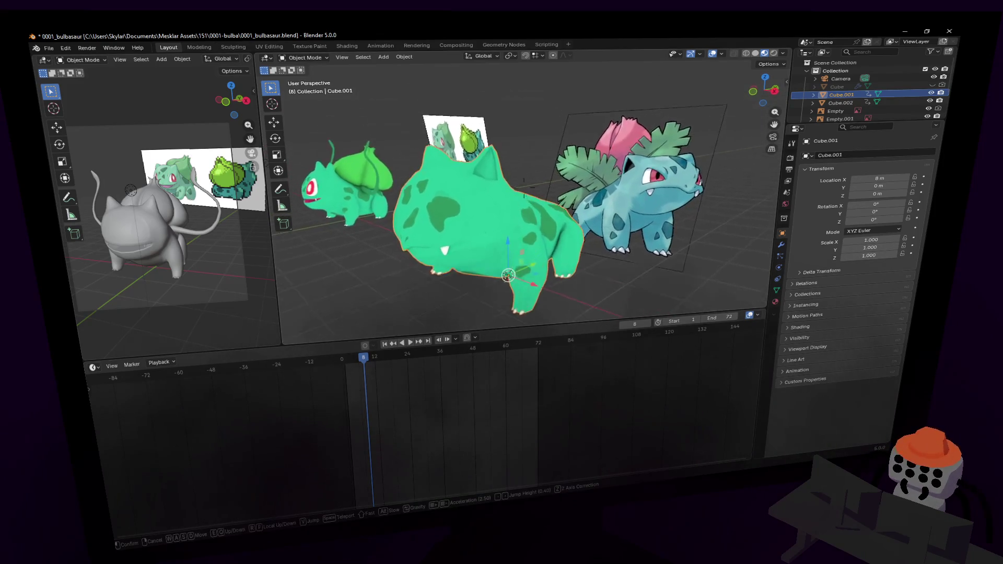
left_click(524, 188)
key("Tab")
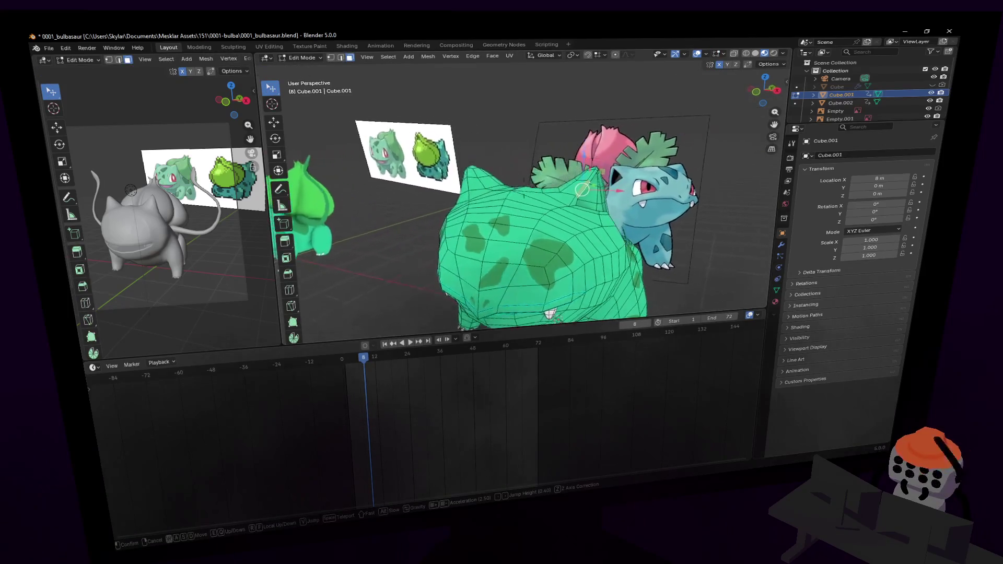
left_click(556, 257)
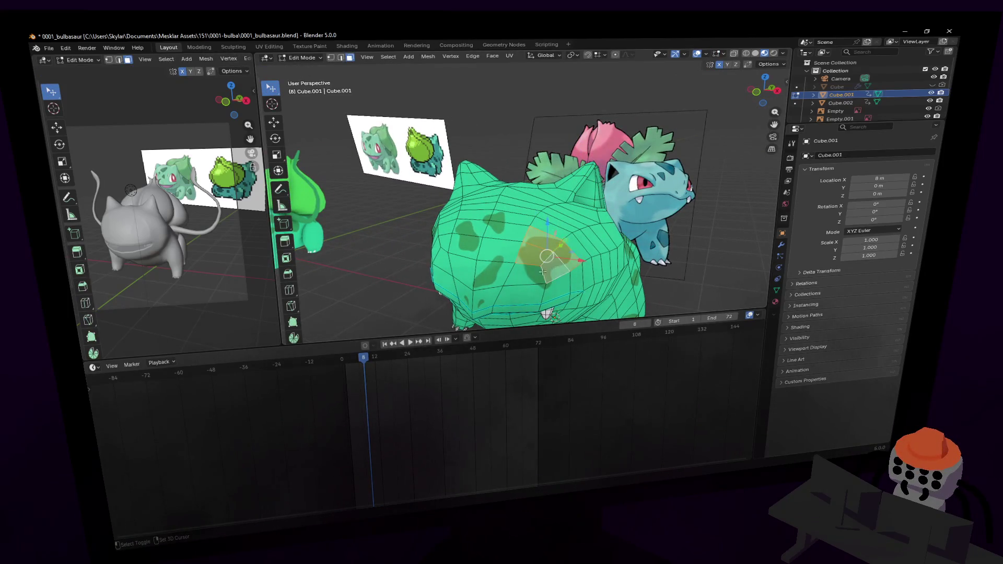
key("shift+grave")
key("w")
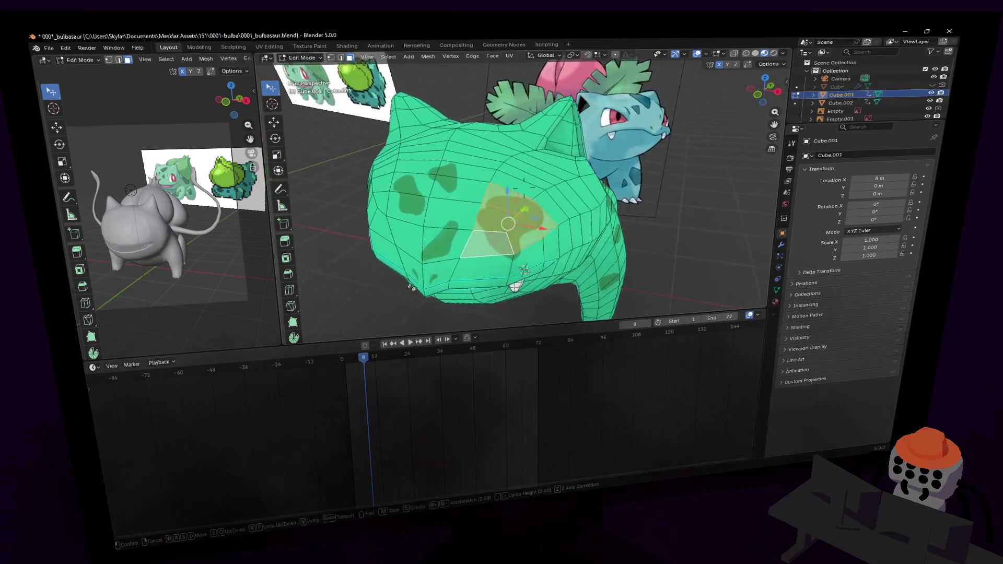
left_click(562, 226)
key("e")
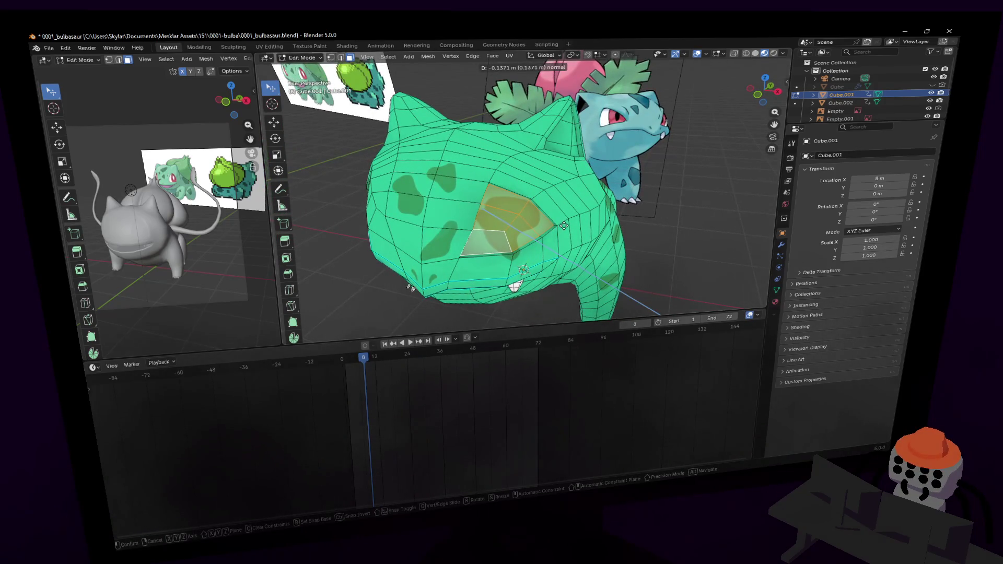
left_click(566, 223)
- Select several edges around the socket rim and move them to reshape the rim
key("shift+grave")
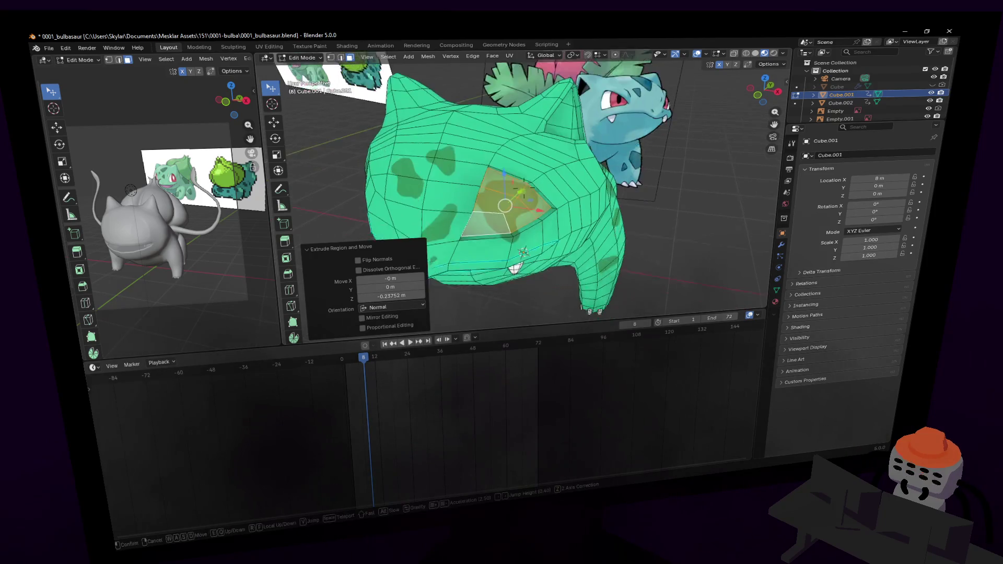
key("w")
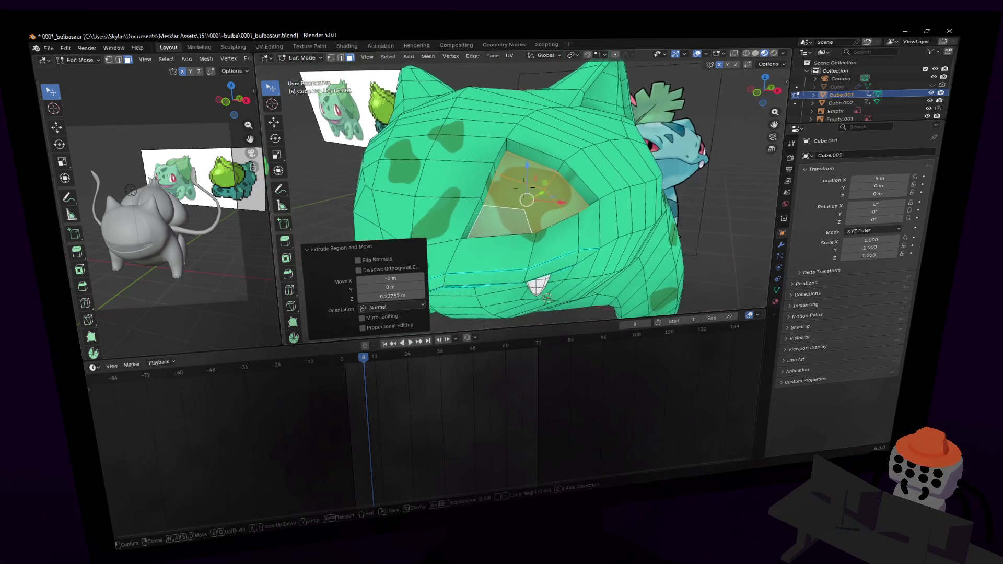
left_click(508, 209)
left_click(491, 189)
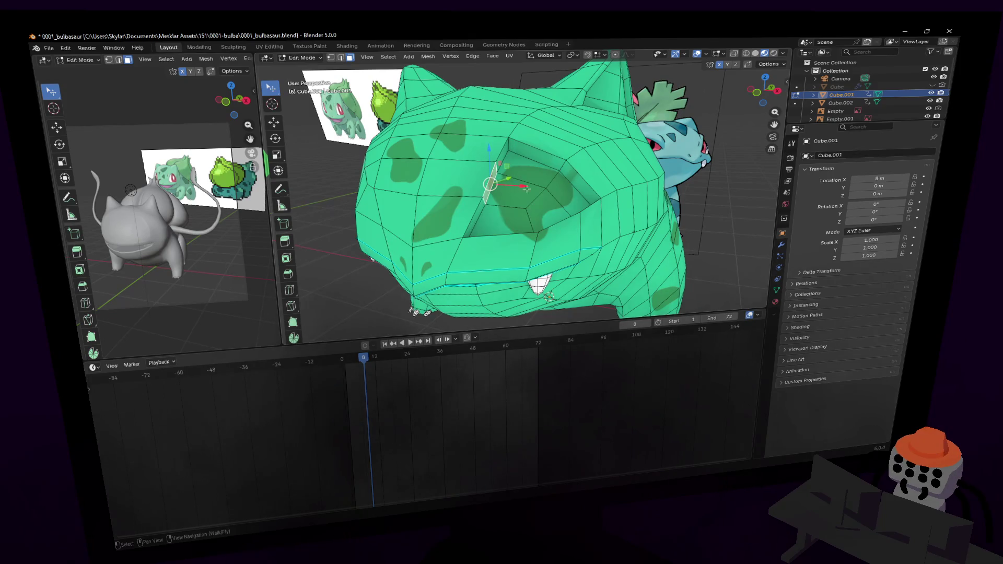
left_click_drag(524, 186, 513, 185)
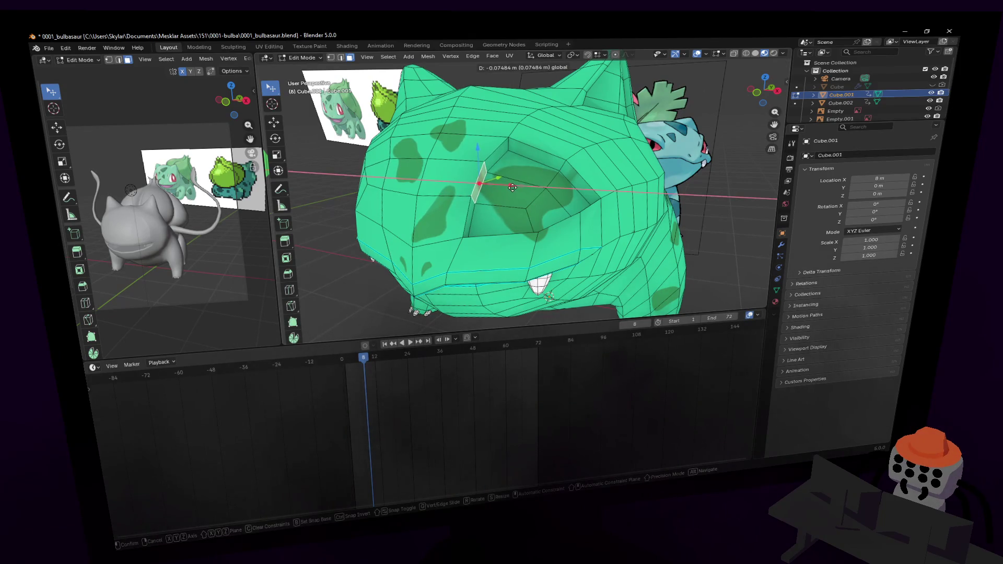
key("shift+grave")
key("s")
left_click(527, 199)
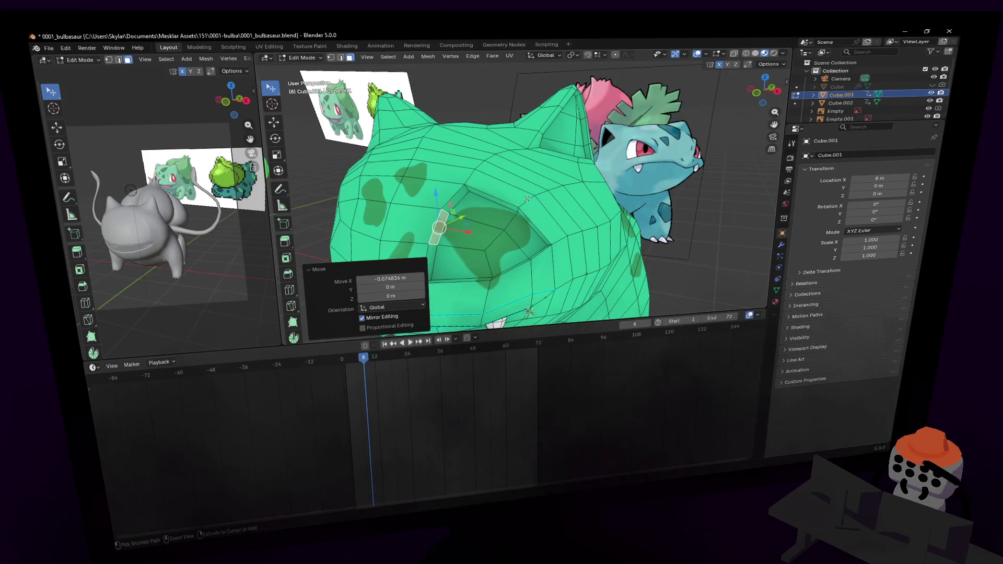
middle_click_drag(510, 205, 490, 214, "ctrl")
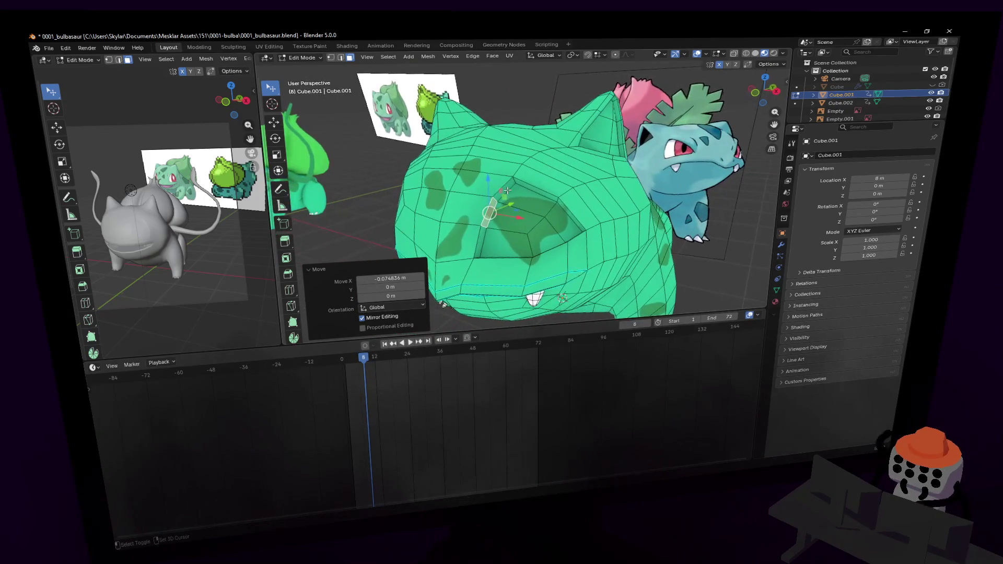
left_click(489, 215, "shift")
left_click(479, 241, "shift")
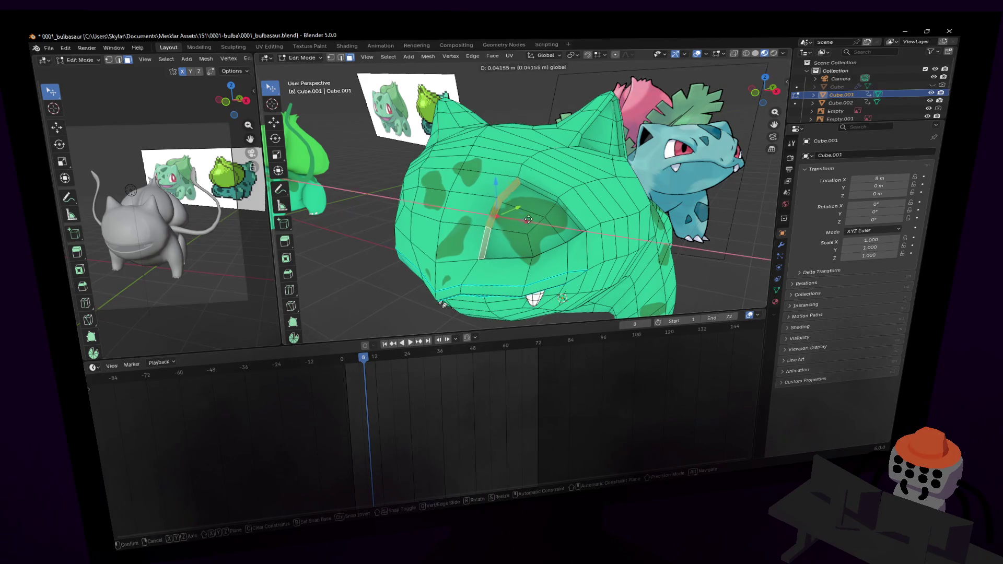
key("g")
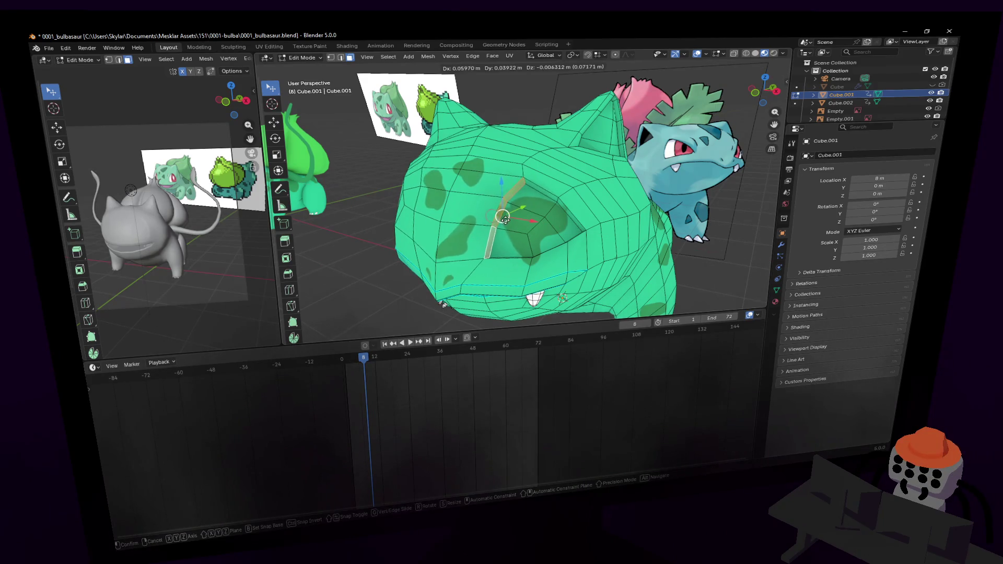
left_click(505, 218)
- In edge select mode, add another edge and shift the selection 0.1003 m along X
key("2")
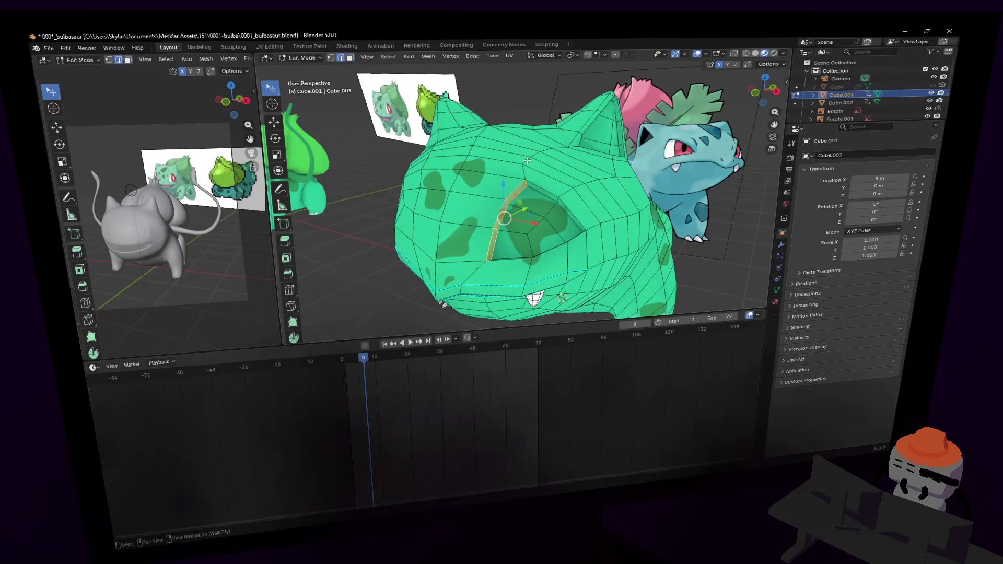
left_click(552, 151, "shift")
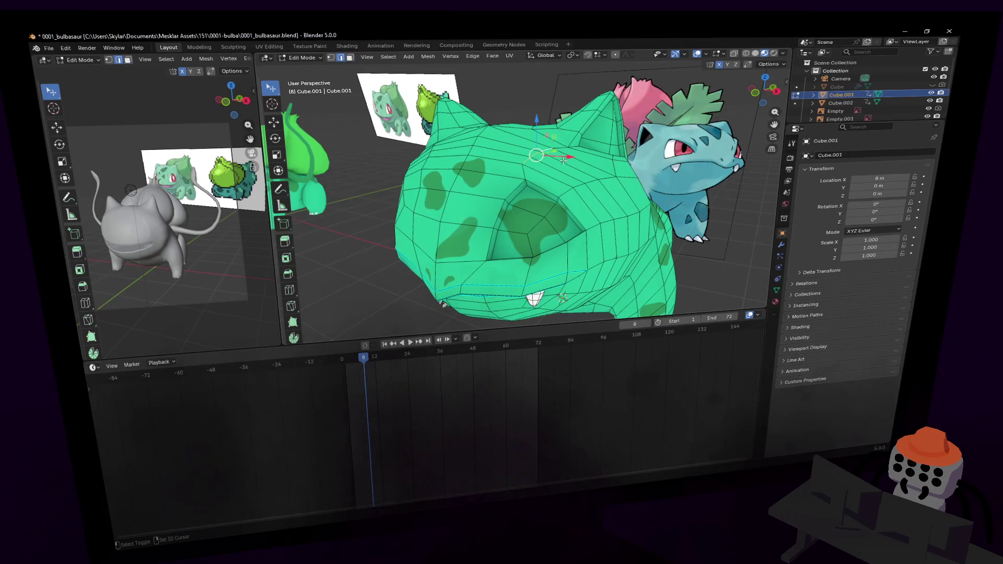
left_click_drag(564, 159, 571, 159)
key("shift+grave")
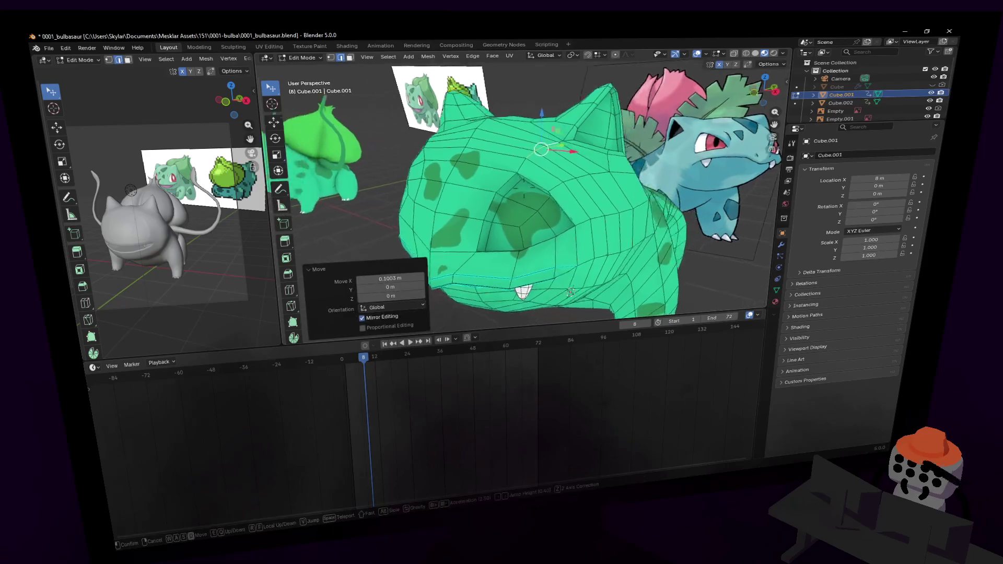
key("a")
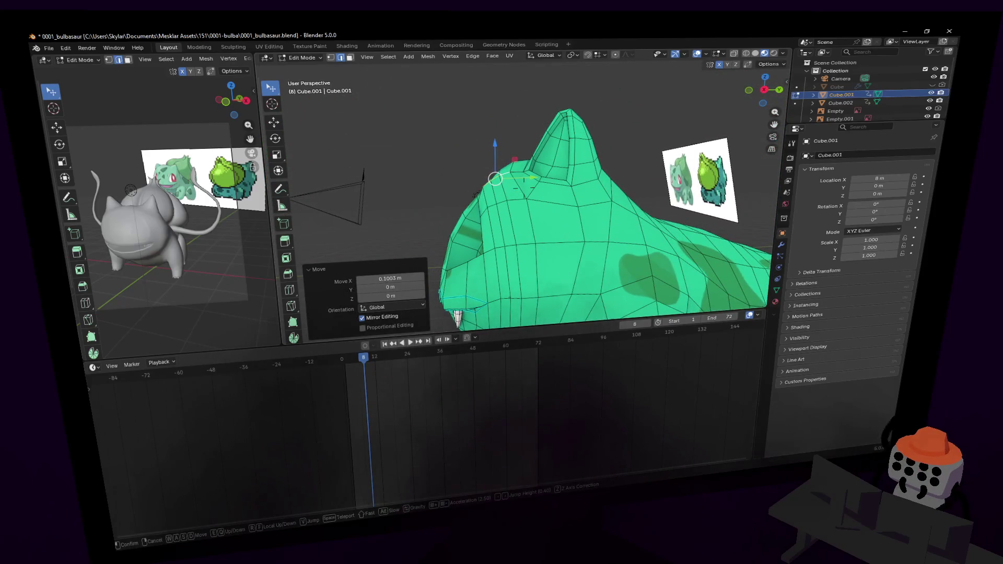
key("d")
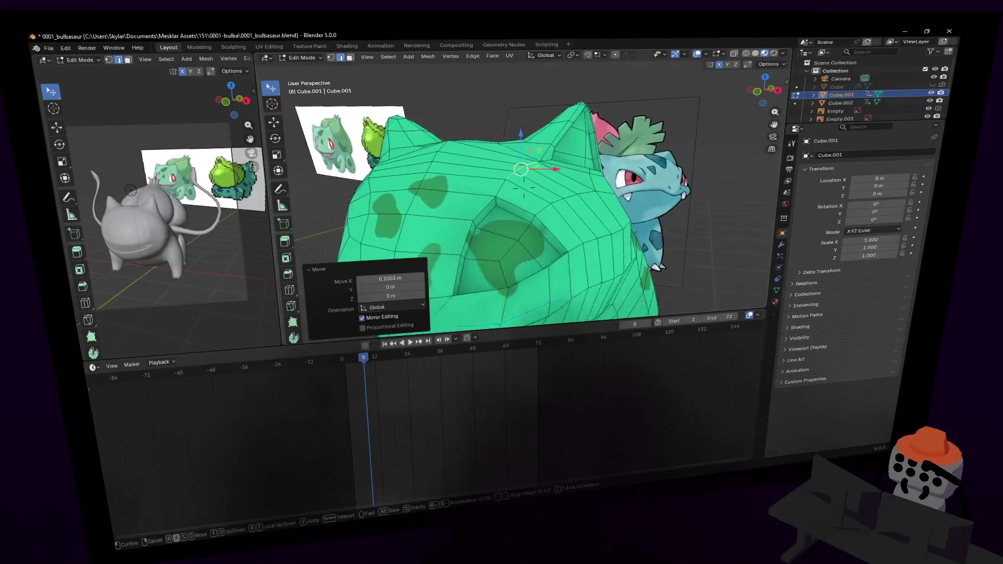
key("s")
left_click(524, 193)
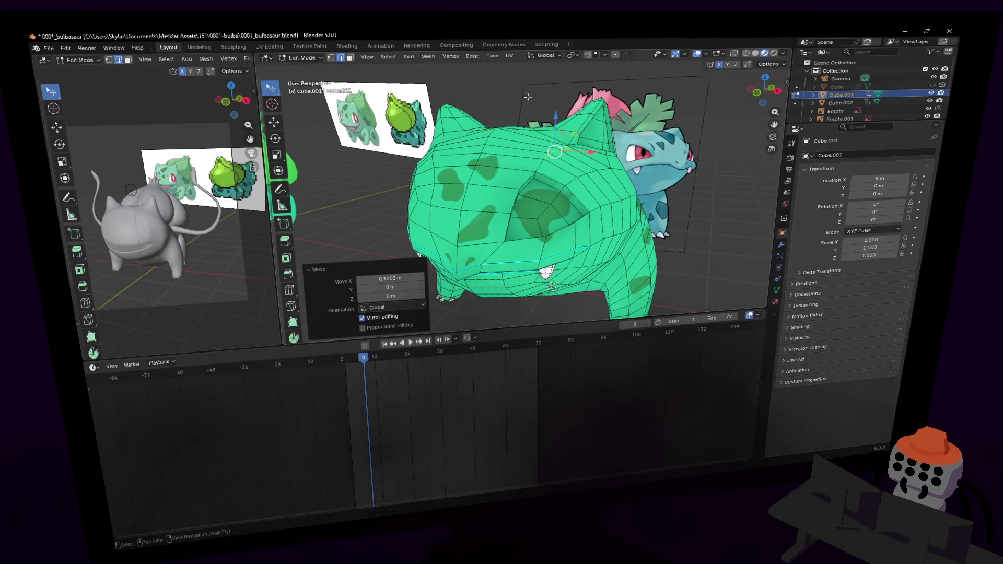
key("shift+grave")
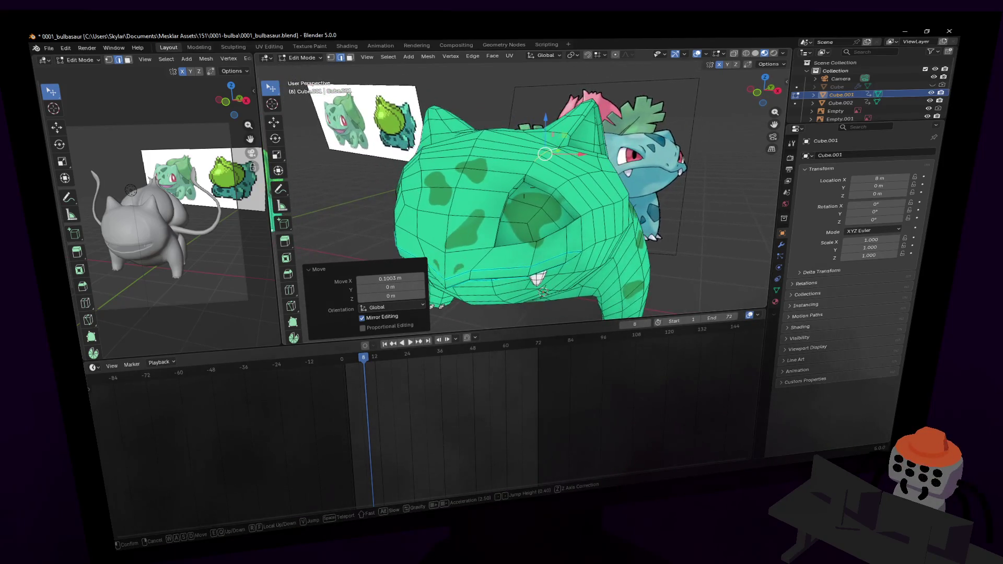
left_click(525, 171)
- Select the faces around the eye and extrude them inward to start the socket
left_click(547, 181)
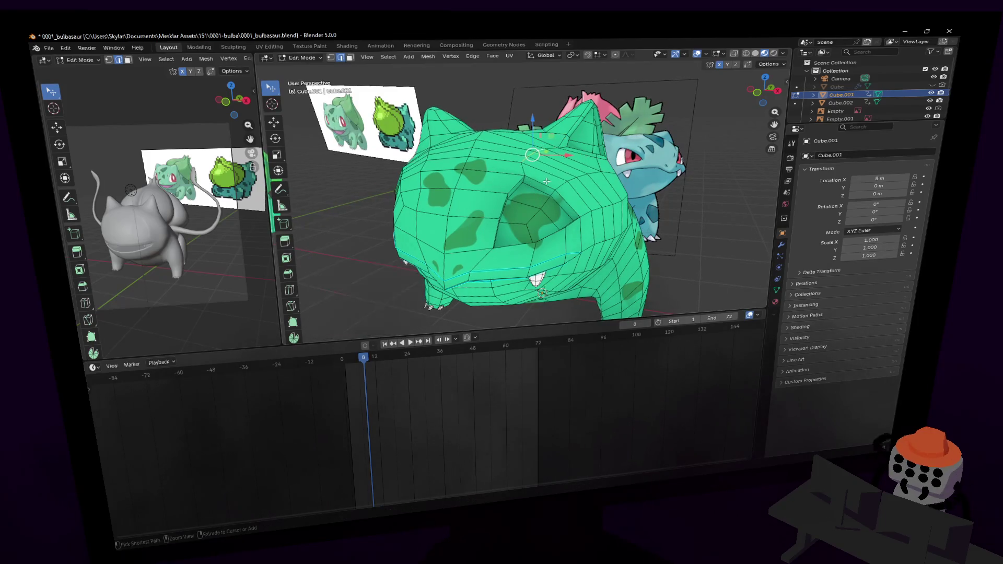
key("3")
key("ctrl+z")
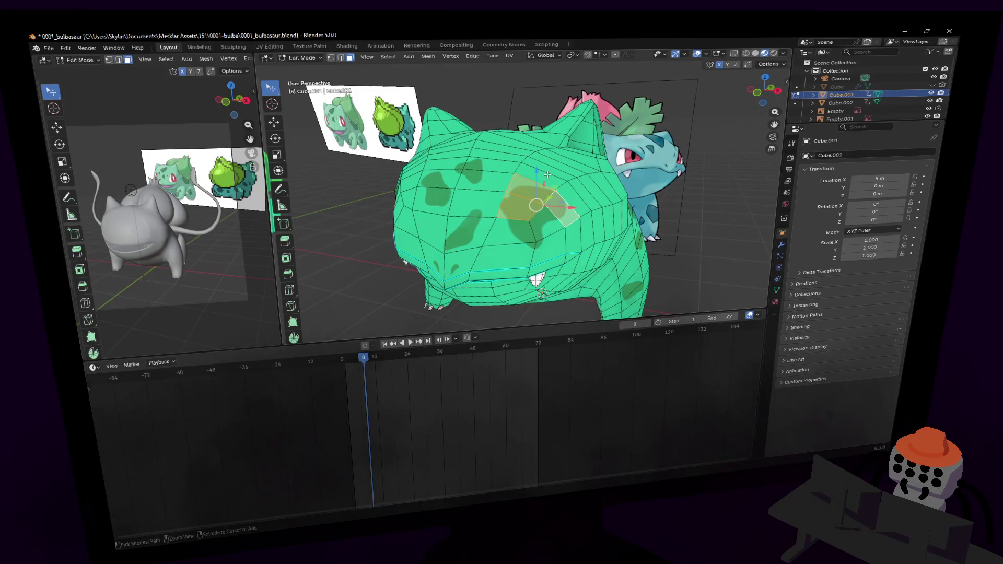
key("ctrl+z")
left_click(559, 201, "shift")
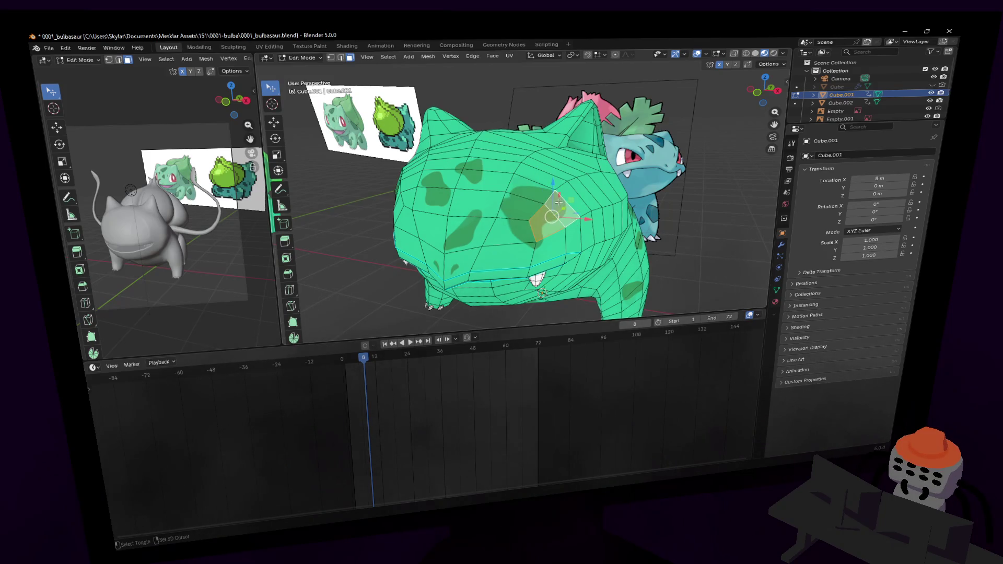
key("shift+grave")
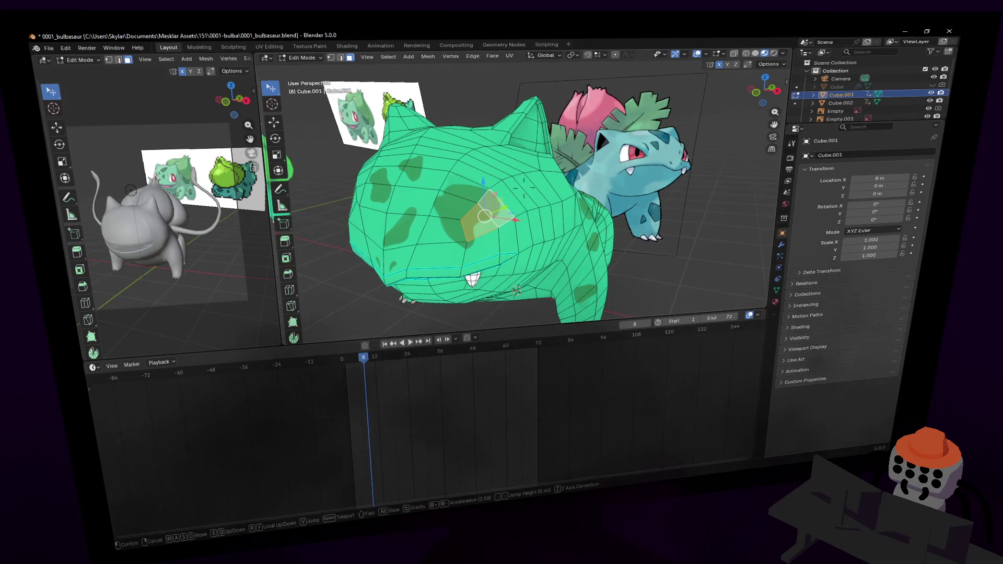
left_click(567, 207)
left_click(540, 193, "shift")
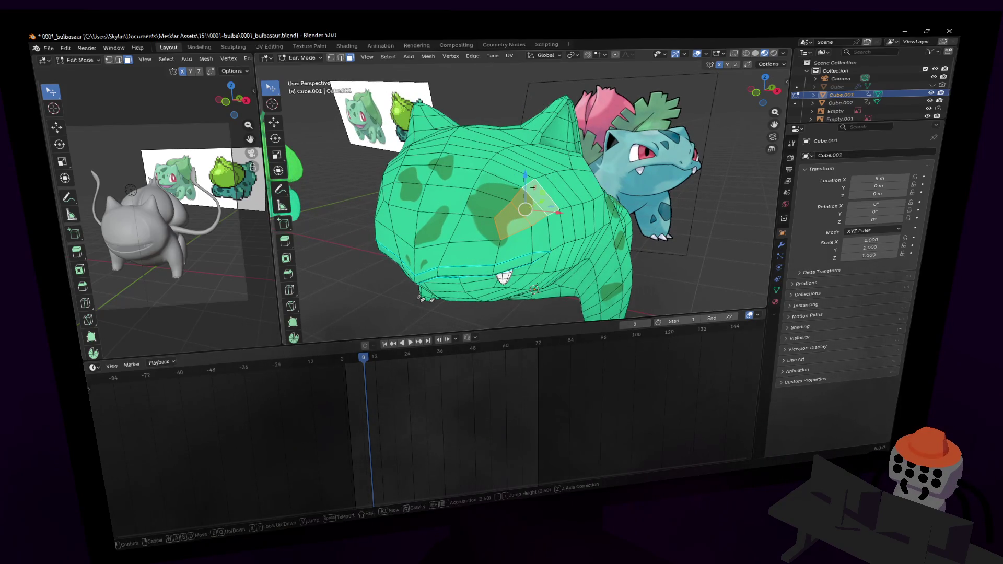
key("e")
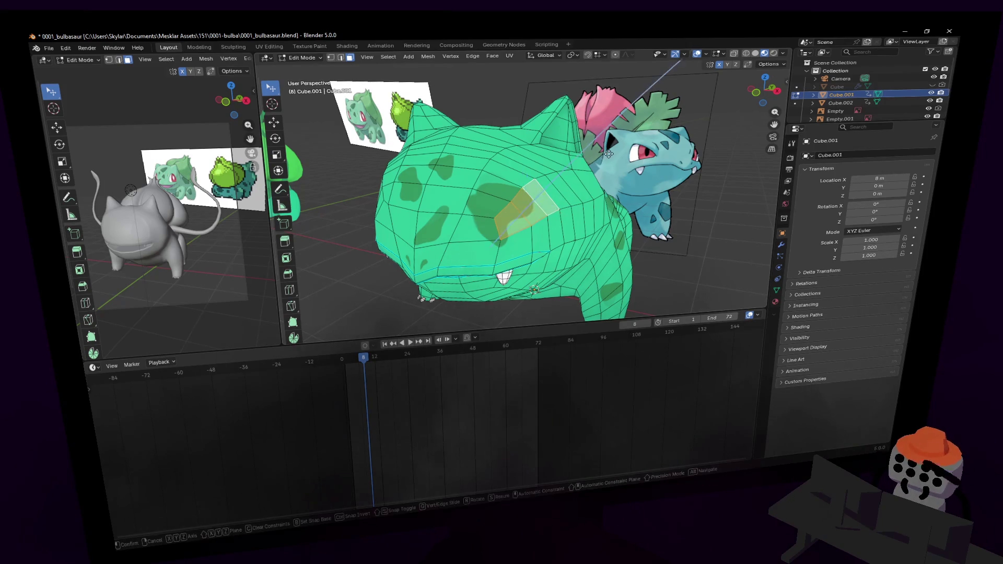
left_click(591, 167)
- Move two socket rim vertices, one up and left and one sideways, to reshape the socket
key("shift+grave")
key("w")
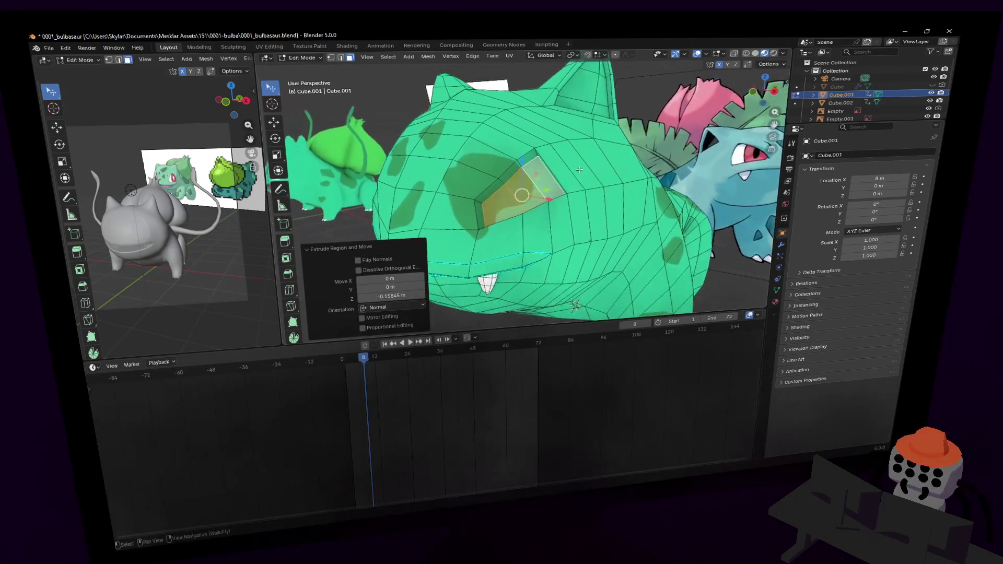
left_click(569, 155)
left_click(569, 155)
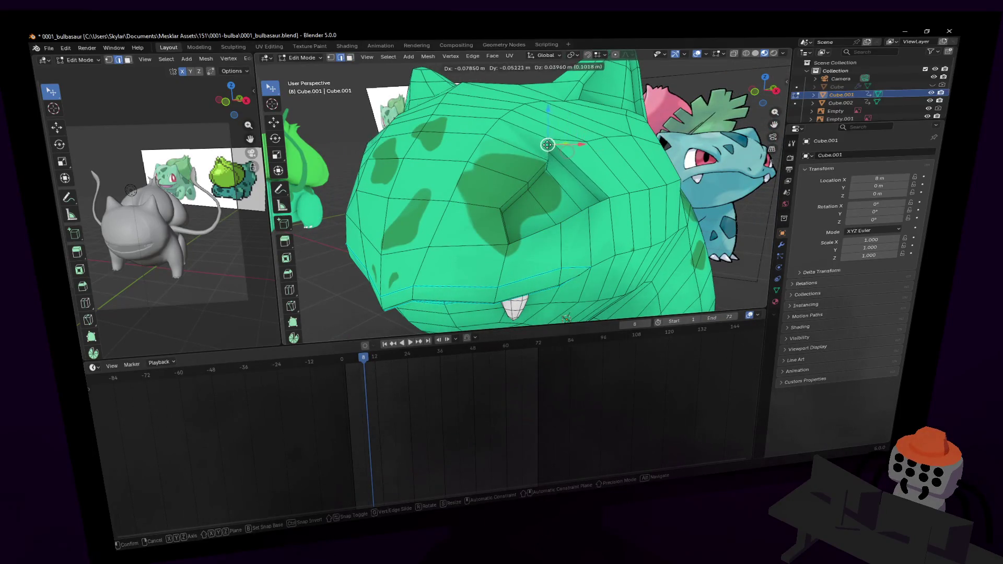
key("shift+grave")
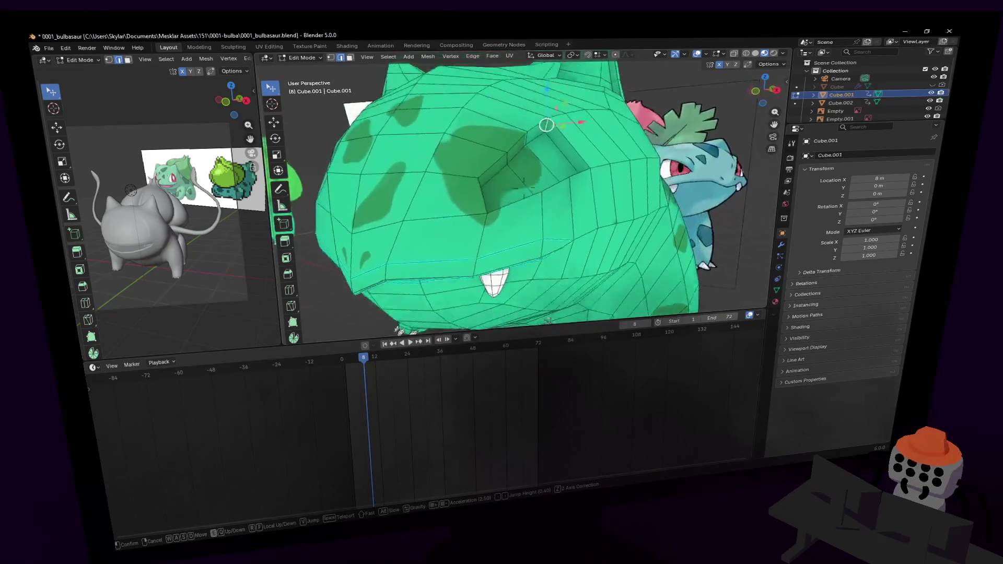
left_click(565, 154)
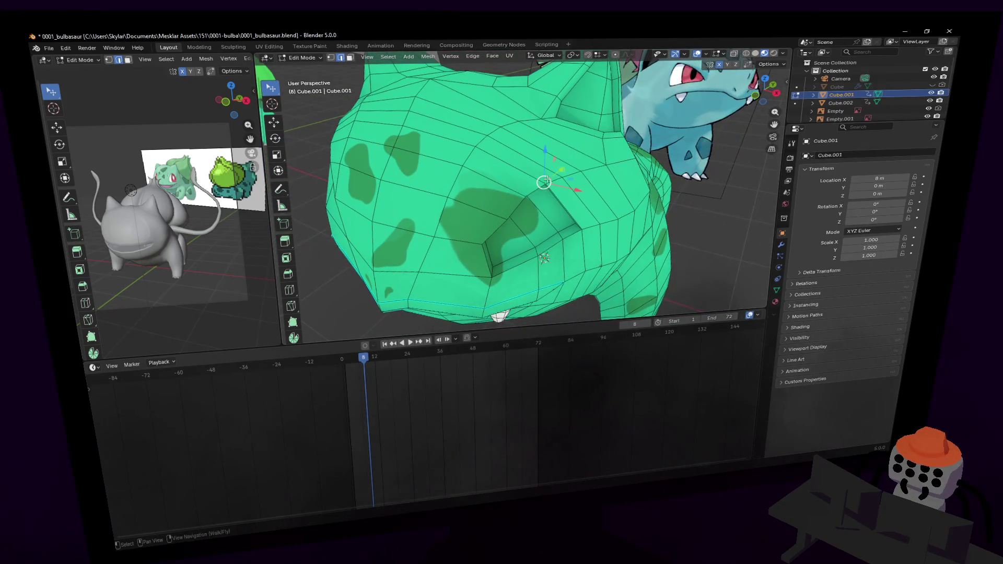
left_click_drag(544, 182, 524, 171)
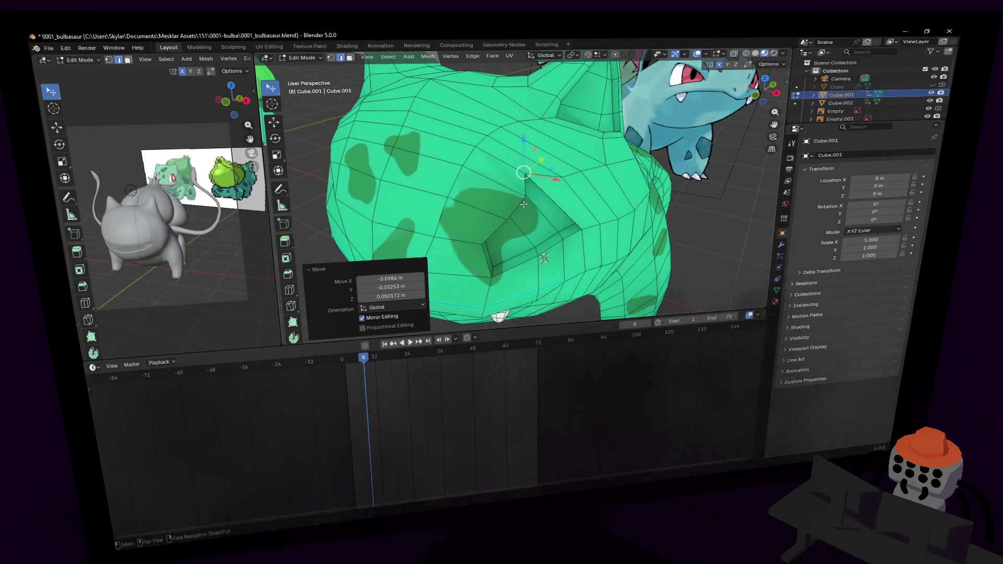
left_click(494, 271)
left_click_drag(491, 271, 472, 271)
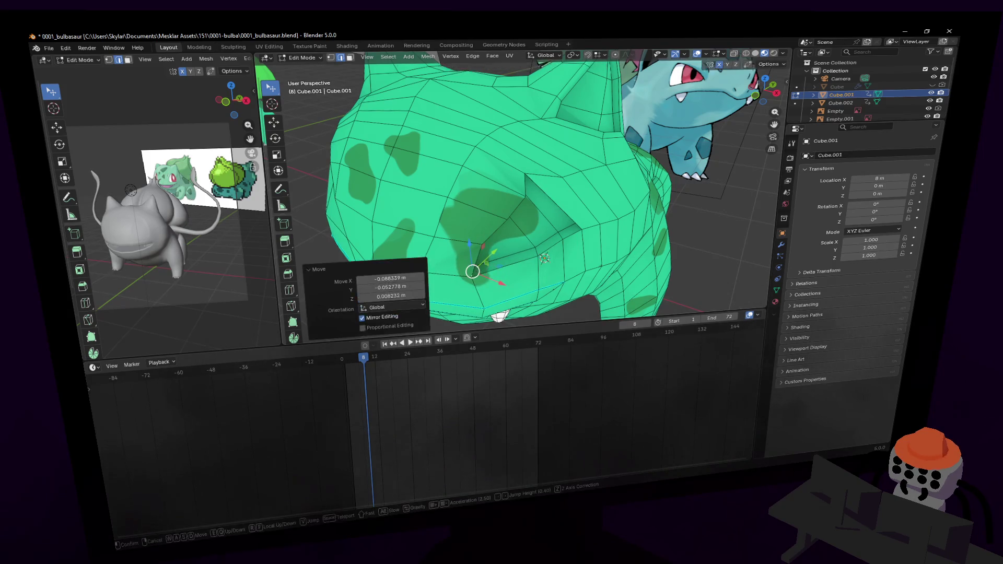
middle_click_drag(473, 271, 432, 245)
- Move the edge on the socket's upper rim into a new position
left_click_drag(460, 194, 461, 193)
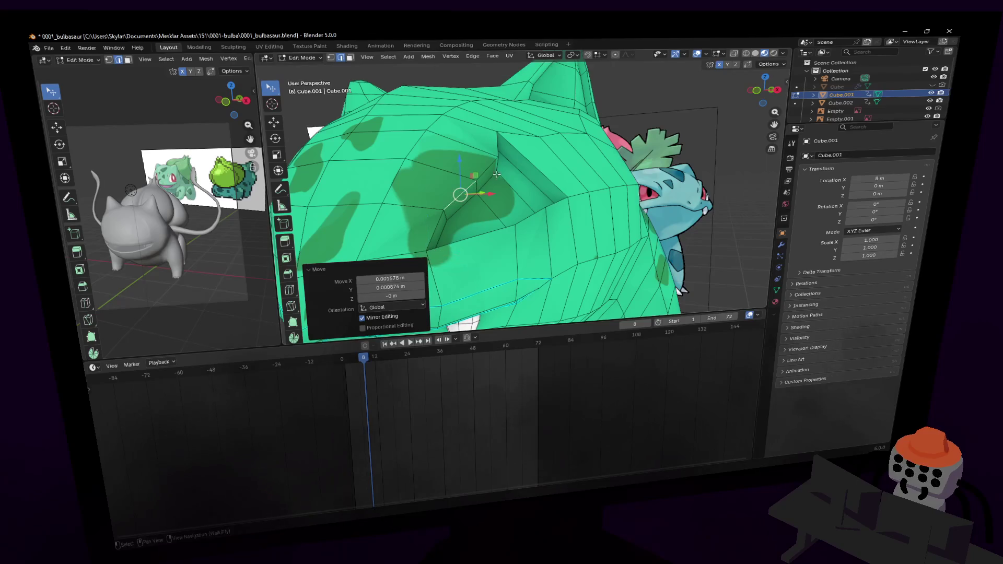
left_click(487, 174)
middle_click_drag(494, 176, 534, 262)
key("g")
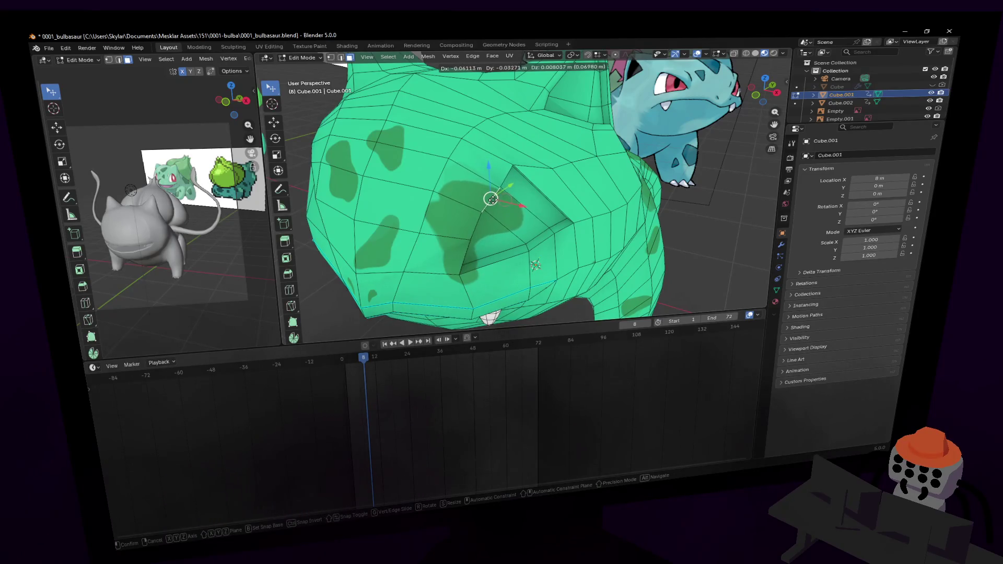
left_click(489, 198)
- In edge mode, slide the edge above the eye socket sideways along X
left_click(441, 172)
key("2")
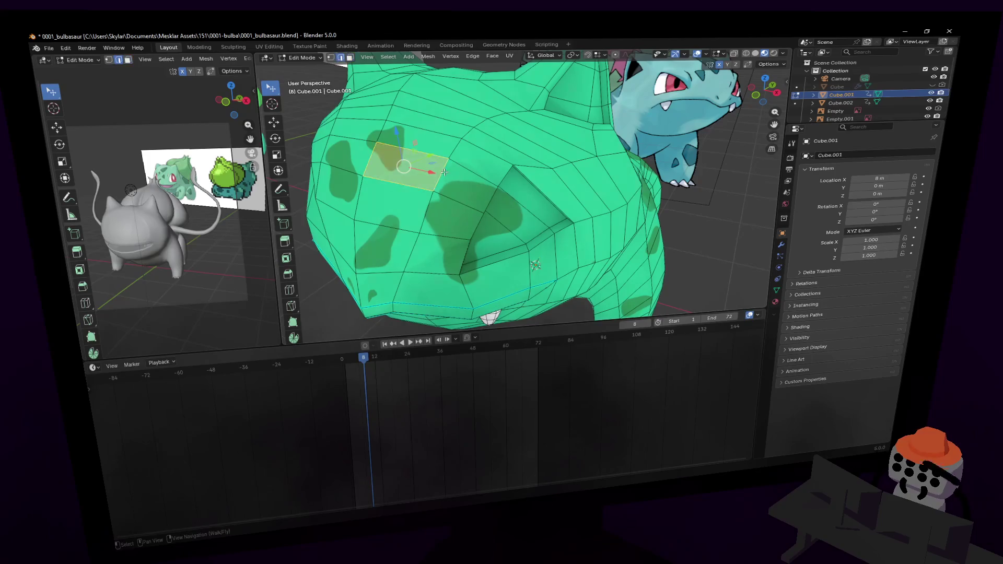
left_click(453, 157)
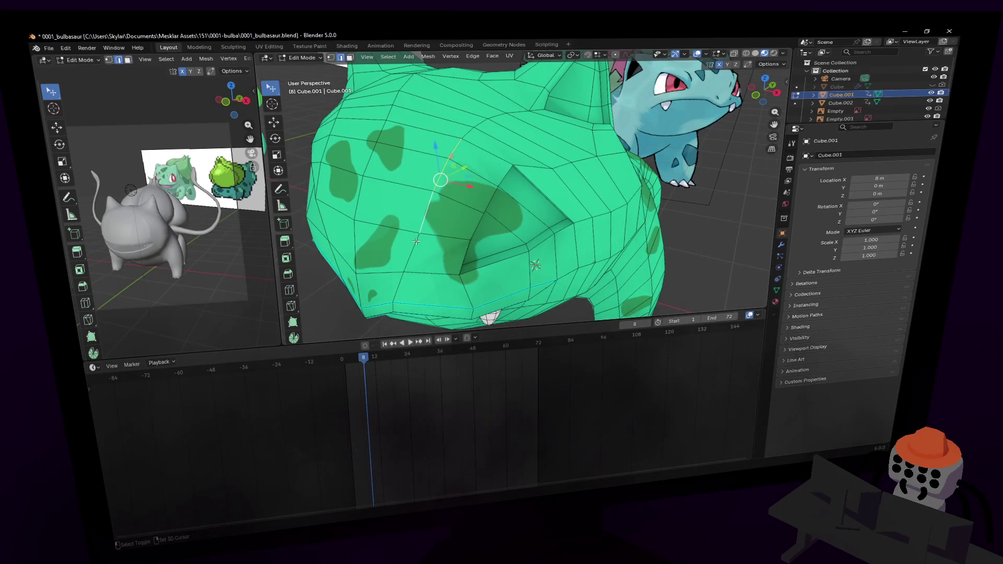
key("shift+grave")
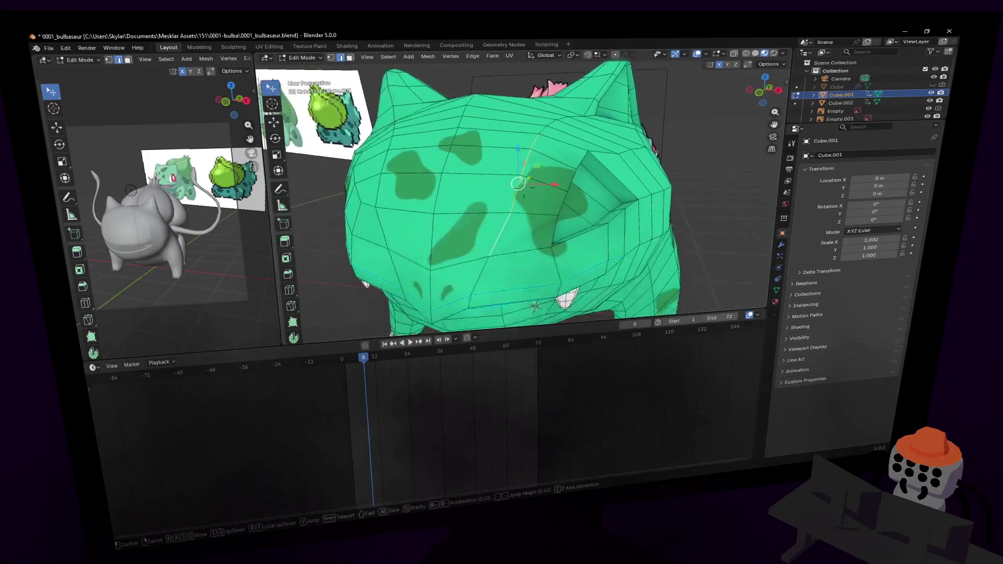
left_click(443, 210)
left_click_drag(511, 193, 522, 198)
- Move the socket corner vertex 0.0753 m along X, then back out to view the model
left_click(512, 130)
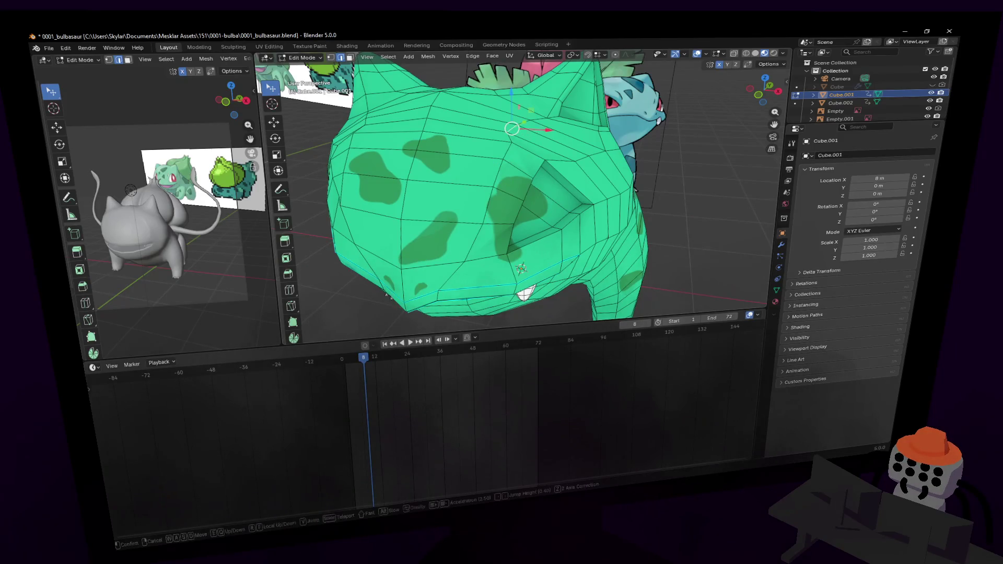
middle_click_drag(518, 131, 528, 151)
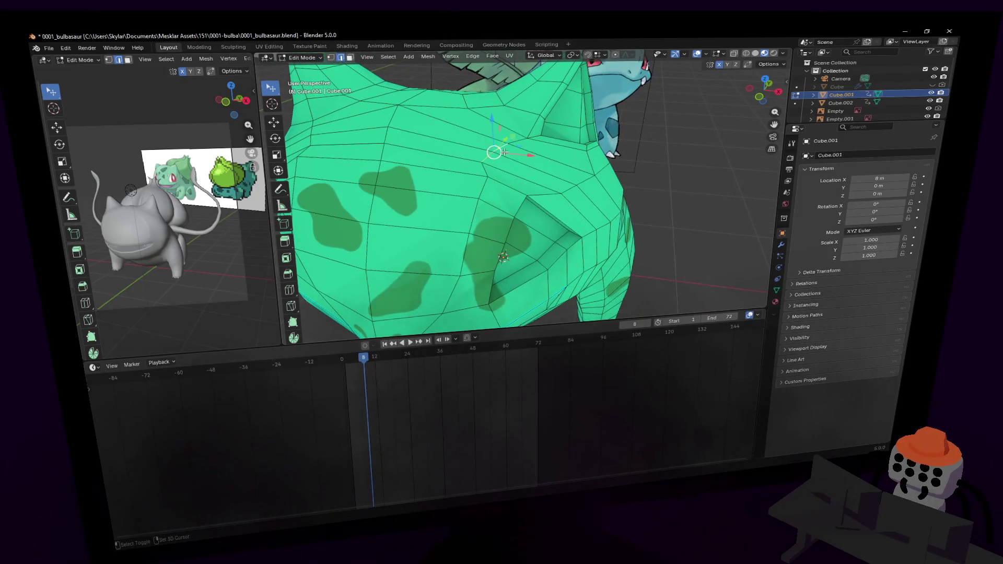
left_click_drag(530, 155, 533, 155)
mouse_move(533, 155)
right_mouse_down()
mouse_move(524, 186)
mouse_move(519, 167)
right_mouse_up()
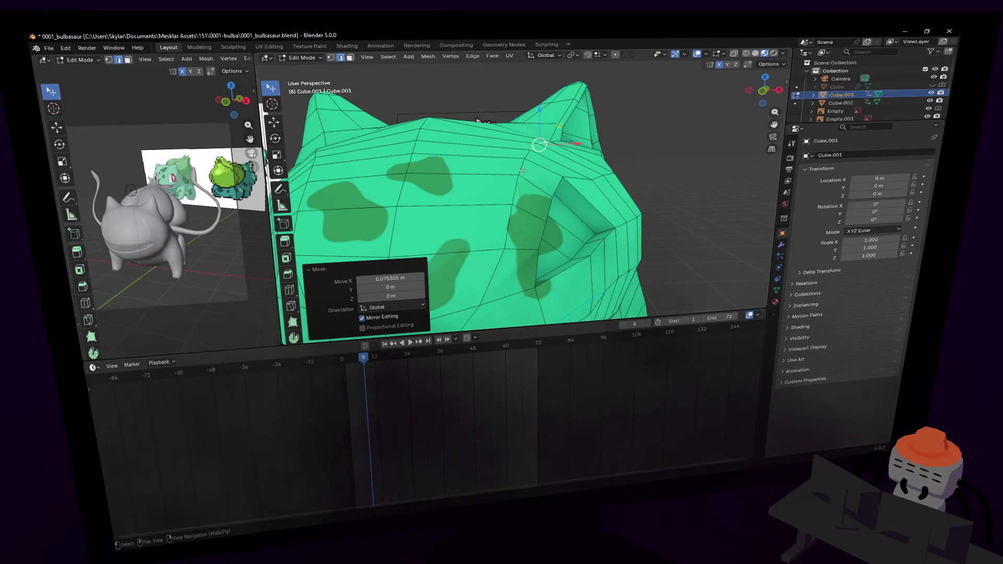
middle_click_drag(561, 182, 590, 149)
key("shift+grave")
key("s")
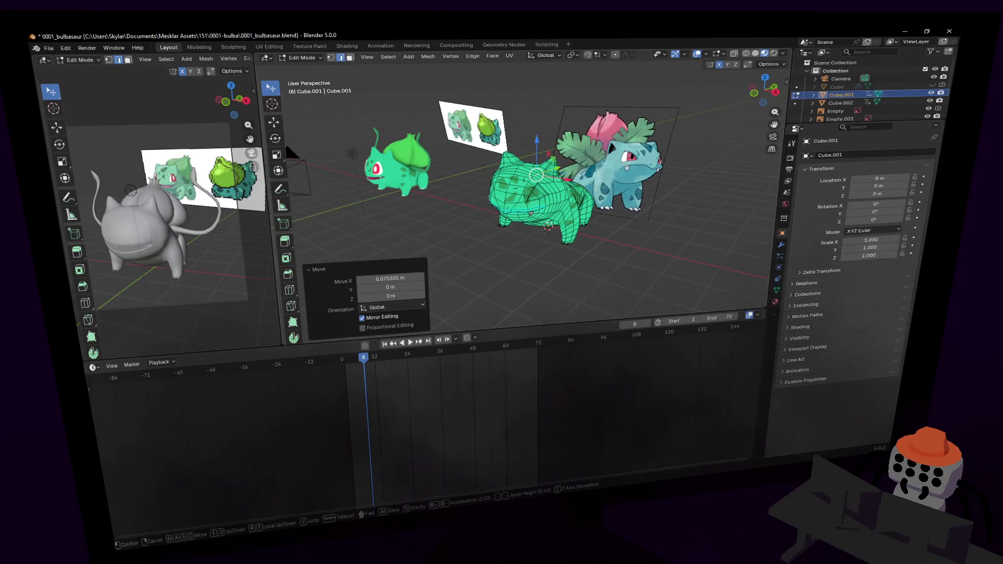
- Select the triangular face inside the eye socket and scale it up by 1.148
key("w")
left_click(550, 161)
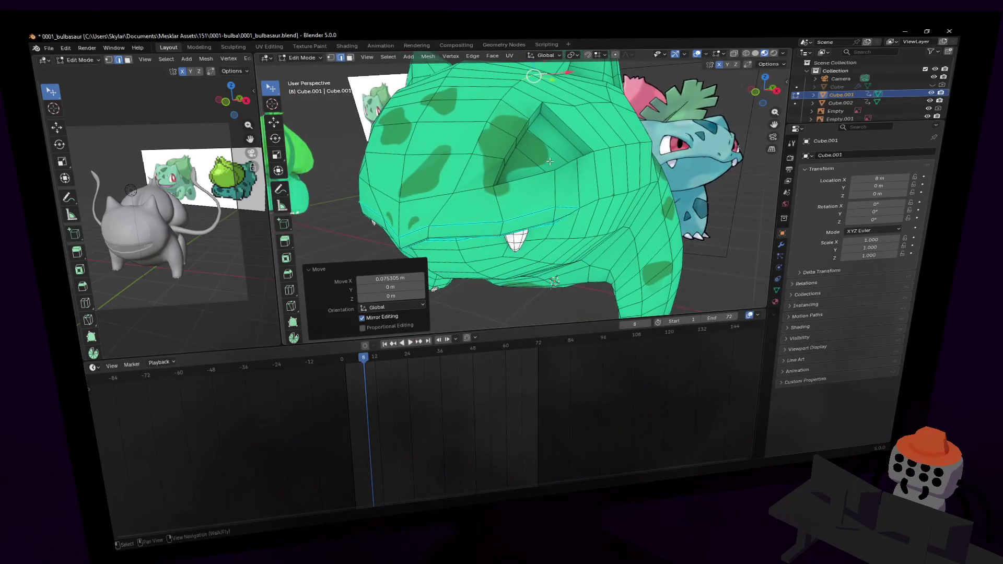
key("3")
left_click(559, 140)
key("shift+grave")
key("w")
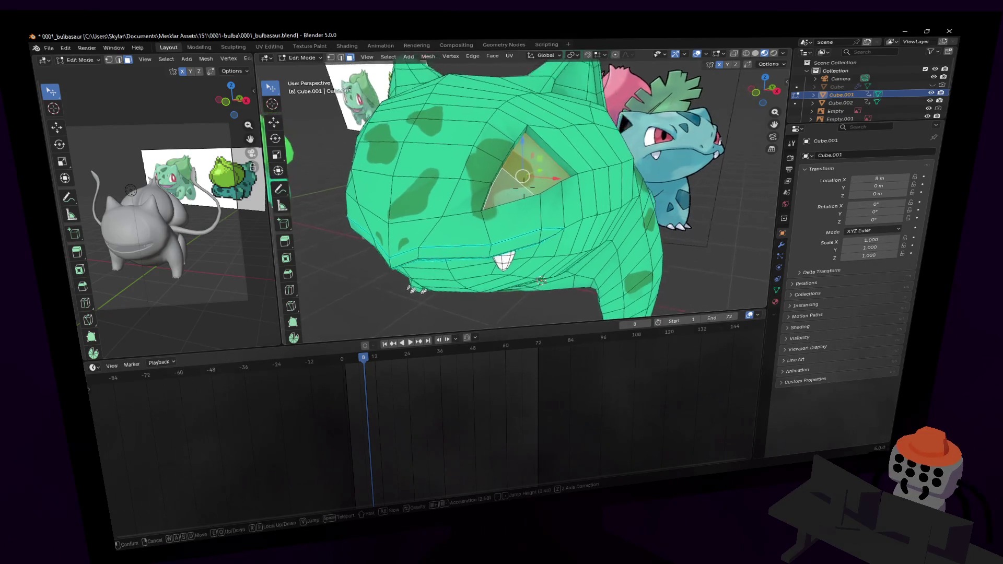
key("Escape")
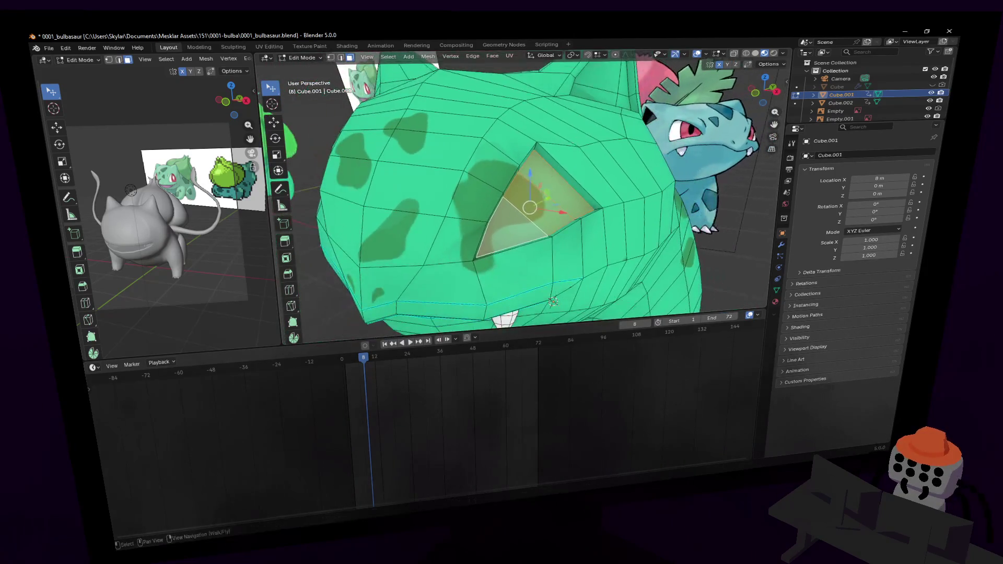
key("s")
key("Return")
- Nudge the enlarged socket face into place, then select the whole mesh and frame it
key("shift+grave")
key("s")
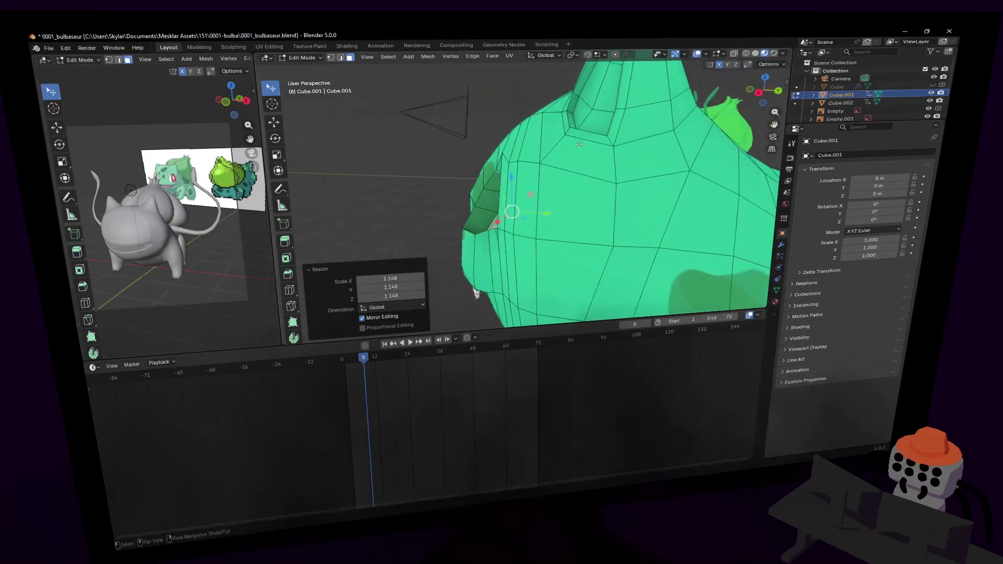
key("g")
key("Return")
key("a")
key("KP_Decimal")
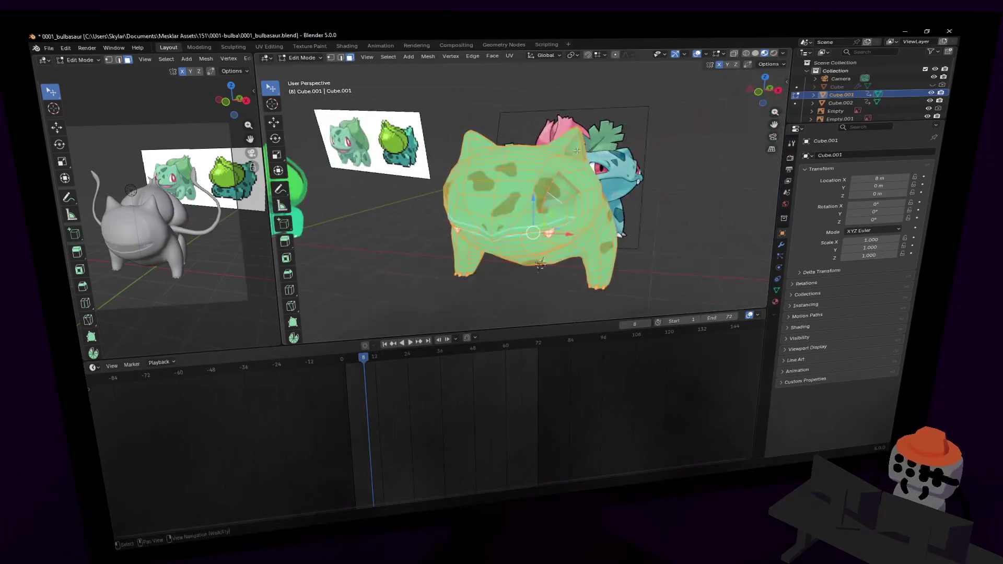
key("w")
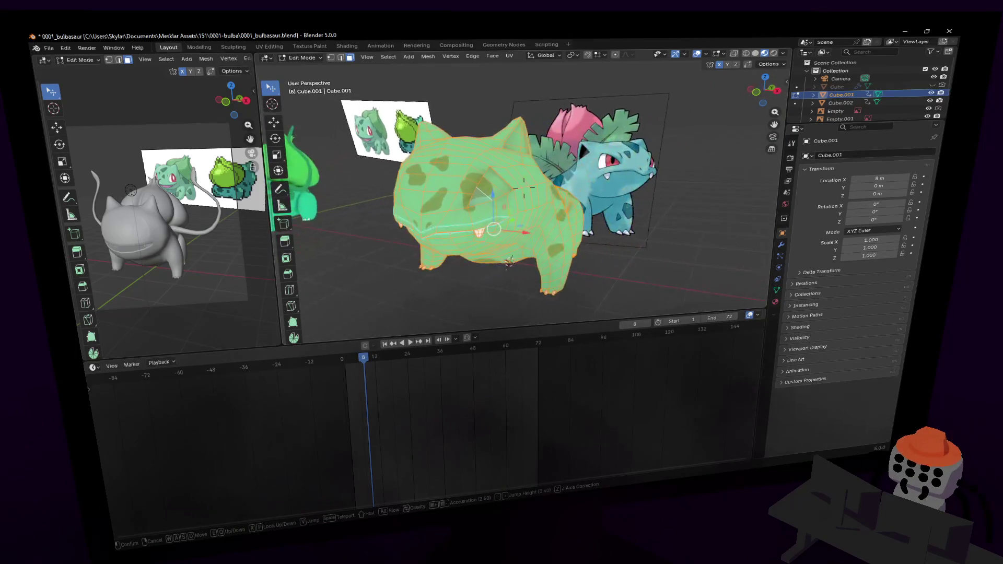
left_click(586, 171)
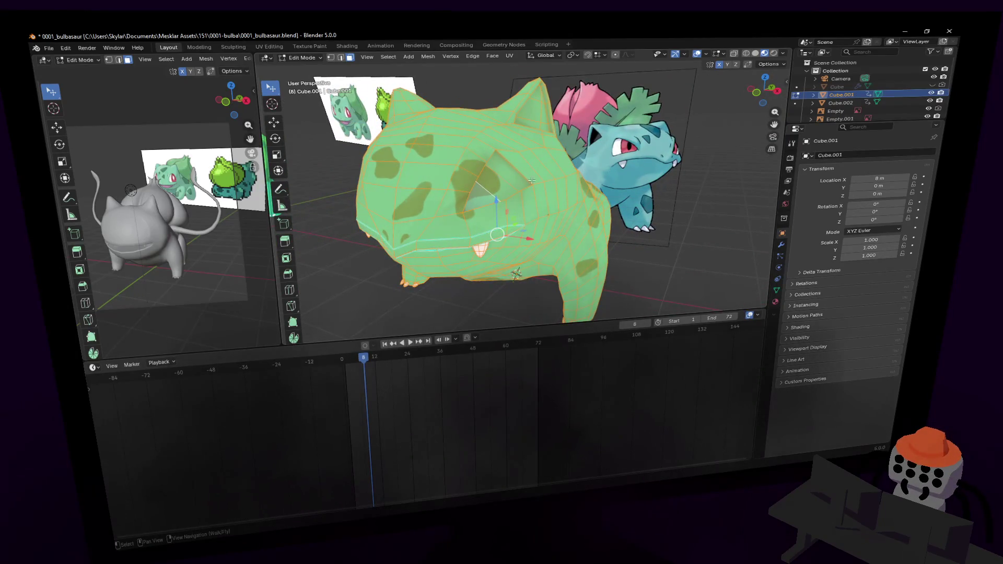
left_click(781, 246)
left_click(863, 164)
type("mi")
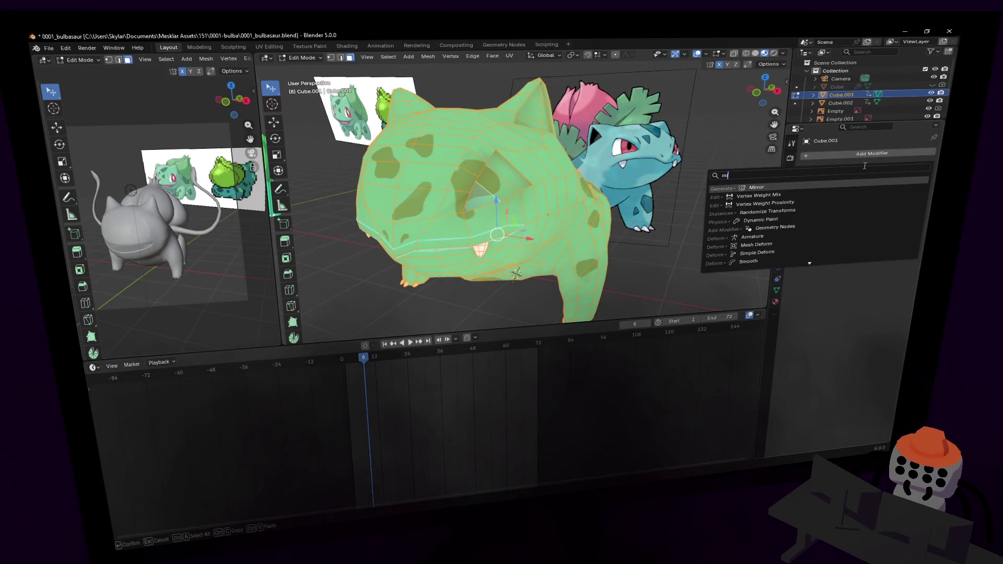
key("Return")
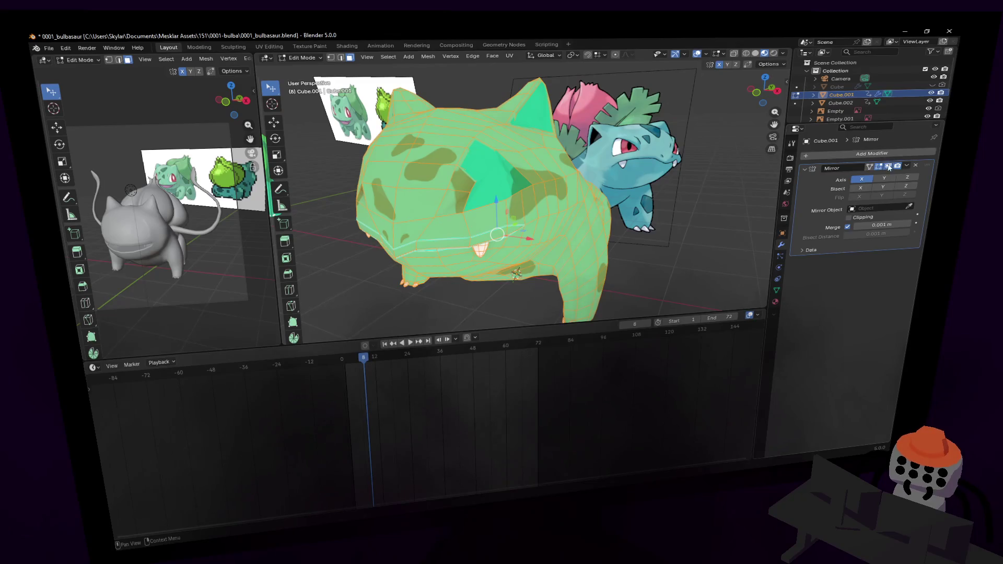
left_click(861, 188)
key("Tab")
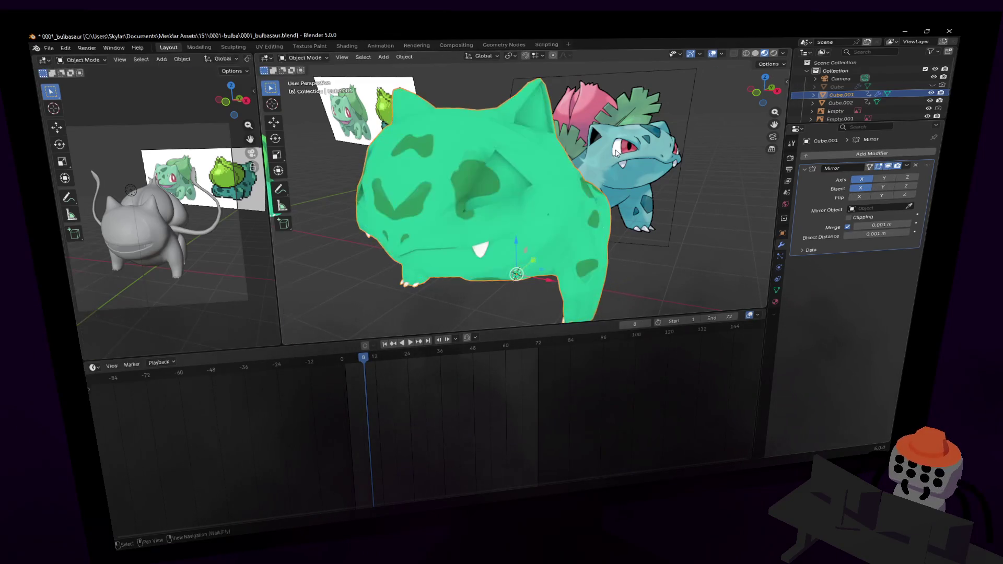
key("shift+grave")
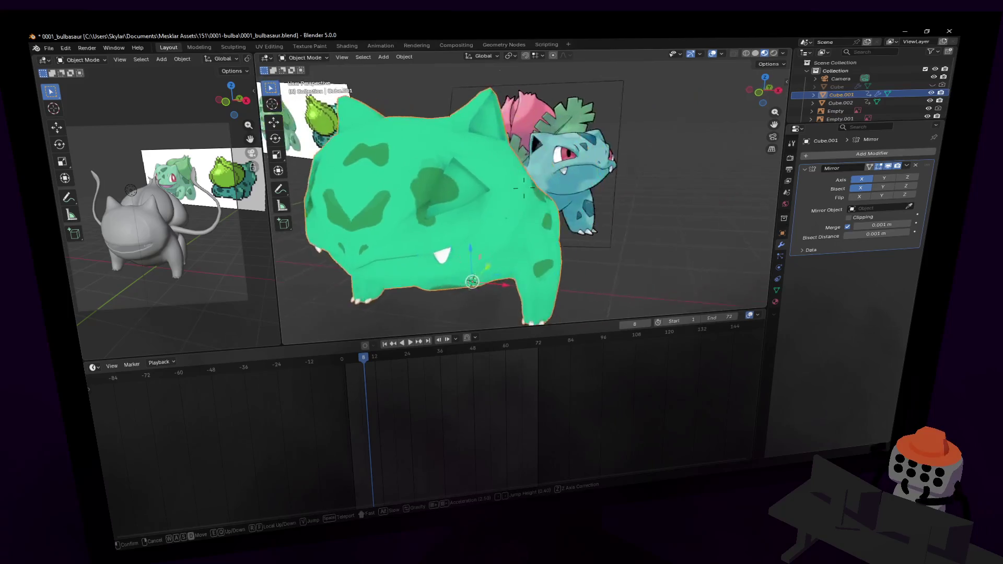
left_click(596, 149)
key("Tab")
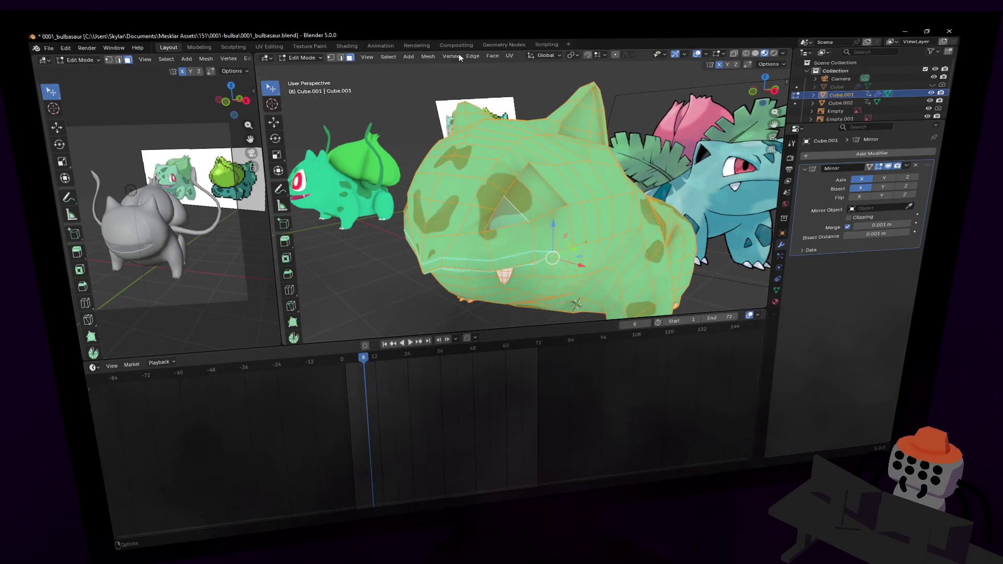
- Look through the Shading and Texture Paint workspaces, return to UV Editing, and leave the UVs unmoved
left_click(270, 47)
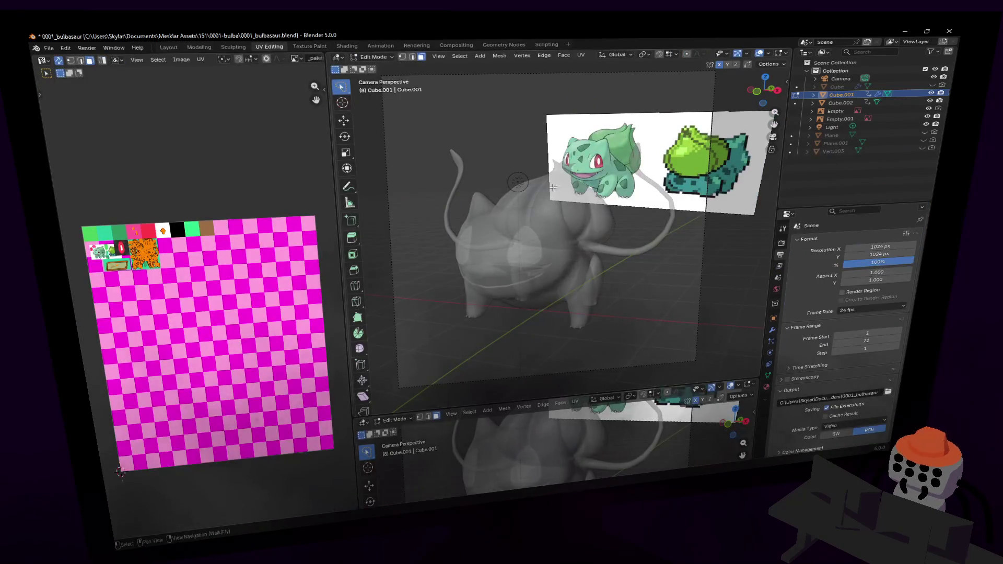
left_click(309, 46)
left_click(353, 46)
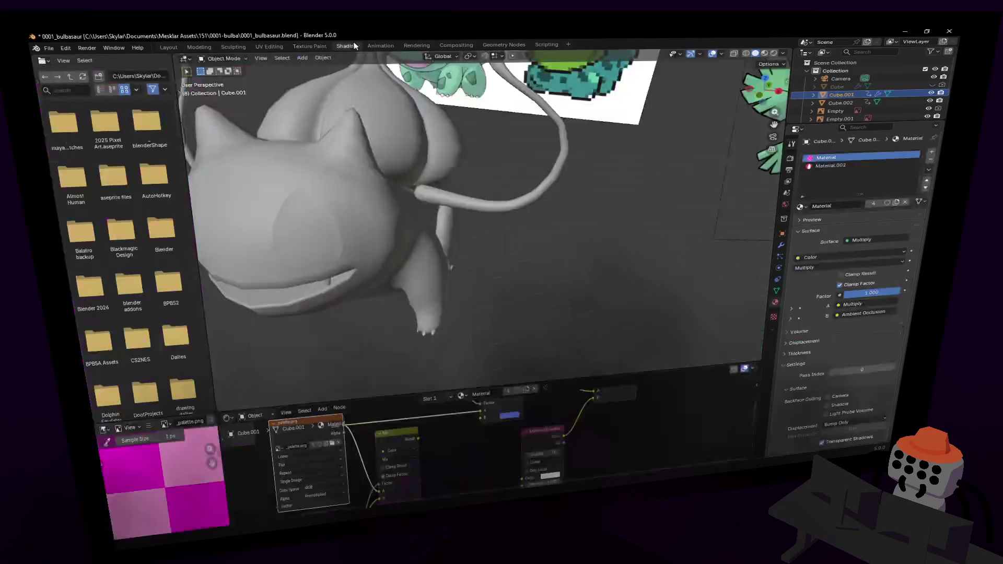
left_click(310, 46)
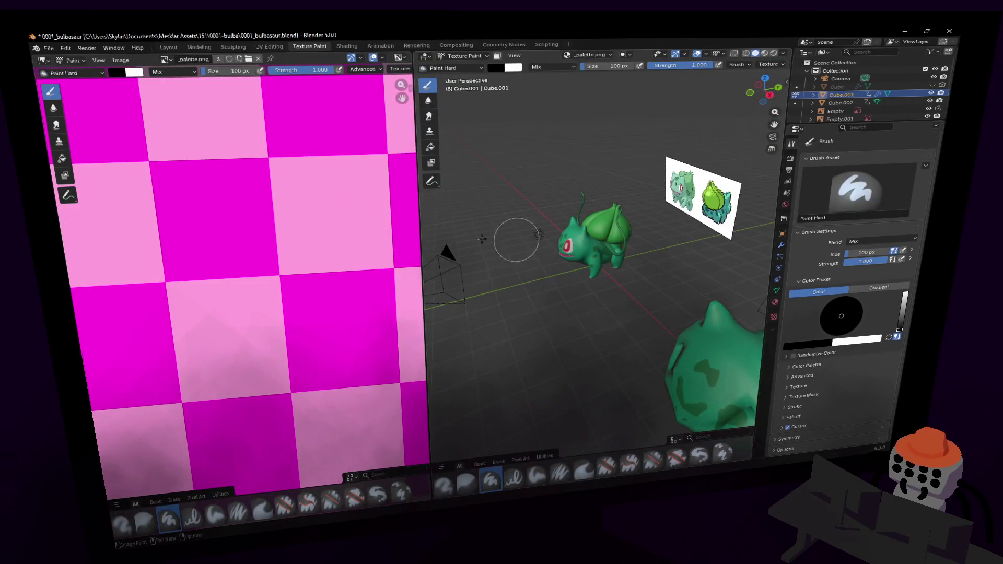
left_click(270, 46)
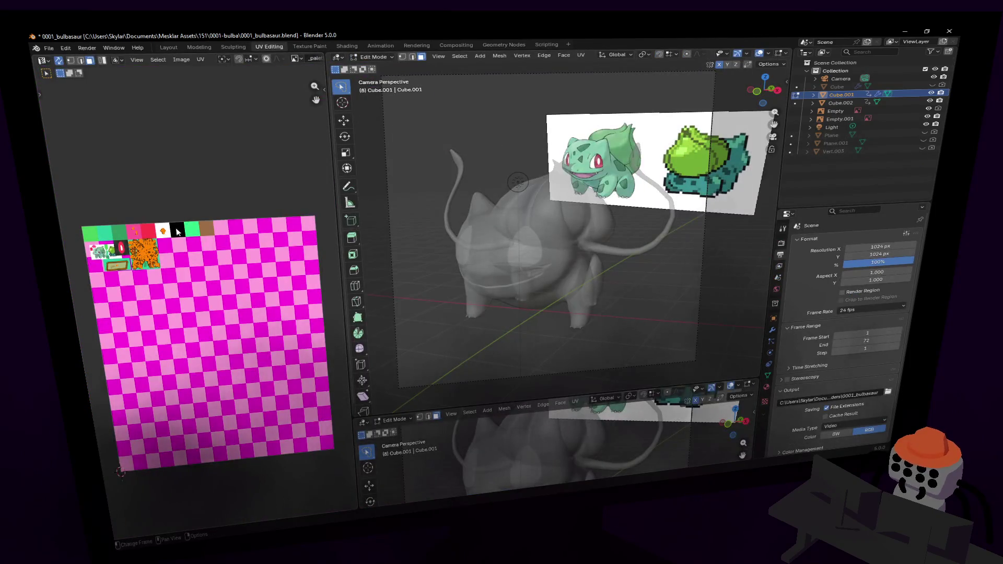
scroll(178, 233, "up", 4)
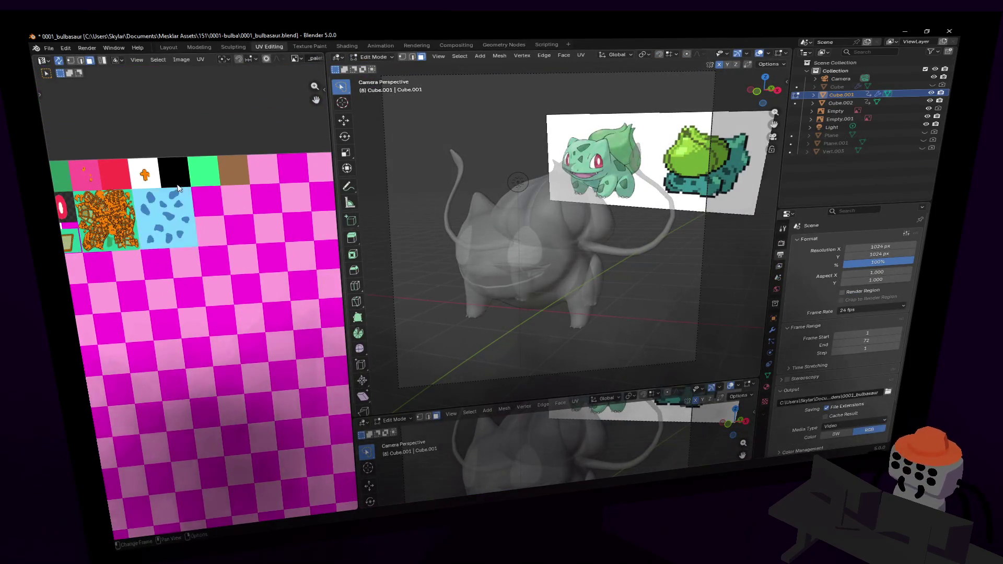
middle_click_drag(178, 188, 212, 228)
key("g")
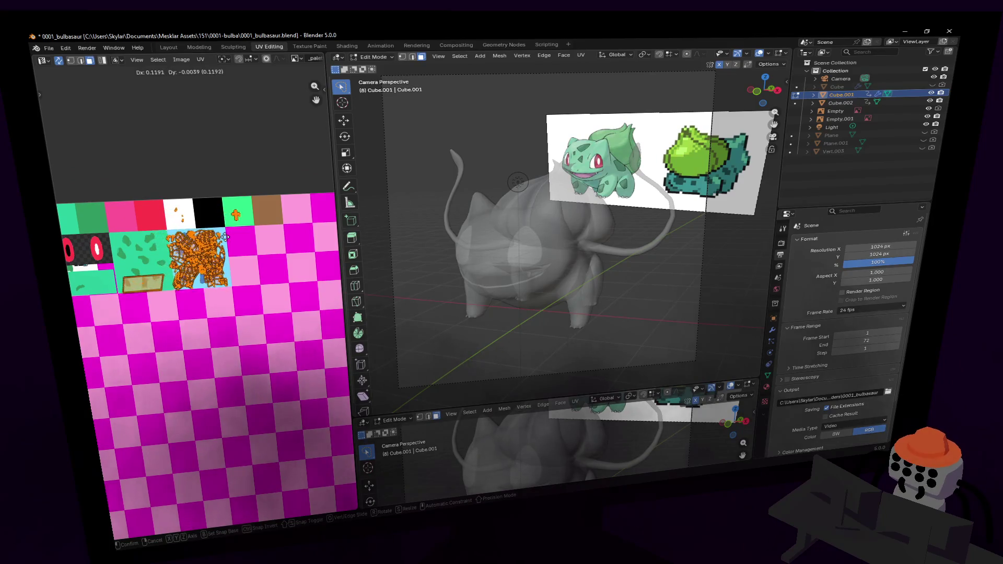
key("Escape")
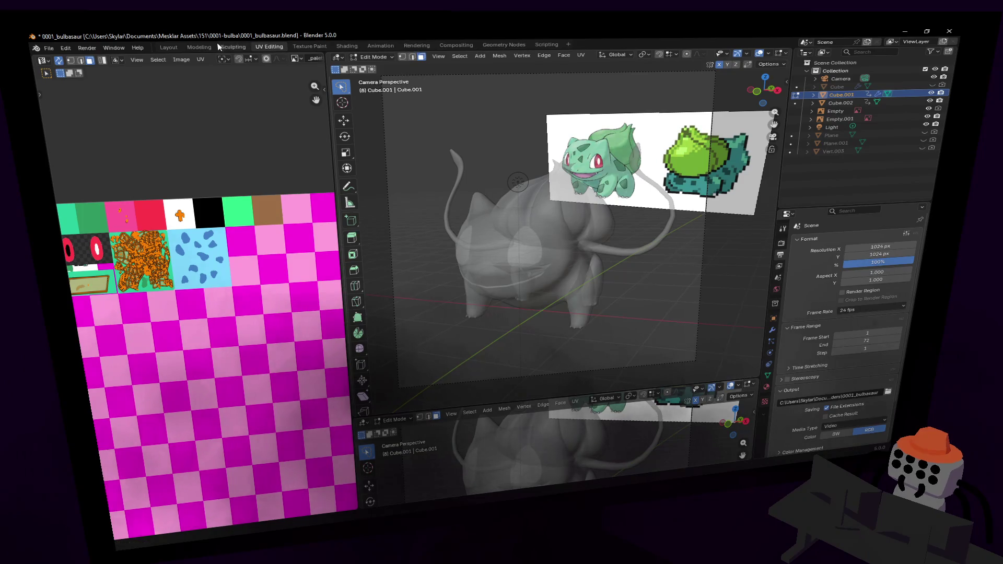
- Resize the 3D view and UV editor around the palette and switch to Object Mode
scroll(592, 261, "down", 3)
scroll(703, 174, "up", 5)
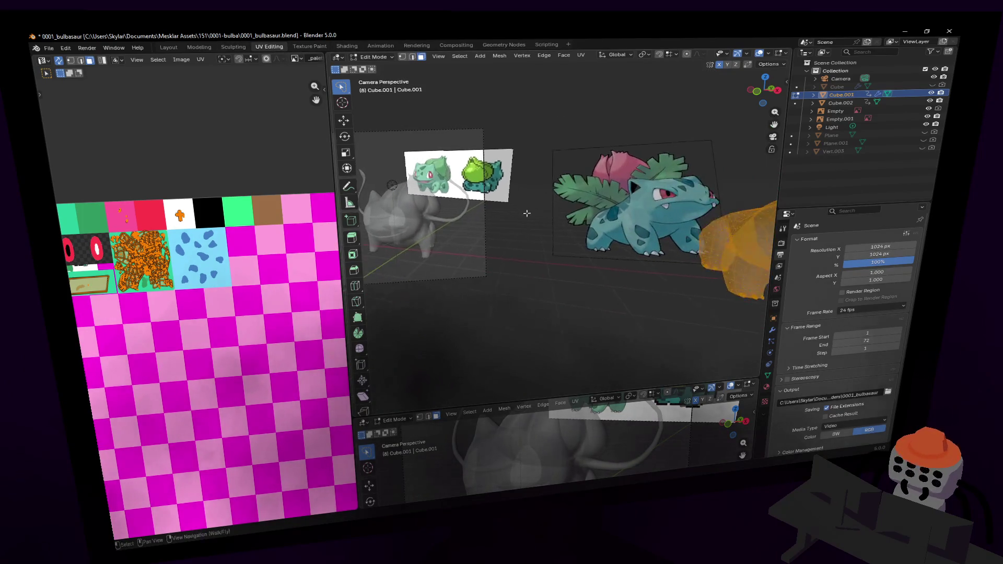
scroll(703, 174, "down", 3)
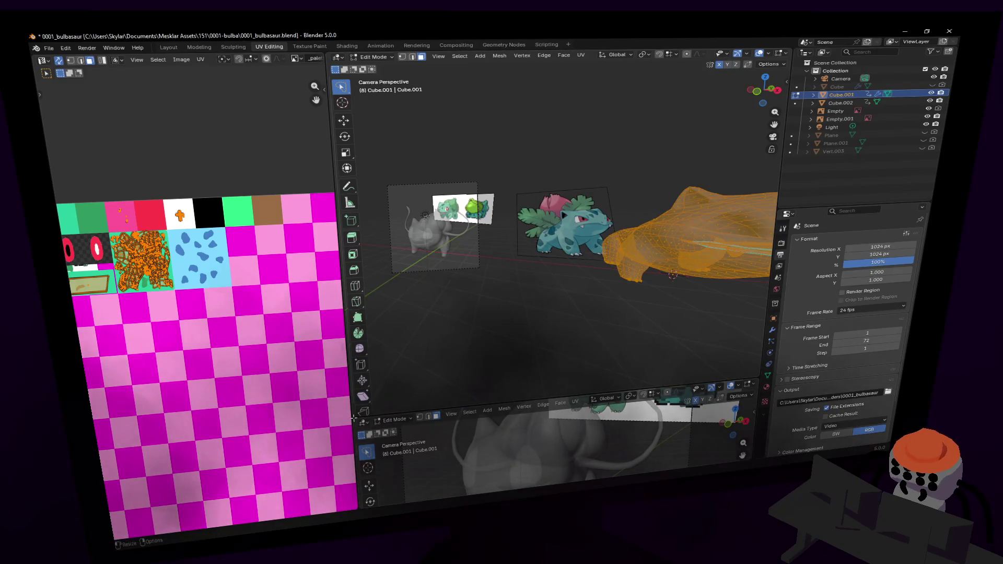
key("Home")
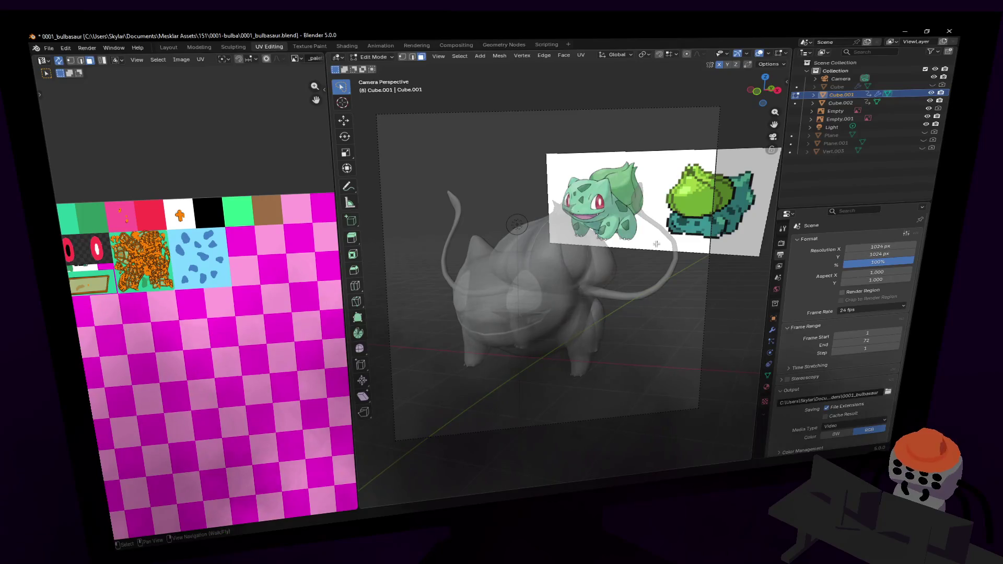
key("shift+grave")
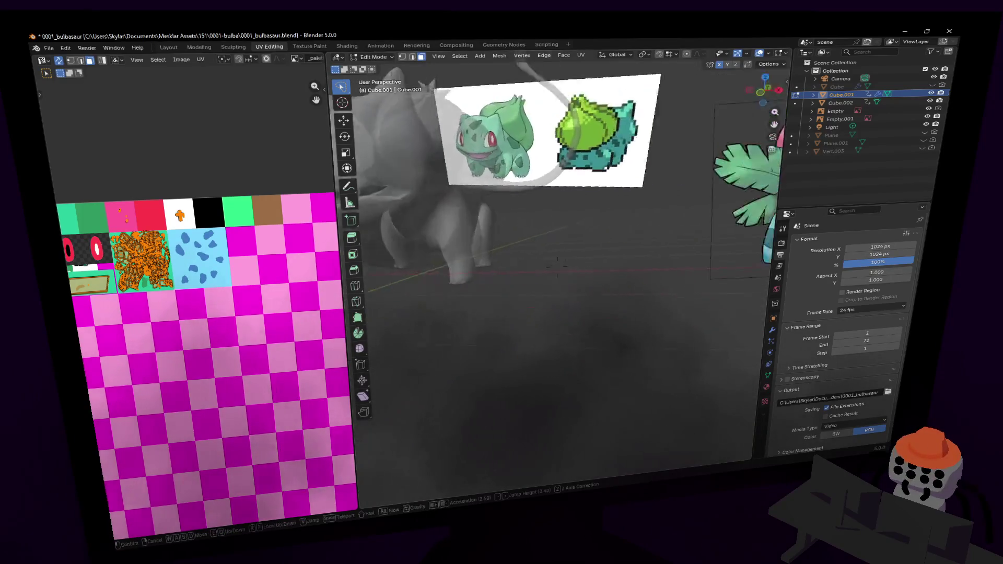
left_click(329, 90)
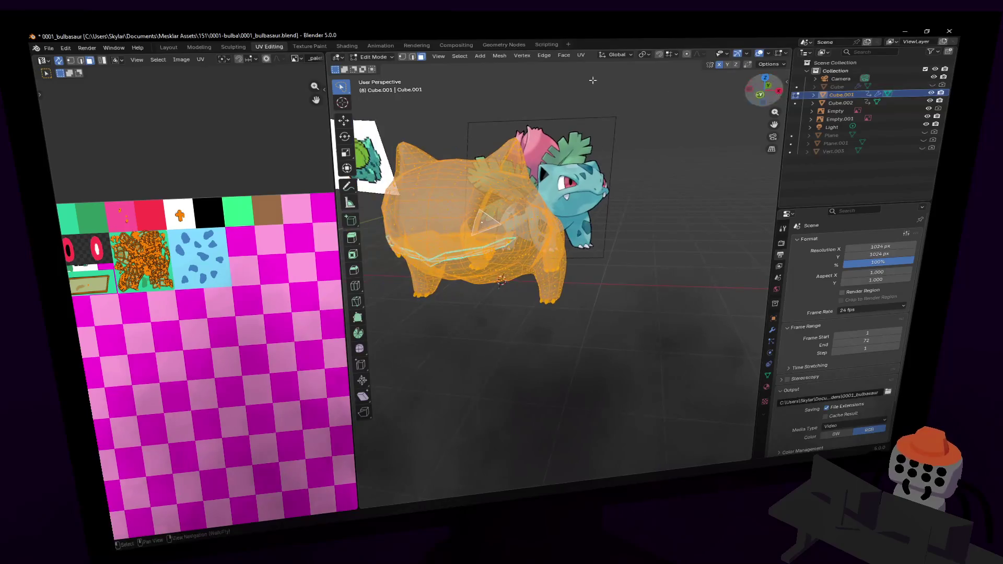
left_click_drag(329, 90, 212, 91)
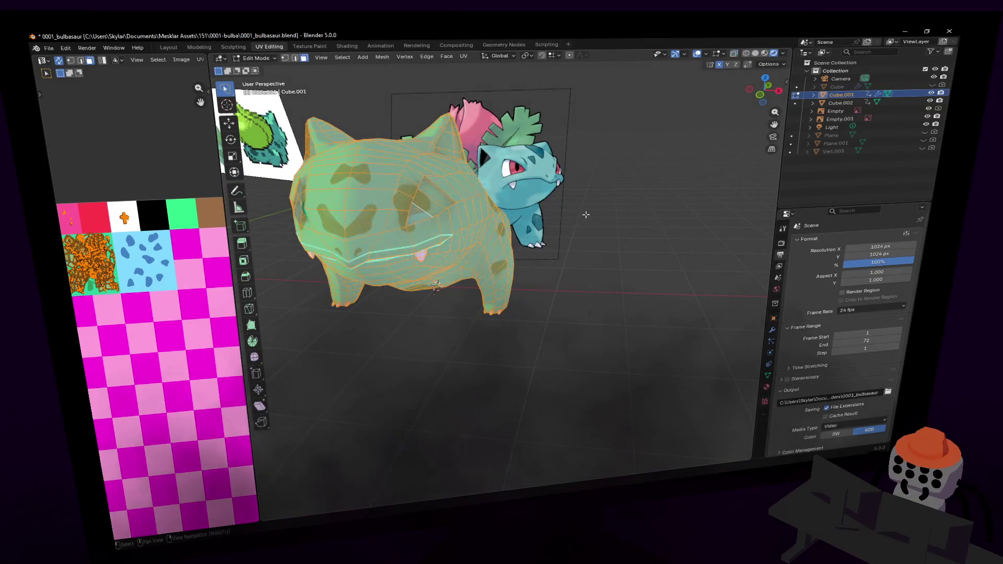
key("Tab")
left_click_drag(234, 229, 431, 225)
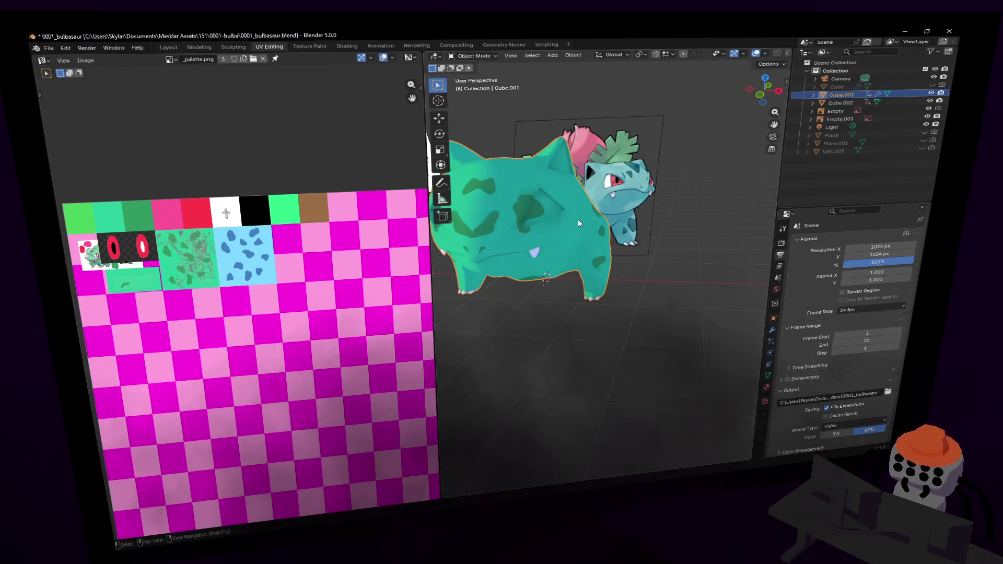
- Box-select the body's UV islands and move them along X onto the light-blue spotted tile
key("shift+grave")
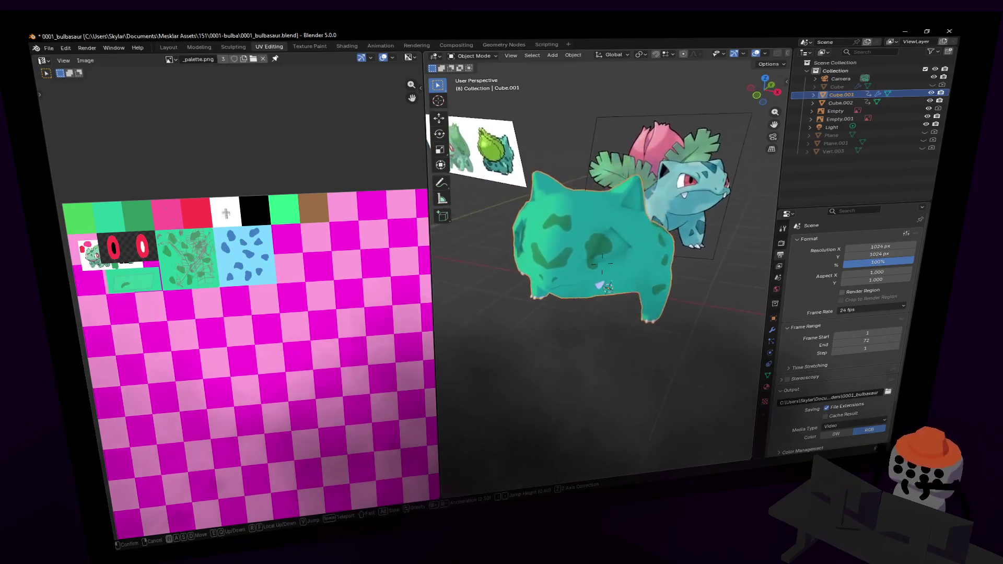
key("w")
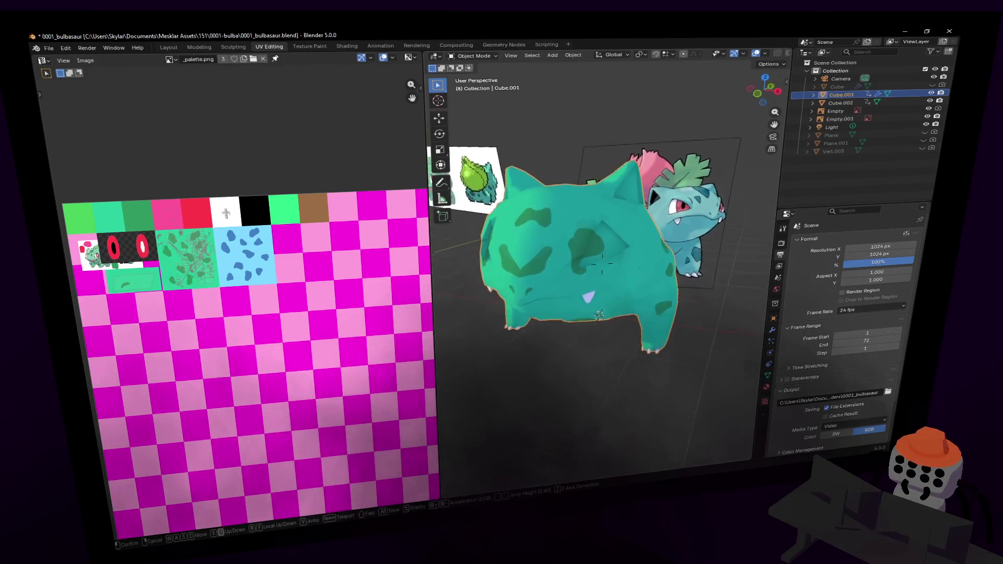
left_click(601, 265)
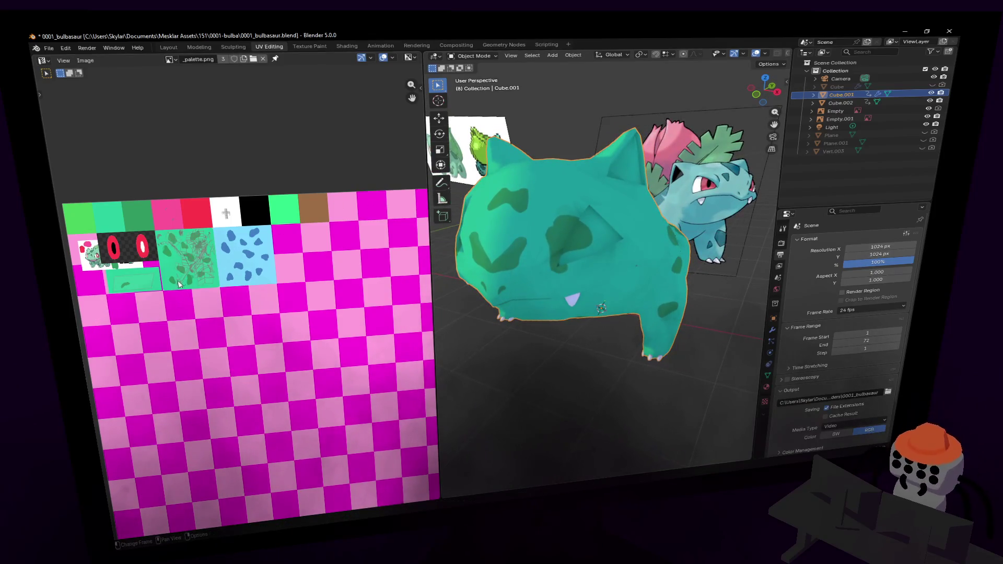
key("Tab")
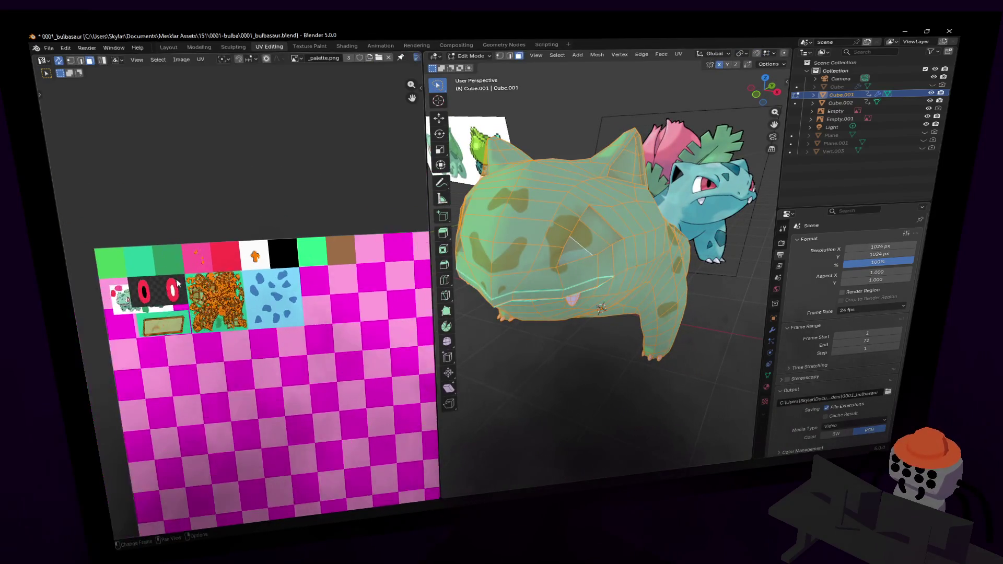
scroll(235, 293, "up", 5)
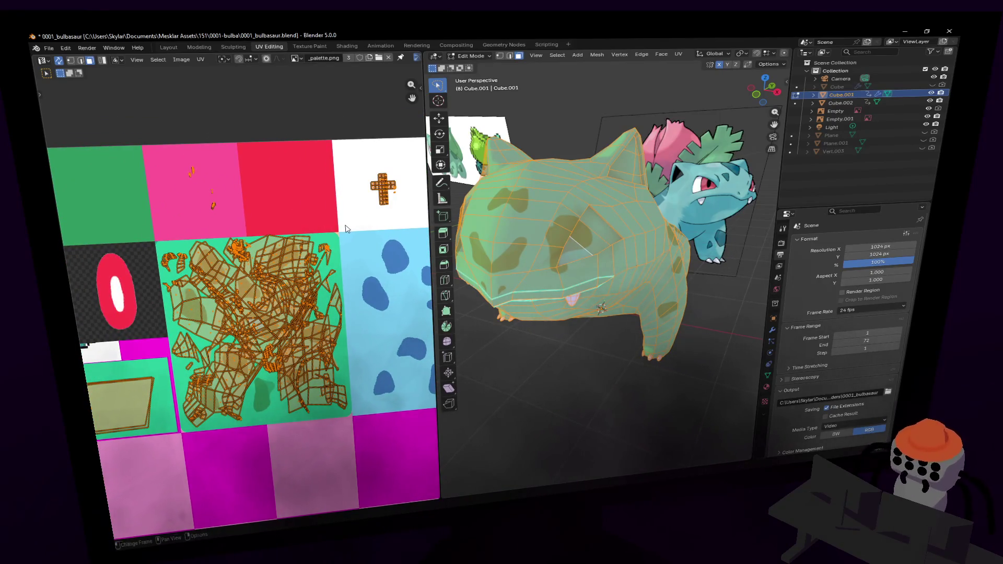
mouse_move(347, 232)
left_mouse_down()
mouse_move(306, 496)
mouse_move(279, 473)
mouse_move(293, 455)
mouse_move(183, 450)
left_mouse_up()
key("g")
key("x")
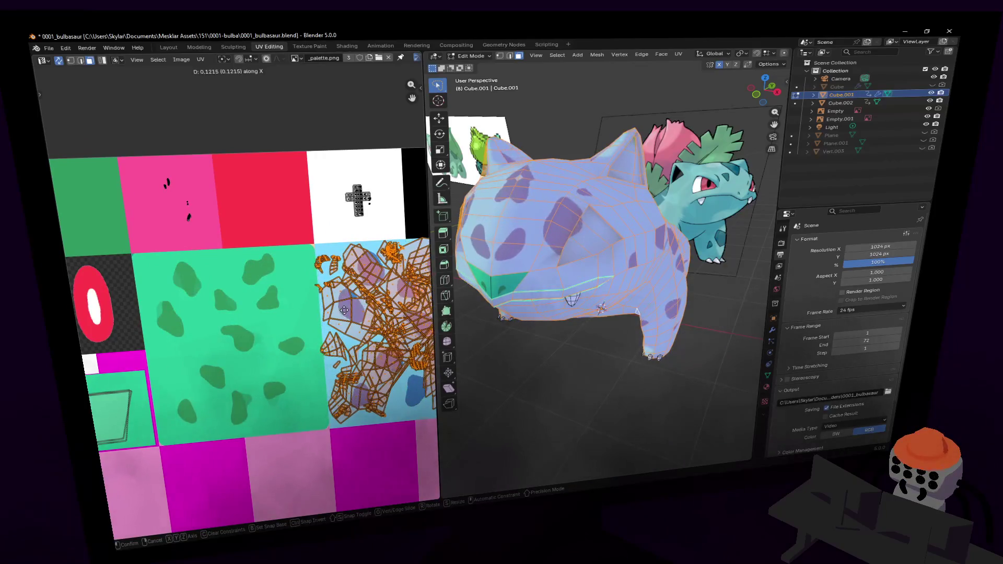
left_click(326, 313)
- Check the blue texture in Object Mode, then nudge the UV islands slightly along X
key("Tab")
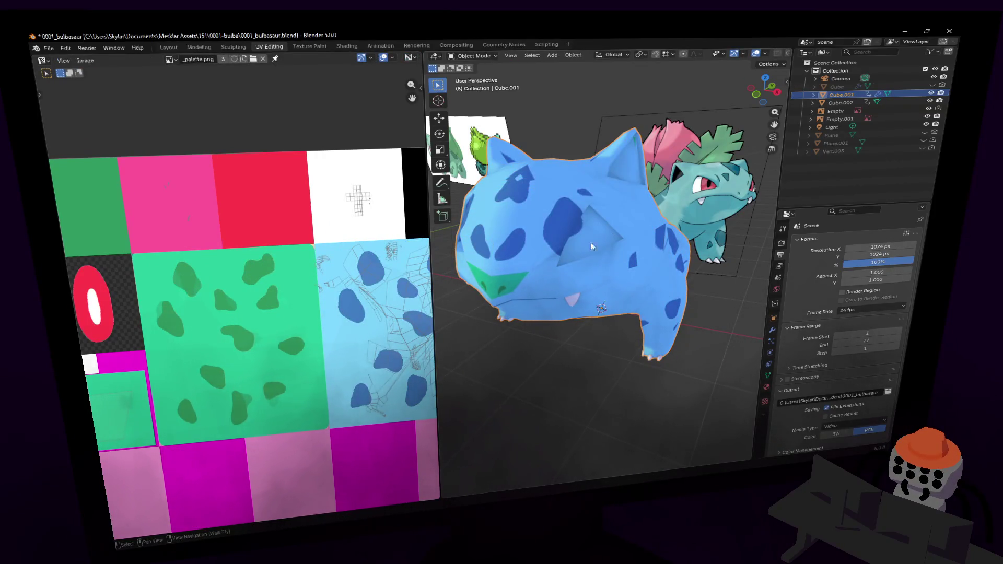
key("Tab")
key("g")
key("x")
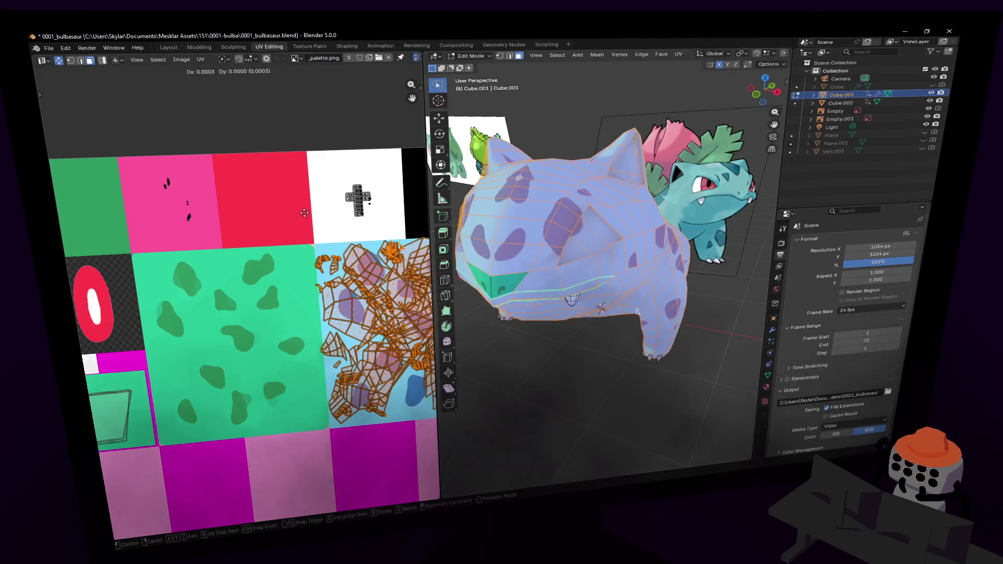
left_click(309, 212)
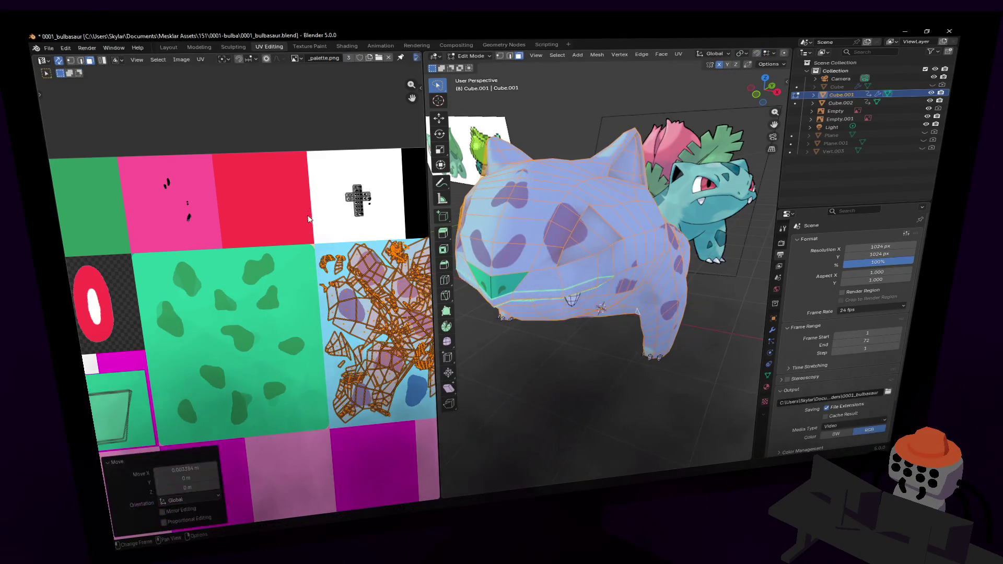
scroll(307, 225, "left", 5, "ctrl")
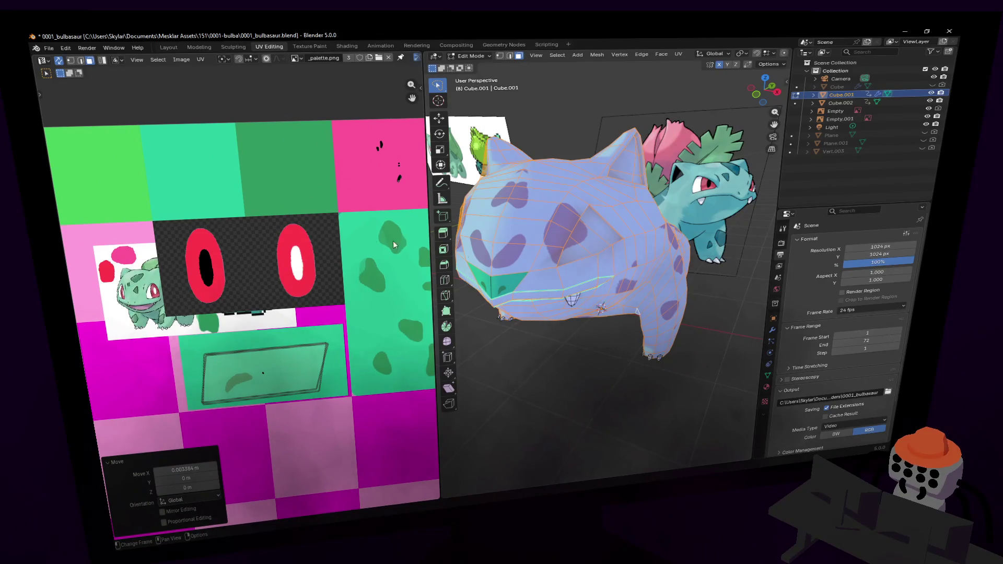
scroll(291, 264, "down", 2)
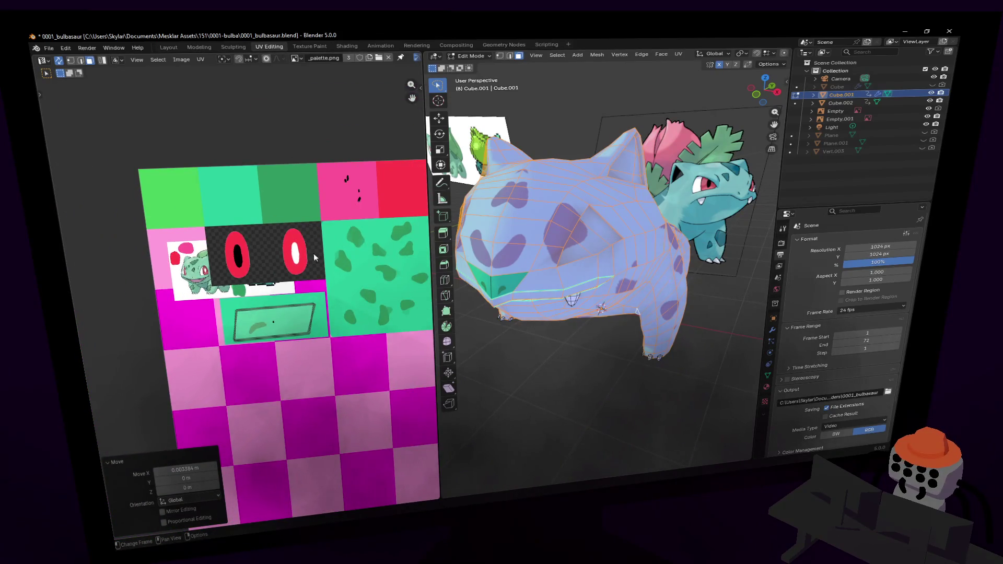
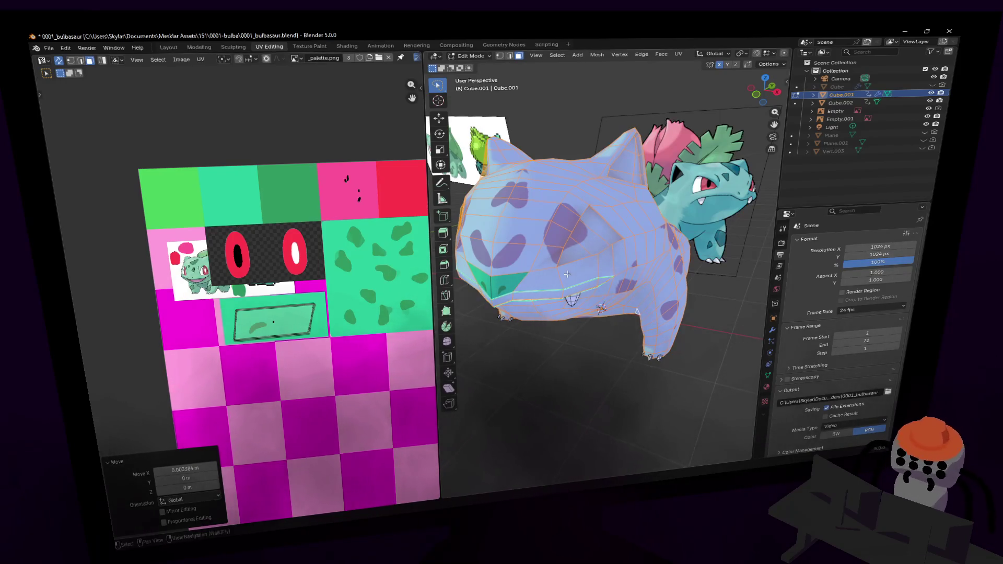
- Select the green mouth tile and place a copy directly beneath the original
scroll(332, 338, "up", 1)
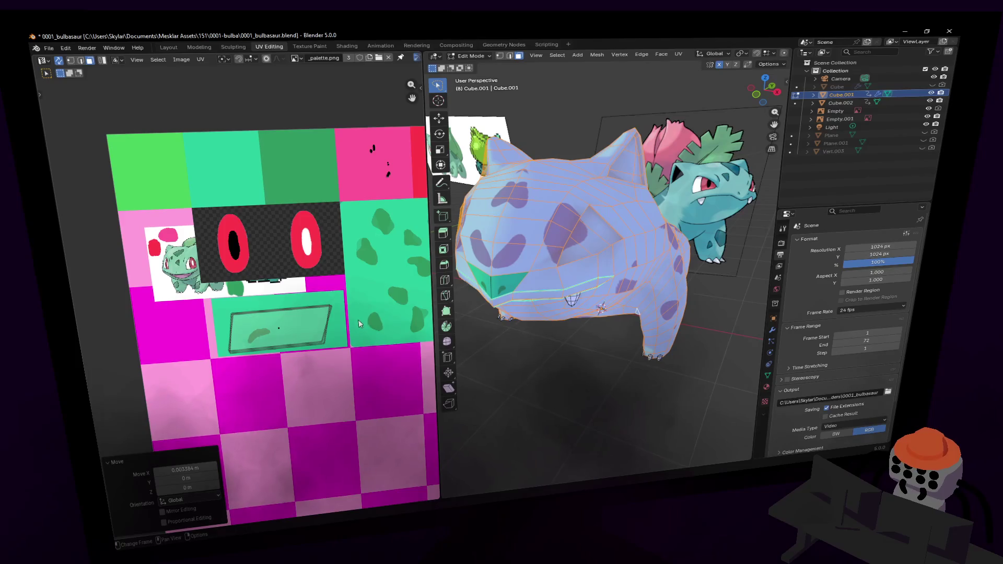
scroll(345, 298, "up", 1)
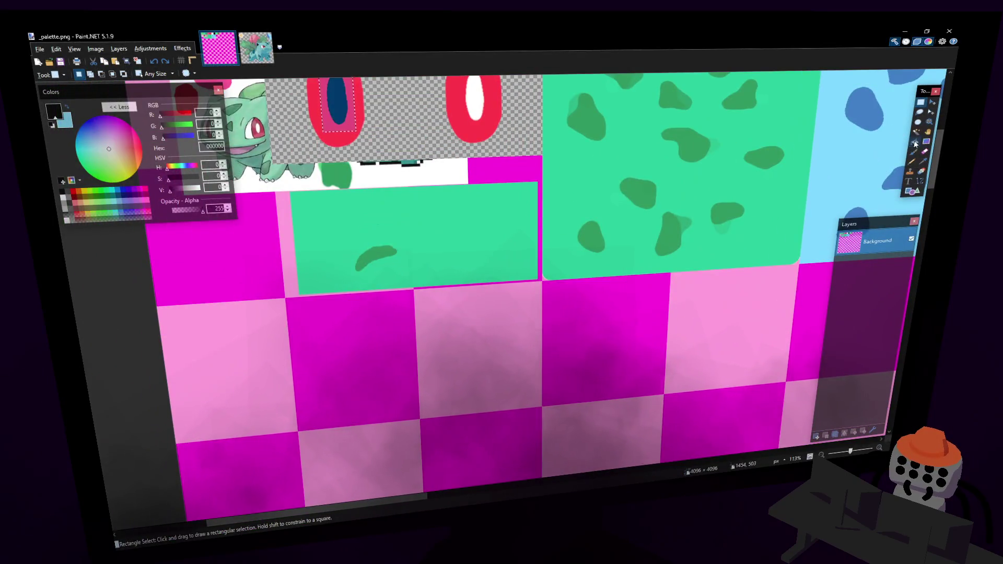
left_click(916, 131)
left_click(382, 255)
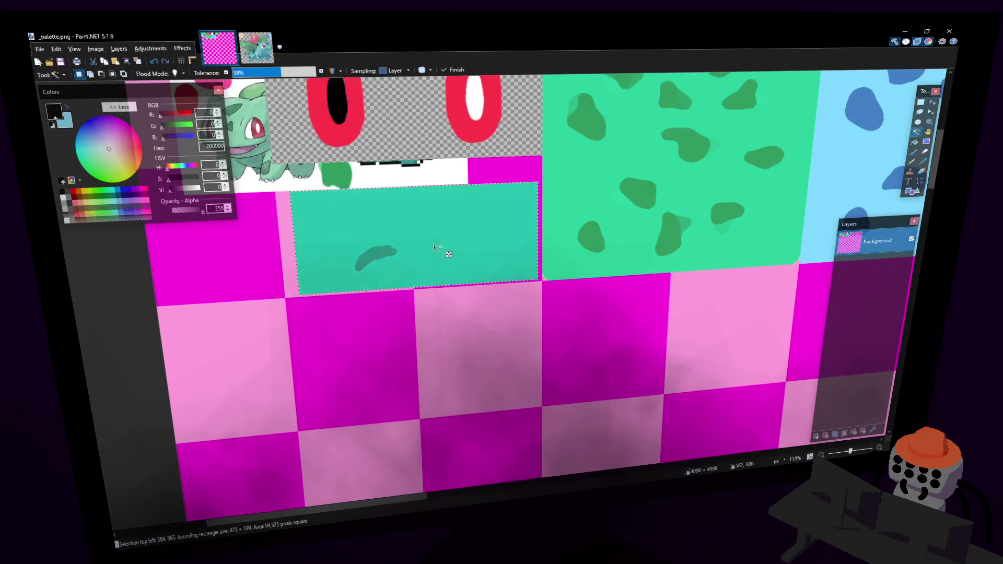
scroll(485, 208, "down", 1)
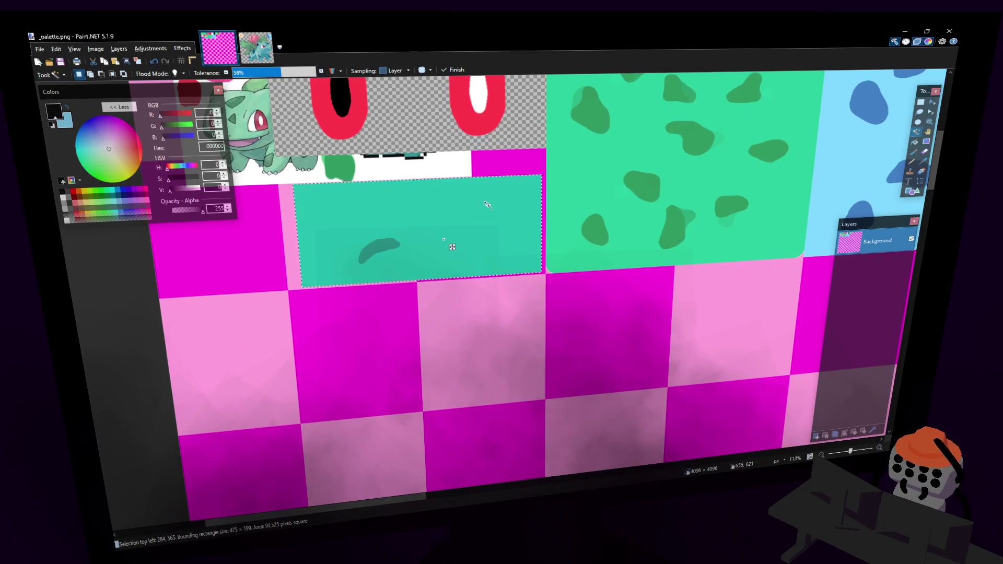
key("m")
left_click_drag(488, 205, 464, 297, "ctrl")
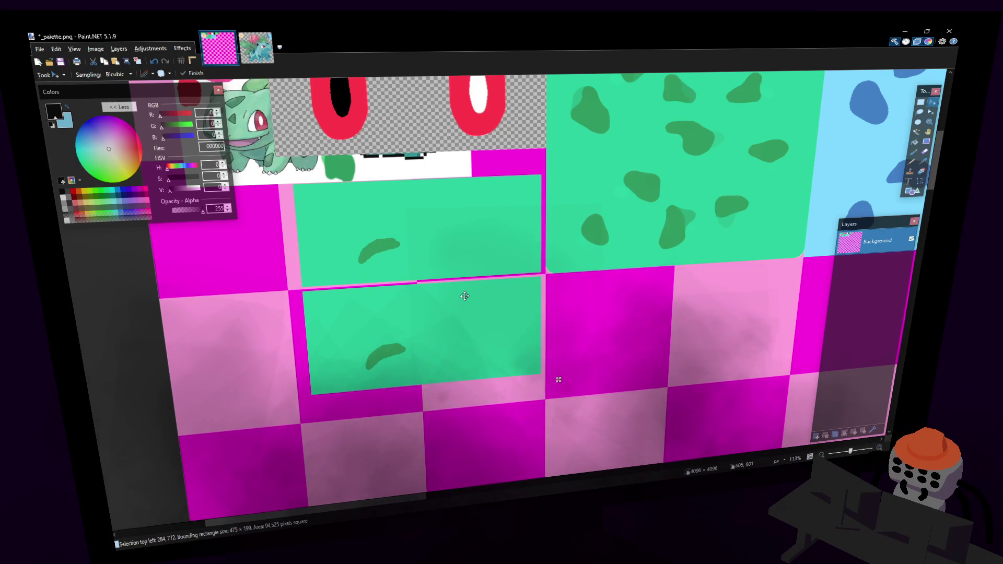
- Save the palette as _palette.png
key("s")
key("ctrl+s")
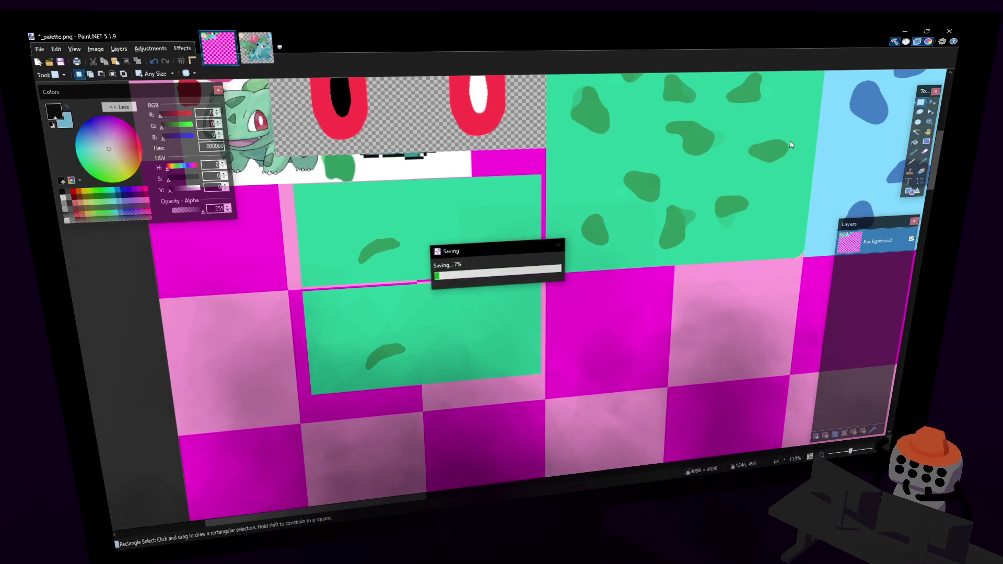
scroll(792, 145, "right", 3)
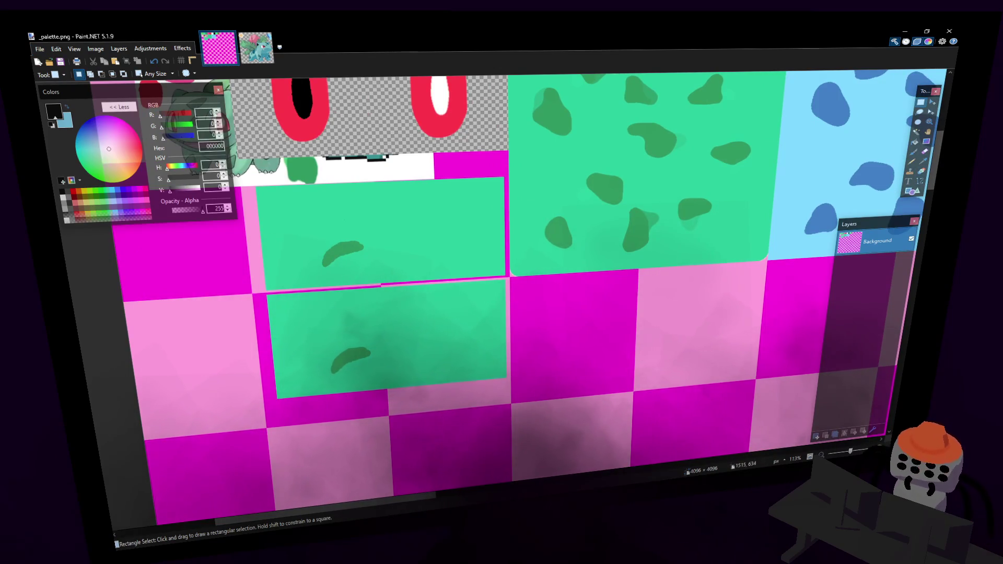
- Sample the palette's light blue and fill the lower copied tile with it
left_click(923, 161)
left_click(830, 169)
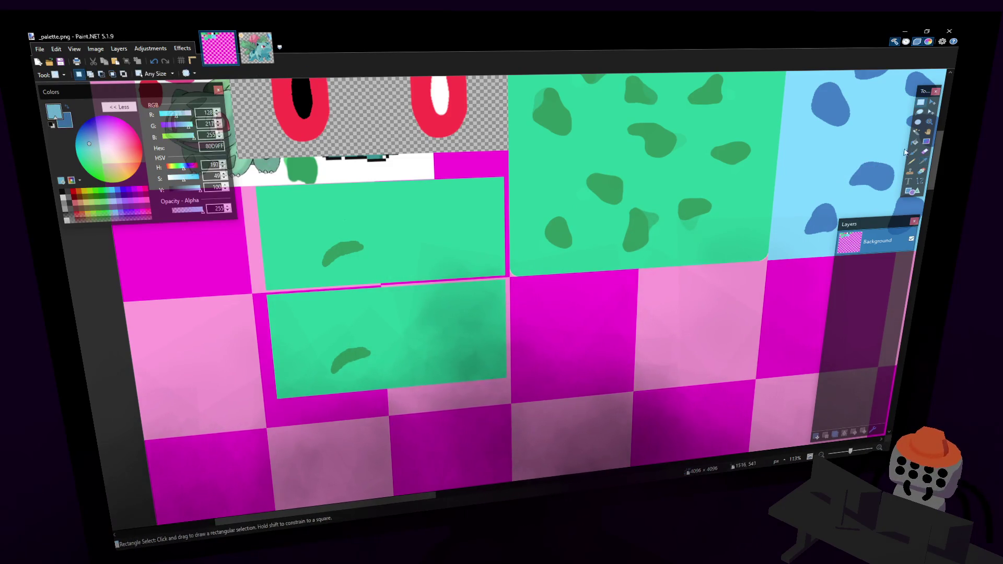
key("f")
left_click(379, 328)
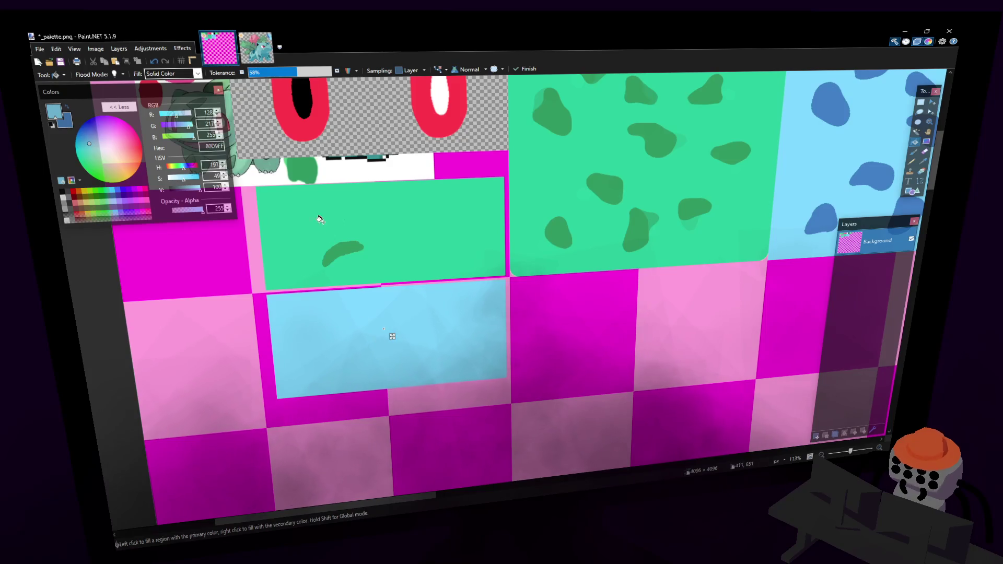
- Fill the tile's blob with darker blue at 0% tolerance, then save the palette
left_click_drag(293, 72, 153, 115)
right_click(360, 362)
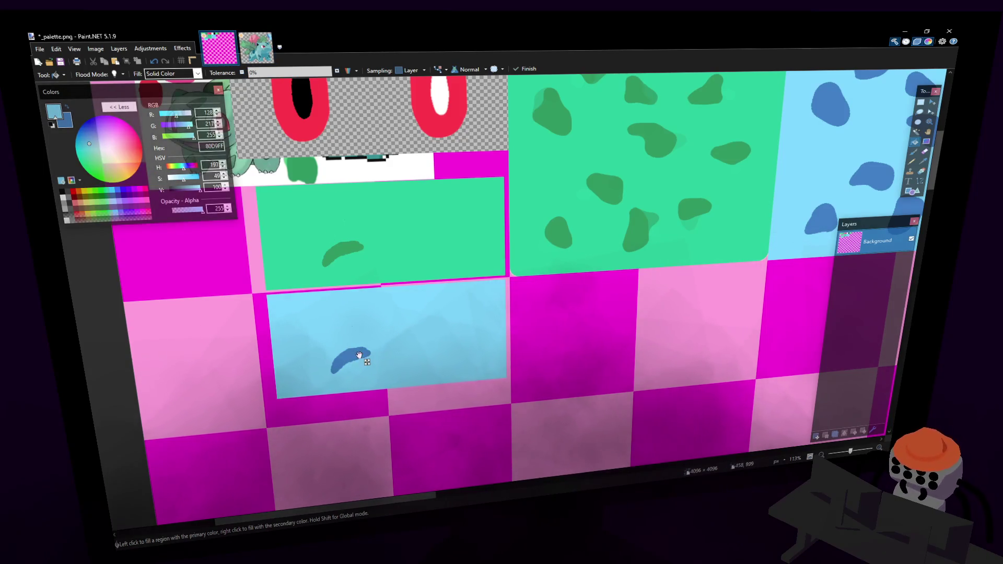
left_click(921, 103)
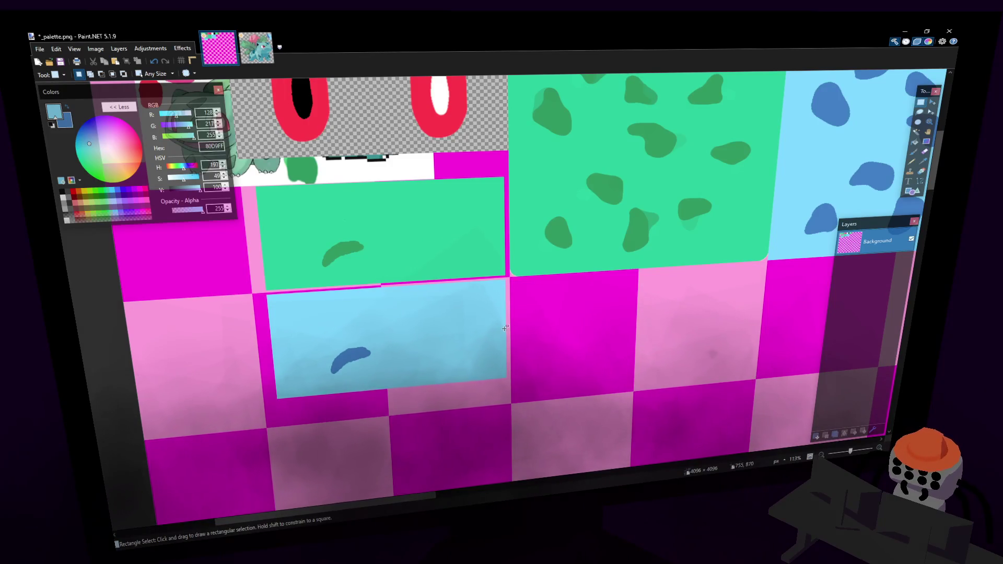
key("ctrl+s")
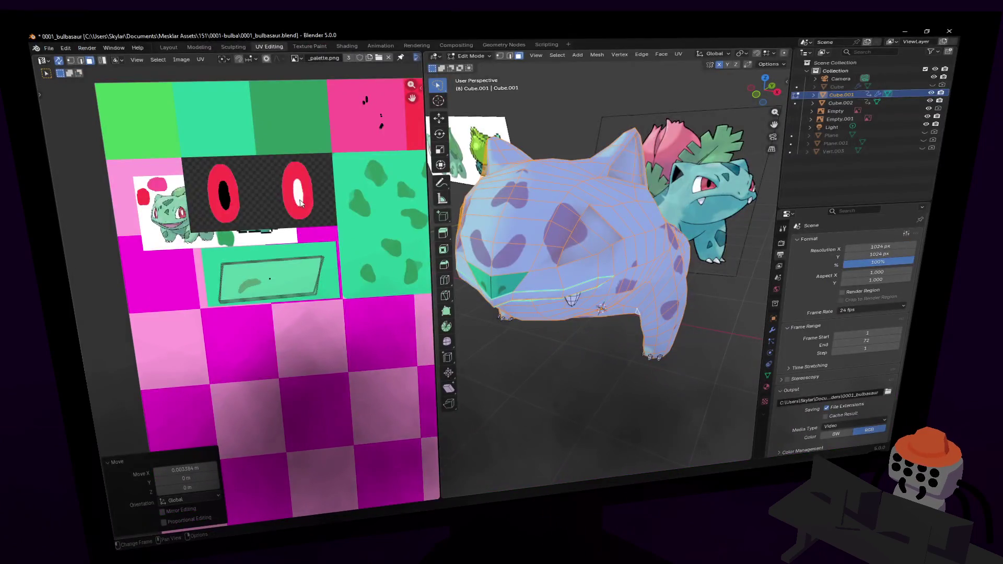
- Save the palette in Paint.NET and reload the texture in Blender
middle_click_drag(334, 205, 290, 209)
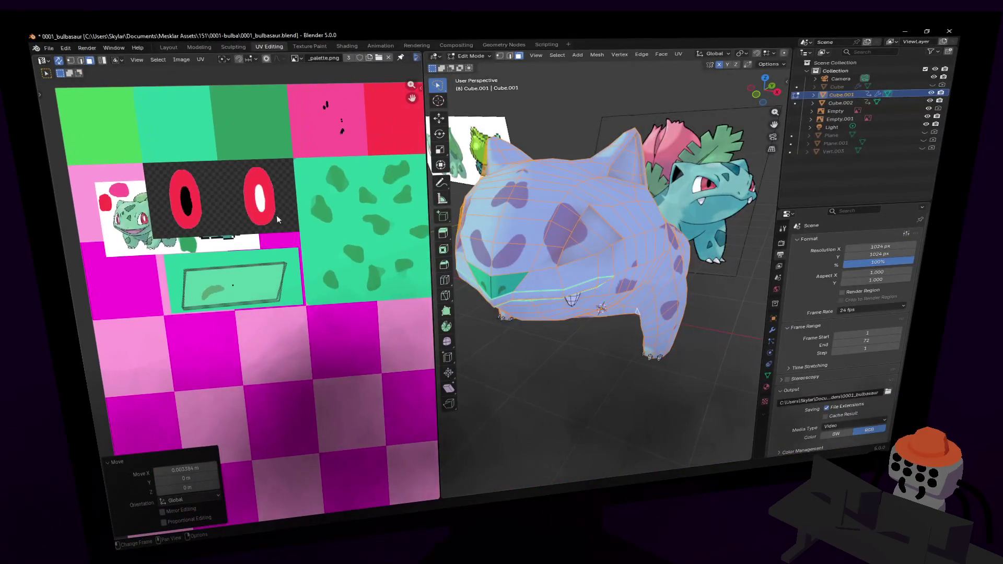
middle_click_drag(353, 217, 306, 225)
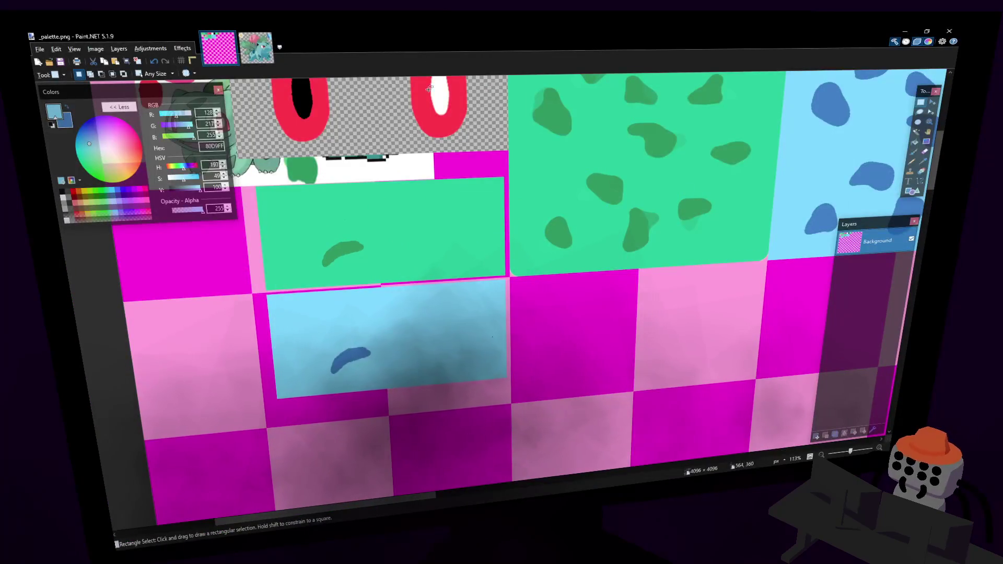
key("ctrl+s")
key("alt+Tab")
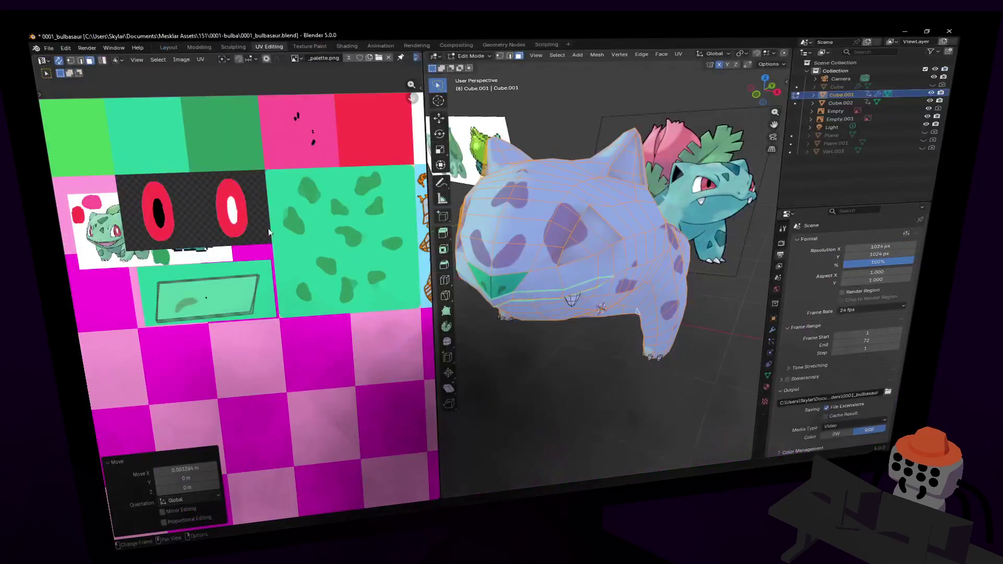
key("alt+r")
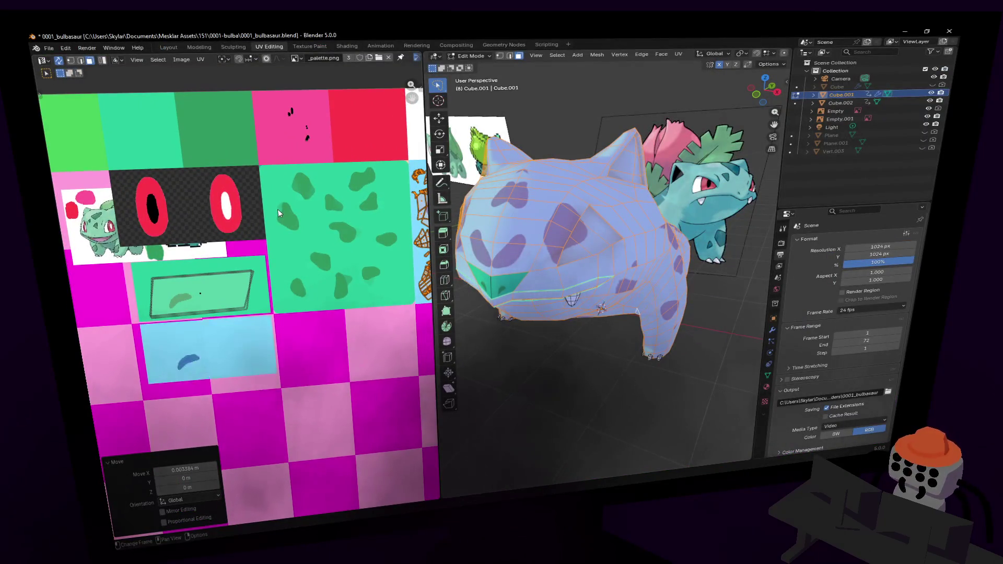
- Select only the mouth face and move its UVs vertically onto the light blue tile
key("ctrl+i")
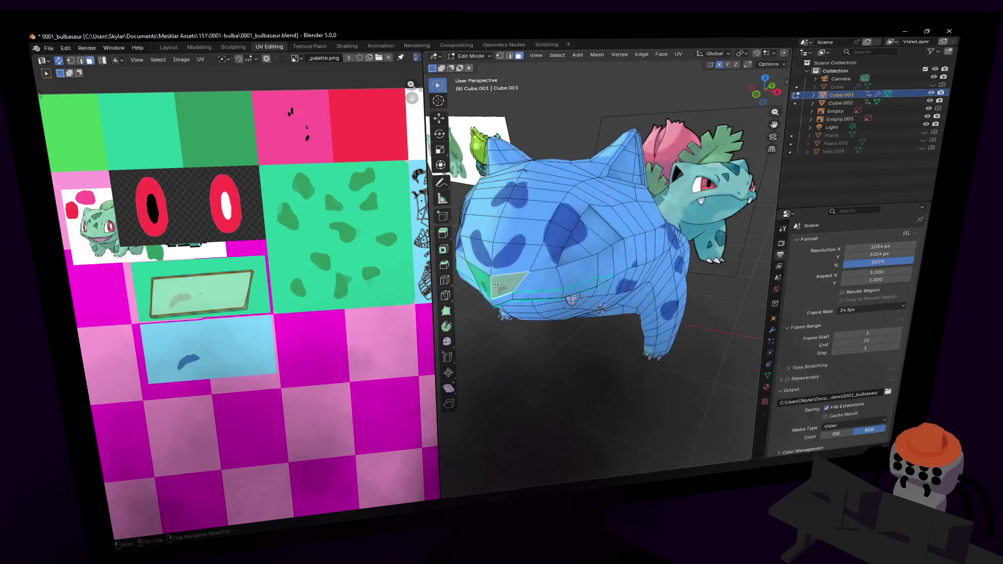
key("g")
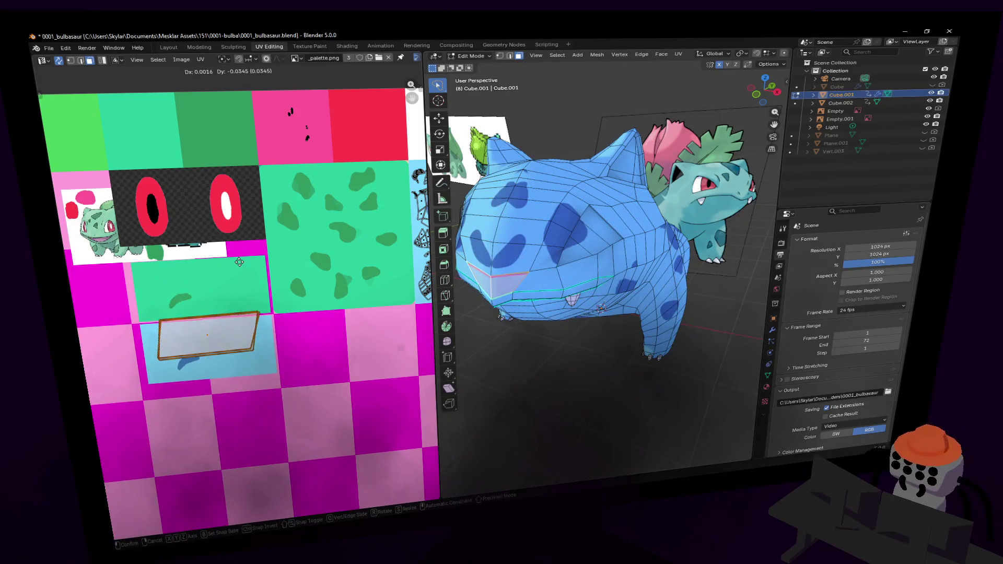
key("y")
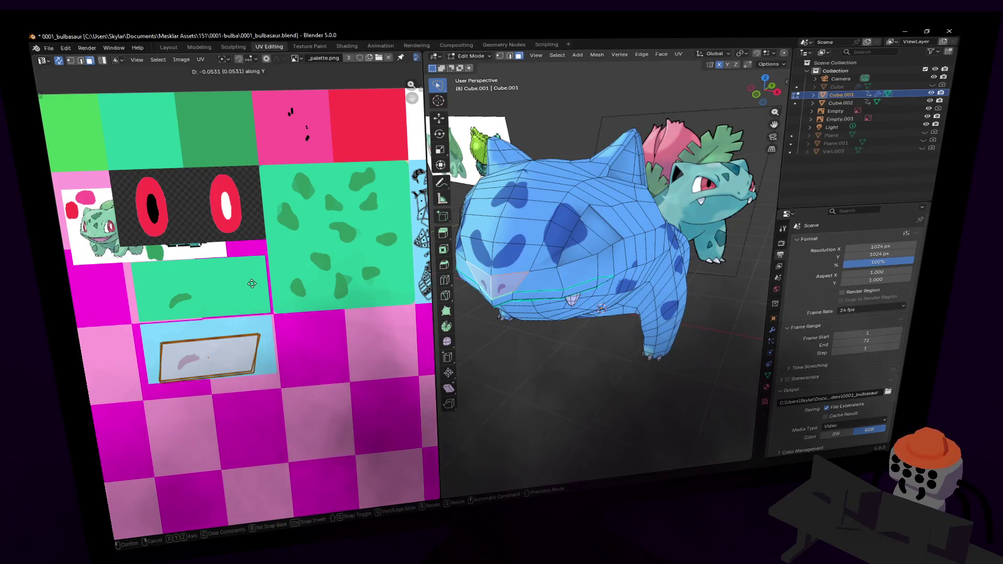
left_click(254, 288)
- Walk the view around the textured Bulbasaur in Object Mode
key("Tab")
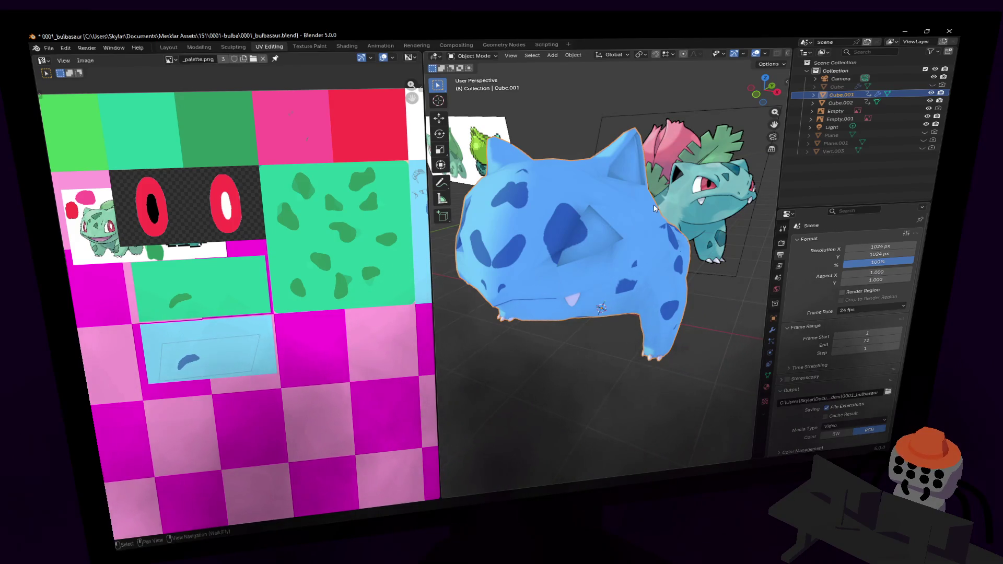
key("shift+grave")
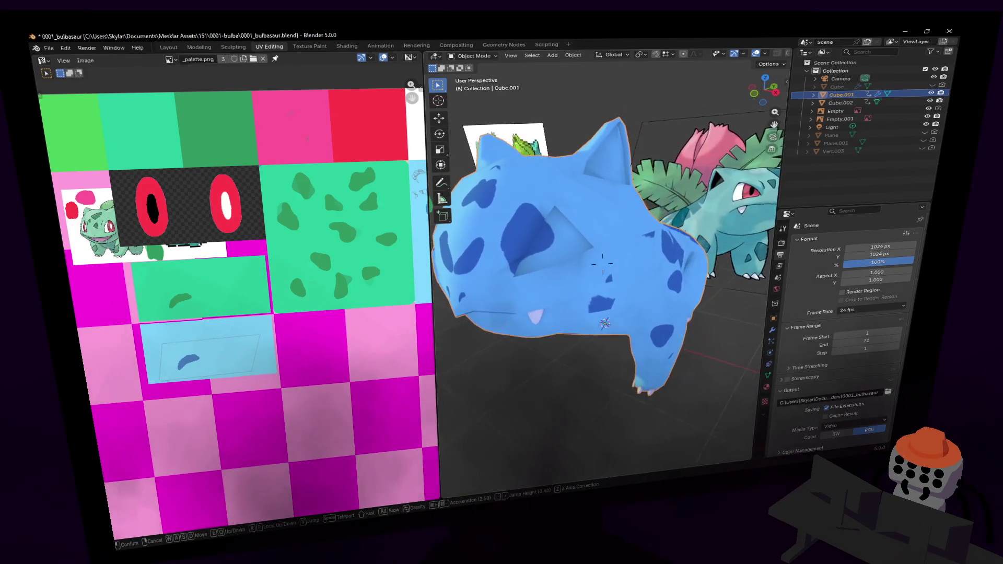
left_click(603, 265)
key("shift+grave")
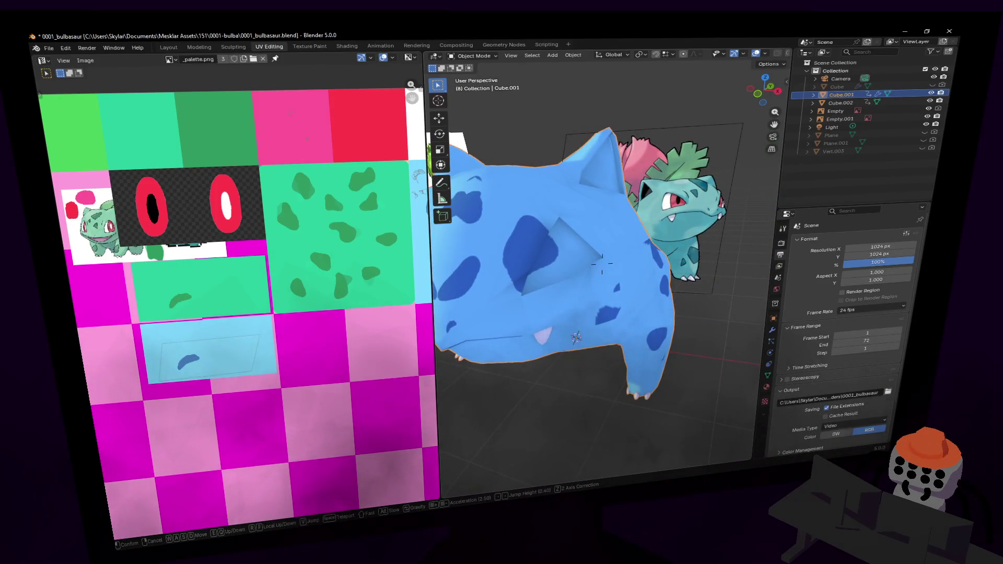
key("w")
key("d")
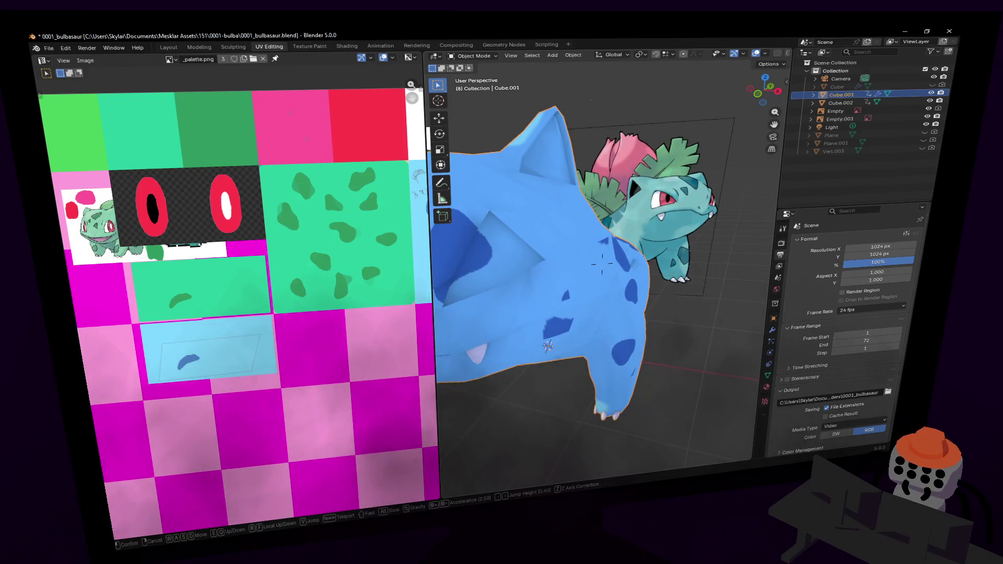
- In vertex mode, move a vertex on the front of the head to a new position
left_click(623, 231)
key("Tab")
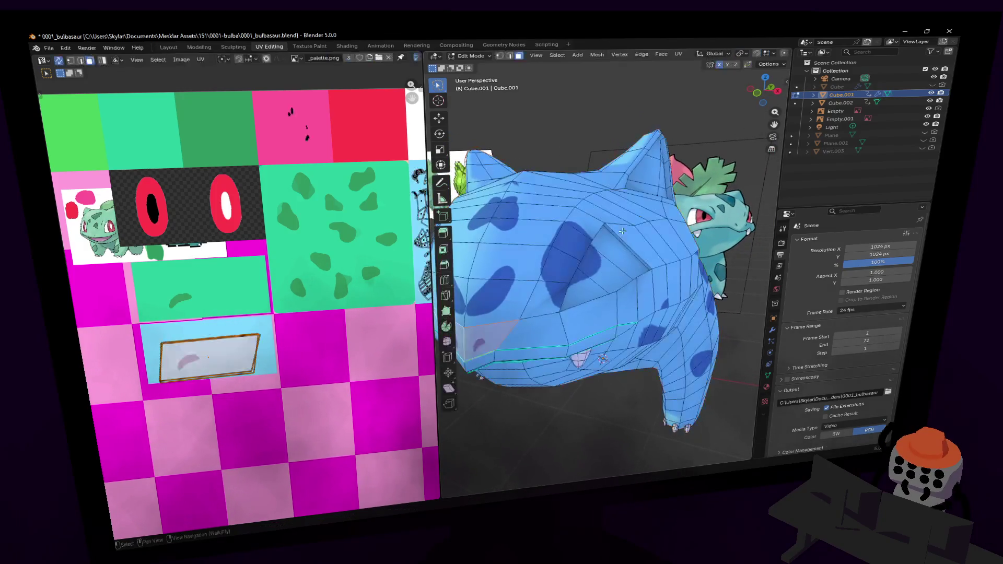
middle_click_drag(622, 231, 590, 261)
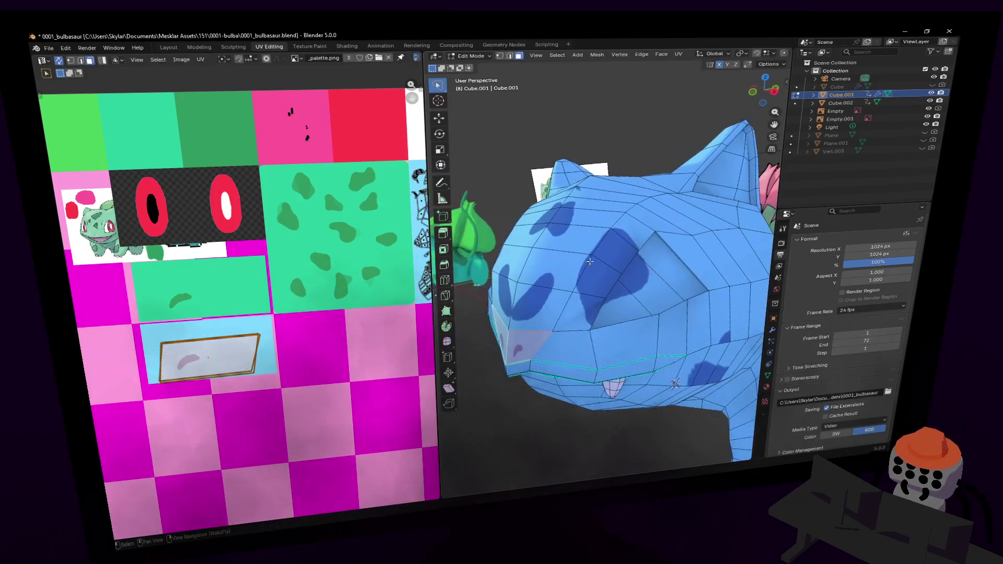
key("1")
left_click(552, 332)
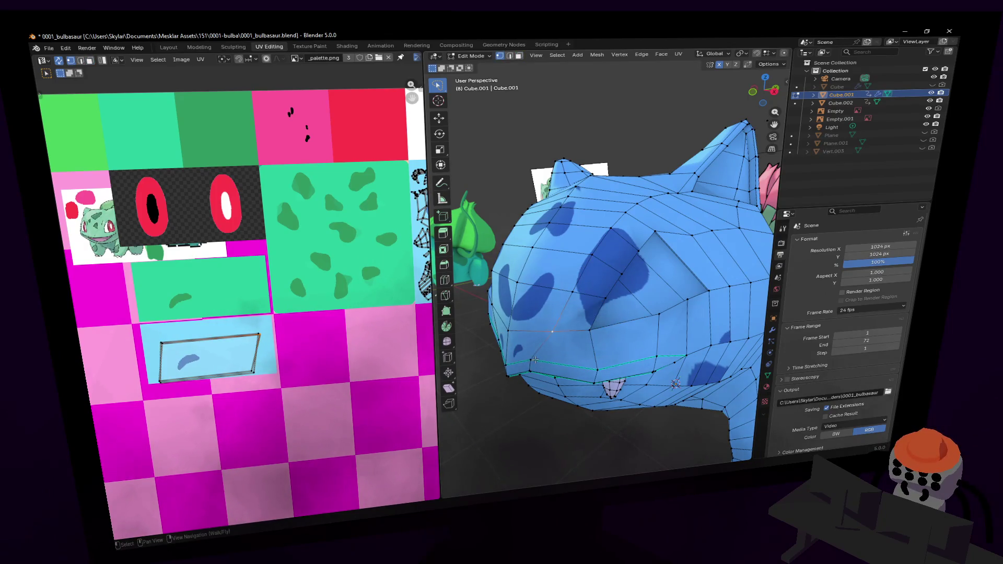
mouse_move(539, 362)
middle_mouse_down()
mouse_move(625, 342)
mouse_move(643, 318)
middle_mouse_up()
key("g")
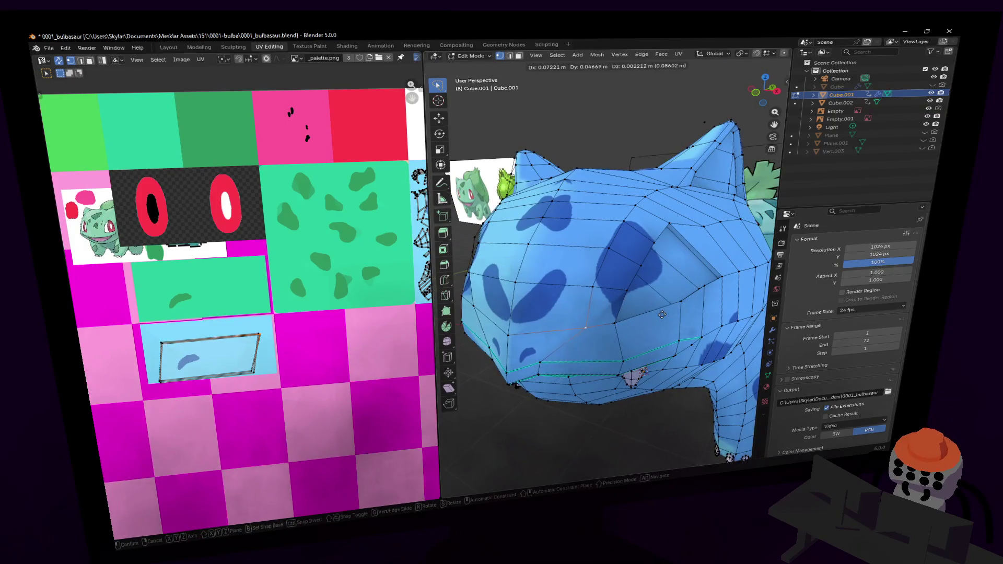
left_click(657, 312)
- Check the reshaped head in Object Mode, then resume editing with edge selection
key("Tab")
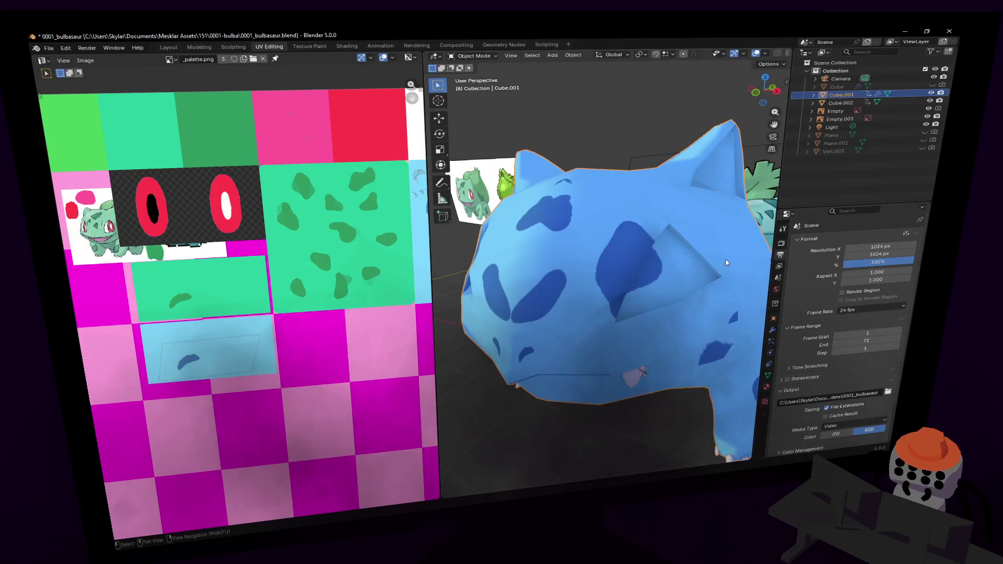
mouse_move(679, 262)
middle_mouse_down()
mouse_move(712, 269)
mouse_move(578, 270)
mouse_move(630, 268)
mouse_move(596, 253)
mouse_move(619, 257)
middle_mouse_up()
key("Tab")
left_click(578, 271)
key("2")
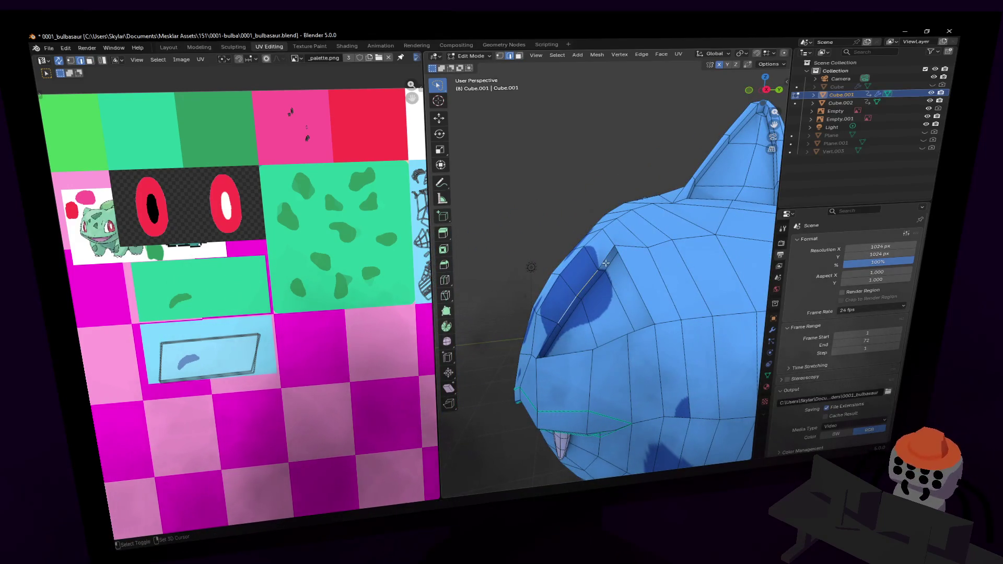
- Move one eye-socket edge and slightly rotate the edge on the left silhouette
key("shift+grave")
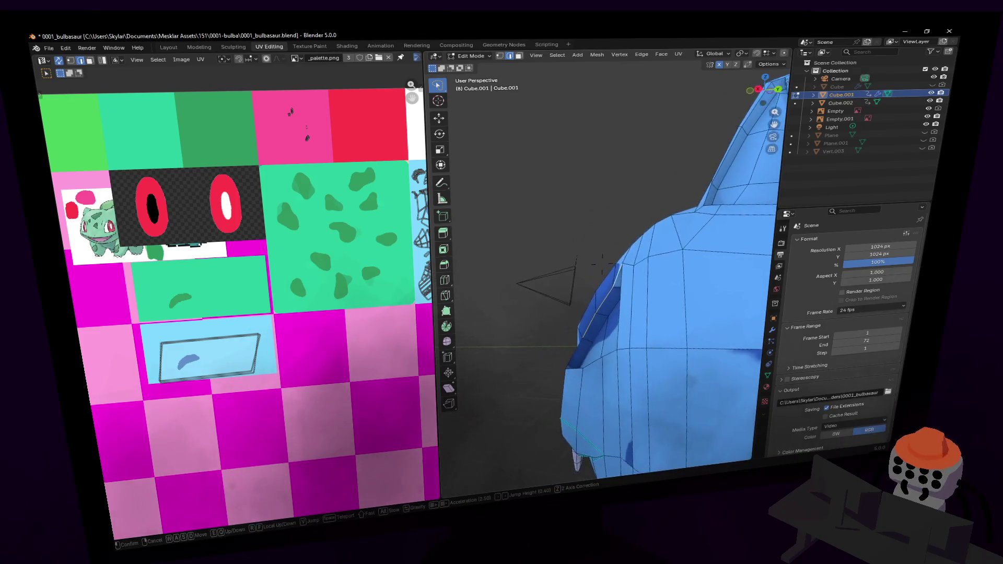
left_click(602, 265)
key("g")
left_click(562, 296)
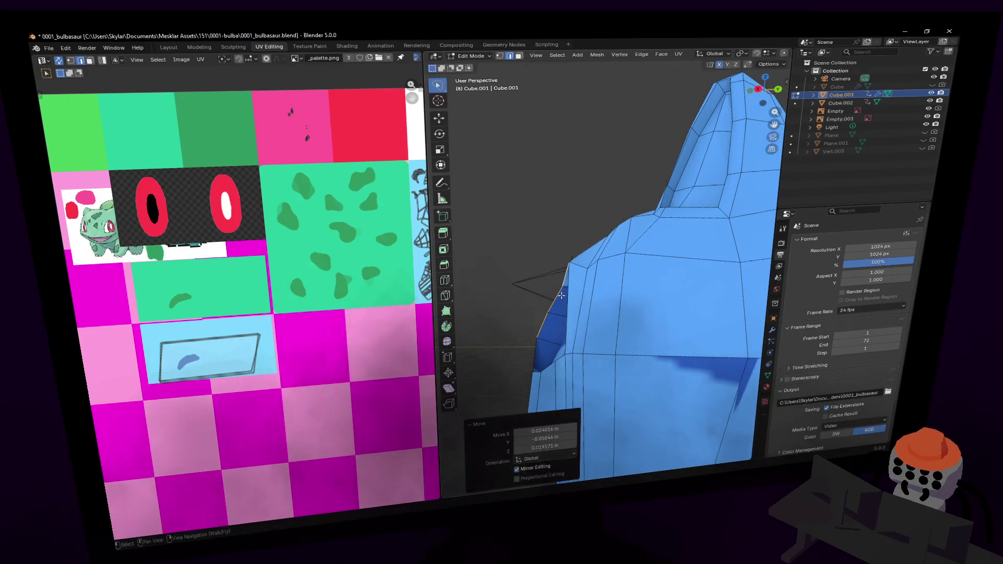
left_click(541, 324)
left_click_drag(586, 269, 590, 264)
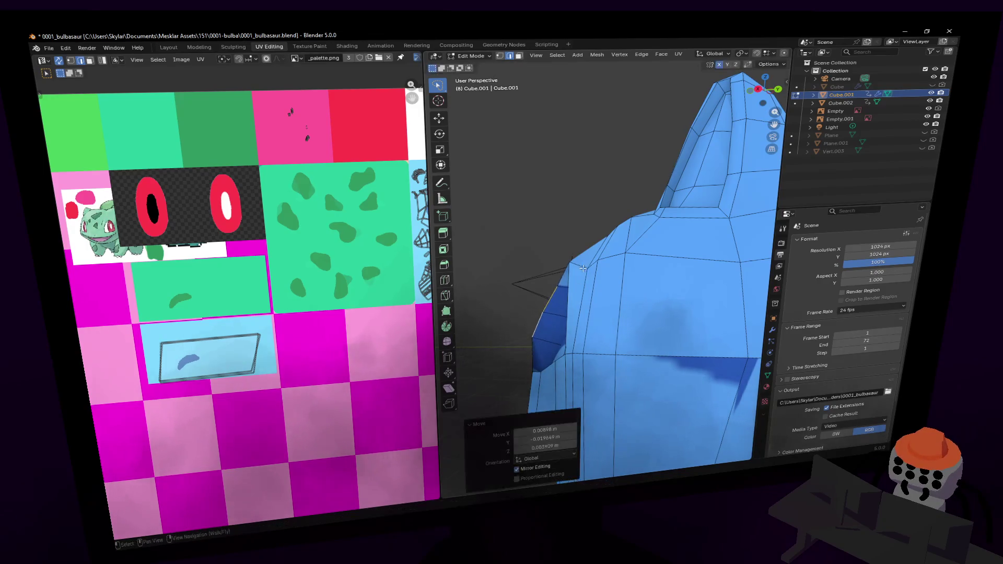
key("r")
left_click(595, 242)
- Shrink the selected eye-socket edge loop to 0.876
key("shift+grave")
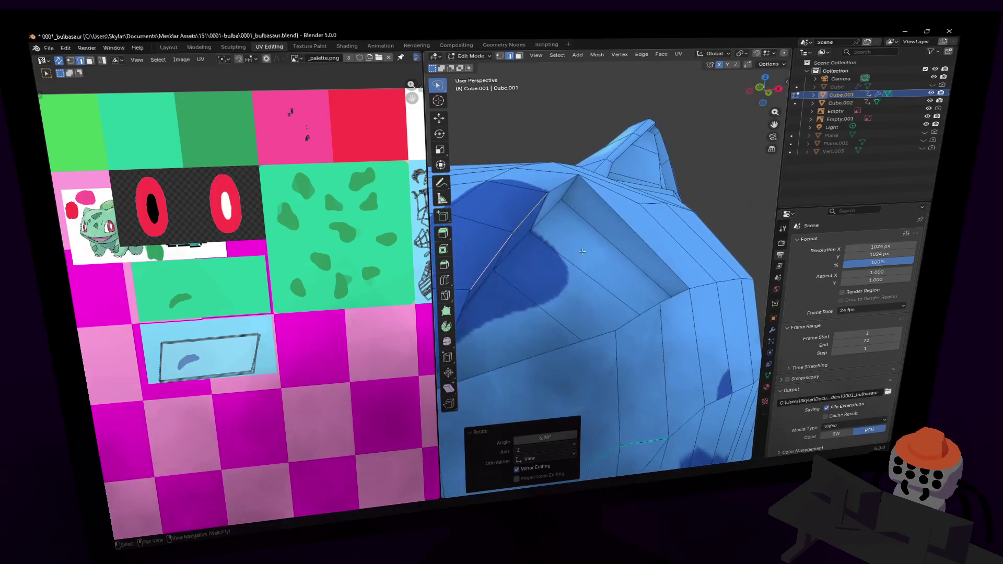
left_click(604, 264)
key("g")
key("g")
key("Escape")
key("s")
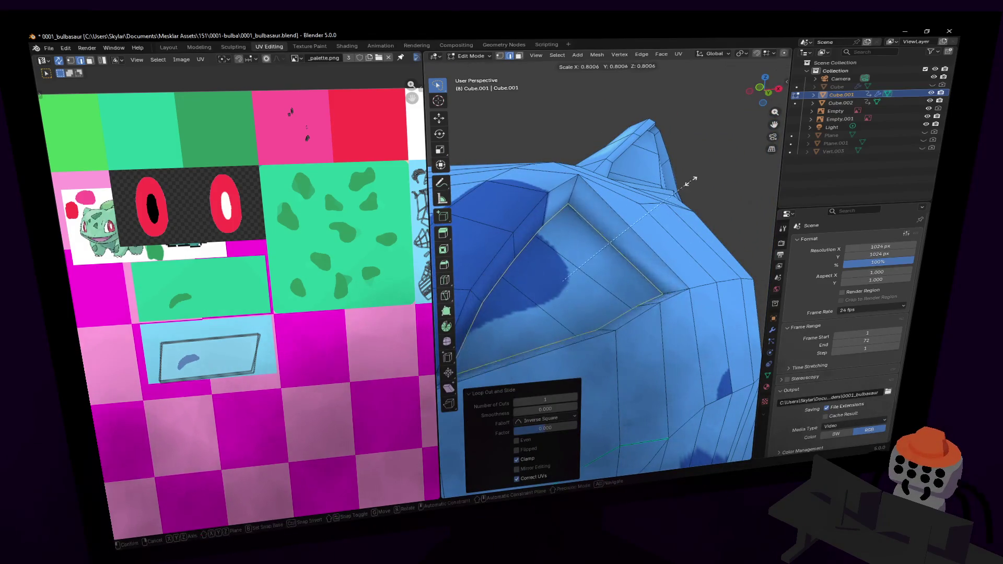
left_click(710, 180)
mouse_move(710, 180)
middle_mouse_down()
mouse_move(624, 187)
mouse_move(641, 245)
middle_mouse_up()
- Add a loop cut around the eye area and deselect it
key("ctrl+r")
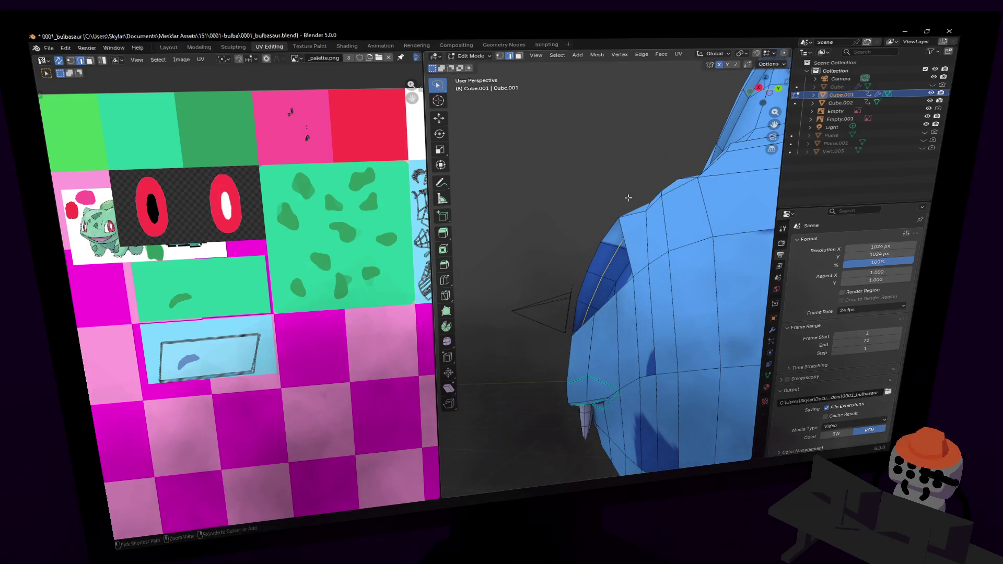
left_click(616, 245)
left_click(607, 245)
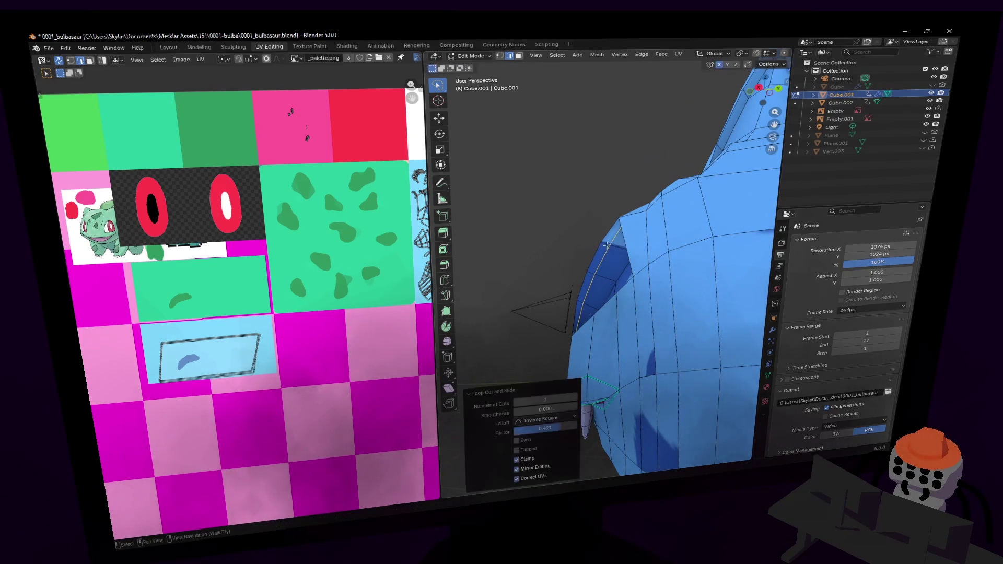
key("shift+grave")
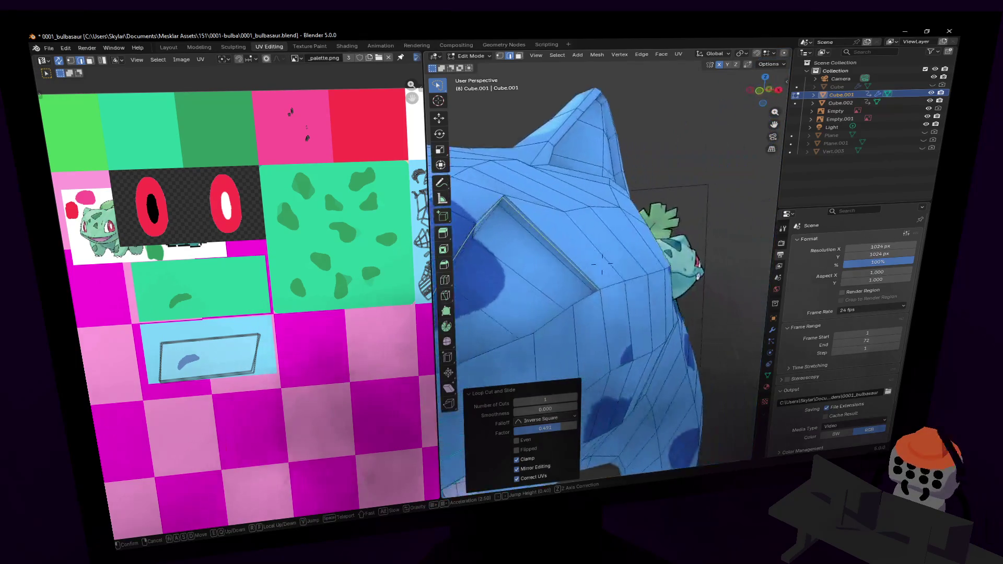
key("s")
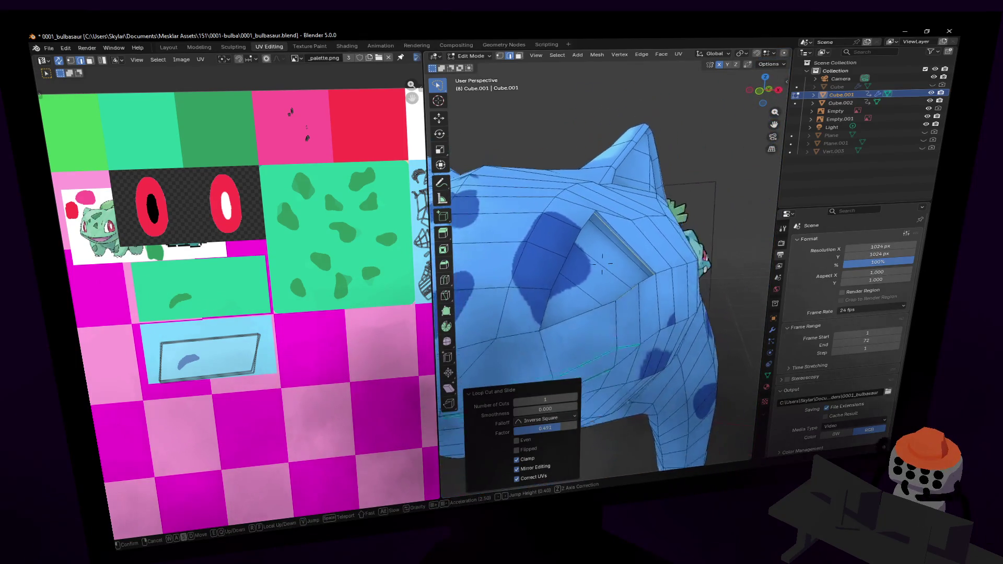
left_click(602, 265)
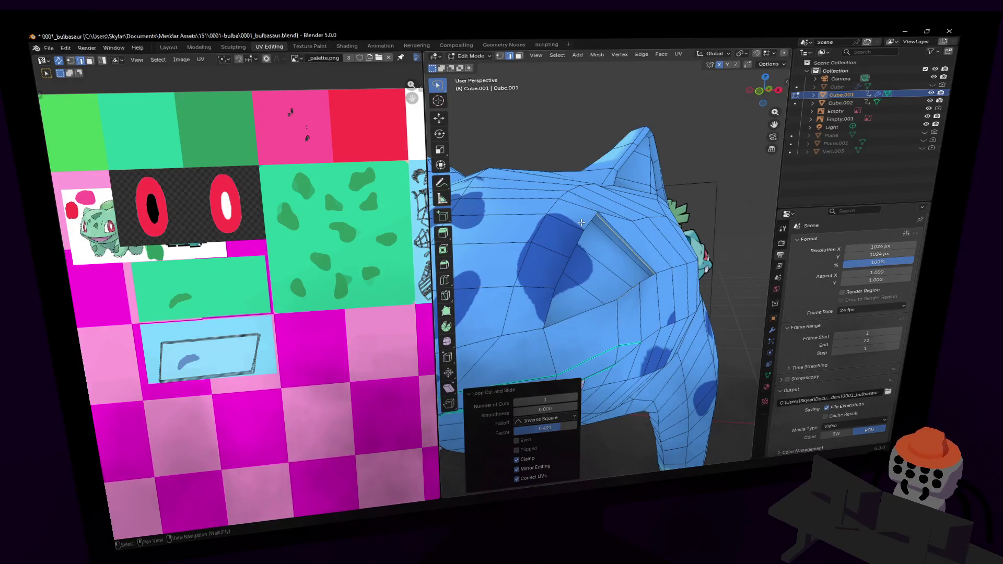
middle_click_drag(576, 210, 628, 210)
left_click(619, 338)
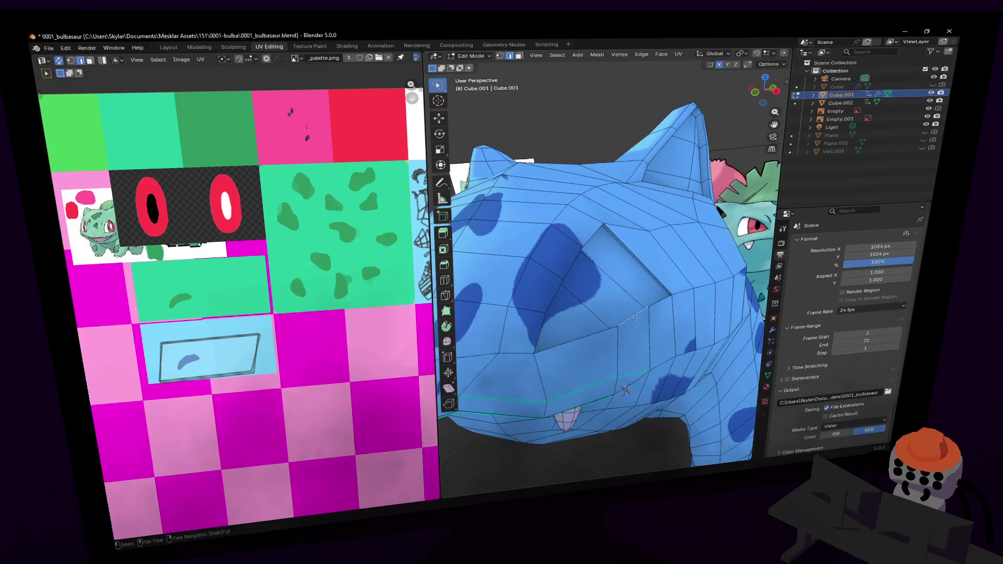
- Enlarge the selected eye-socket edges by 1.128
middle_click_drag(652, 270, 617, 208)
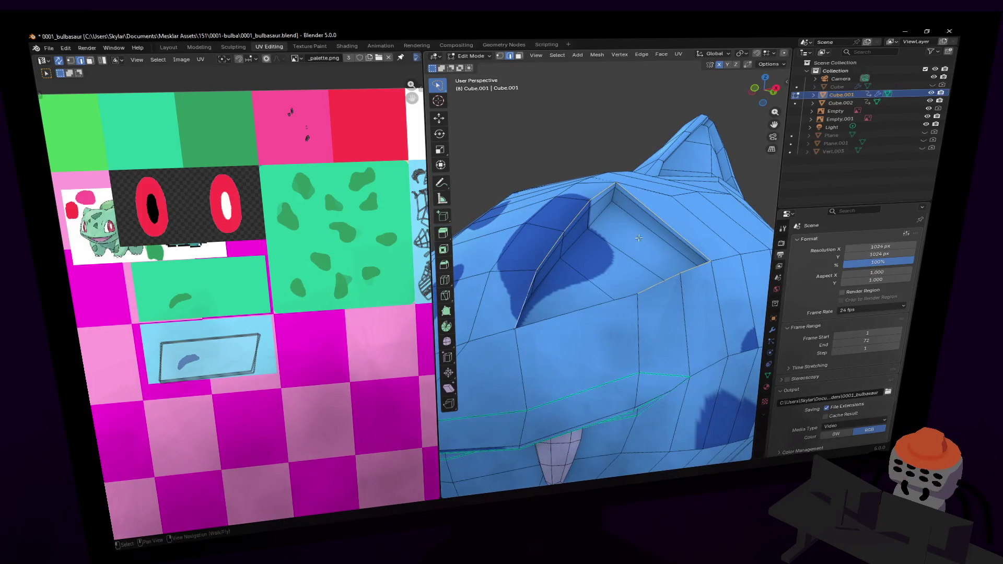
mouse_move(588, 302)
middle_mouse_down()
mouse_move(606, 311)
mouse_move(600, 258)
mouse_move(616, 220)
middle_mouse_up()
scroll(593, 304, "up", 4)
key("s")
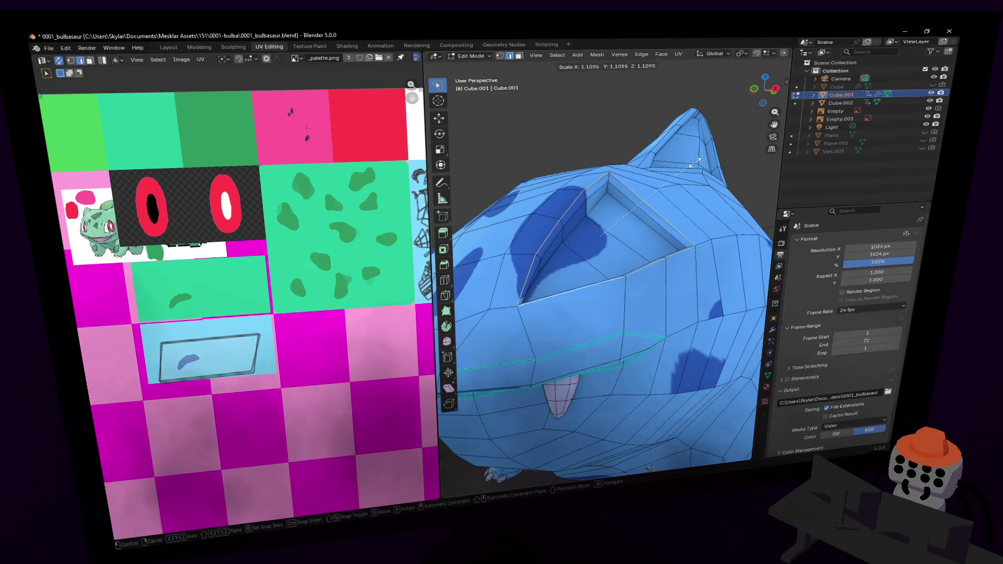
left_click(697, 162)
- Tilt the selection about three degrees and nudge it slightly
middle_click_drag(698, 162, 688, 175)
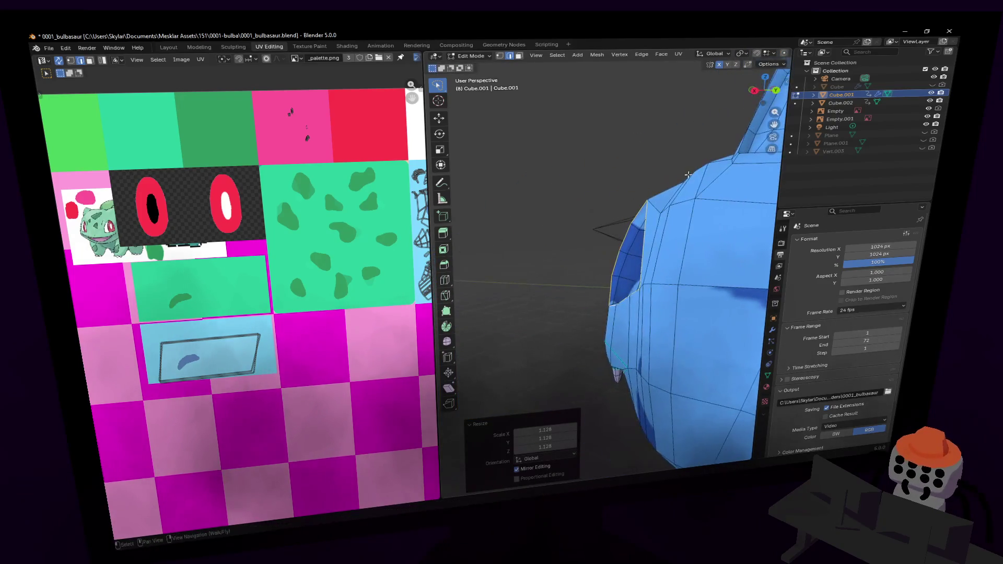
key("shift+grave")
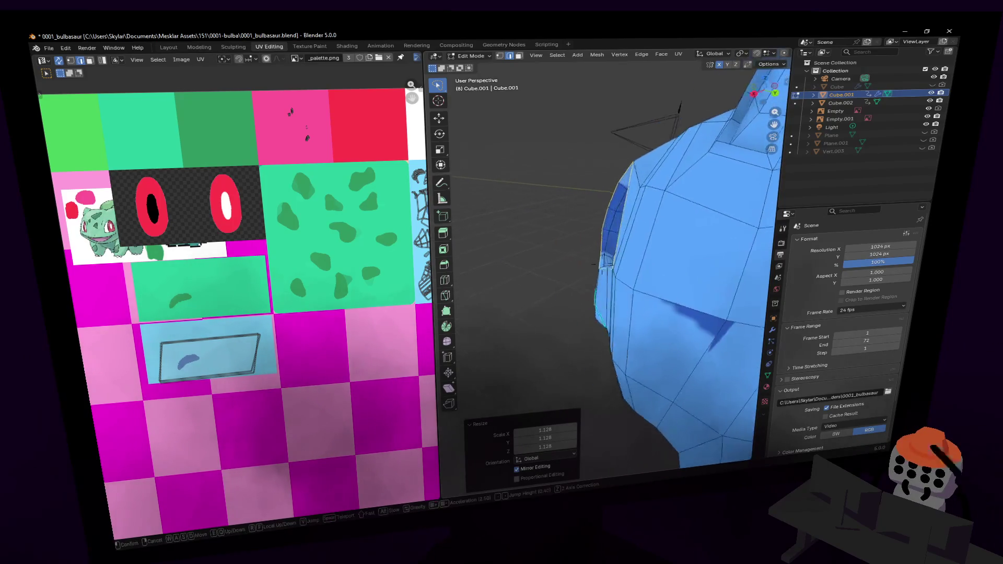
left_click(685, 157)
key("r")
left_click(685, 157)
key("g")
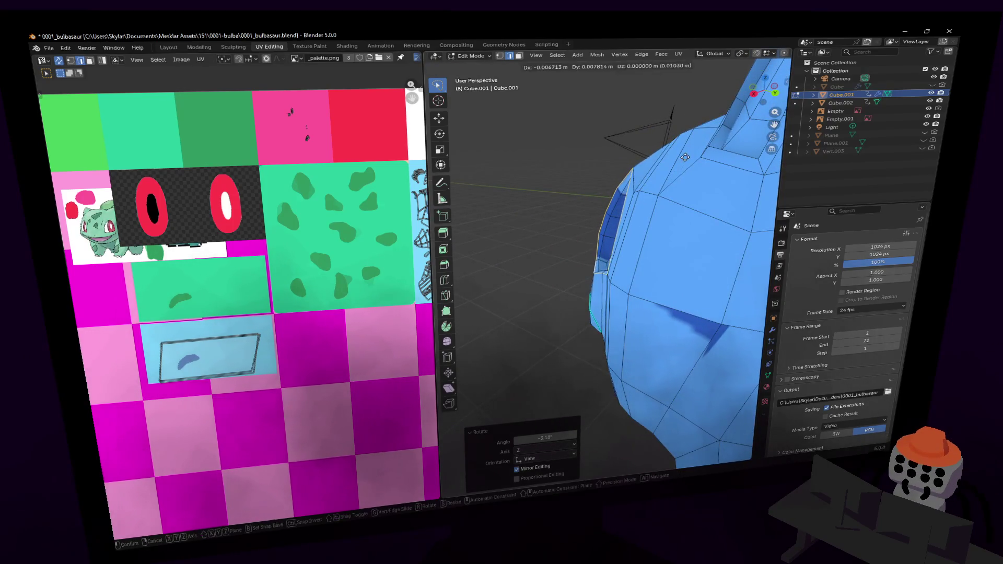
left_click(685, 157)
- Preview the shaded head in Object Mode, then return to Edit Mode
key("Tab")
key("shift+grave")
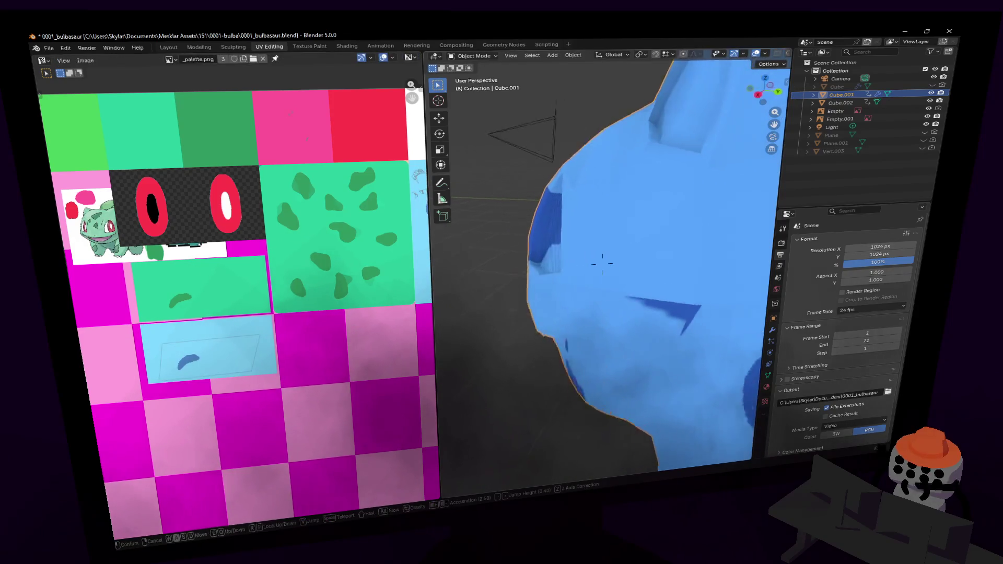
key("s")
left_click(602, 263)
key("Tab")
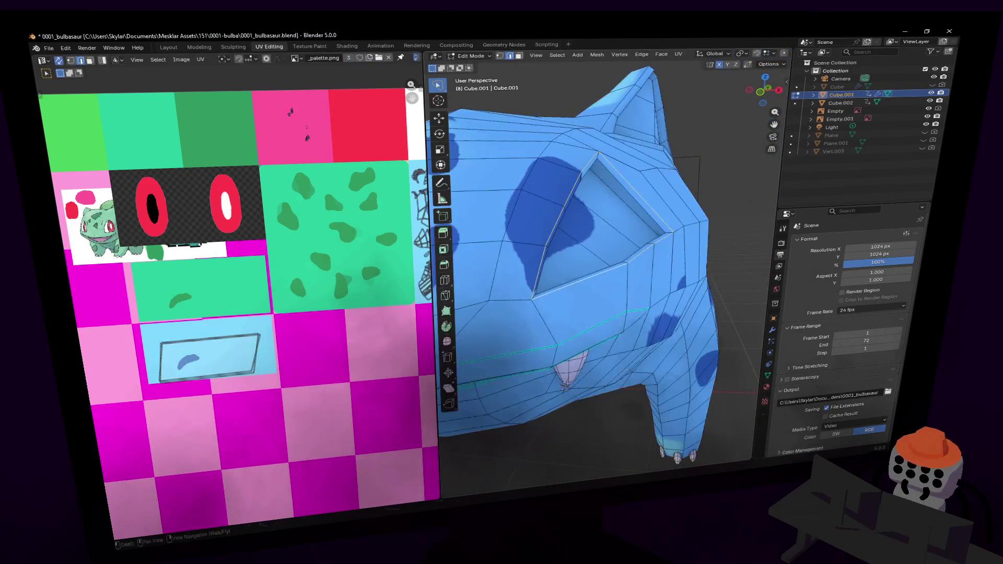
- Move an edge near the ear to a new position
key("shift+grave")
key("w")
key("s")
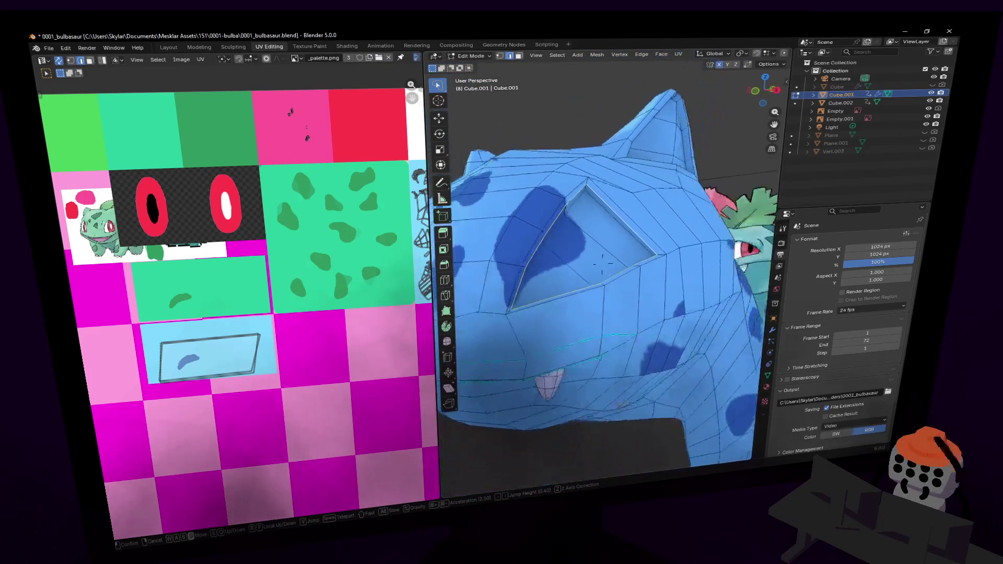
key("w")
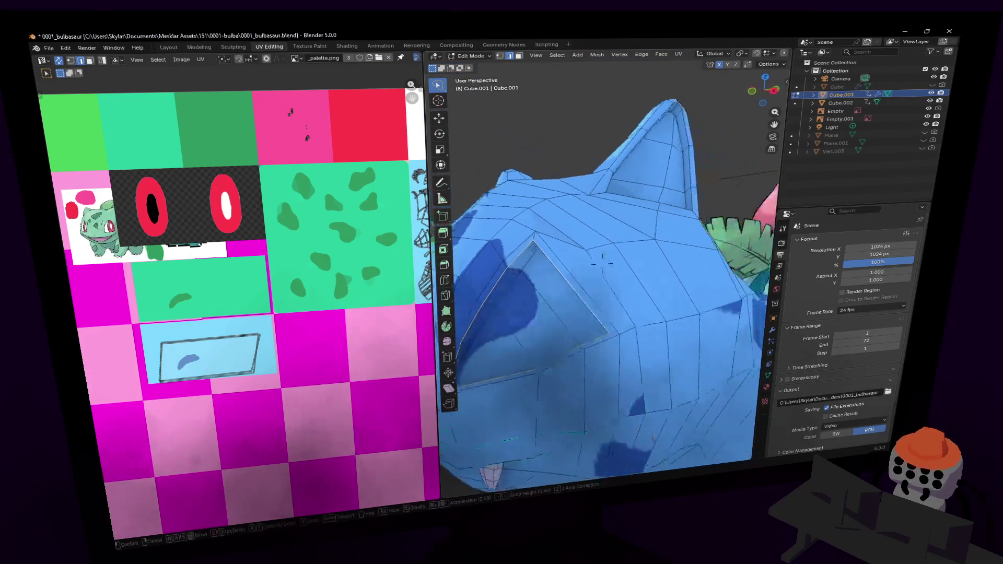
key("d")
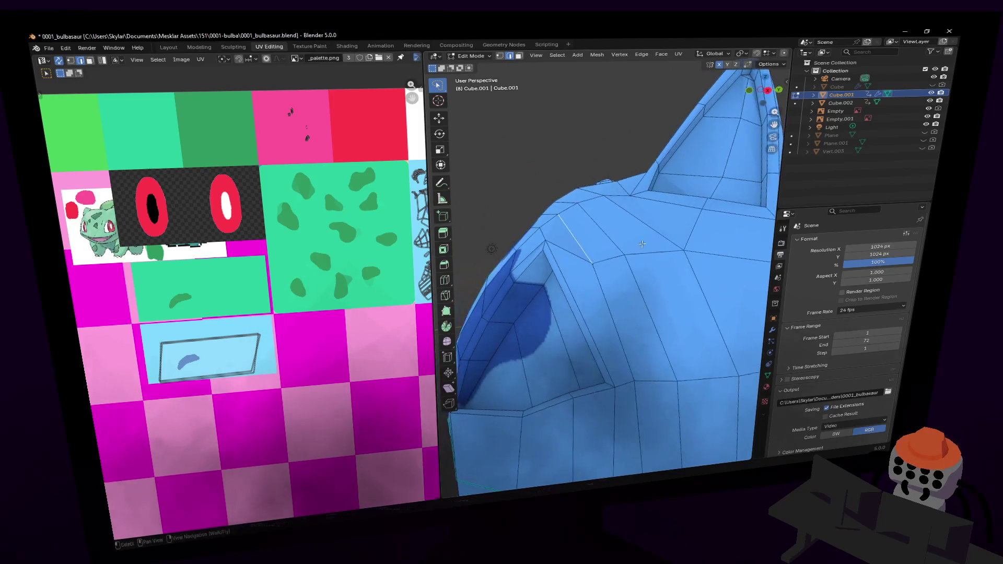
key("g")
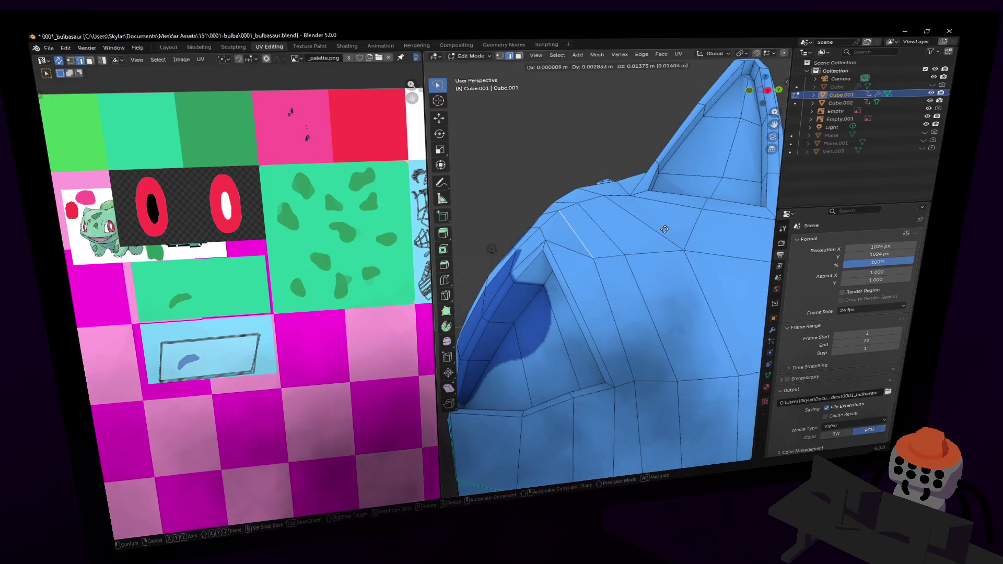
left_click(664, 228)
- Check the shaded ears and face, then select the eye face inside the socket
key("Tab")
scroll(656, 244, "down", 5)
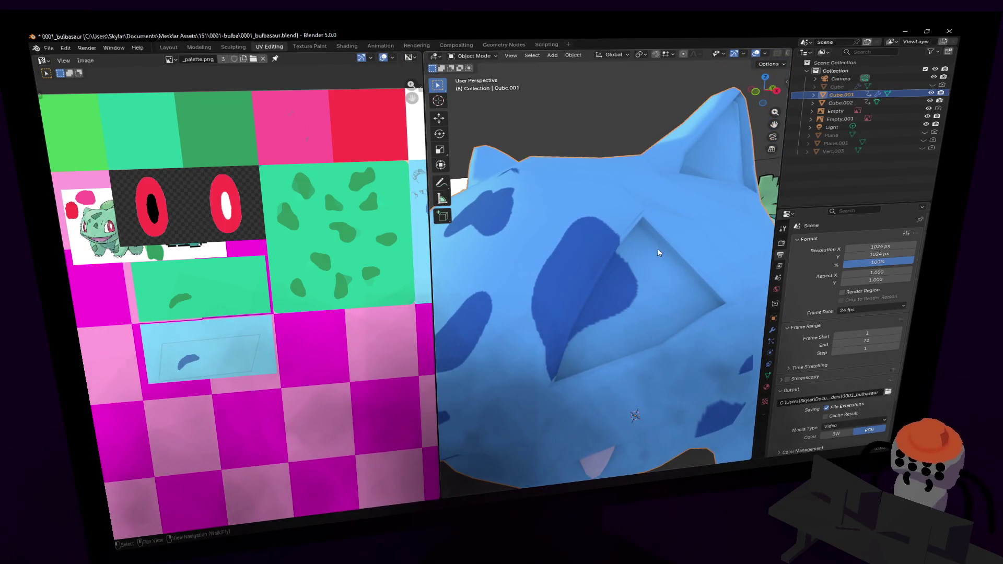
mouse_move(648, 243)
middle_mouse_down()
mouse_move(641, 213)
mouse_move(651, 231)
middle_mouse_up()
key("Tab")
key("Tab")
scroll(651, 231, "down", 10)
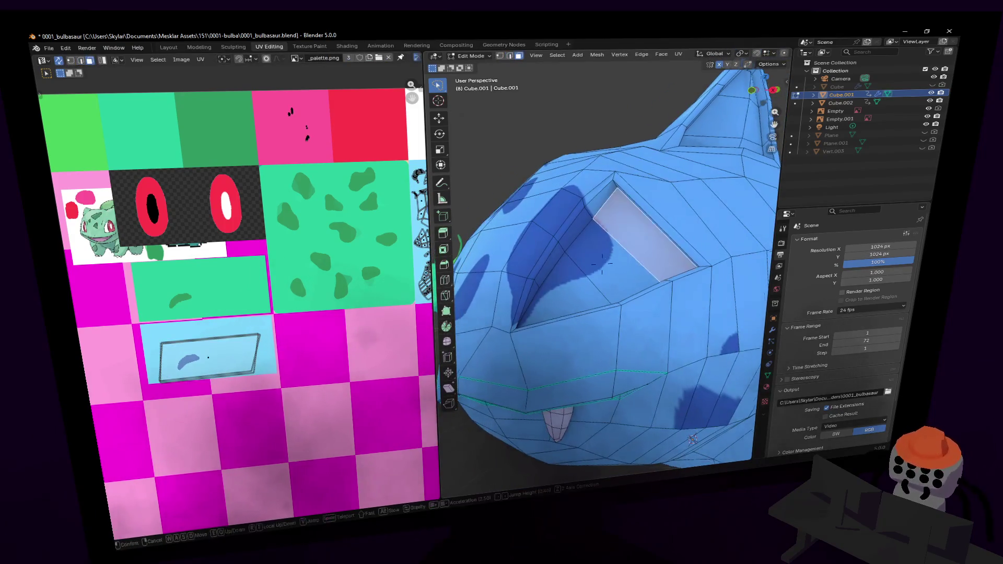
key("shift+grave")
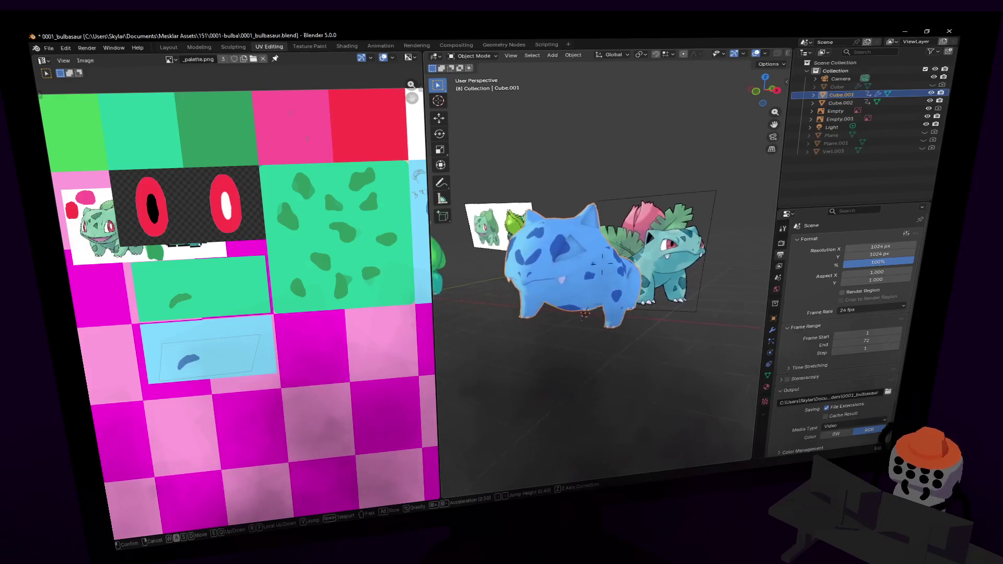
key("w")
left_click(606, 257)
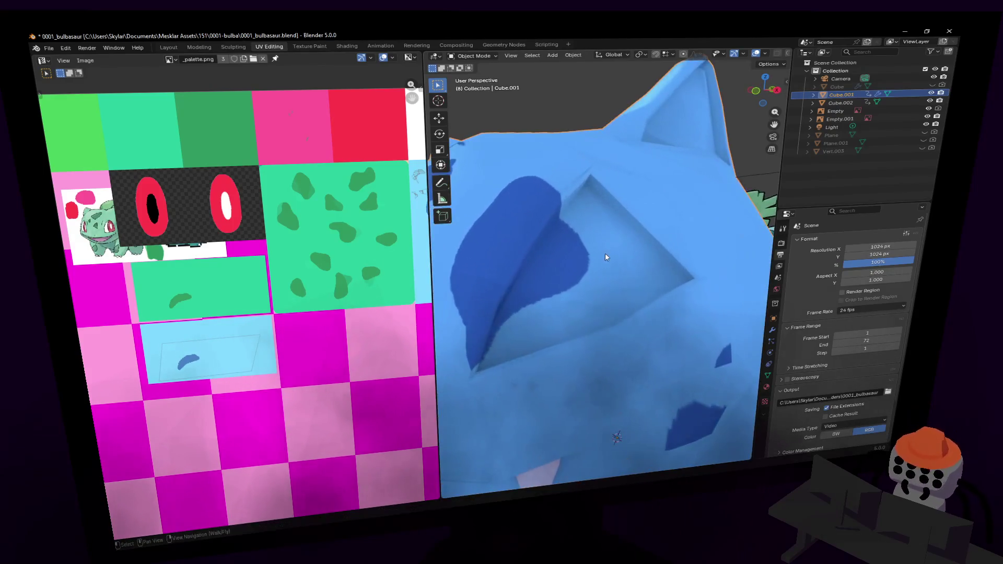
key("Tab")
left_click(567, 272)
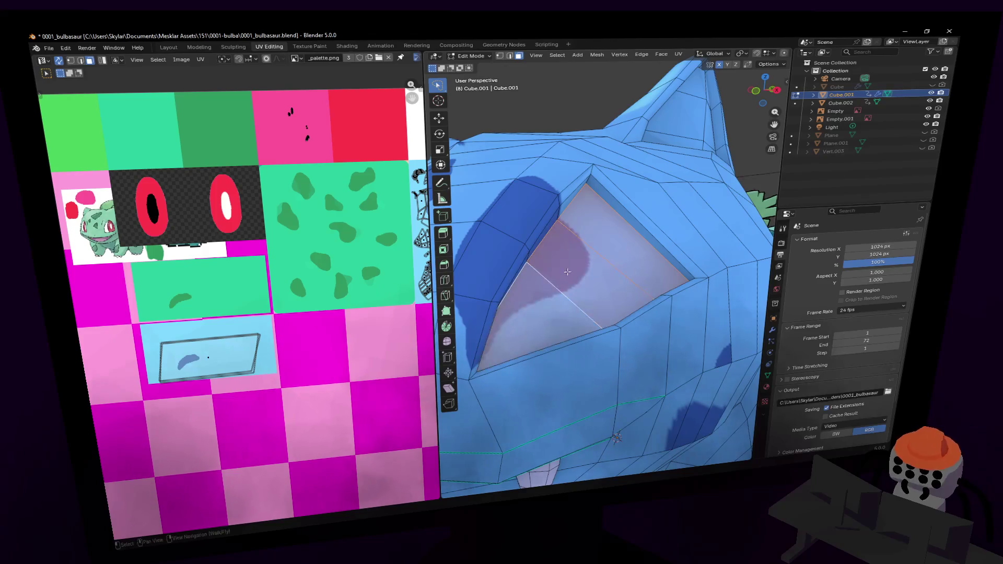
- Fly the view up to the shaded blue model's face and return to Edit Mode
scroll(277, 325, "down", 4)
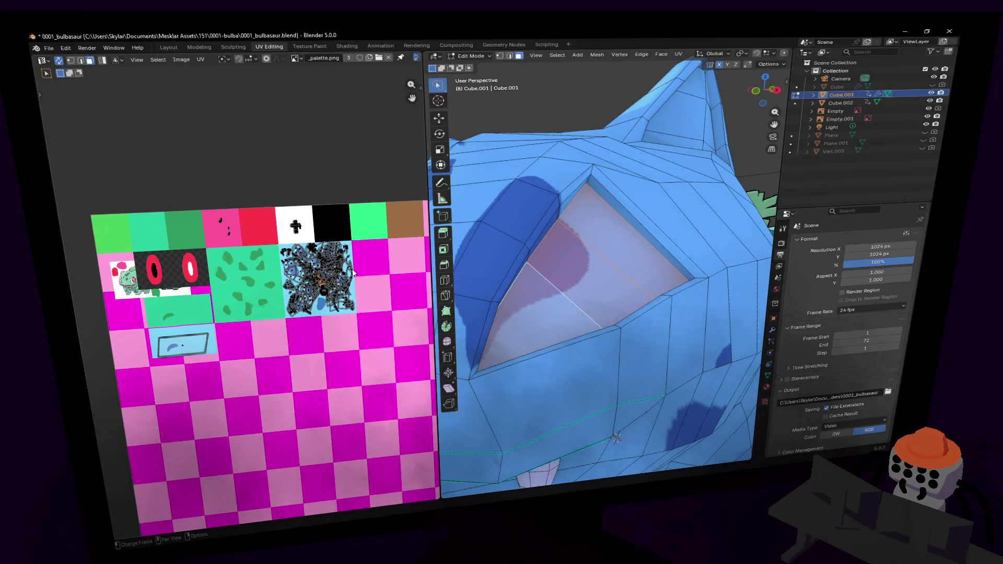
middle_click_drag(363, 290, 340, 311)
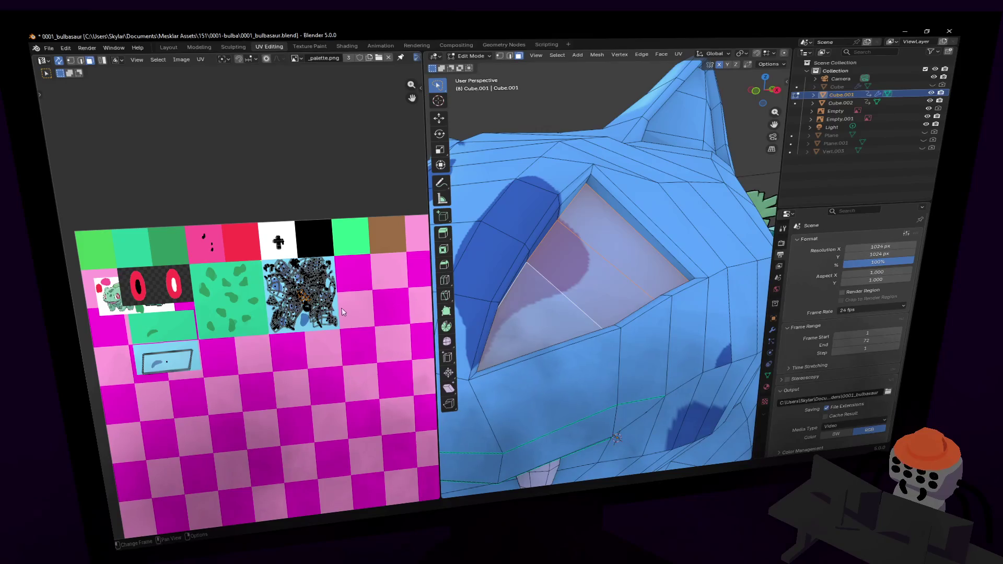
key("Tab")
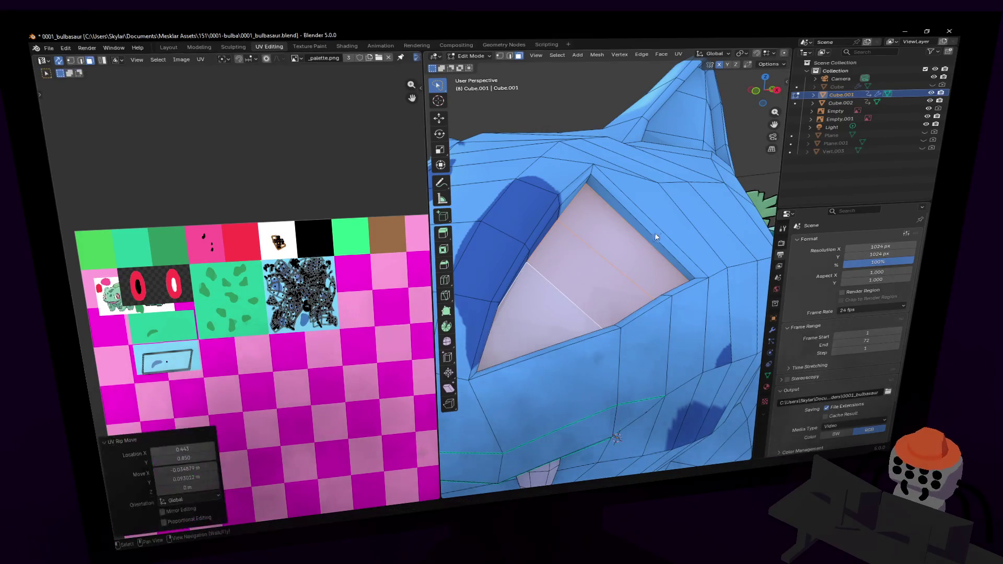
key("shift+grave")
key("s")
key("w")
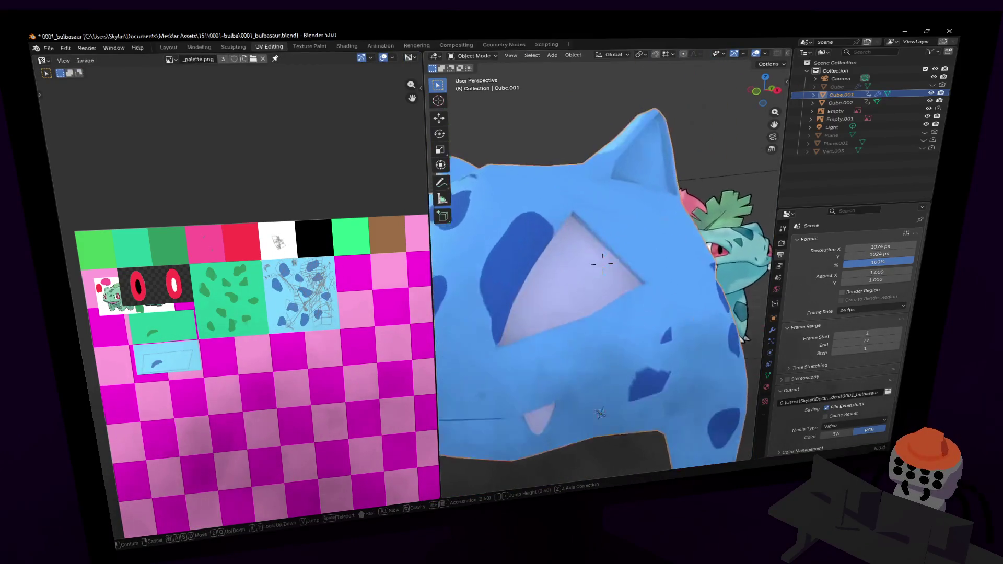
key("s")
key("w")
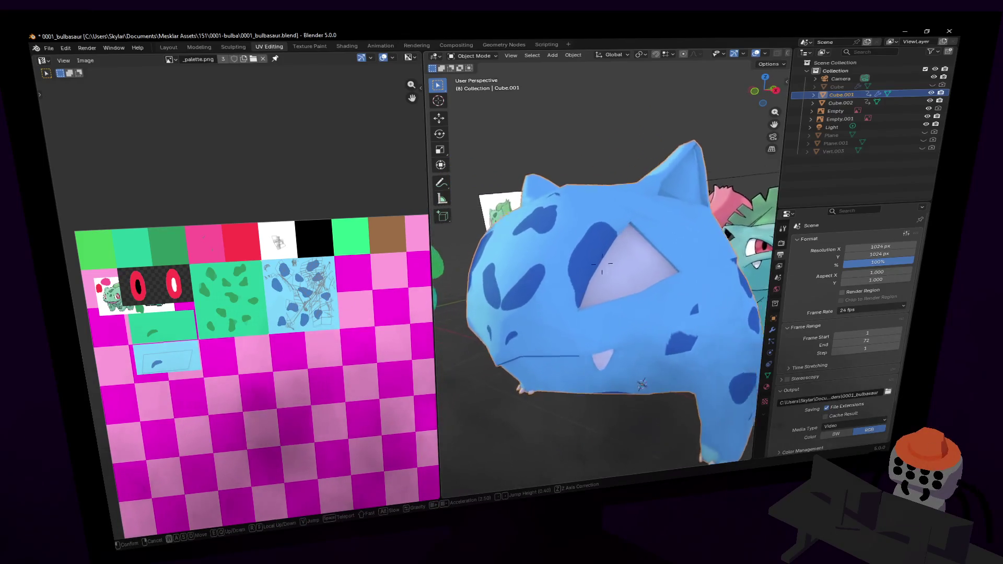
left_click(568, 278)
key("Tab")
- Select the four-face vertical strip beside the eye and extrude it outward
left_click(563, 282)
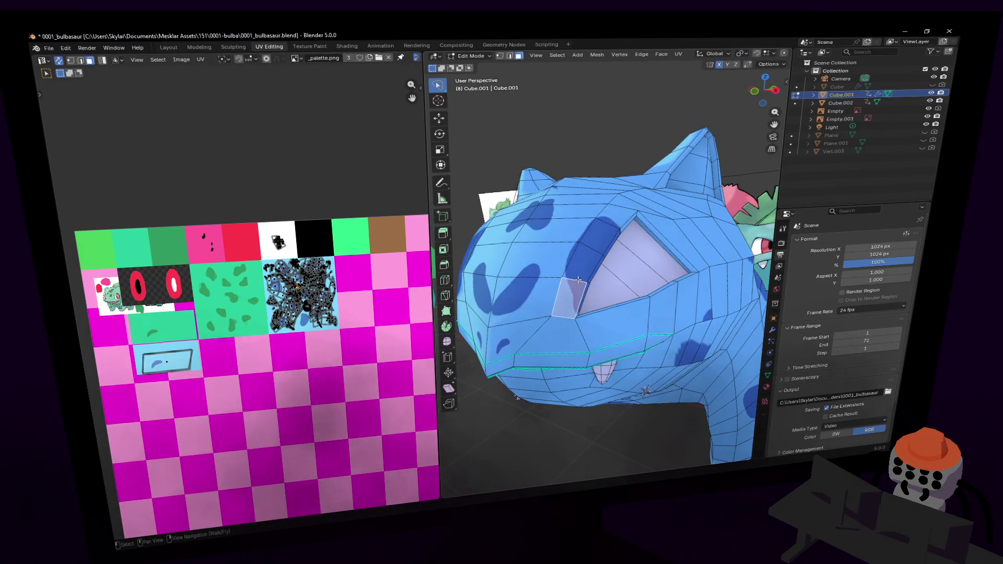
left_click(584, 266, "shift")
left_click(600, 240, "shift")
left_click(619, 220, "shift")
mouse_move(619, 220)
middle_mouse_down()
mouse_move(648, 202)
mouse_move(653, 227)
mouse_move(579, 241)
middle_mouse_up()
key("e")
left_click(652, 201)
- Select a vertical edge of the new rim and call up the delete options
key("2")
left_click(579, 208)
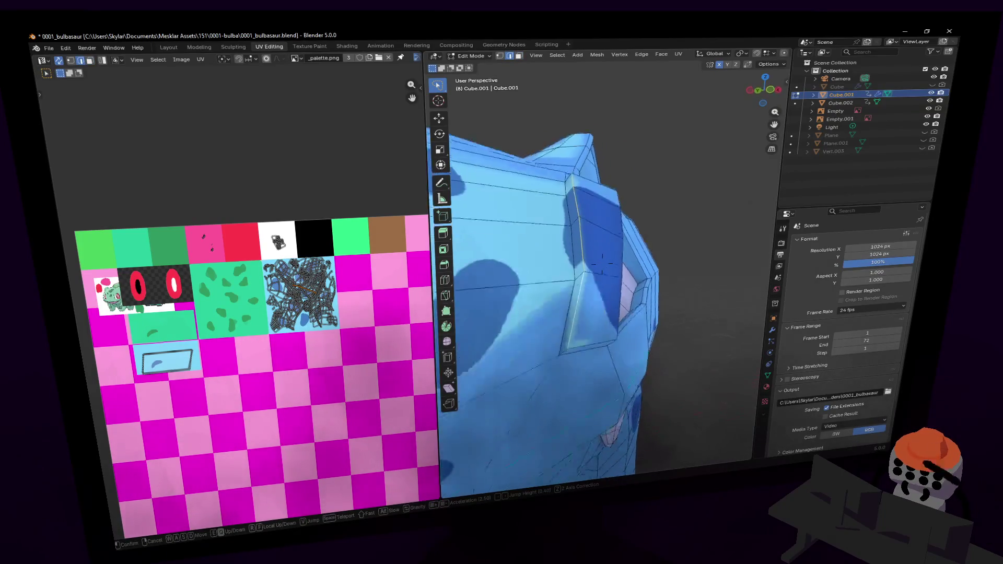
left_click(601, 354)
key("shift+grave")
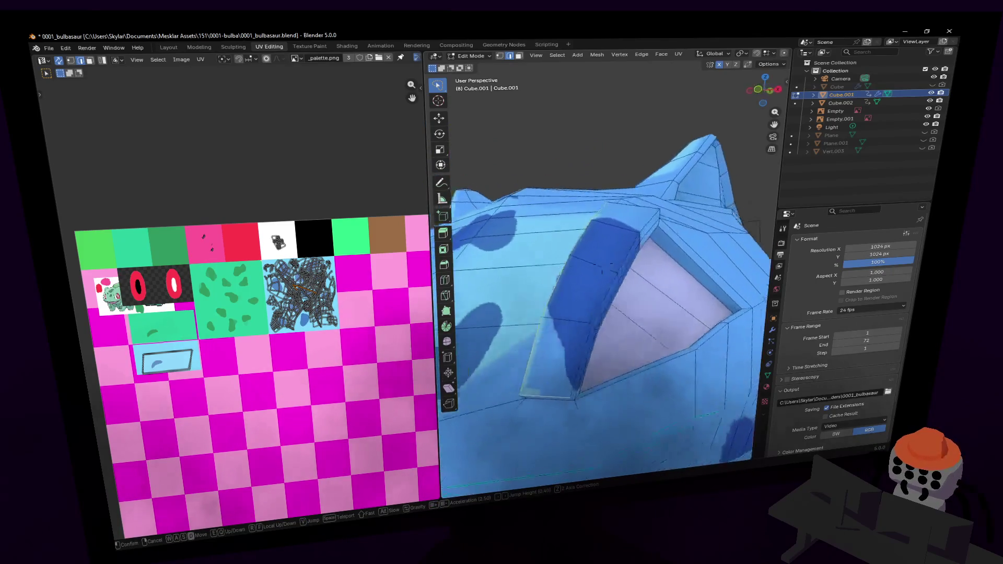
left_click(619, 289)
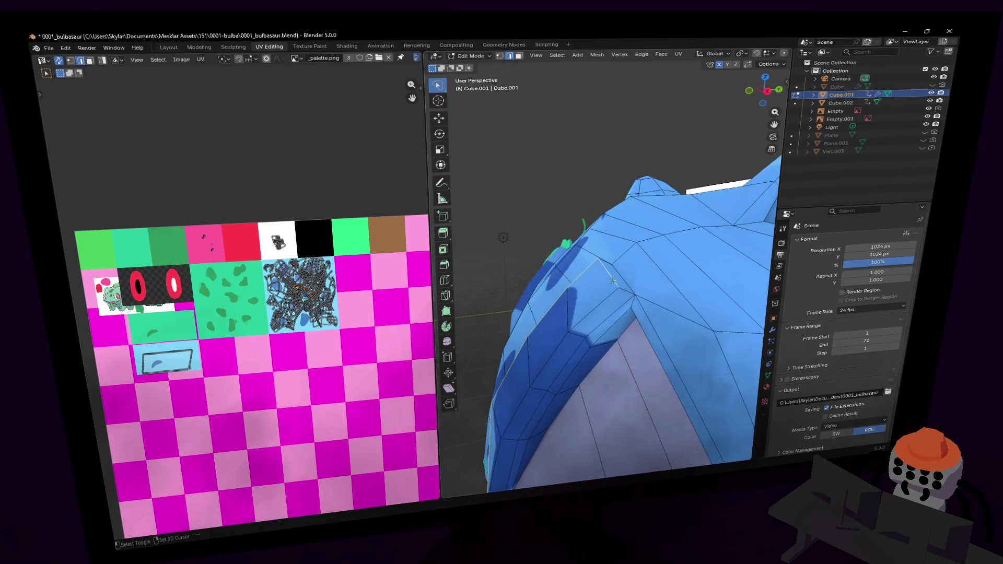
key("shift+grave")
left_click(566, 318)
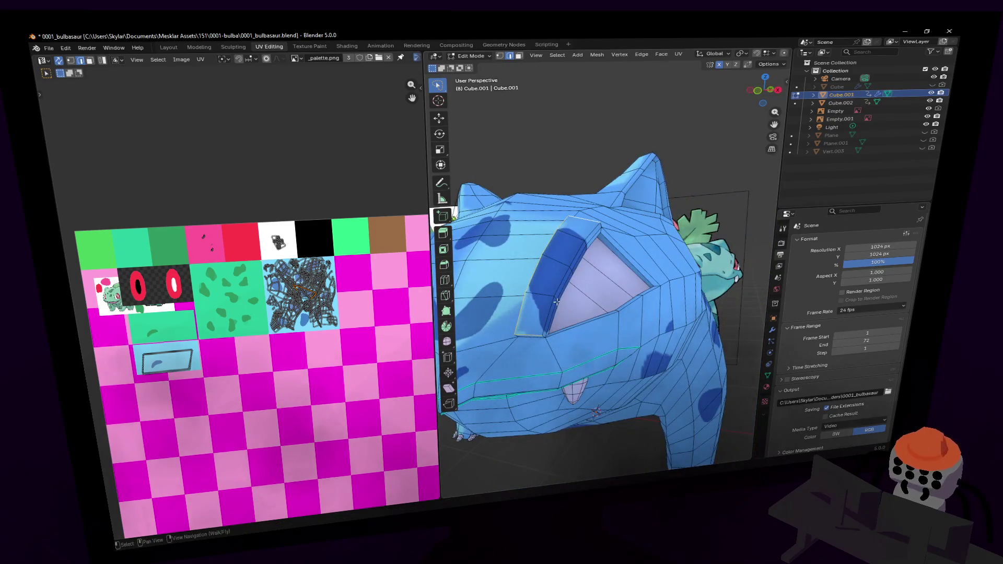
key("x")
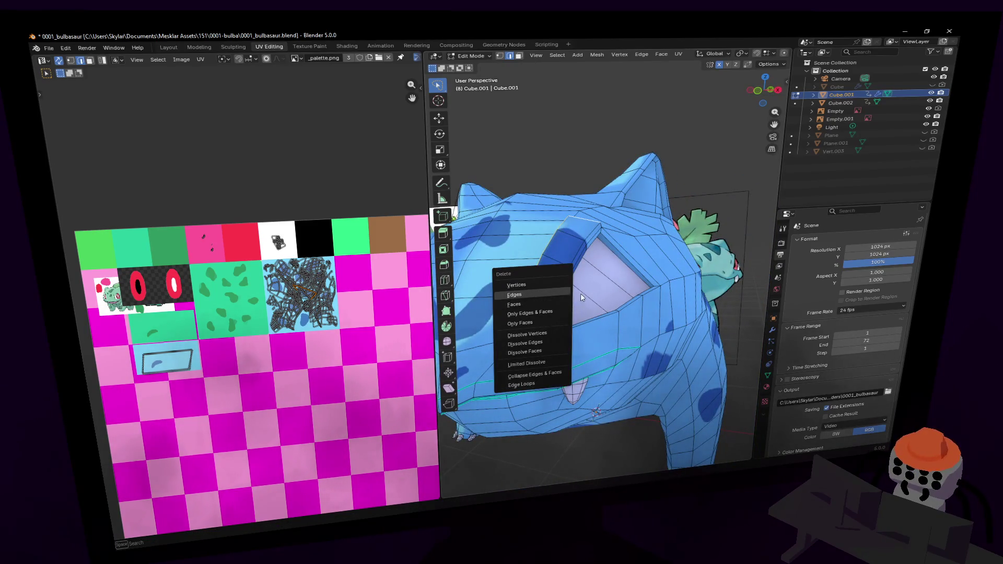
- Dissolve the extra edge beside the eye and check the shaded result up close
left_click(534, 342)
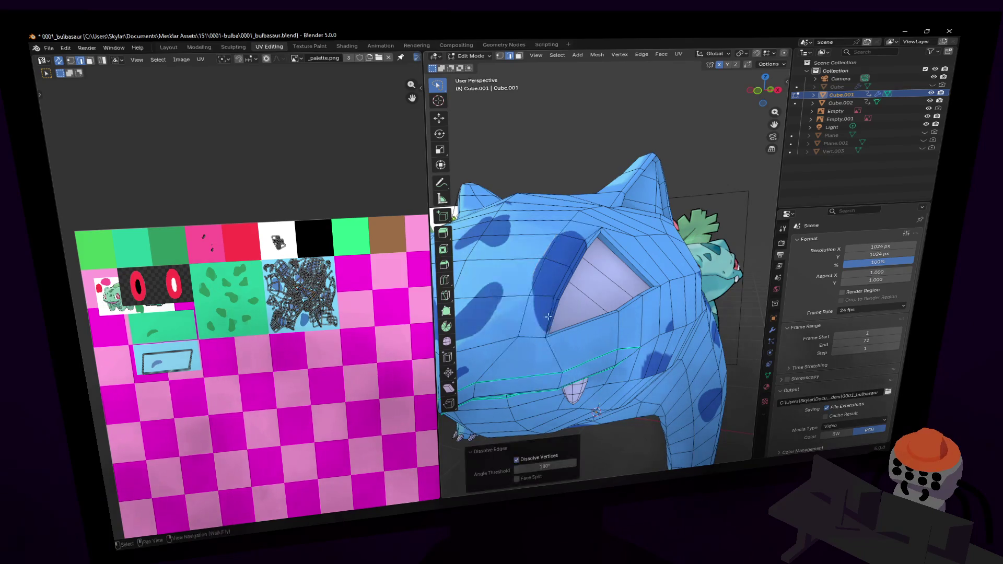
key("Tab")
key("shift+grave")
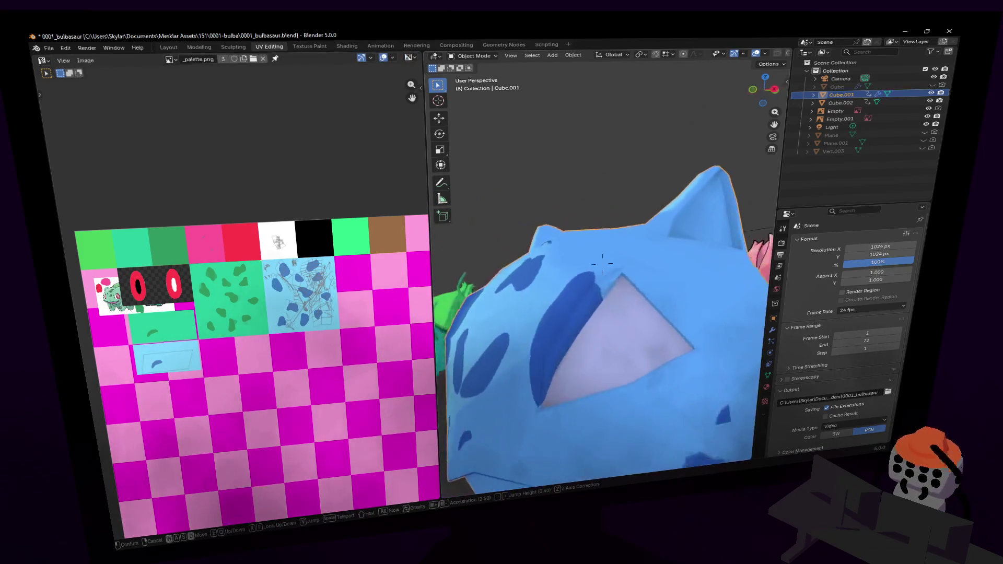
left_click(725, 213)
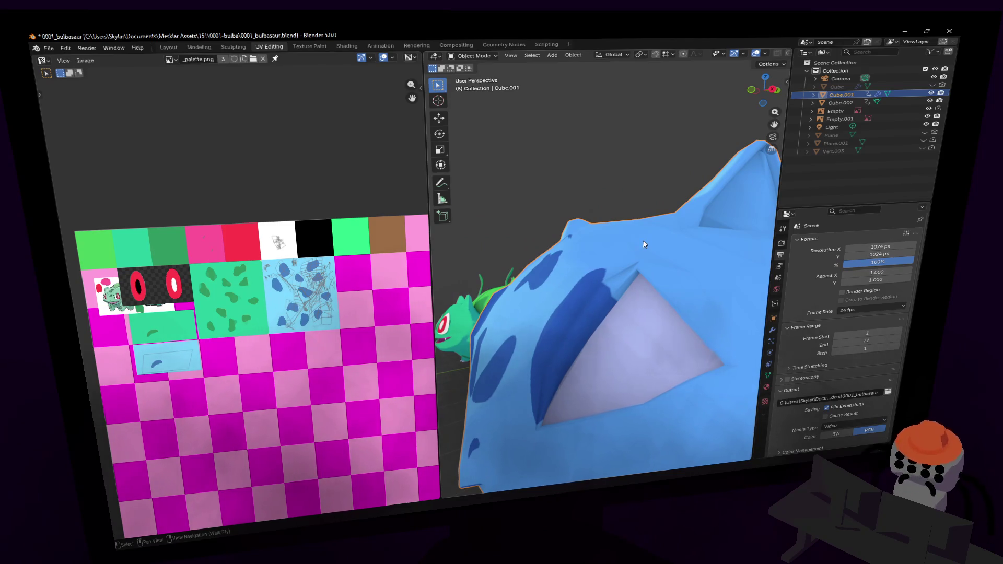
- Move the eye socket's upper corner vertex to a new position
key("Tab")
key("shift+grave")
left_click(578, 284)
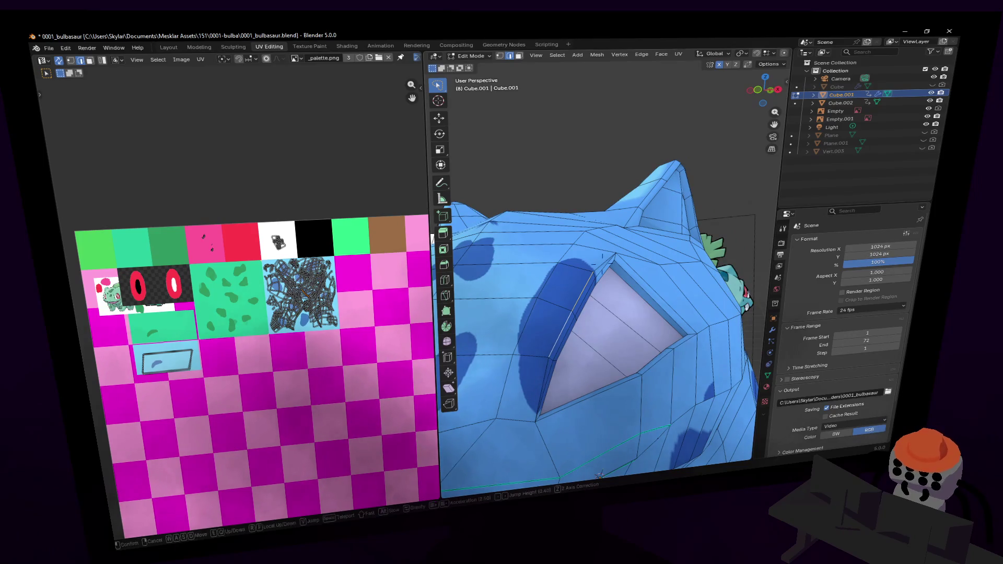
left_click(711, 276)
key("g")
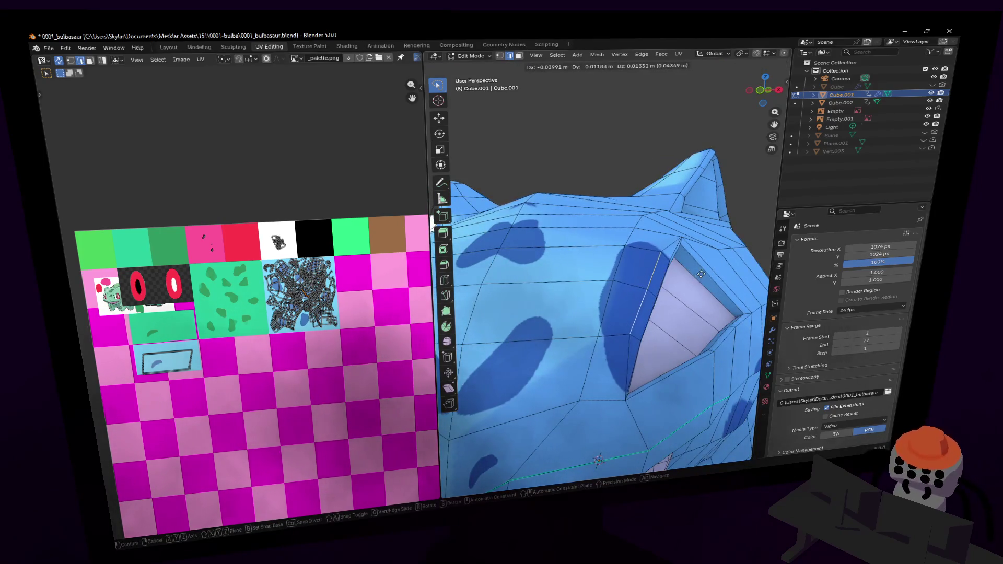
left_click(698, 271)
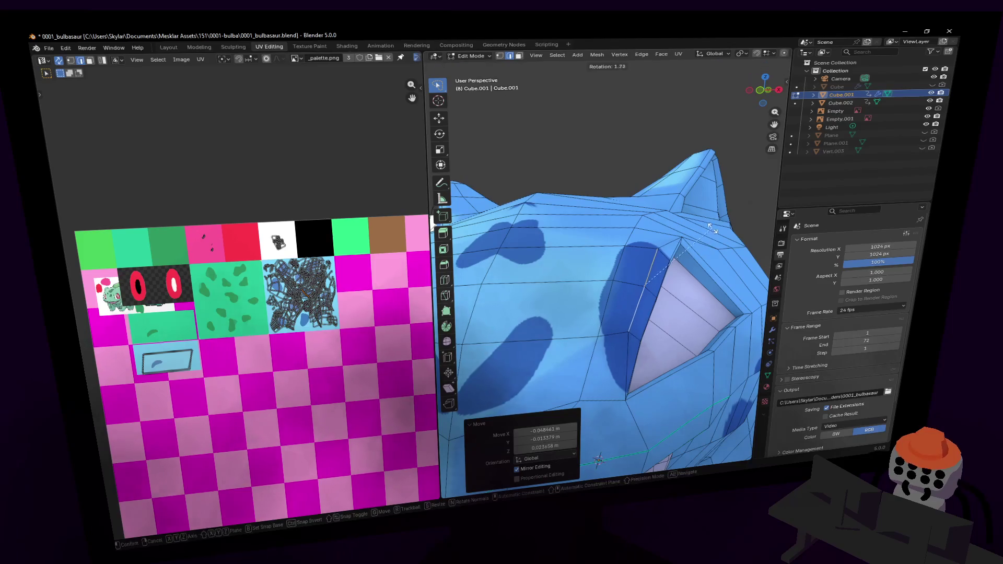
- Inspect the reshaped socket from several angles around the head
key("Tab")
key("shift+grave")
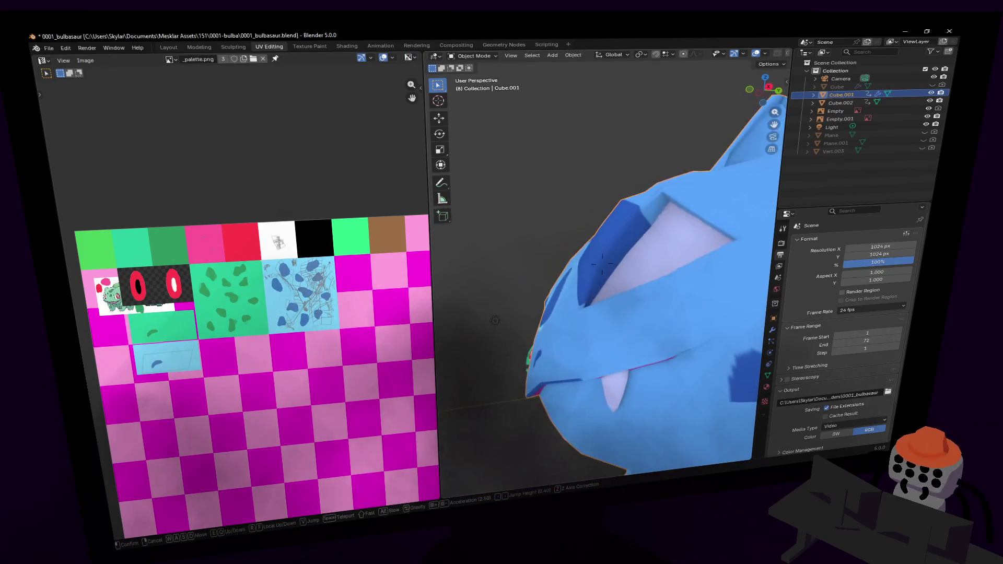
key("Tab")
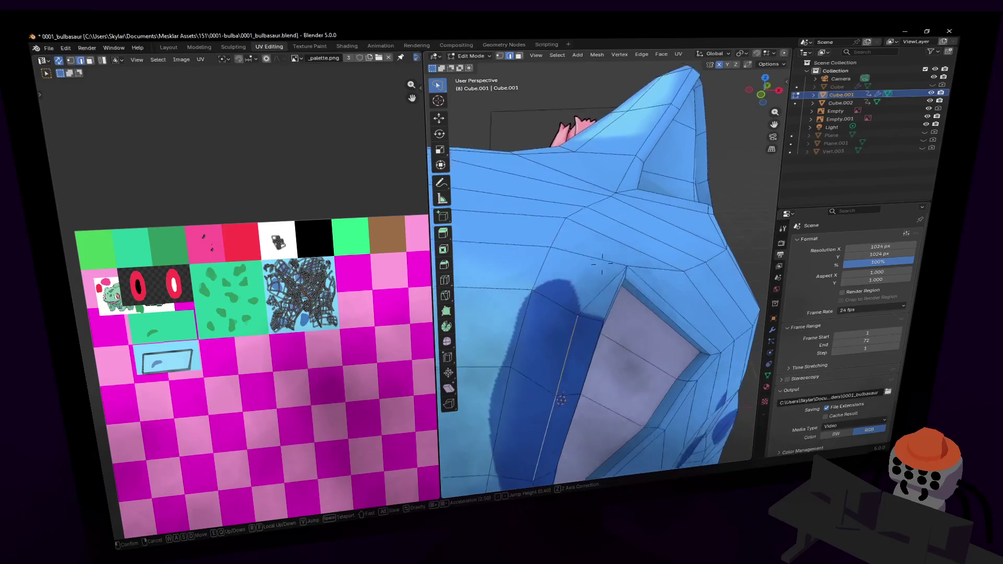
left_click(627, 265)
key("shift+grave")
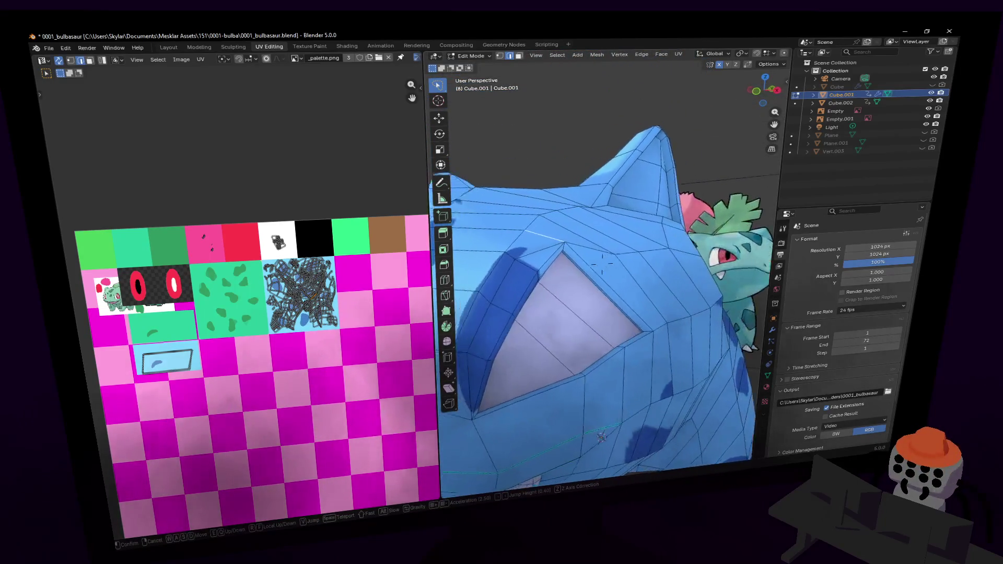
left_click(645, 274)
key("shift+grave")
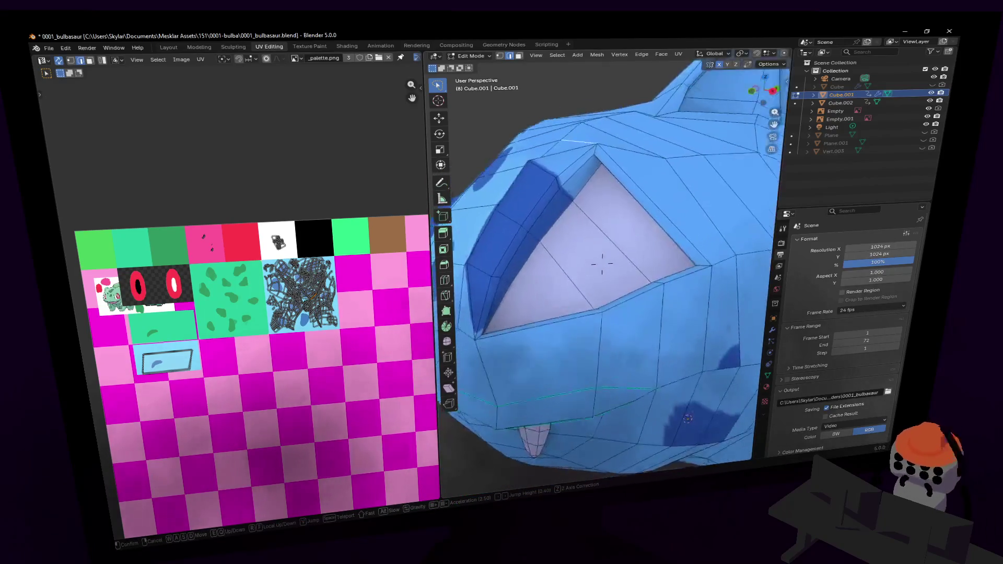
left_click(602, 264)
- Abandon a loop cut and switch to the Knife tool instead
key("ctrl+r")
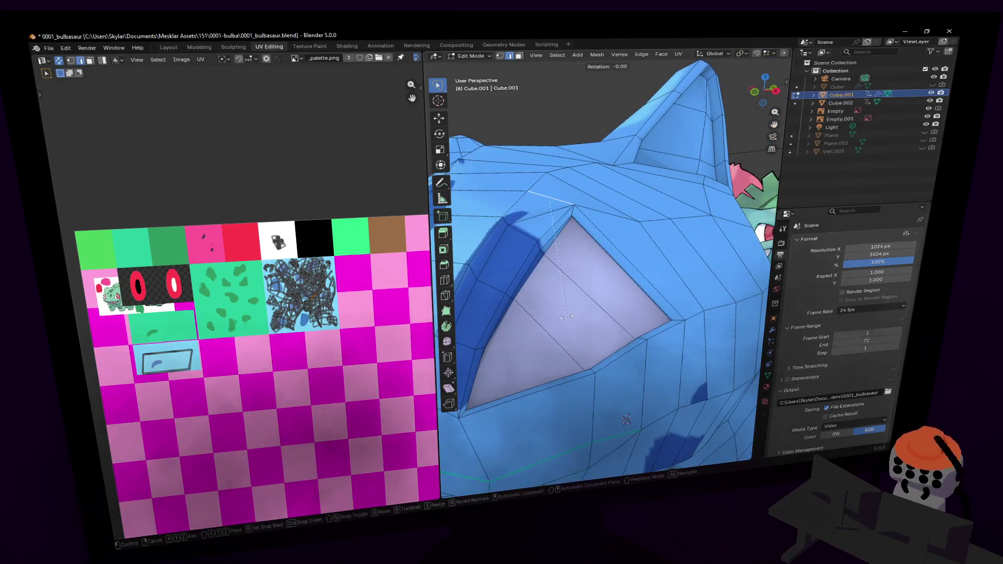
key("Escape")
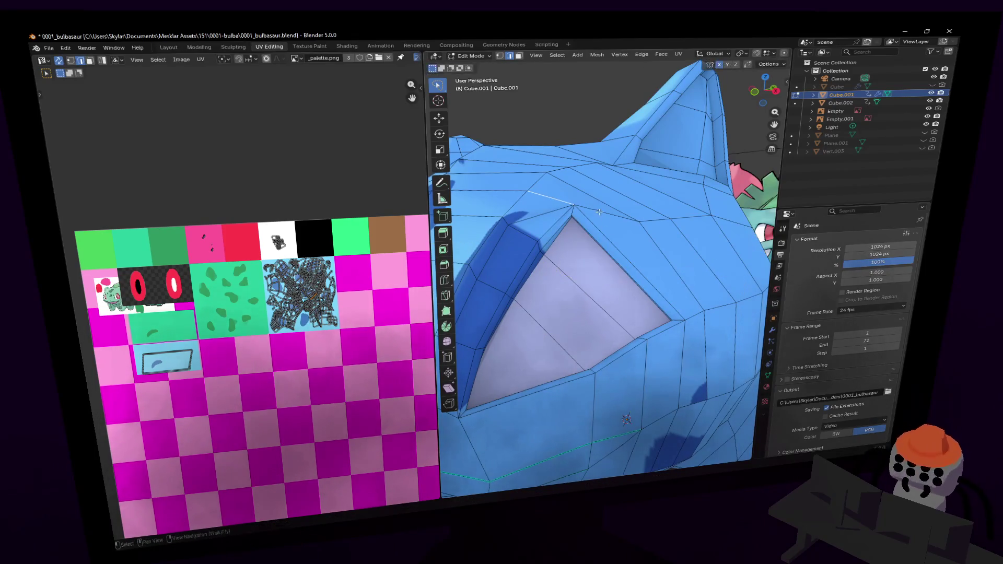
left_click(447, 296)
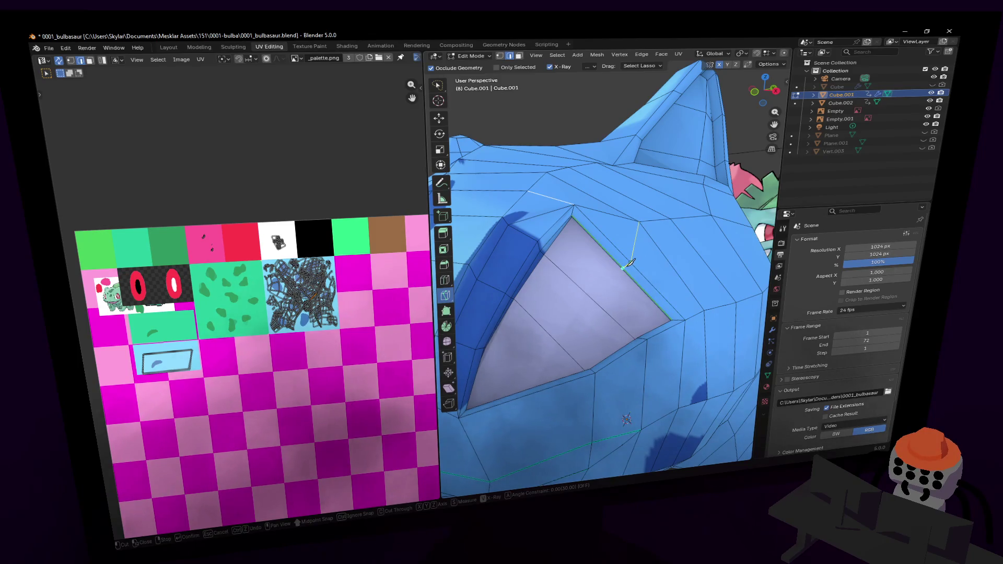
- Commit the knife cut above the socket rim as a new edge
key("Return")
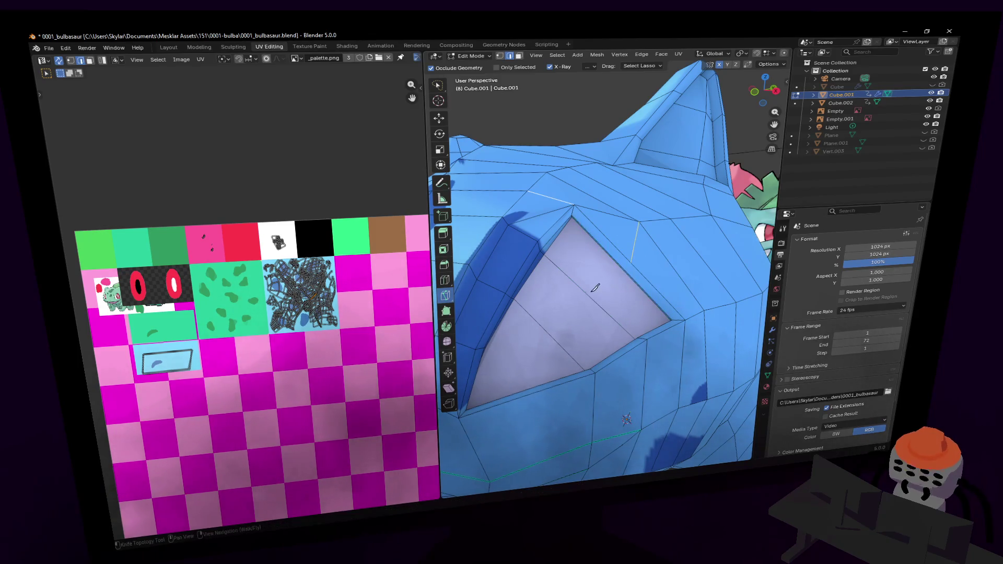
middle_click_drag(581, 294, 606, 291)
key("ctrl+r")
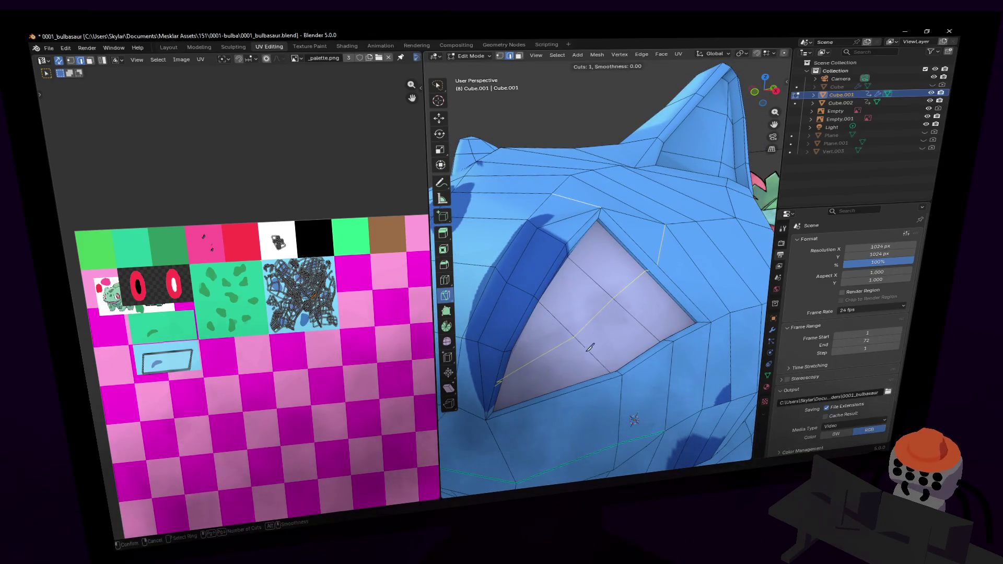
key("Escape")
key("k")
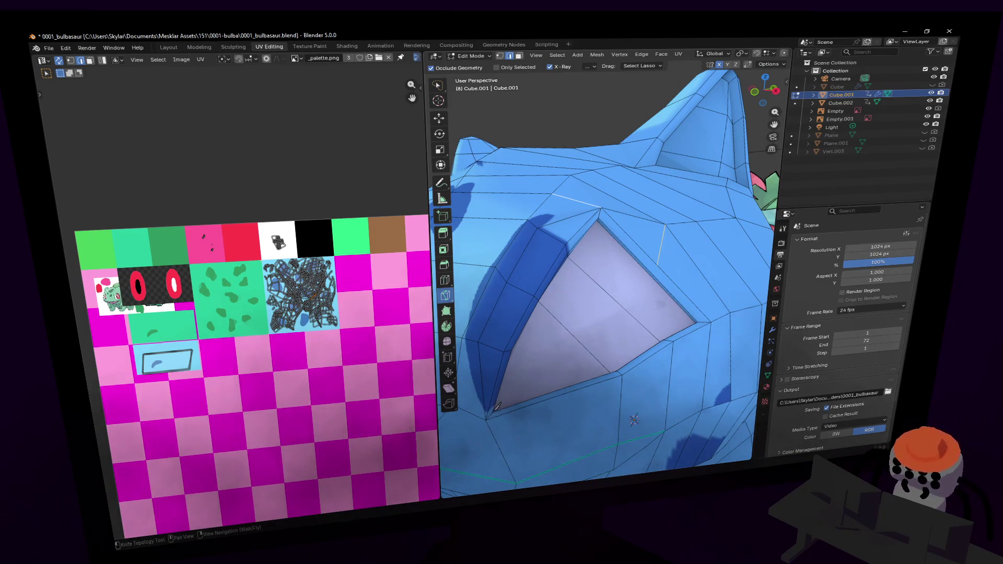
- Add a centred edge loop through the eye socket
left_click(495, 410)
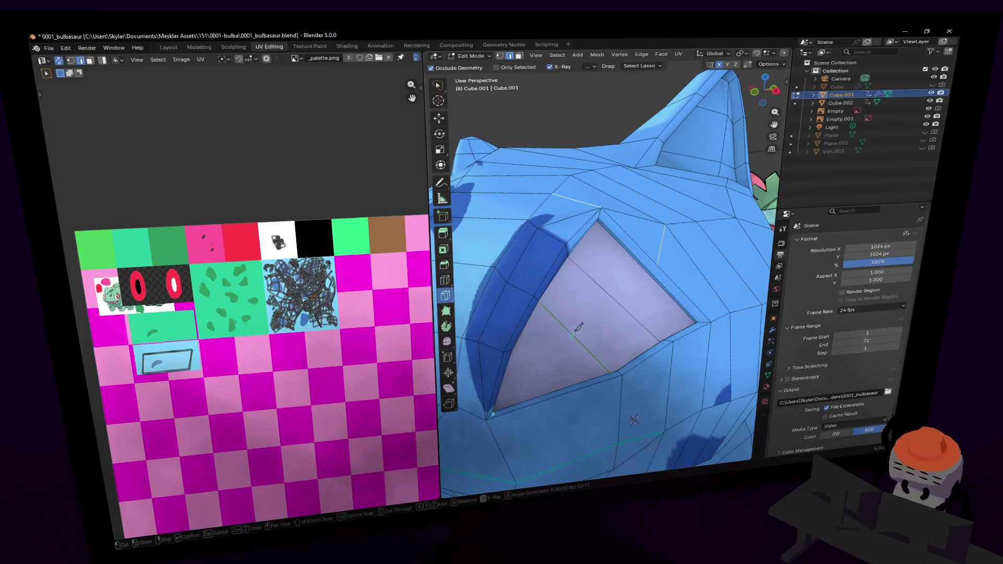
key("shift+grave")
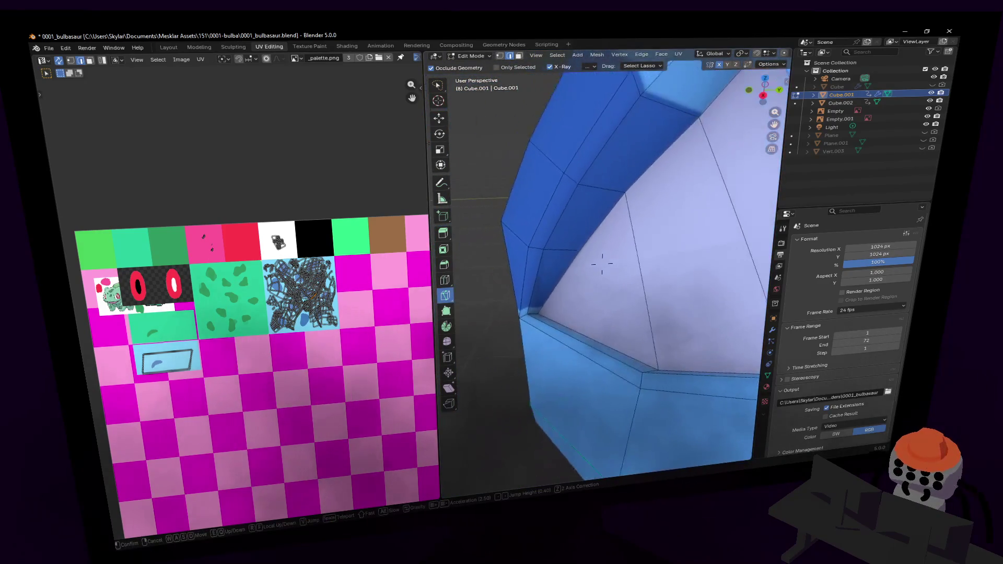
left_click(558, 309)
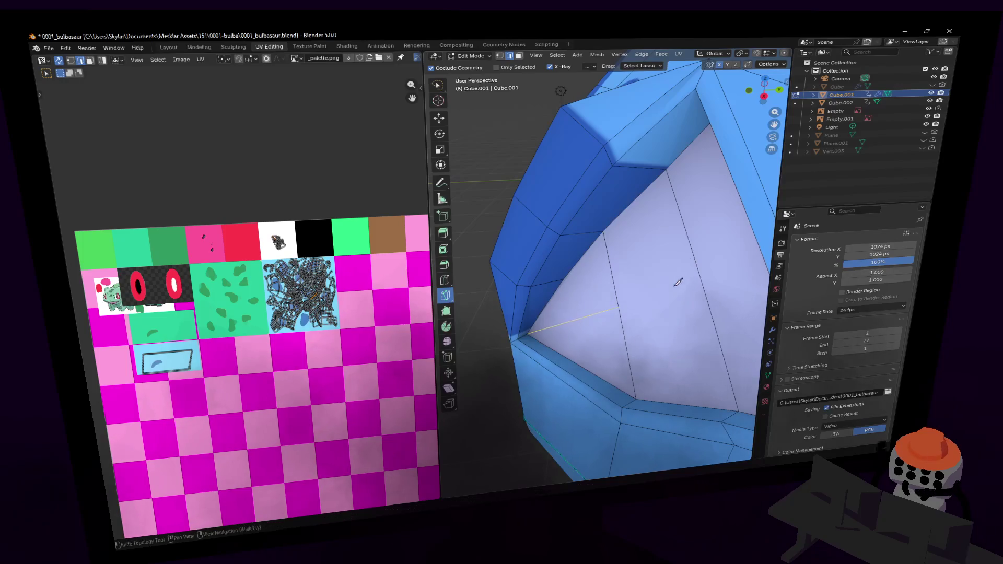
key("shift+grave")
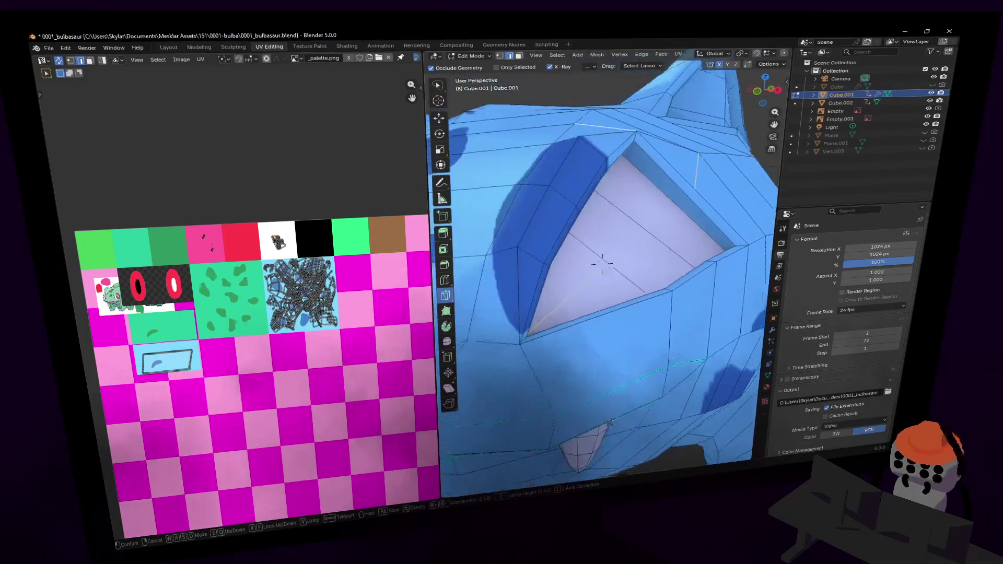
left_click(602, 264)
key("ctrl+r")
left_click(653, 219)
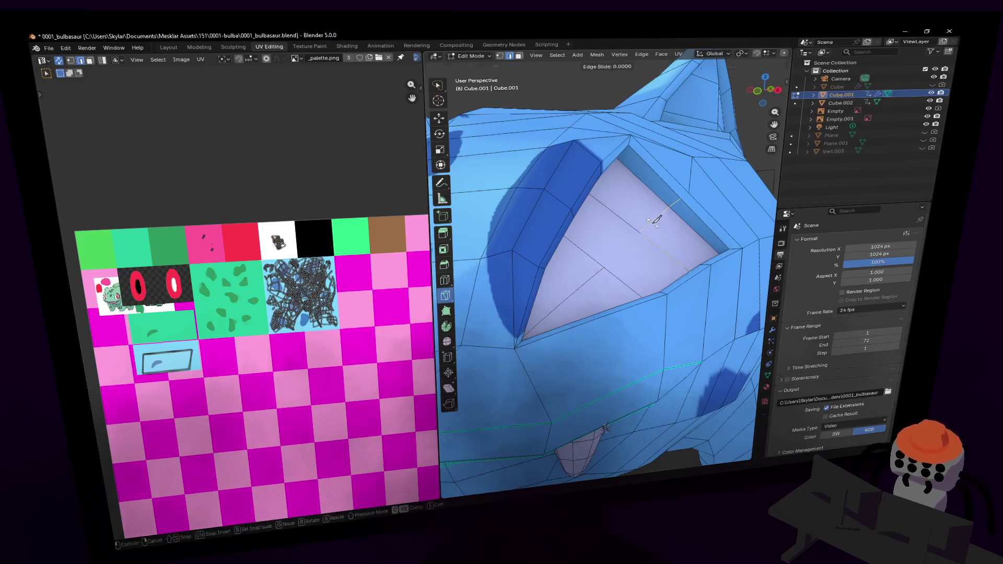
right_click(630, 223)
- Knife-cut new edges across the light blue floor of the eye face
key("shift+grave")
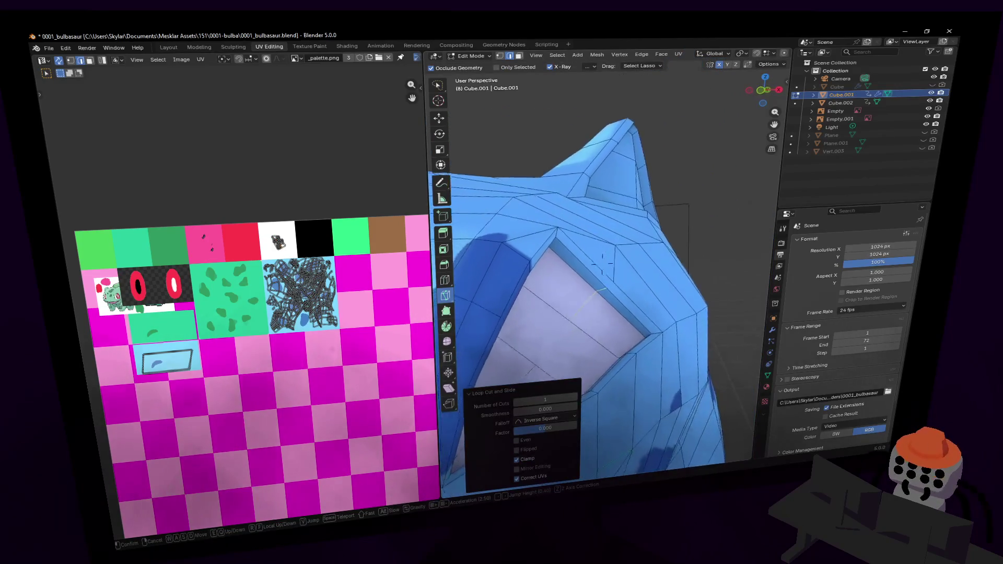
left_click(666, 184)
left_click(640, 210)
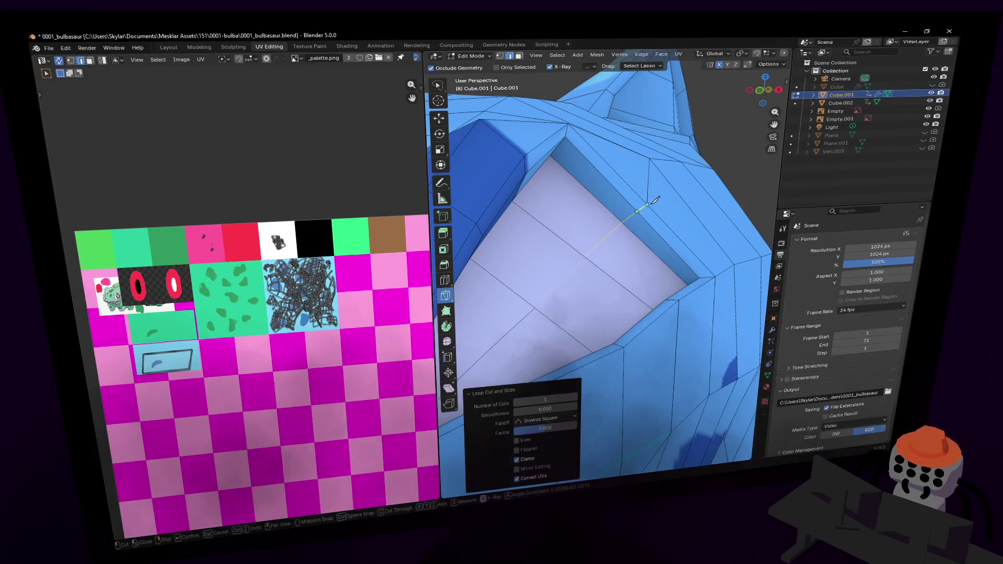
key("Return")
left_click(584, 256)
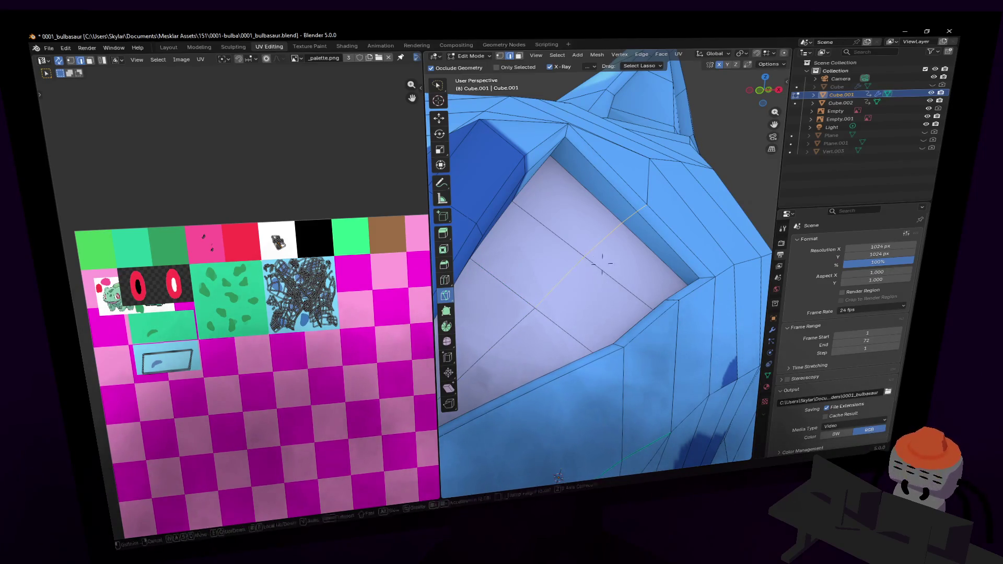
scroll(602, 264, "down", 5)
mouse_move(602, 264)
middle_mouse_down()
mouse_move(613, 277)
mouse_move(602, 263)
middle_mouse_up()
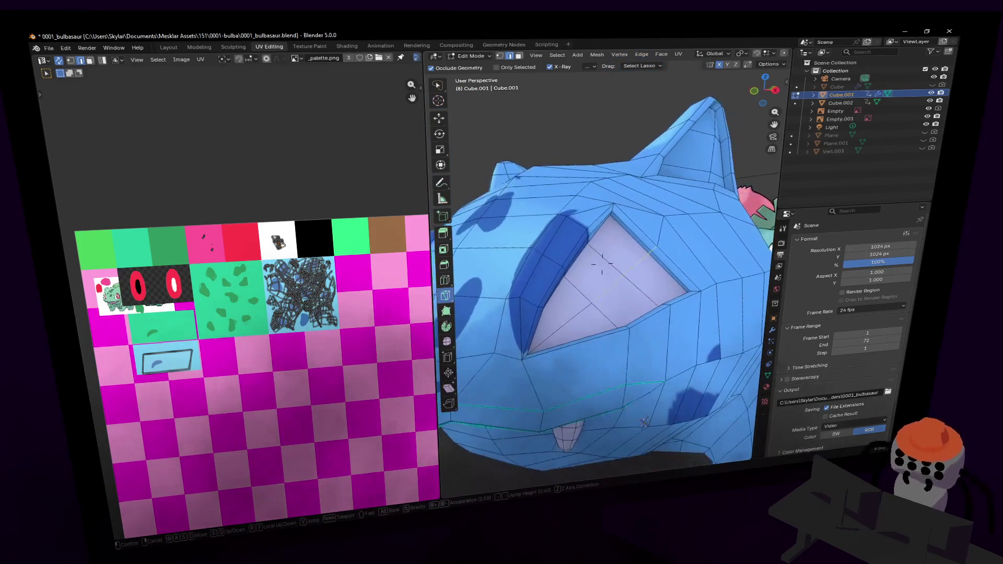
- Preview the whole head without wireframe, then return to mesh editing
key("Tab")
key("shift+grave")
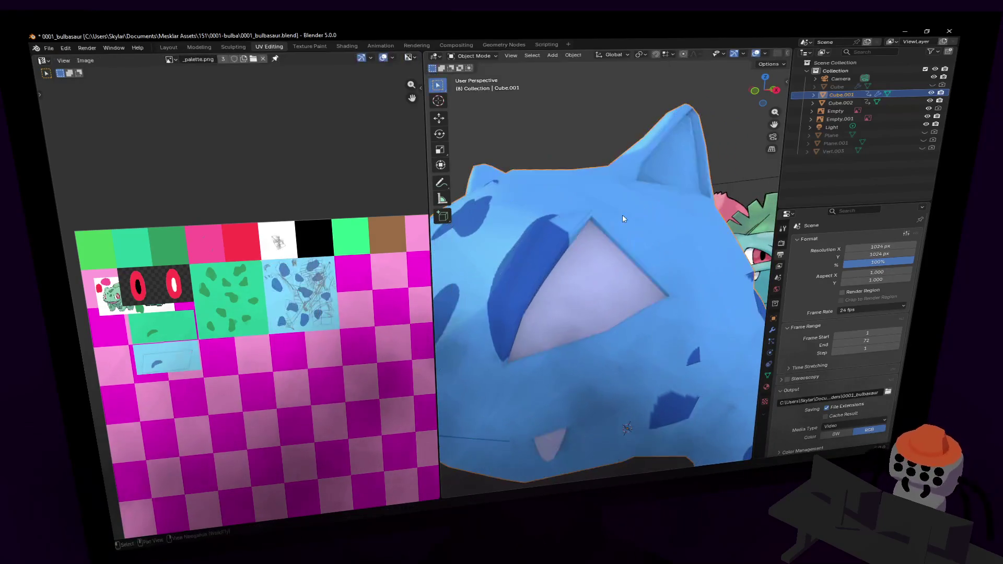
key("s")
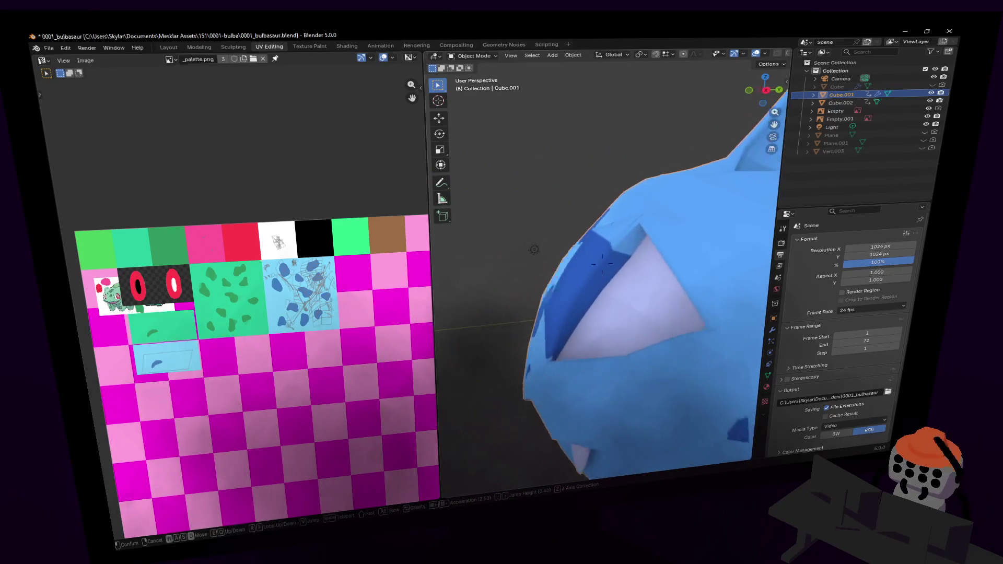
left_click(621, 215)
key("Tab")
- Switch to the Select tool and shift an eye-socket rim vertex slightly
key("k")
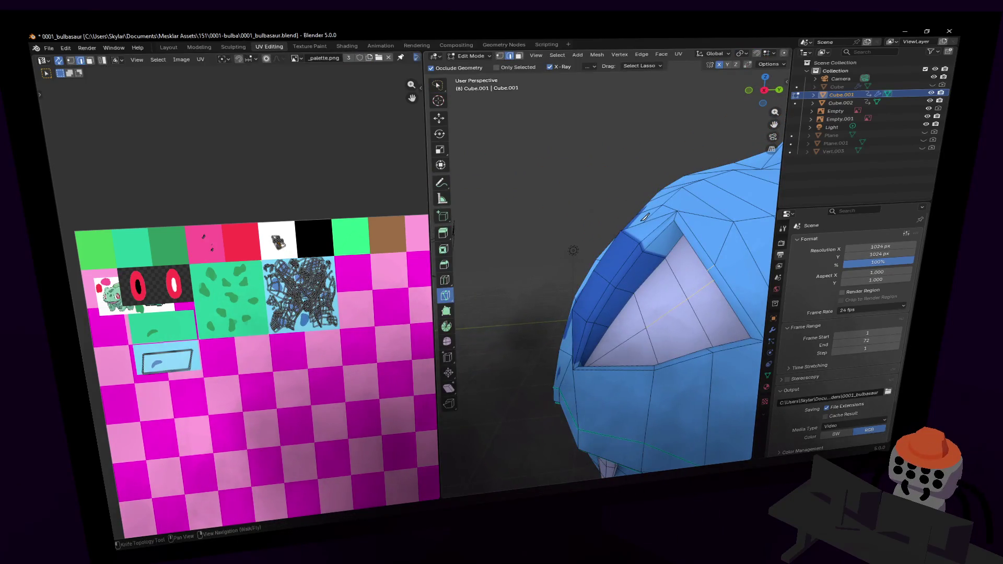
key("shift+grave")
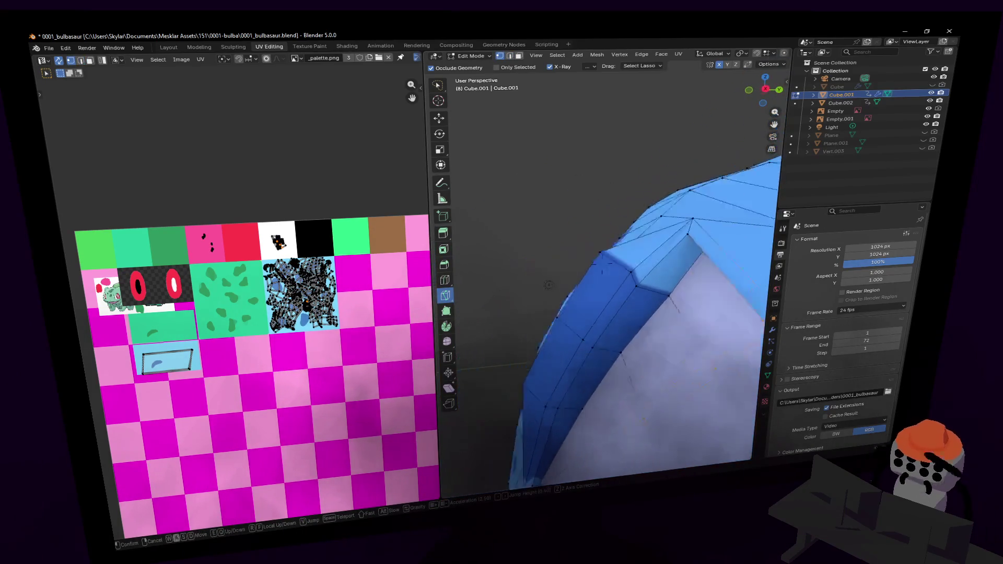
left_click(532, 217)
key("shift+grave")
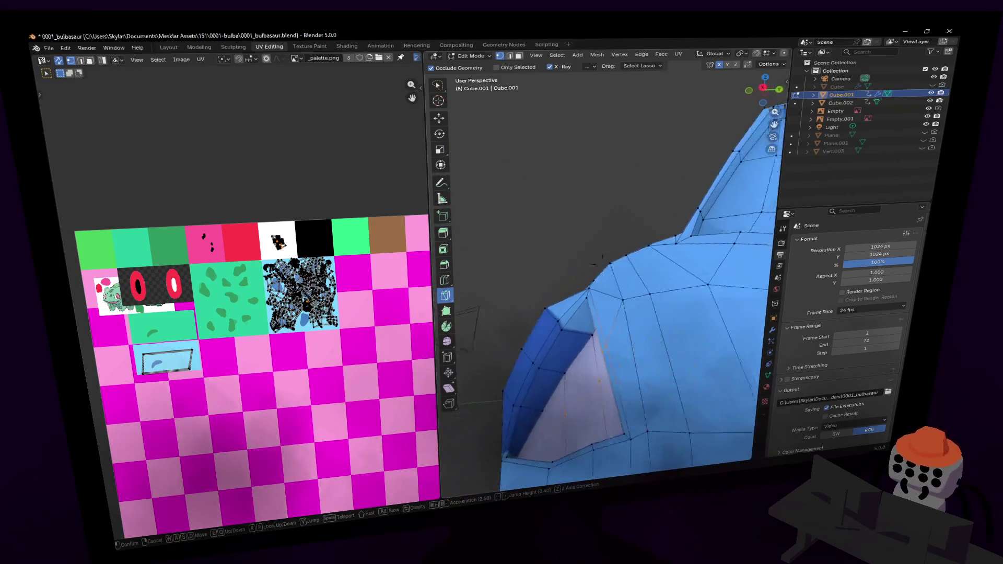
left_click(527, 206)
key("w")
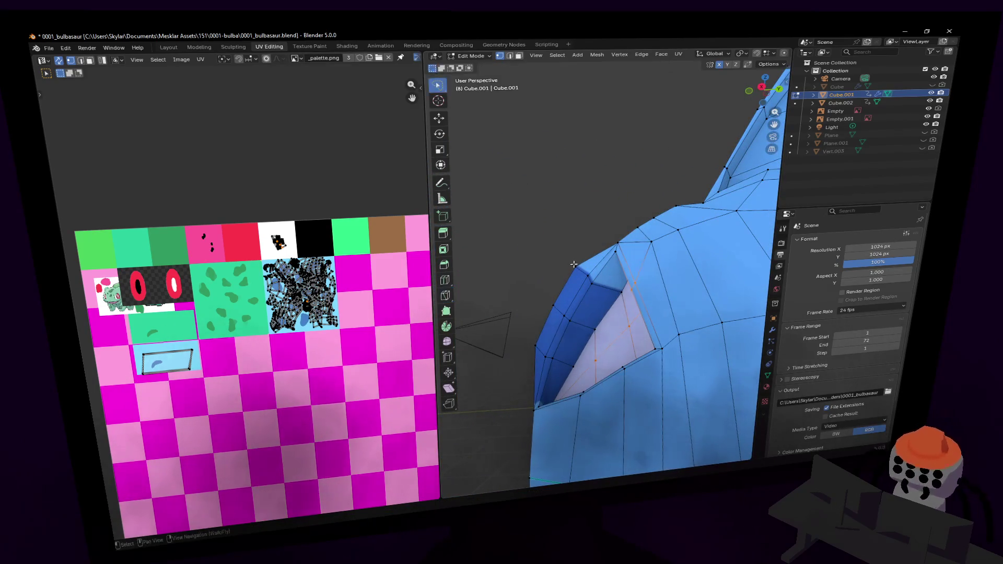
key("g")
left_click(601, 245)
- Preview the whole Bulbasaur in Object Mode, then resume editing the head
mouse_move(601, 244)
middle_mouse_down()
mouse_move(580, 247)
mouse_move(596, 252)
middle_mouse_up()
key("Tab")
key("shift+grave")
key("s")
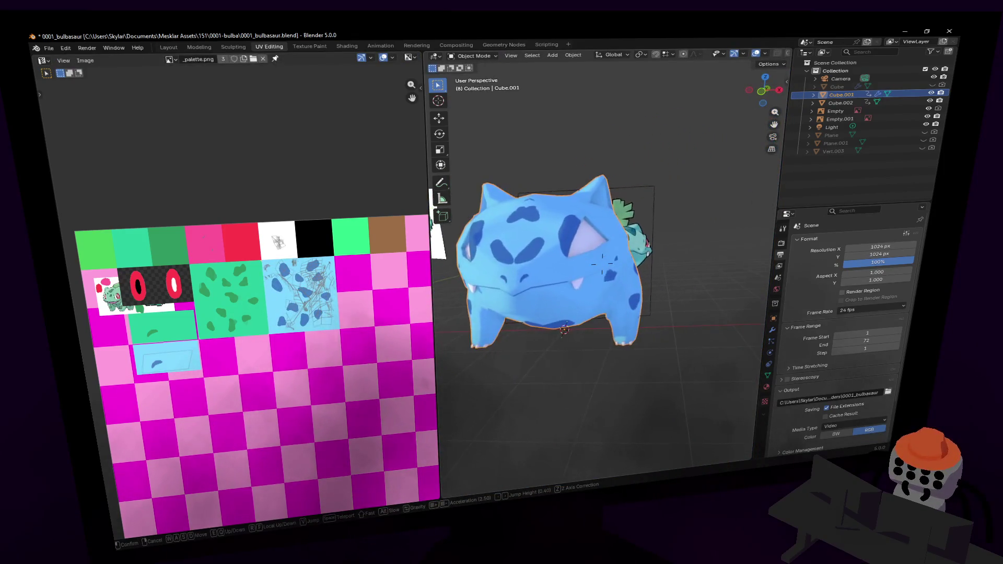
key("w")
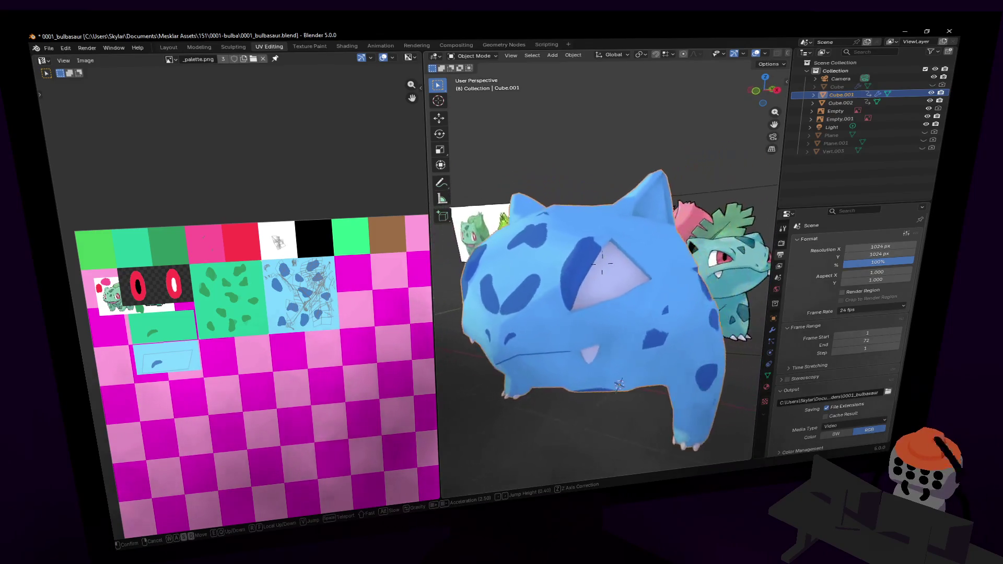
key("w")
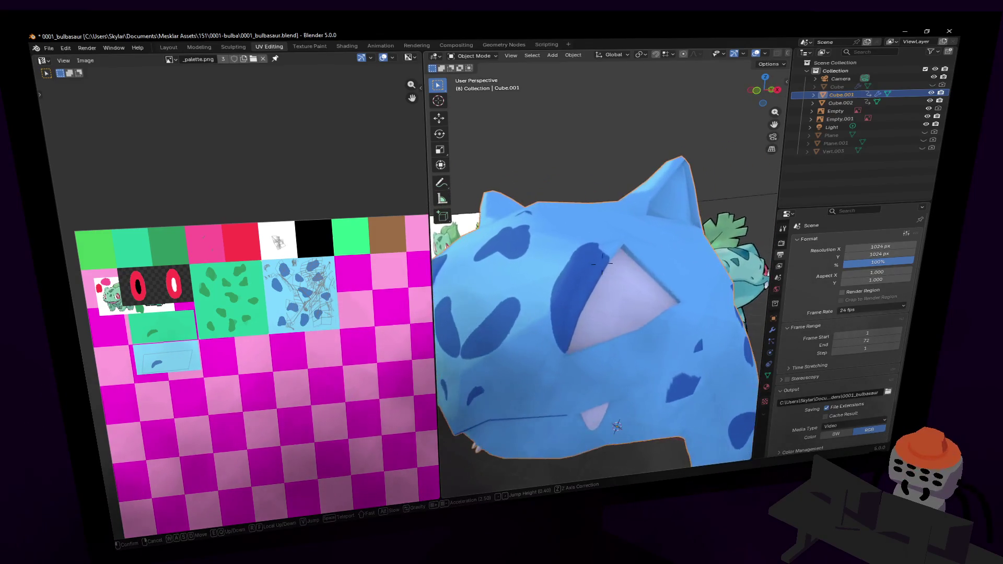
key("Tab")
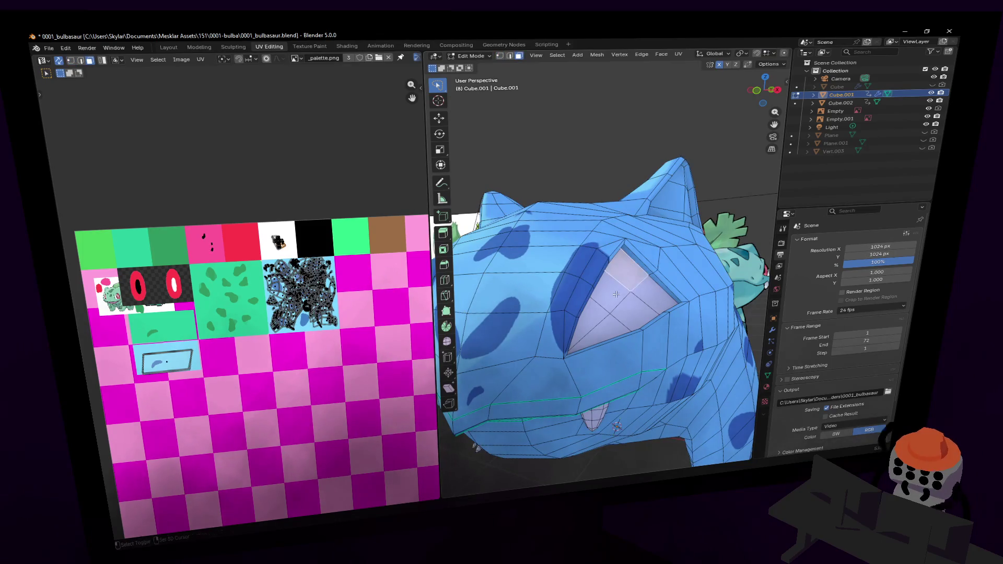
- Rotate the selected socket vertices and then move them slightly
key("shift+grave")
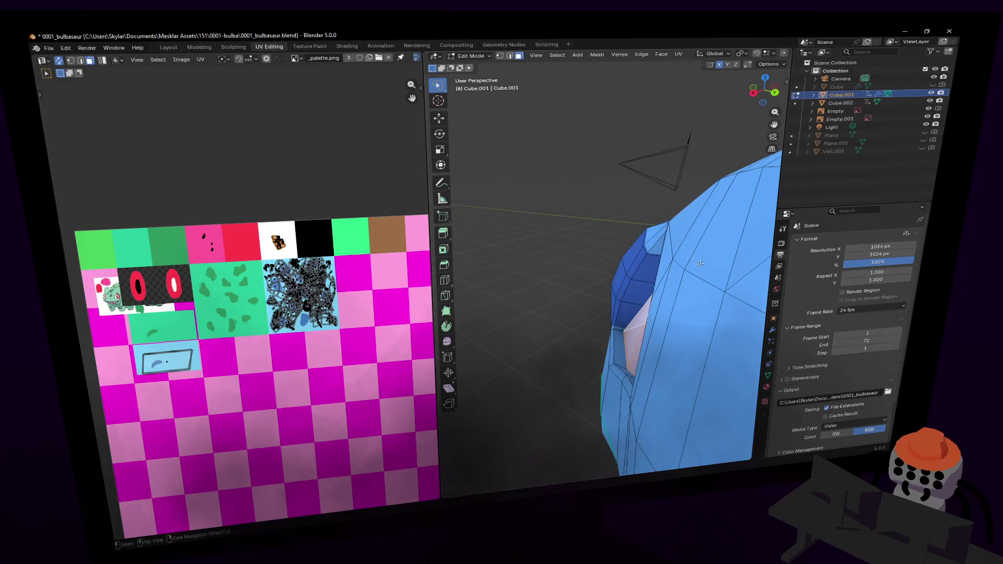
left_click(708, 245)
key("g")
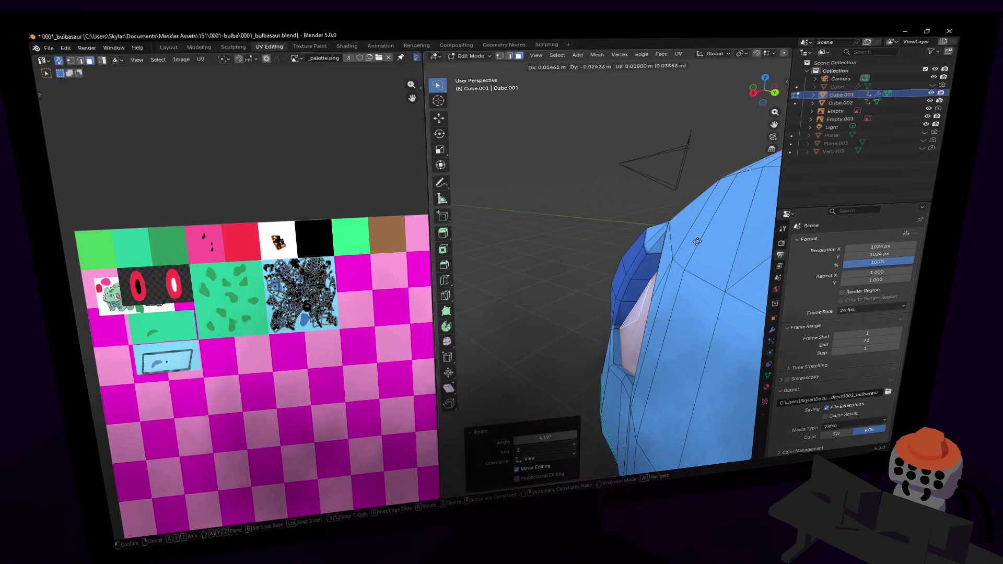
left_click(696, 242)
- Move the eye-socket vertices again from a side view of the head
key("shift+grave")
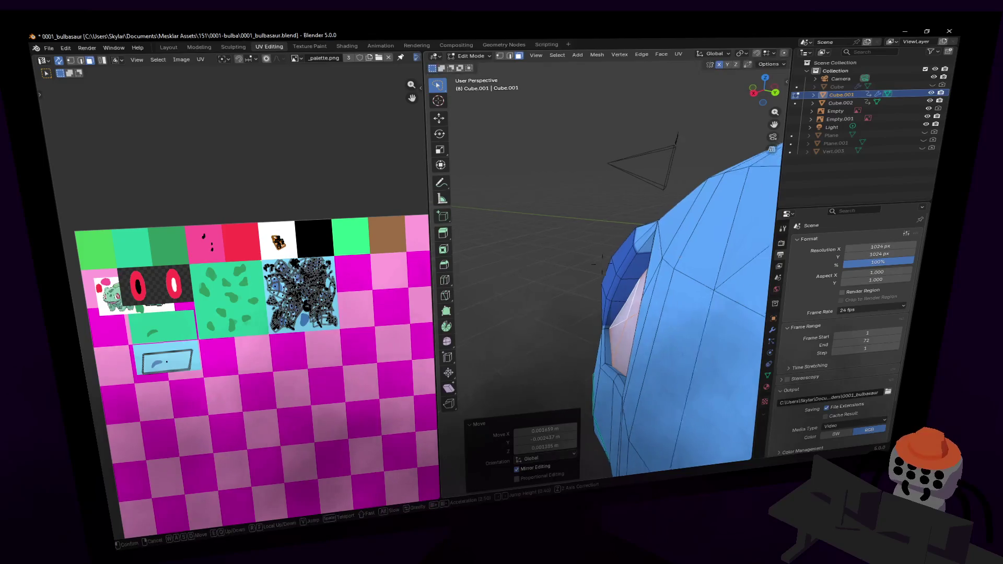
key("d")
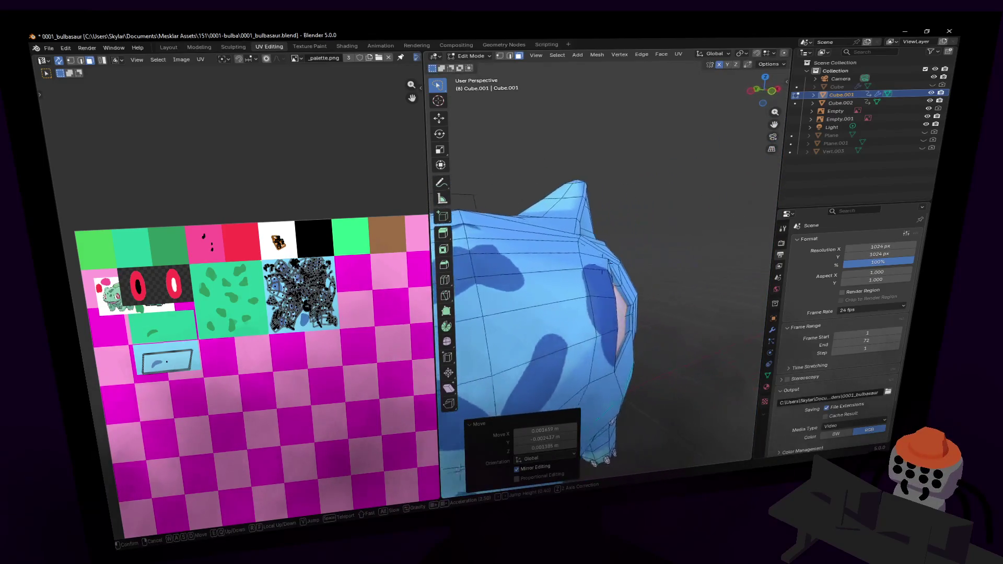
left_click(574, 262)
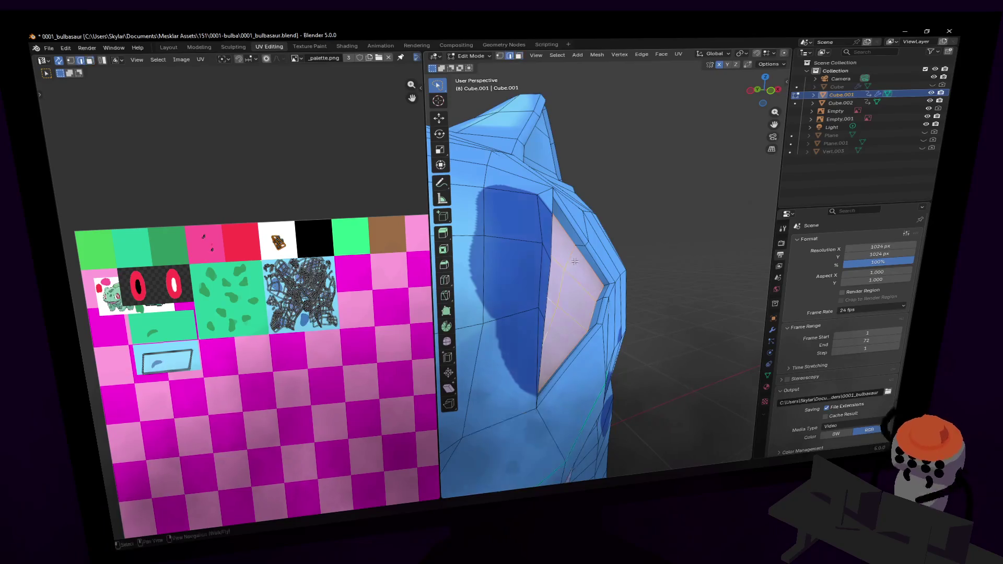
middle_click_drag(563, 282, 597, 190)
key("g")
left_click(593, 224)
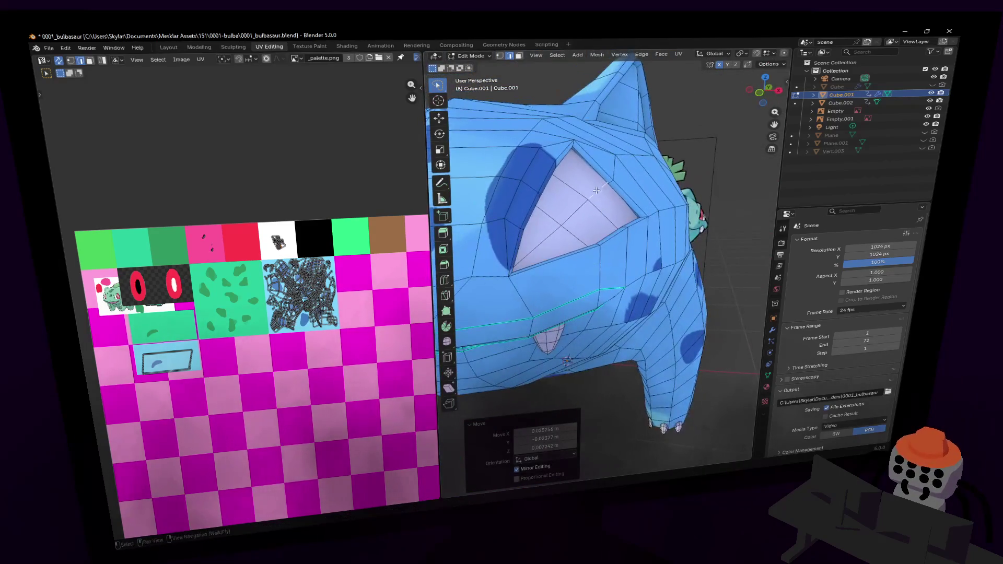
- Inspect the eye socket close up and from the side
key("shift+grave")
key("w")
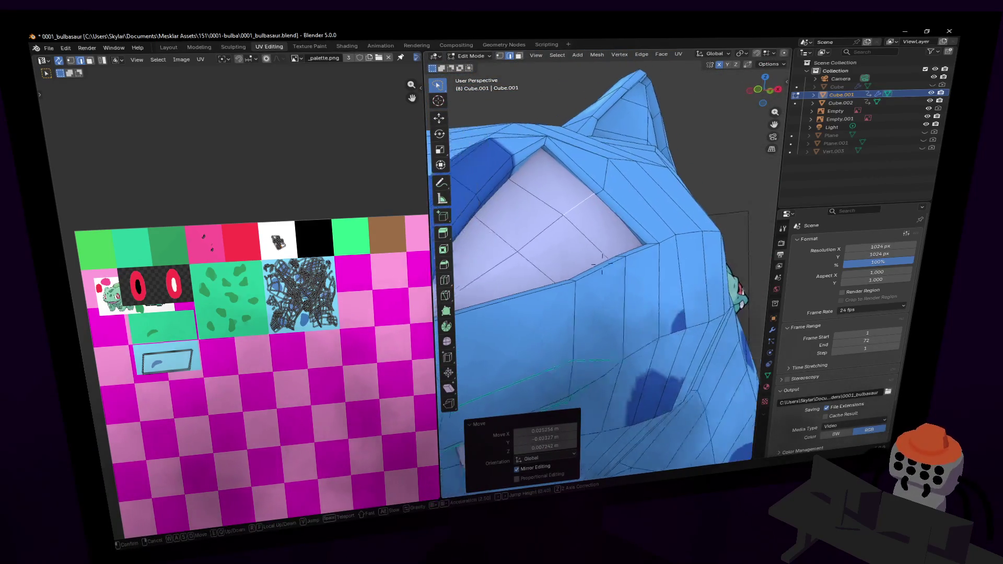
key("s")
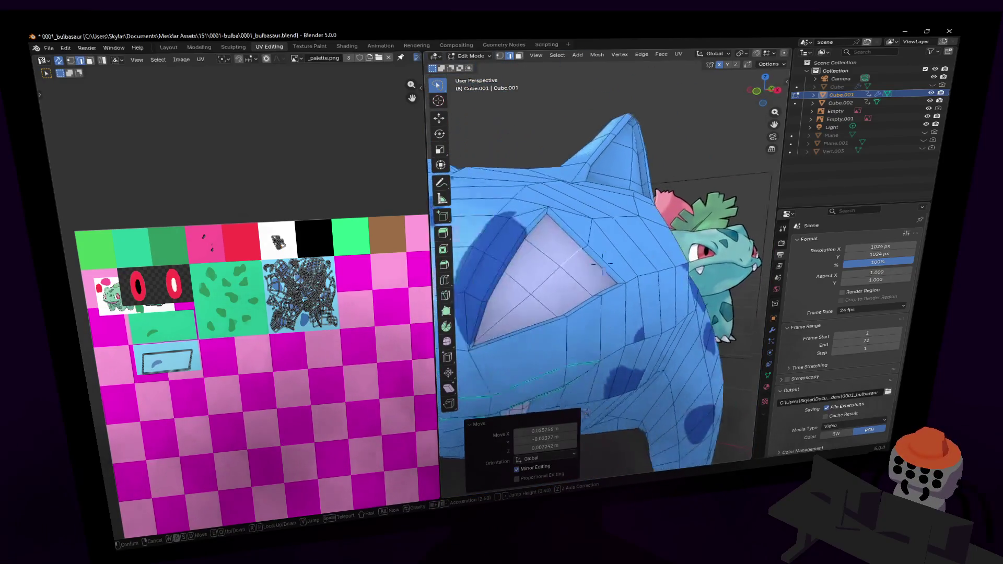
key("w")
left_click(627, 212)
key("shift+grave")
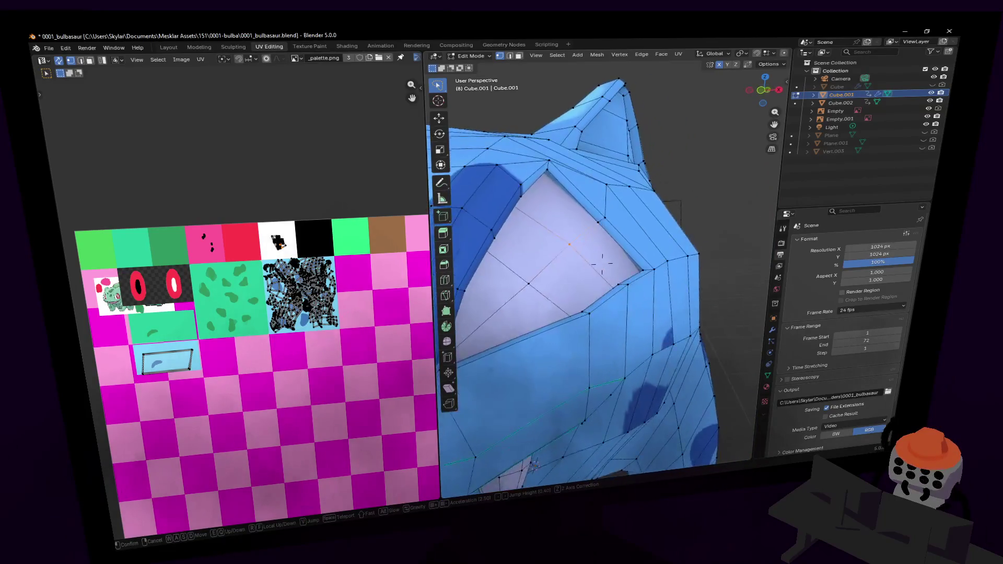
left_click(632, 279)
middle_click_drag(648, 265, 701, 252)
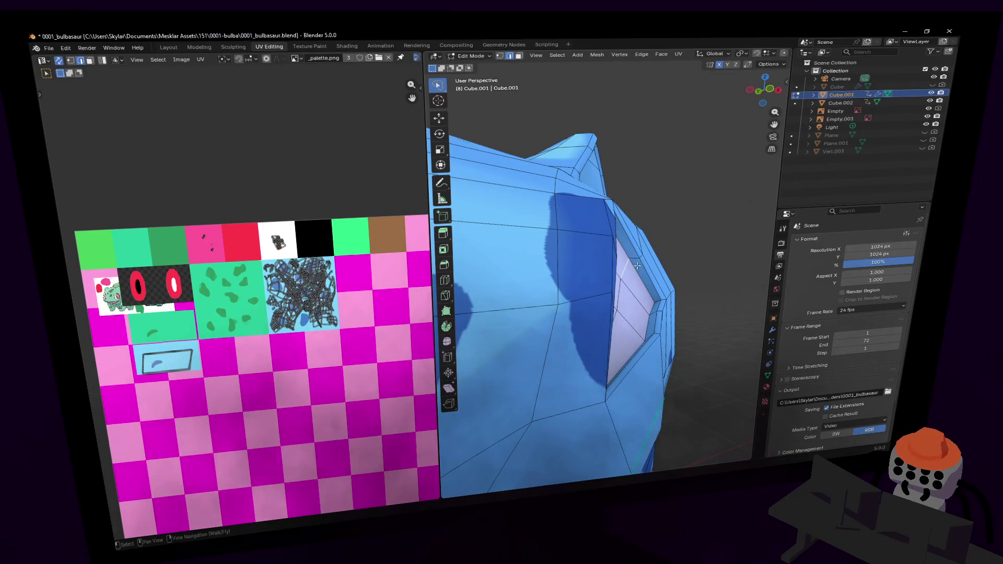
- Shift the eye socket vertices with the whole head in view
key("s")
left_click(603, 264)
key("g")
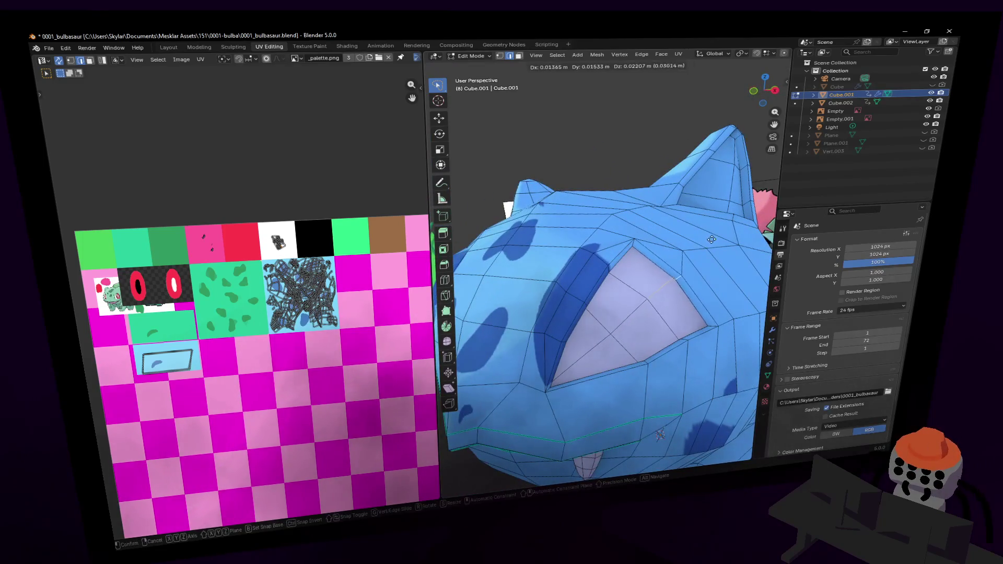
left_click(714, 238)
middle_click_drag(714, 238, 686, 341)
- Switch to edge selection and move the selected eye vertices again
key("shift+grave")
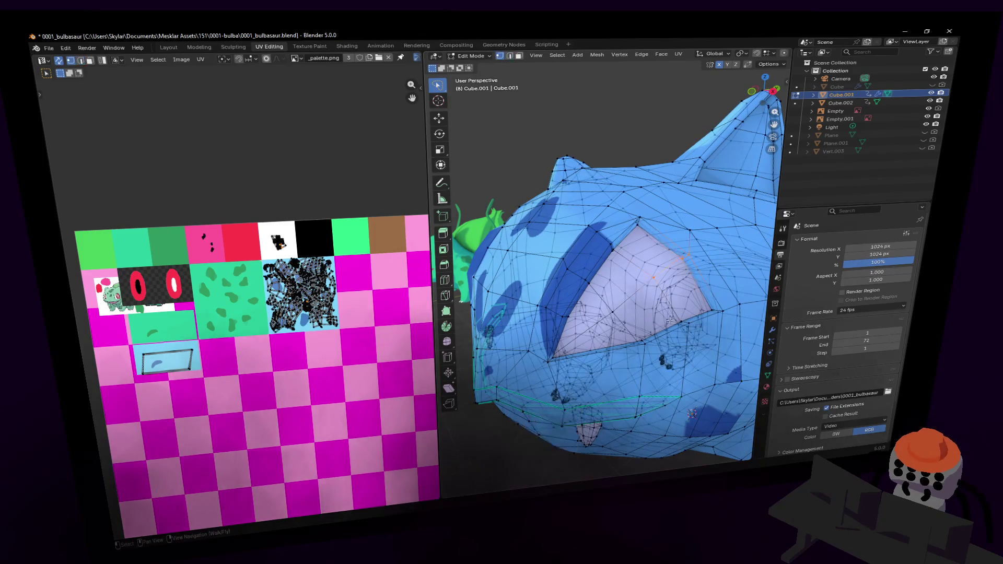
key("w")
key("s")
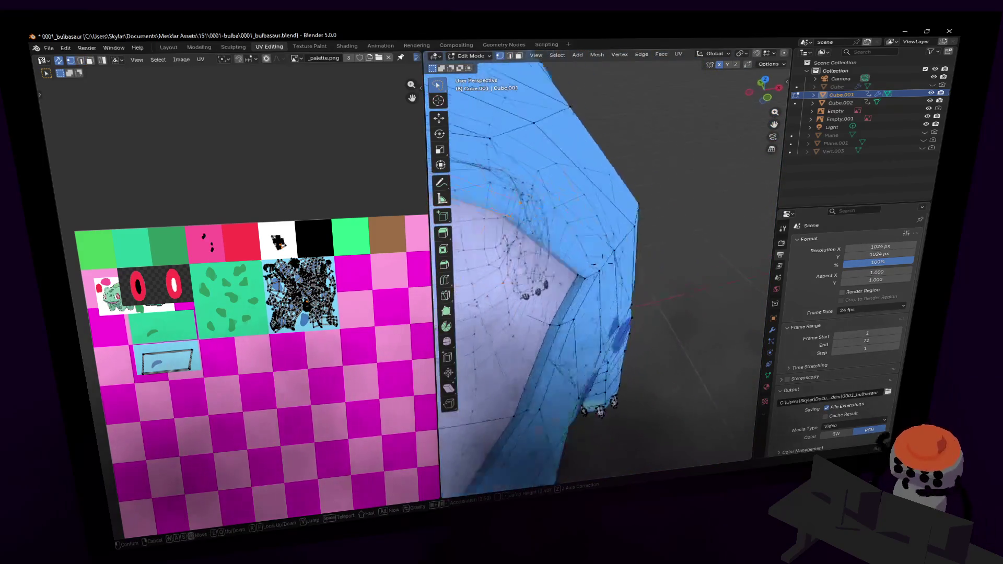
left_click(602, 271)
key("2")
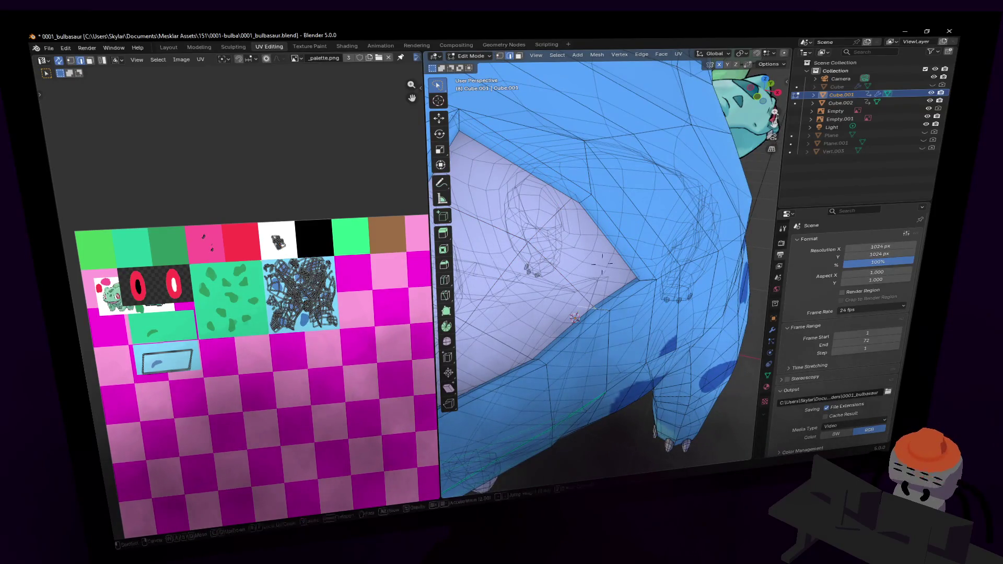
left_click(611, 307)
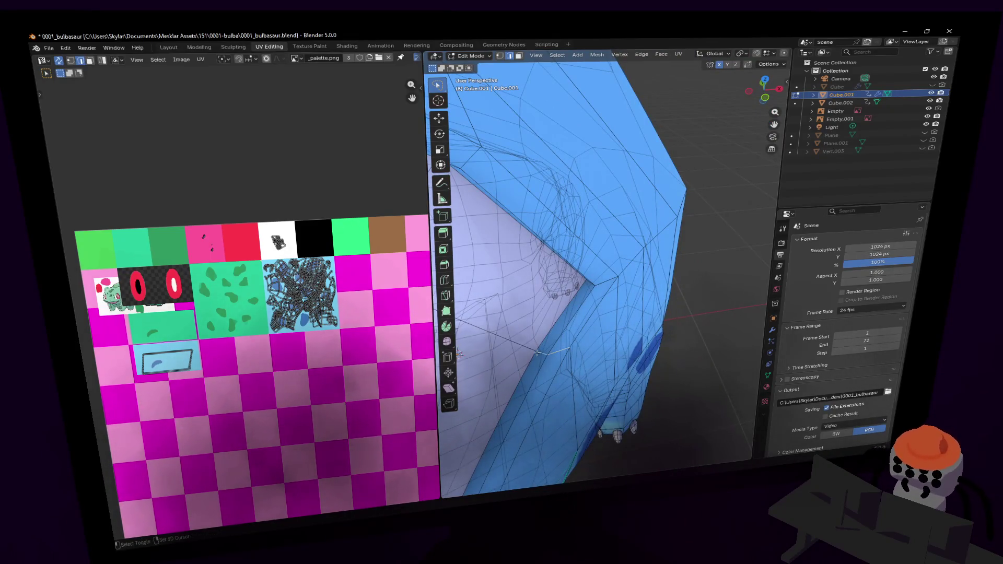
key("shift+grave")
key("s")
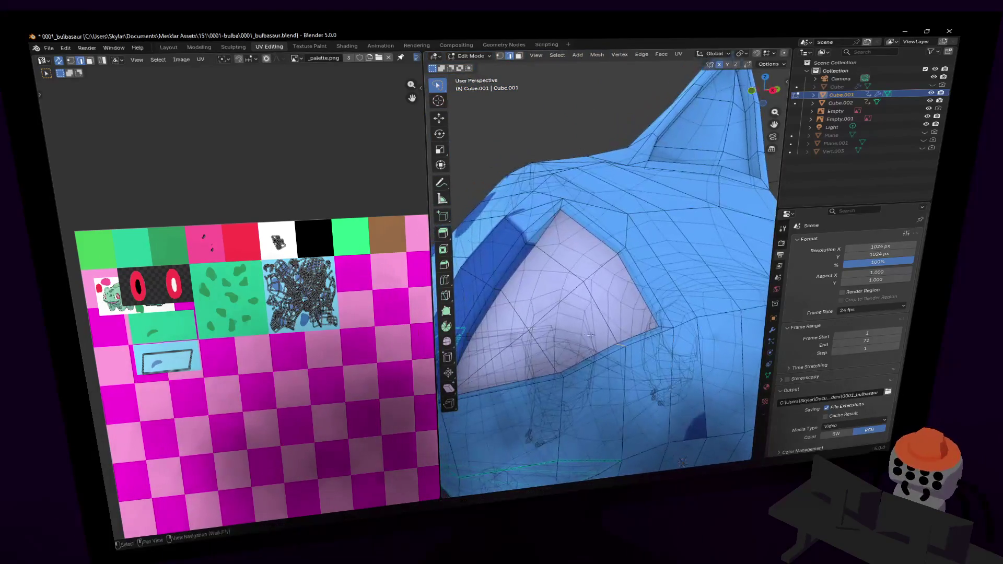
left_click(591, 335)
key("g")
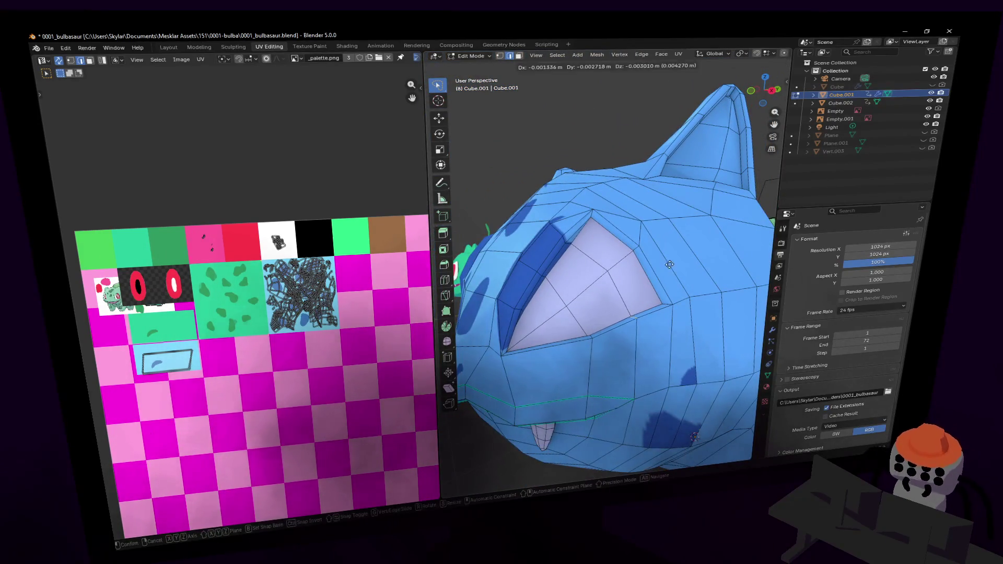
left_click(621, 299)
- Nudge the selected eye vertices twice more from a close view
key("shift+grave")
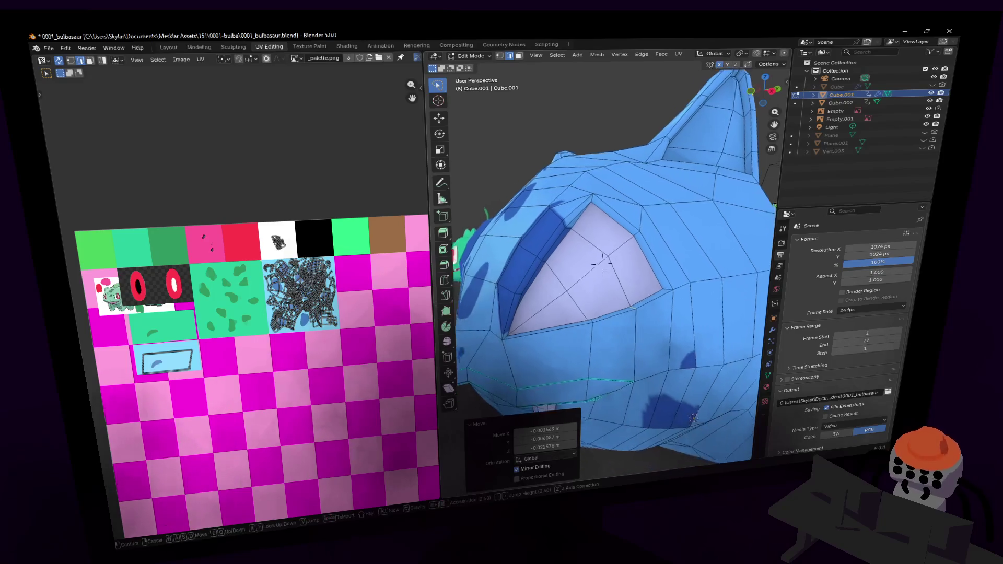
key("w")
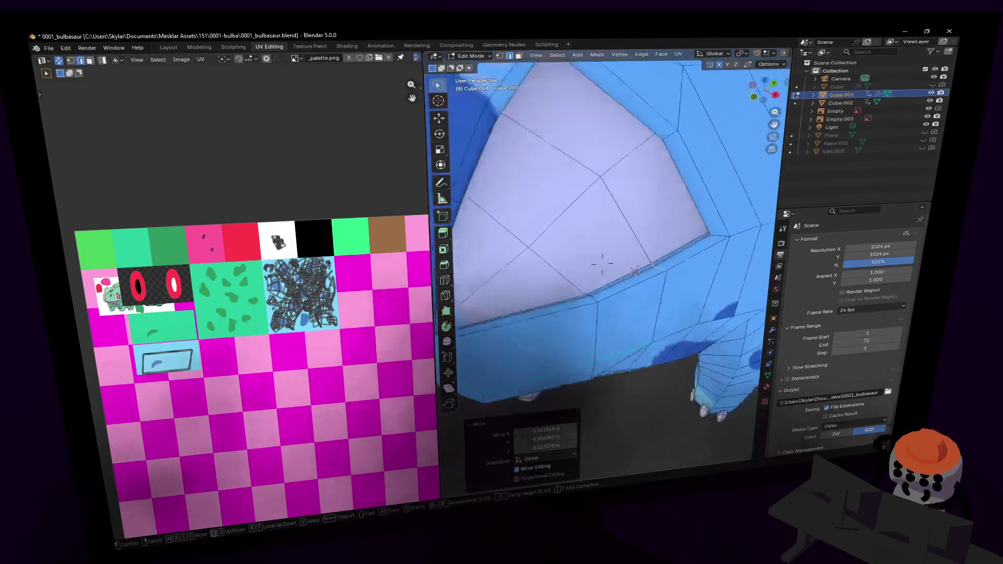
left_click(594, 301)
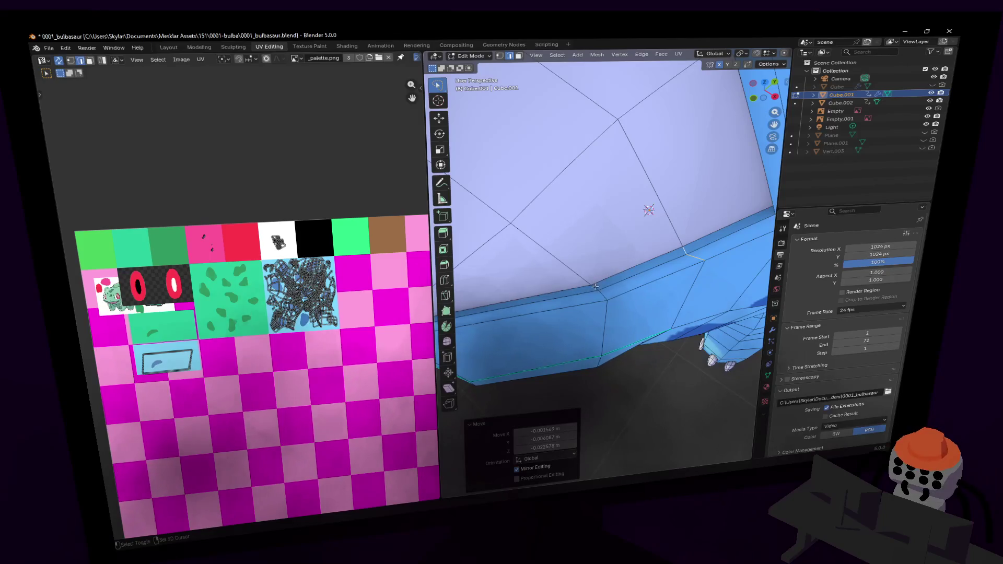
key("shift+grave")
key("s")
left_click(625, 298)
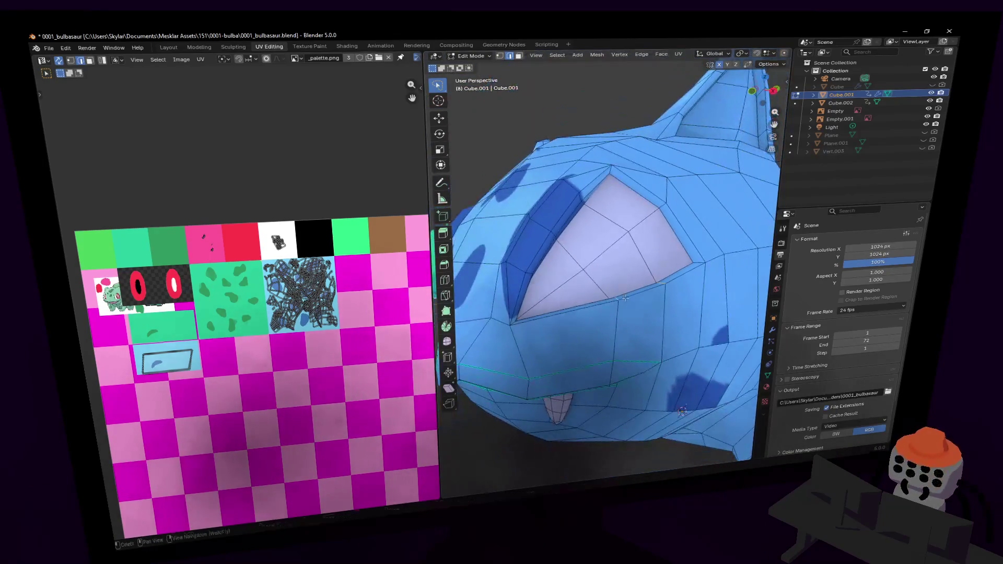
key("g")
left_click(633, 293)
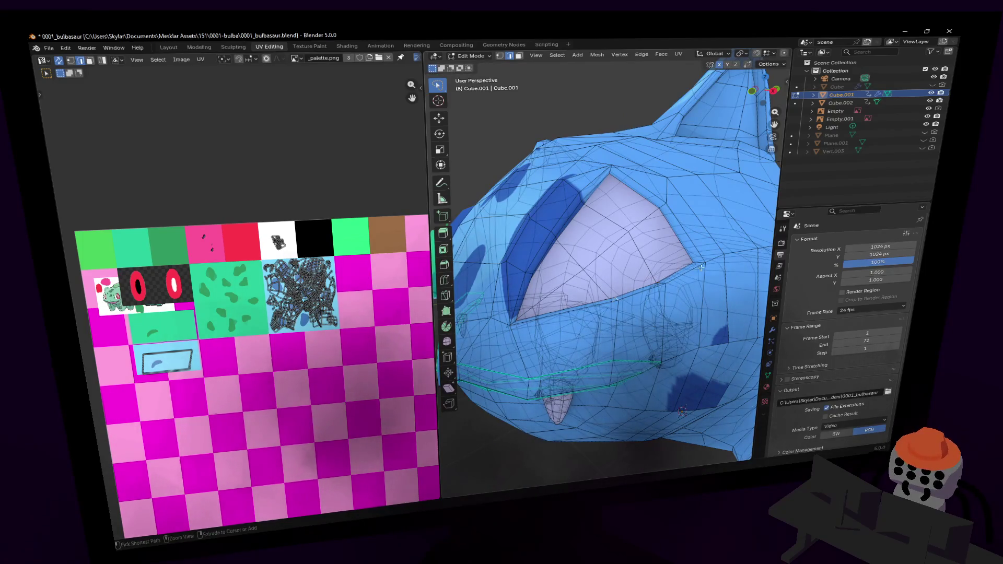
key("g")
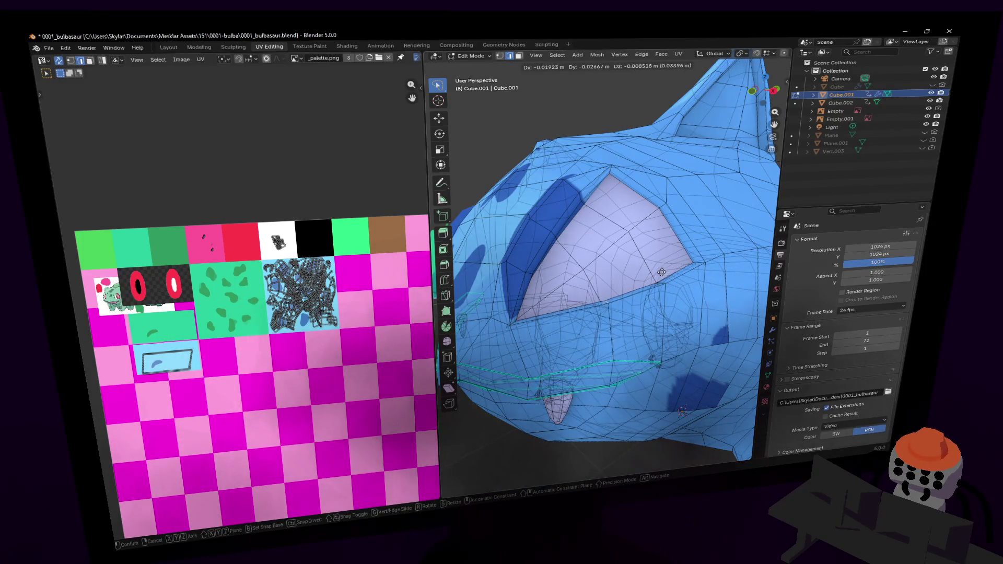
left_click(657, 274)
- Check the shaded head, then move the selected eye vertices once more
key("Tab")
key("Tab")
key("Tab")
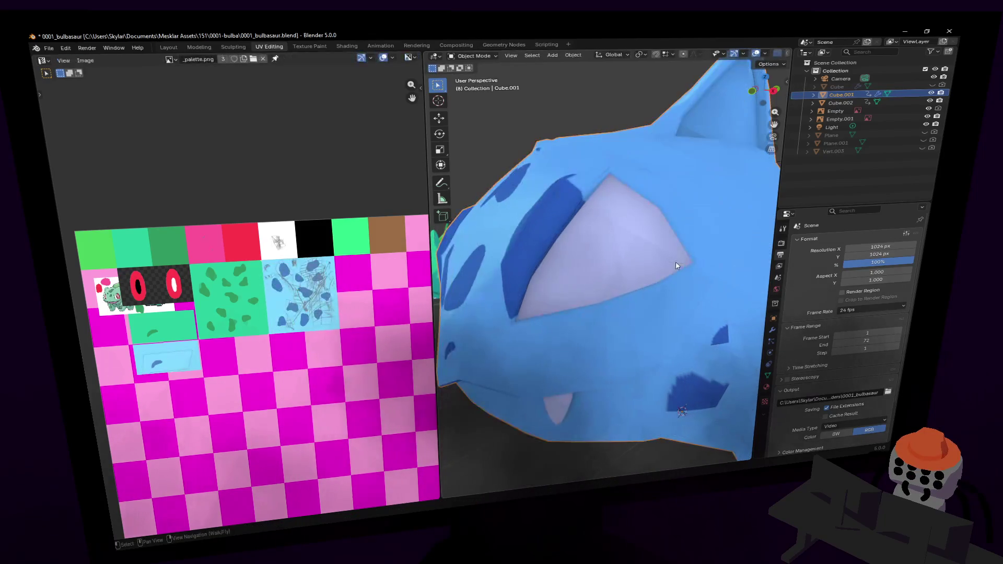
key("Tab")
key("shift+grave")
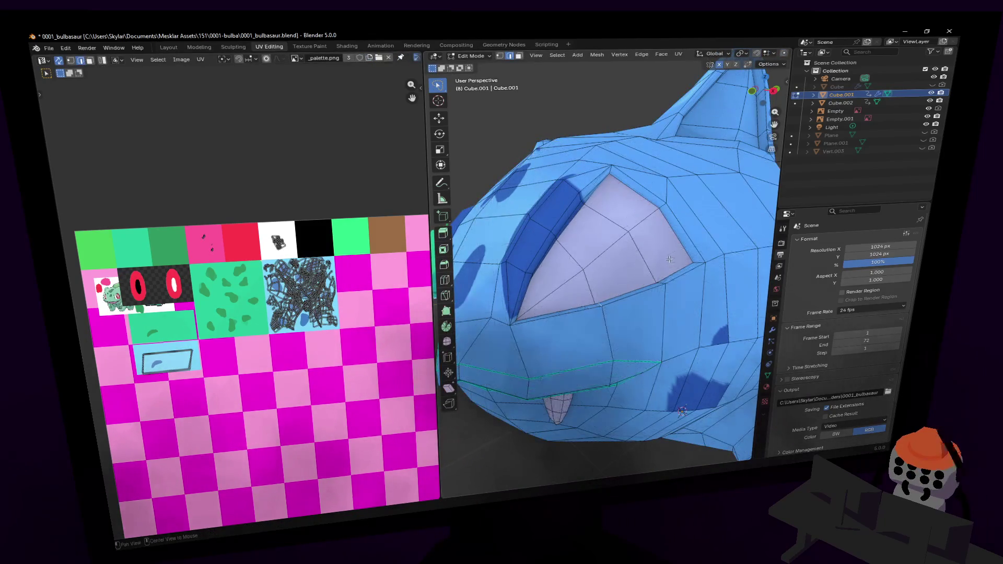
key("w")
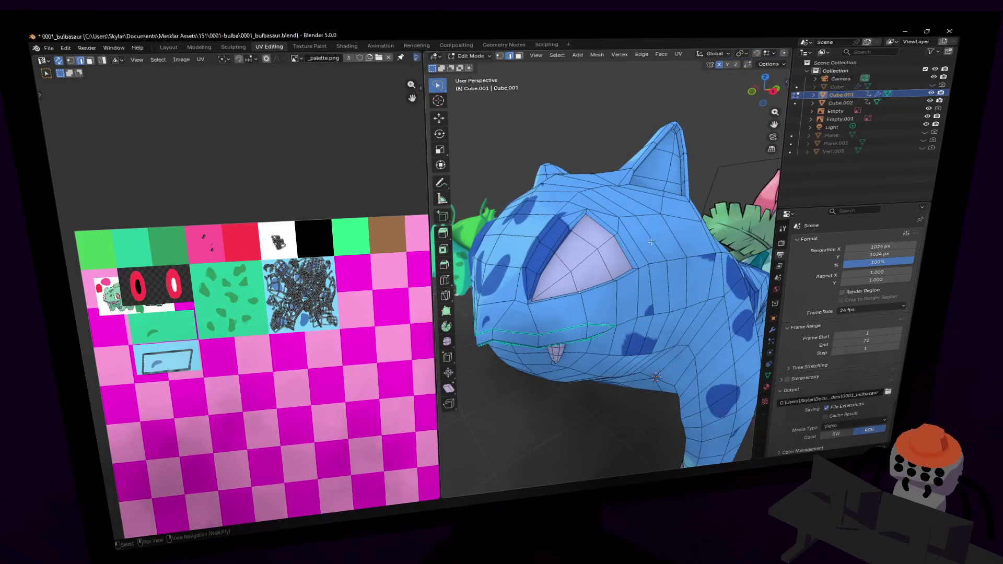
key("w")
key("w")
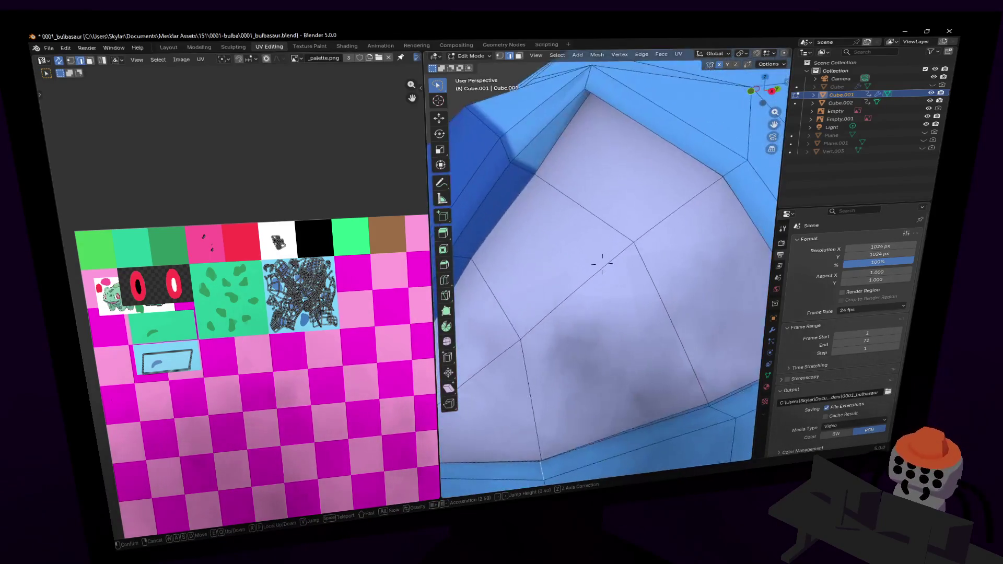
left_click(601, 264)
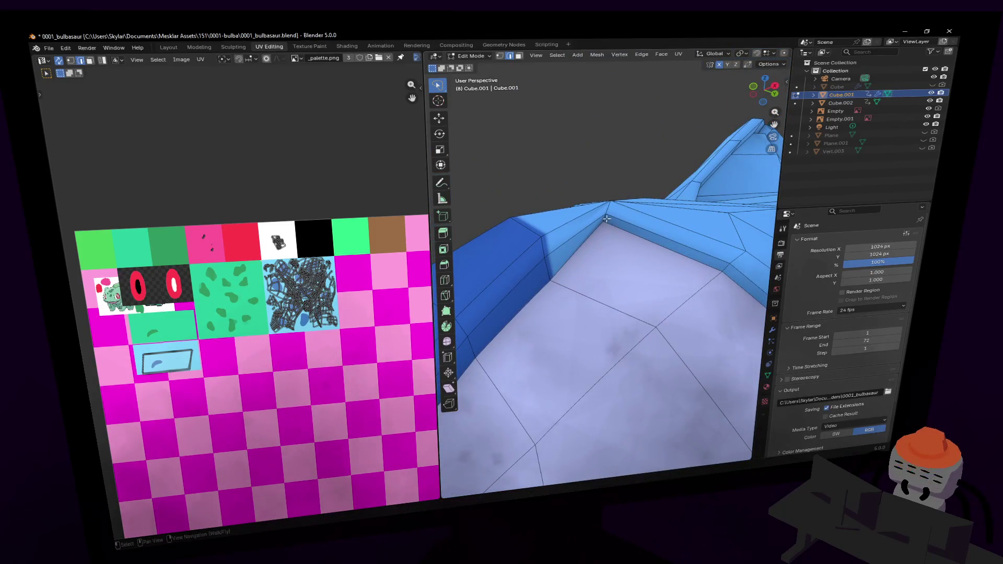
middle_click_drag(609, 207, 615, 187)
key("g")
left_click(620, 195)
scroll(643, 201, "down", 8)
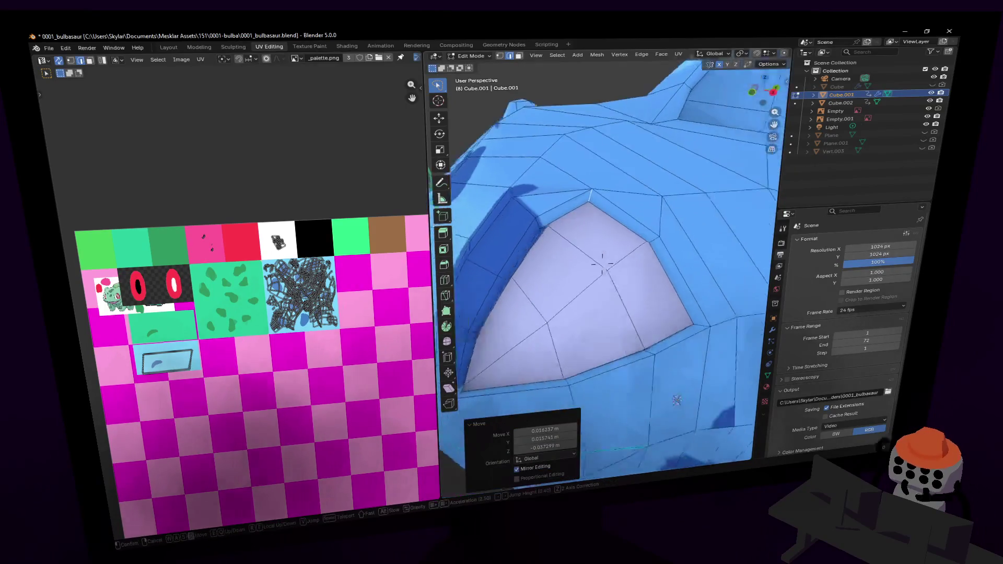
- Fly back past the Ivysaur reference and close in on the blue Bulbasaur's head
key("Tab")
key("s")
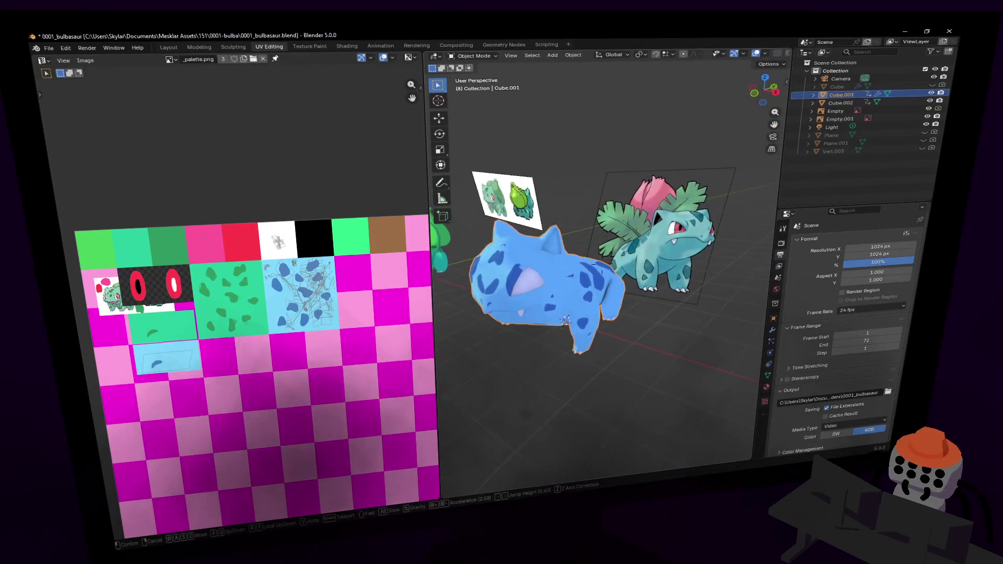
key("w")
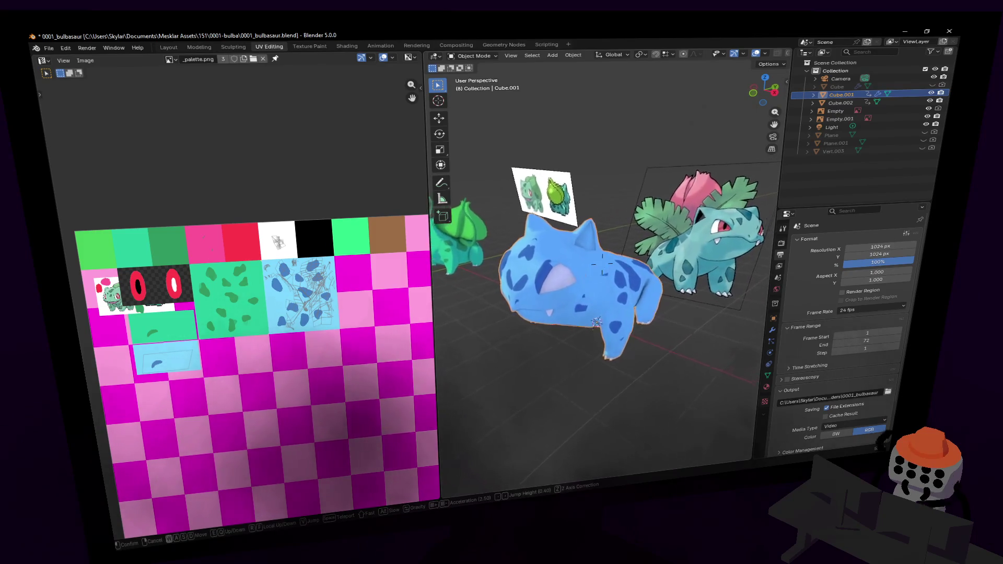
key("w")
key("s")
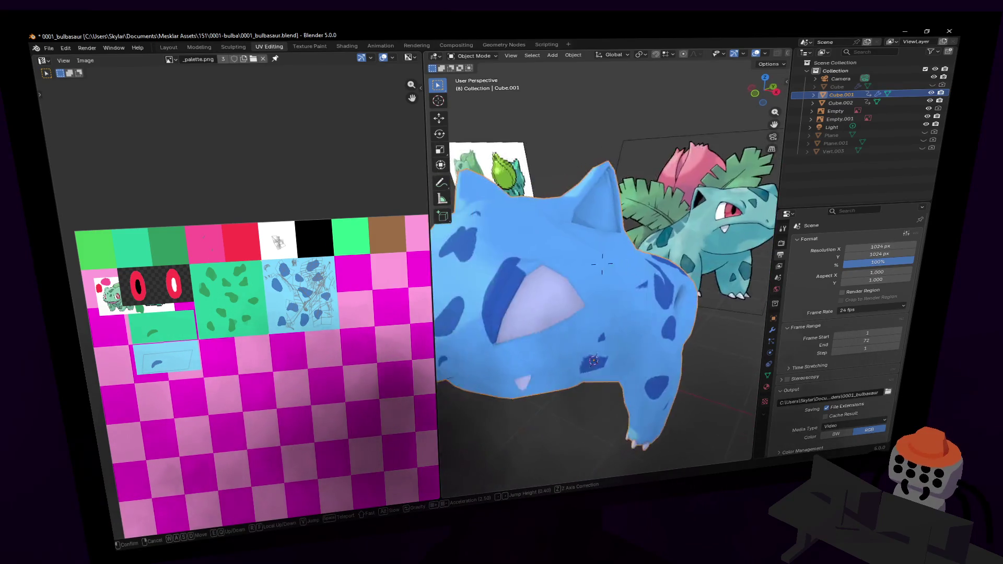
key("w")
left_click(602, 264)
key("Tab")
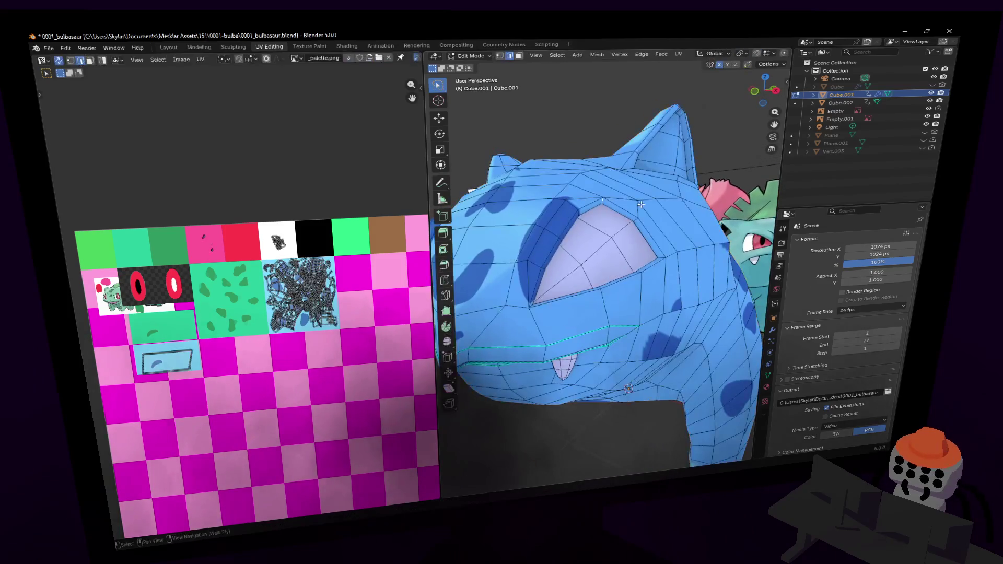
- Select the four eye faces and show the mesh data listing UVMap and UVMap.001
left_click(619, 225)
left_click(617, 251, "shift")
left_click(596, 272, "shift")
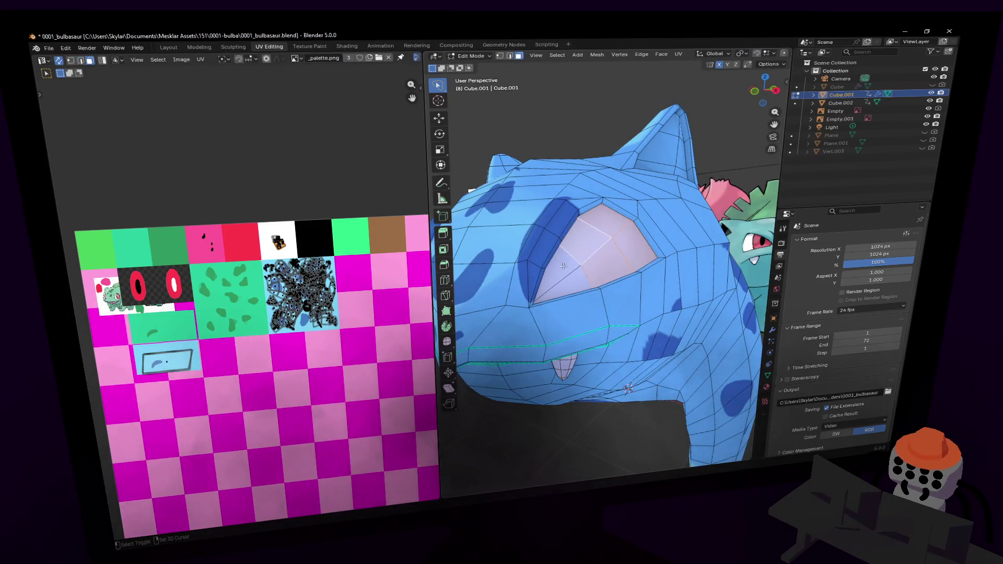
left_click(569, 284, "shift")
middle_click_drag(598, 260, 455, 209)
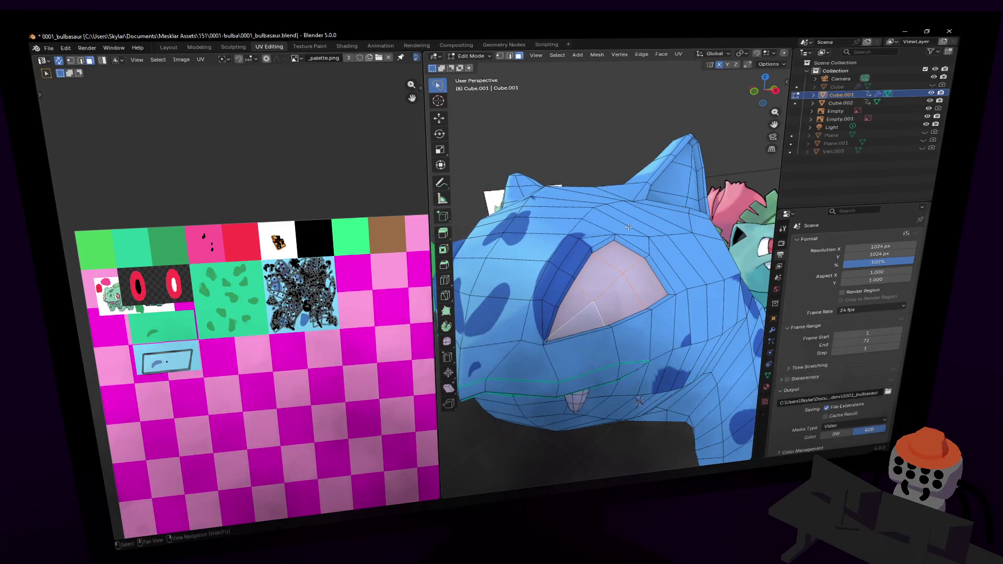
middle_click_drag(648, 225, 601, 232)
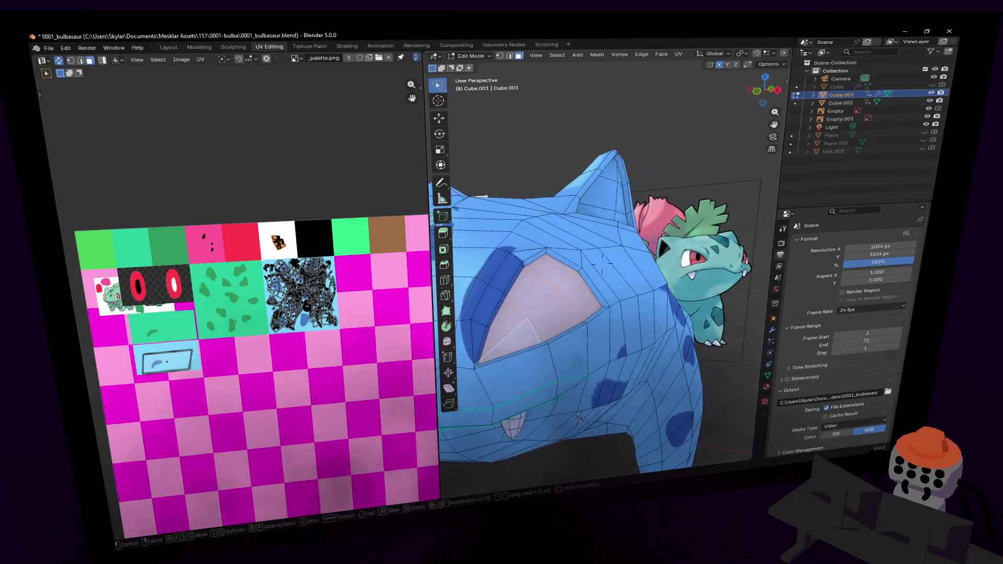
left_click(768, 376)
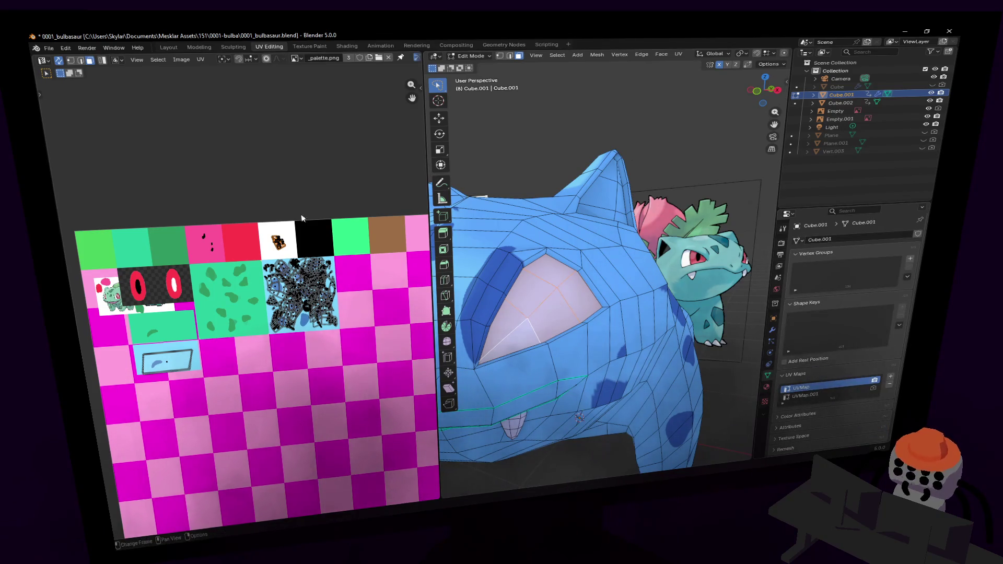
- Fly back over the model toward the green Bulbasaur's eye and leave Edit Mode
key("shift+grave")
key("s")
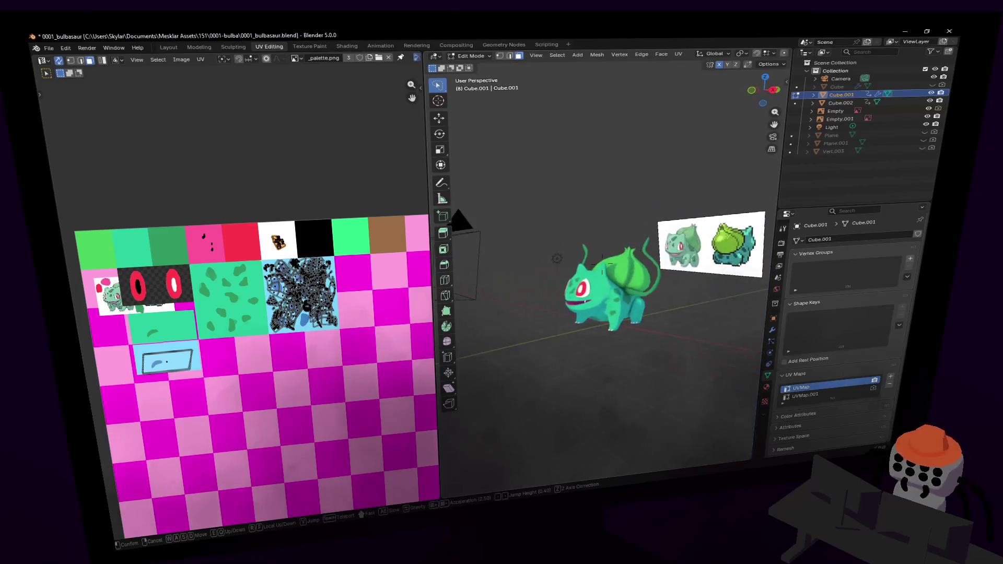
key("w")
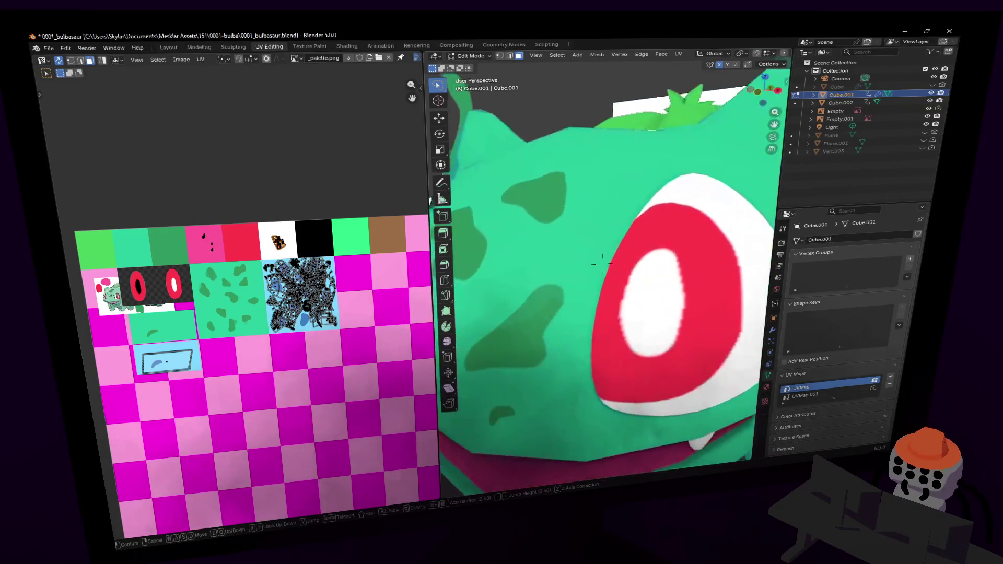
key("Escape")
key("Tab")
- Select the green Bulbasaur and review its modifiers and Material/Material.002 slots
left_click(632, 230)
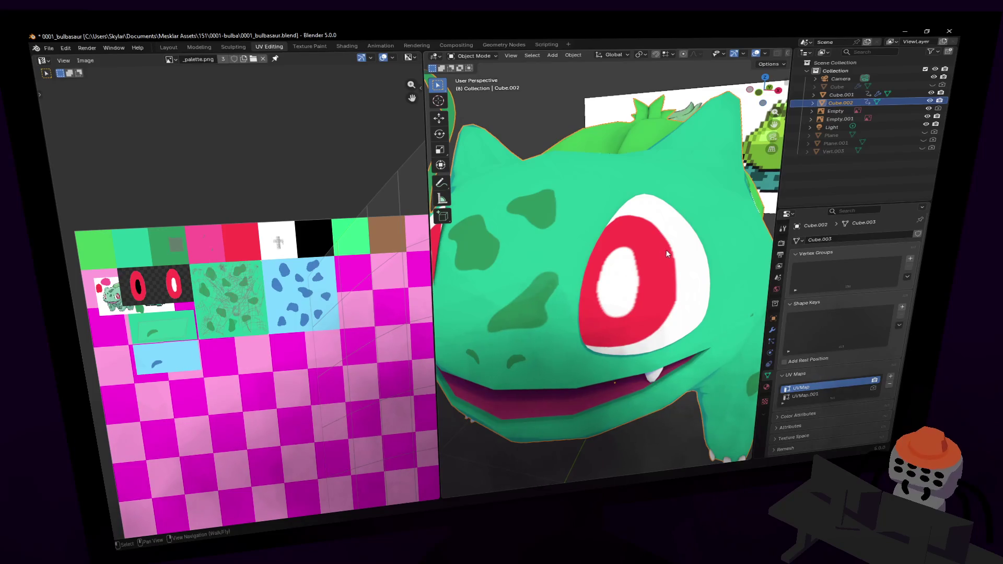
key("Tab")
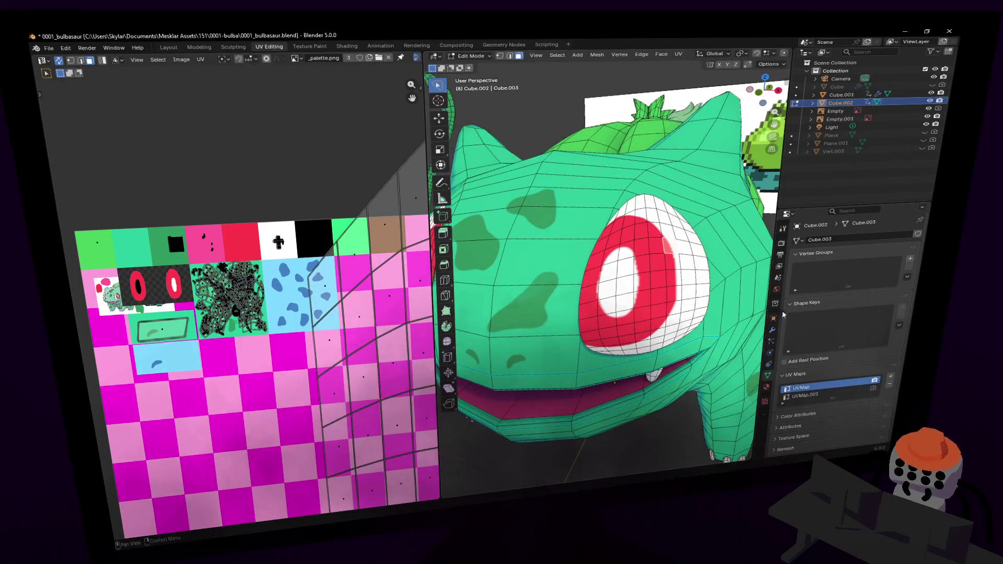
left_click(773, 331)
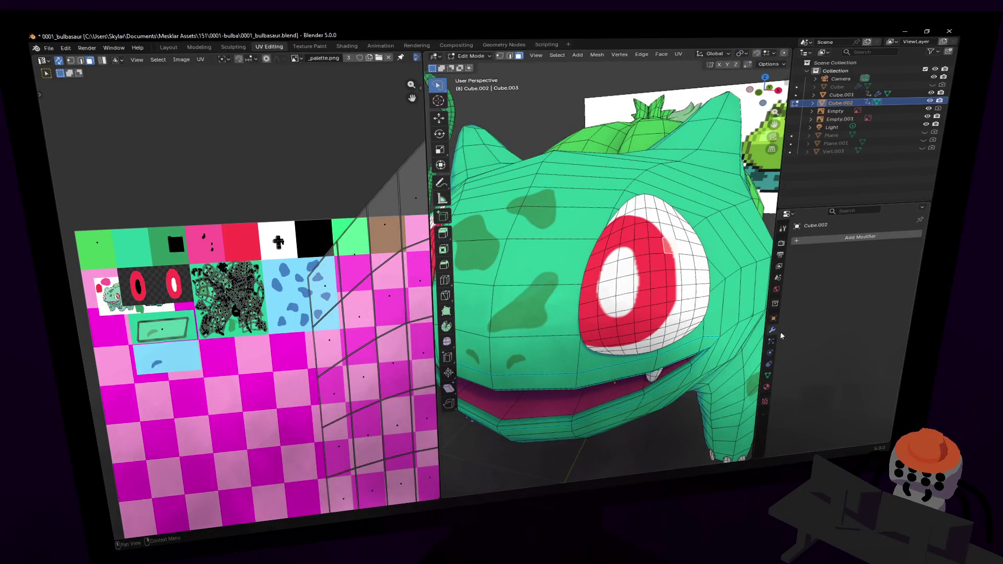
left_click(767, 385)
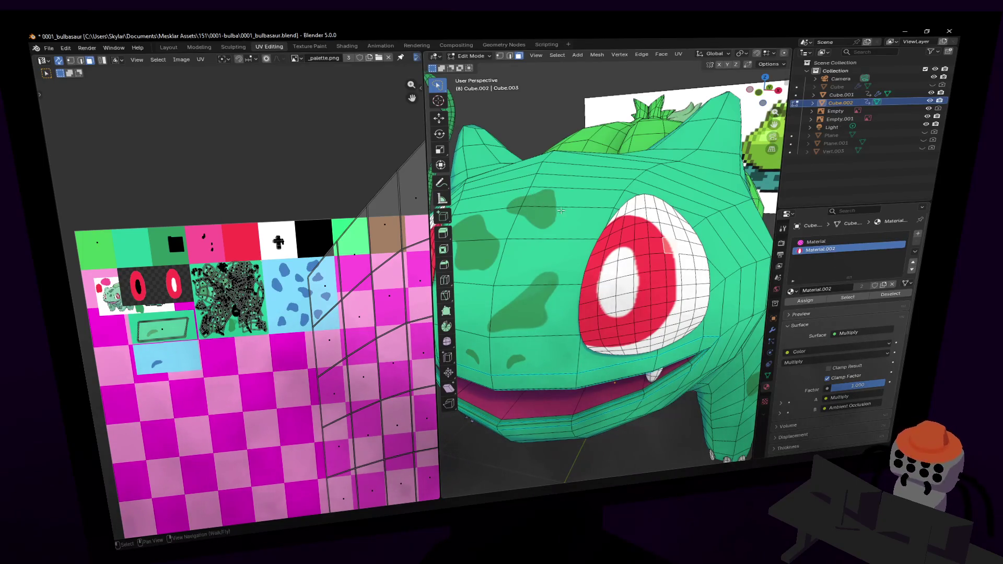
key("shift+grave")
- Switch mesh editing to the blue Bulbasaur (Cube.001) and fly the view to its head
key("s")
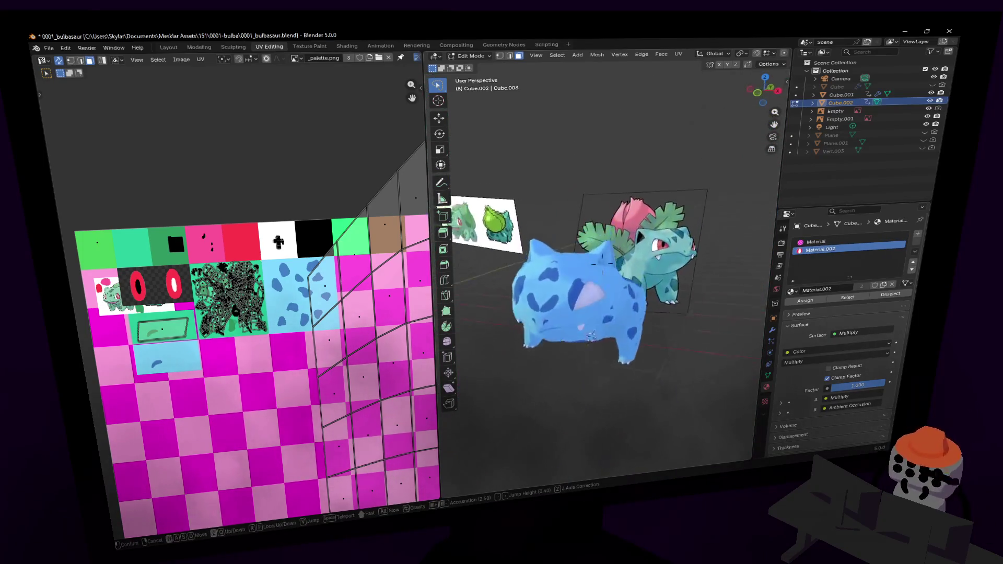
key("w")
left_click(565, 189)
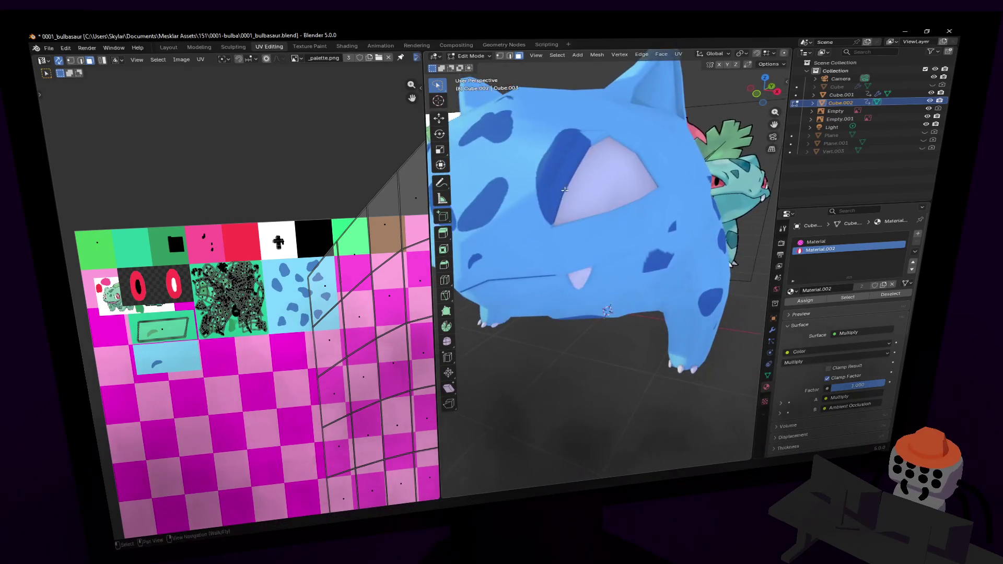
key("alt+q")
key("shift+grave")
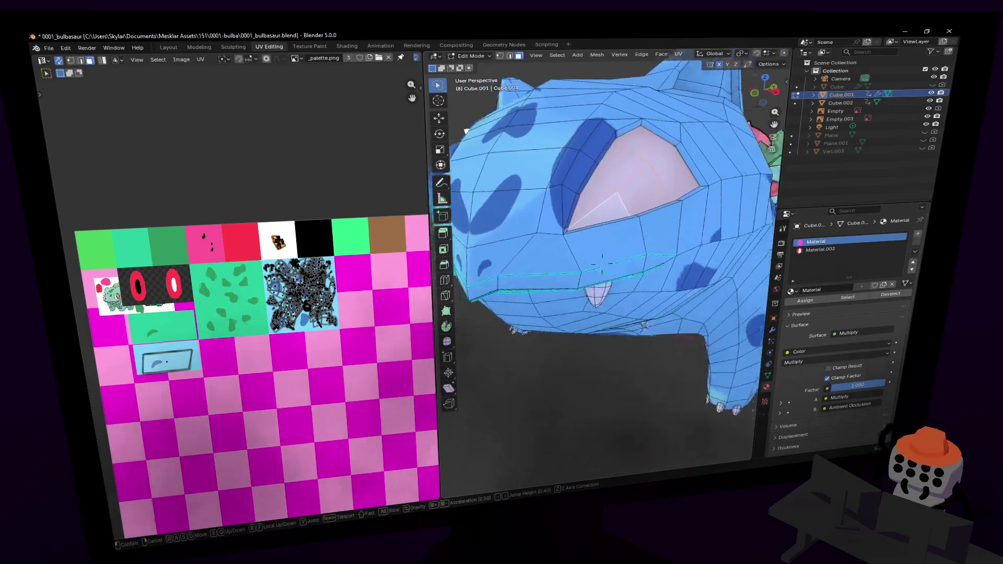
left_click(602, 265)
key("shift+grave")
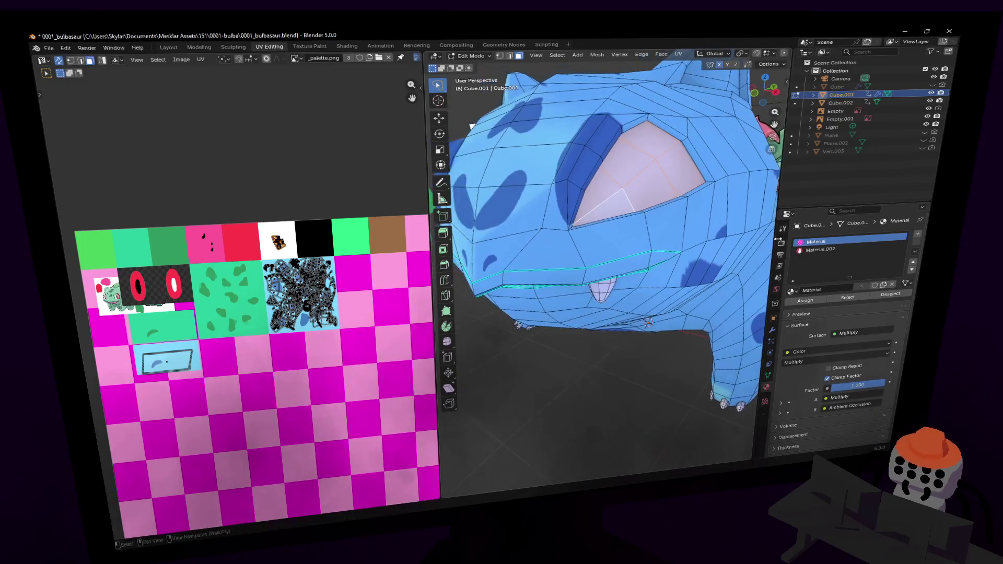
left_click(852, 256)
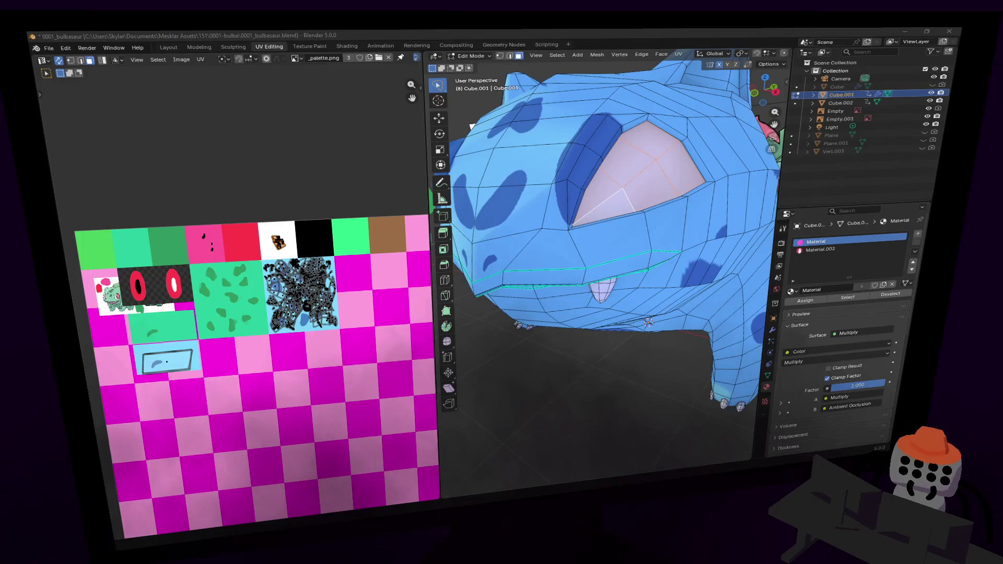
- Fly in close to the eye and start sliding its UVs across the palette
mouse_move(649, 175)
middle_mouse_down()
mouse_move(680, 198)
mouse_move(659, 198)
middle_mouse_up()
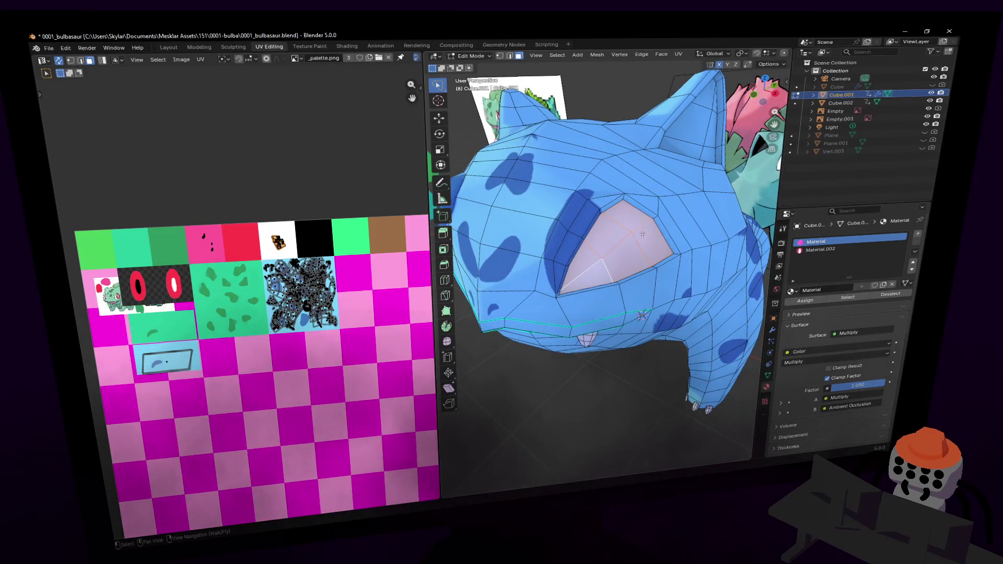
key("shift+grave")
key("w")
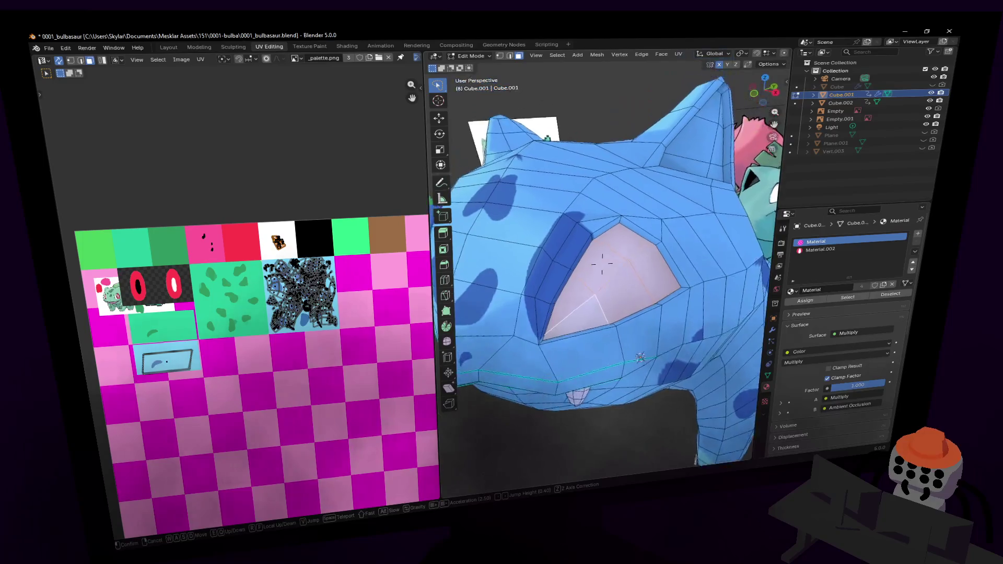
left_click(602, 263)
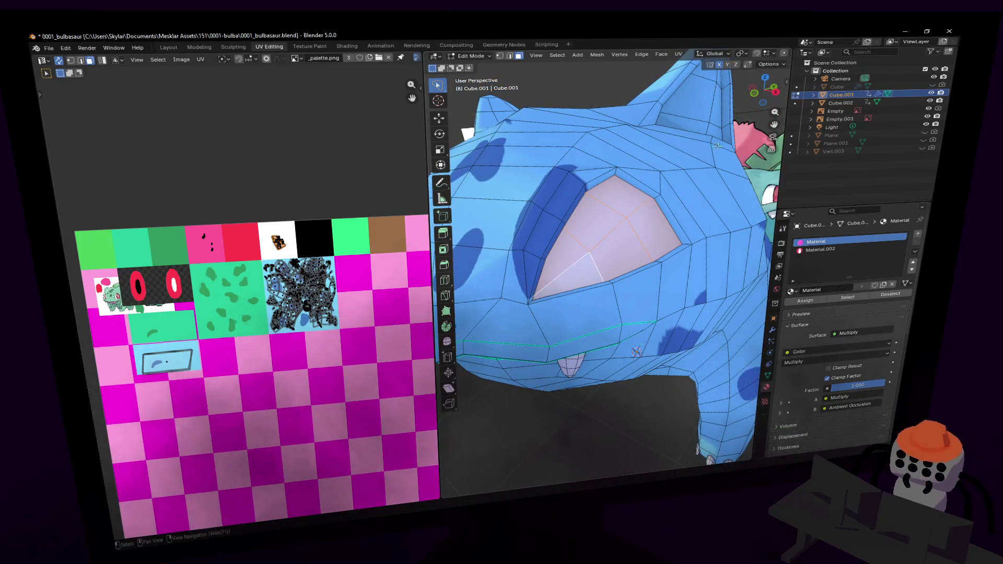
key("shift+grave")
key("w")
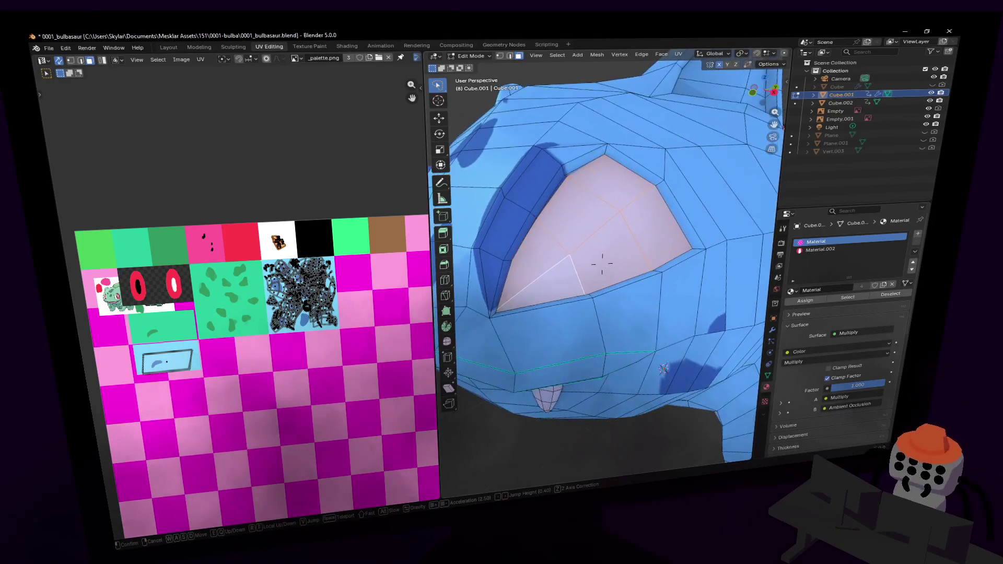
left_click(602, 264)
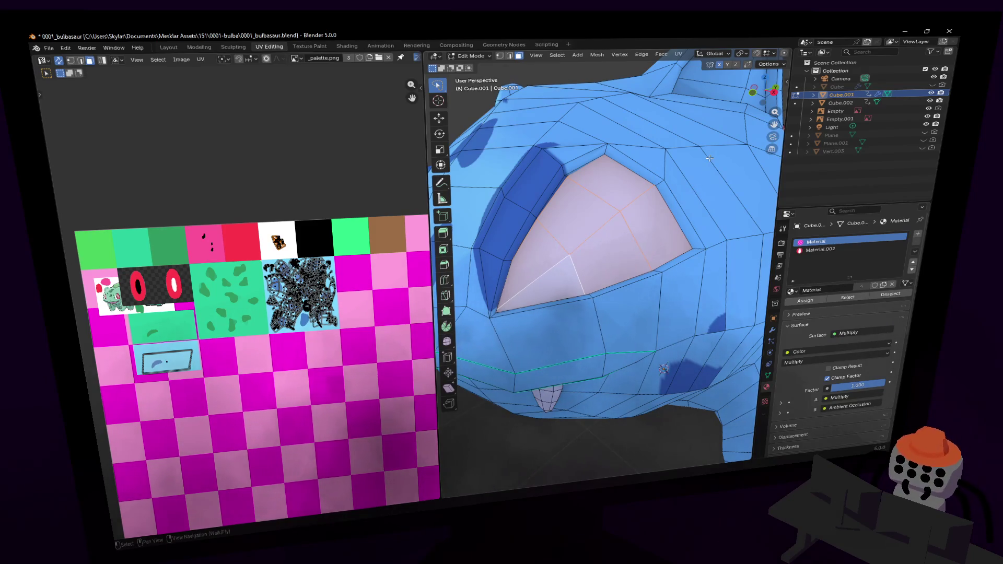
middle_click_drag(716, 163, 597, 255)
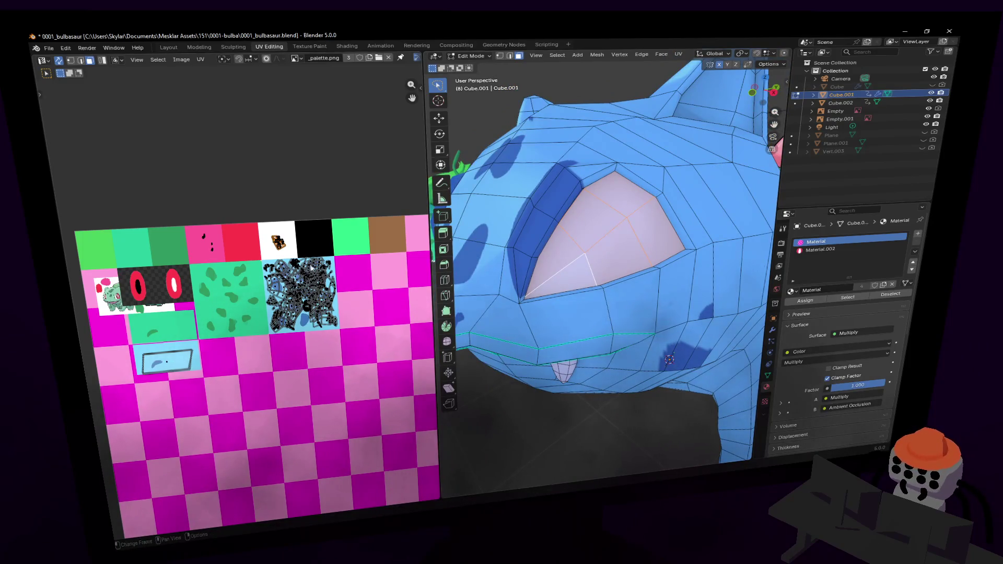
key("g")
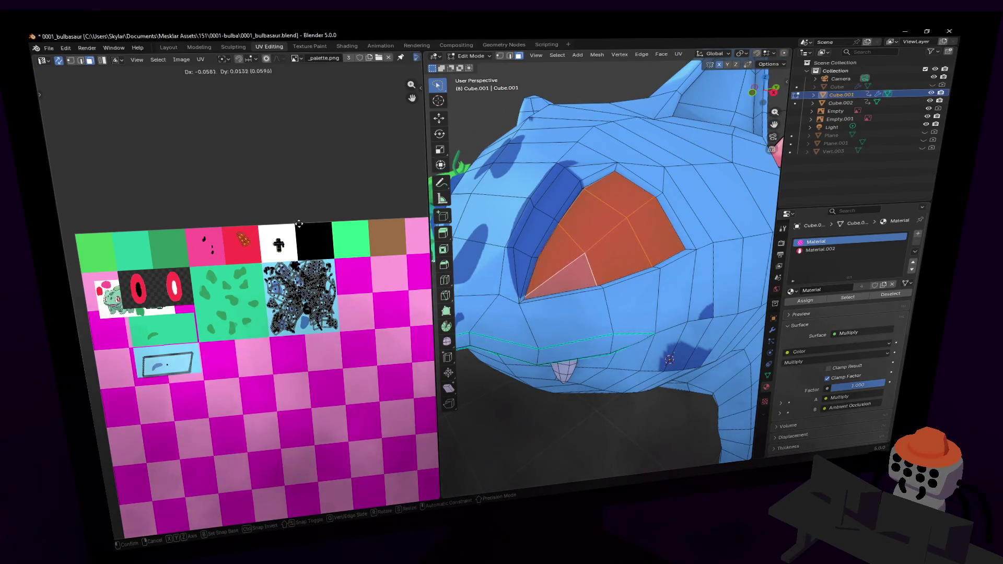
- Cancel the UV move so the eye stays white, then assign Material.002 to the eye faces
key("Escape")
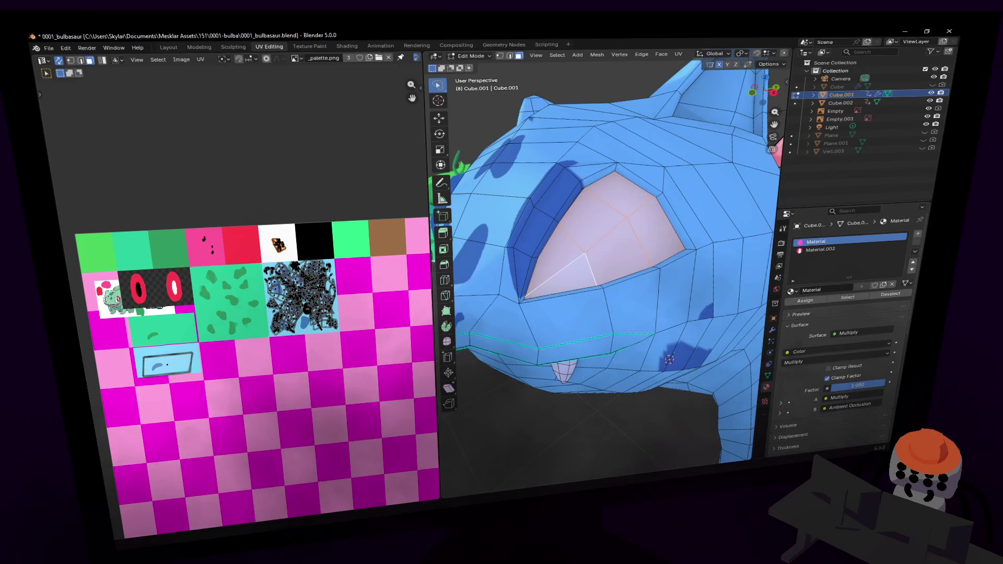
left_click(857, 249)
left_click(807, 301)
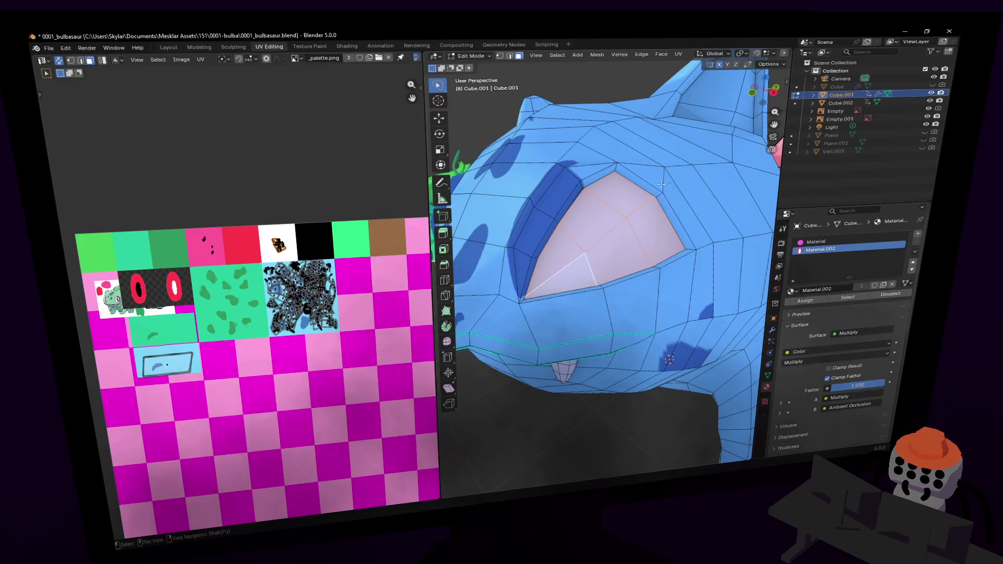
scroll(704, 228, "down", 6)
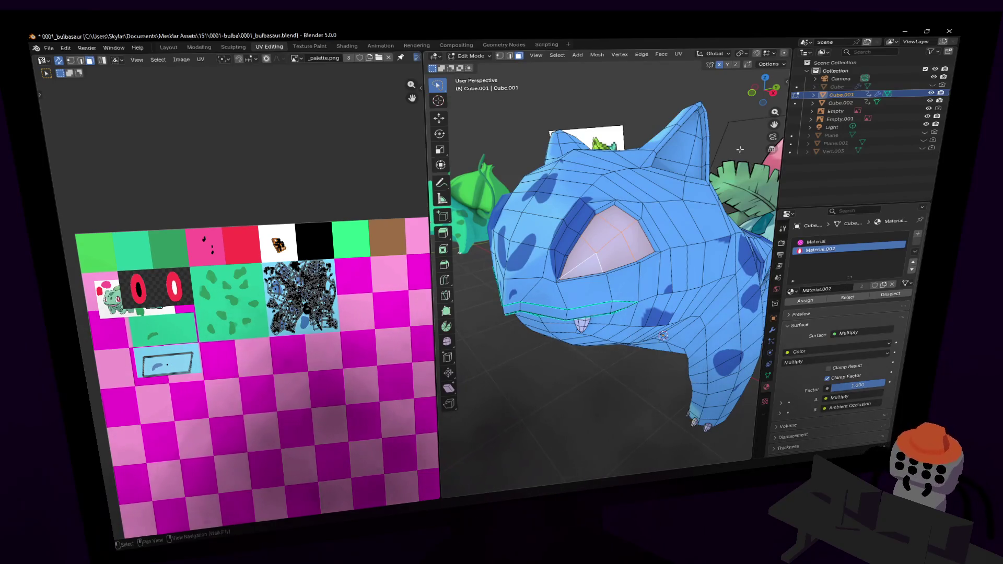
- Turn the view to face the eye and make UVMap.001 the active UV map
key("shift+grave")
key("w")
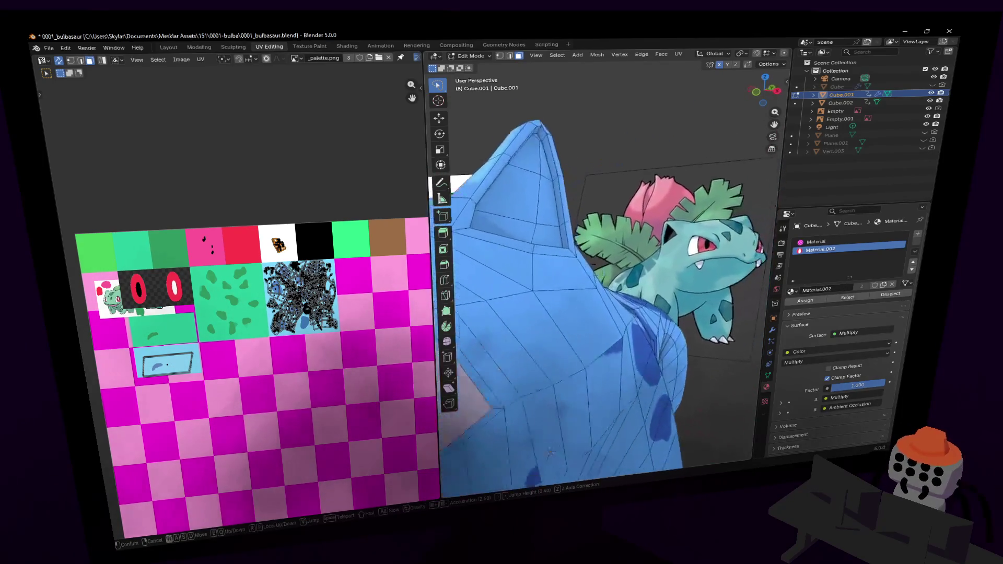
key("w")
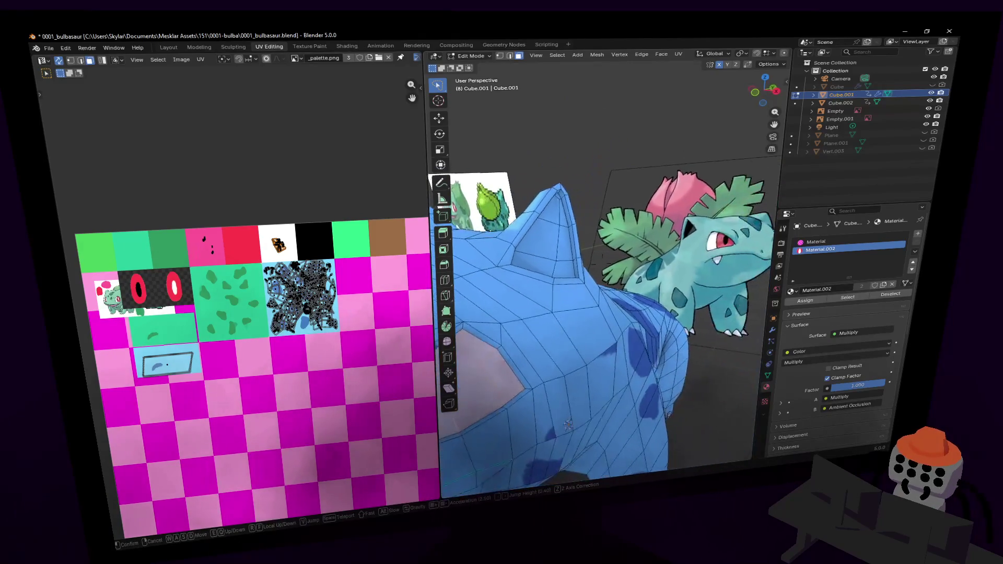
key("s")
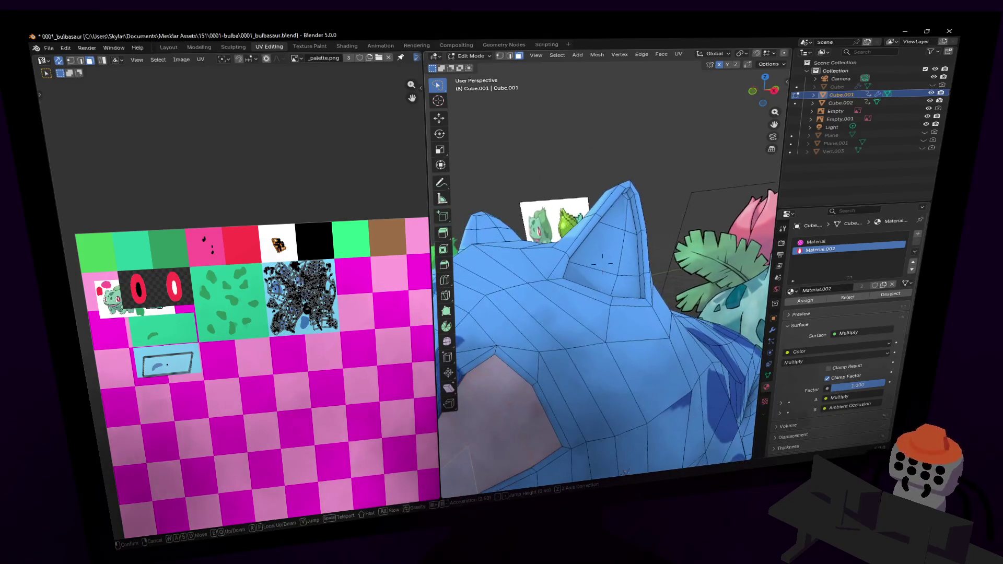
key("q")
key("s")
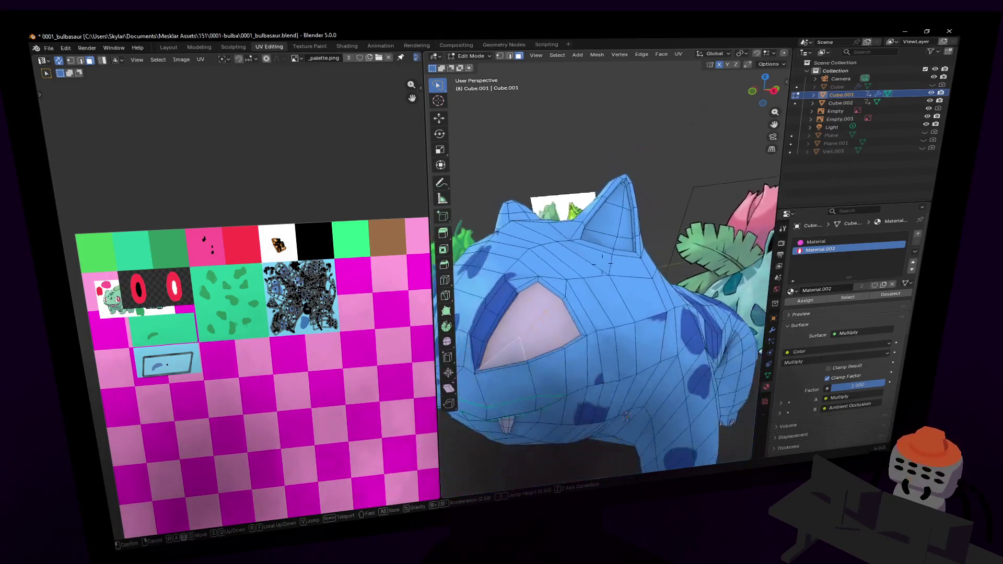
left_click(761, 154)
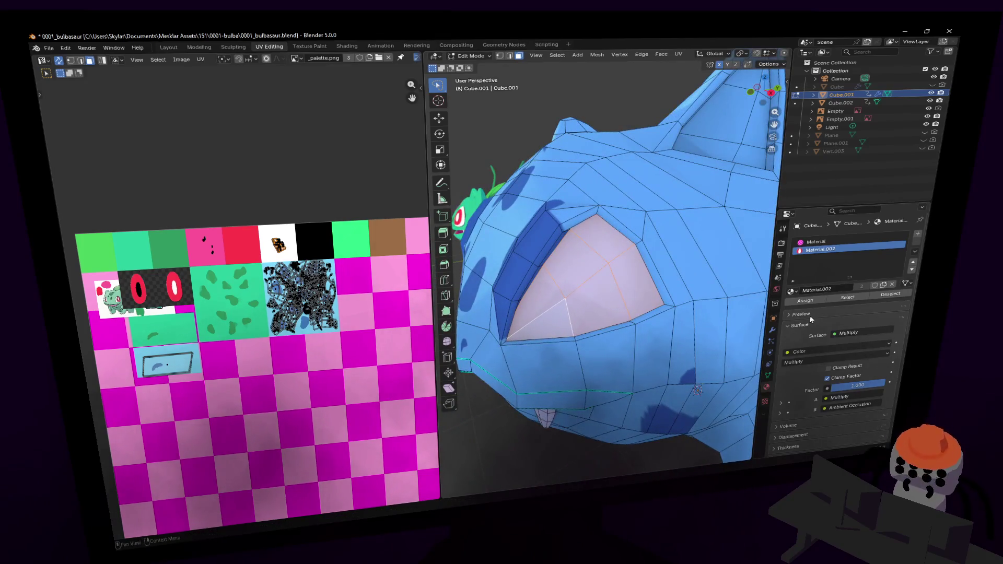
left_click(767, 376)
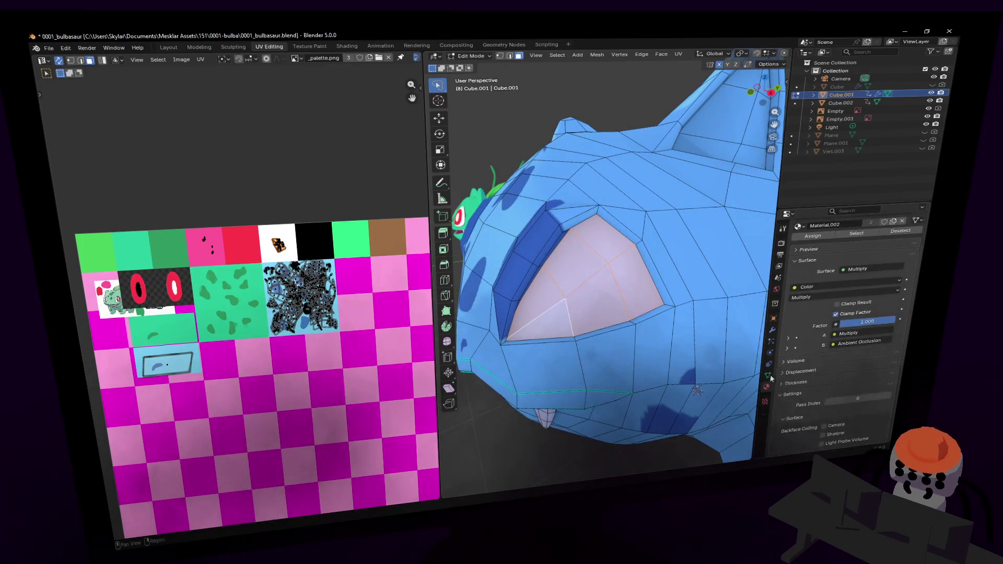
left_click(810, 364)
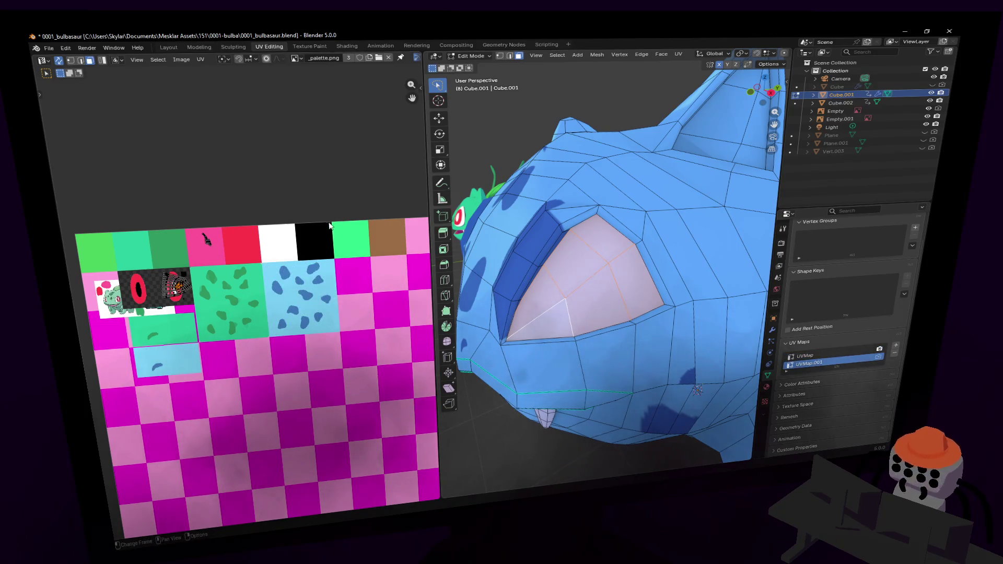
middle_click_drag(277, 258, 308, 262)
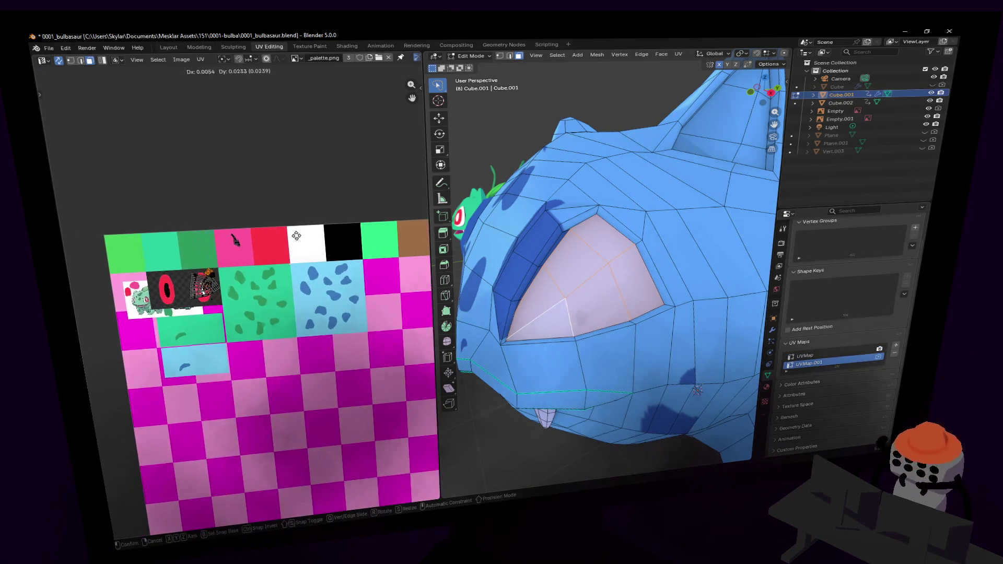
- Trial-scale and move the eye UV island, shrinking it to 0.119 near the palette top
key("g")
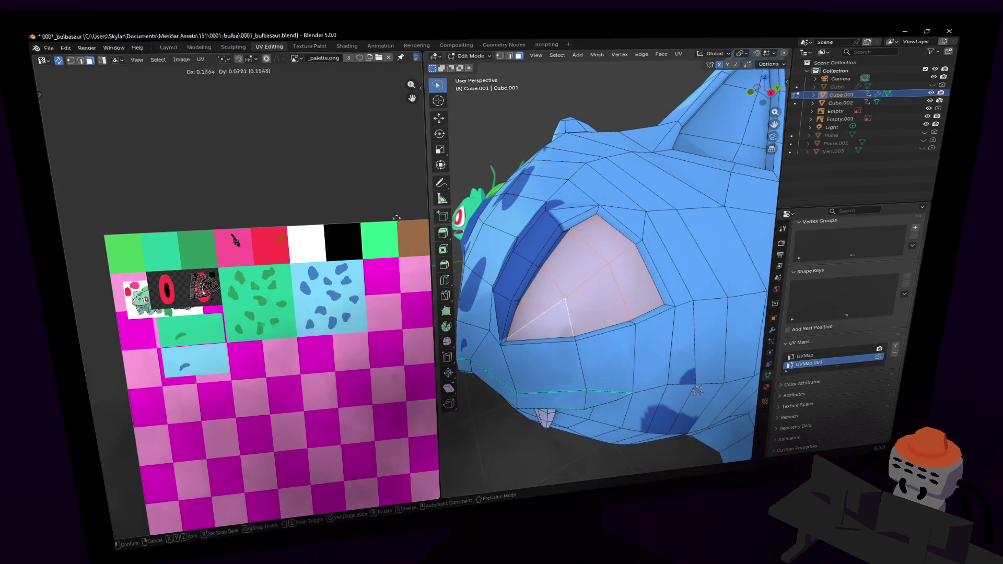
key("Escape")
key("s")
left_click(423, 157)
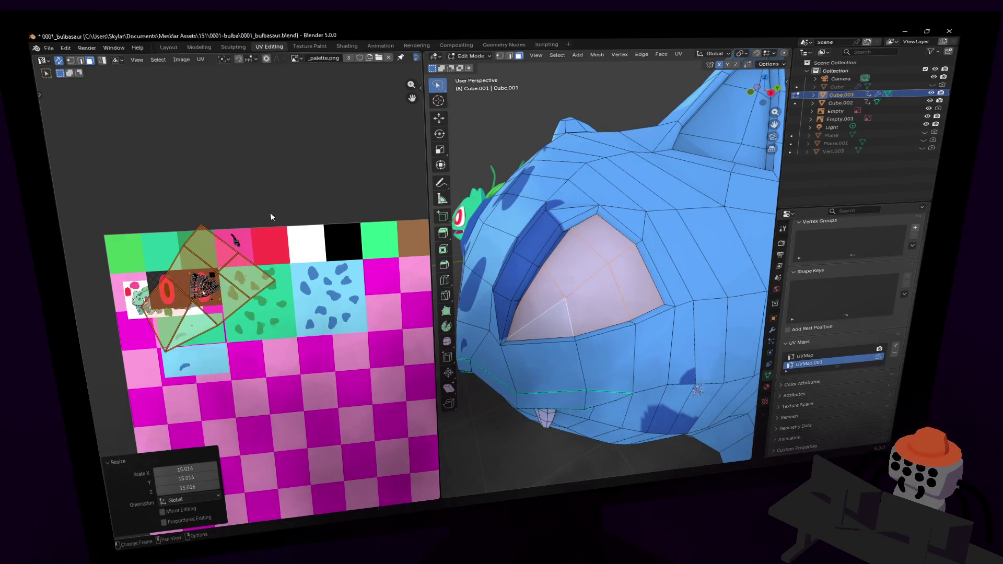
key("g")
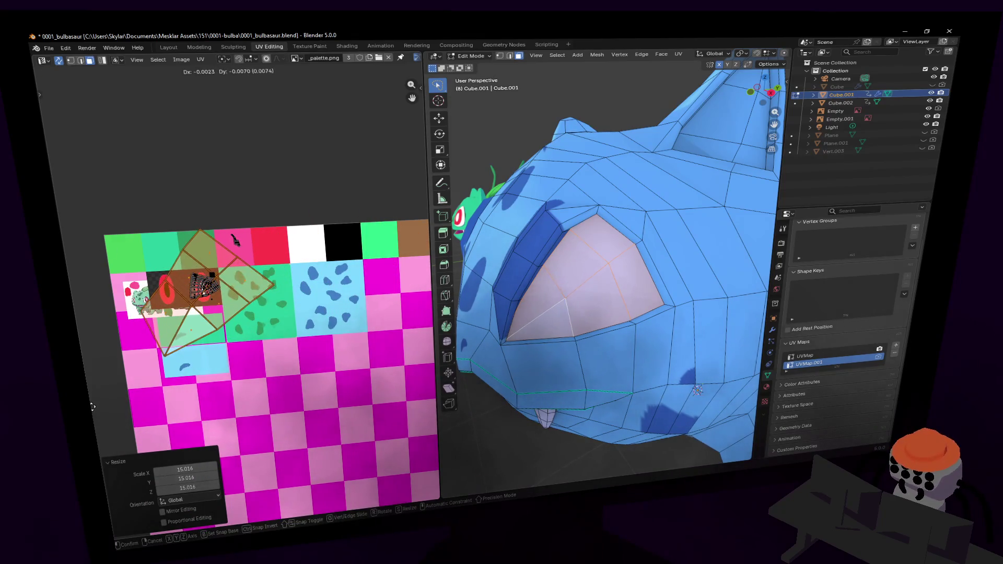
left_click(328, 177)
key("s")
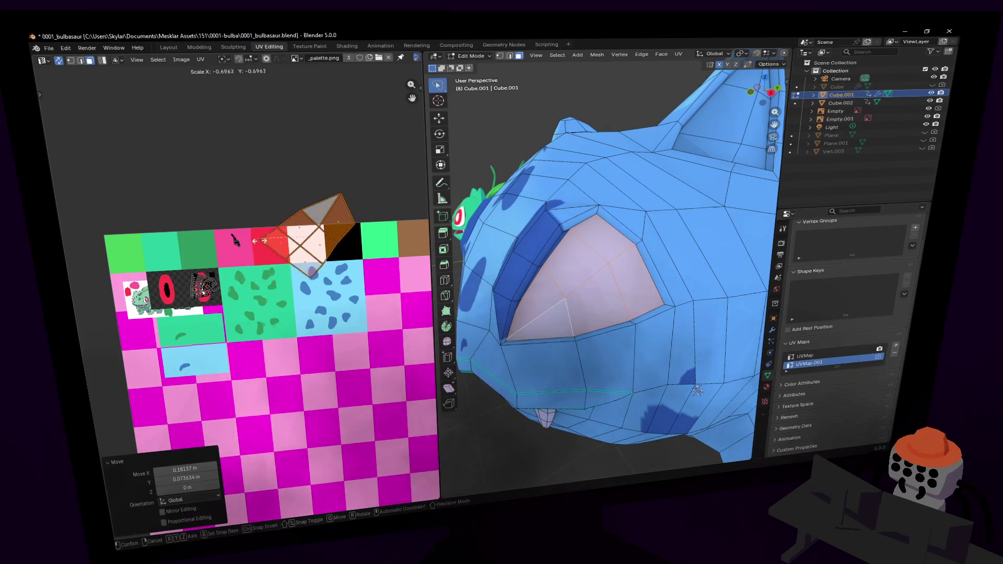
left_click(313, 226)
- Reposition the eye island, enlarge it 2.21 times and nudge it slightly
key("g")
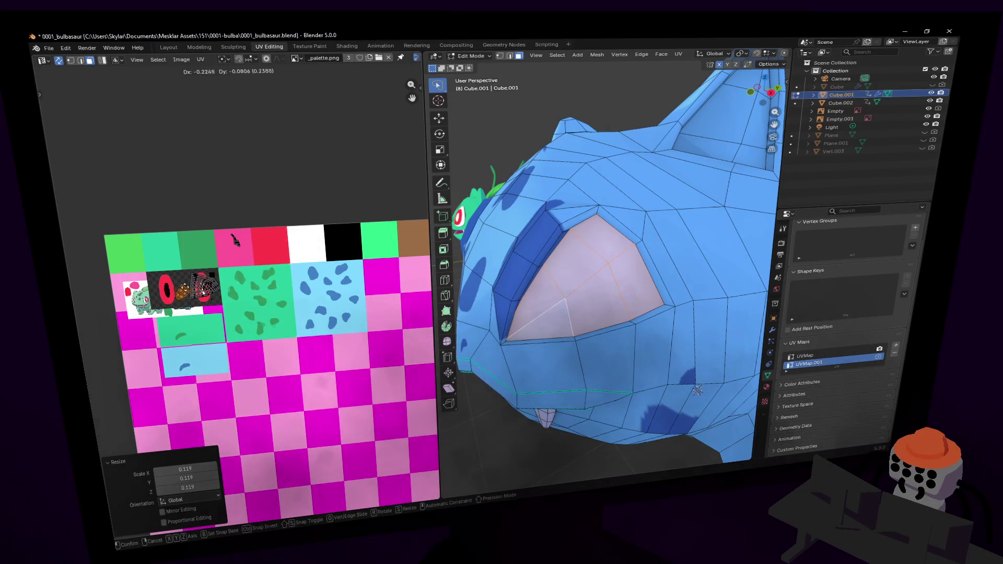
left_click(240, 245)
key("s")
left_click(255, 238)
key("g")
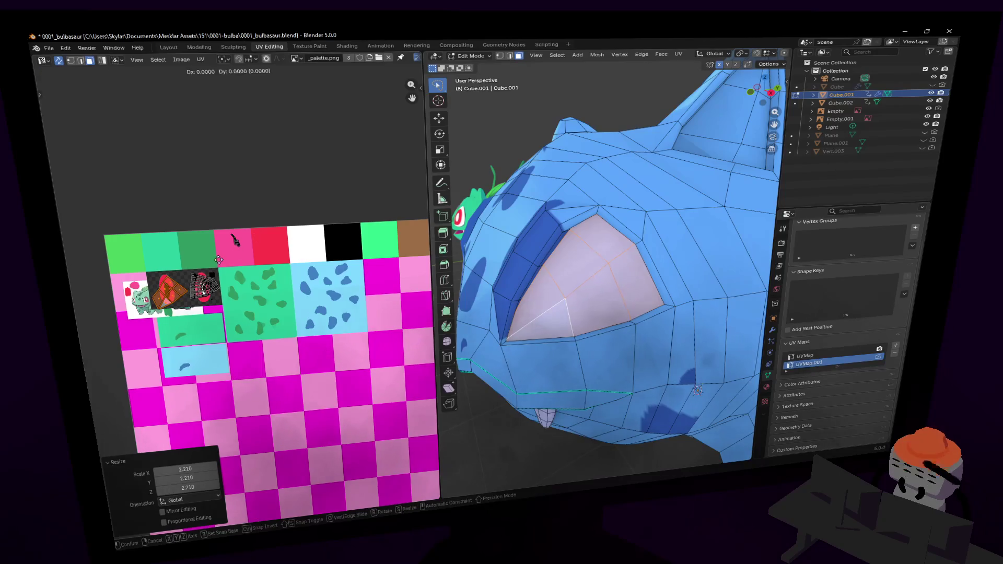
left_click(255, 238)
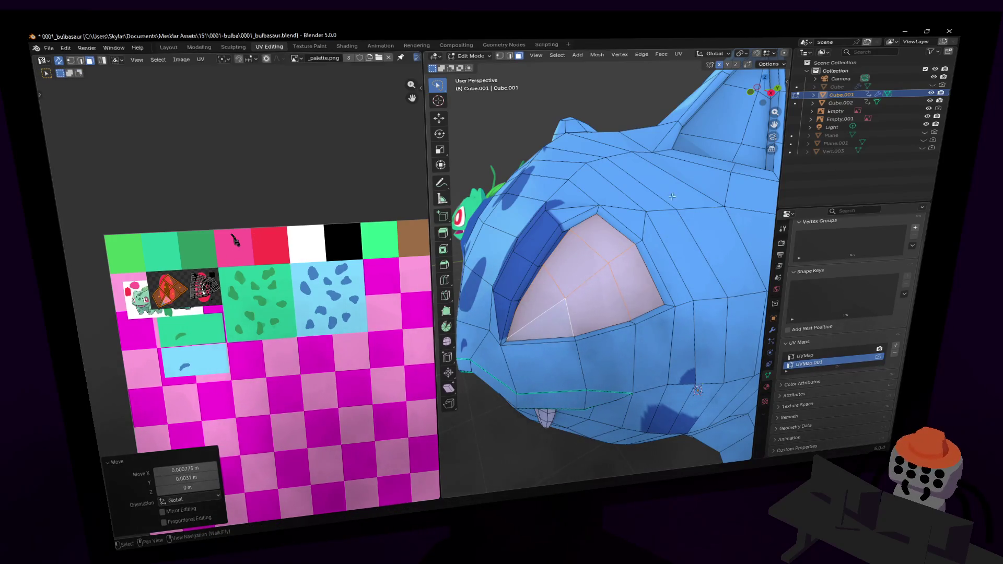
scroll(596, 220, "up", 4)
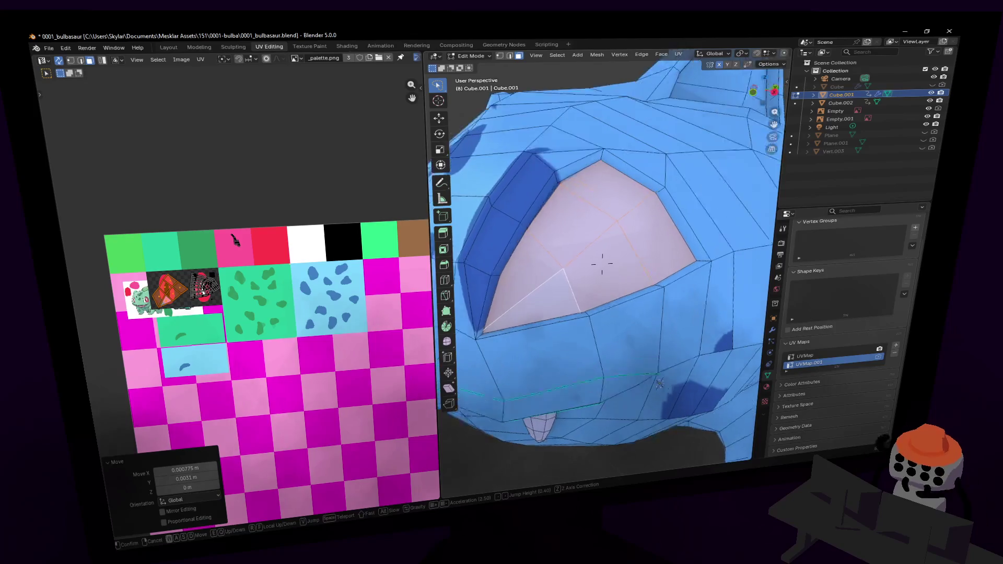
- Make UVMap the active UV map, shift the eye UVs, and check the material settings
left_click(812, 353)
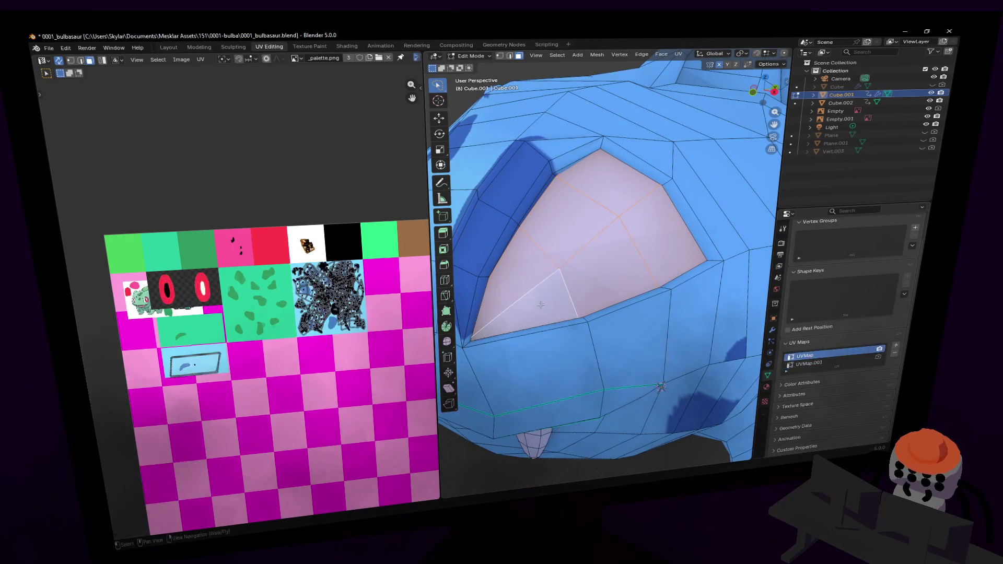
key("g")
left_click(355, 207)
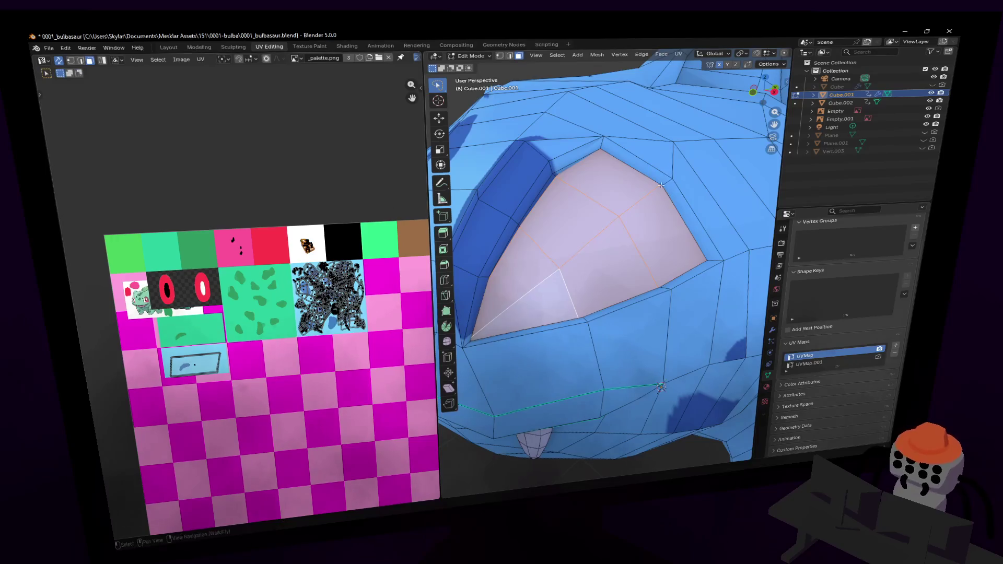
scroll(600, 257, "down", 5)
key("Tab")
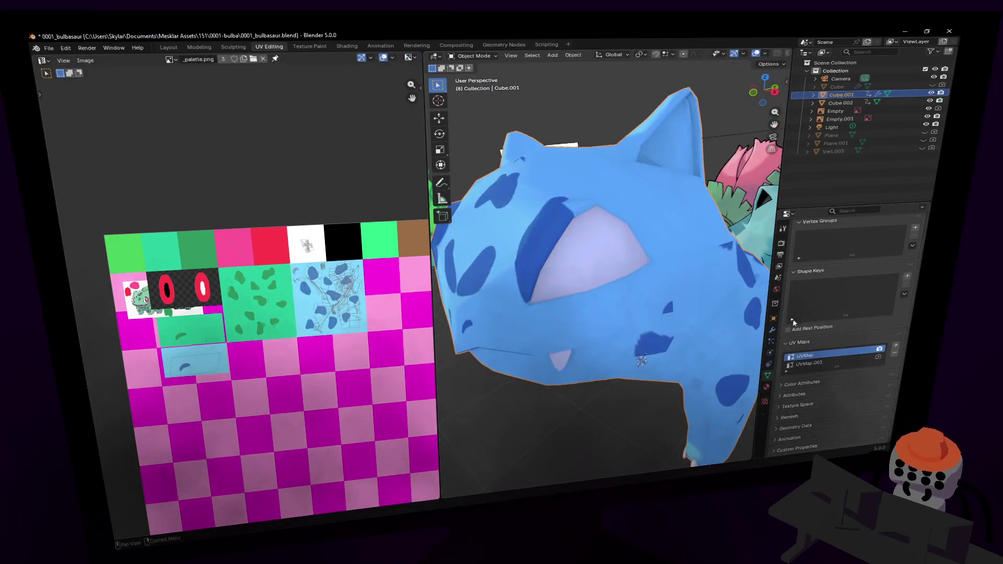
left_click(766, 388)
scroll(870, 234, "up", 3)
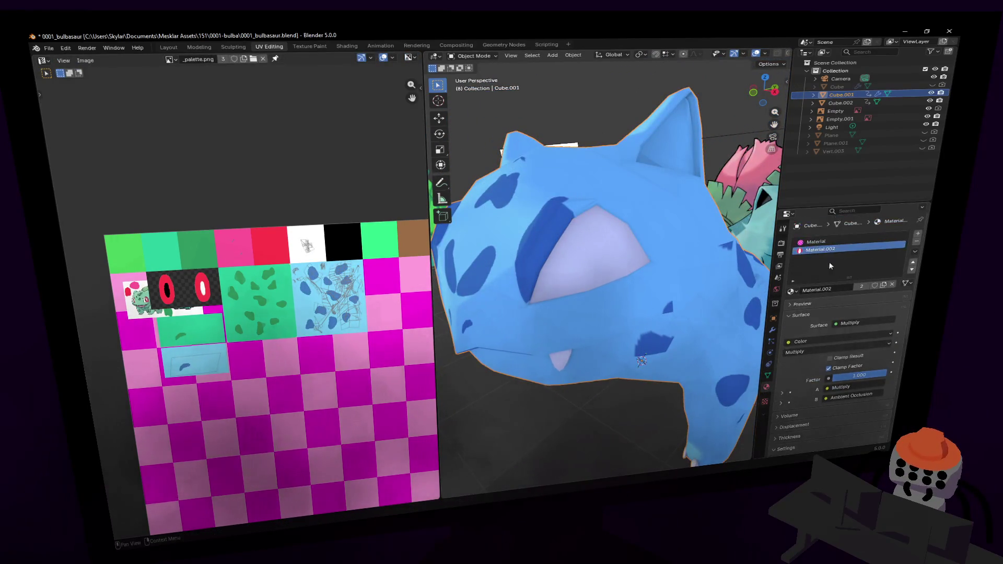
key("Tab")
- Move the eye UV island onto the palette's white and black cells
key("shift+grave")
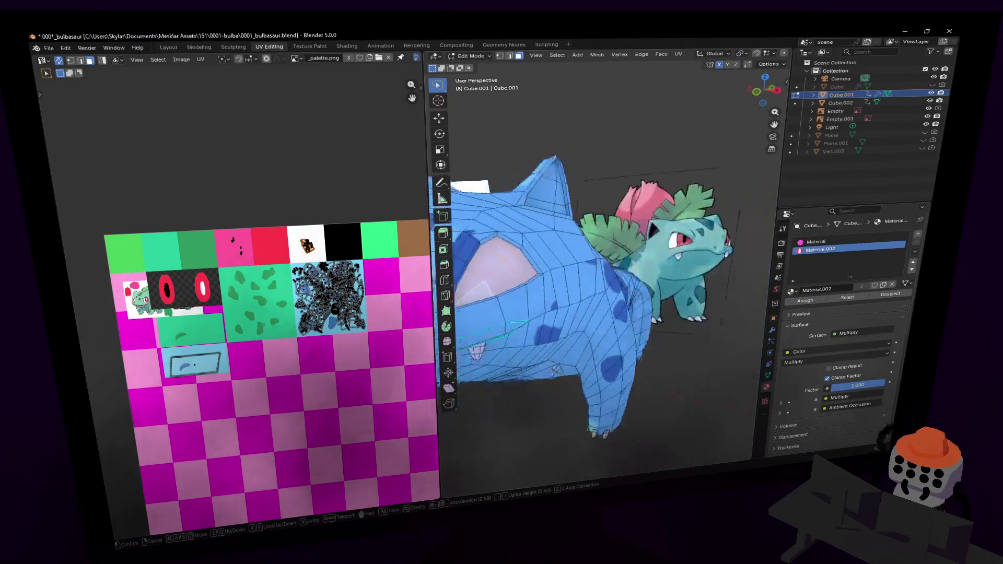
left_click(624, 198)
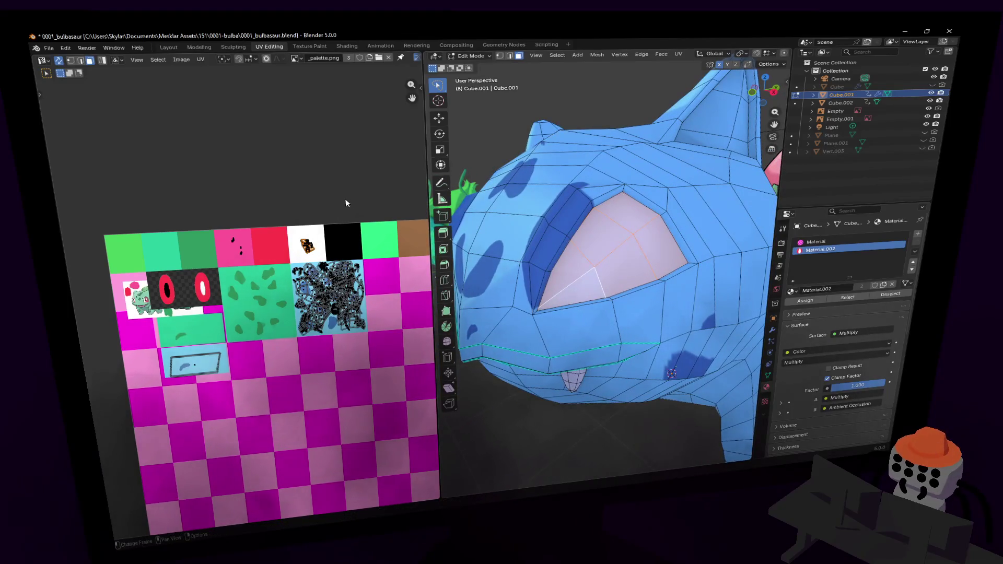
key("g")
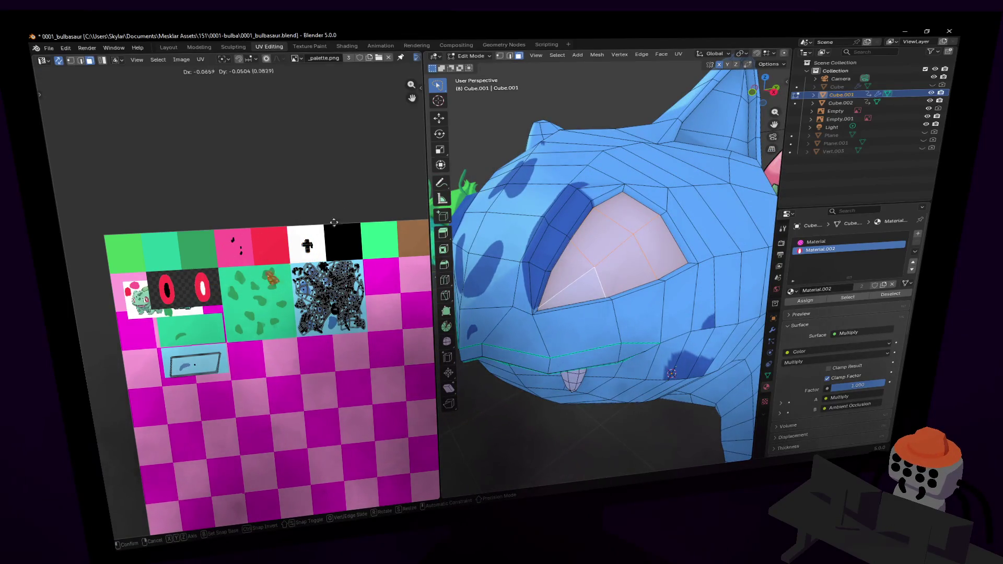
left_click(342, 202)
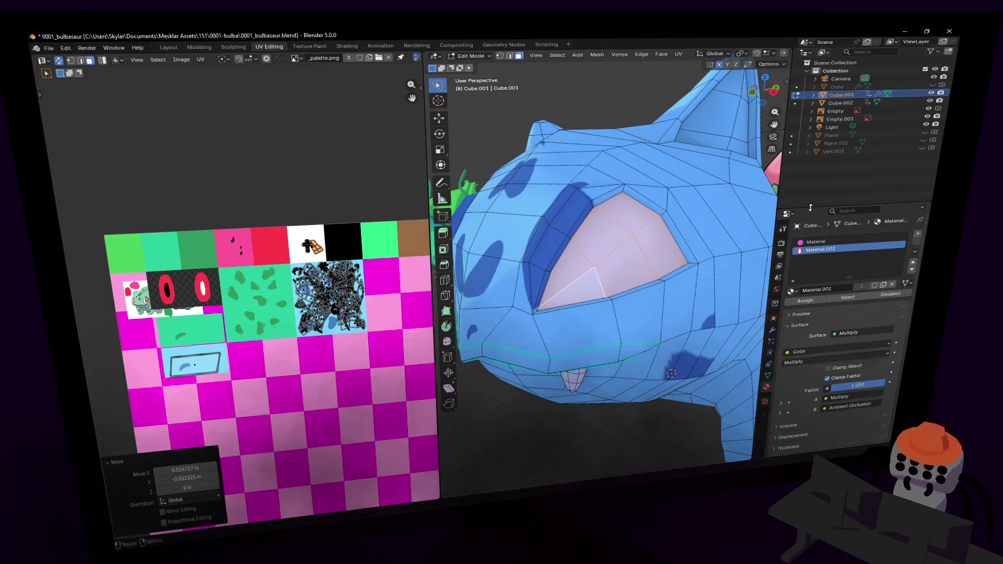
left_click_drag(811, 208, 811, 164)
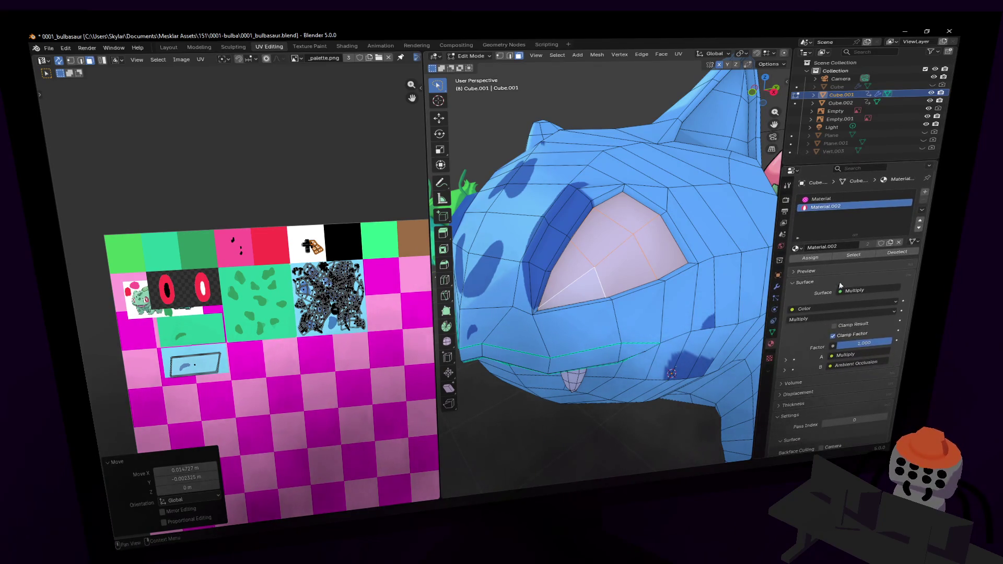
- Assign the eye faces to Material, then make Material.002 the active slot again
left_click(777, 286)
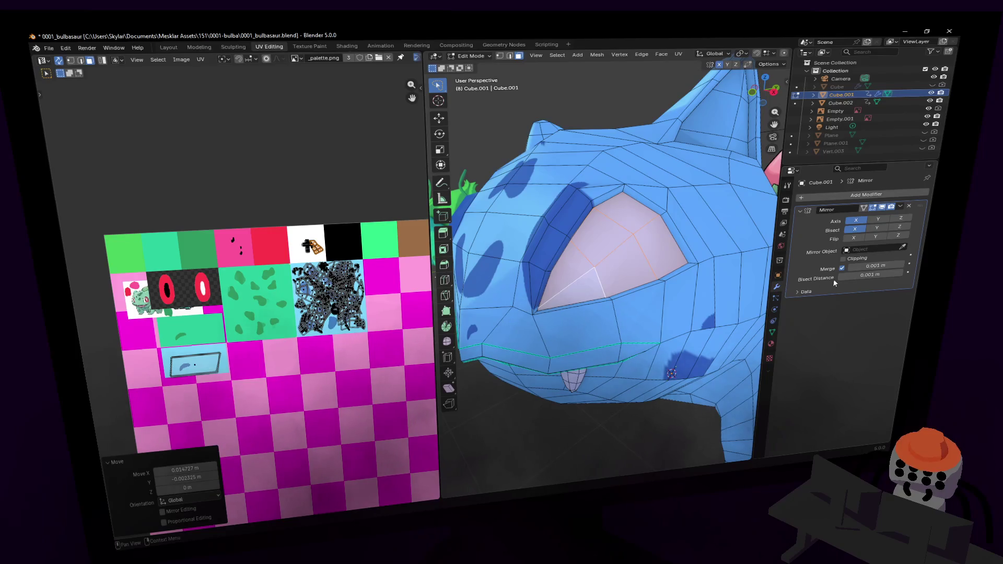
left_click(770, 345)
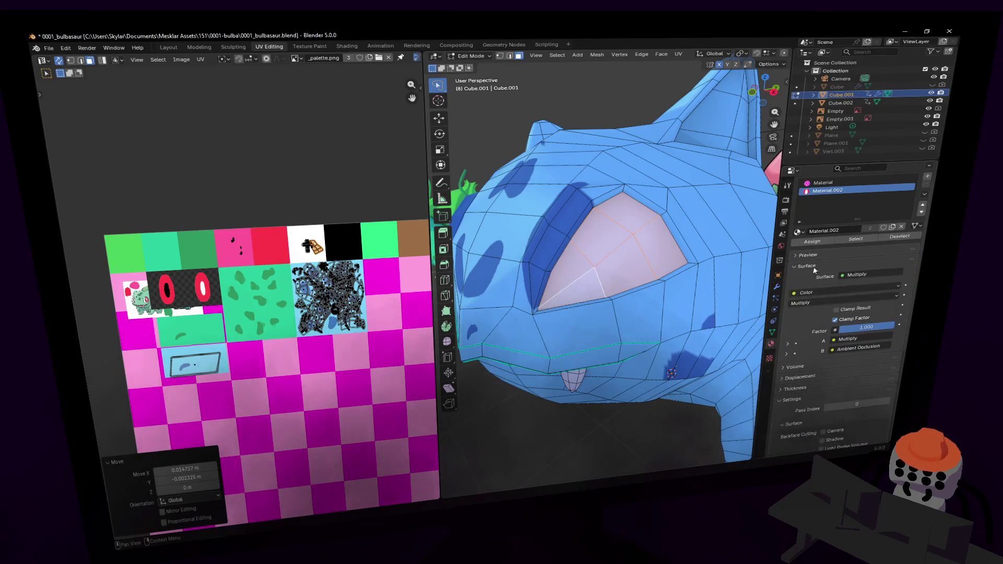
left_click(805, 282)
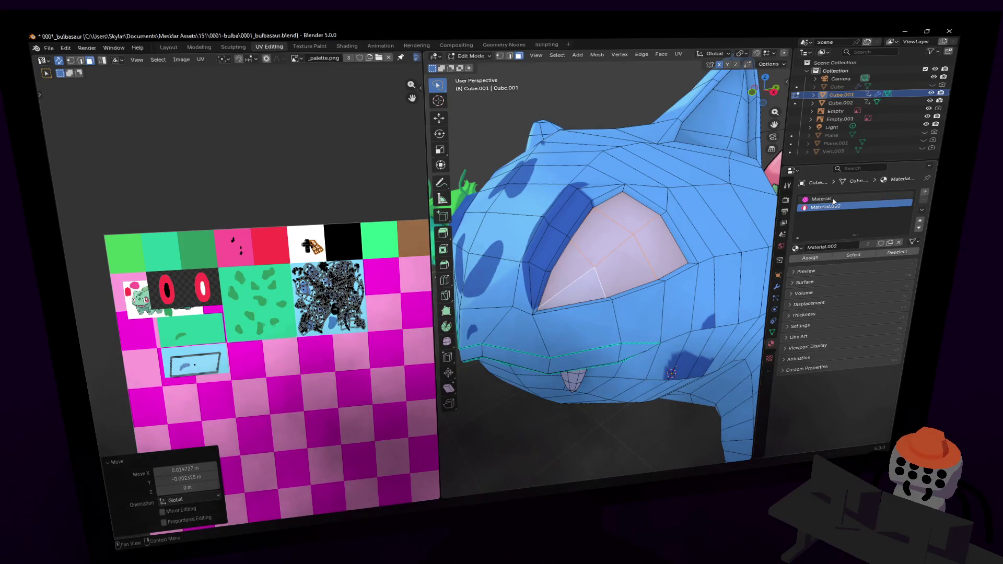
left_click(830, 199)
left_click(810, 259)
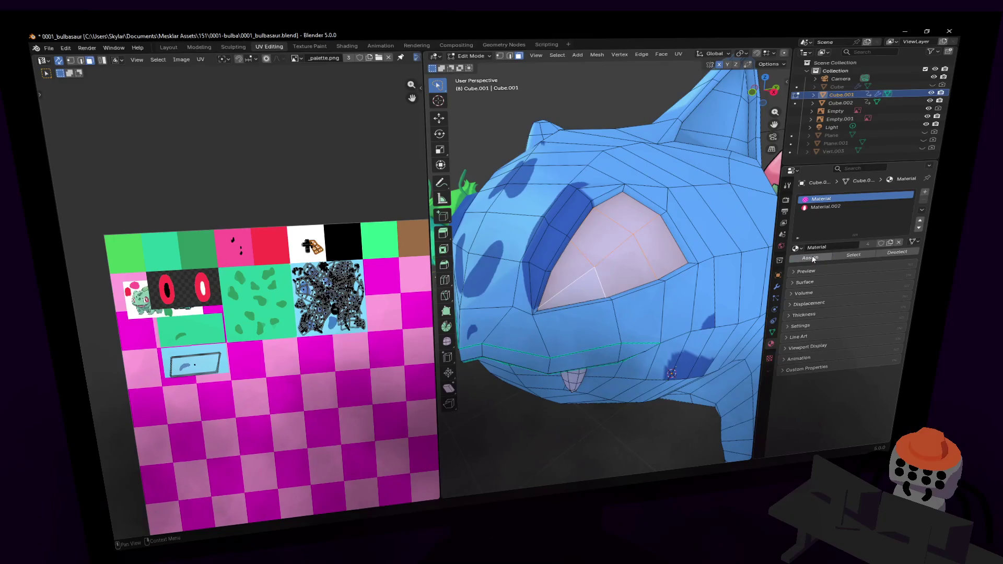
left_click(825, 207)
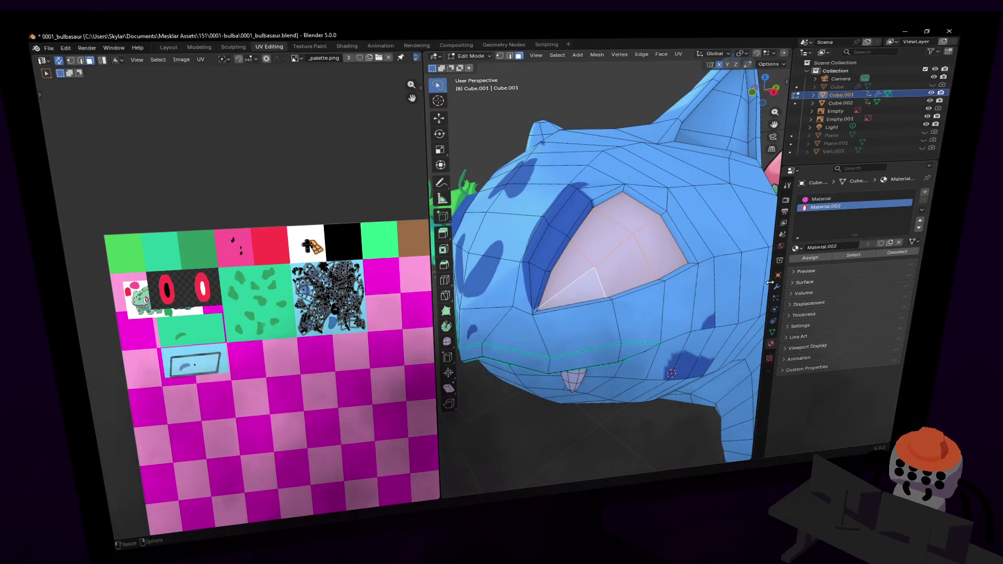
- Reselect the eye faces, making the left eye face the active face
left_click(634, 221, "shift")
left_click(578, 268, "shift")
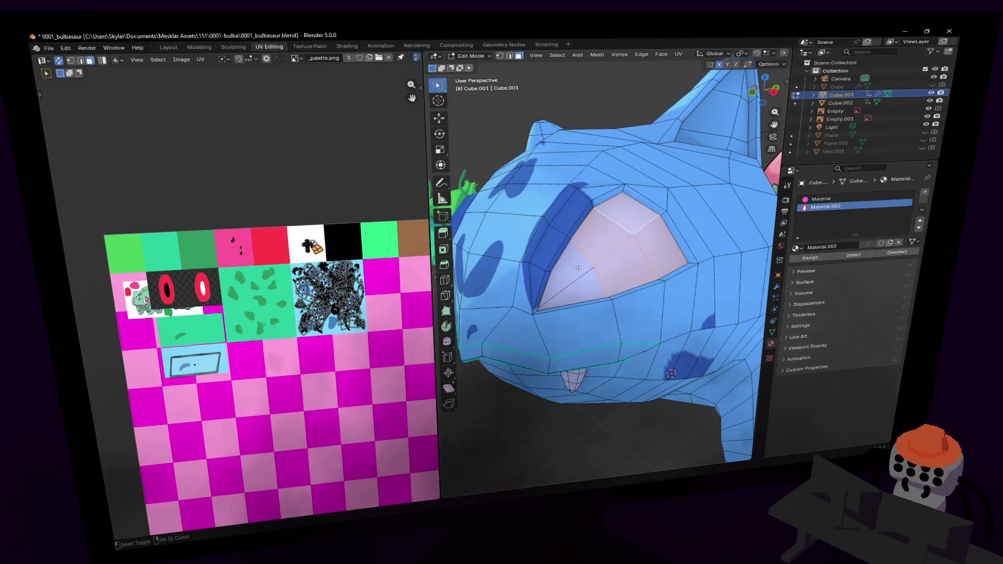
left_click(578, 268, "shift")
left_click(578, 268, "shift")
left_click(578, 268, "shift")
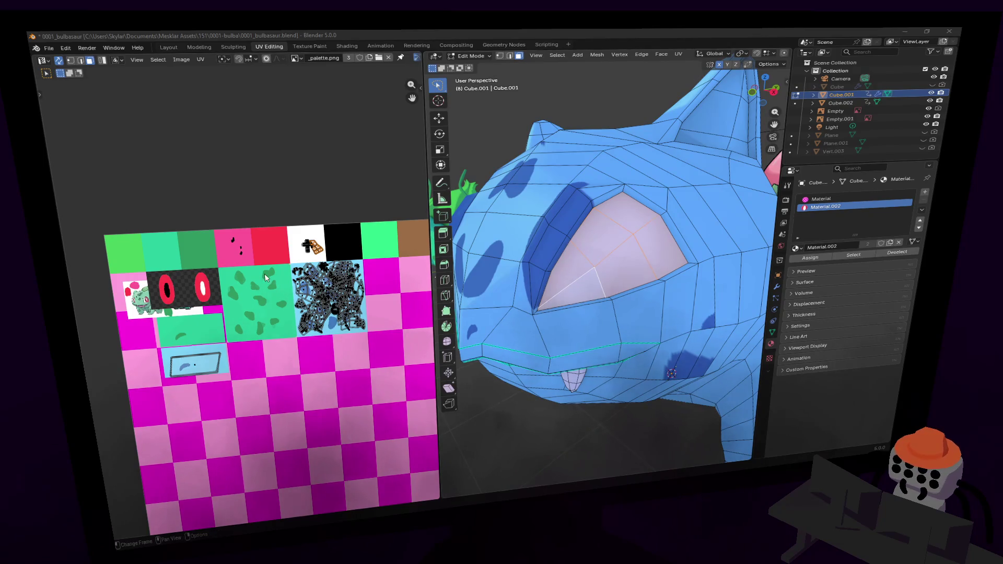
- Make UVMap.001 the active UV map and enlarge the UV Maps list
middle_click_drag(322, 256, 318, 264)
key("g")
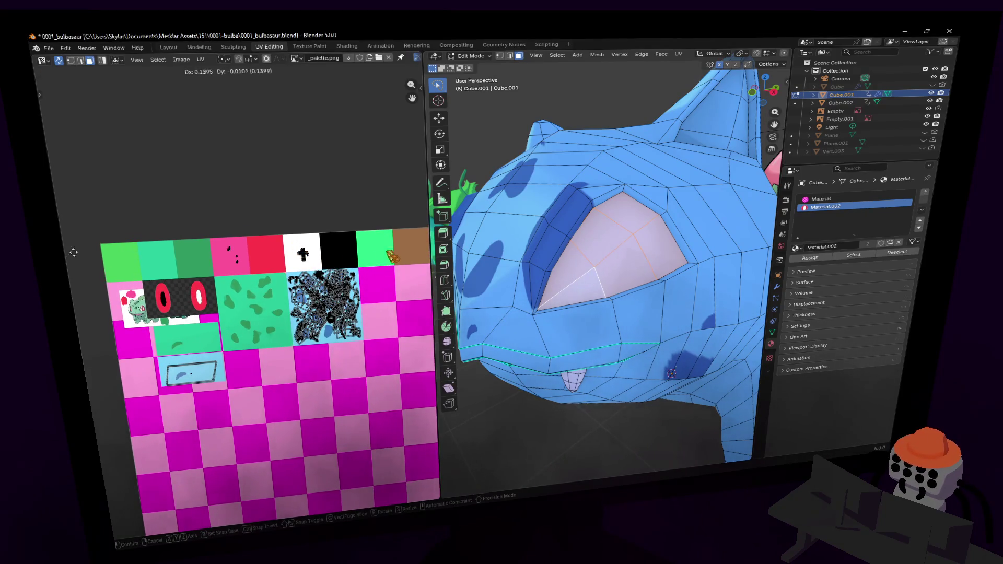
key("Escape")
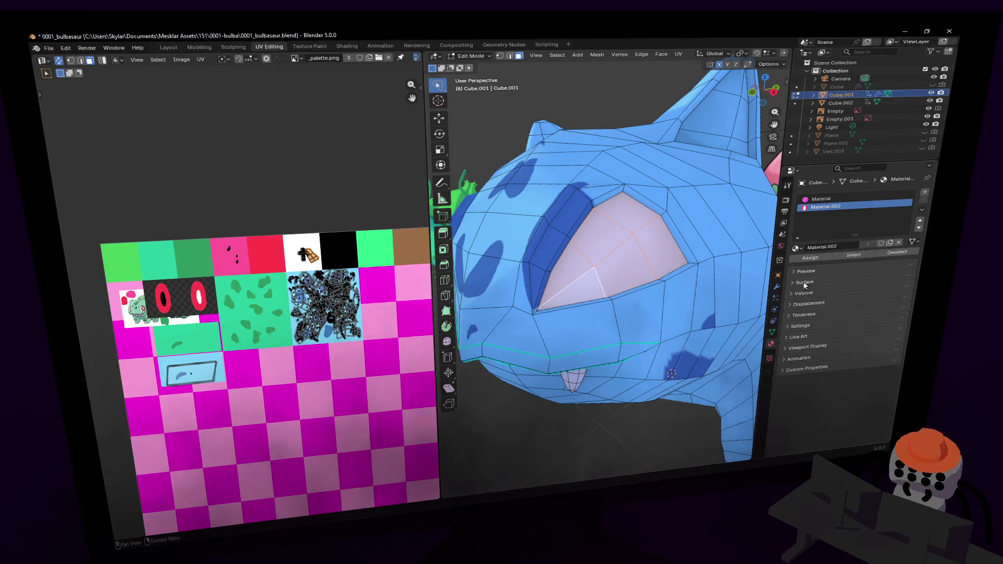
left_click(772, 331)
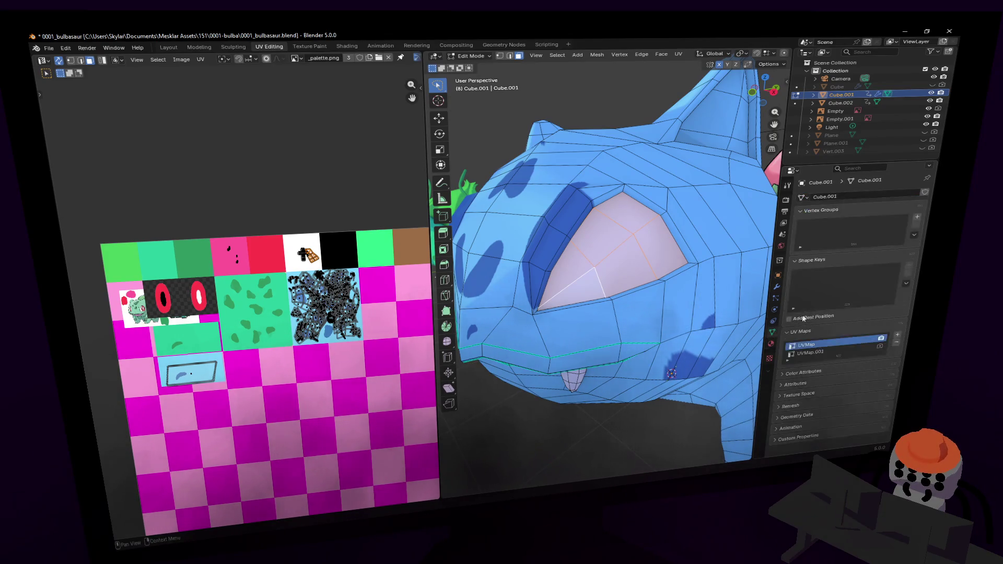
left_click(815, 353)
left_click_drag(835, 362, 835, 397)
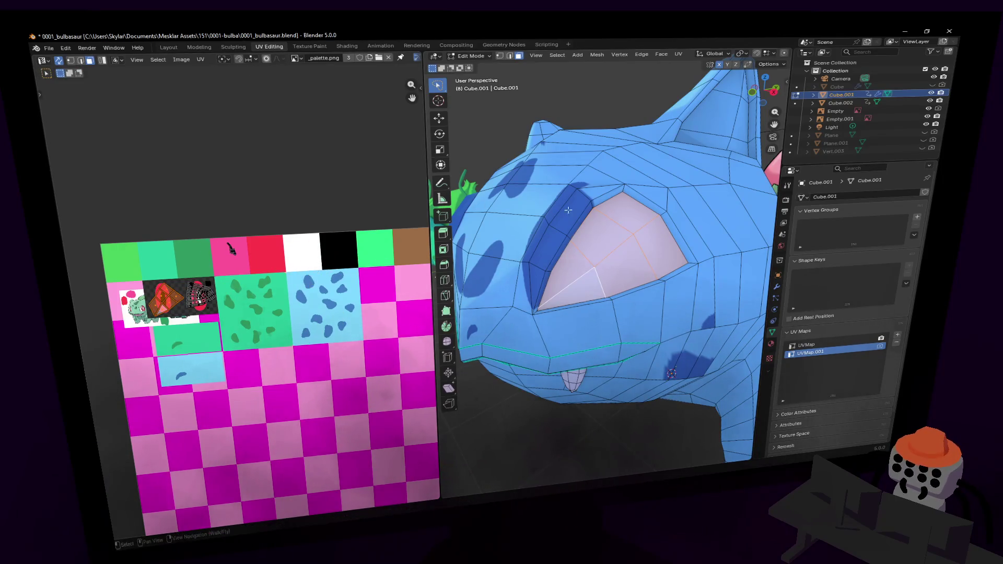
- Fly near the head, try moving the eye faces, and preview Material.002
key("shift+grave")
key("s")
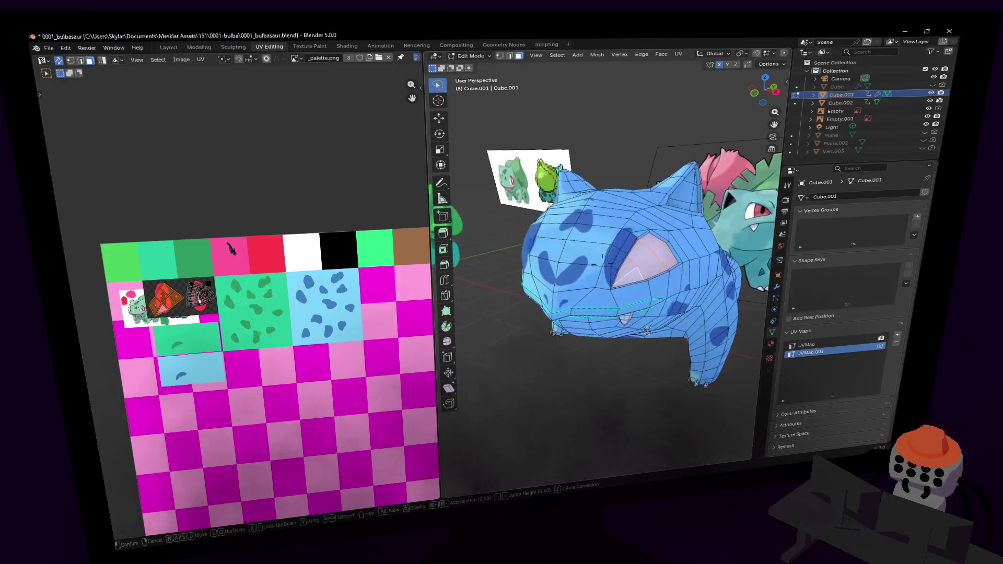
key("w")
key("Return")
left_click(771, 343)
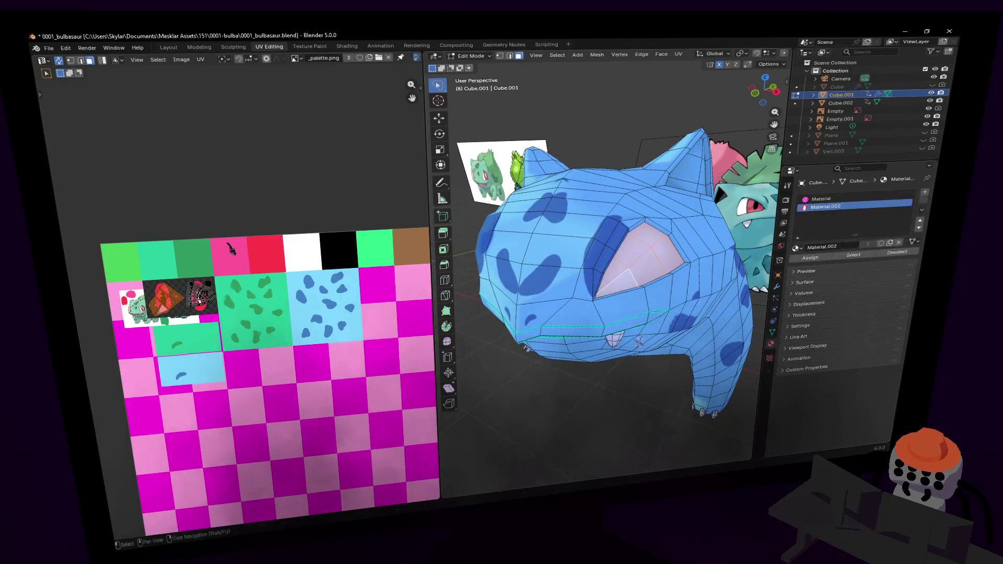
key("KP_Decimal")
key("g")
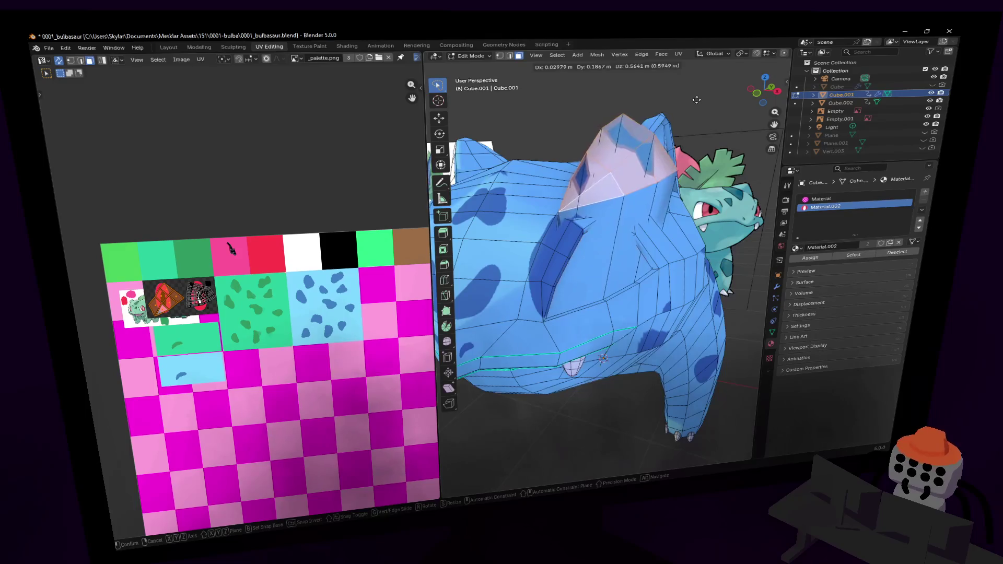
key("Escape")
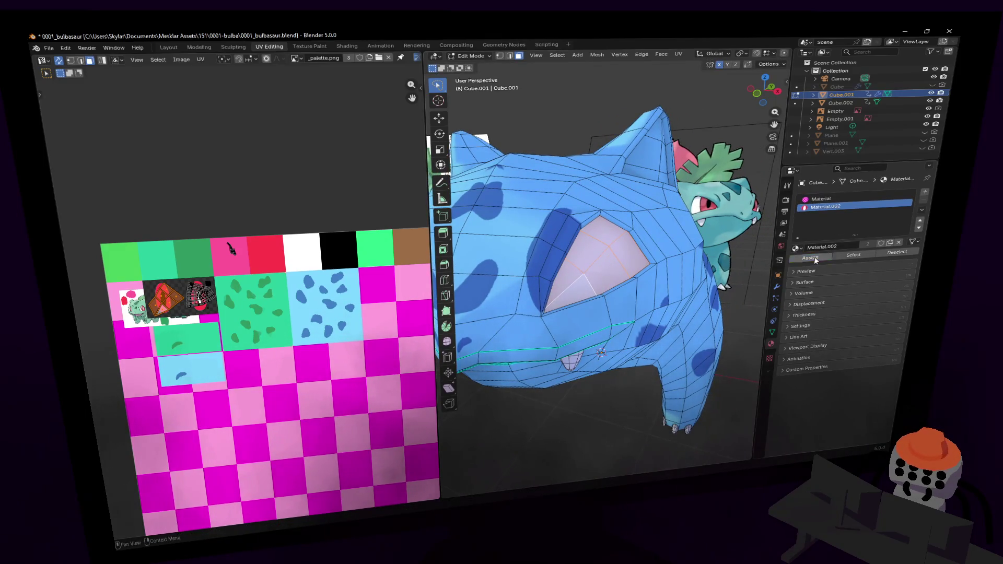
left_click(808, 271)
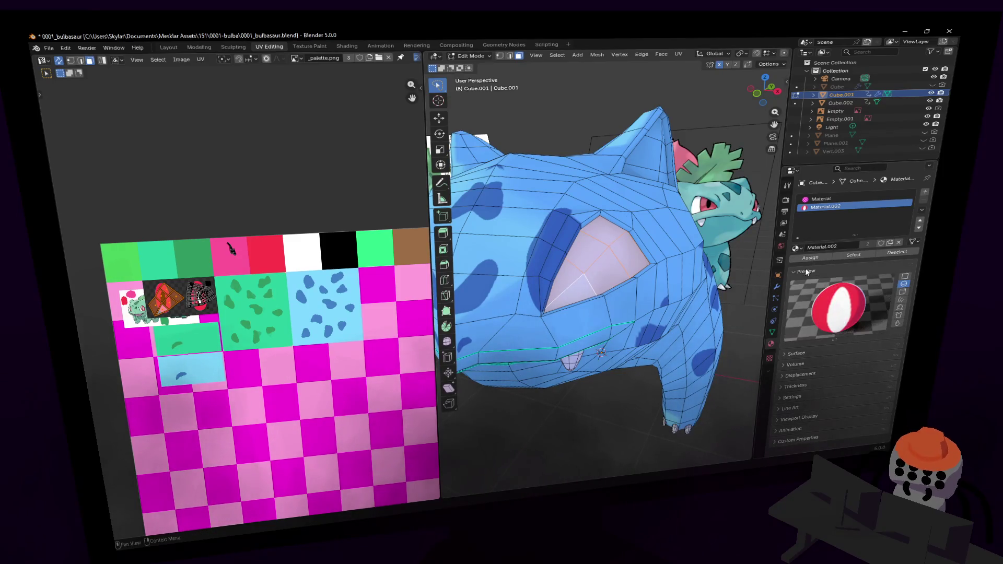
left_click(807, 271)
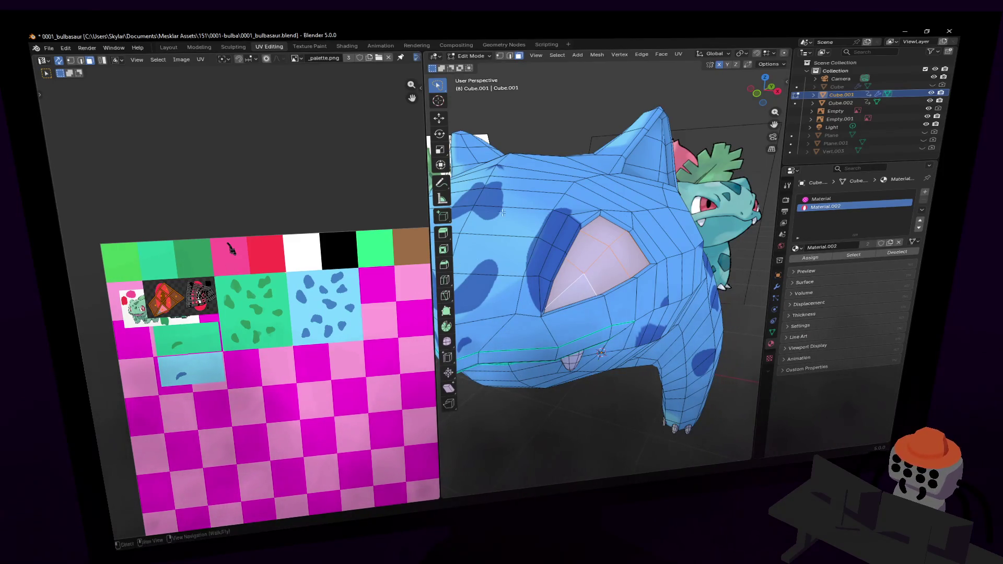
- Unwrap the eye faces, shrink the island to 0.082 and drop it onto the palette
key("u")
left_click(674, 132)
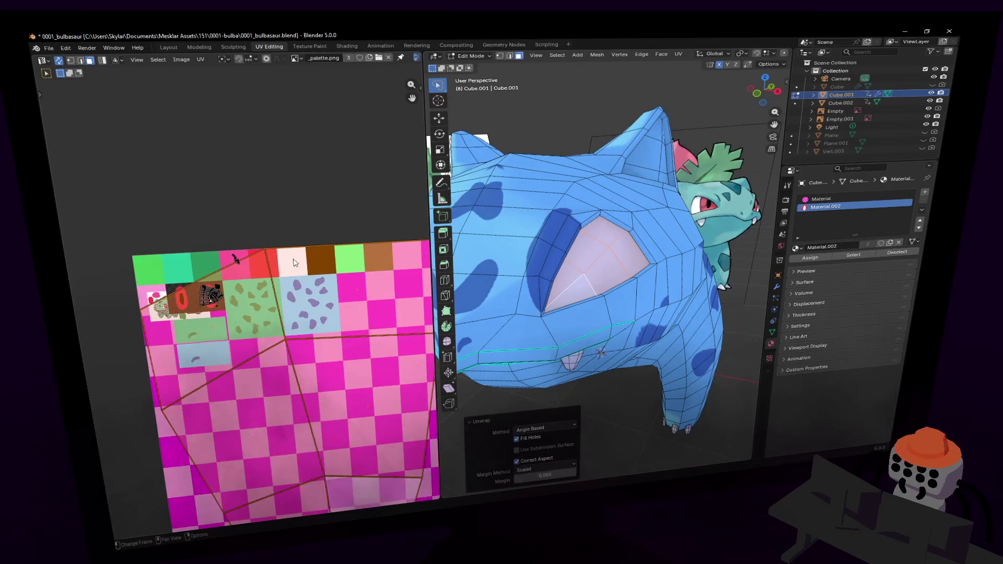
scroll(311, 233, "down", 2)
key("shift+grave")
key("s")
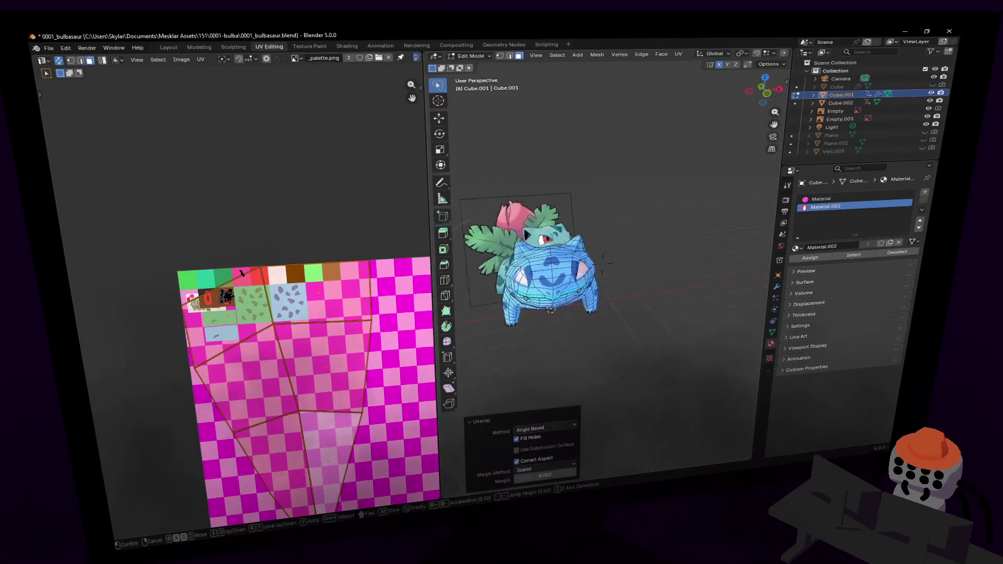
key("w")
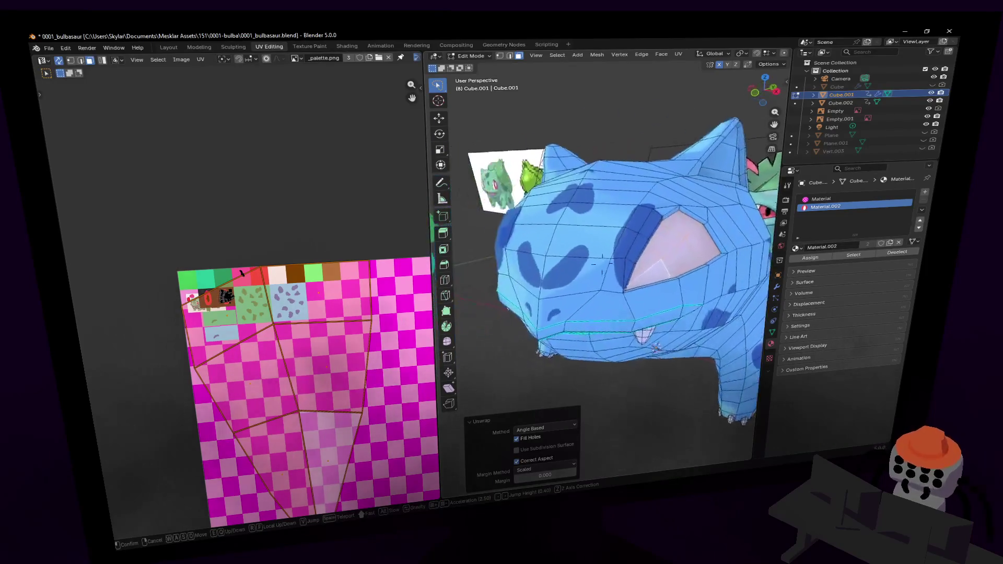
key("a")
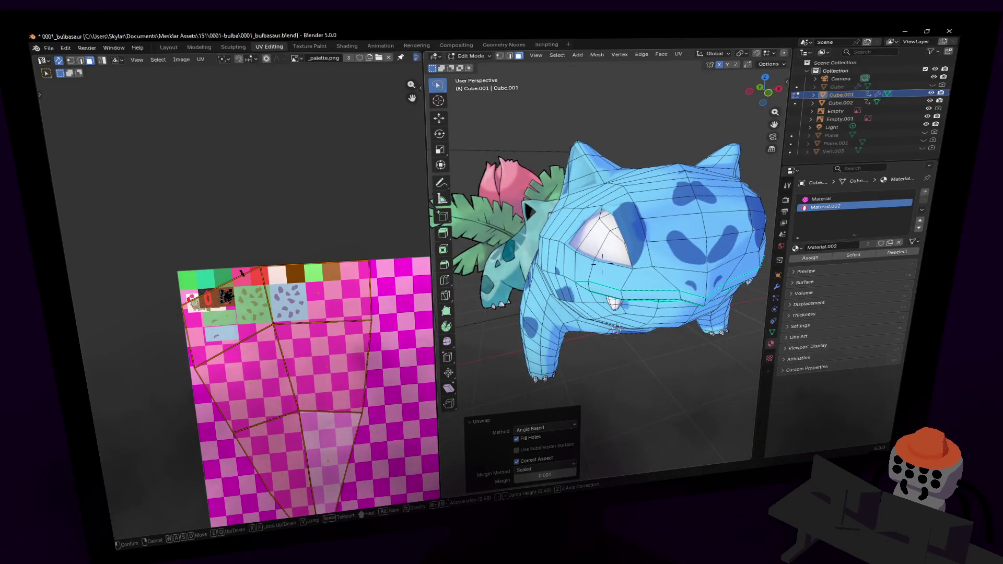
left_click(388, 272)
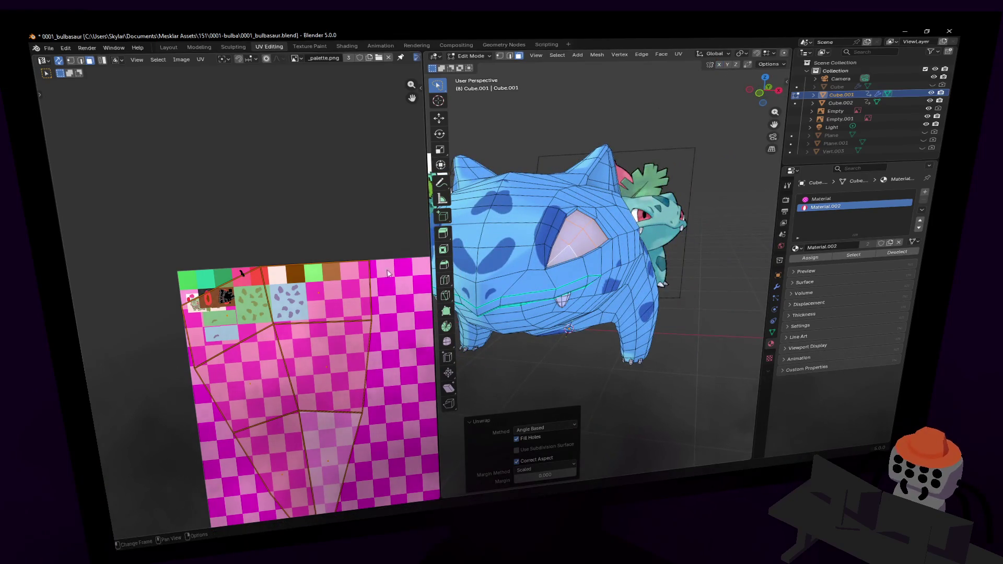
key("s")
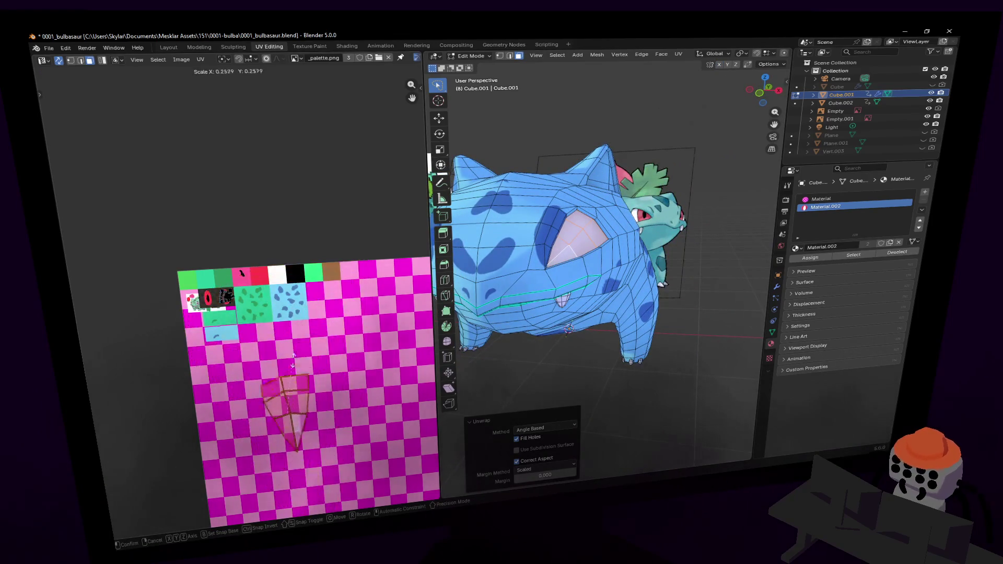
left_click(287, 410)
key("g")
left_click(266, 285)
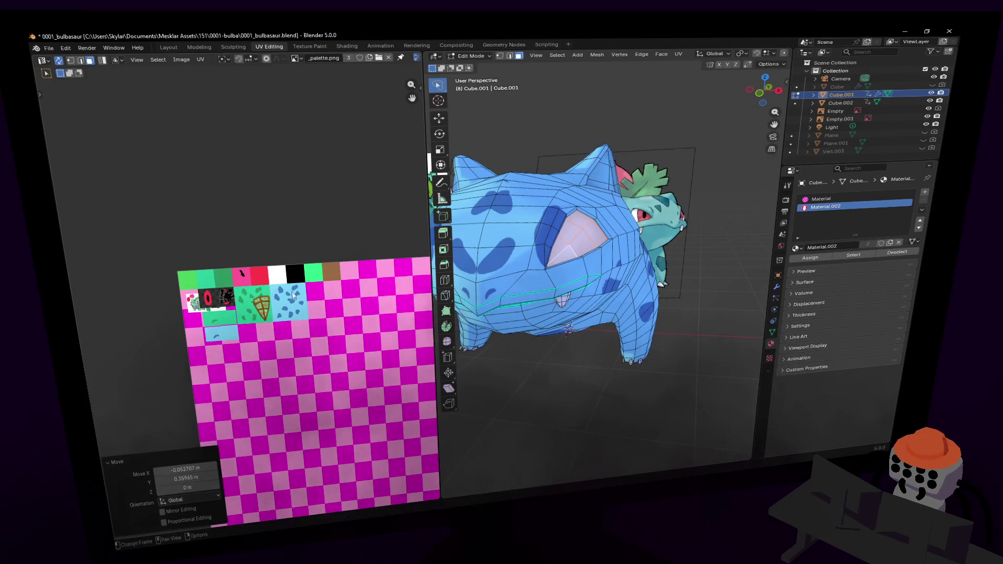
- Fly around Bulbasaur's side, make Material the active slot, and view the texture settings
key("shift+grave")
key("w")
left_click(867, 200)
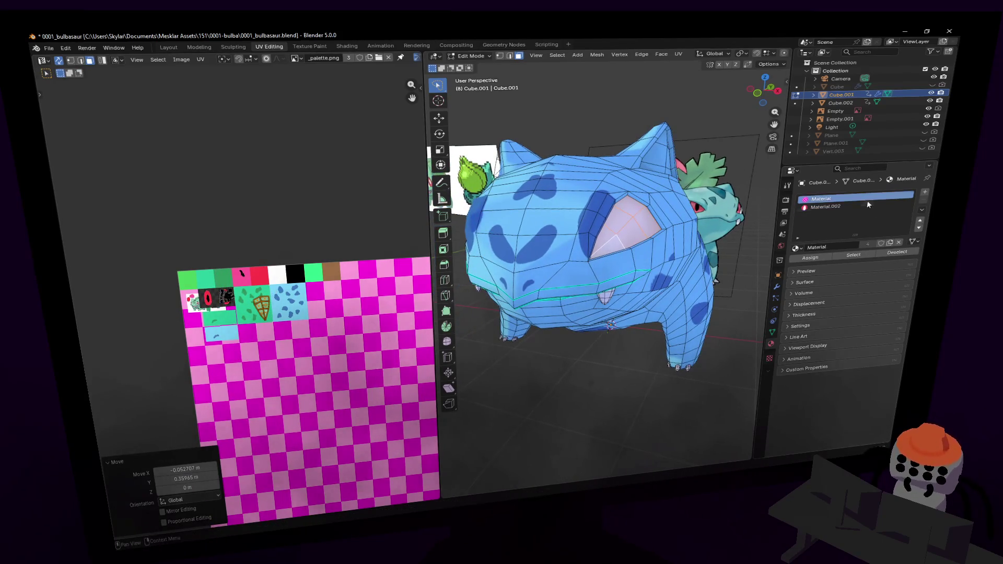
key("shift+grave")
key("w")
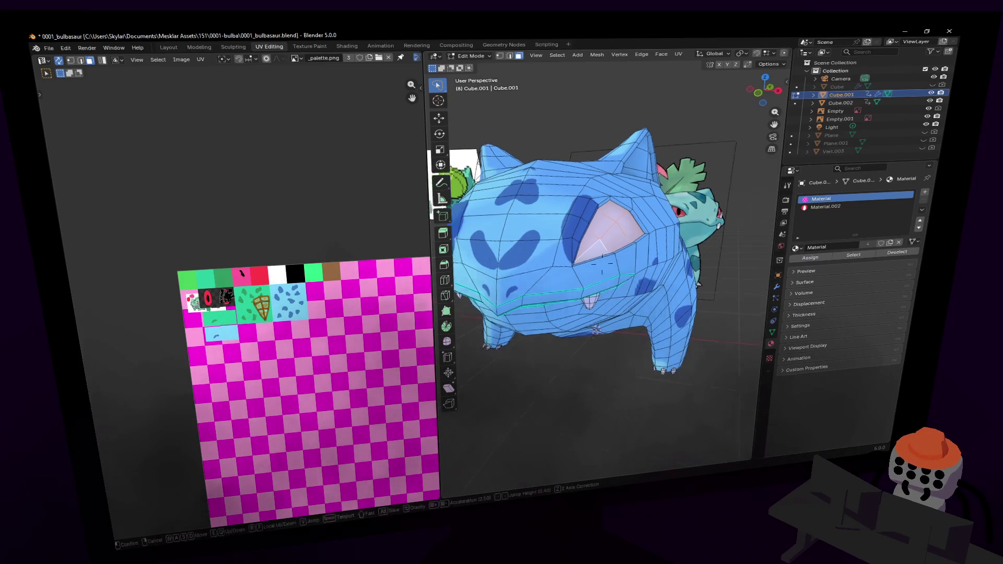
key("shift+grave")
key("s")
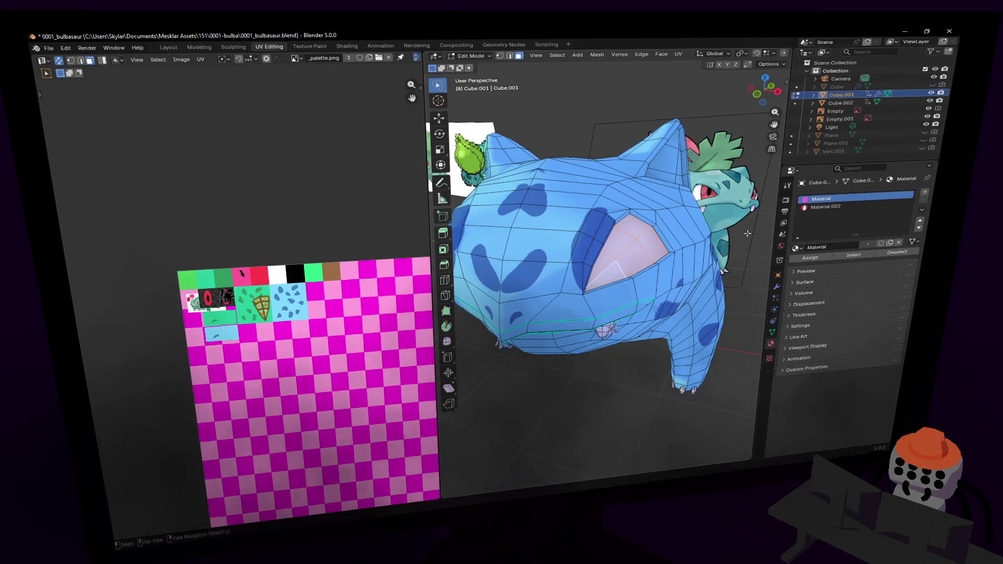
left_click(770, 358)
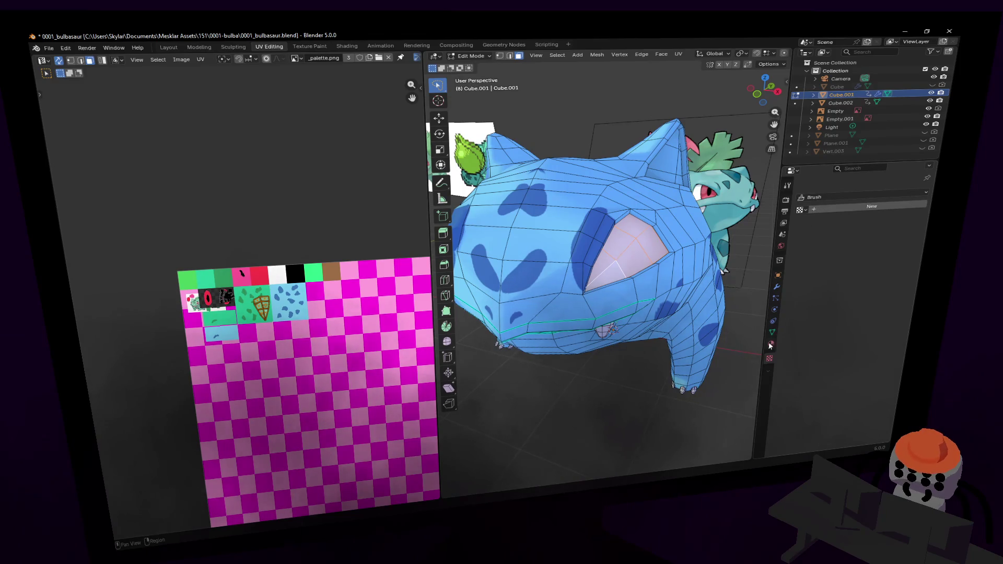
- Return to the material slots, fly close to Bulbasaur's eye, and select Material.002
left_click(771, 344)
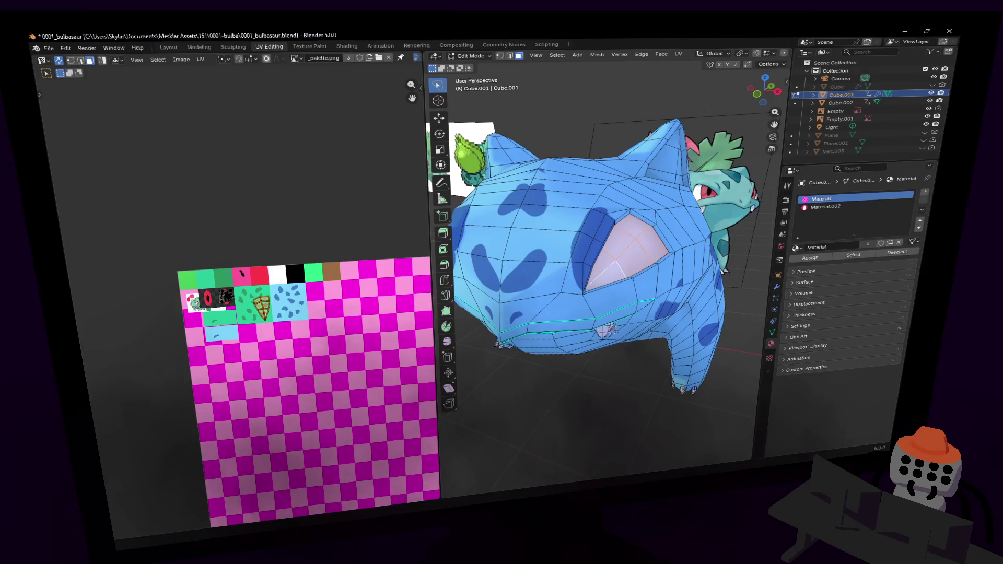
key("shift+grave")
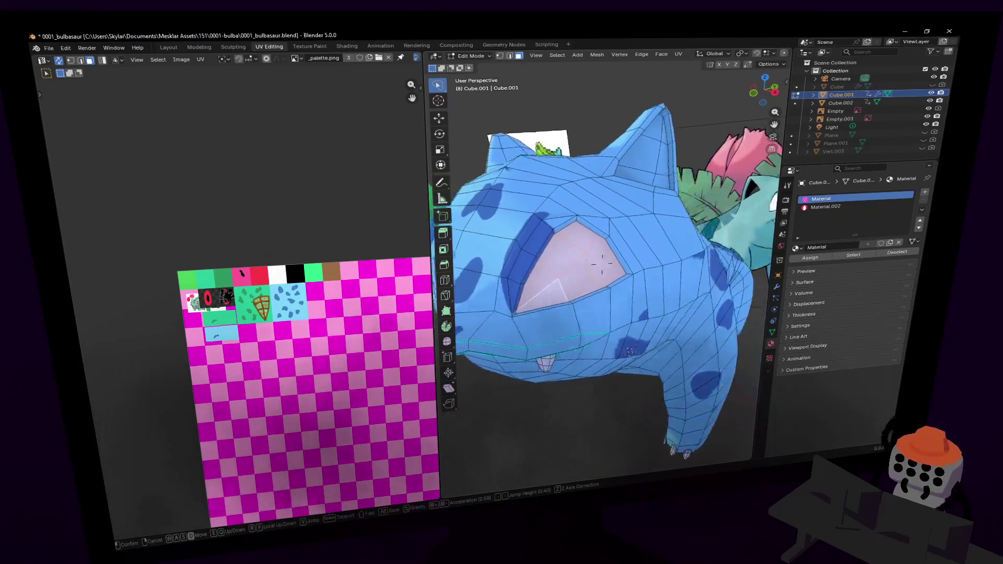
left_click(677, 141)
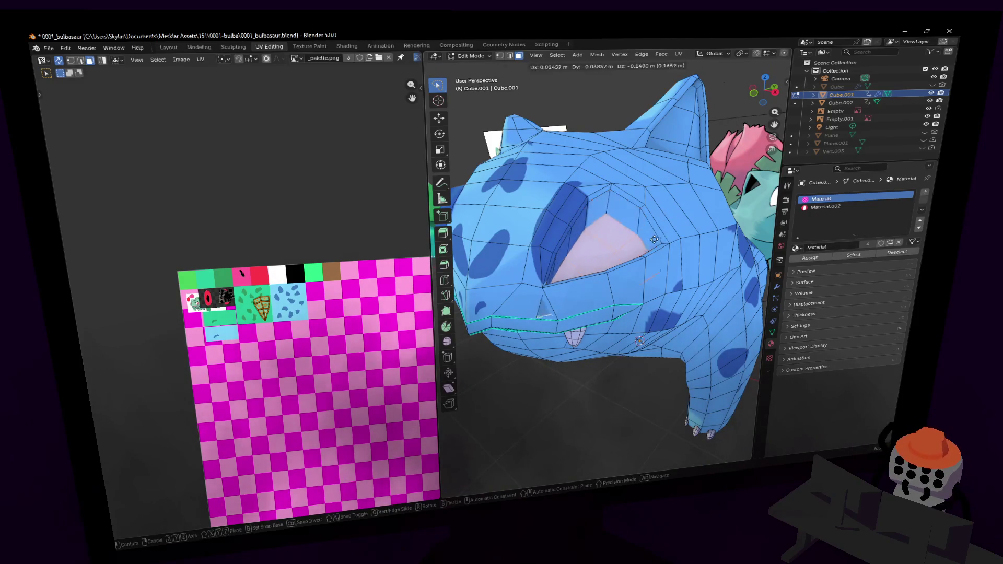
key("shift+grave")
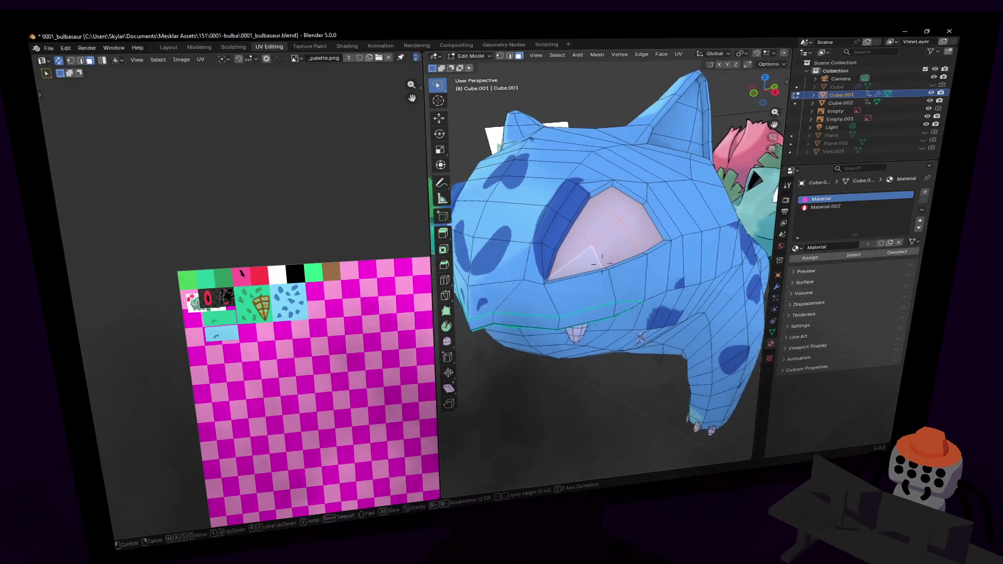
key("w")
key("q")
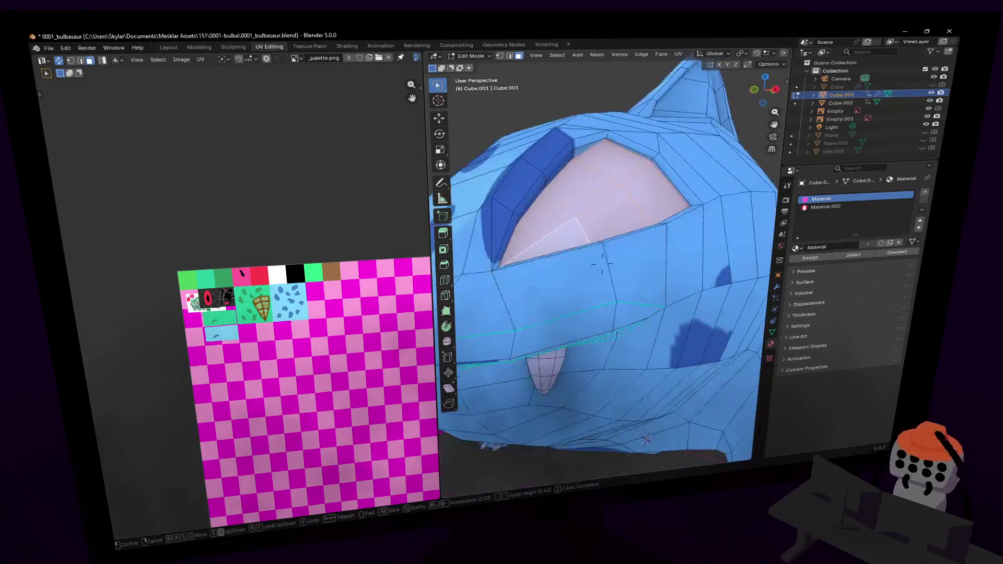
key("e")
key("Escape")
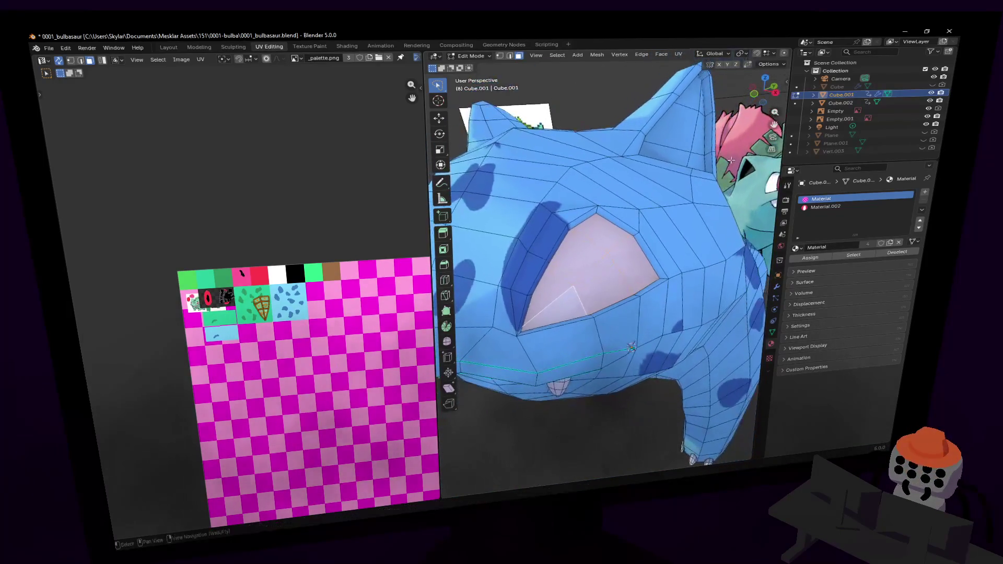
left_click(831, 207)
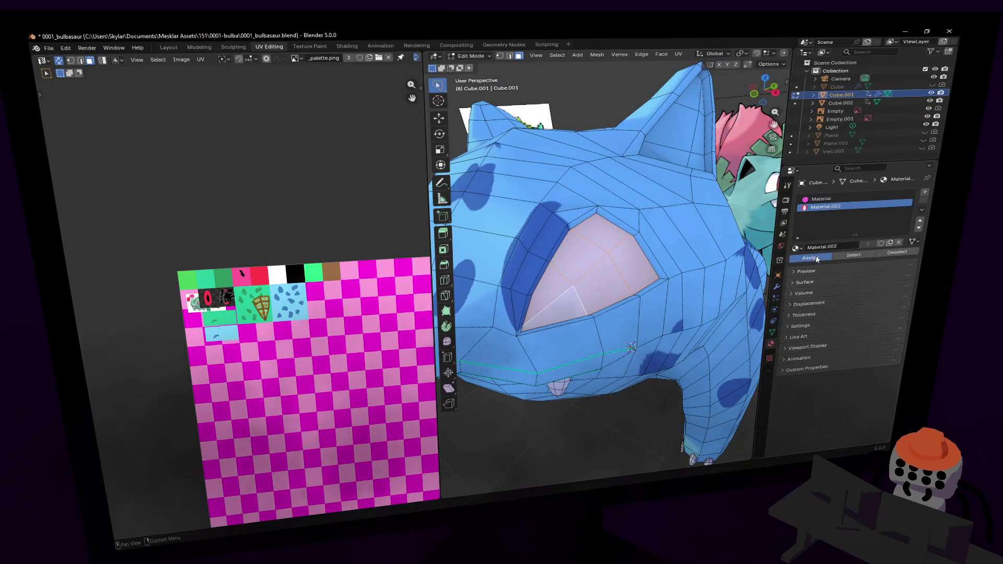
- Assign Material.002 and select the two triangular eye faces
left_click(817, 259)
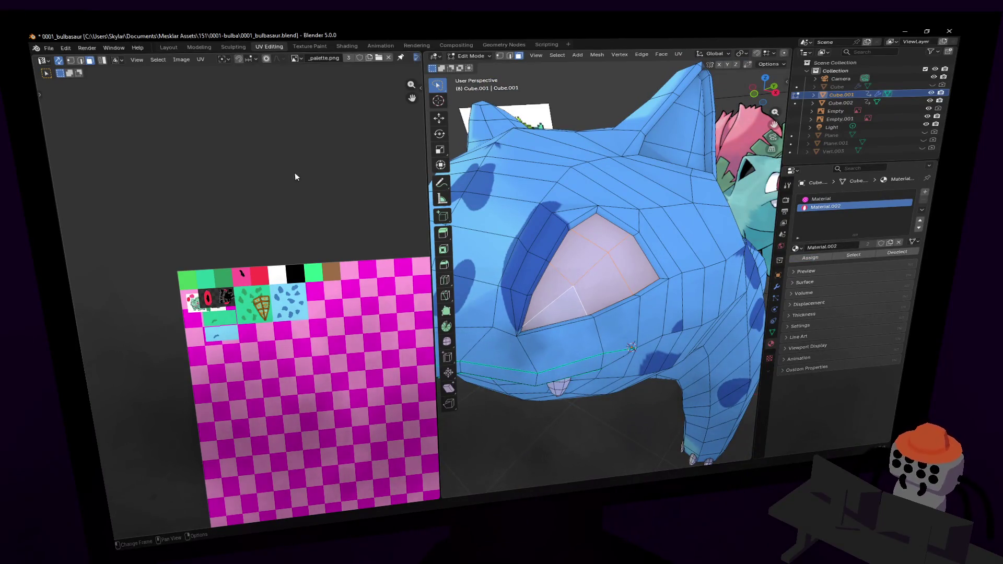
middle_click_drag(295, 177, 273, 198)
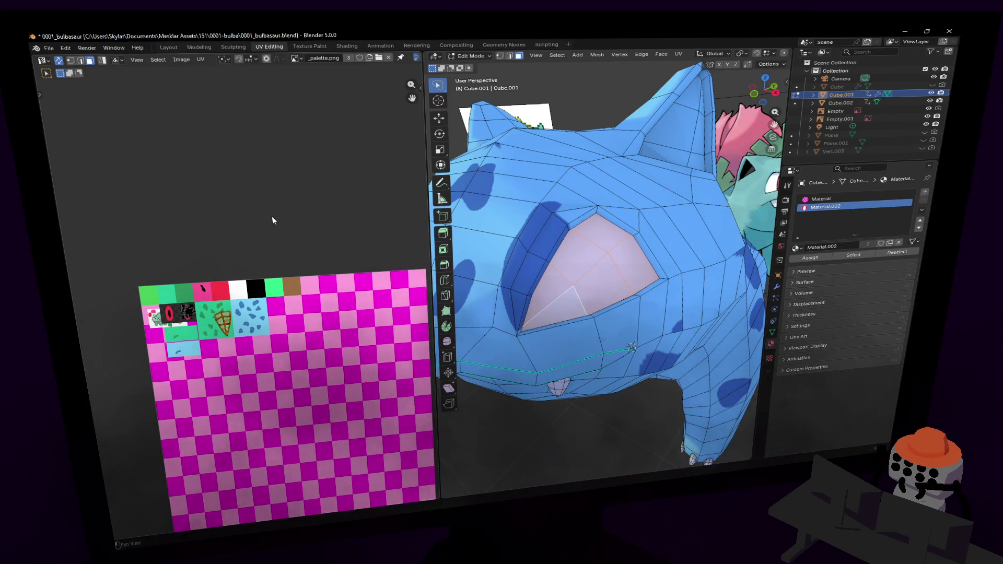
middle_click_drag(287, 266, 332, 244)
middle_click_drag(517, 257, 592, 267)
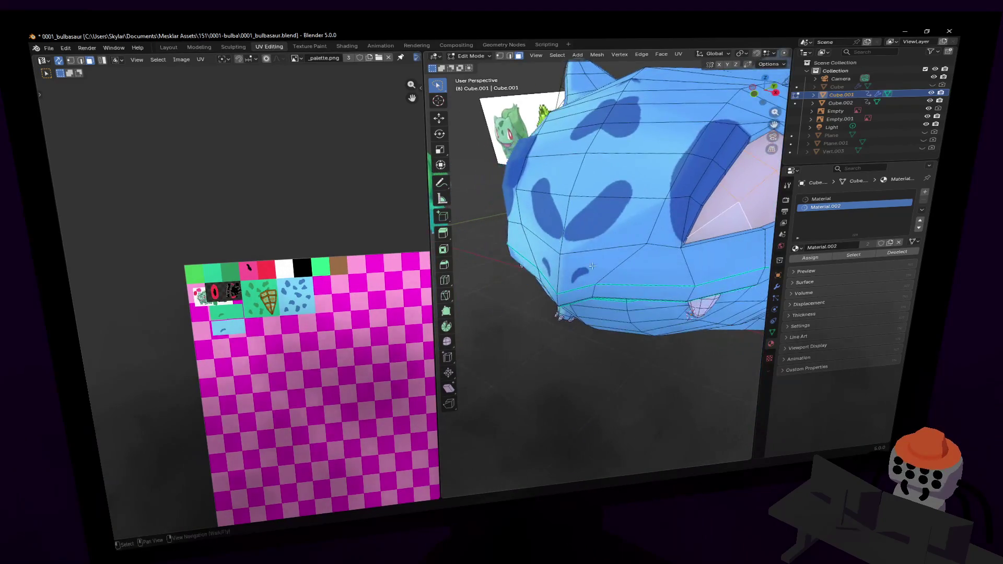
left_click(581, 268)
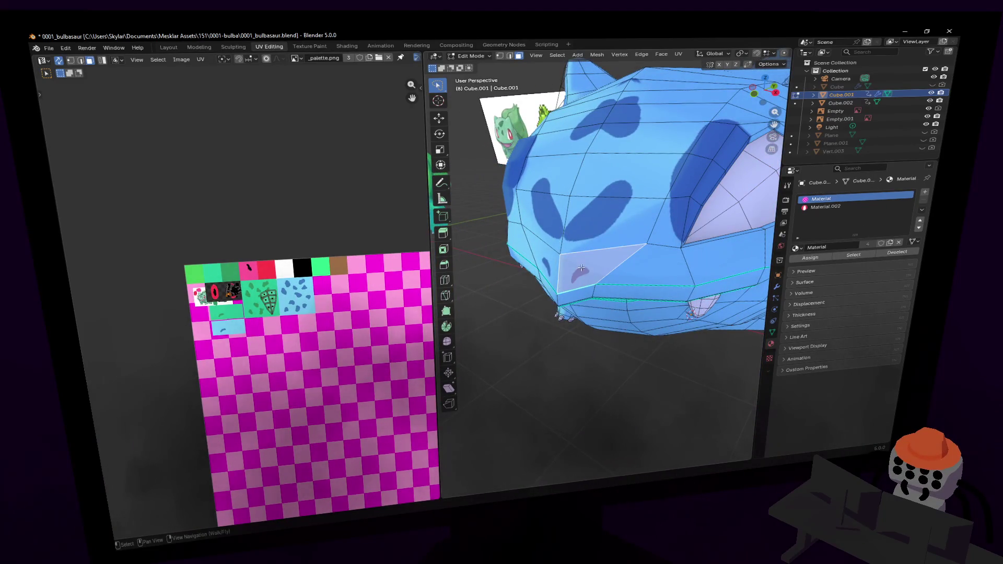
left_click(546, 263, "shift")
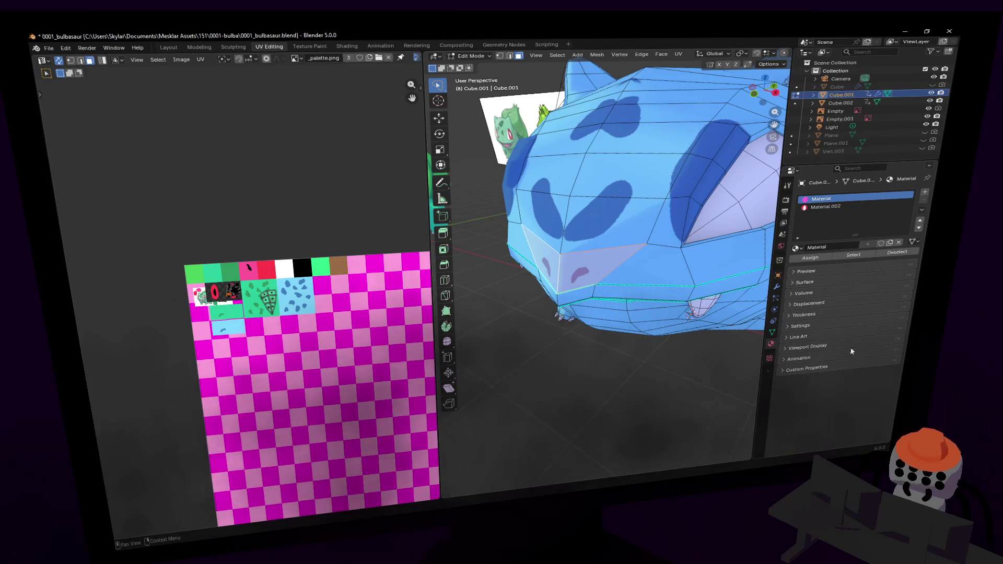
- Make UVMap the active UV map and move the eye island over the palette's eye artwork
left_click(773, 333)
left_click(822, 346)
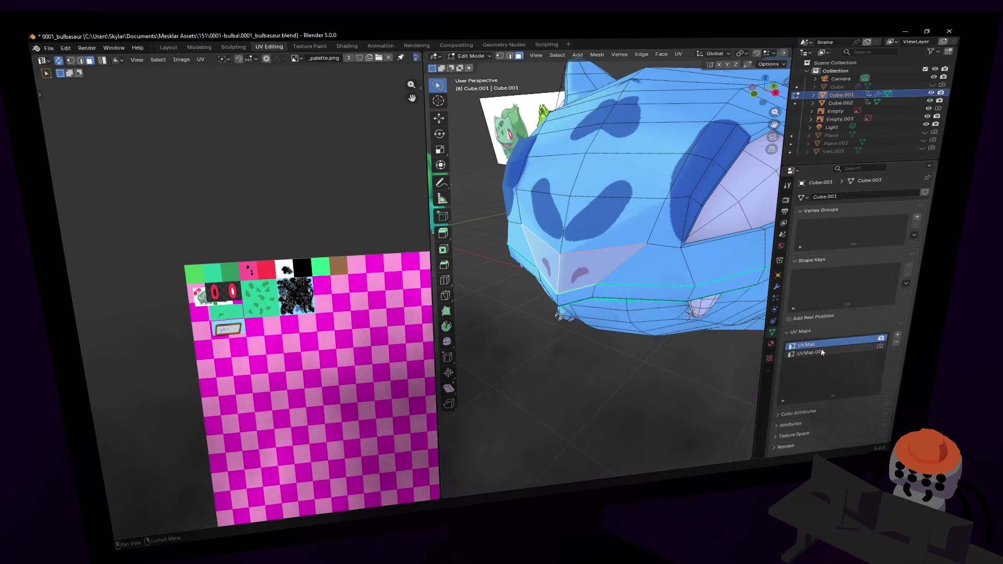
key("g")
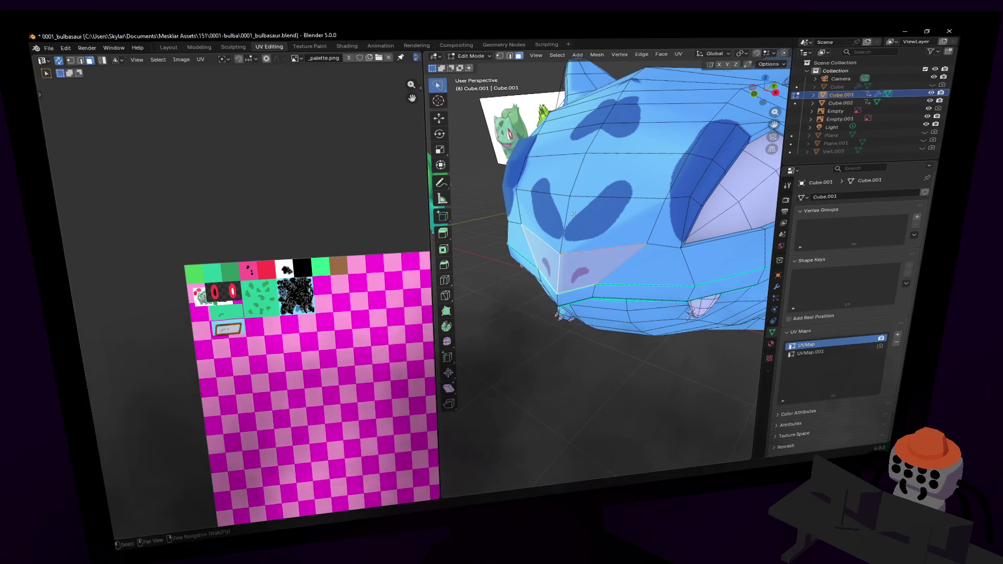
right_click(313, 261)
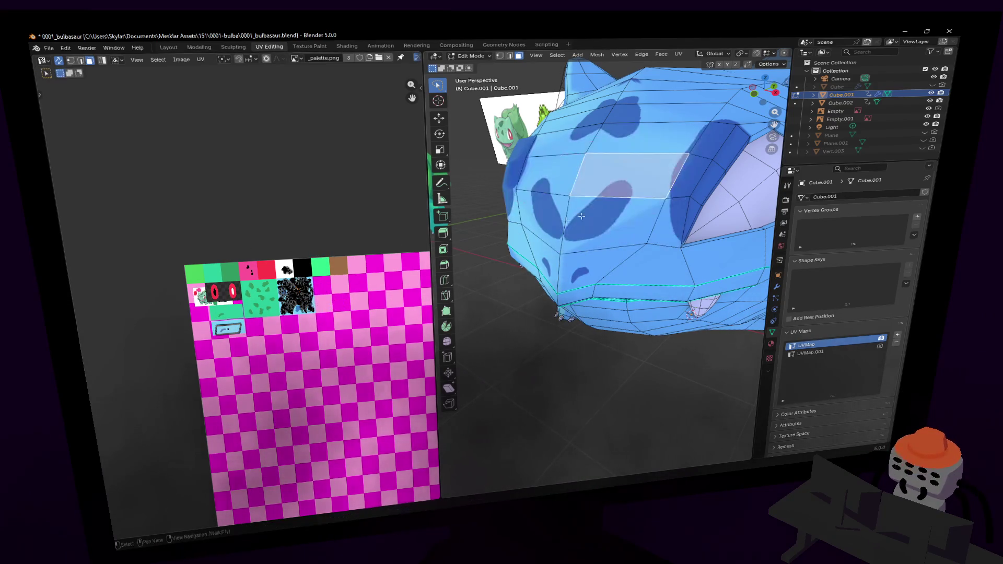
key("g")
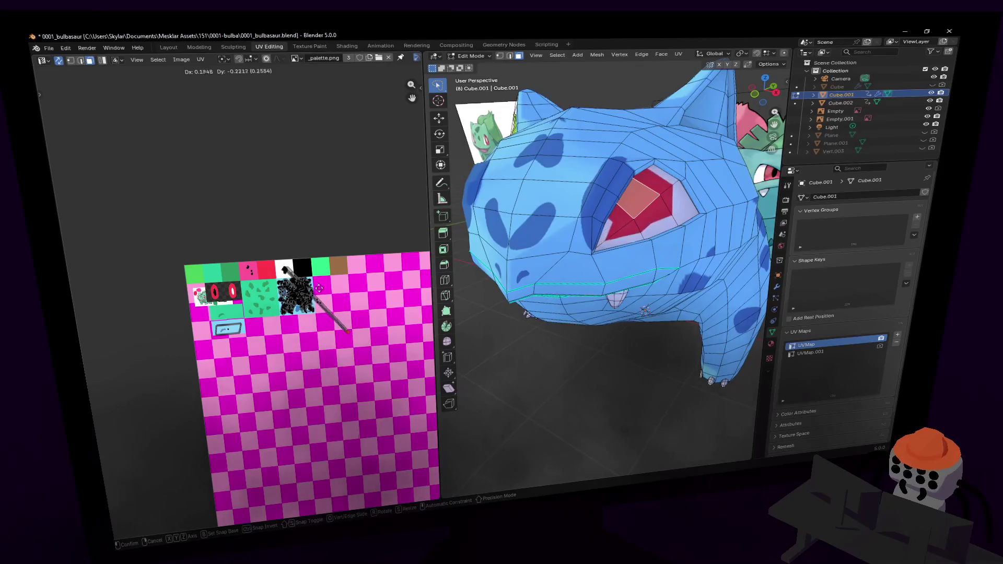
- Place the eye island, then try moving it again and cancel
left_click(316, 303)
key("u")
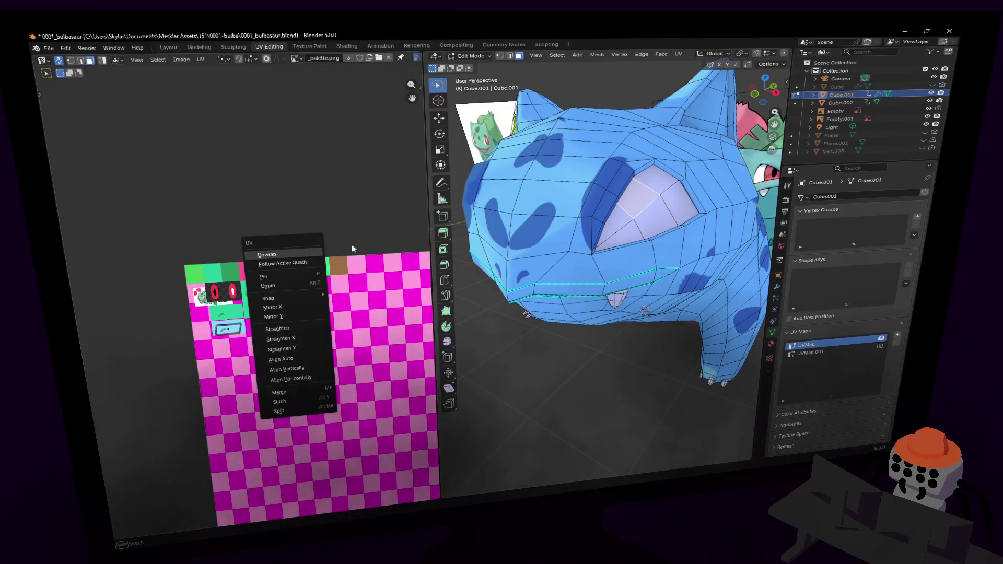
key("g")
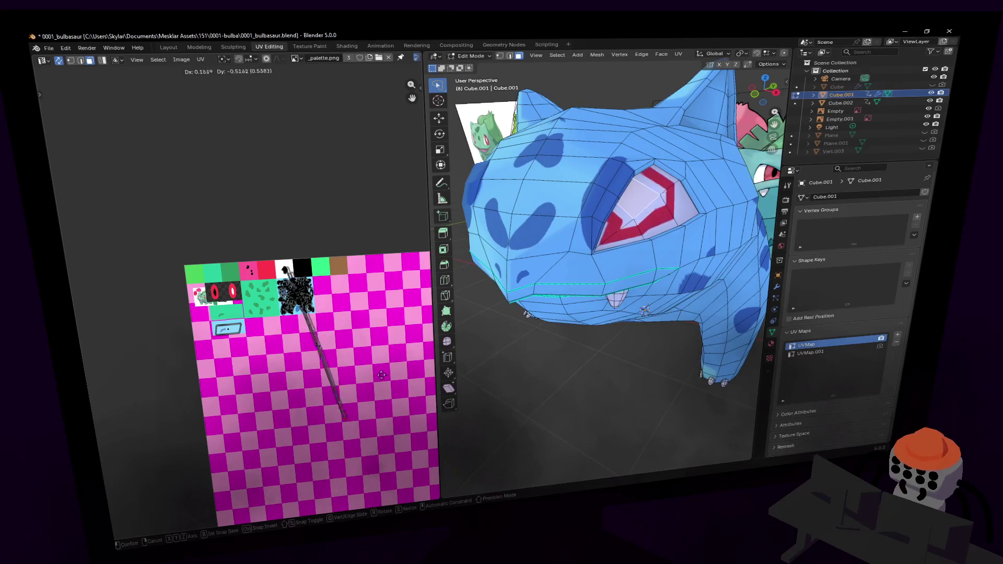
key("Escape")
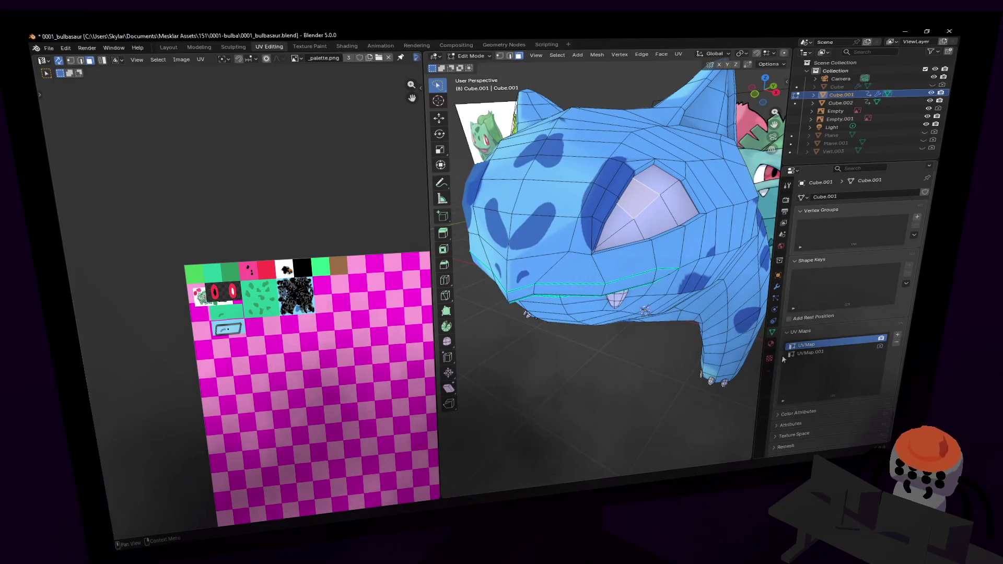
- Show the material slots, select the eye face, and trial-move its UVs before cancelling
left_click(772, 344)
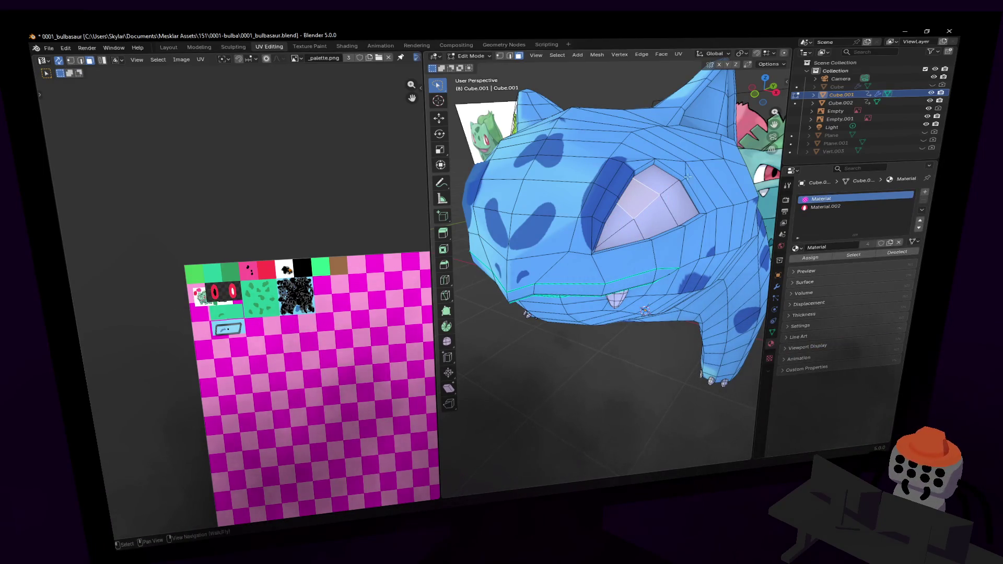
left_click(655, 193)
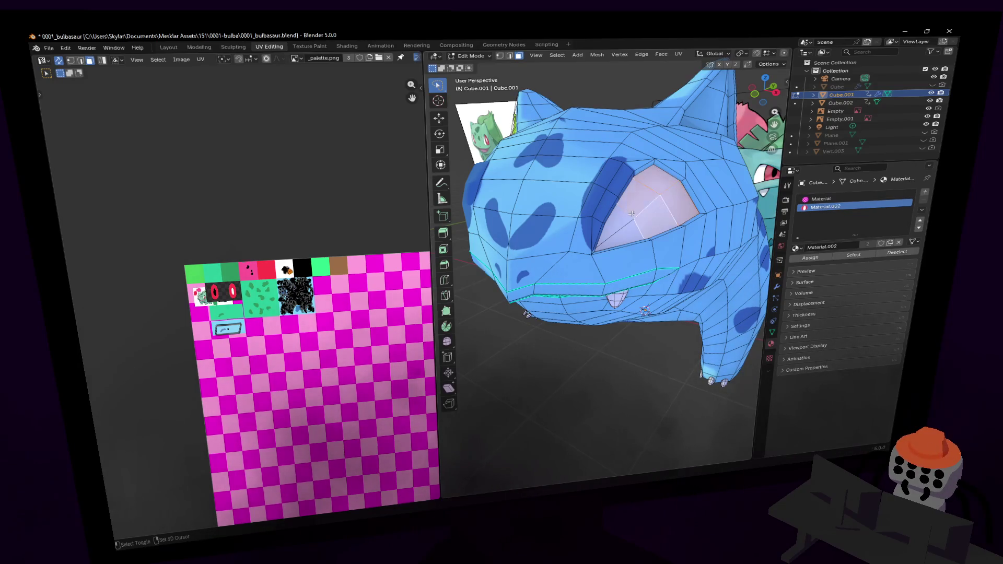
key("g")
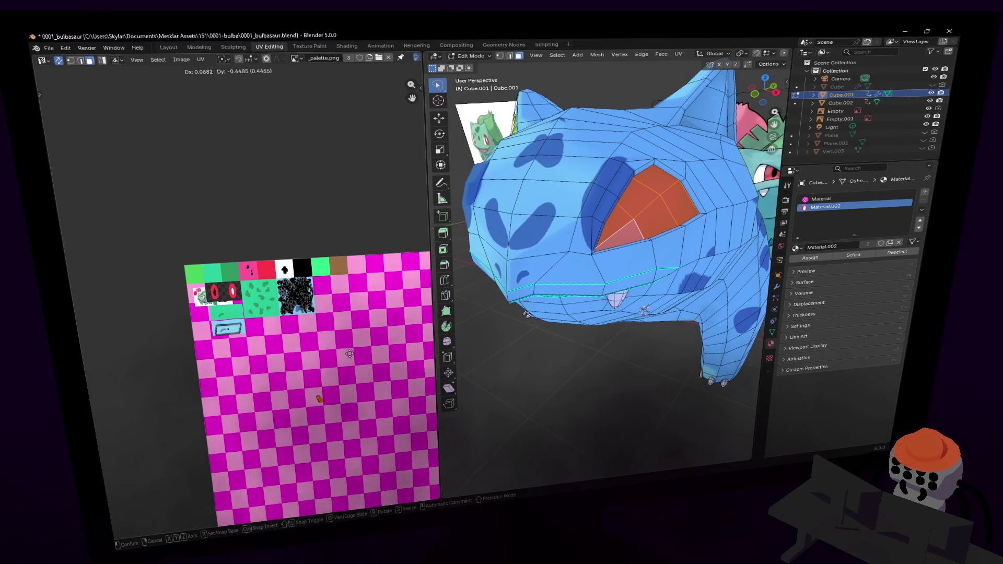
key("Escape")
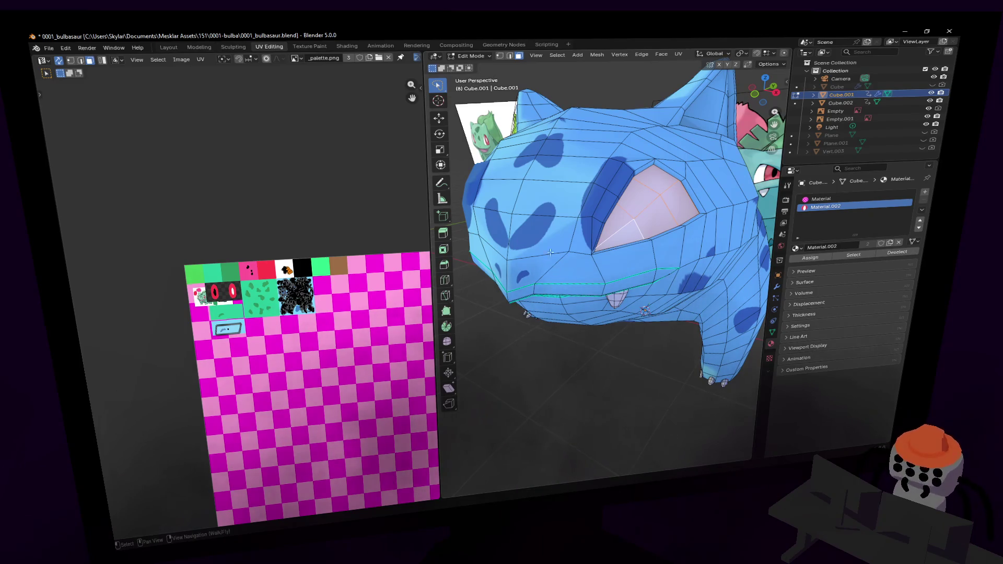
- Nudge the eye's UV island on the palette texture and assign the chosen material slot to the eye face
scroll(334, 283, "up", 1)
key("g")
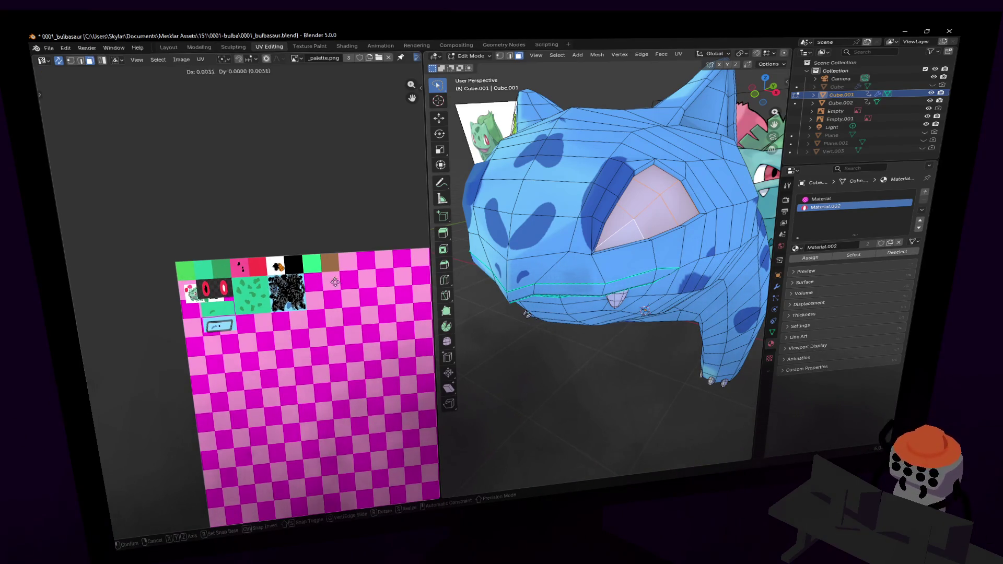
left_click(356, 267)
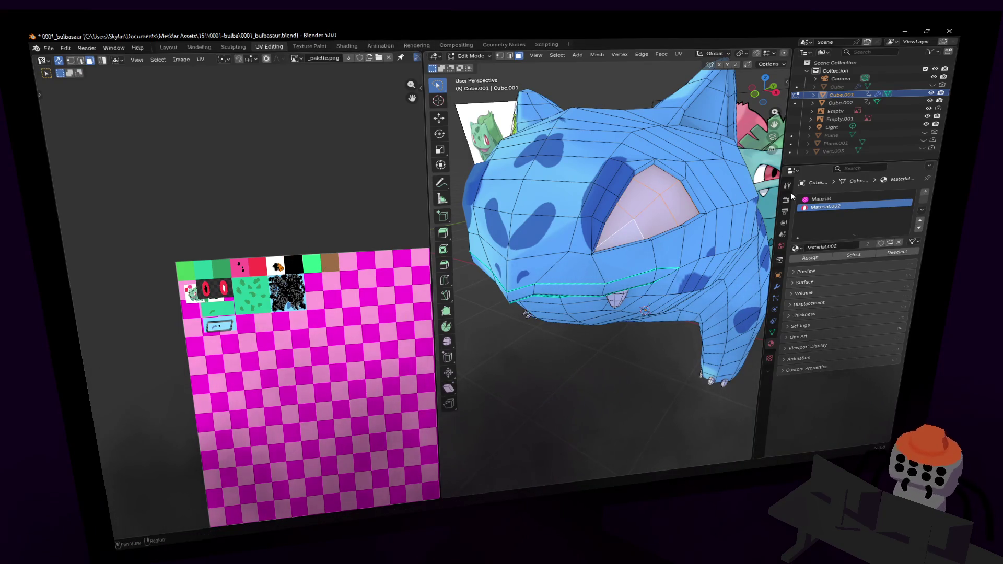
left_click(823, 199)
left_click(810, 257)
- Nudge the eye UVs slightly, reassign Material.002 to the eye face, and cancel a further move
key("g")
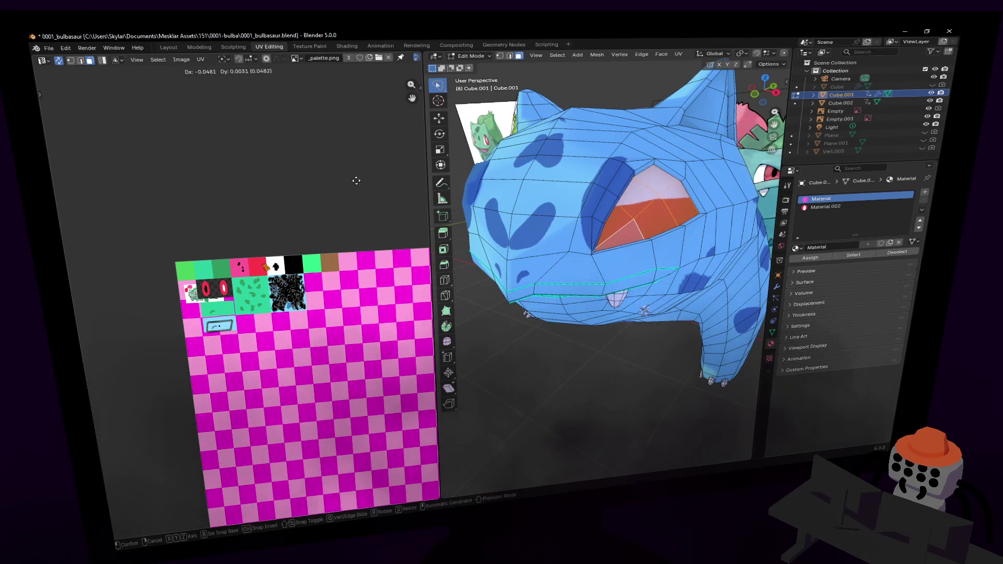
left_click(366, 178)
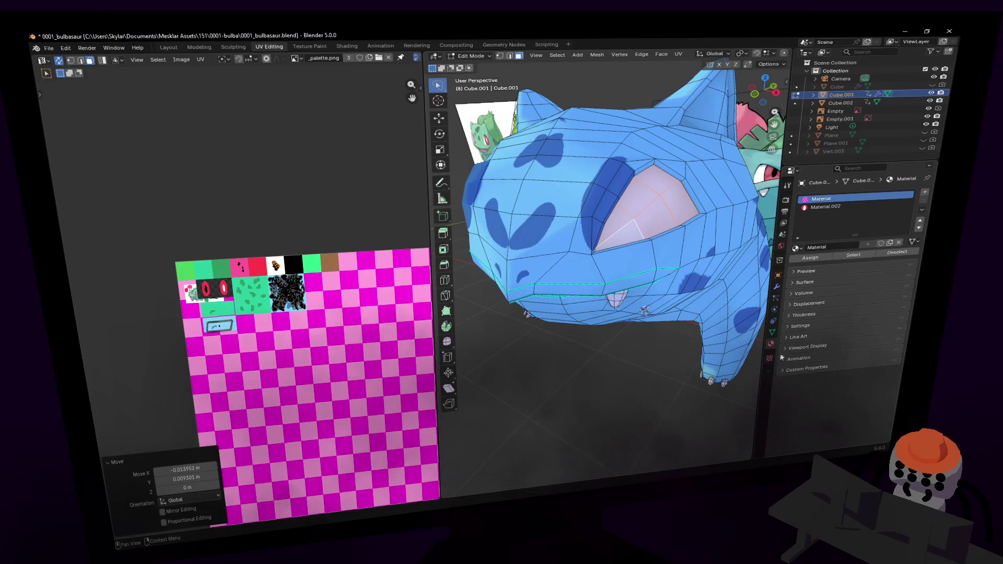
left_click(831, 206)
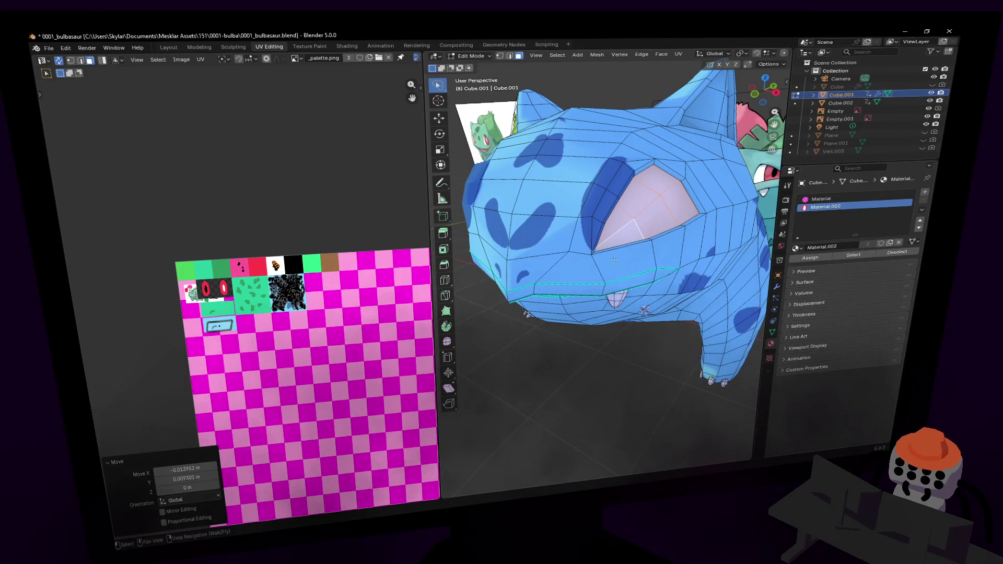
left_click(812, 260)
key("g")
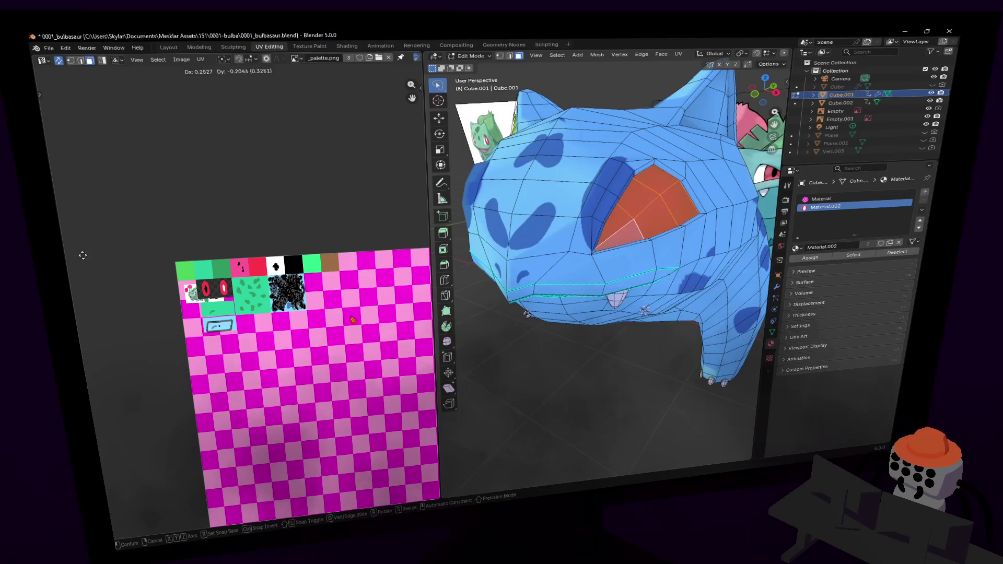
left_click(97, 265)
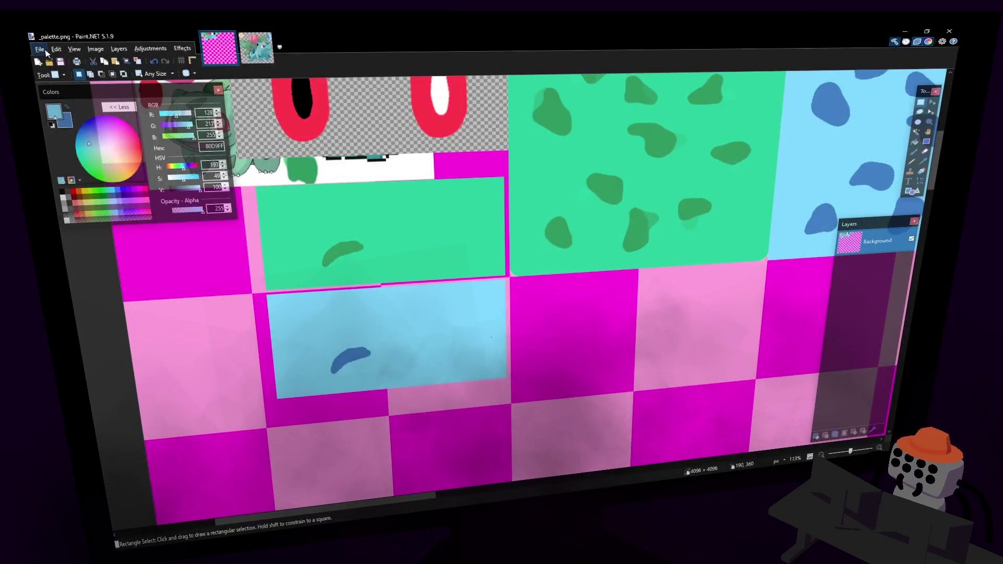
- Open bulba eyes.png from recent files and copy the whole red eye image
left_click(40, 49)
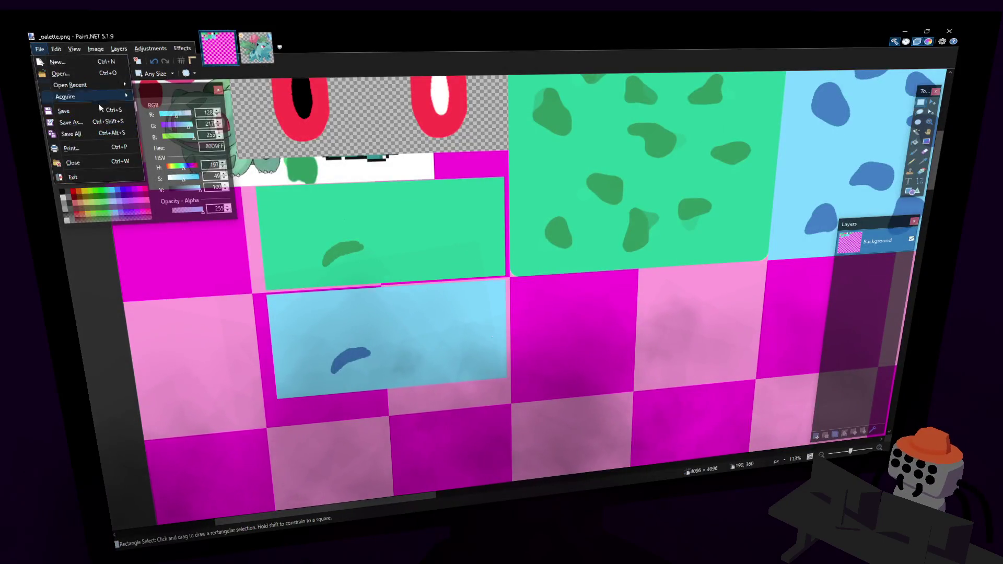
mouse_move(83, 84)
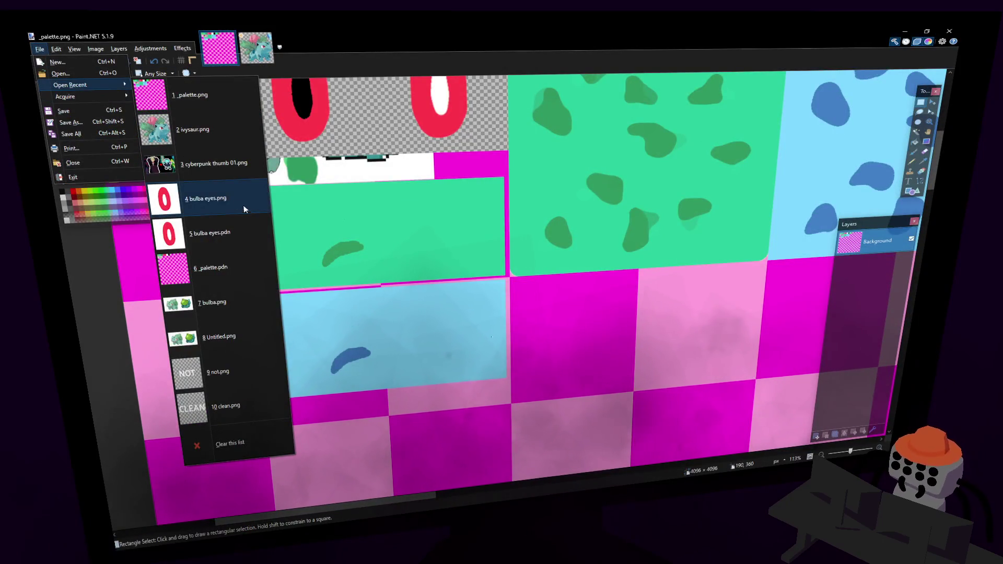
left_click(232, 202)
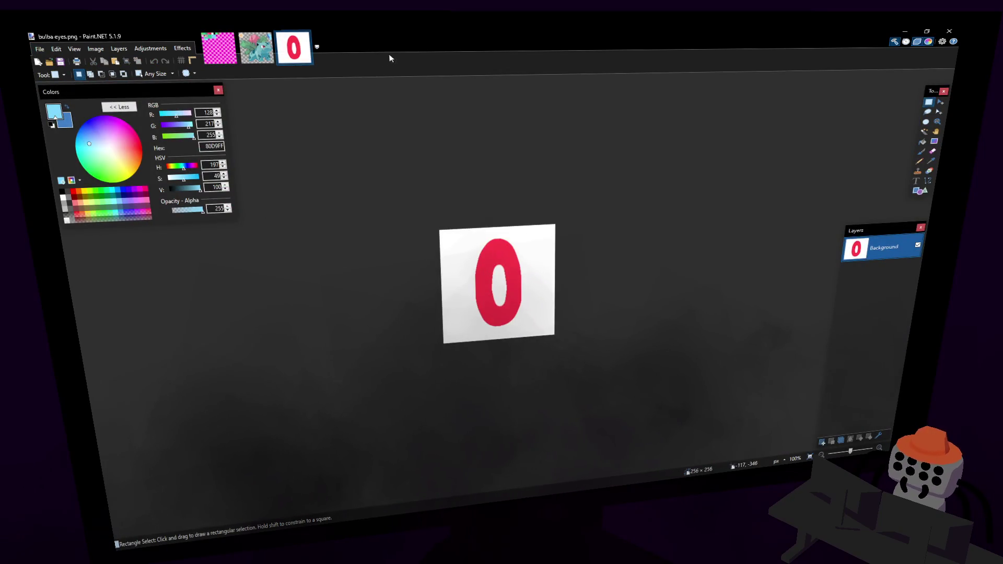
key("ctrl+a")
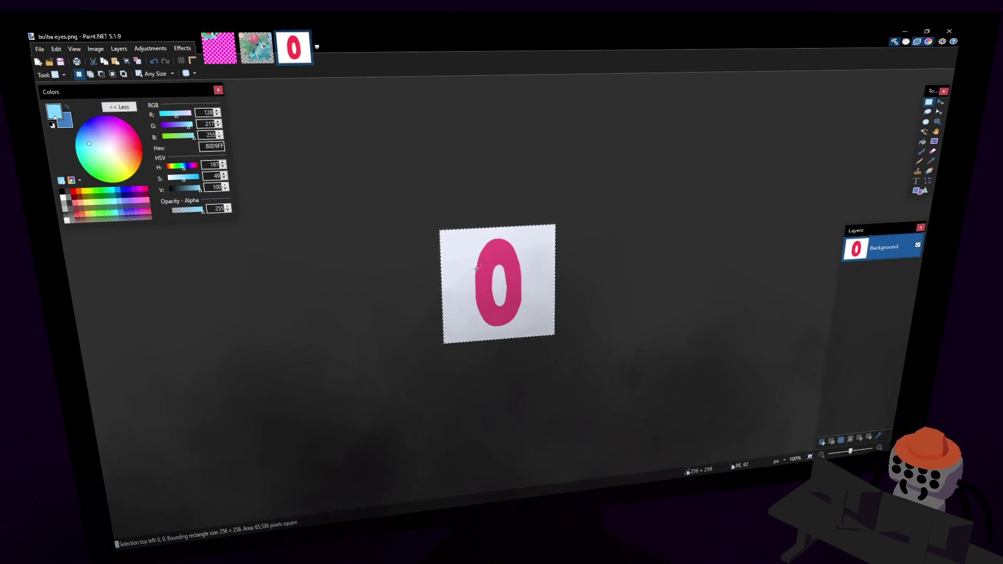
left_click(40, 49)
left_click(40, 49)
left_click(55, 49)
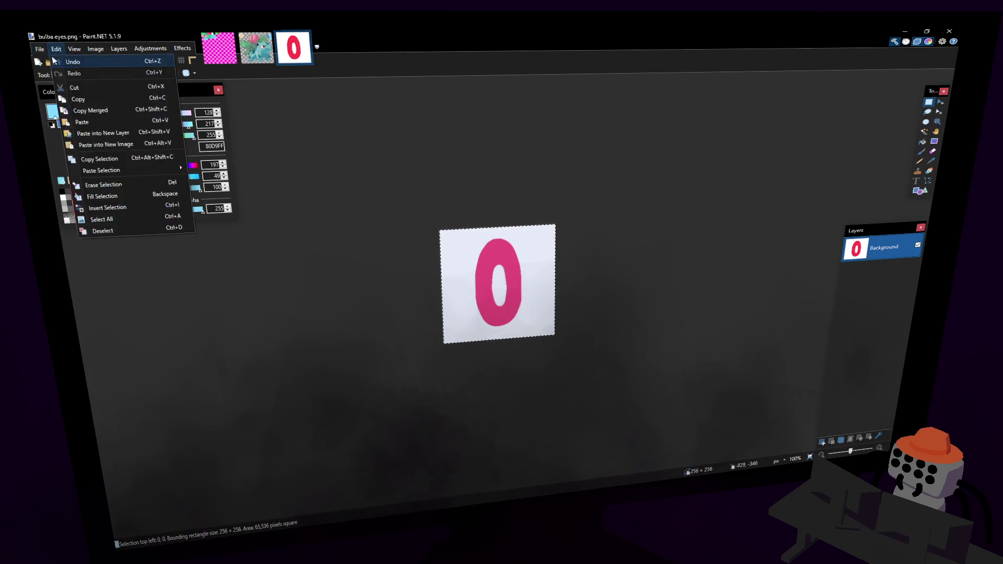
left_click(78, 183)
- Create a new blank 256x256 image and paste the red eye into it
left_click(39, 49)
left_click(57, 60)
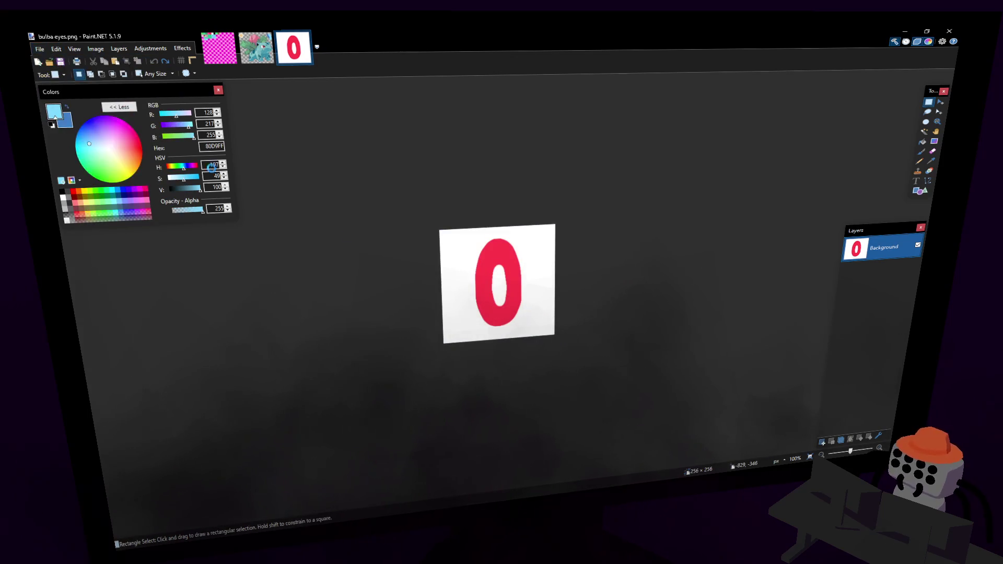
left_click(506, 324)
key("ctrl+v")
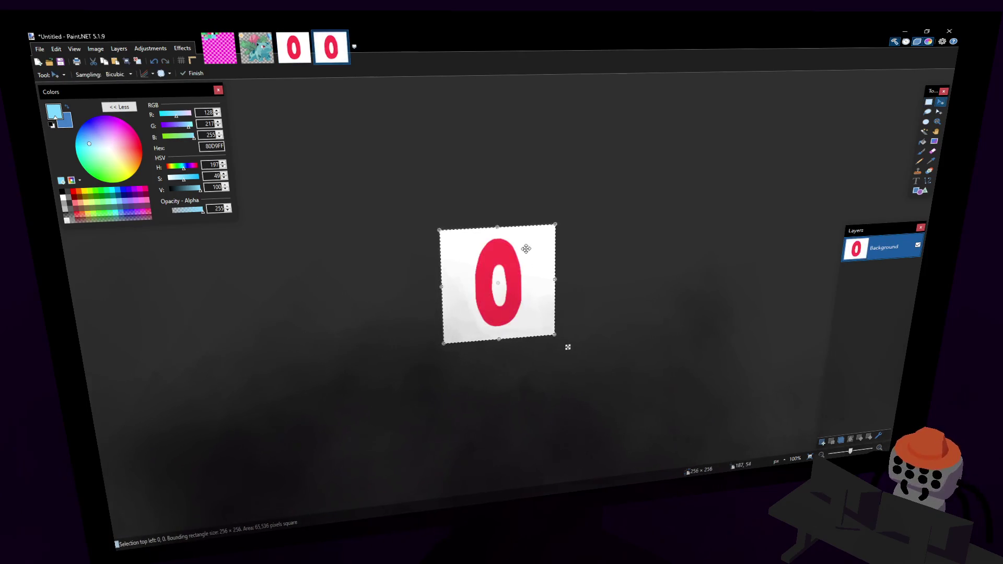
scroll(443, 286, "up", 5, "ctrl")
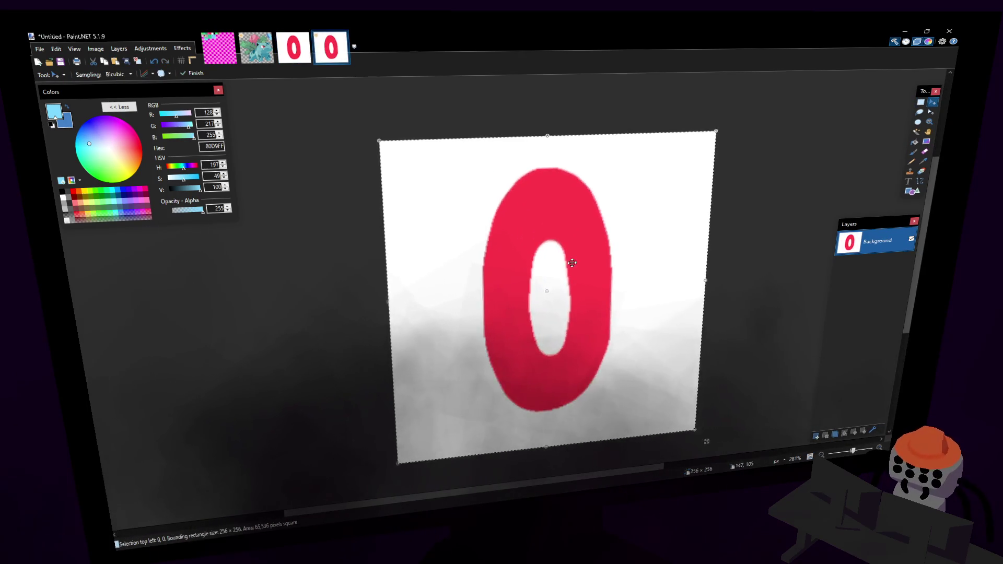
scroll(567, 419, "up", 3, "ctrl")
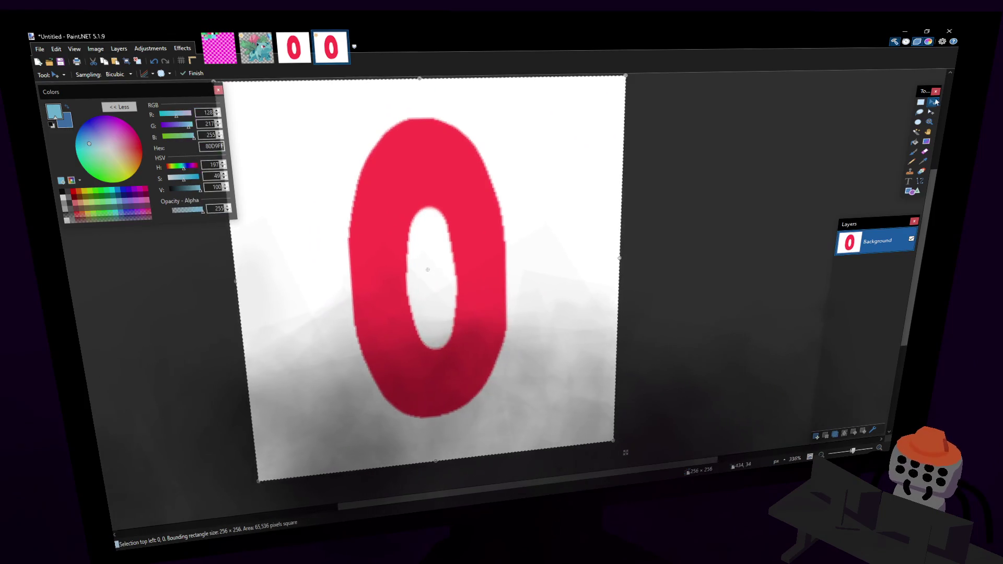
- Copy the left eye with the black pupil from _palette.png
key("s")
left_click(256, 47)
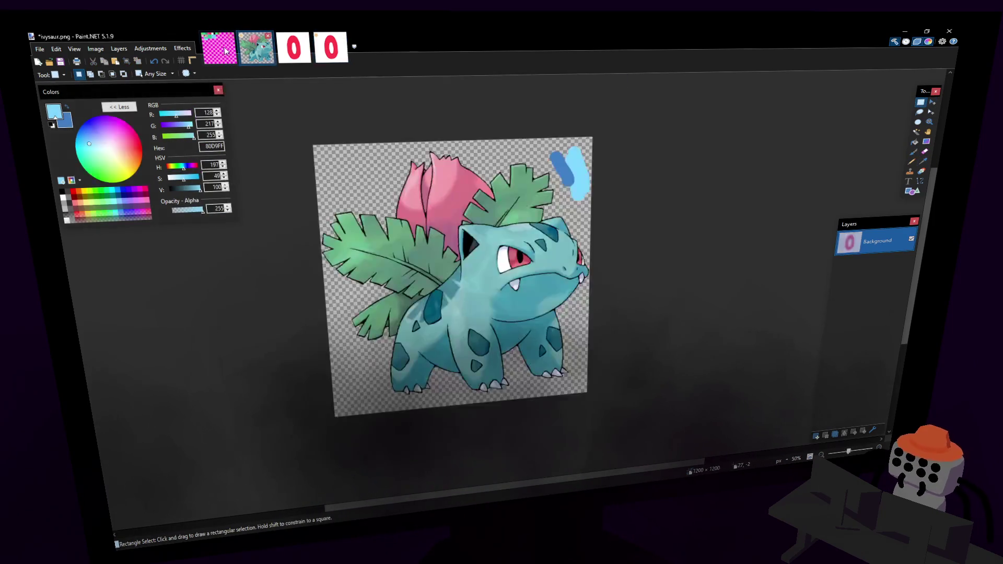
left_click(220, 48)
scroll(258, 146, "down", 1, "ctrl")
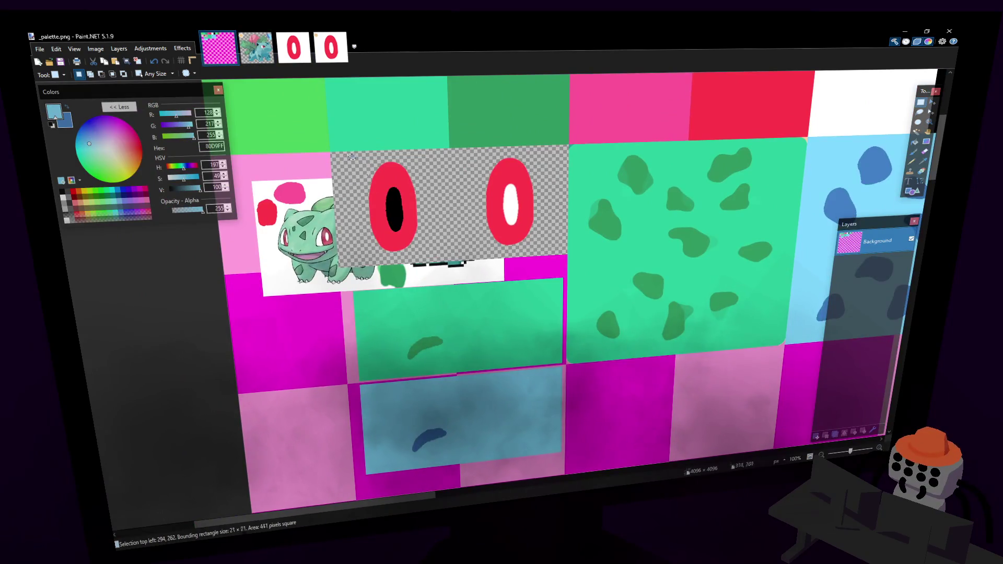
left_click_drag(349, 152, 430, 246)
key("ctrl+c")
- Paste the pupil eye as a new layer on the untitled image, merge it down, and Save As
left_click(330, 47)
key("ctrl+v")
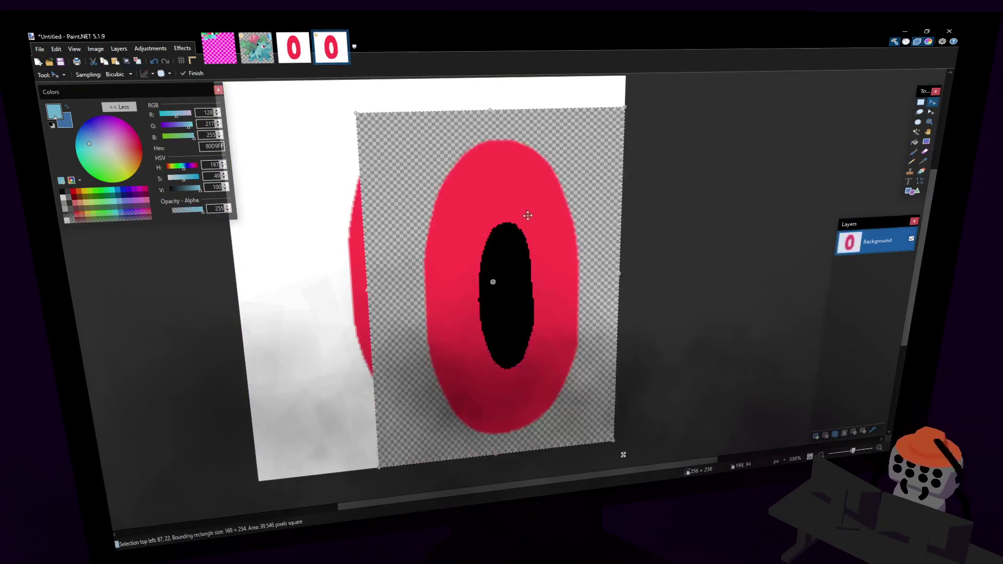
mouse_move(580, 247)
left_mouse_down()
mouse_move(627, 370)
mouse_move(578, 298)
mouse_move(488, 283)
mouse_move(466, 226)
mouse_move(456, 229)
left_mouse_up()
key("ctrl+z")
key("ctrl+shift+v")
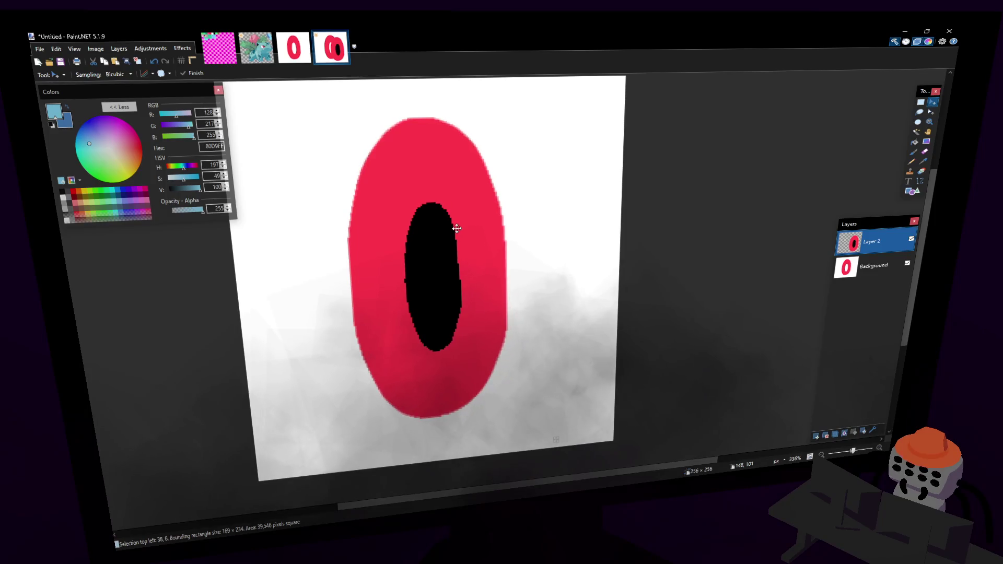
left_click(921, 102)
key("ctrl+d")
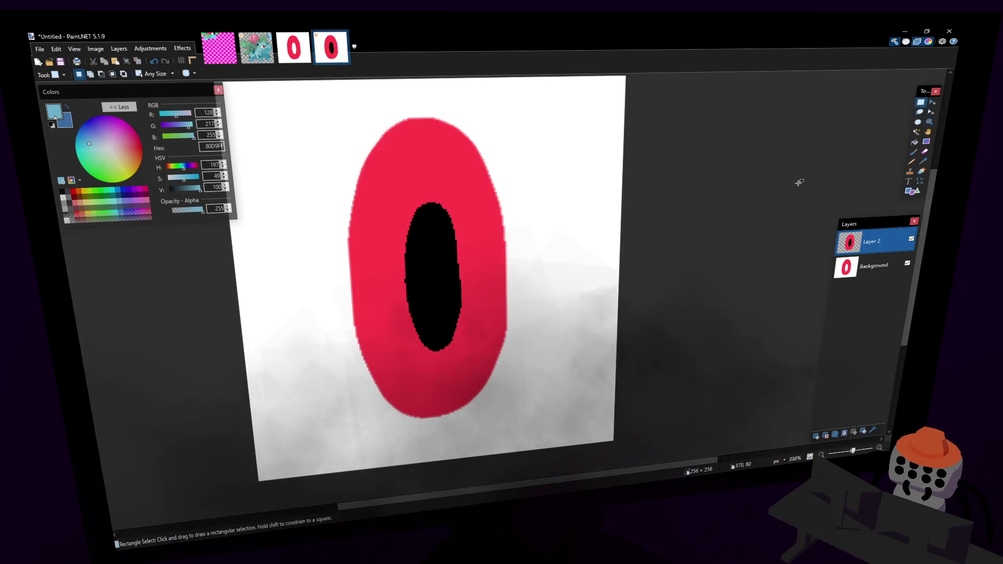
left_click(844, 434)
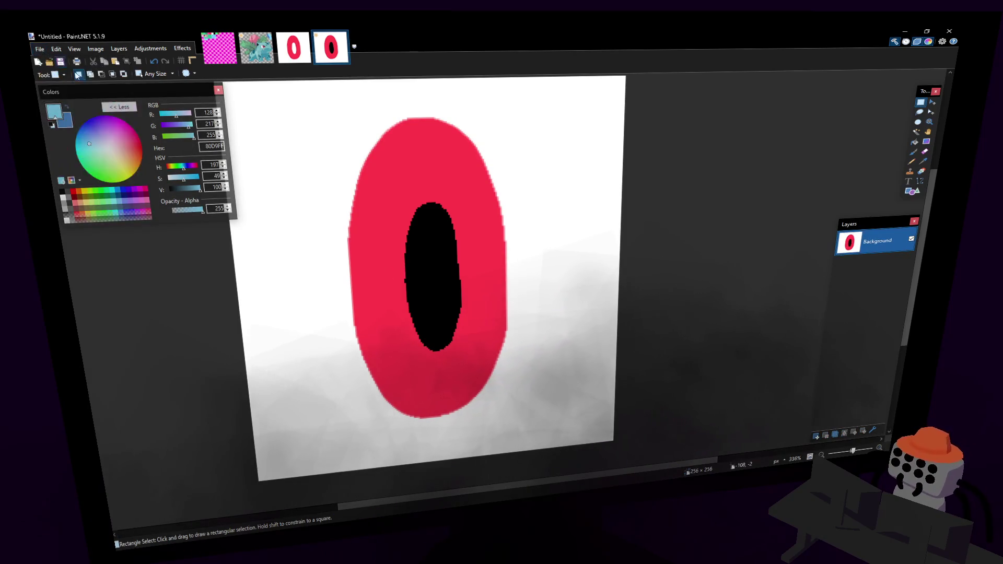
left_click(39, 49)
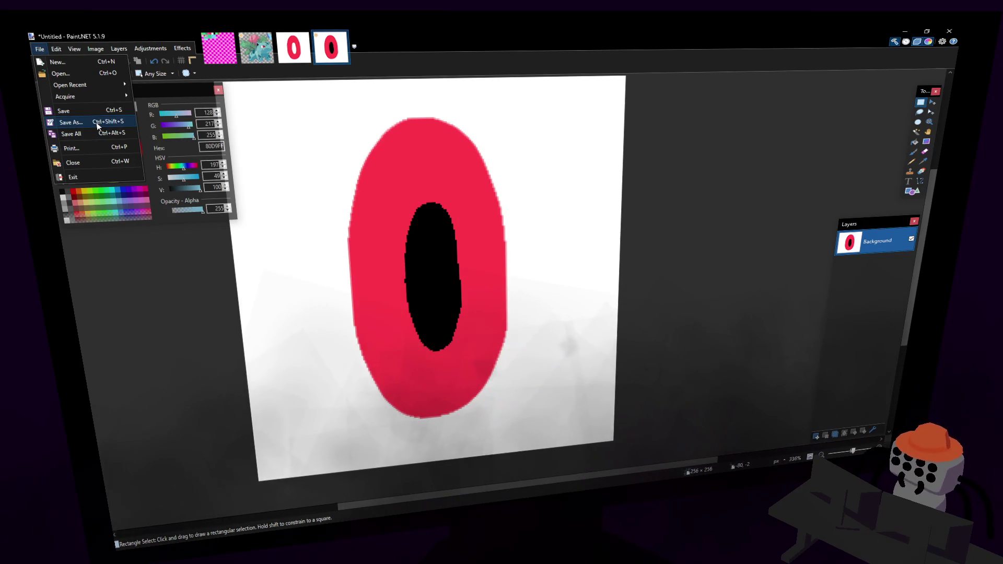
left_click(97, 126)
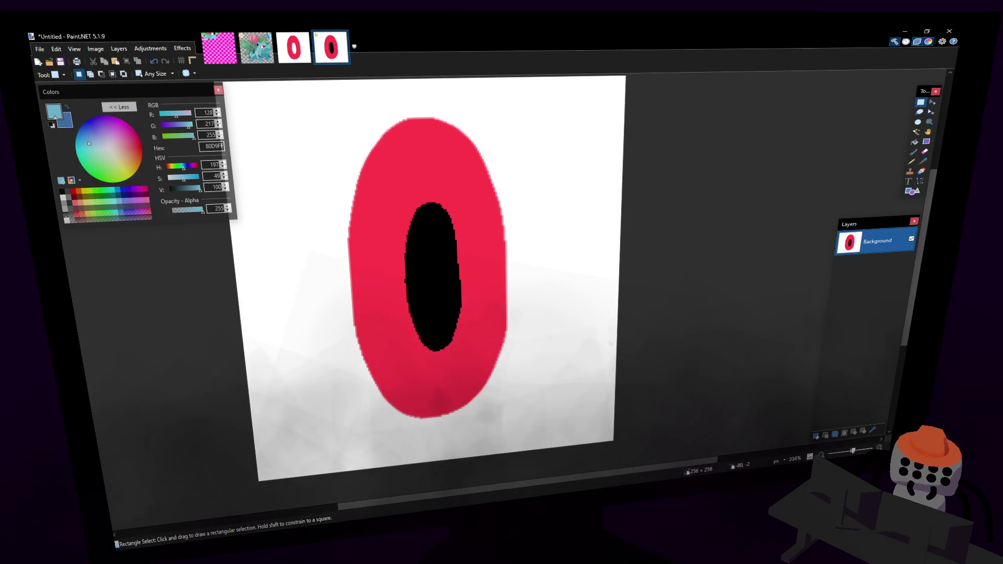
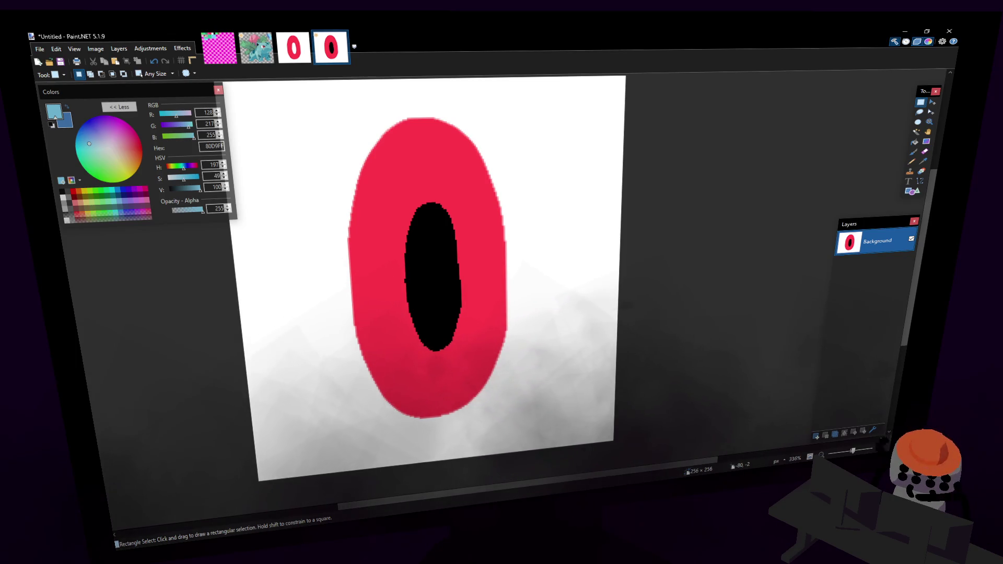
- Save the red-and-black eye drawing as the PNG file 'ivysaur eyes.png'
key("ctrl+s")
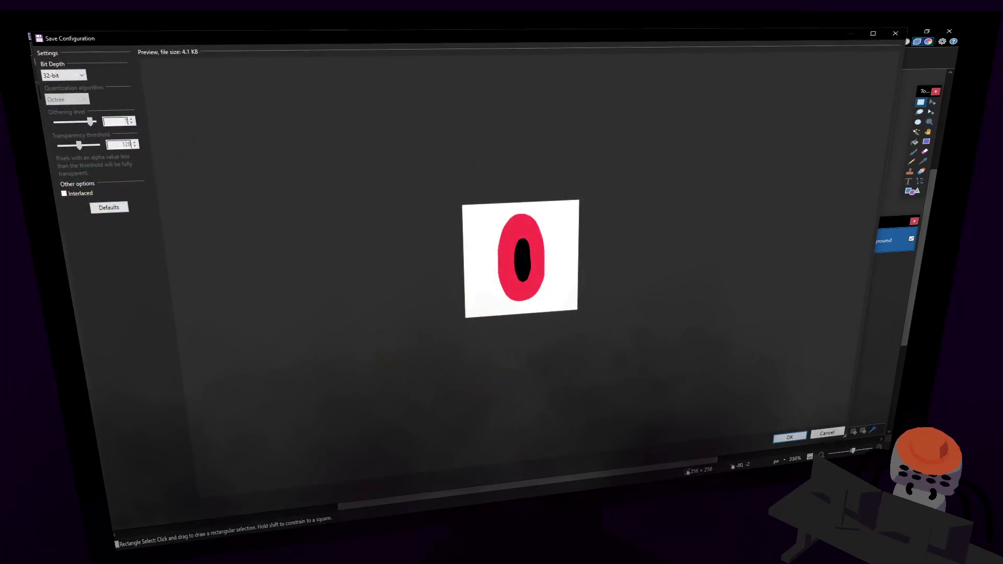
left_click(792, 442)
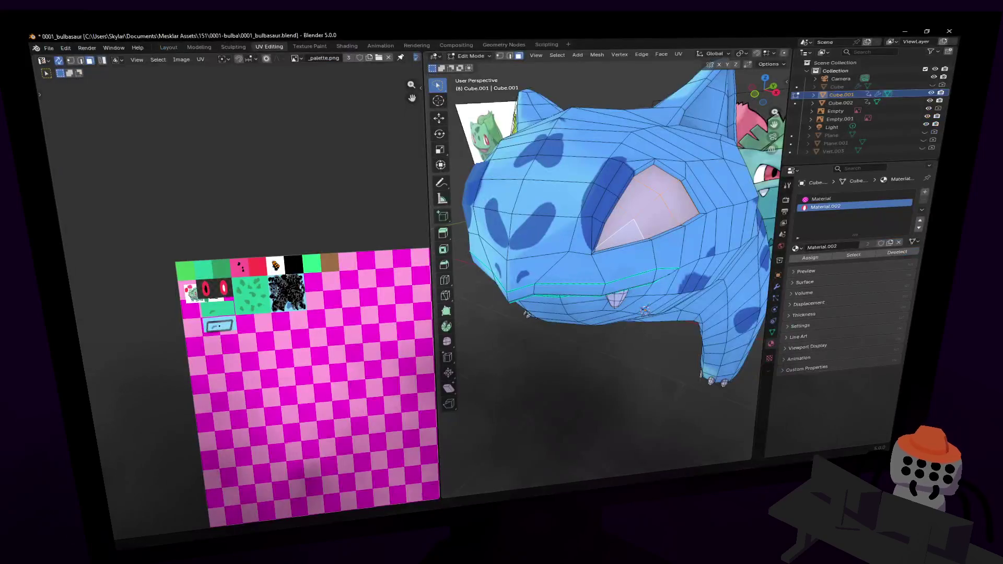
- Save the Bulbasaur project and open the Shading workspace with an enlarged node editor
key("ctrl+s")
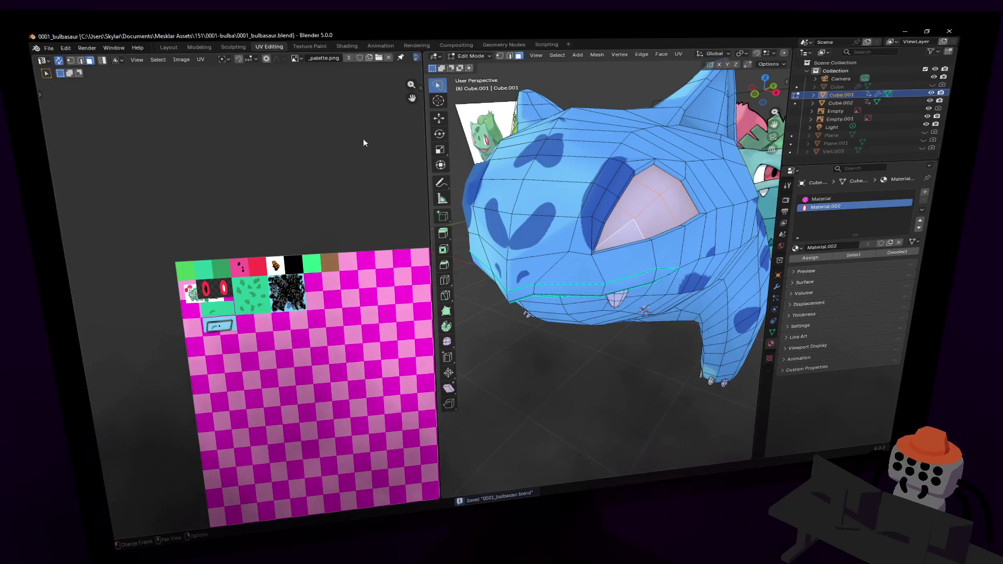
left_click(350, 48)
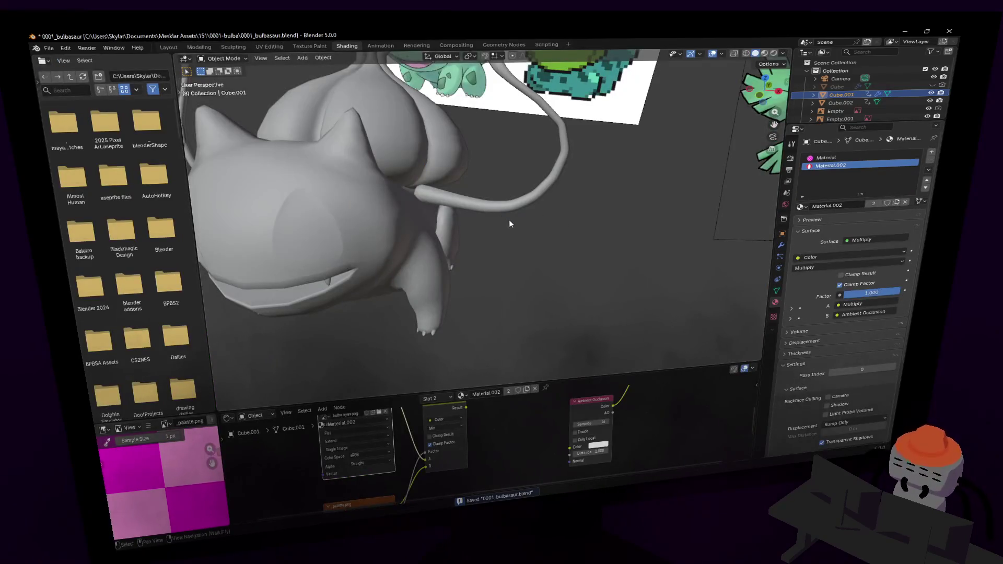
key("shift+grave")
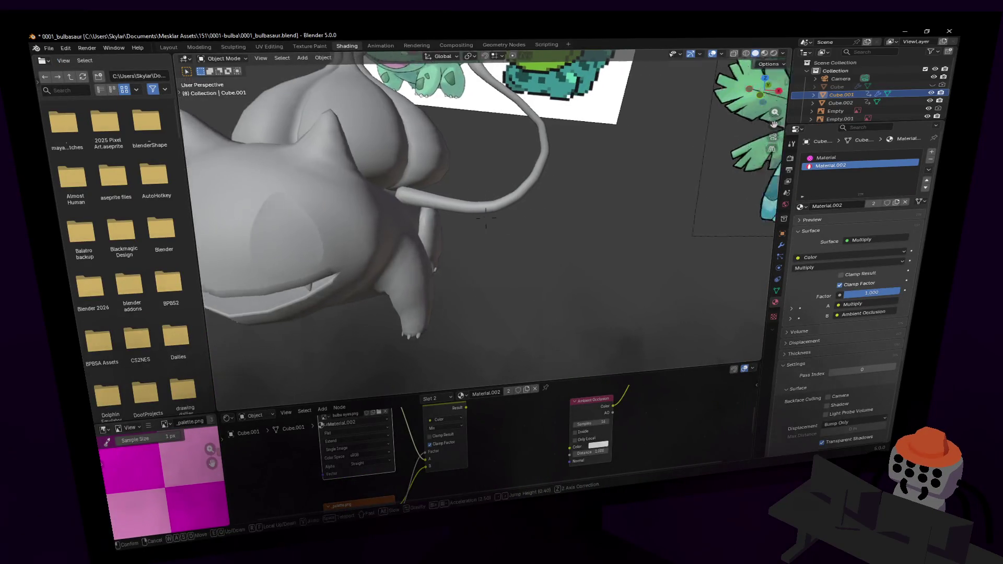
left_click(494, 194)
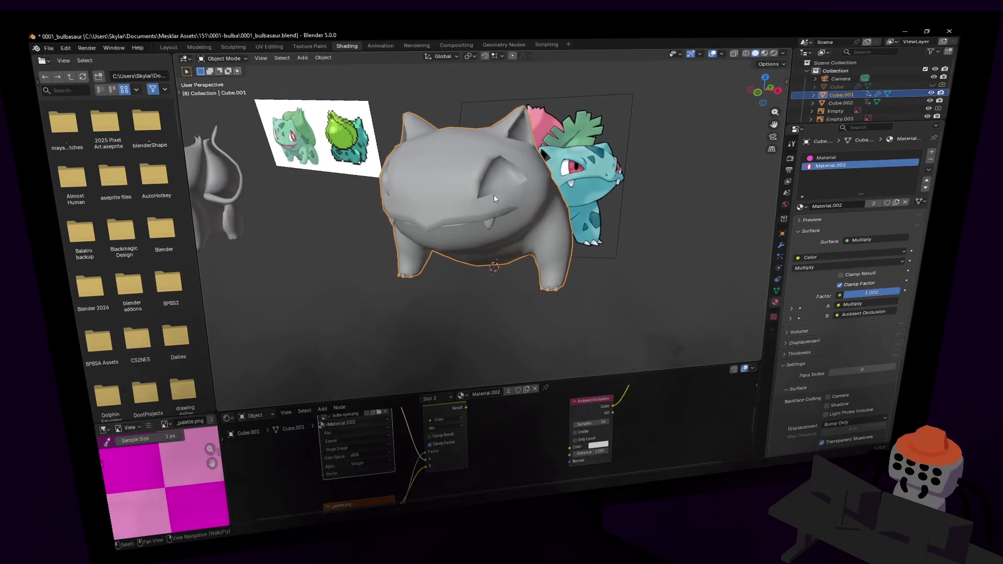
middle_click_drag(671, 428, 549, 467)
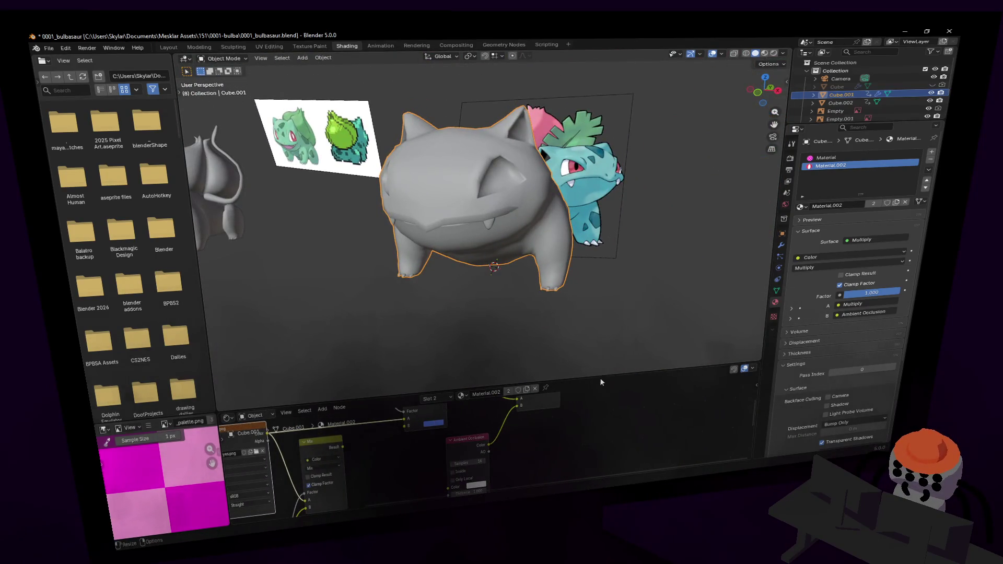
left_click_drag(584, 381, 581, 256)
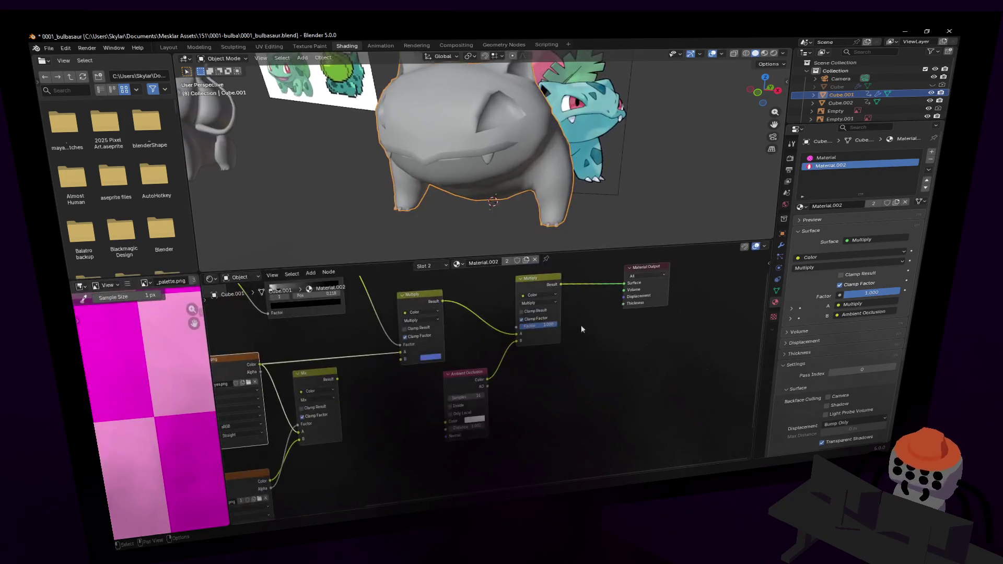
middle_click_drag(581, 325, 626, 387)
scroll(626, 387, "down", 1)
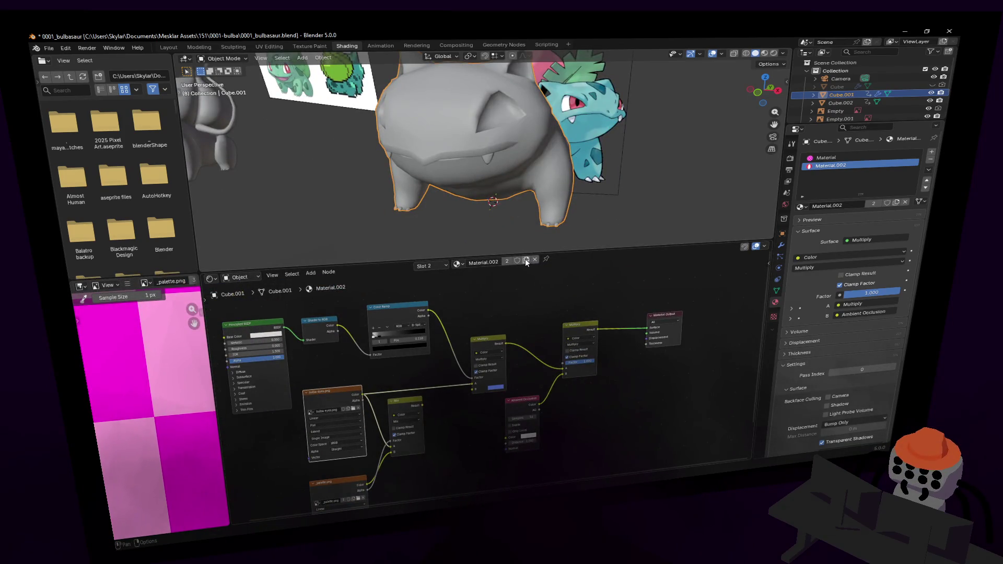
- Revert the body material to Material.001 and load ivysaur eyes.png into its Image Texture node
key("ctrl+z")
middle_click_drag(551, 372, 600, 316)
scroll(440, 342, "up", 4)
middle_click_drag(440, 343, 485, 455)
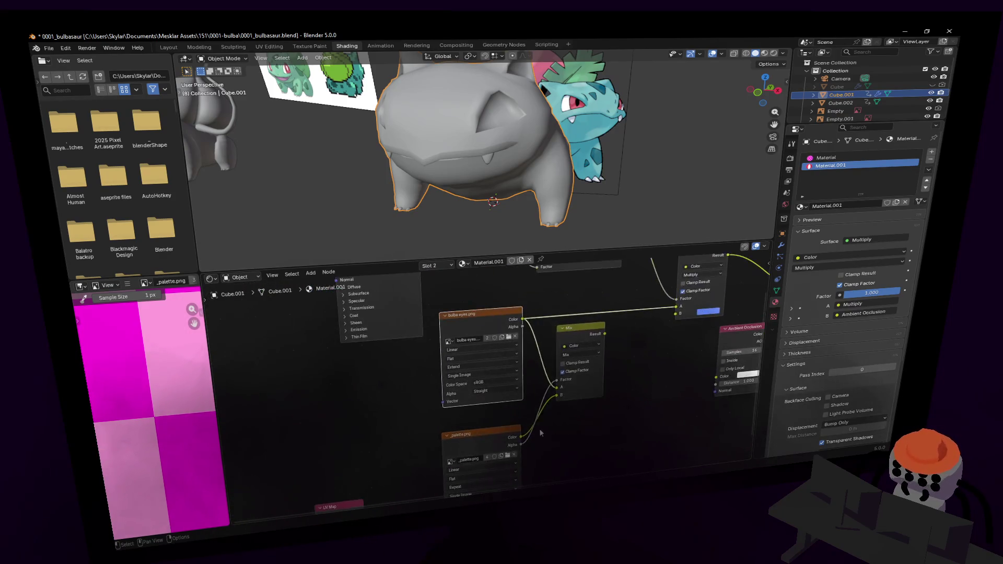
left_click(510, 335)
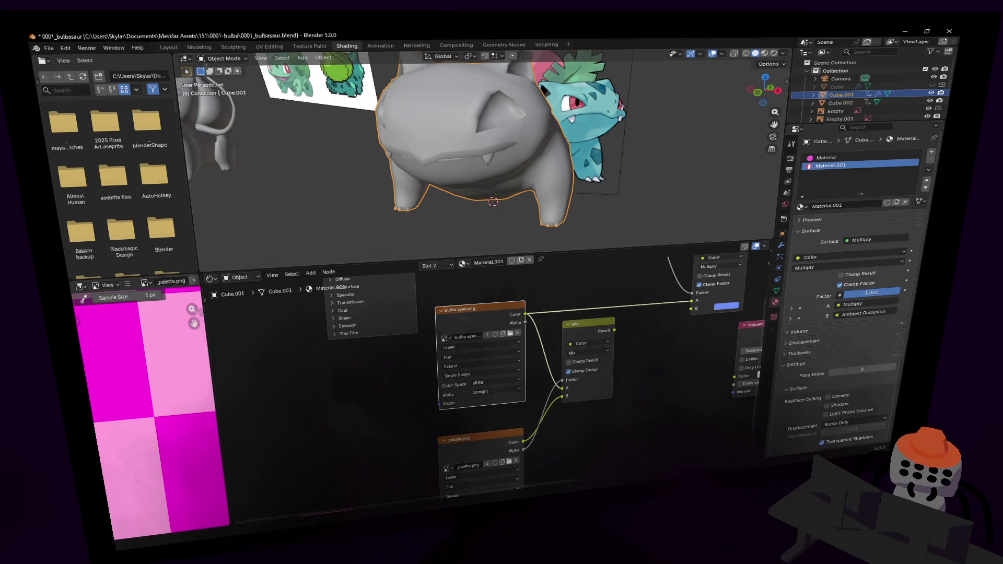
middle_click_drag(565, 340, 440, 378)
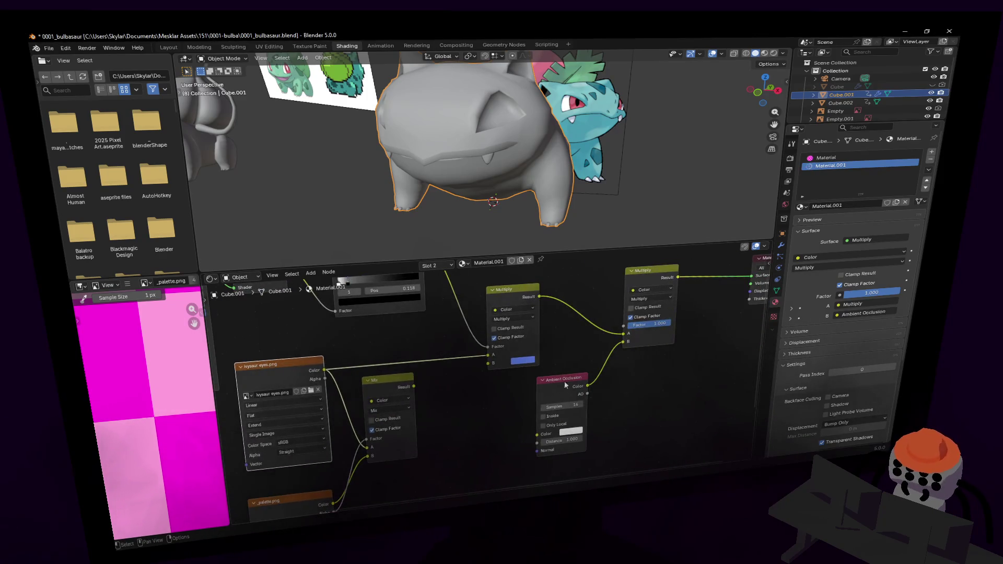
scroll(566, 385, "down", 2)
scroll(707, 122, "down", 3)
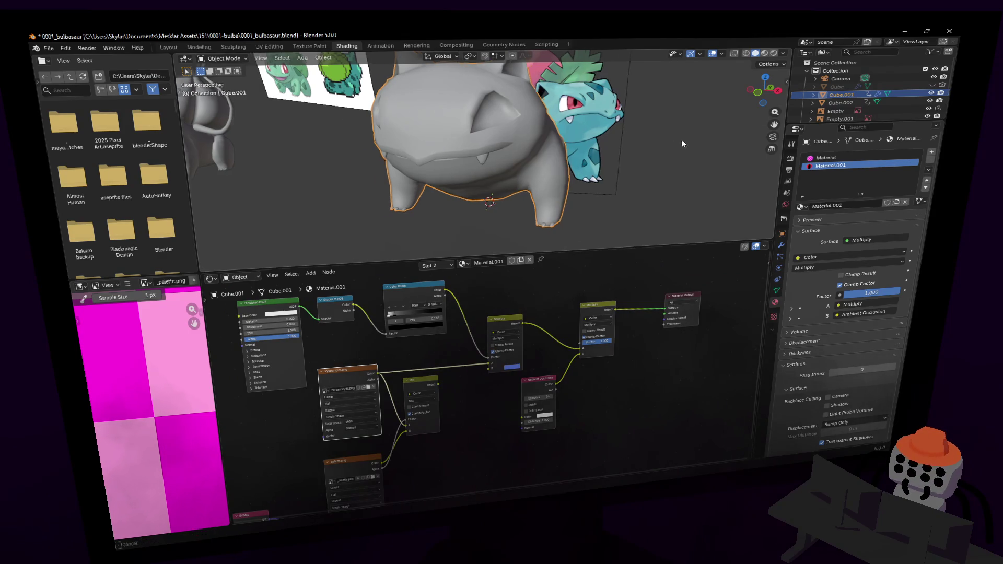
middle_click_drag(682, 140, 603, 158)
scroll(603, 158, "down", 3)
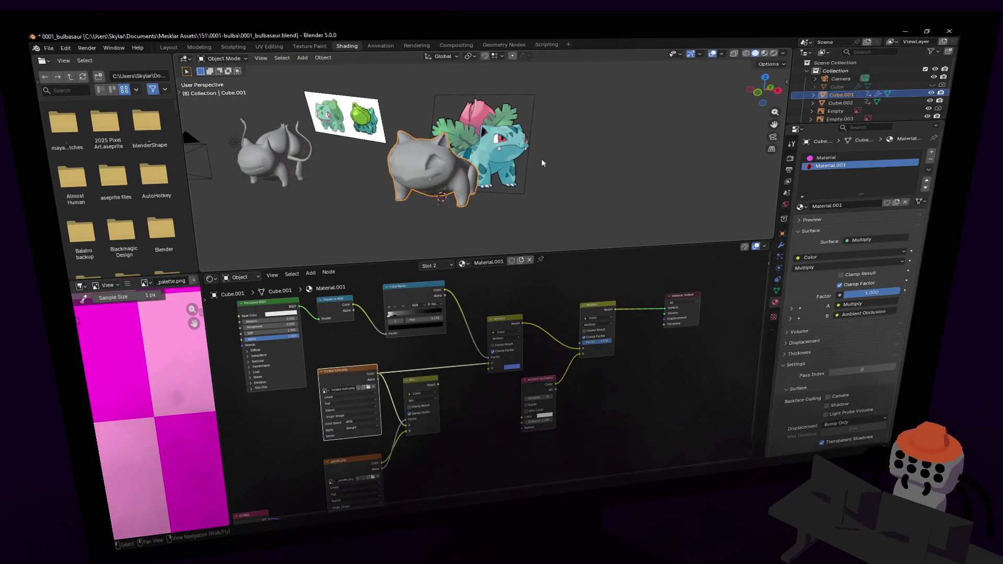
scroll(541, 159, "up", 4)
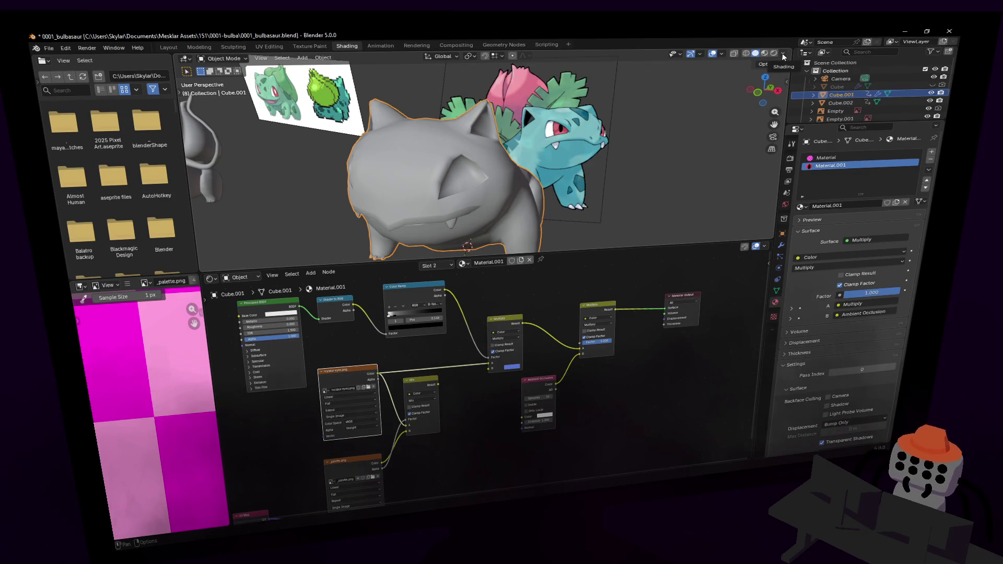
- Switch the viewport to Material Preview shading and show the texture properties
left_click(784, 54)
left_click(720, 54)
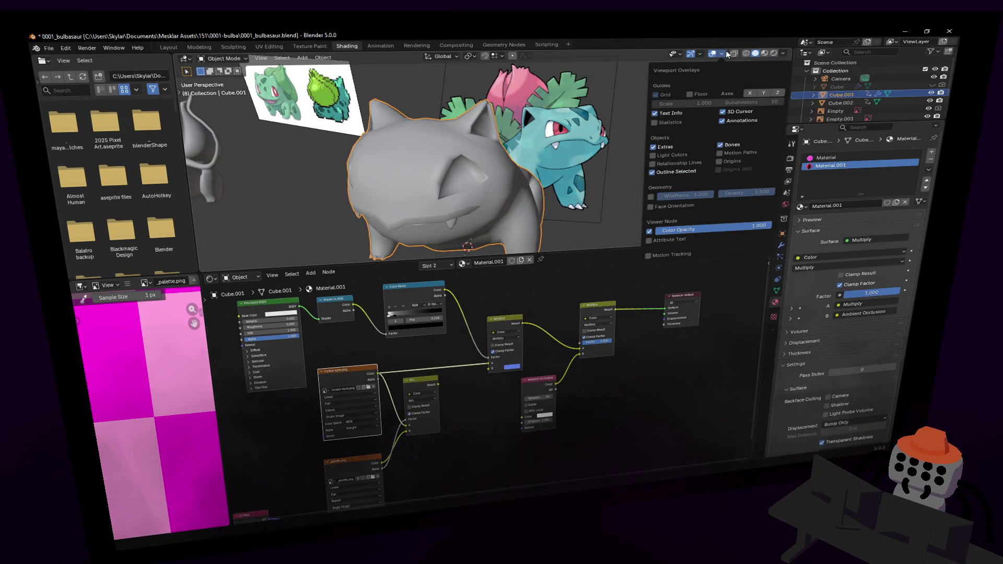
left_click(711, 56)
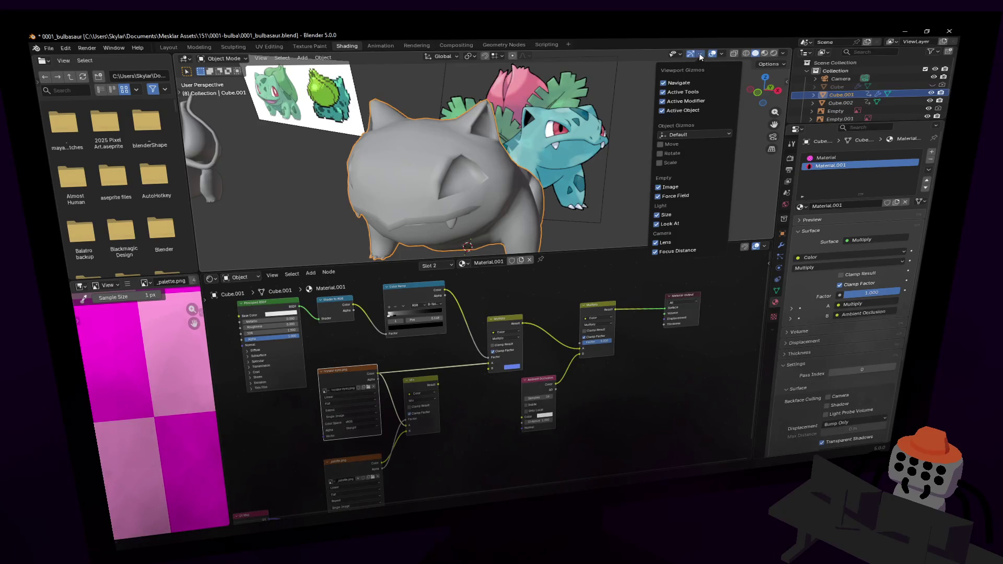
left_click(772, 53)
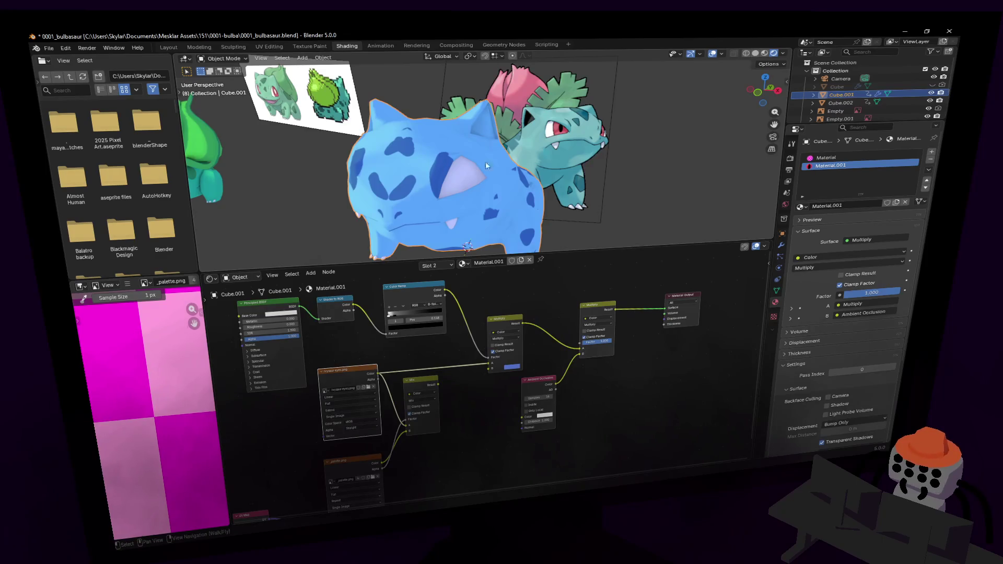
left_click(774, 316)
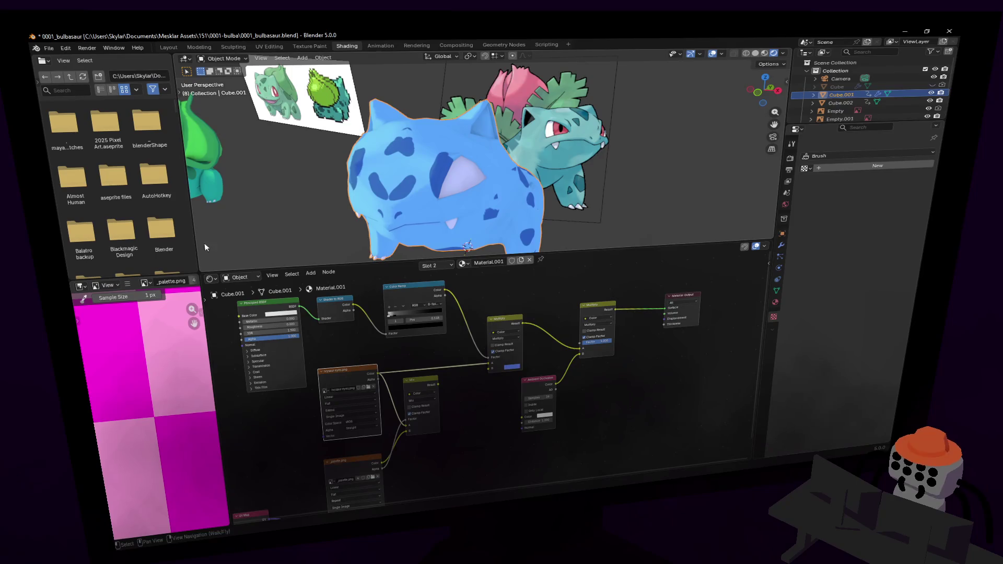
- Move through the Modeling and Texture Paint workspaces to reach UV Editing
left_click(199, 47)
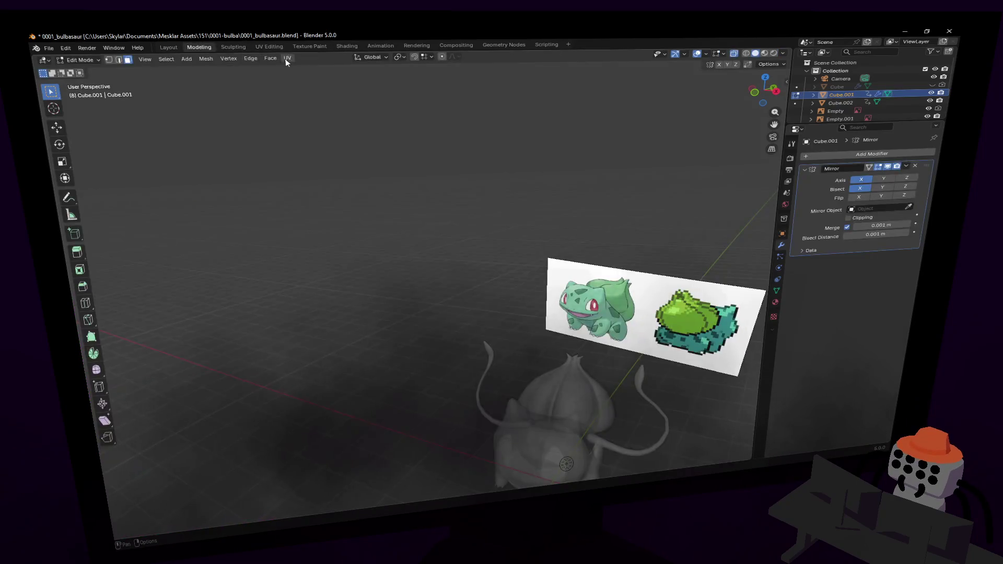
left_click(319, 47)
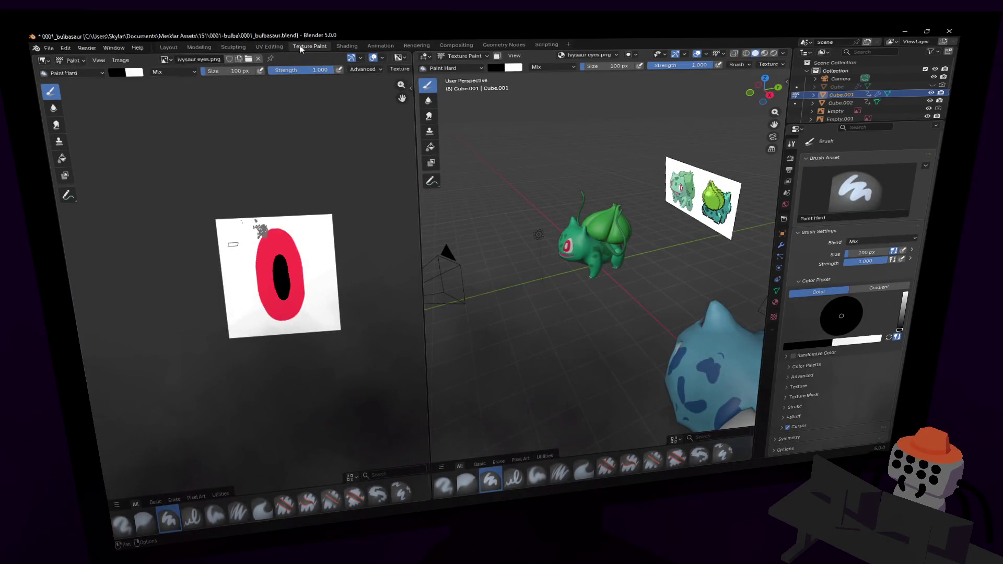
left_click(270, 46)
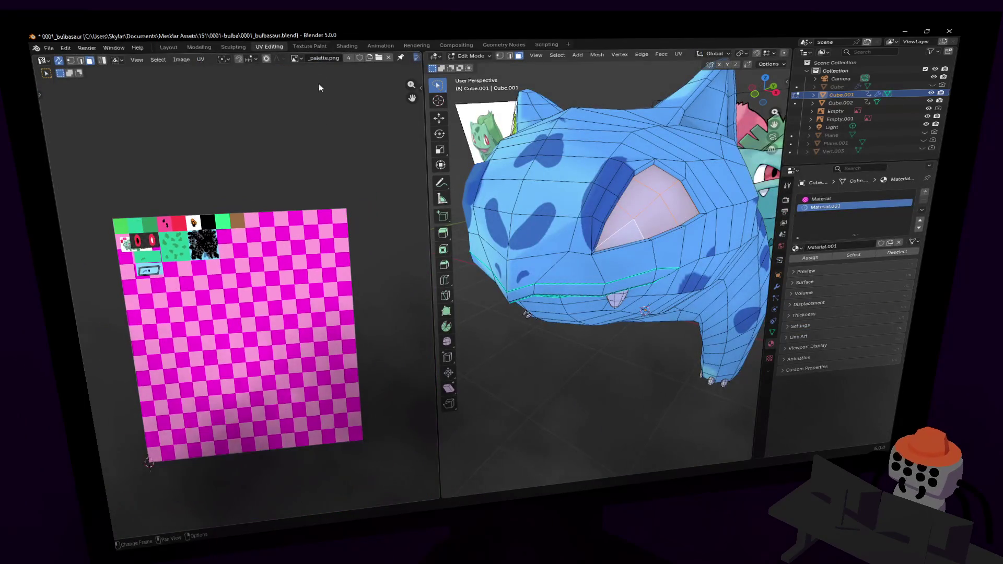
- Show ivysaur eyes.png as the image behind the UVs in the UV Editor
left_click(295, 58)
left_click(321, 100)
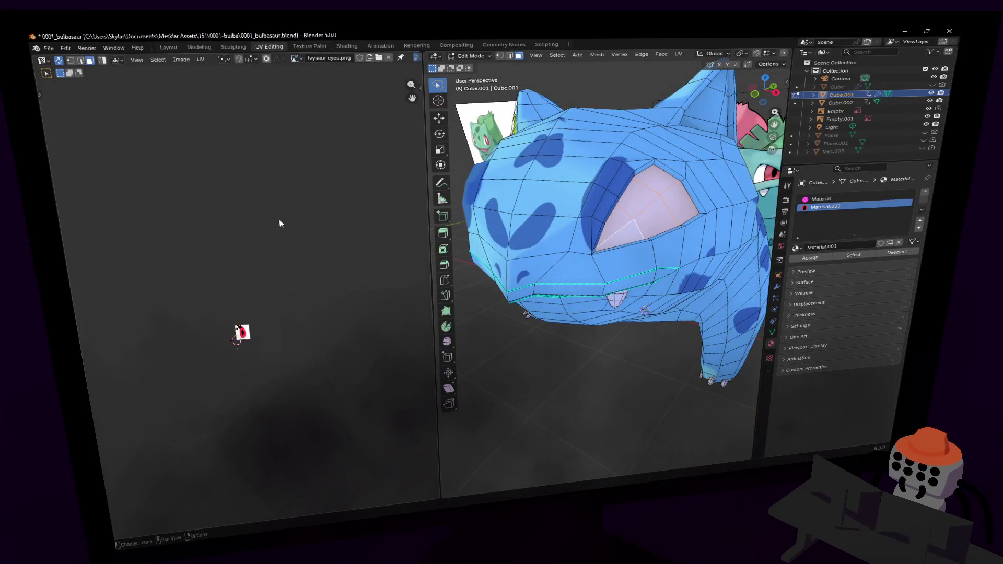
scroll(257, 328, "up", 2)
scroll(263, 360, "up", 3)
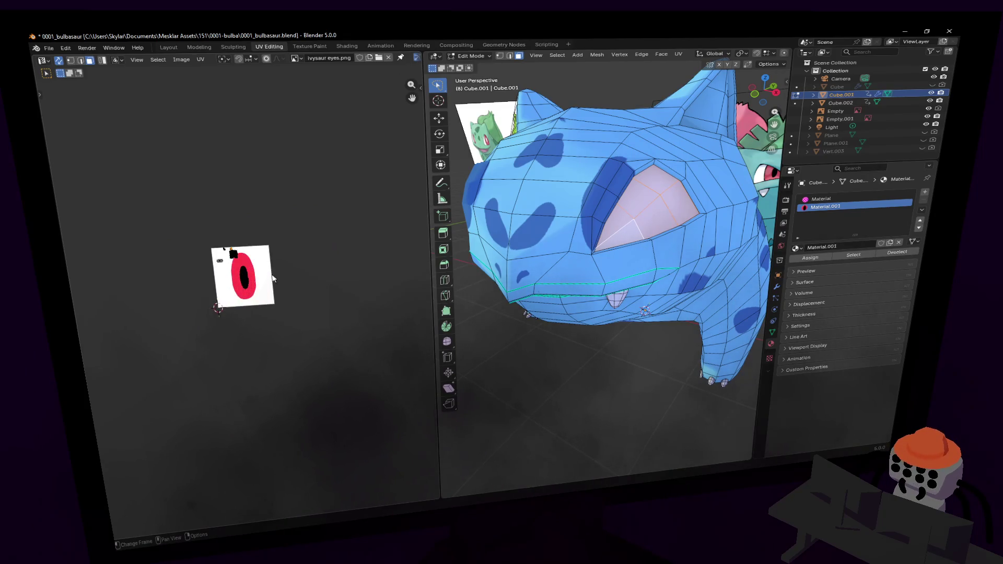
- Move, enlarge and rotate the eye UV island onto the red eye
key("s")
key("g")
left_click(335, 144)
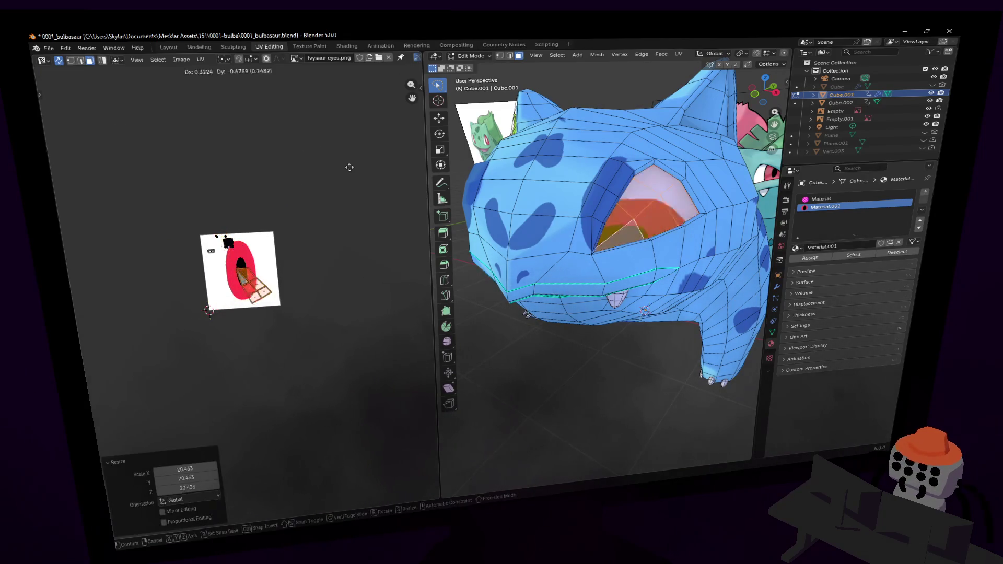
key("s")
left_click(61, 79)
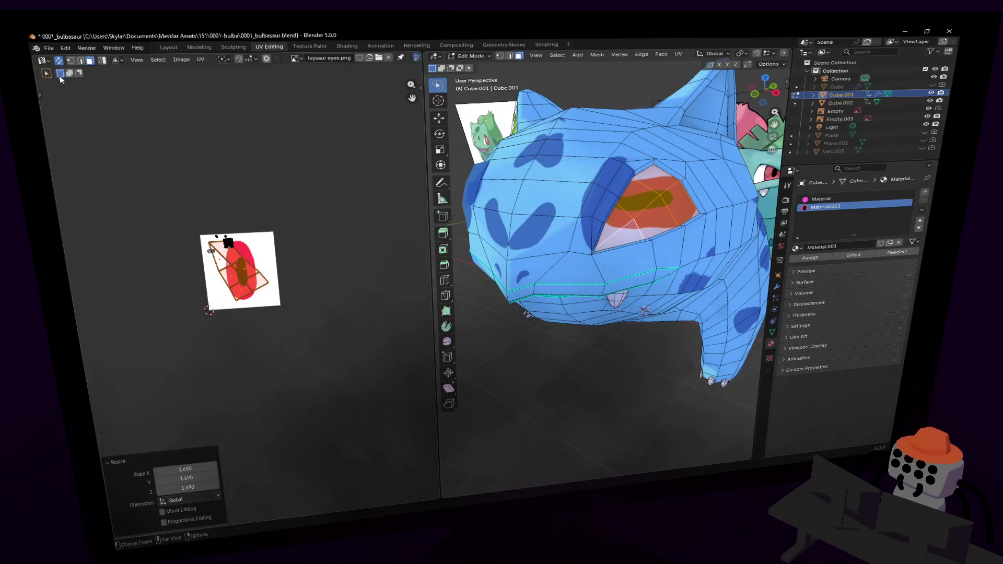
scroll(214, 299, "up", 3)
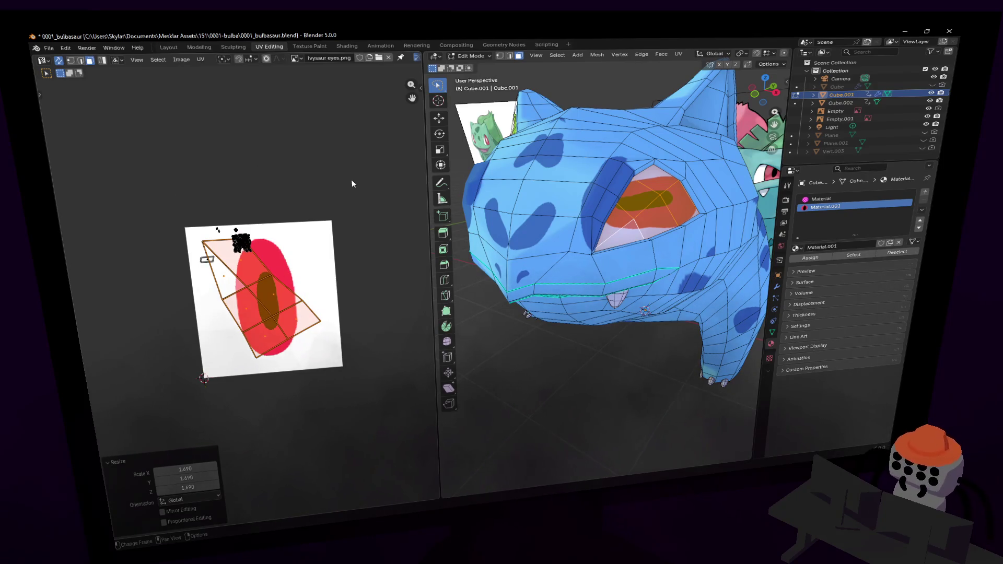
key("r")
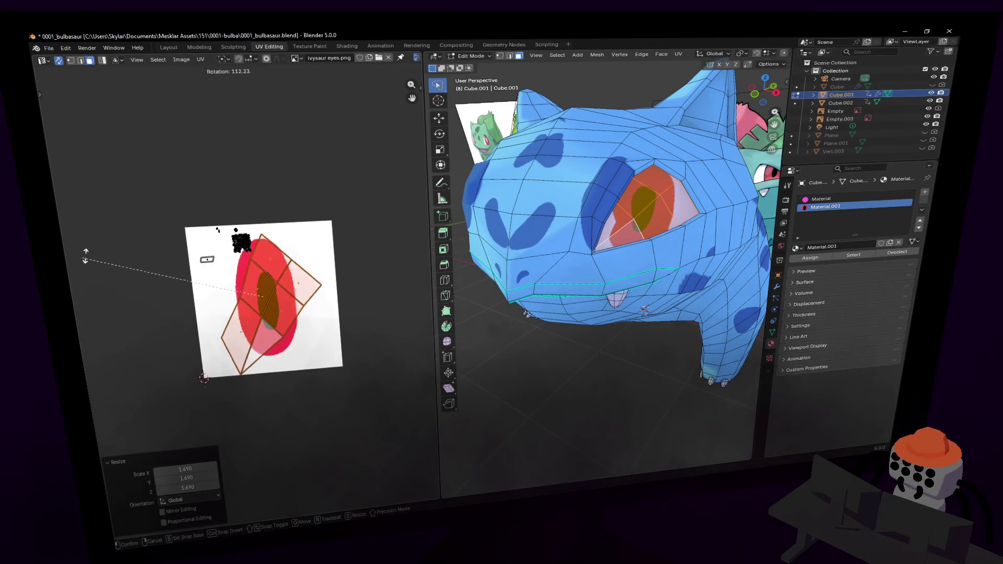
scroll(612, 199, "down", 6)
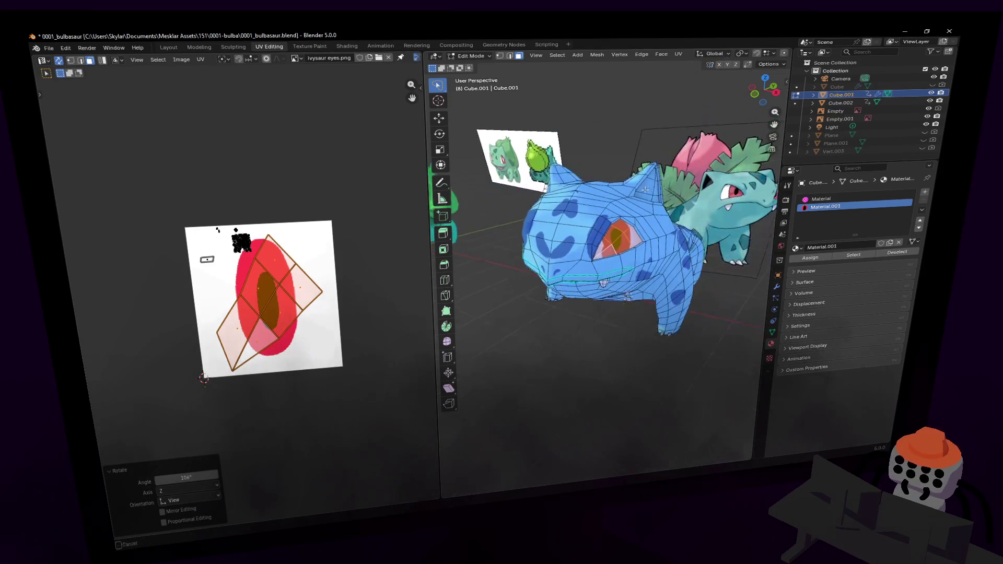
scroll(630, 185, "up", 2)
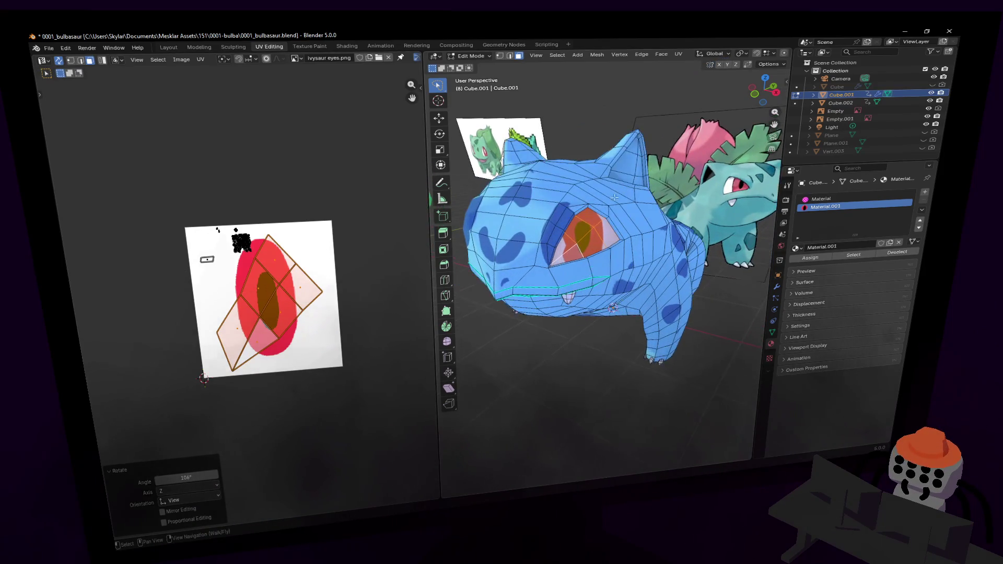
- Reposition the eye's UV faces over the texture, cancelling a stray rotation
key("g")
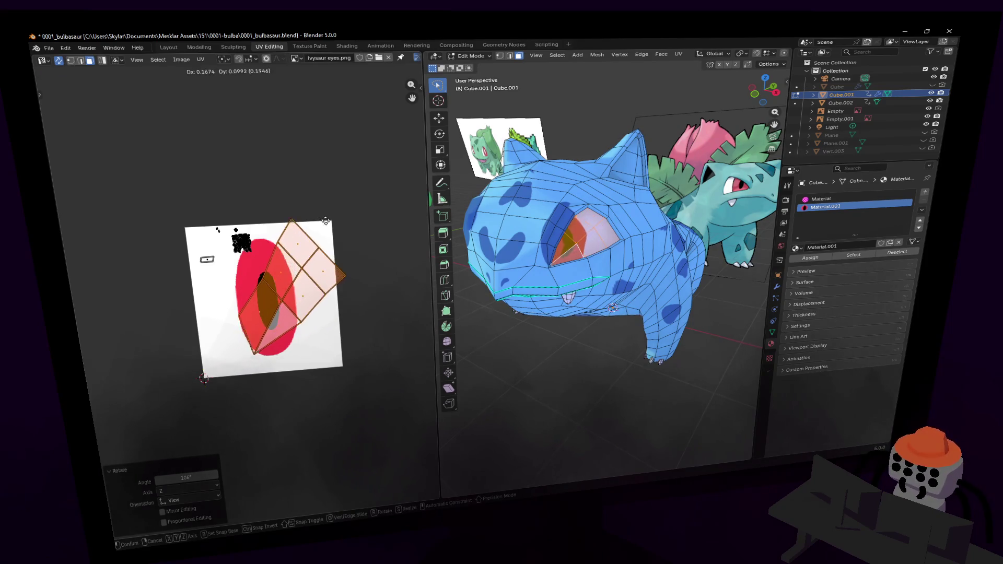
left_click(308, 231)
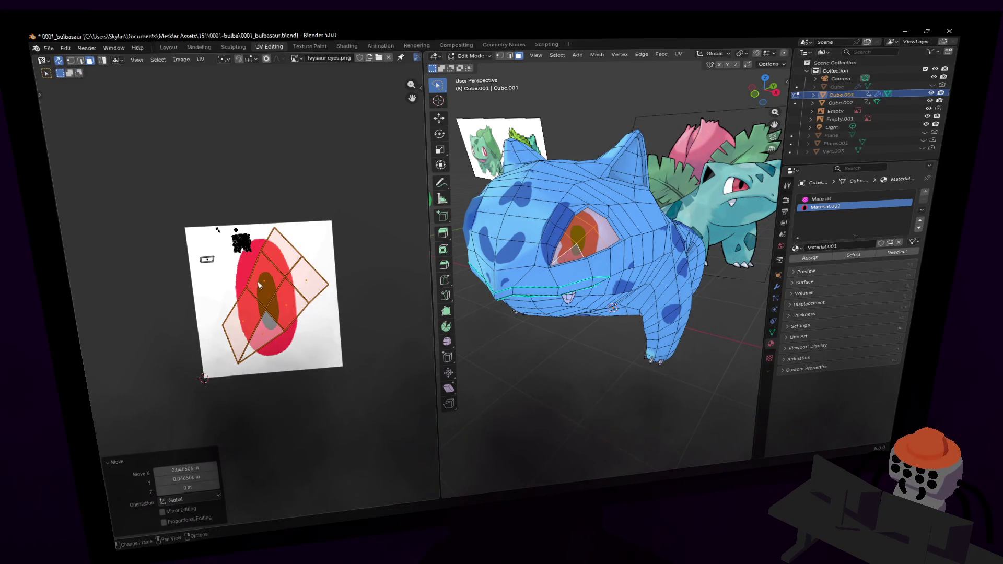
left_click(259, 291)
key("g")
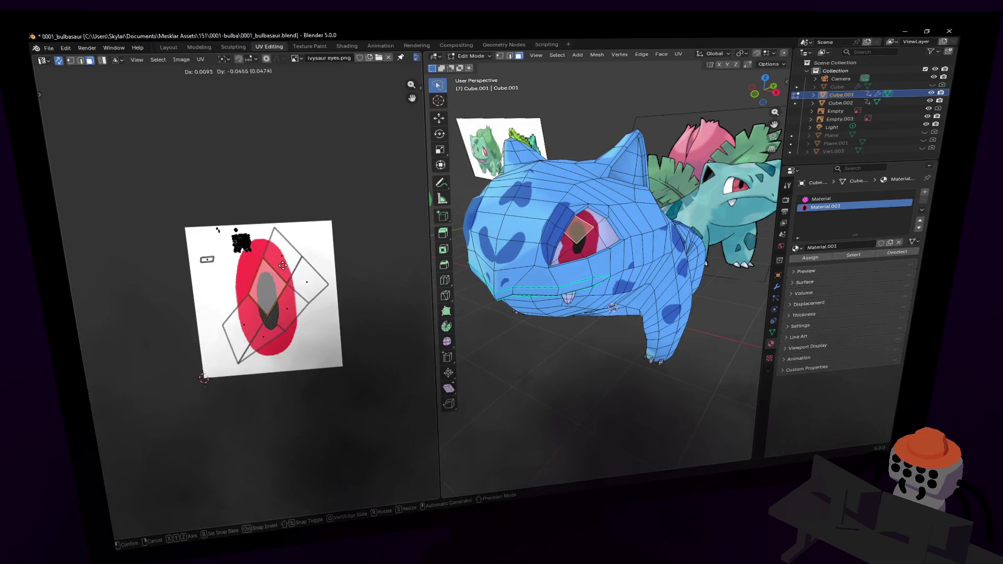
left_click(281, 269)
key("r")
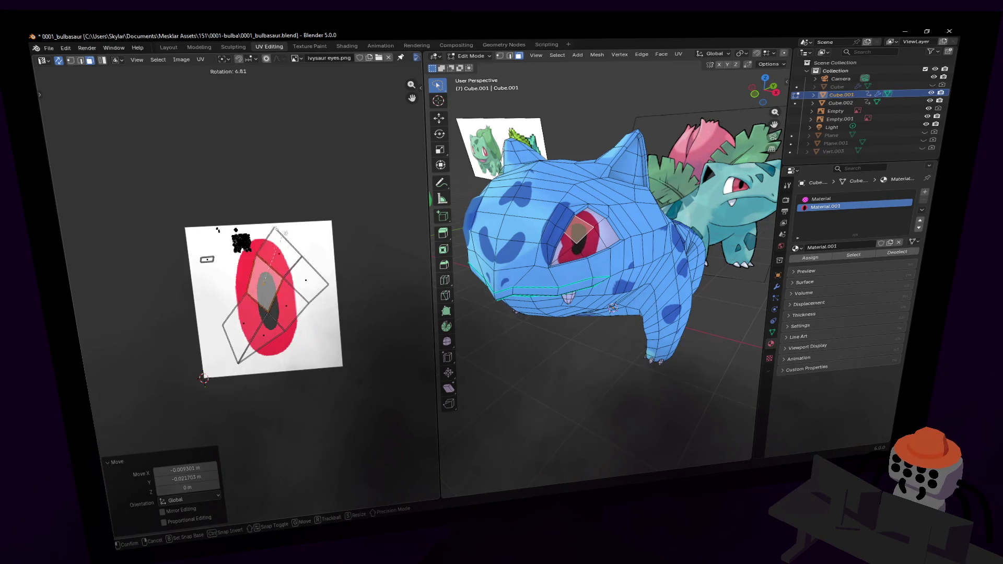
key("Escape")
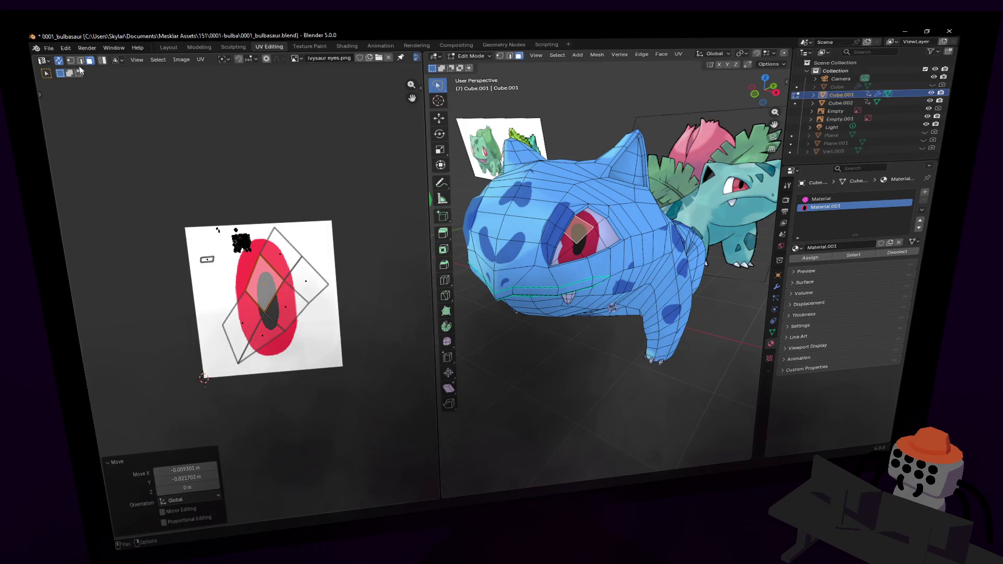
- Select the whole linked eye UV island and rotate it to -117°
key("1")
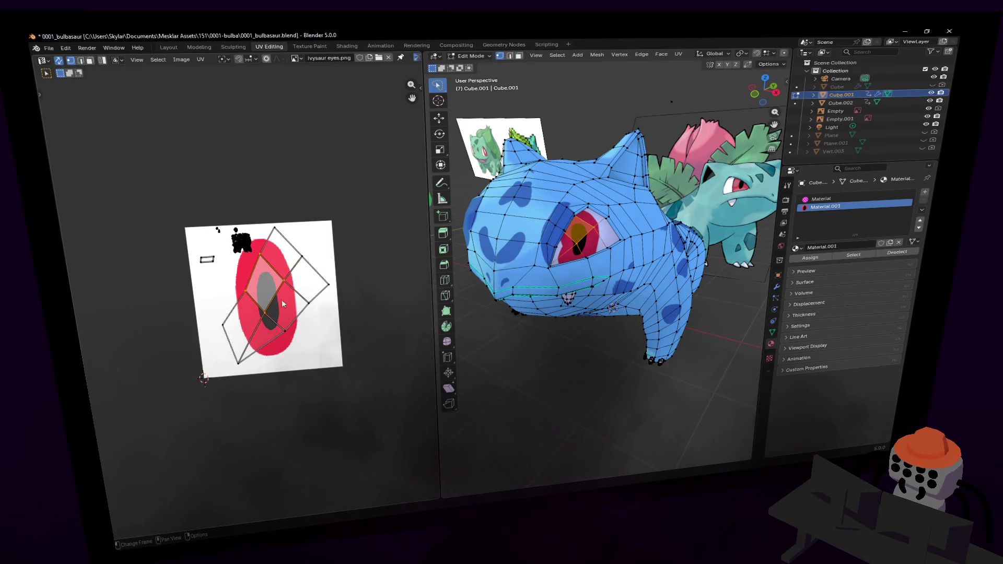
key("a")
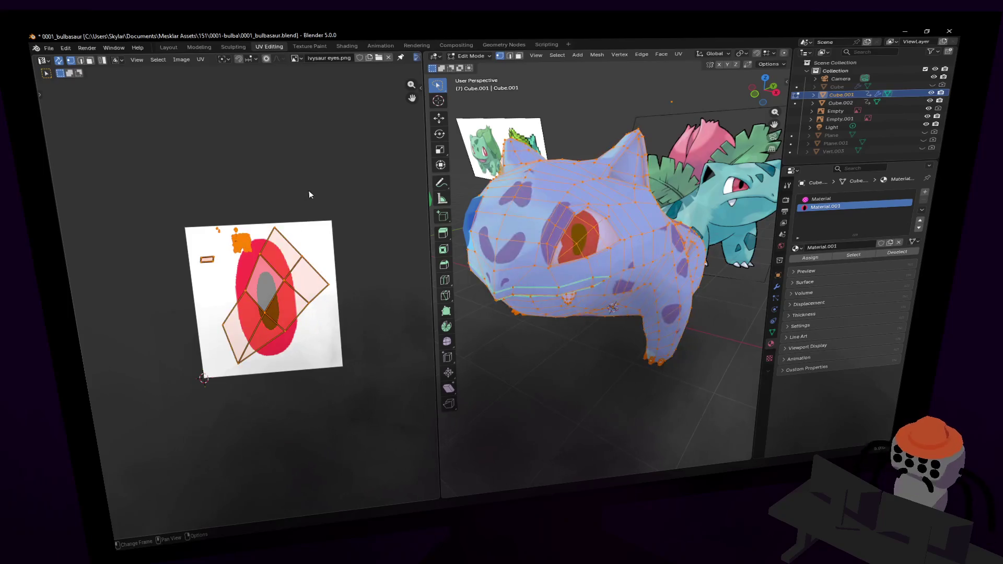
left_click(296, 270)
key("l")
key("r")
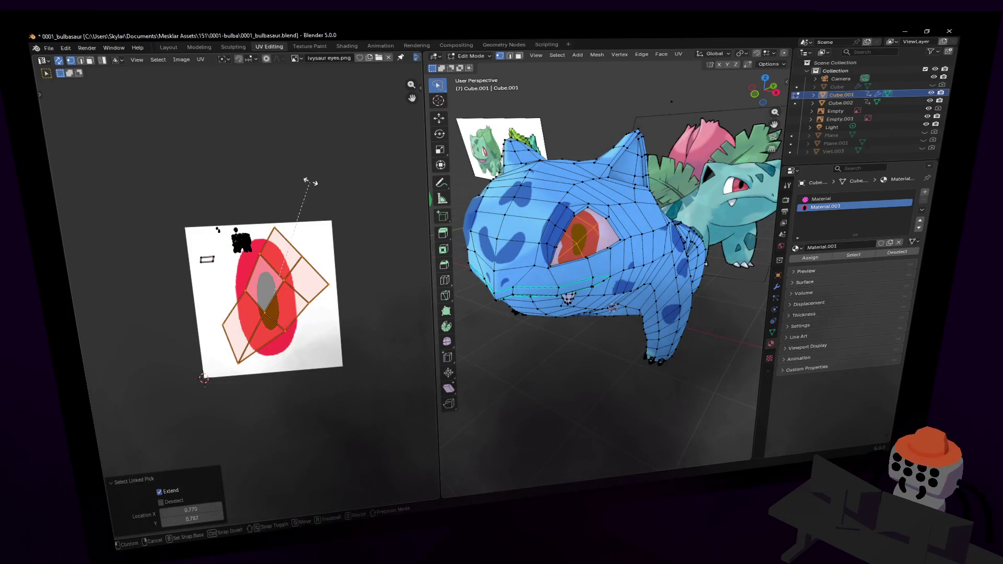
left_click(332, 354)
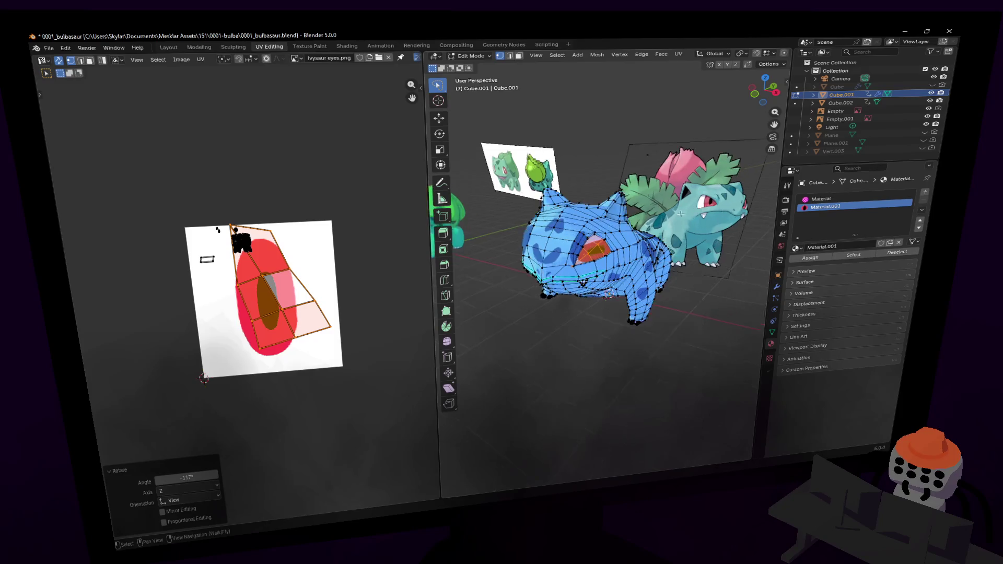
- Rotate the eye island horizontal, shift it left and rescale it
scroll(653, 207, "up", 3)
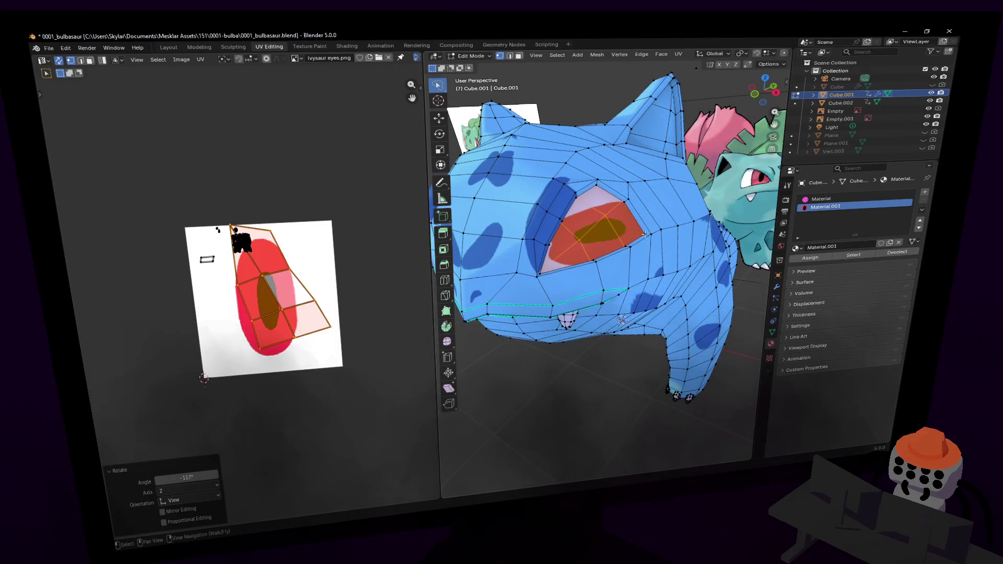
key("g")
key("Escape")
key("g")
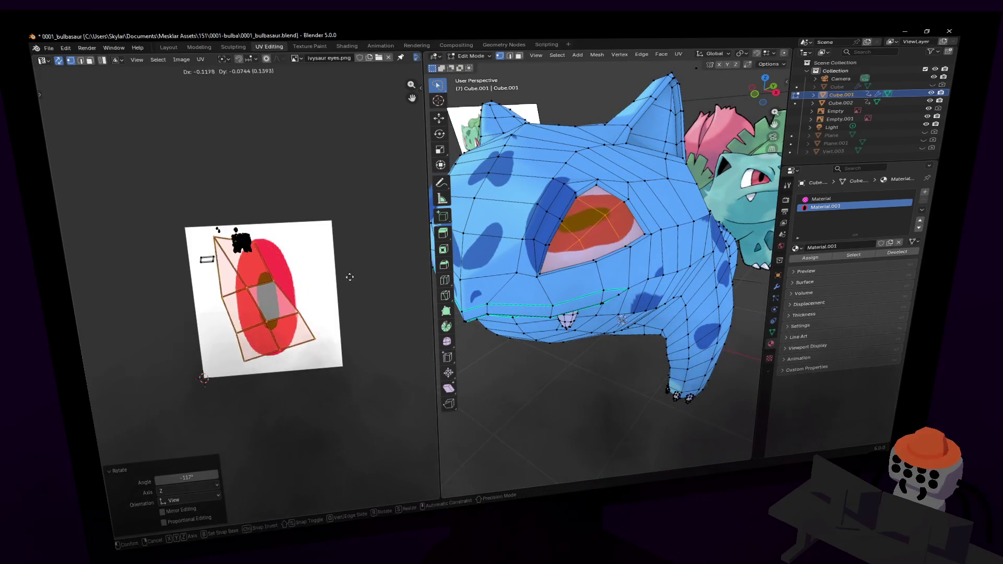
key("r")
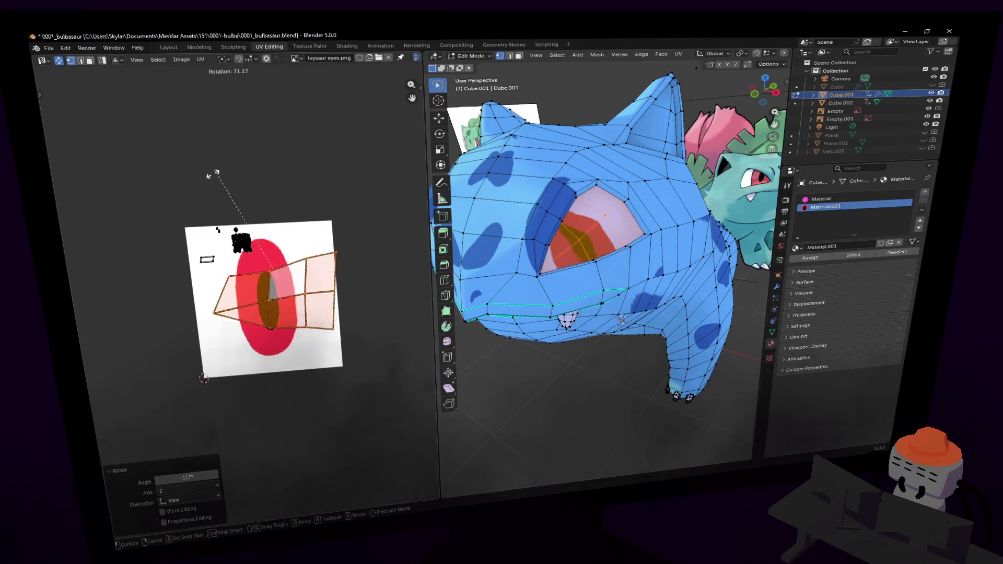
left_click(228, 215)
key("g")
left_click(311, 261)
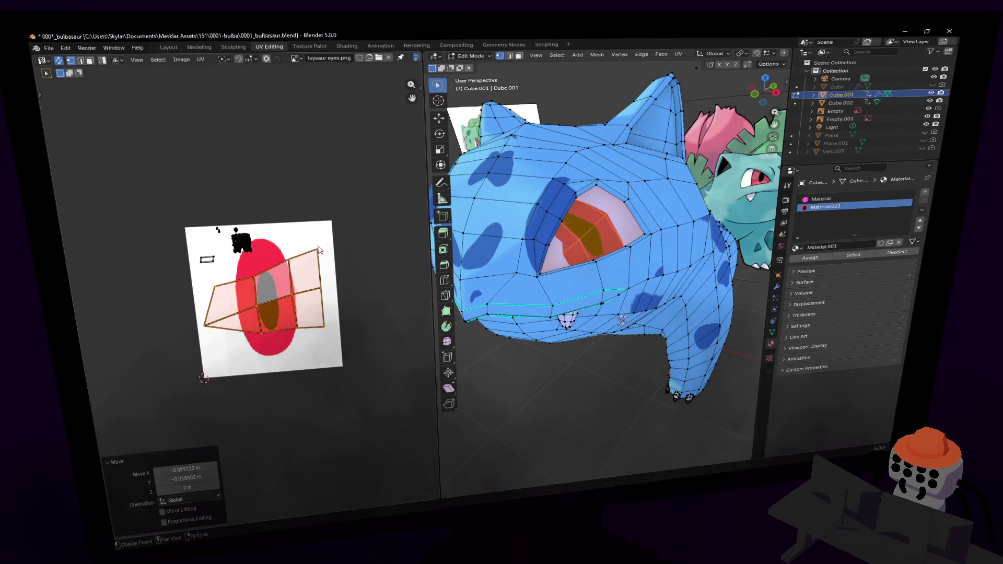
key("s")
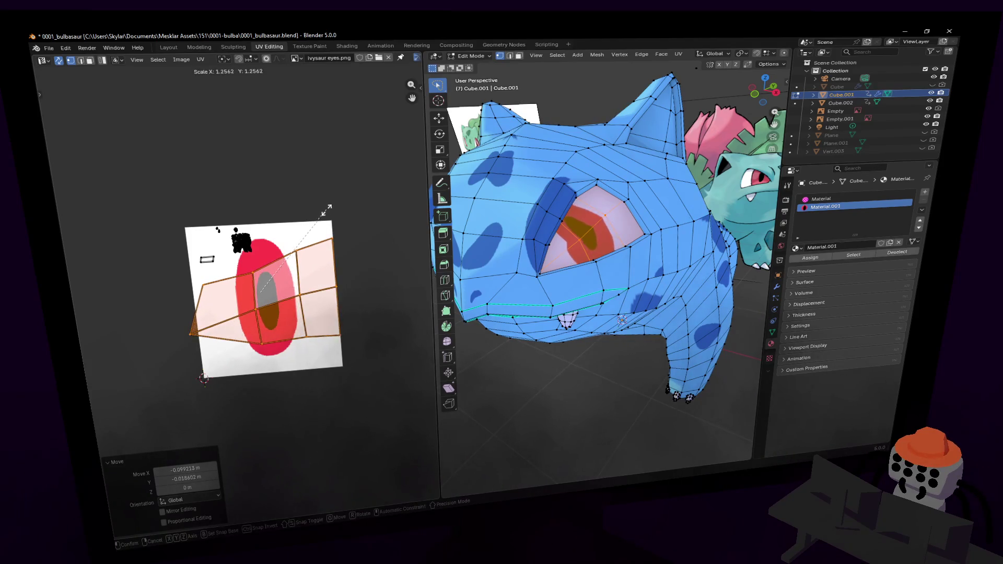
key("r")
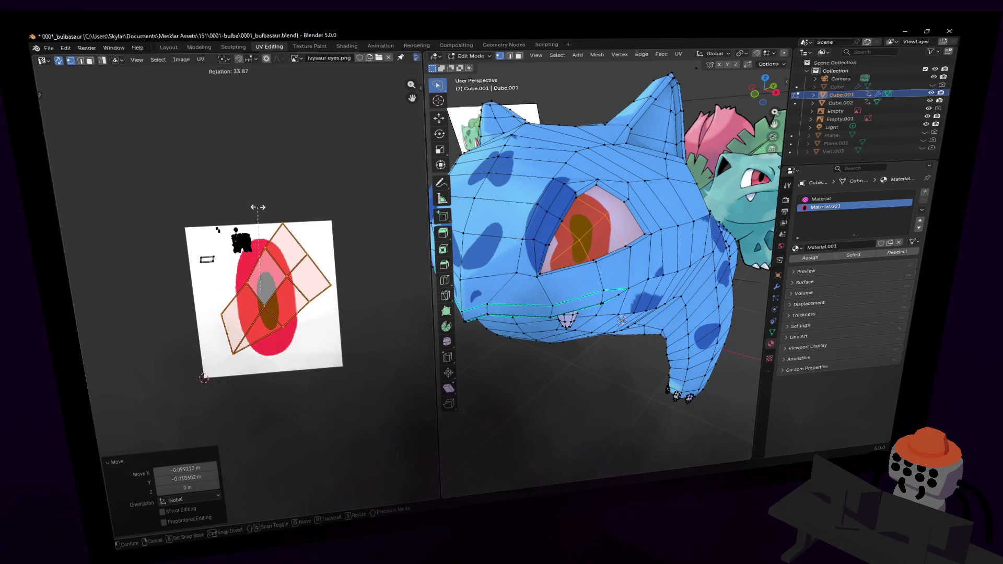
- Confirm the island rotation, then move its lower-left UV edge into place
left_click(252, 209)
left_click(257, 275)
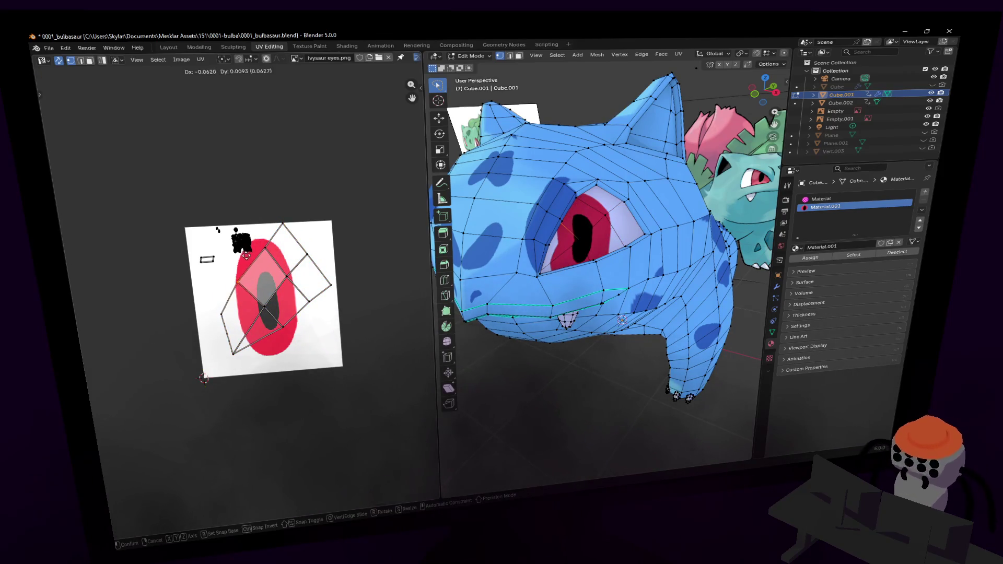
left_click(251, 263)
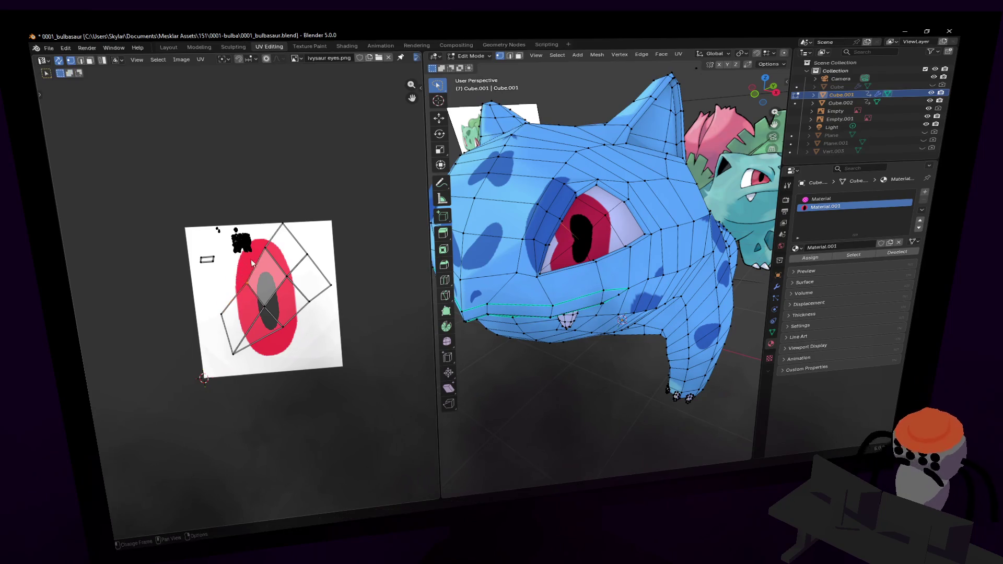
left_click(225, 324)
key("space")
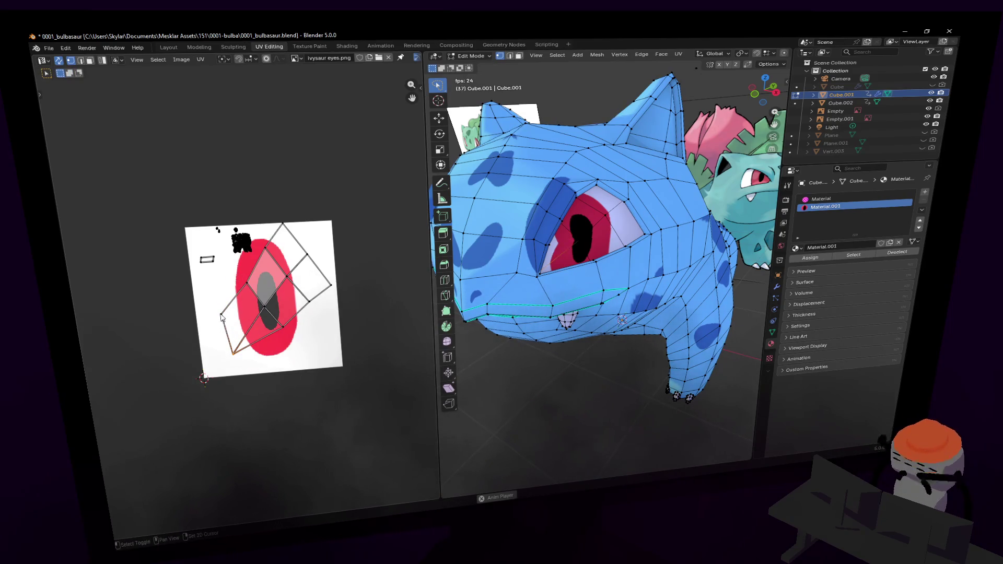
key("g")
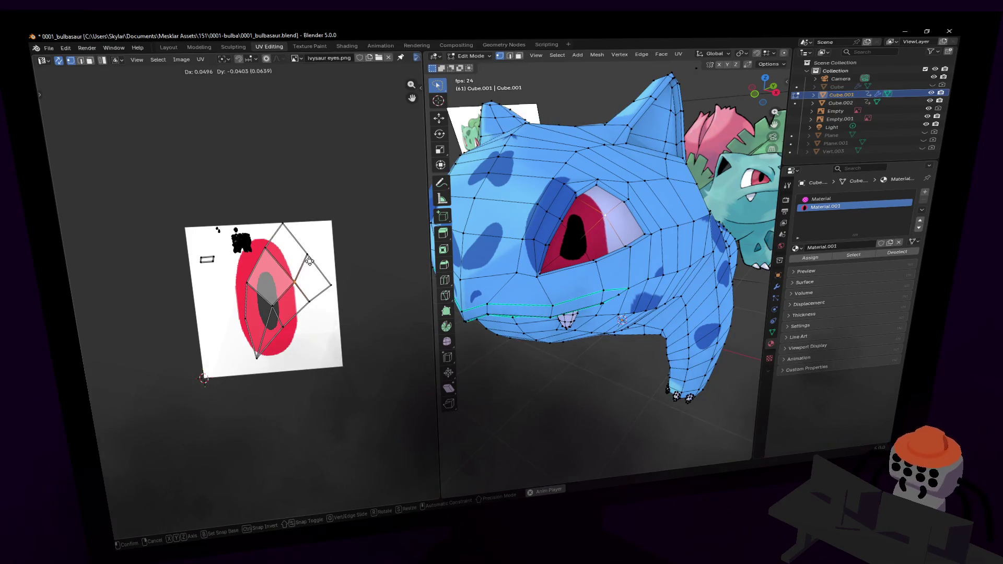
left_click(310, 264)
key("g")
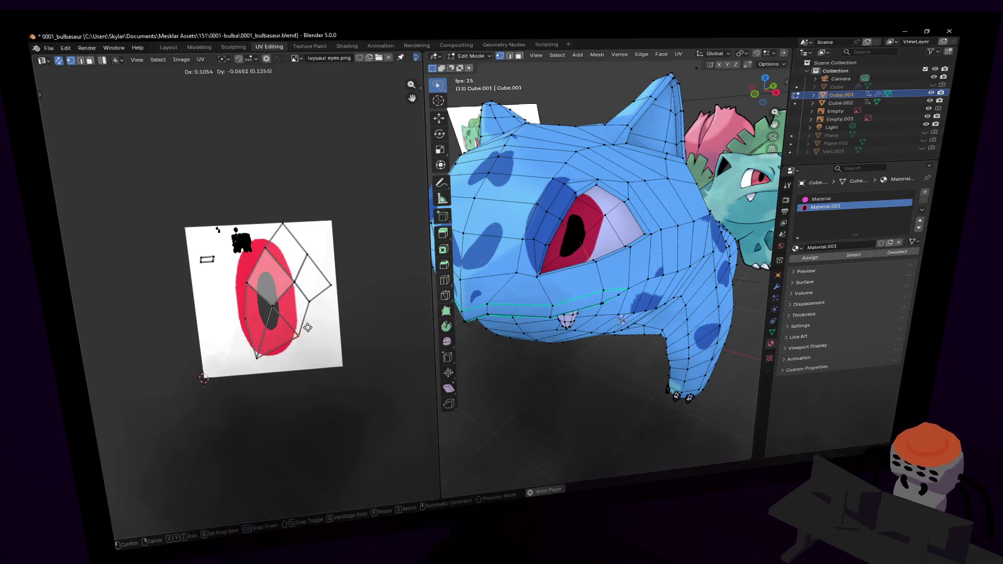
left_click(295, 314)
- Move another eye UV edge into position over the pupil
left_click(272, 304)
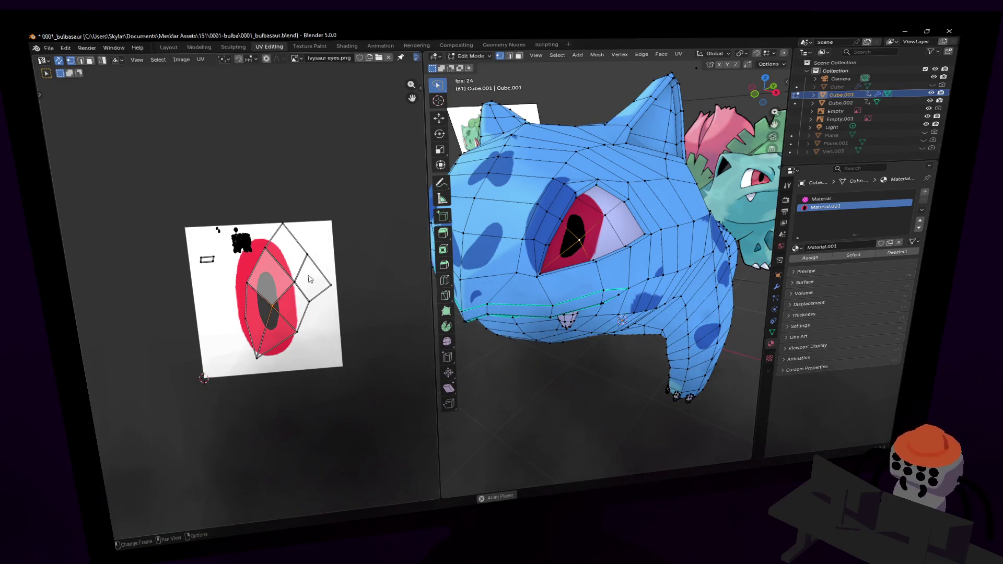
key("g")
left_click(259, 287)
key("g")
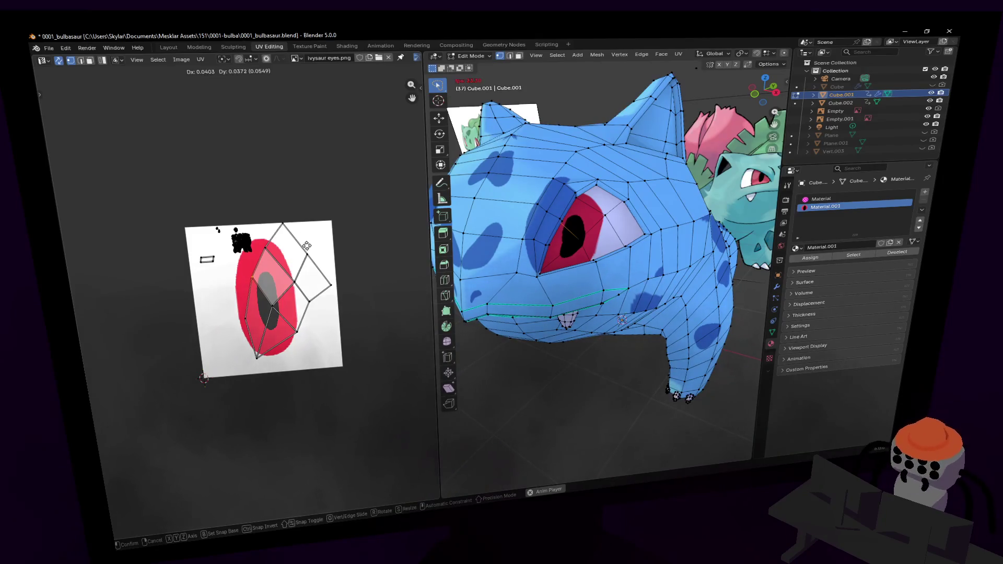
left_click(307, 245)
- Move two individual eye UV vertices to shape the red ring around the pupil
left_click(291, 309)
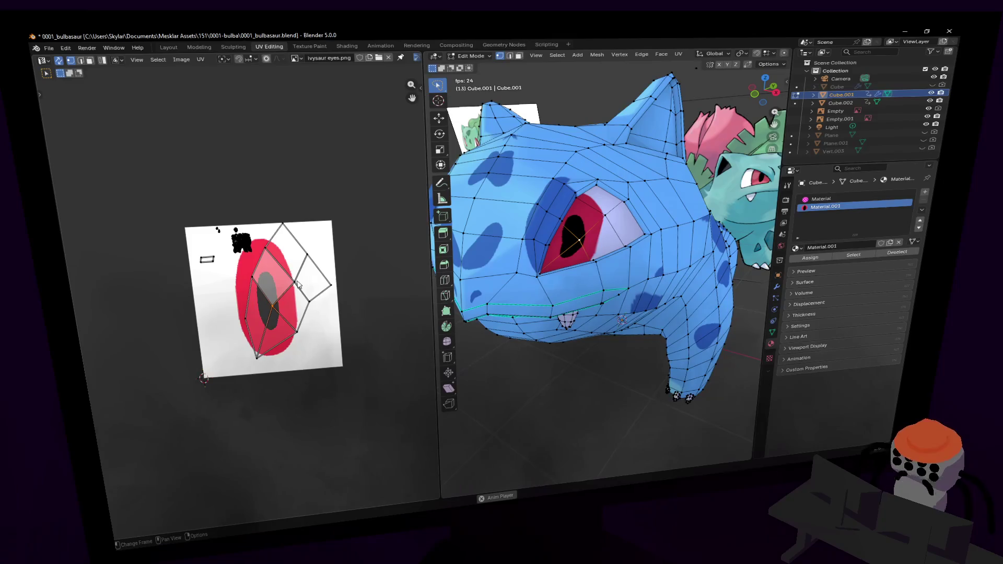
left_click(297, 283)
key("g")
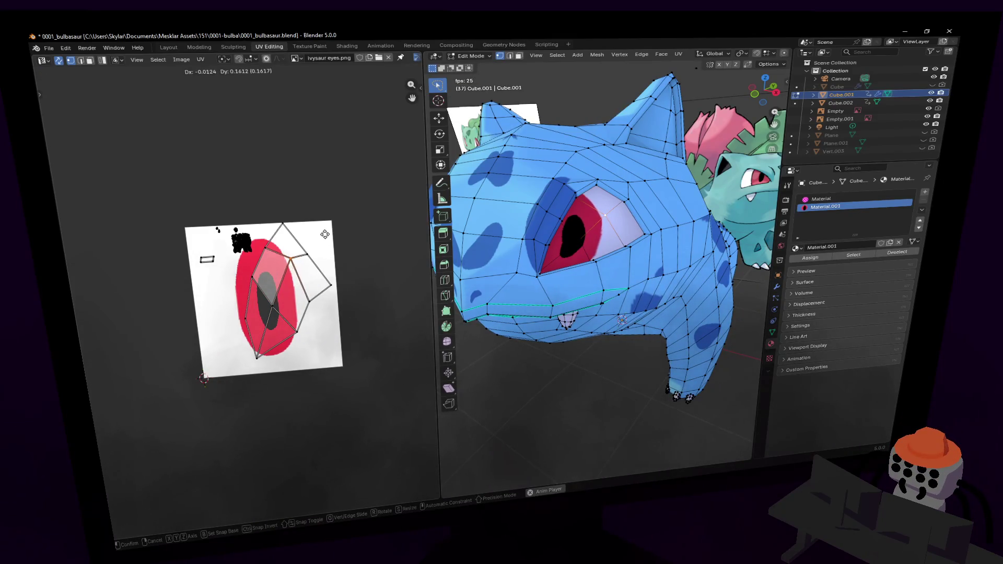
left_click(319, 253)
left_click(291, 255)
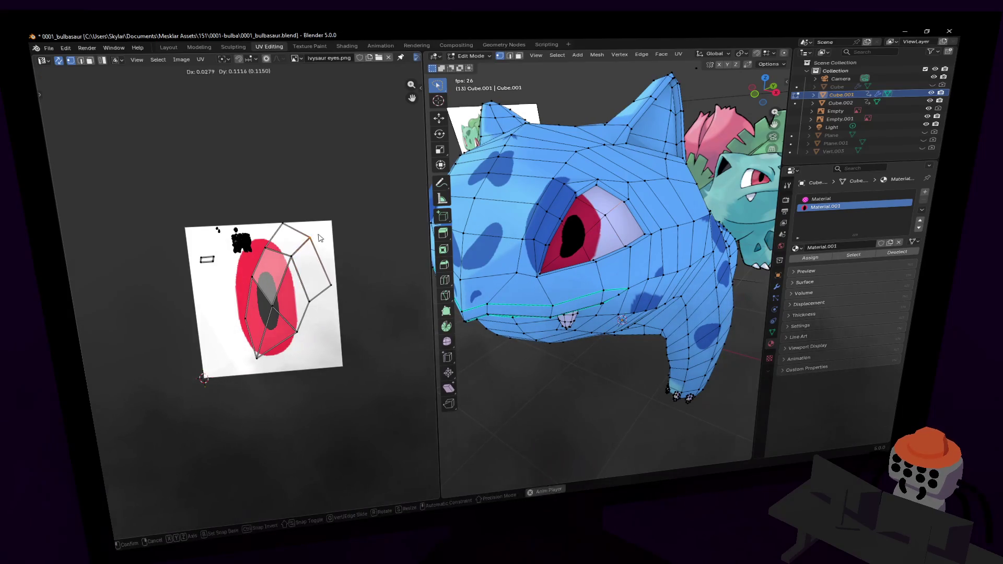
key("g")
left_click(276, 221)
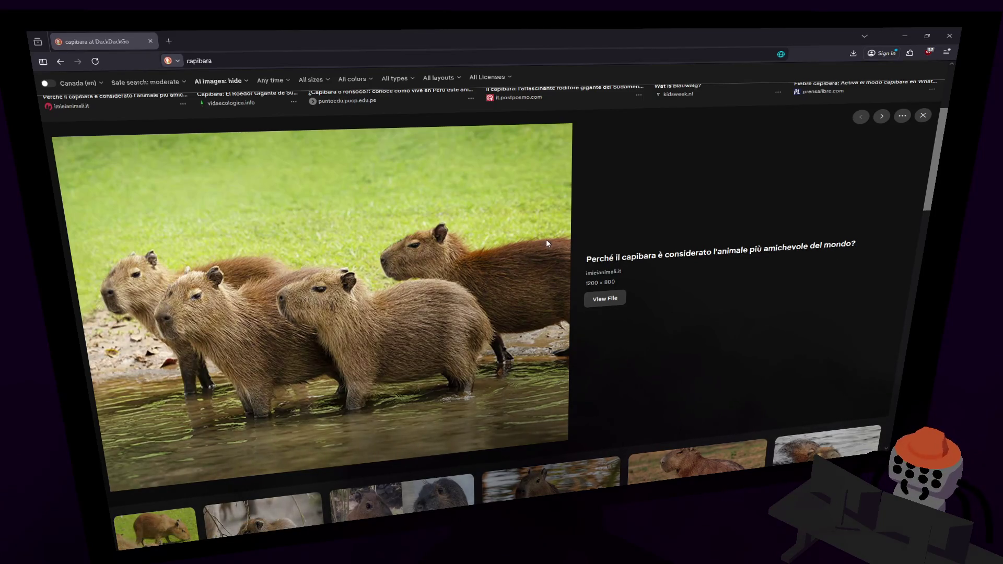
- Scroll through the DuckDuckGo 'capibara' image results below the group-in-water preview
scroll(564, 245, "down", 3)
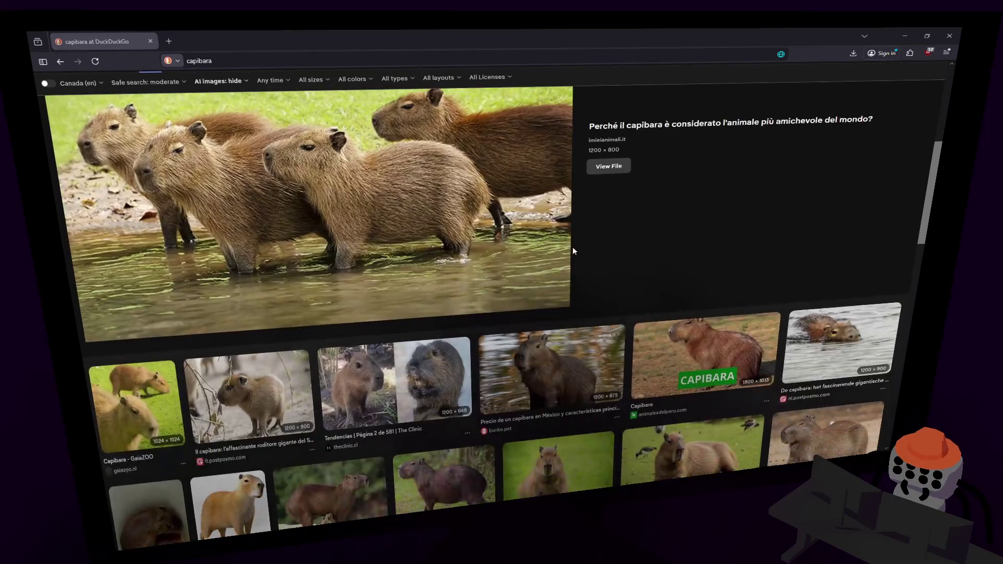
scroll(585, 244, "up", 3)
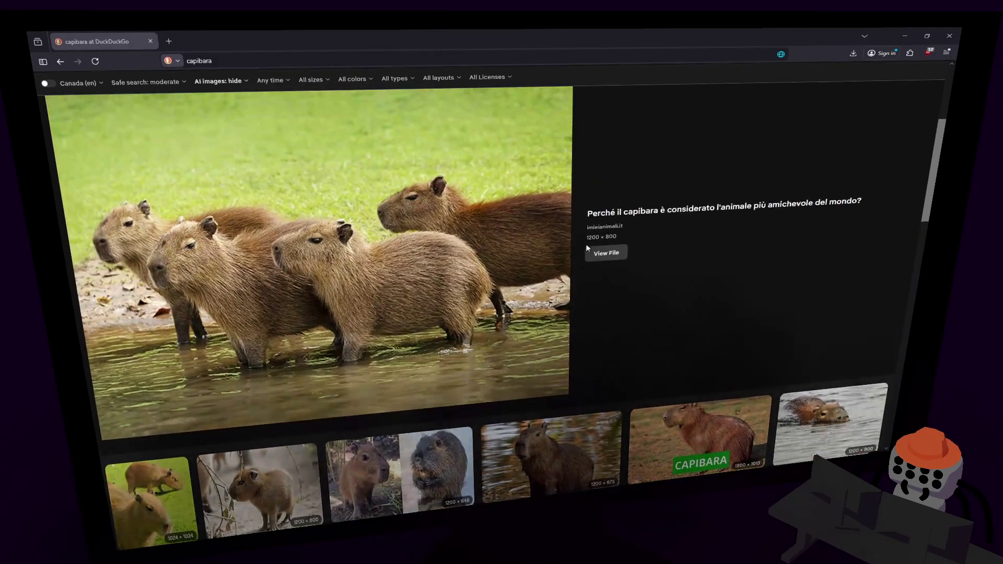
scroll(587, 247, "up", 2)
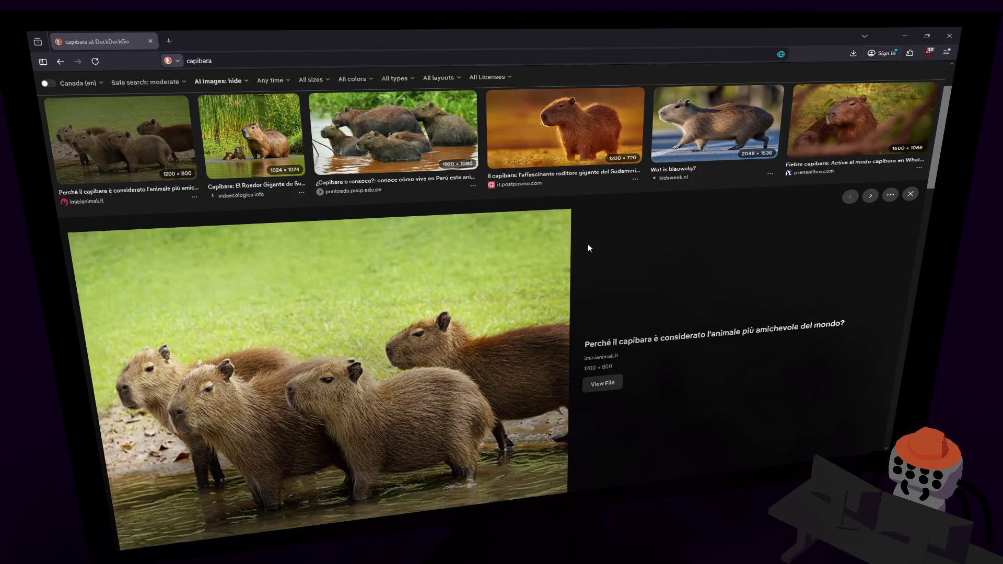
scroll(588, 244, "up", 2)
scroll(525, 255, "down", 5)
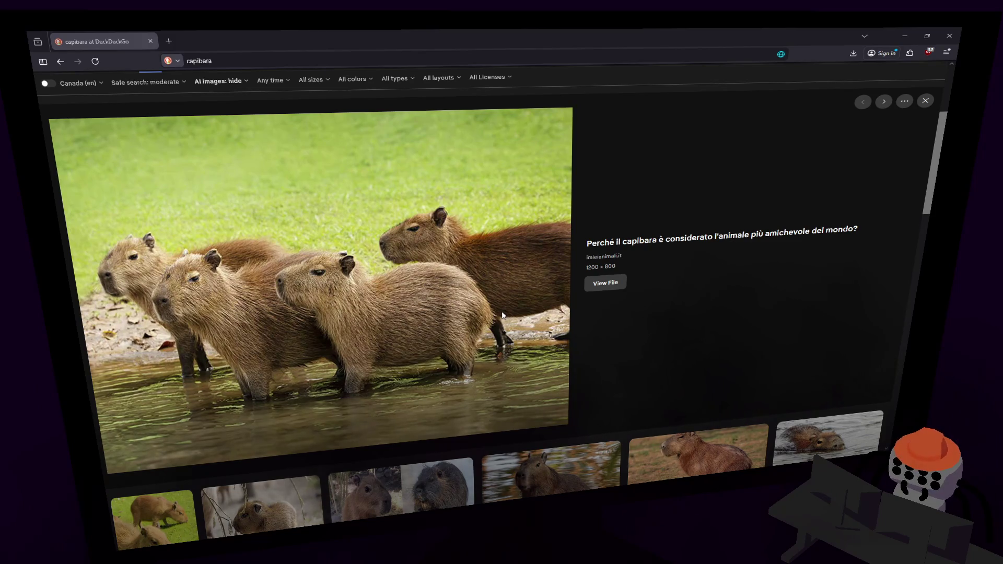
scroll(494, 313, "down", 5)
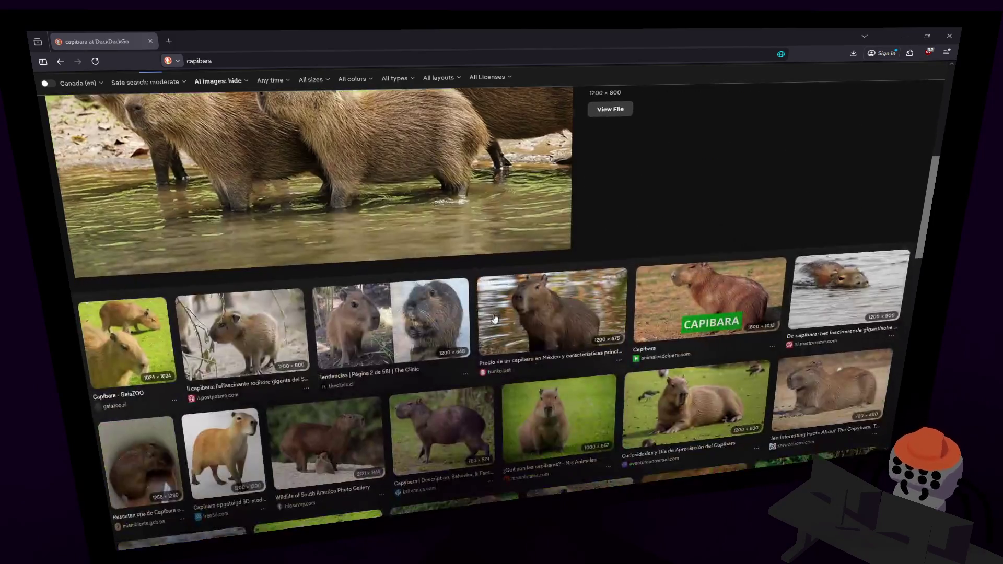
- Preview the animalesdelperu.com CAPIBARA photo and scroll through the capybara results
left_click(737, 290)
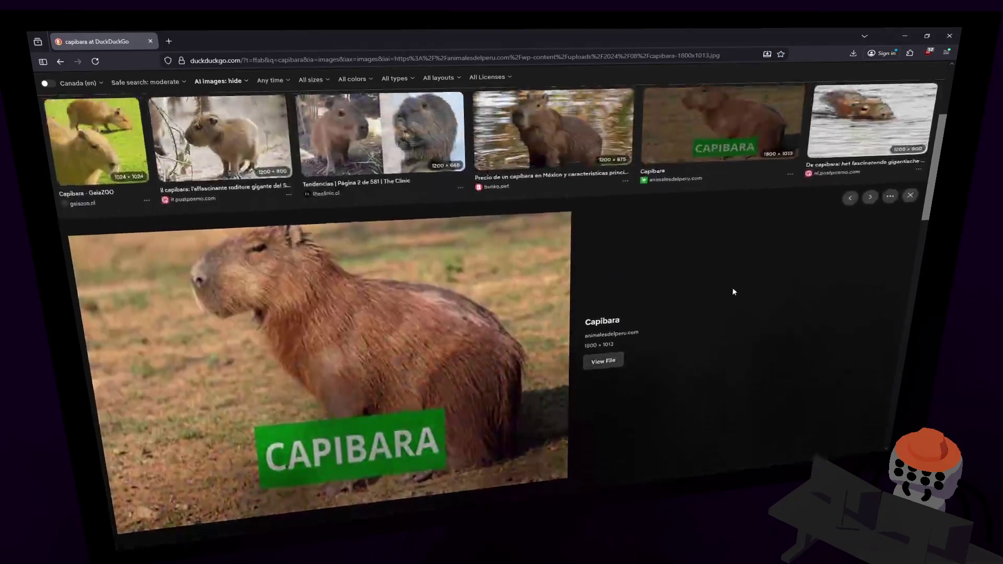
scroll(701, 269, "down", 2)
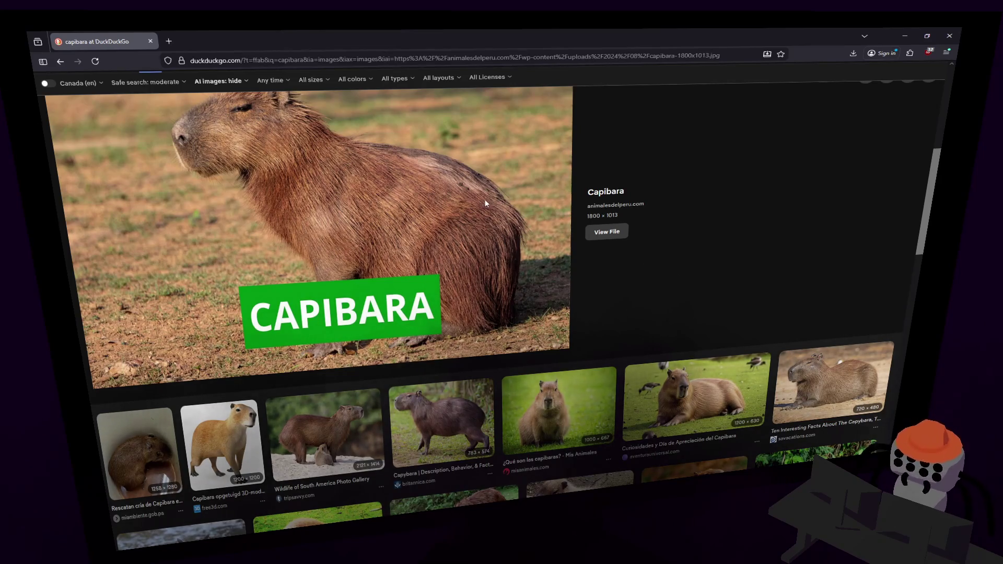
scroll(491, 201, "up", 2)
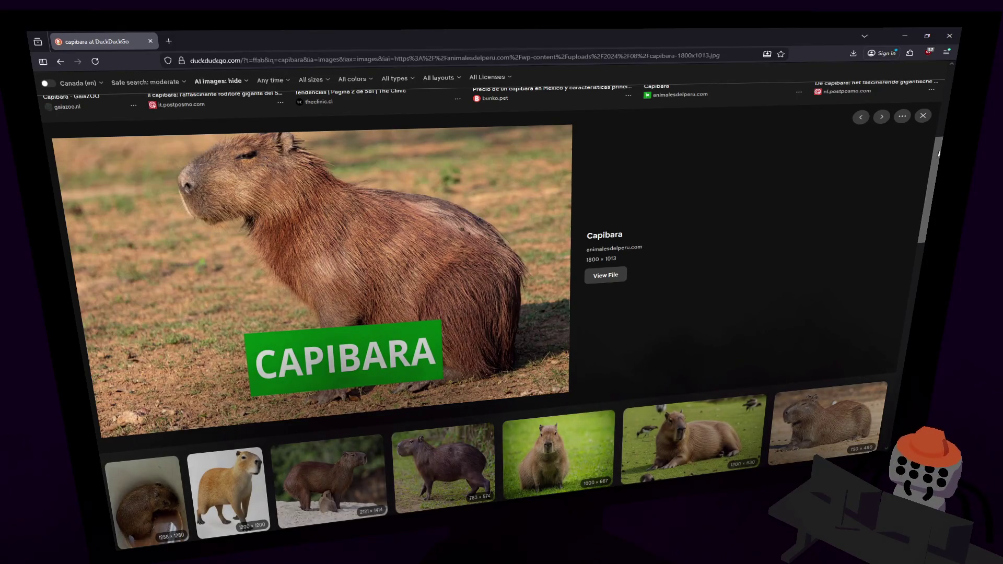
scroll(938, 86, "up", 5)
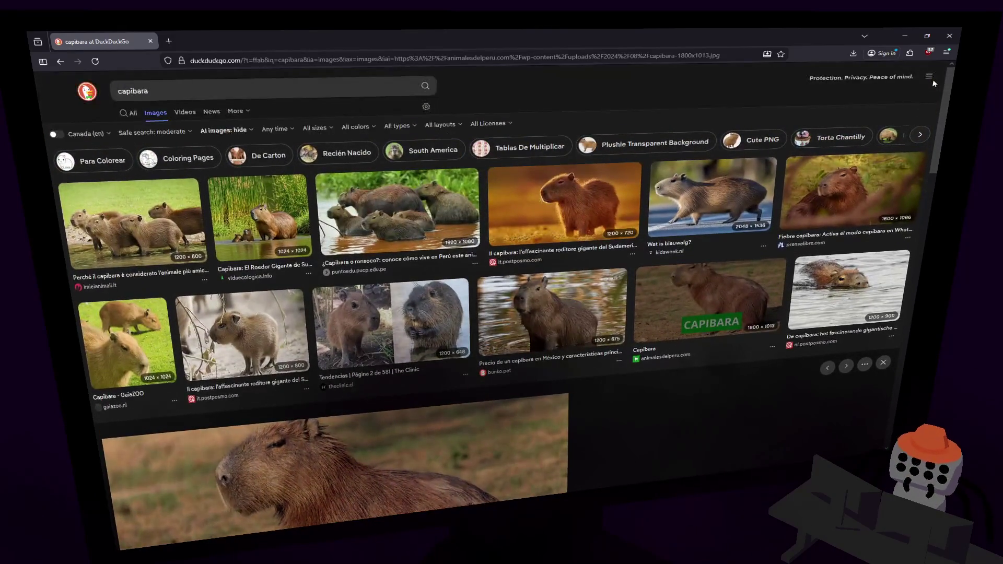
scroll(925, 94, "down", 3)
scroll(922, 97, "up", 1)
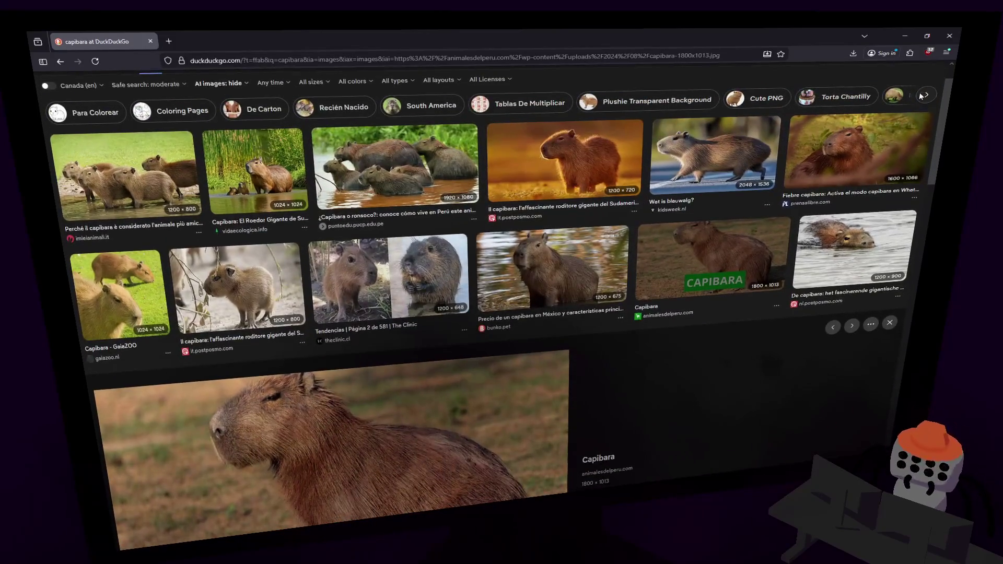
scroll(920, 97, "down", 1)
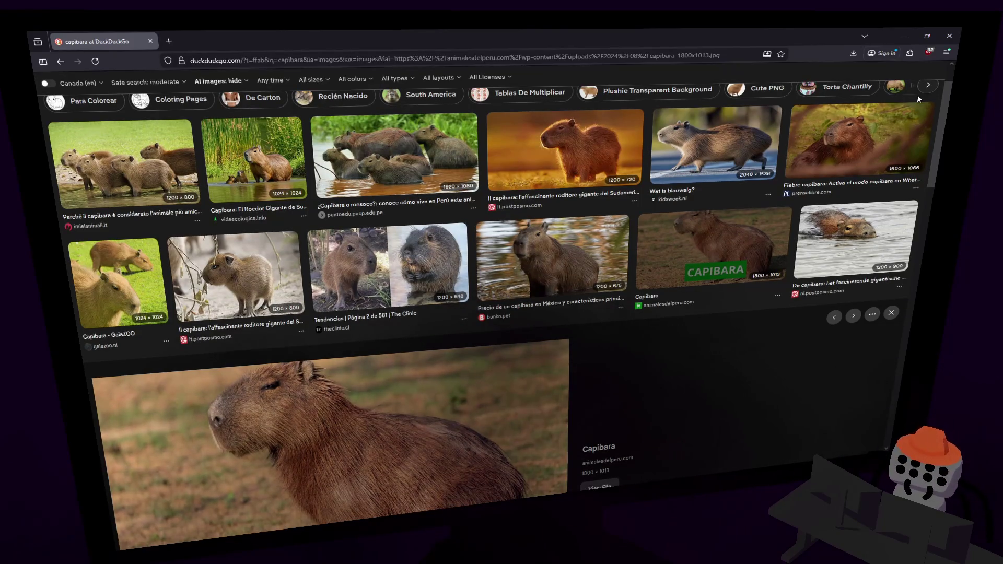
scroll(917, 102, "down", 1)
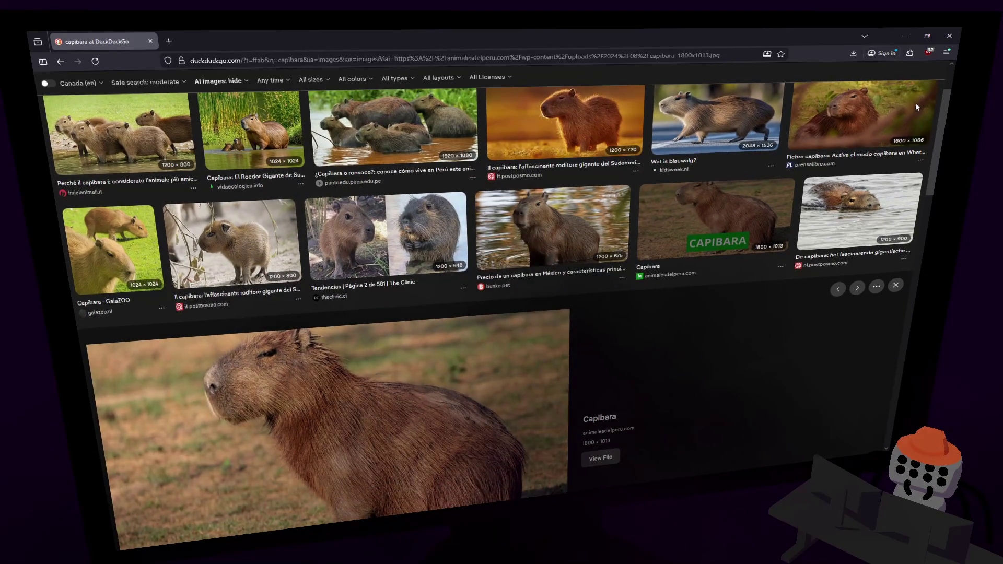
scroll(915, 103, "down", 5)
scroll(888, 193, "down", 5)
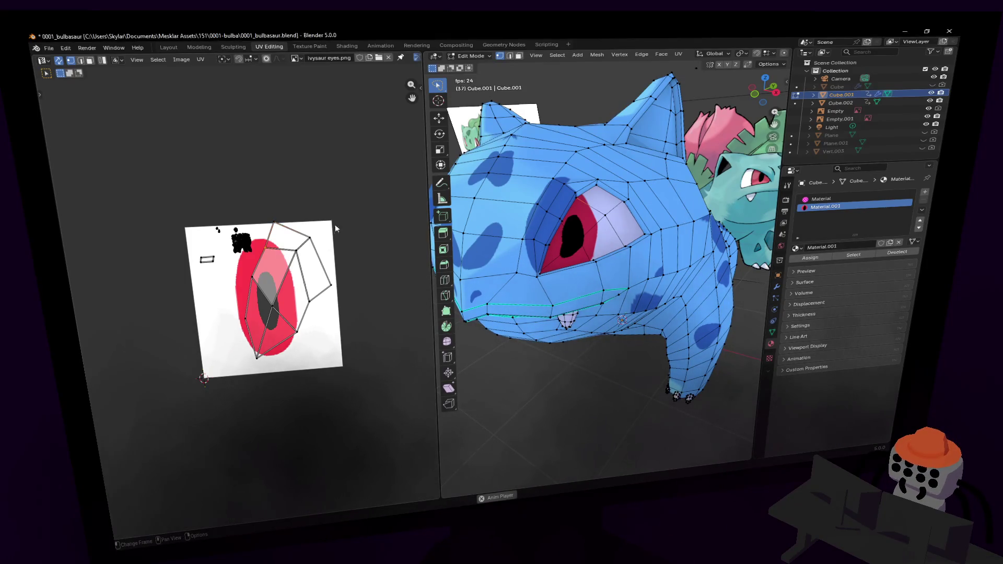
- Undo the last vertex move, then shift the upper-right and another eye-island vertex to recentre the pupil
key("ctrl+z")
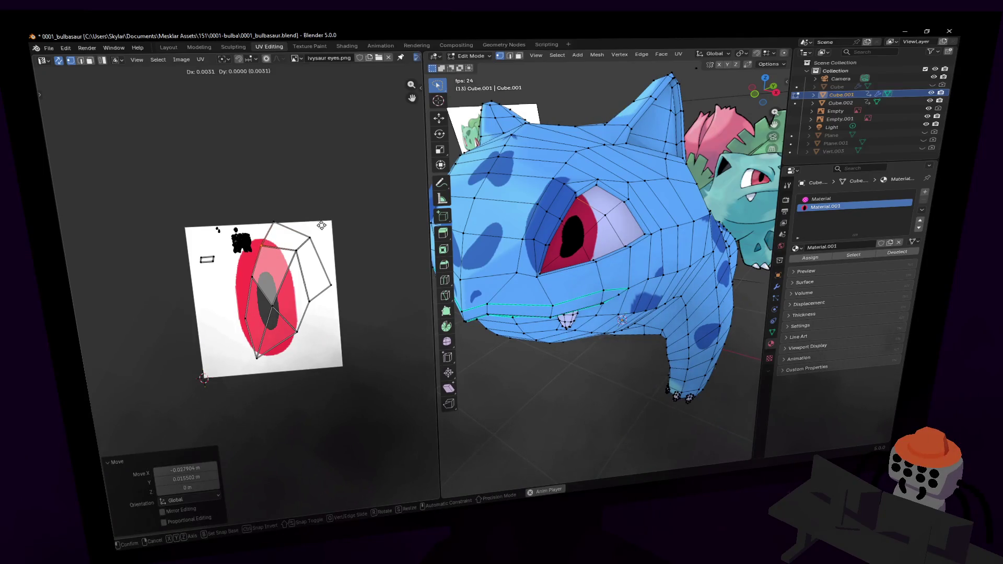
left_click(313, 239)
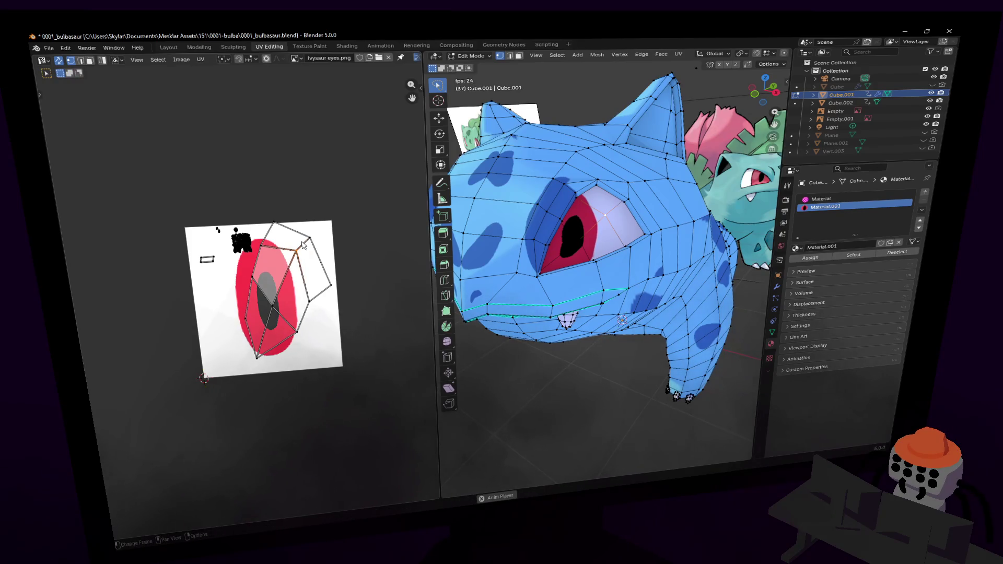
key("space")
key("g")
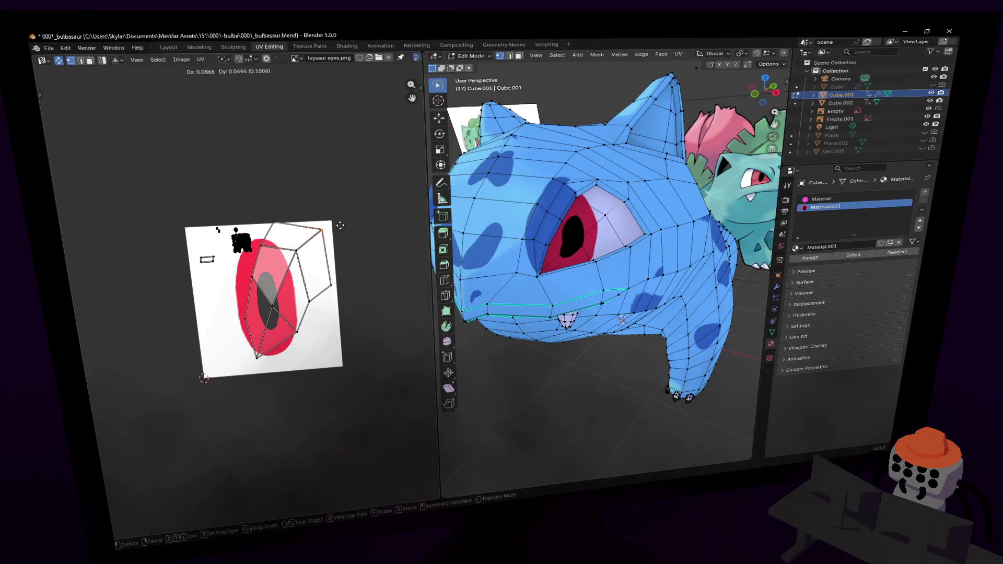
left_click(319, 231)
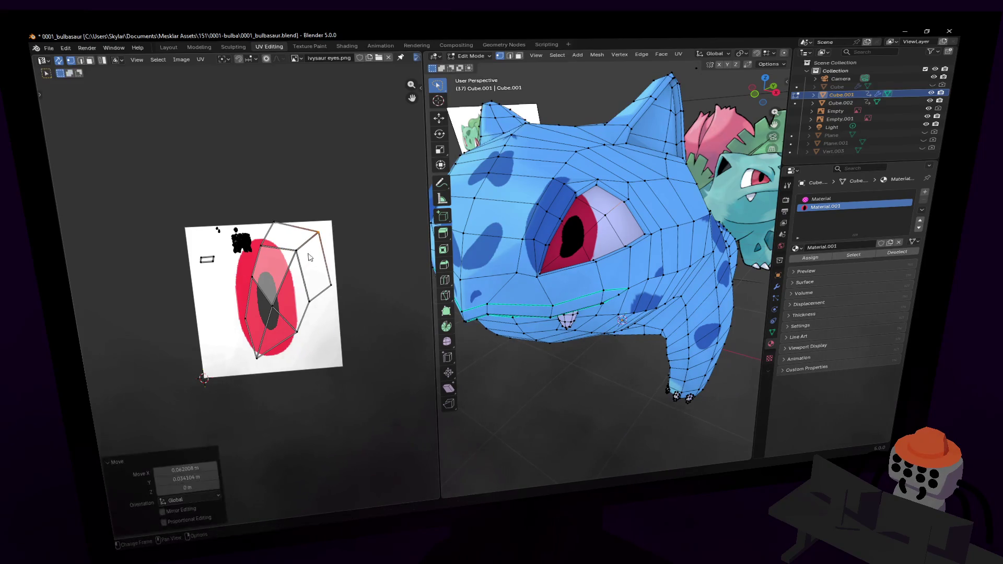
key("g")
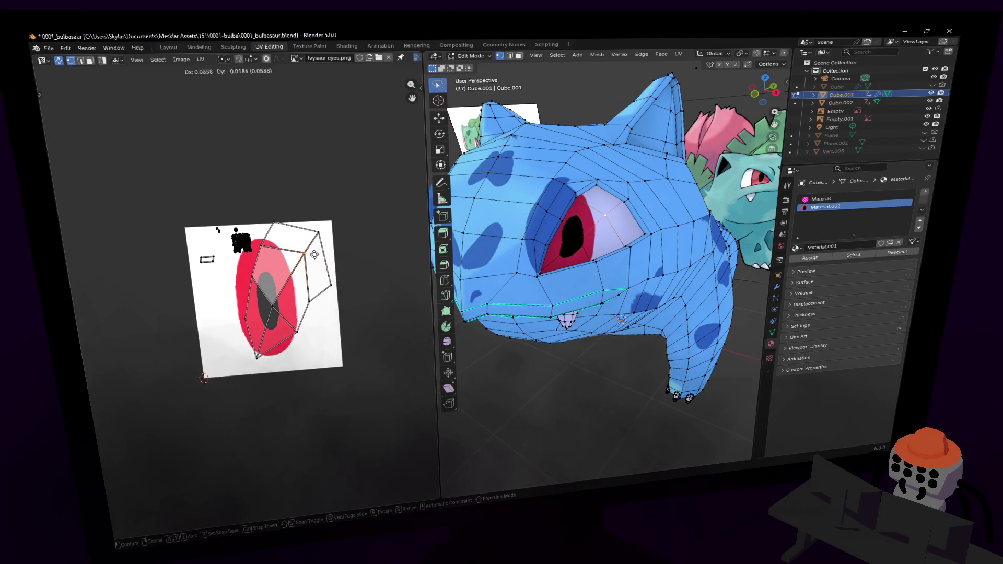
left_click(302, 258)
left_click(273, 308)
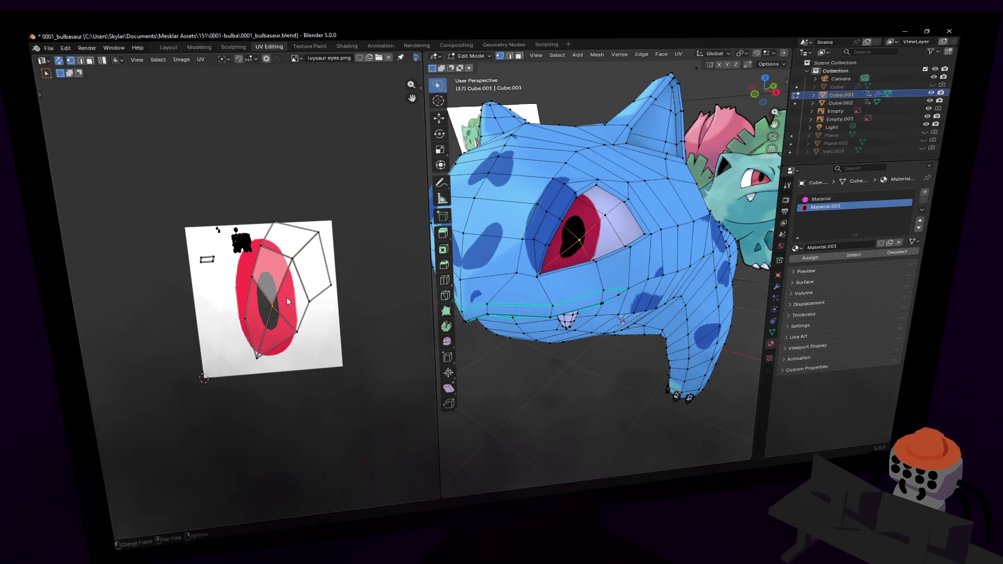
key("g")
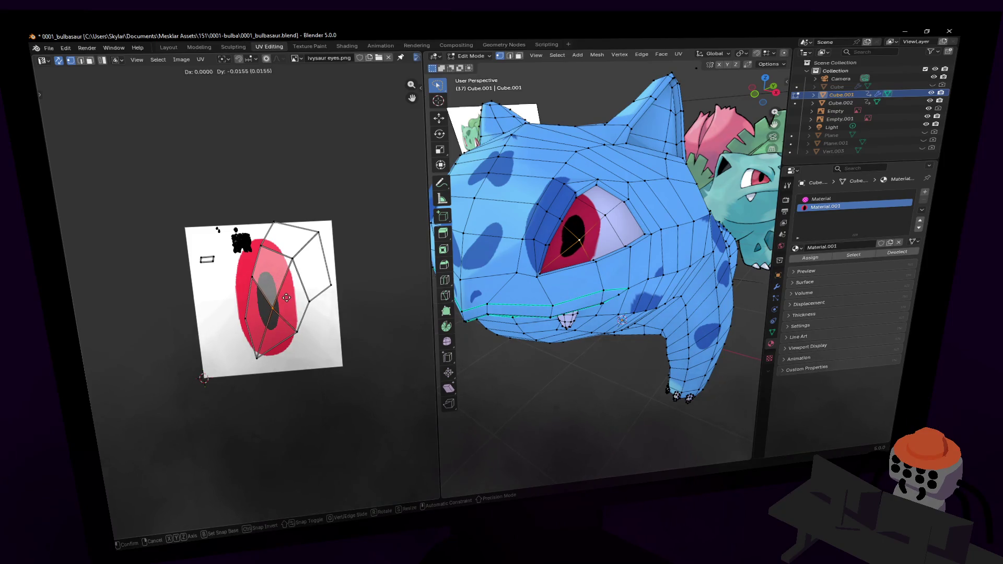
left_click(287, 298)
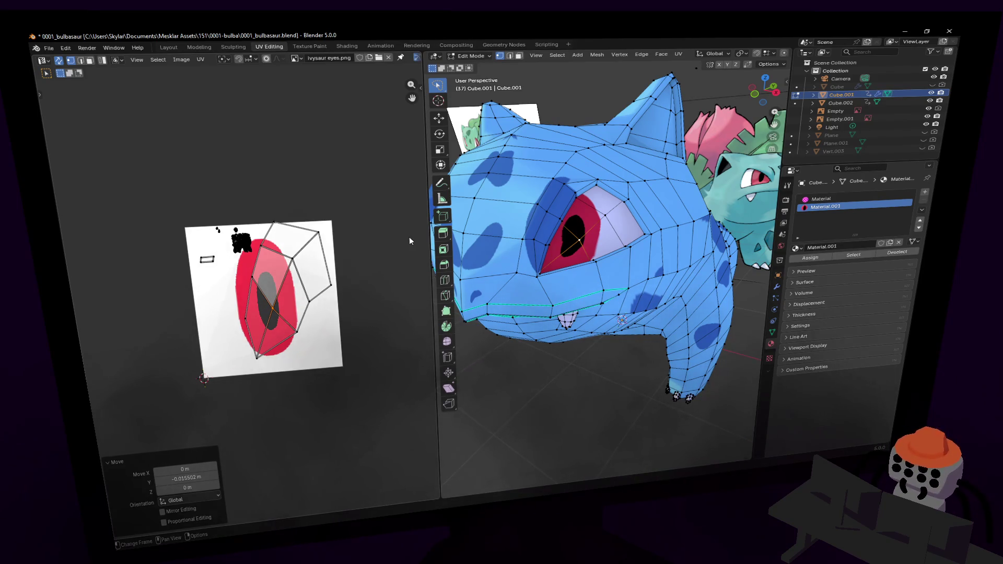
- Bring the view in close behind Bulbasaur's ear and select two inner ear faces
middle_click_drag(521, 187, 610, 199)
scroll(608, 204, "up", 4)
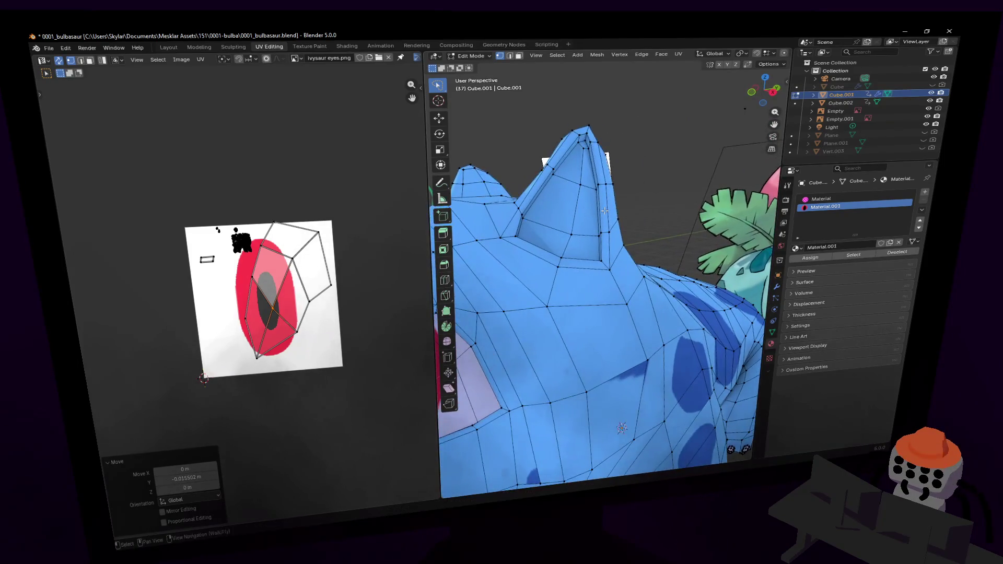
scroll(611, 217, "up", 3)
key("shift+grave")
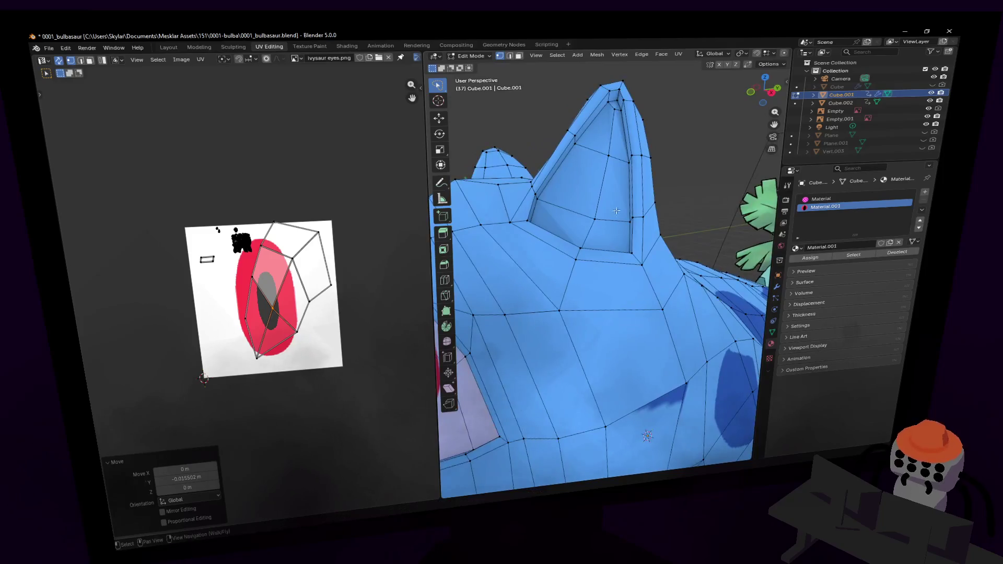
key("w")
left_click(602, 264)
key("3")
left_click(618, 111)
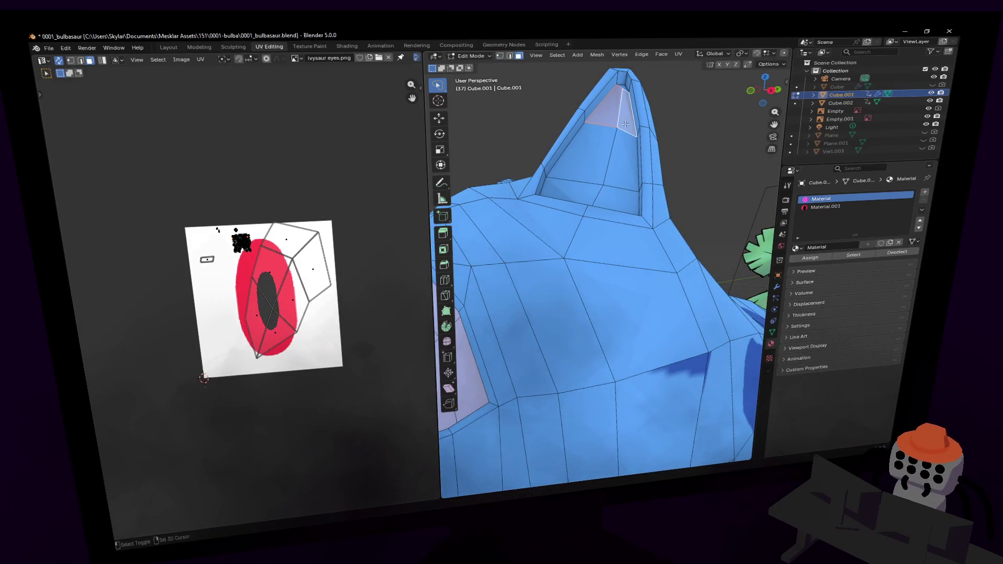
left_click(608, 145, "shift")
scroll(607, 146, "up", 3)
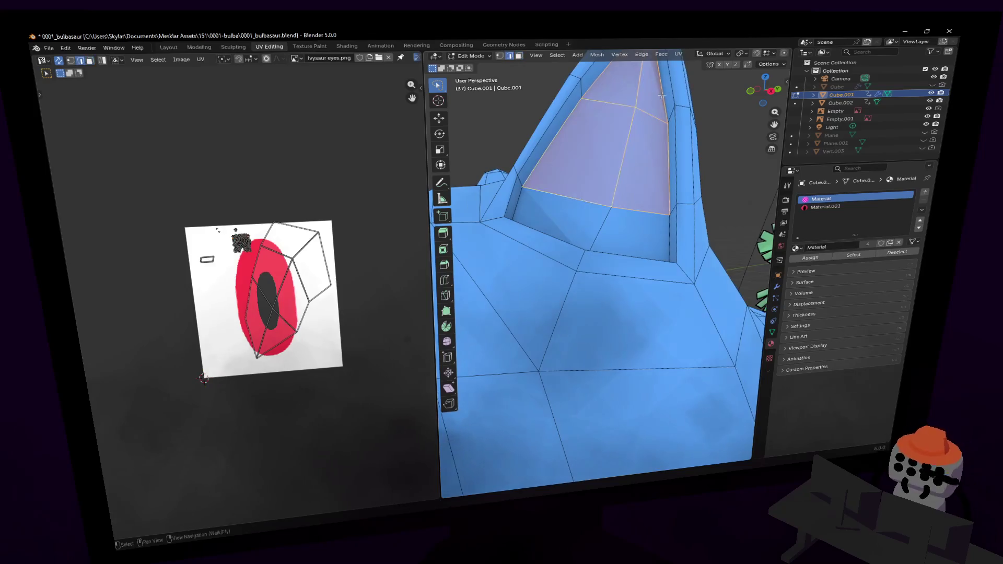
- Select the vertical edge loop around the inner ear panel and bring up the Delete menu
key("2")
left_click(663, 90)
middle_click_drag(667, 90, 638, 174)
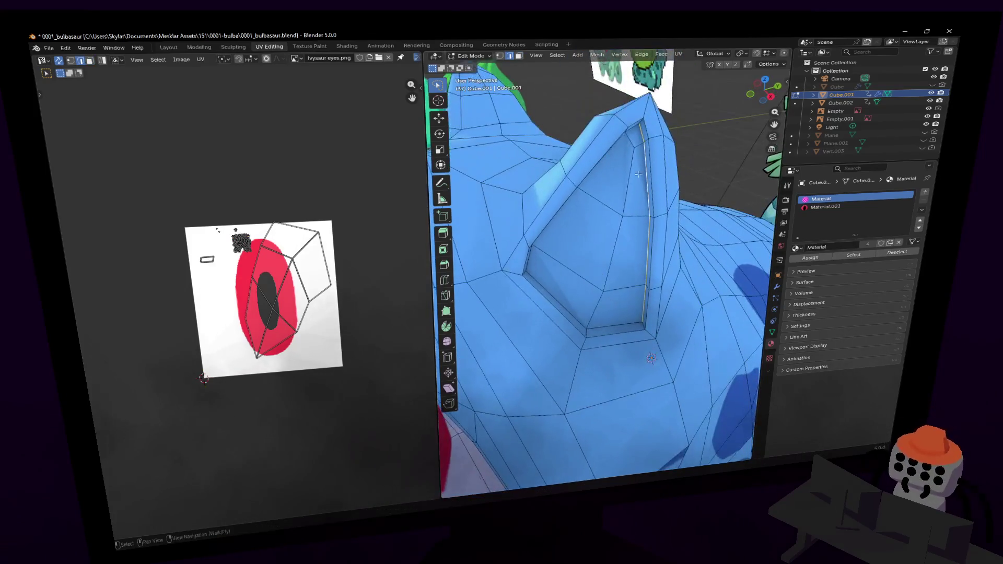
middle_click_drag(582, 306, 530, 202)
middle_click_drag(537, 143, 576, 166, "shift")
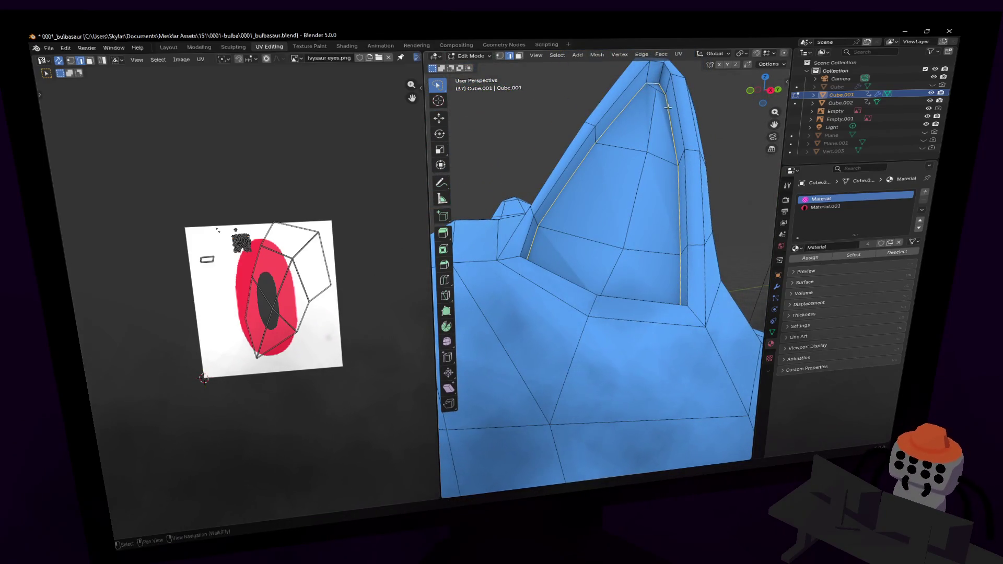
scroll(667, 107, "down", 3)
key("x")
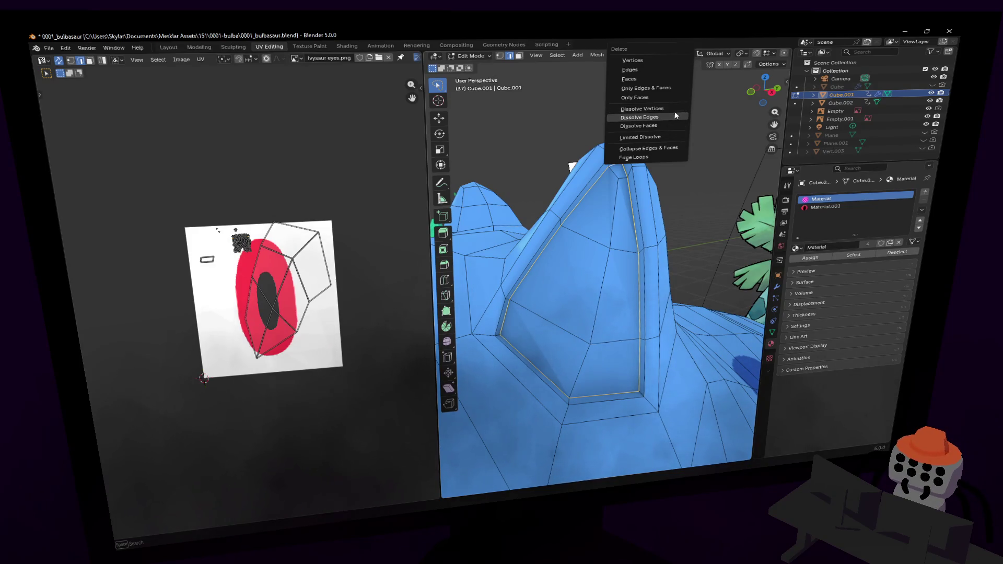
- Dissolve the ear edge loop and select the five ear faces in face mode
left_click(660, 117)
key("shift+grave")
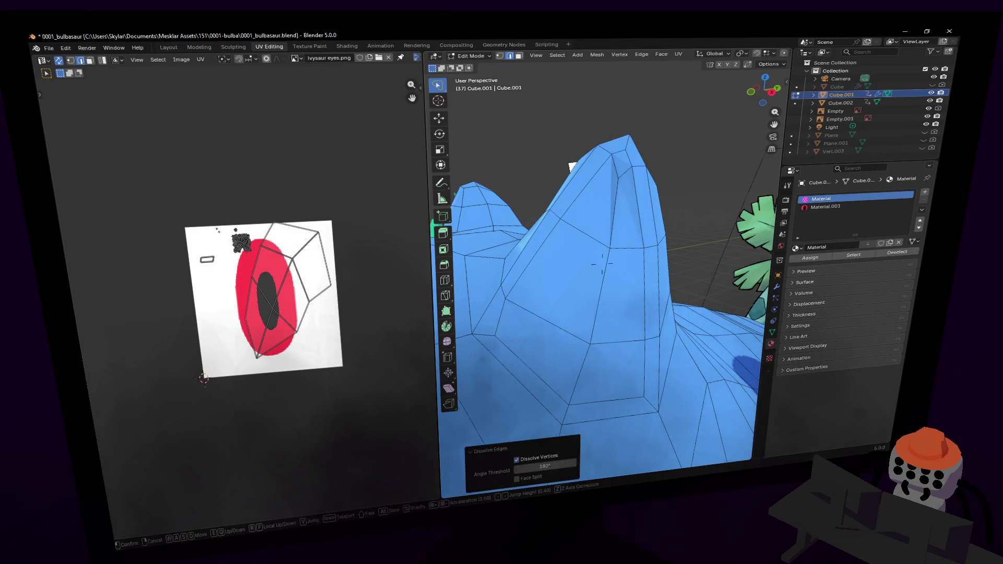
left_click(640, 174)
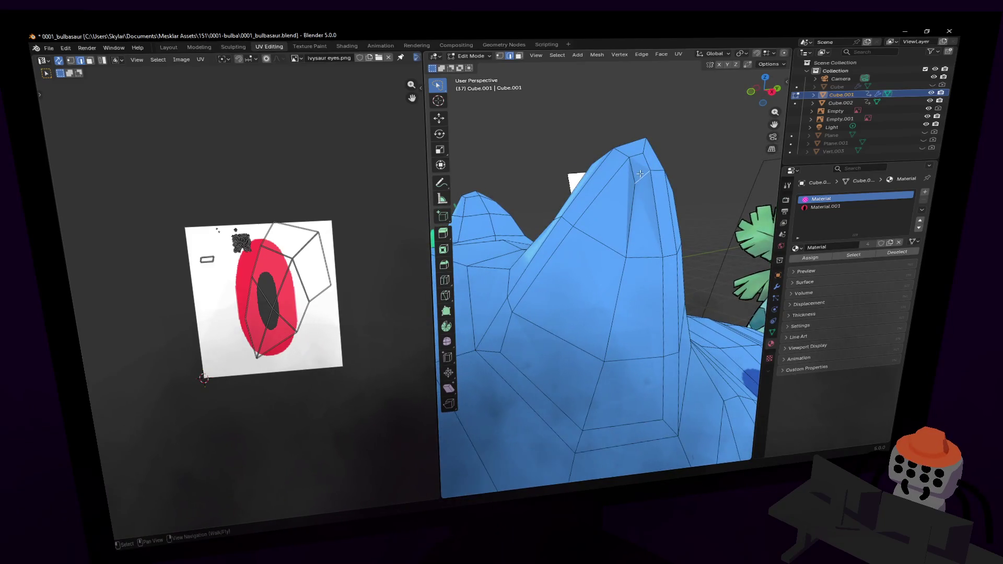
key("3")
left_click(644, 222, "shift")
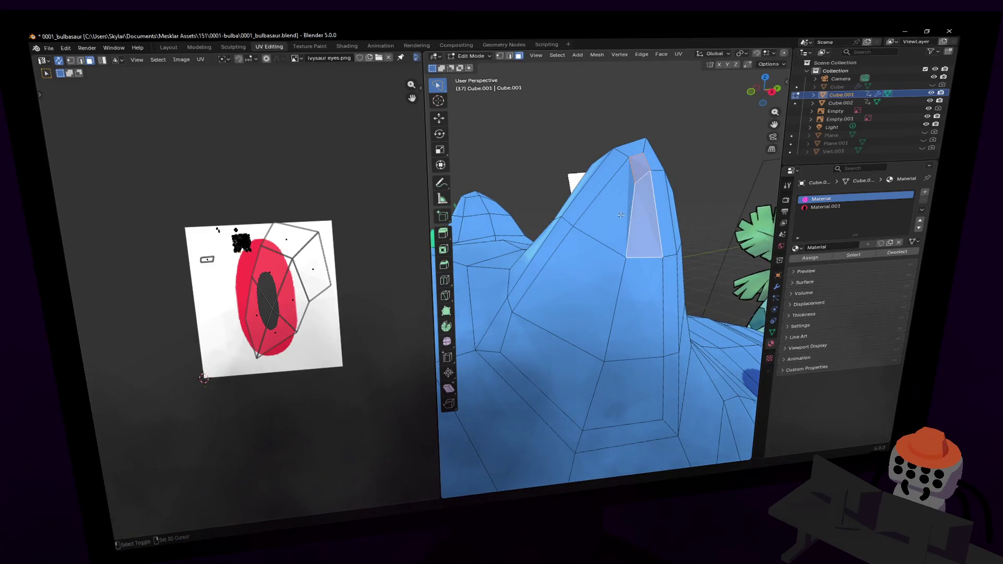
left_click(609, 209, "shift")
left_click(646, 308, "shift")
left_click(570, 293, "shift")
left_click(591, 388, "shift")
key("shift+grave")
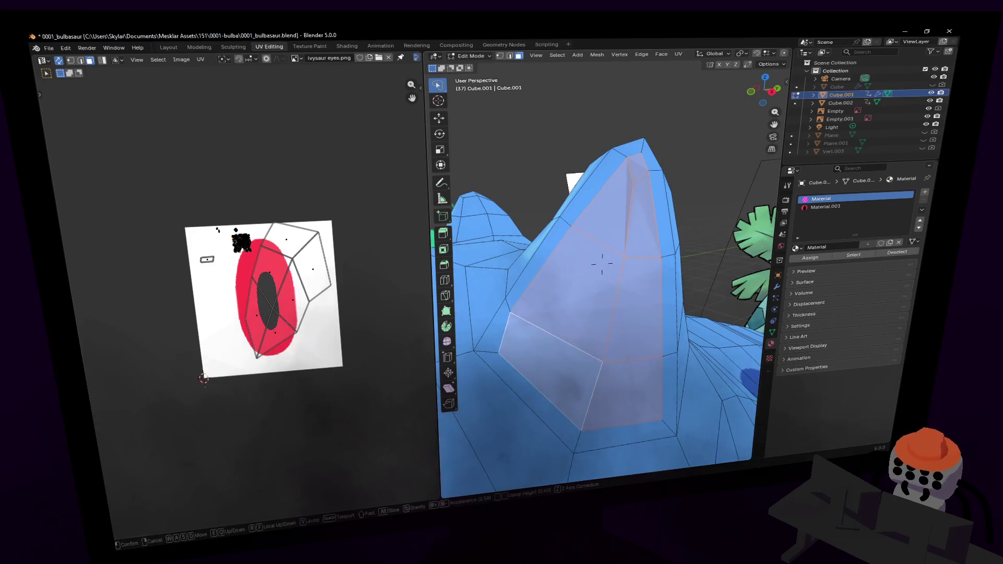
key("w")
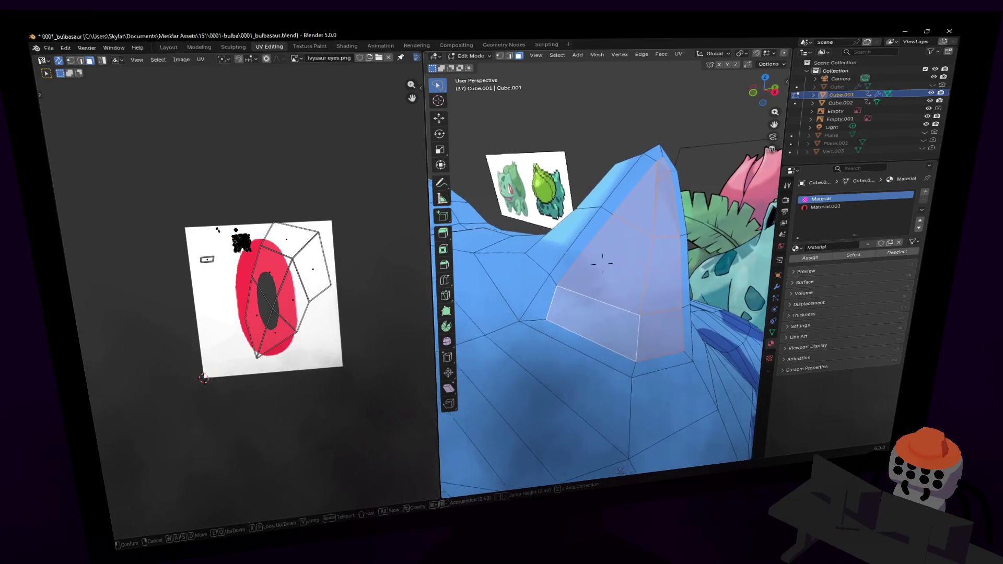
left_click(601, 264)
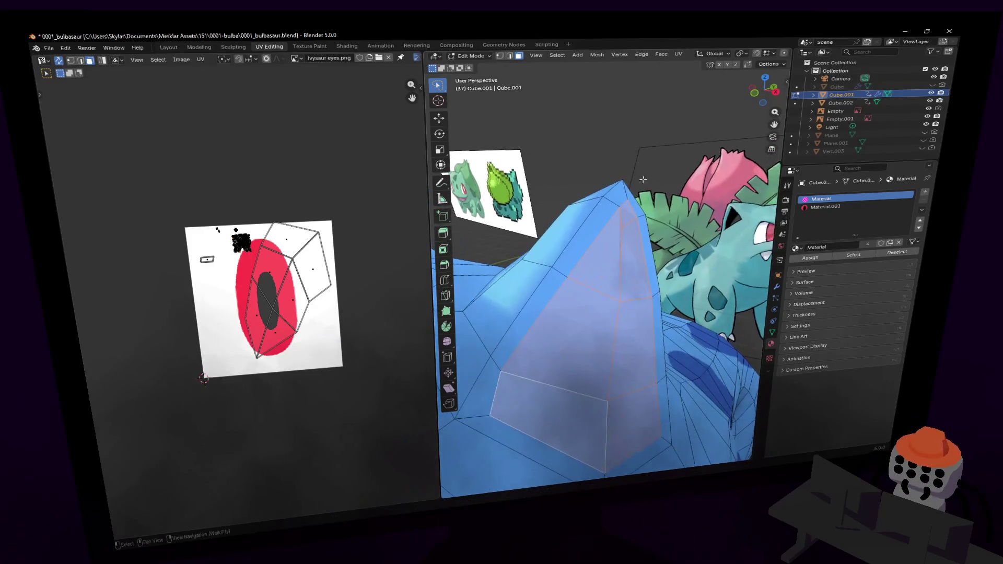
middle_click_drag(628, 209, 703, 186)
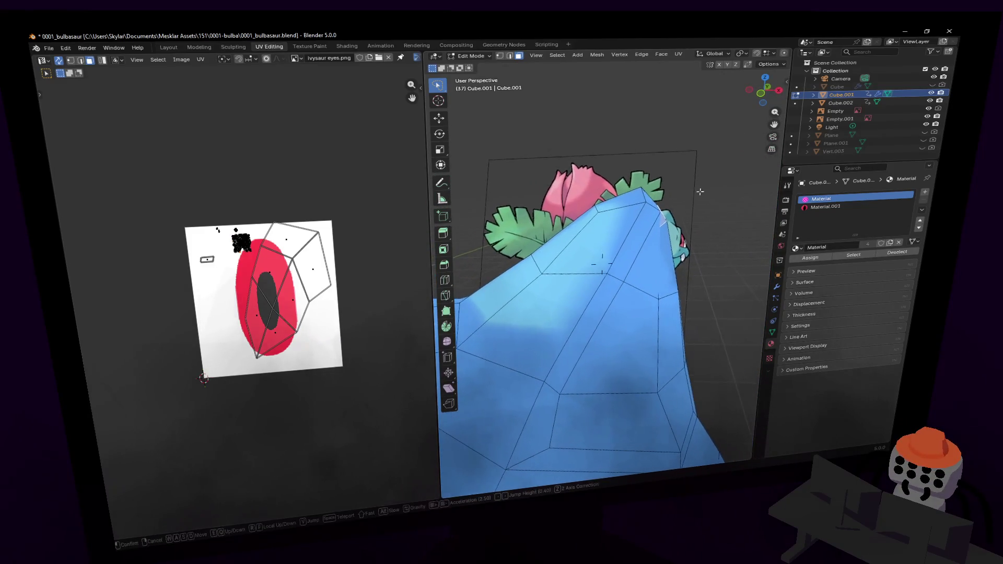
- Shift the ear faces, move the top vertex, and rotate the tip vertices (-39.8°, then -4.69°)
key("g")
left_click(696, 185)
key("1")
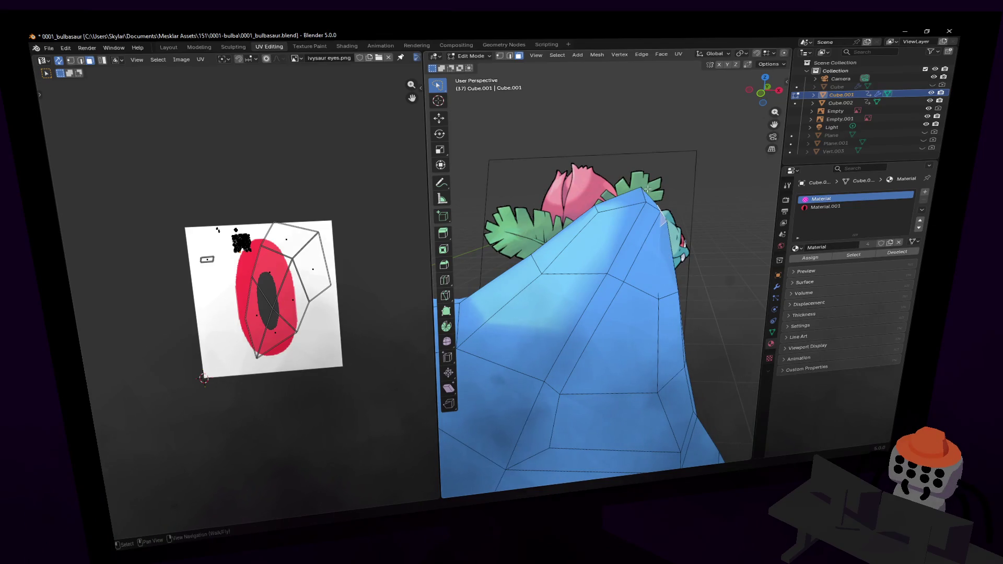
key("g")
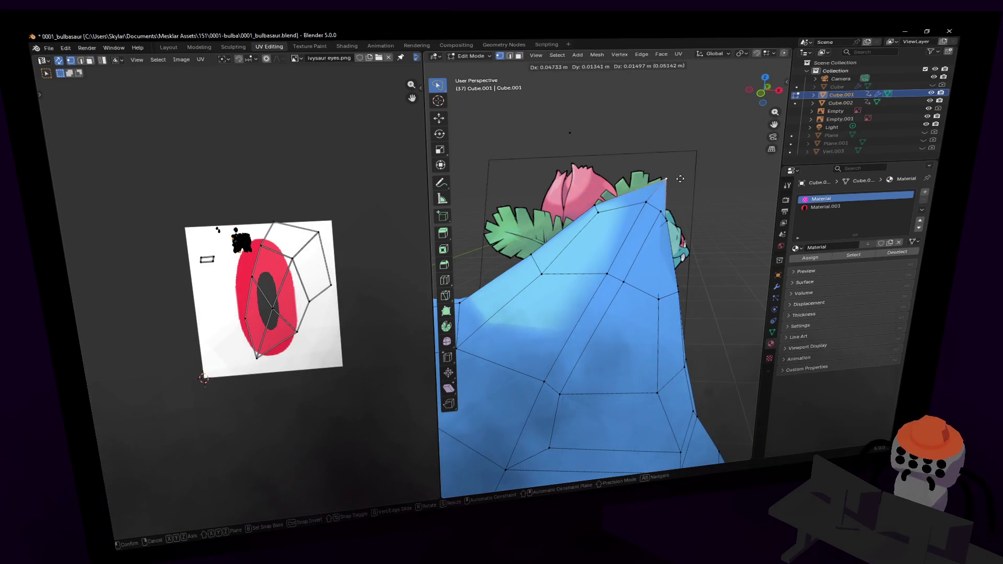
left_click(660, 205)
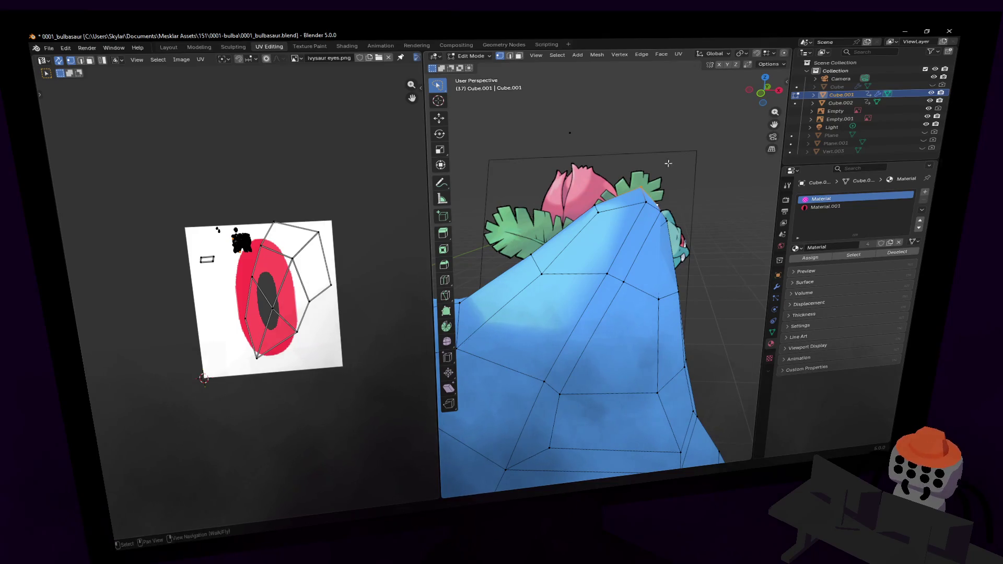
key("r")
left_click(682, 176)
key("g")
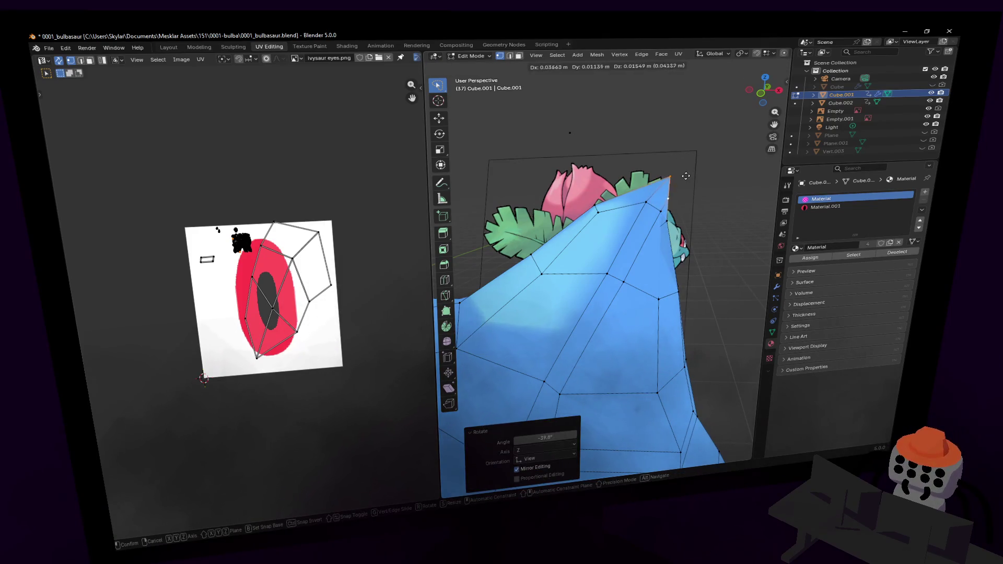
key("Escape")
middle_click_drag(656, 199, 641, 196, "shift")
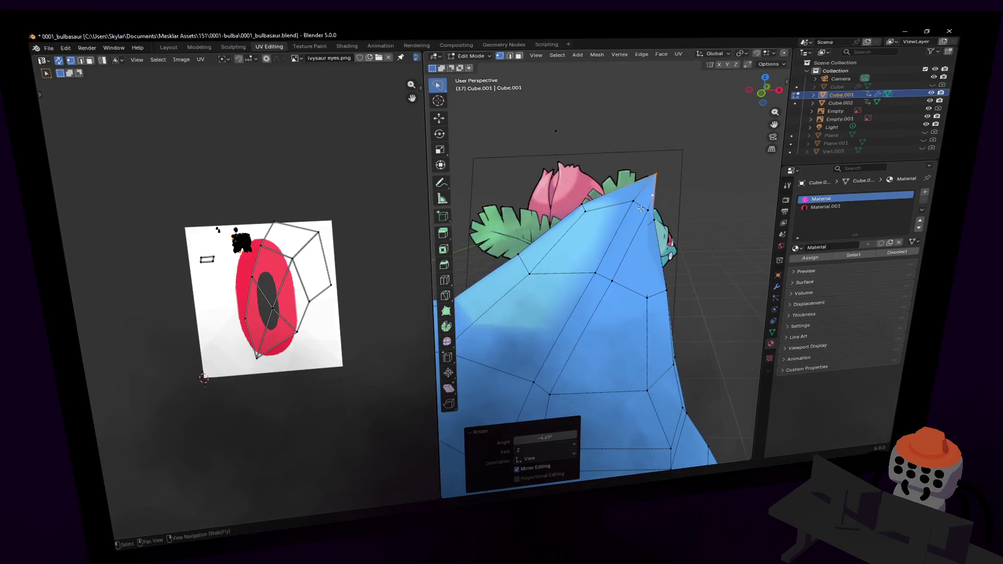
key("shift+grave")
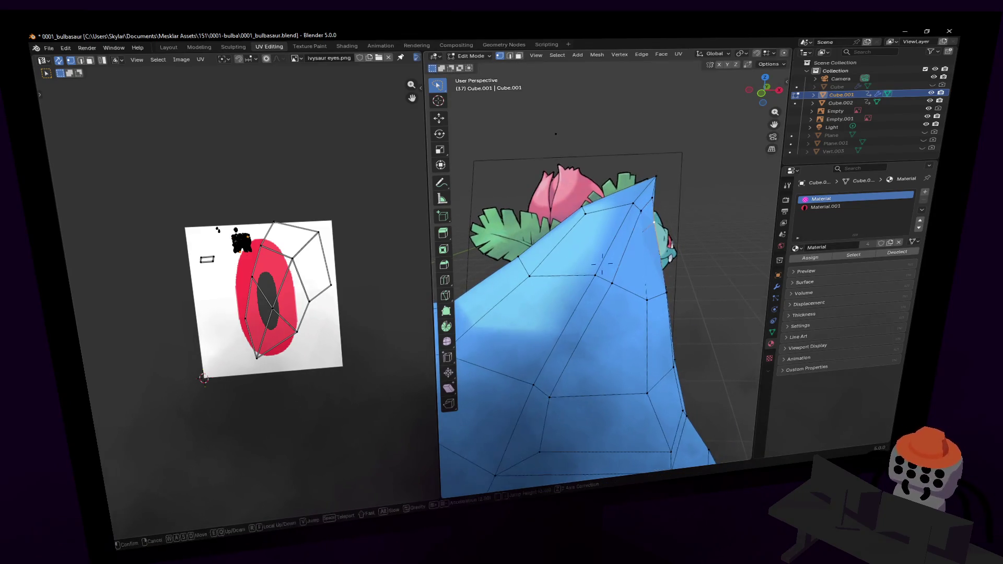
key("s")
left_click(686, 212)
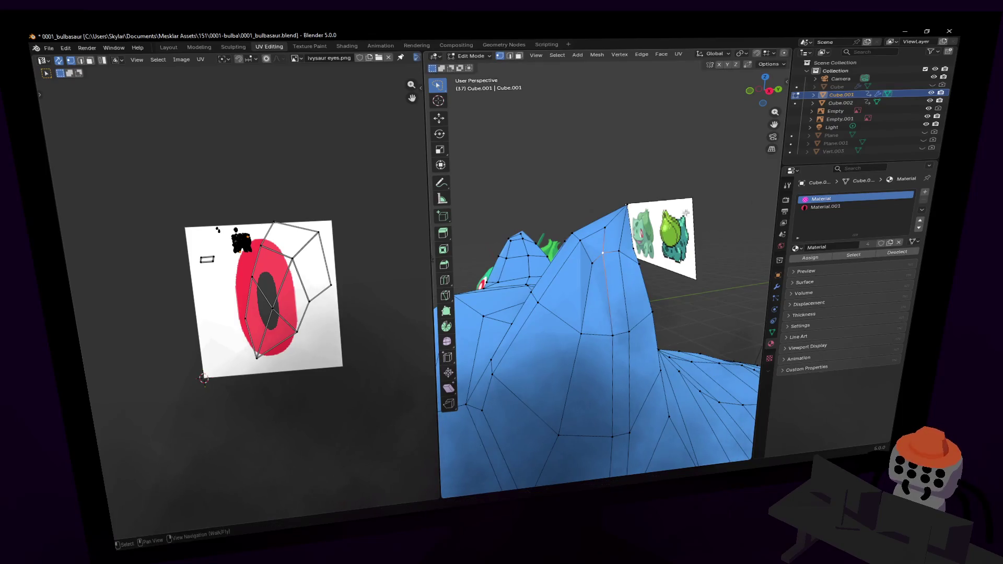
- Nudge the ear's tip vertex to a new position
mouse_move(686, 212)
middle_mouse_down()
mouse_move(664, 268)
mouse_move(680, 264)
mouse_move(672, 278)
middle_mouse_up()
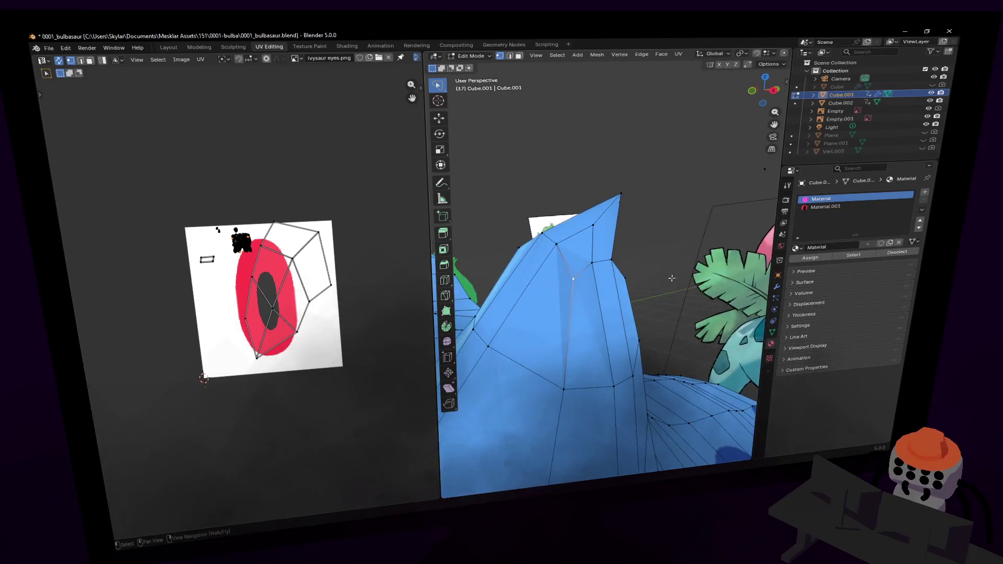
key("g")
left_click(596, 264)
middle_click_drag(595, 264, 652, 234)
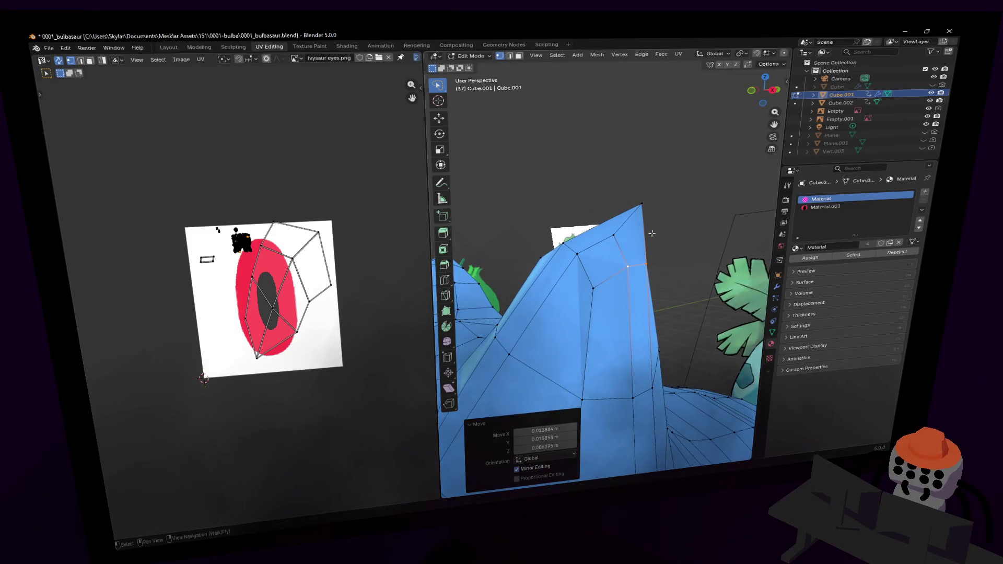
- In edge mode, shift the upper ear edges slightly and rotate them 34.8°
key("2")
key("g")
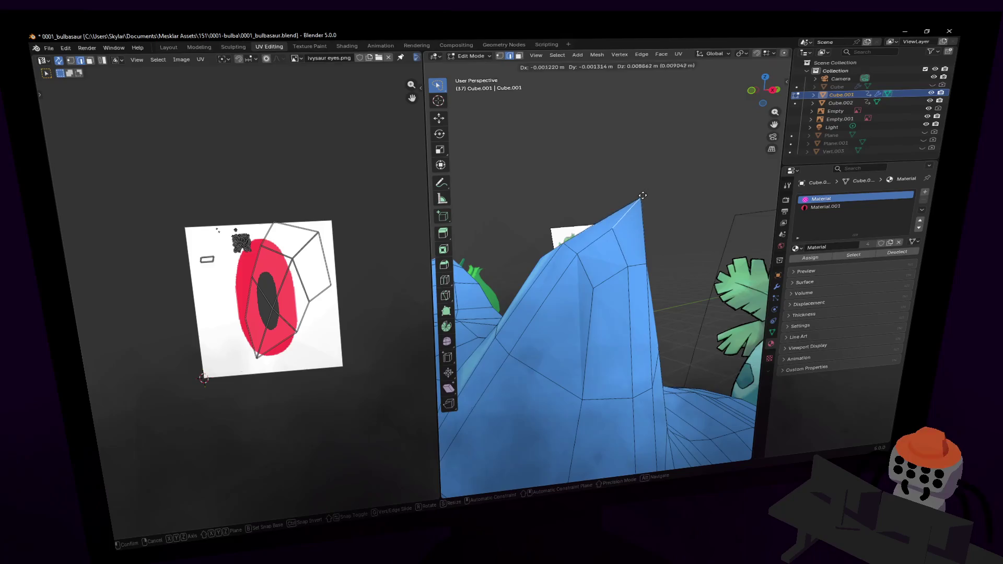
left_click(635, 206)
key("r")
left_click(647, 162)
mouse_move(647, 163)
middle_mouse_down()
mouse_move(688, 189)
mouse_move(724, 175)
middle_mouse_up()
key("shift+grave")
key("w")
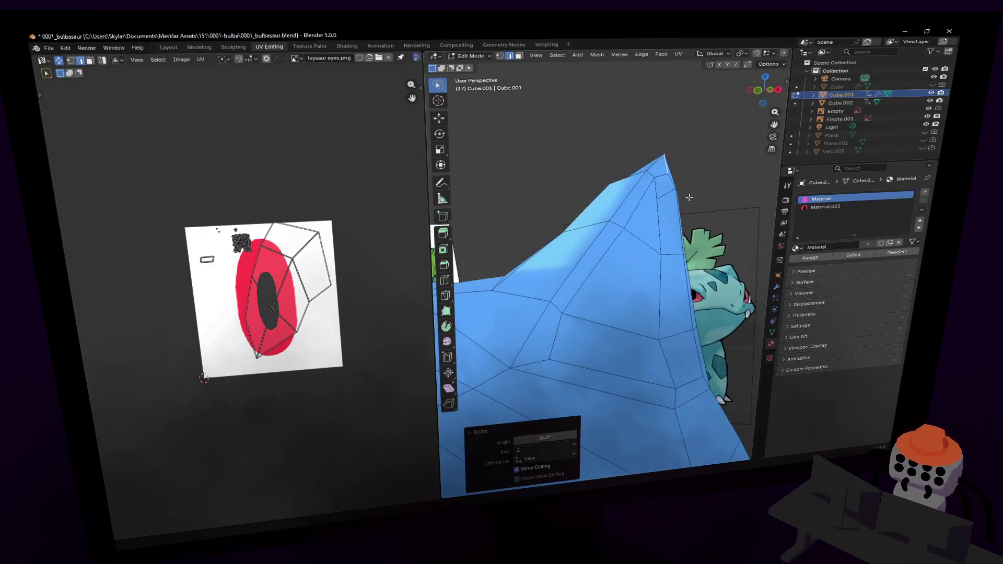
left_click(685, 193)
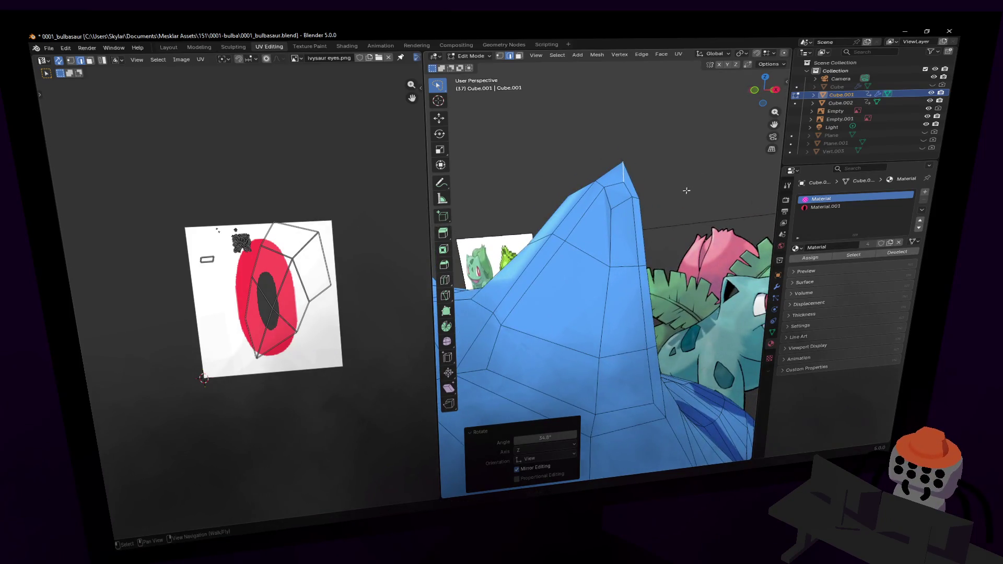
middle_click_drag(686, 191, 656, 240)
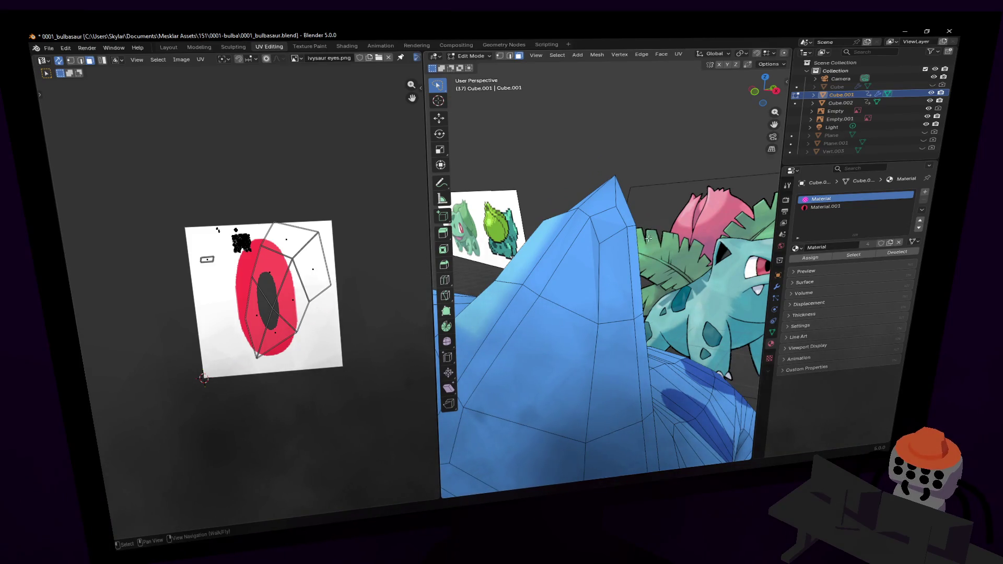
- Select the five inner faces on the front of the ear
left_click(611, 228)
left_click(614, 285, "shift")
left_click(569, 256, "shift")
left_click(619, 384, "shift")
key("shift+grave")
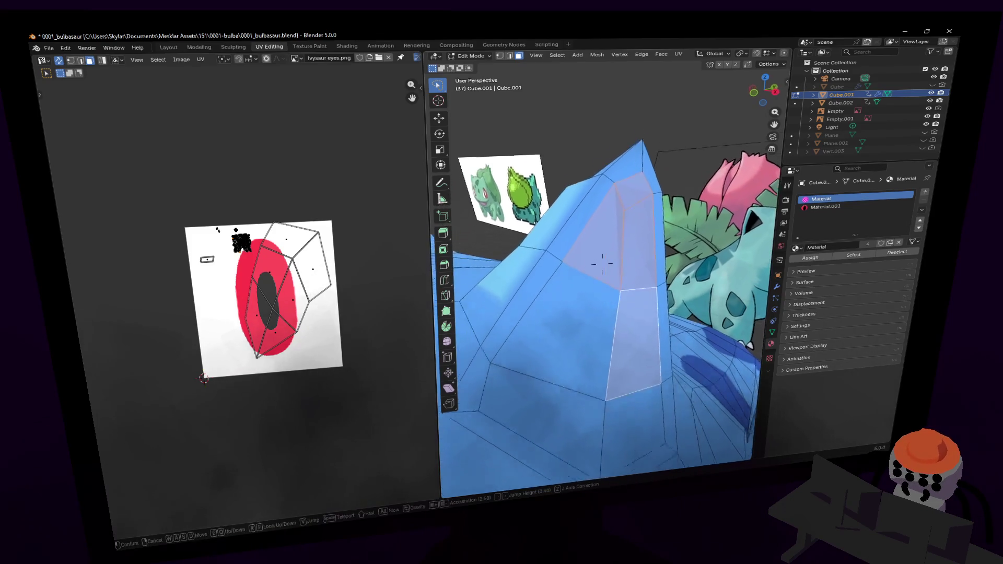
left_click(598, 383)
left_click(580, 315, "shift")
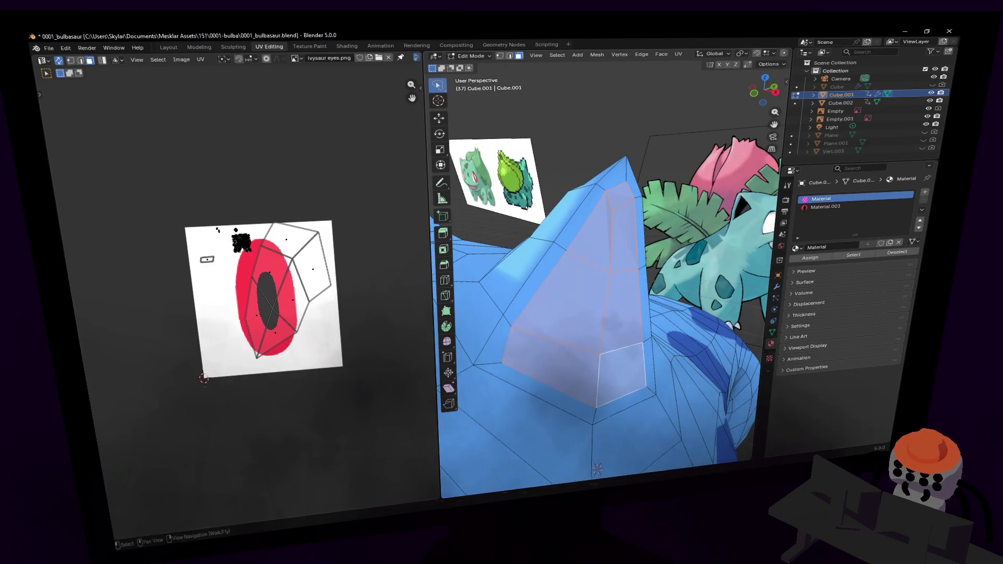
key("shift+grave")
left_click(602, 264)
- Extrude the inner ear faces inward and scale them to 0.805
key("e")
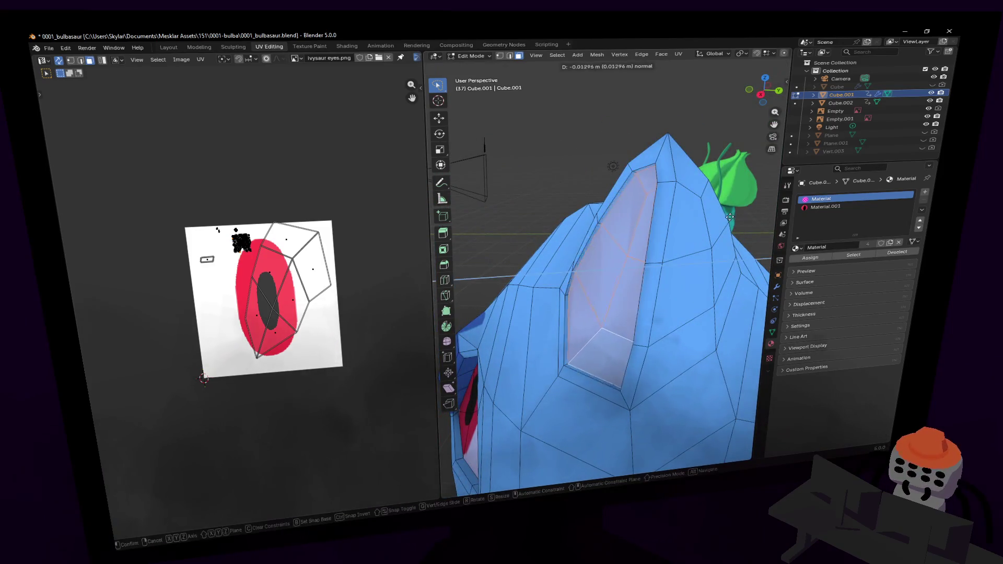
left_click(605, 268)
key("s")
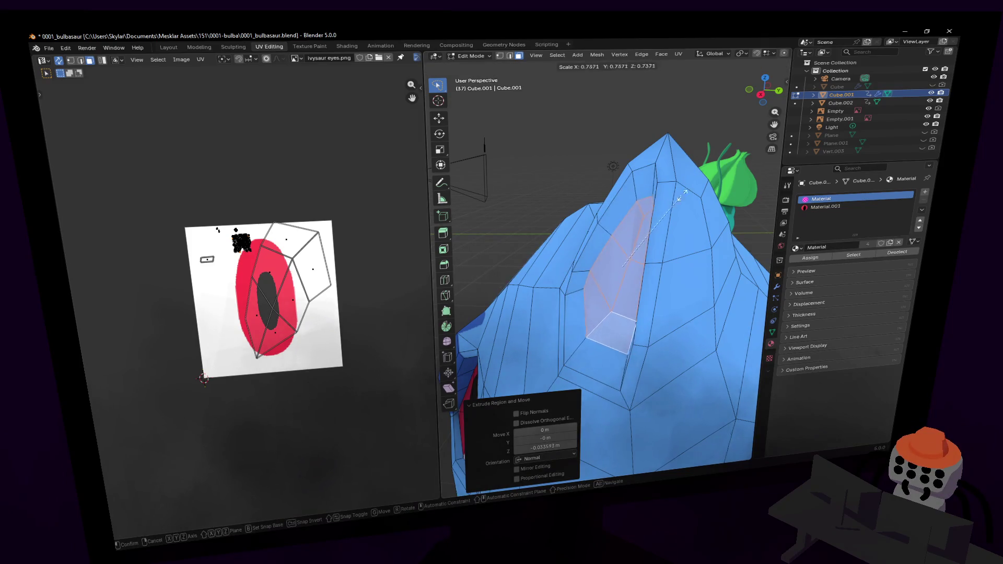
key("Return")
key("shift+grave")
left_click(603, 264)
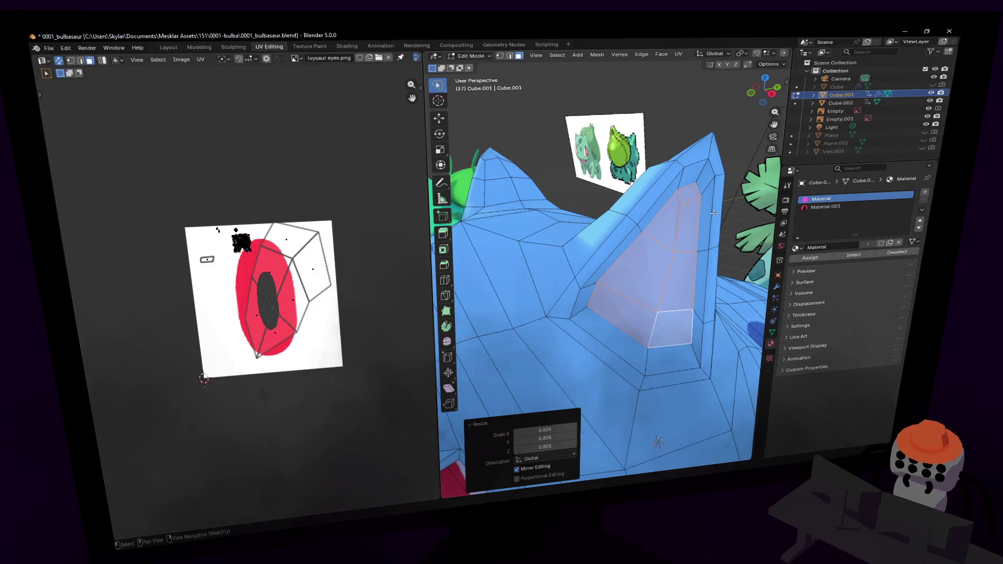
middle_click_drag(713, 213, 636, 213)
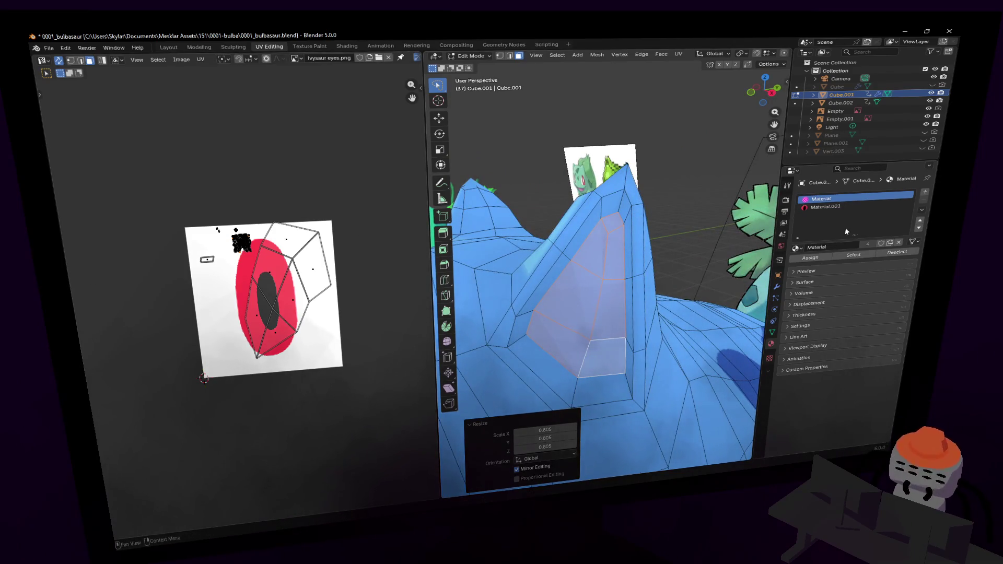
left_click(296, 61)
- Show _palette.png in the UV editor and frame its colour cells
left_click(313, 76)
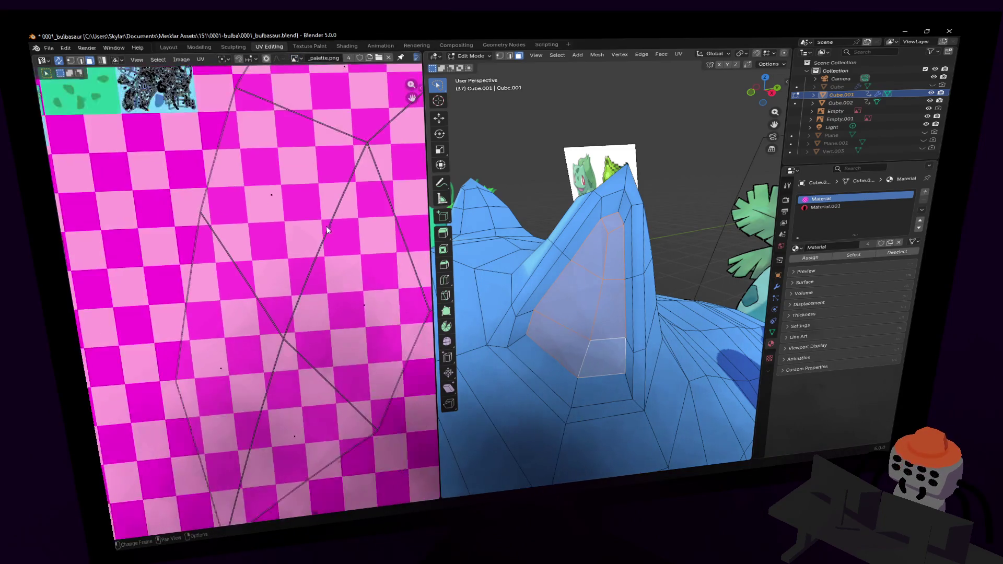
key("Home")
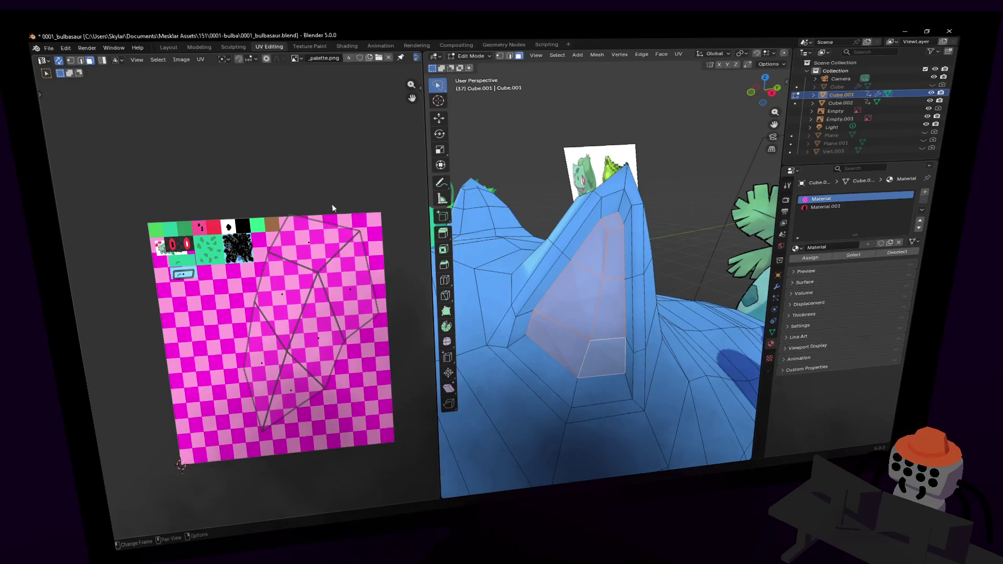
scroll(220, 235, "up", 5)
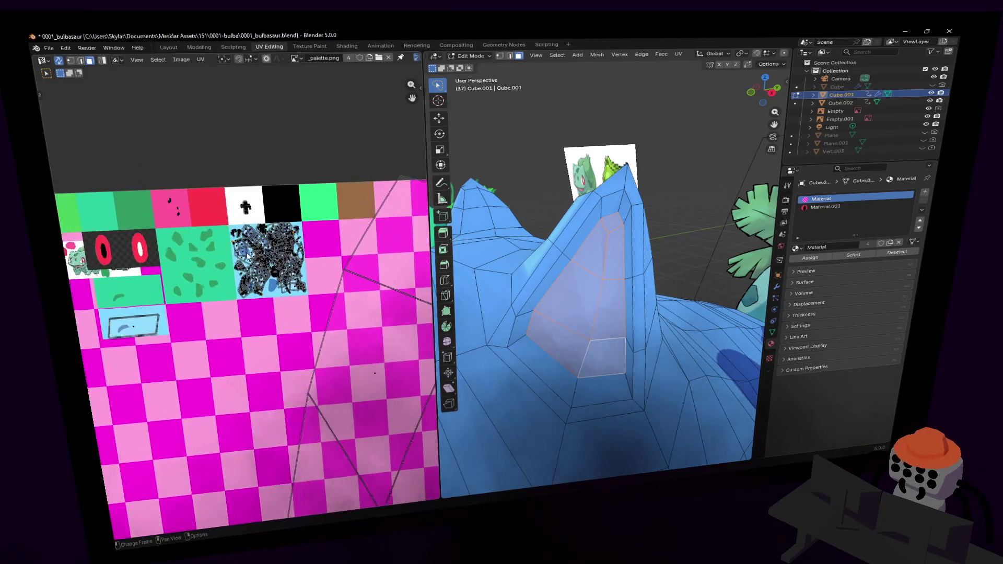
middle_click_drag(281, 230, 273, 248)
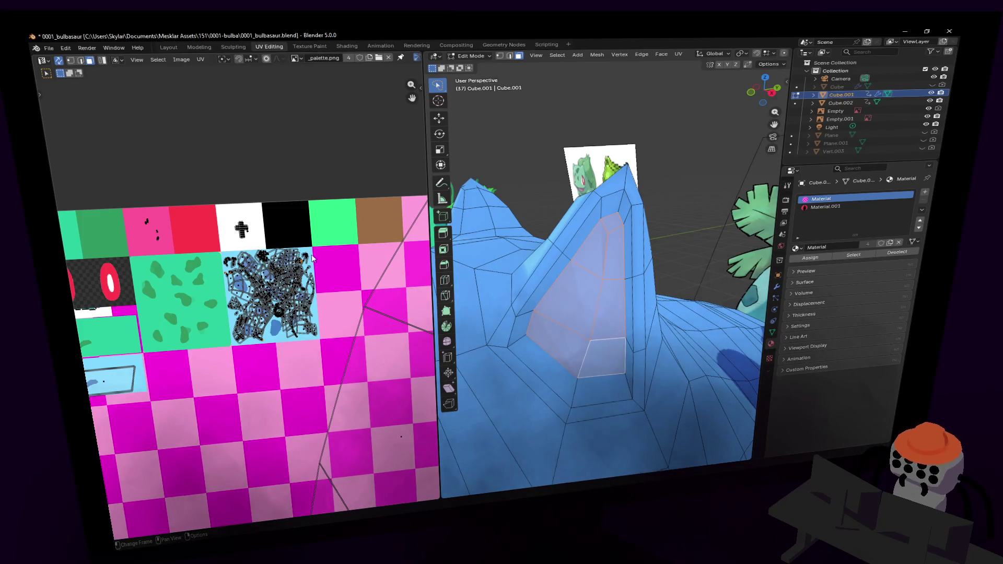
scroll(258, 240, "up", 4)
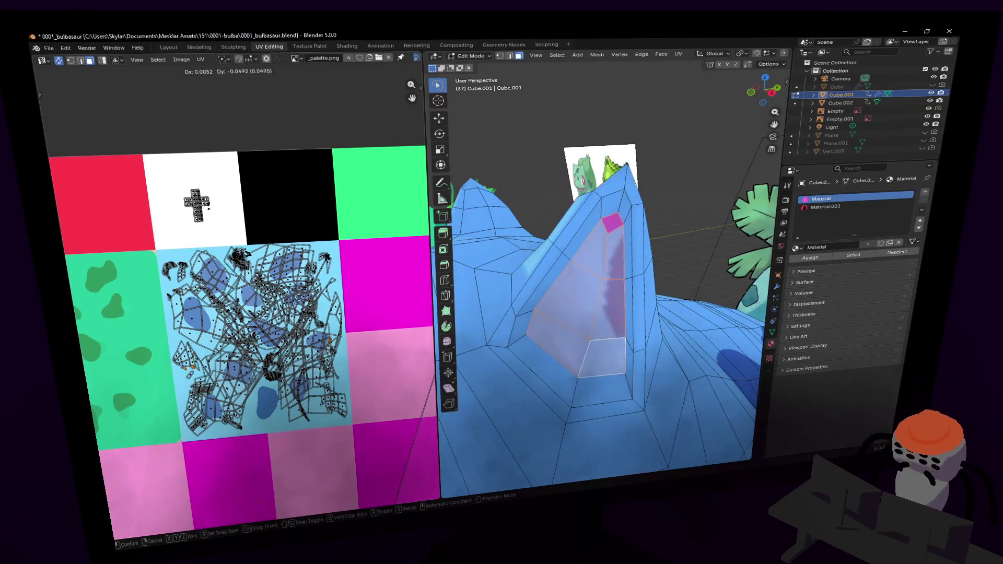
- Move the inner ear UVs onto the magenta cell and shrink them to 0.641
left_click(387, 310)
key("s")
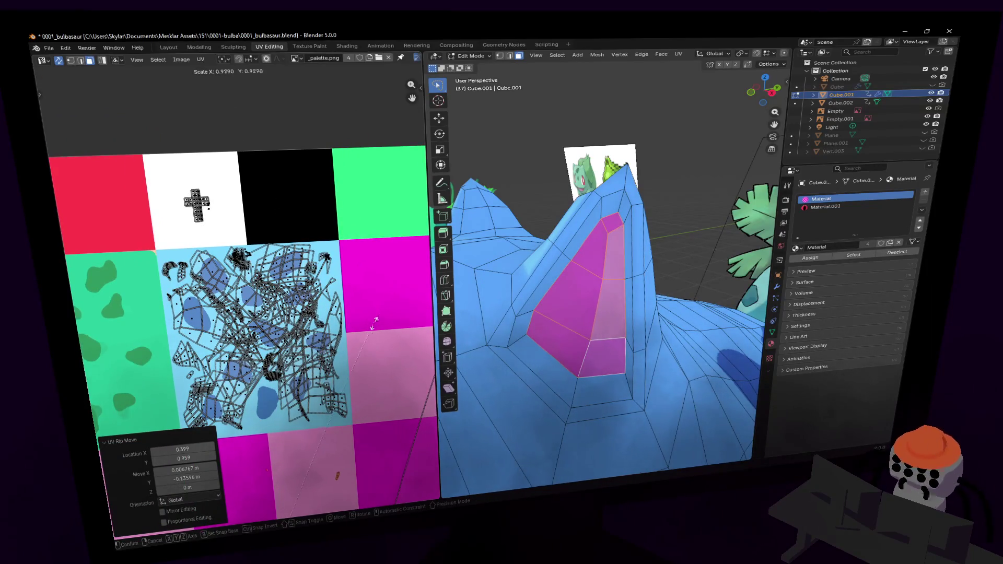
key("g")
key("Return")
key("s")
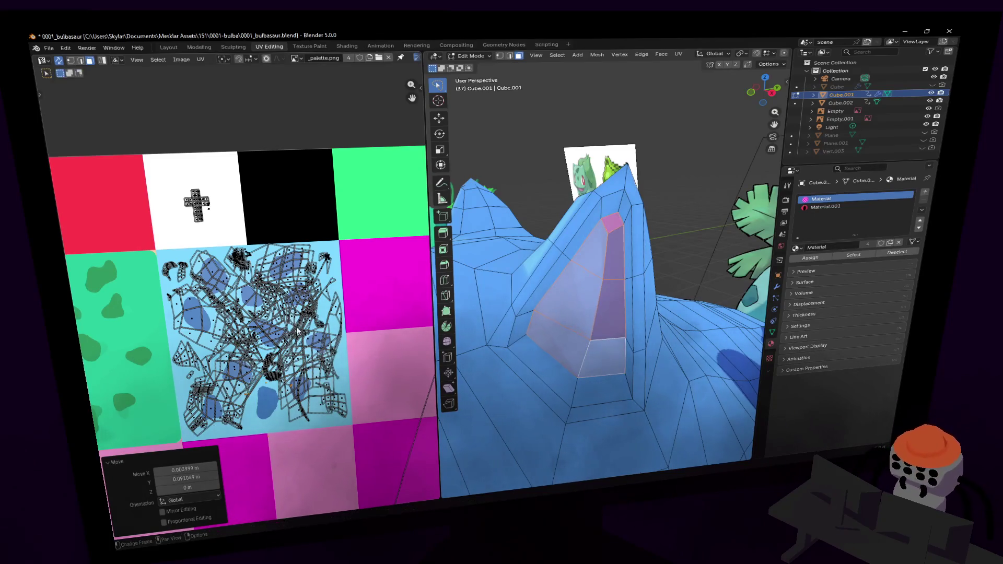
key("Return")
key("g")
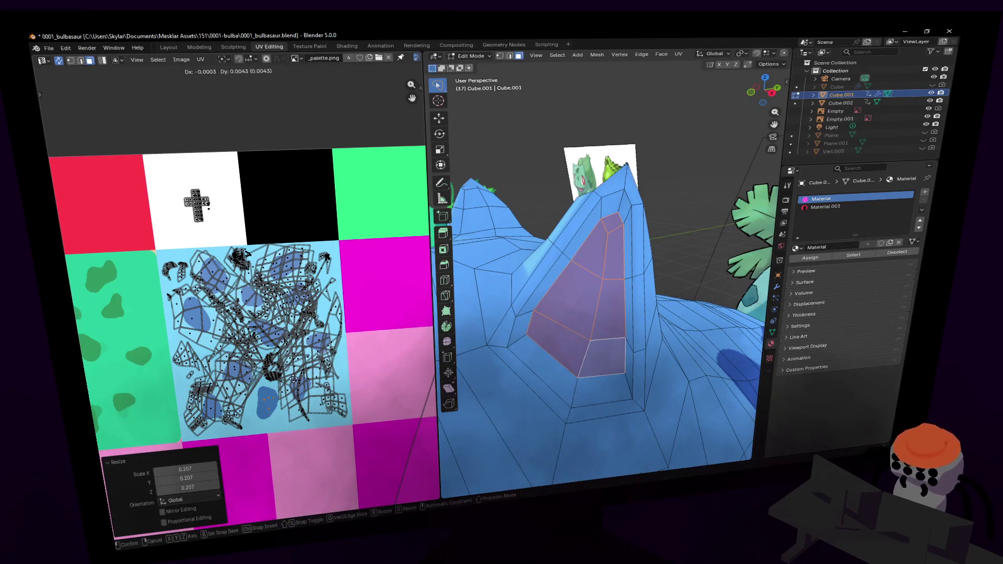
key("Return")
key("s")
key("Return")
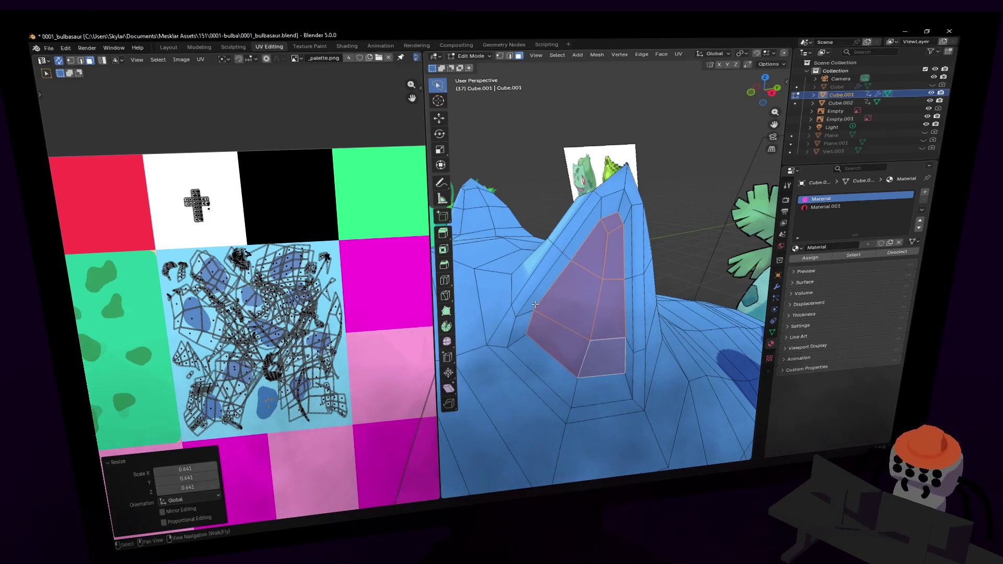
- Detach the hollow's ring UVs and fit them into a magenta tile at scale 0.829
left_click(535, 304, "alt")
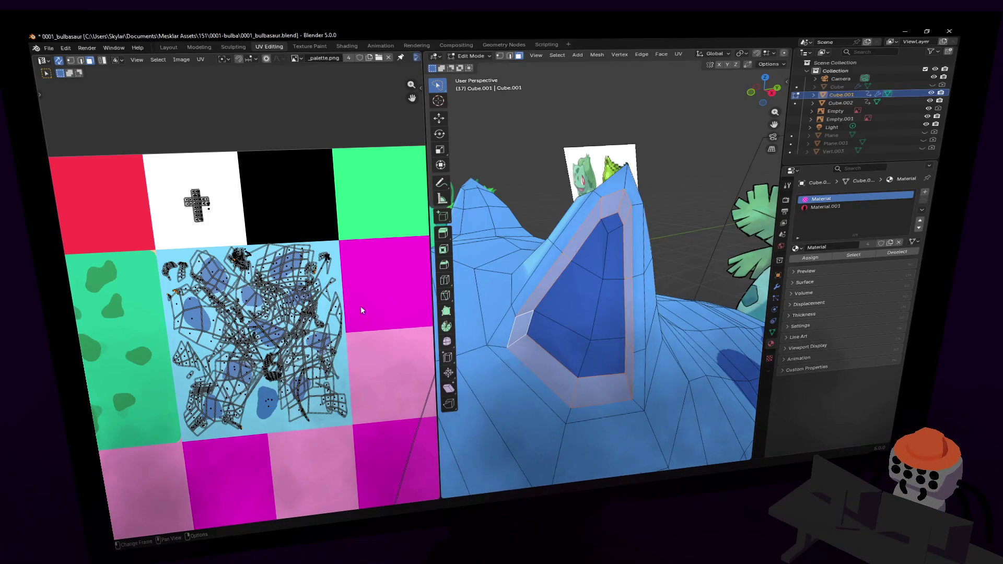
scroll(360, 310, "down", 1)
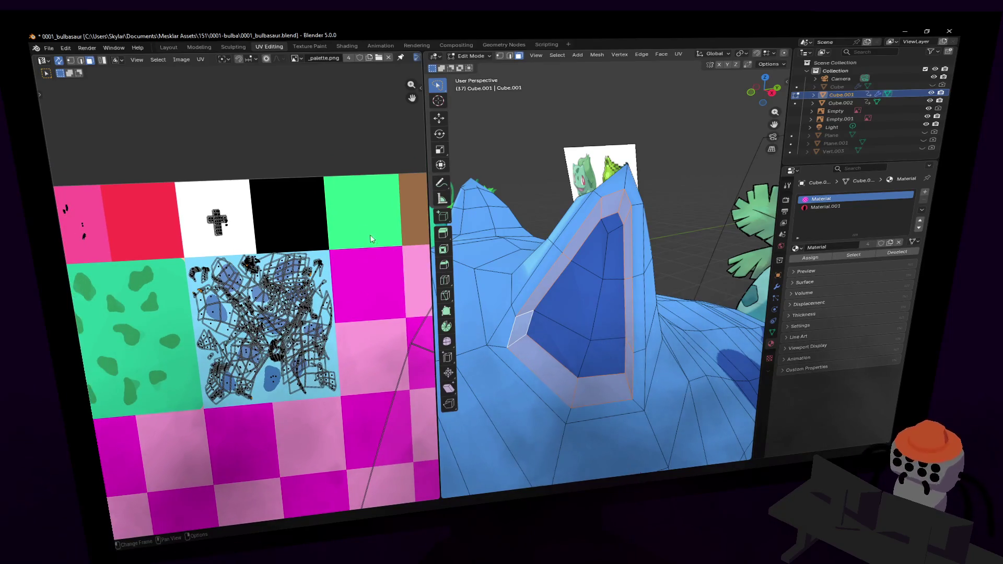
key("v")
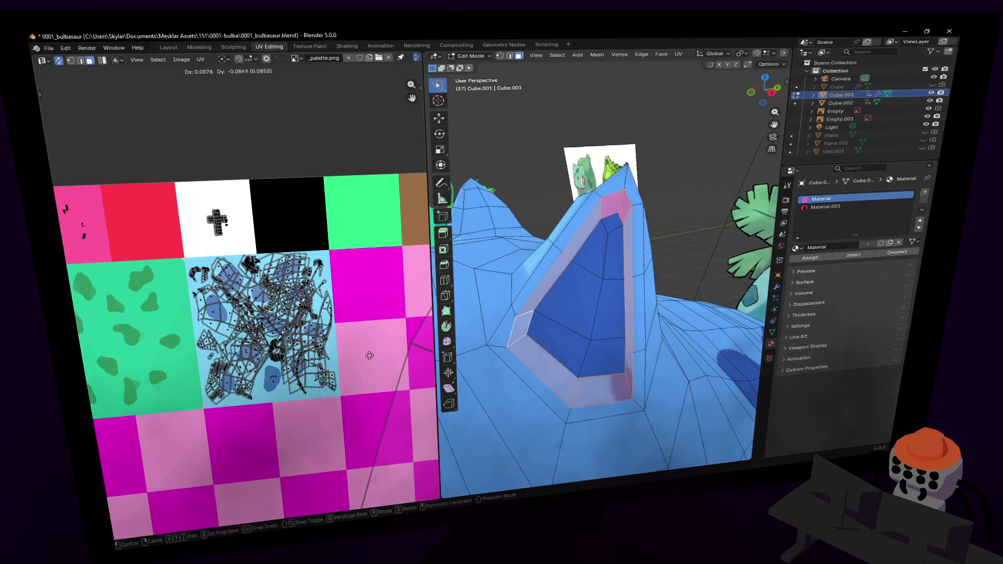
key("Return")
key("s")
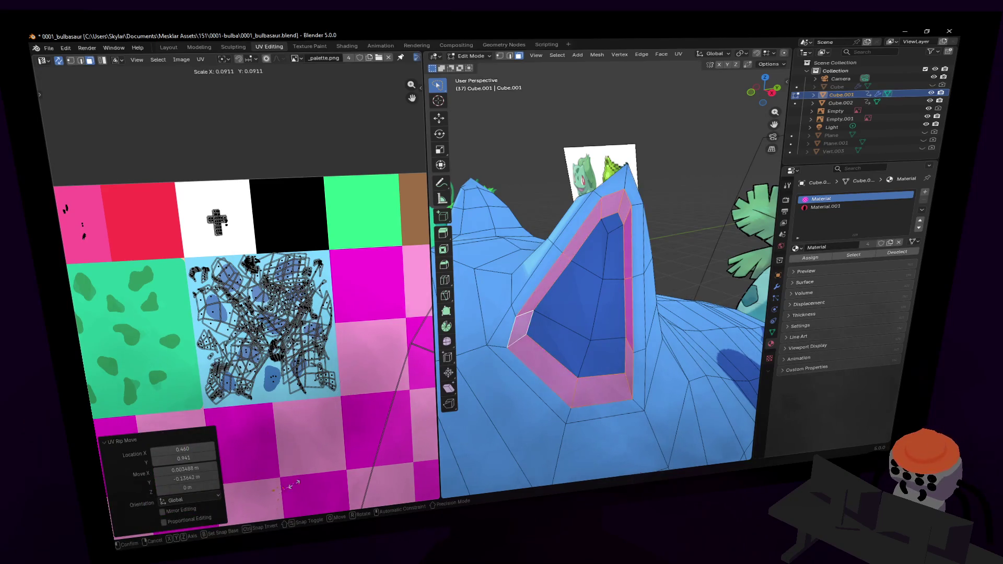
key("Return")
key("g")
key("Return")
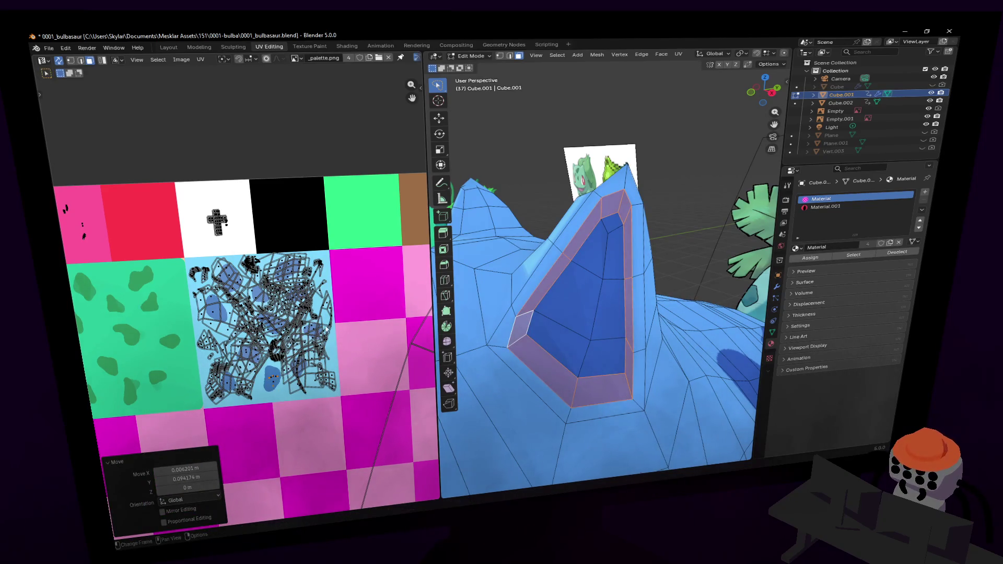
key("s")
key("Return")
- Return to Object Mode, look over the whole Bulbasaur, and switch to Paint.NET
key("Tab")
key("shift+grave")
key("s")
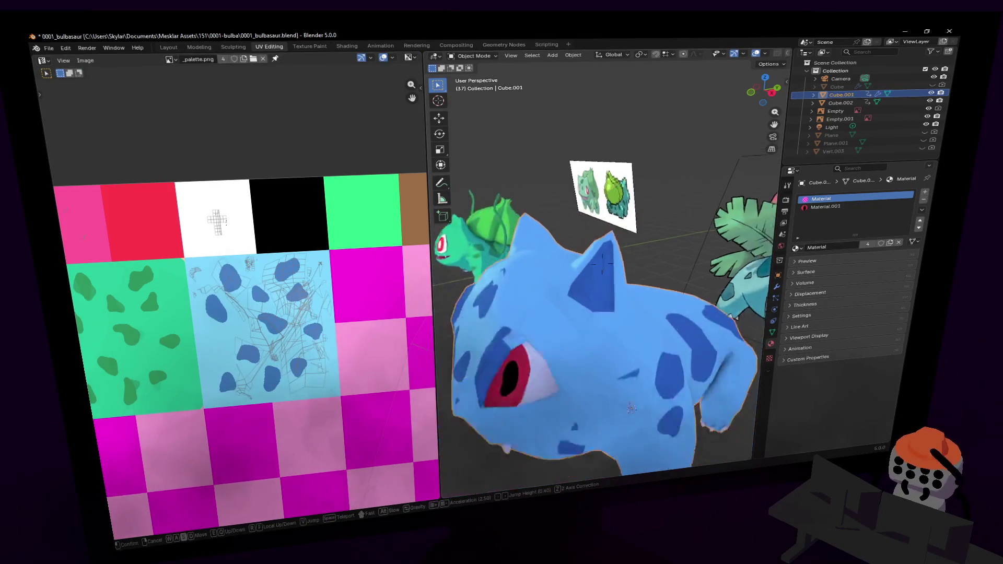
key("w")
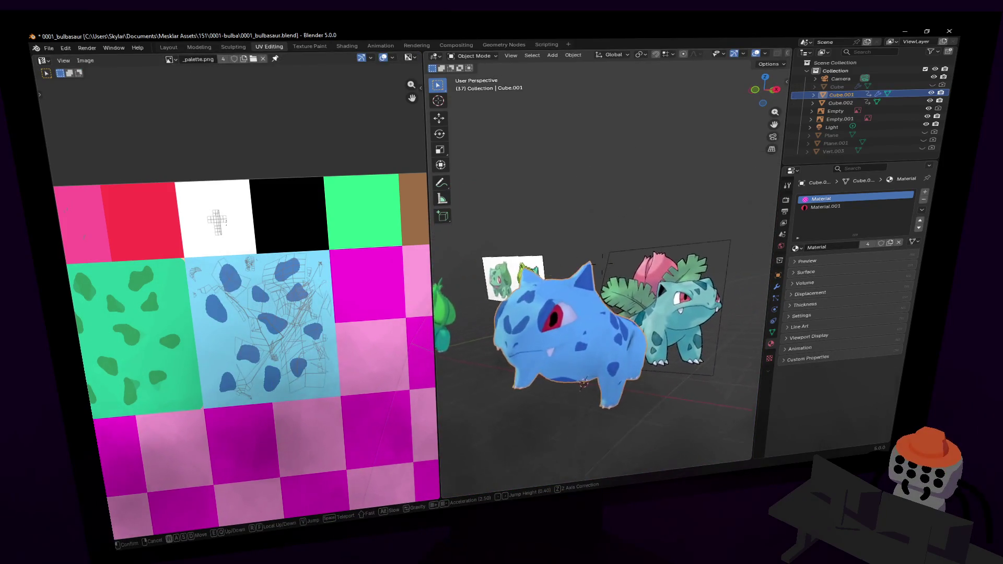
left_click(642, 264)
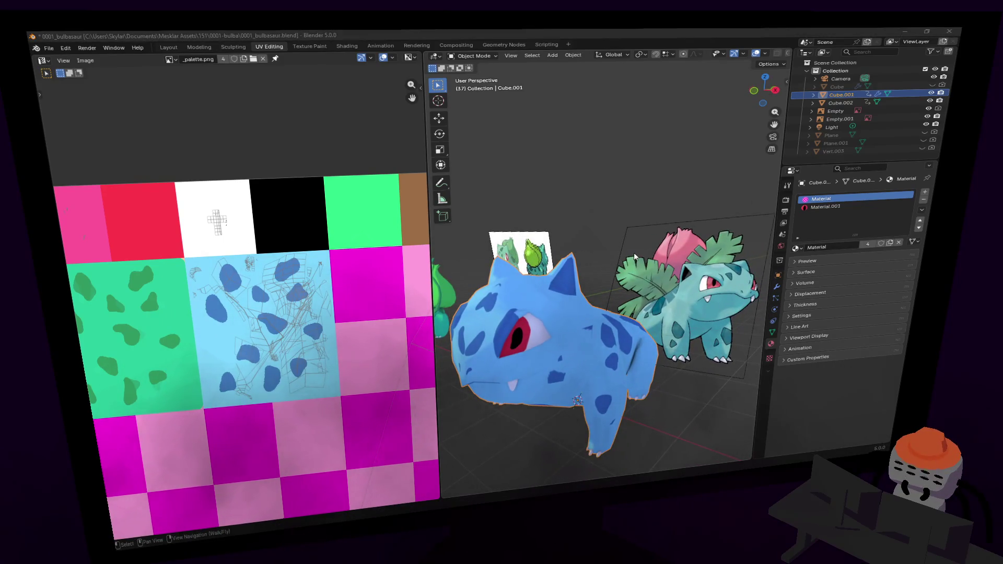
key("alt+Tab")
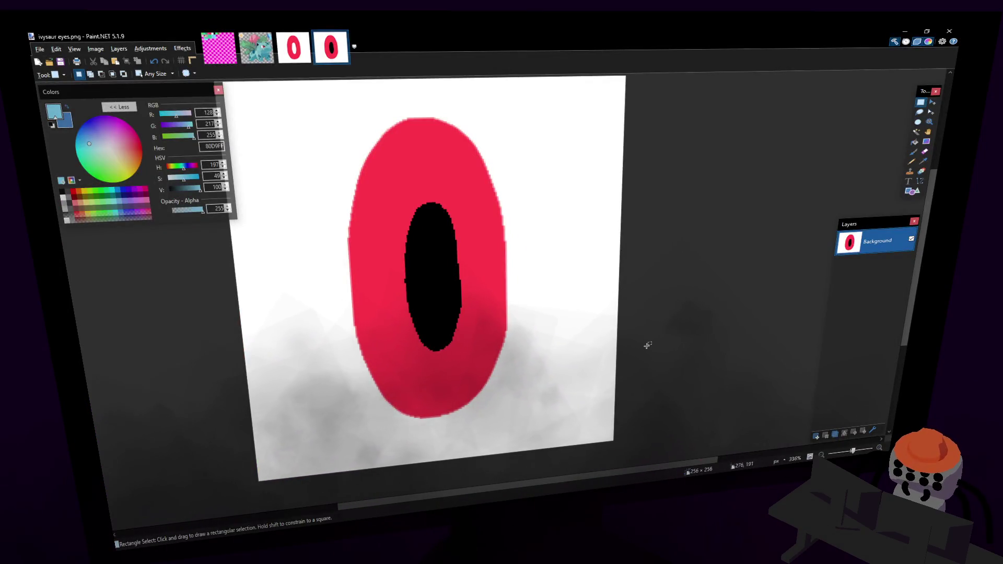
- On _palette.png, choose the Paint Bucket with a dark navy 193049 fill colour
left_click(219, 47)
scroll(548, 196, "right", 5)
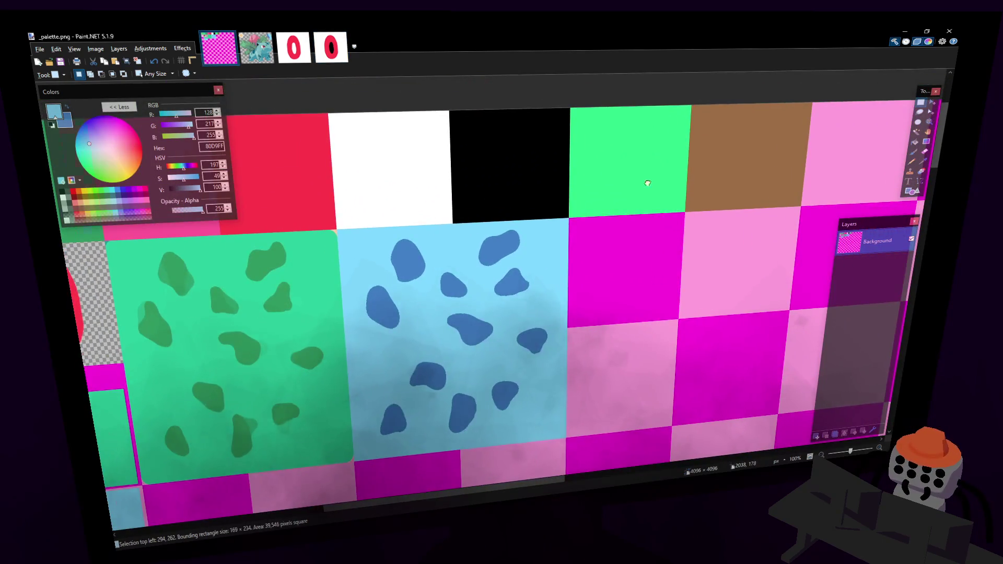
scroll(648, 183, "right", 3)
left_click(916, 142)
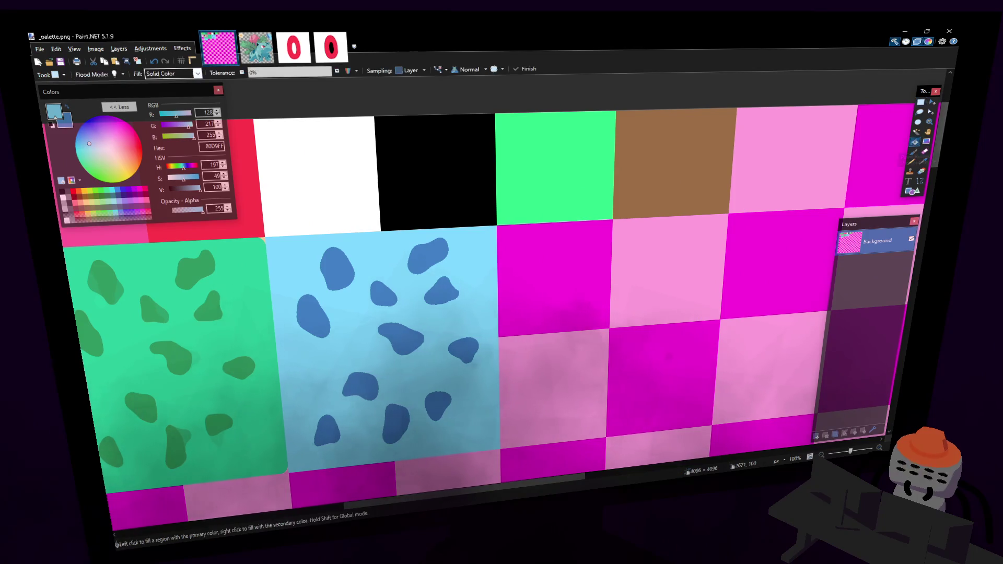
key("x")
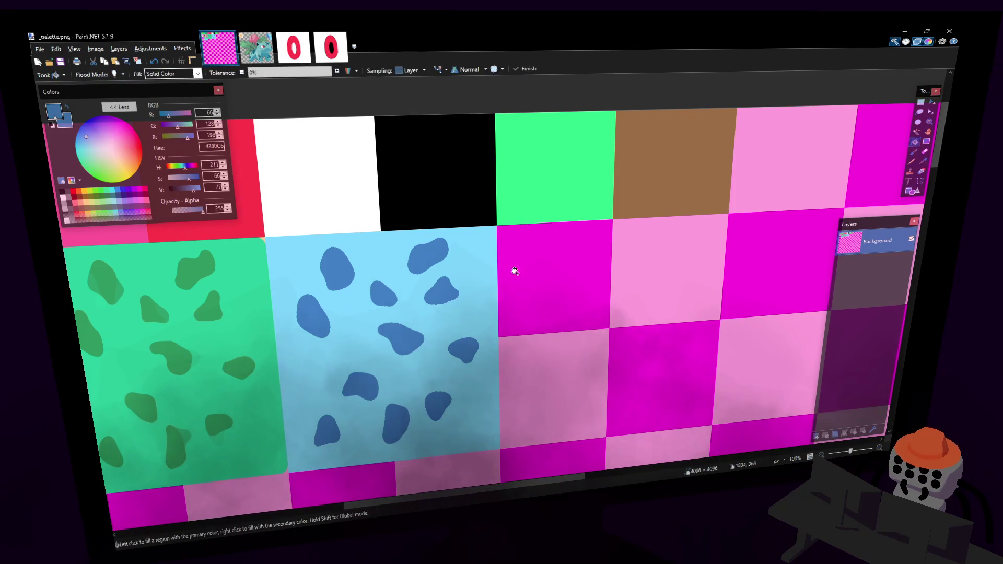
left_click_drag(175, 191, 181, 193)
- Fill the magenta palette cell with navy, save _palette.png, and return to Blender
left_click(568, 262)
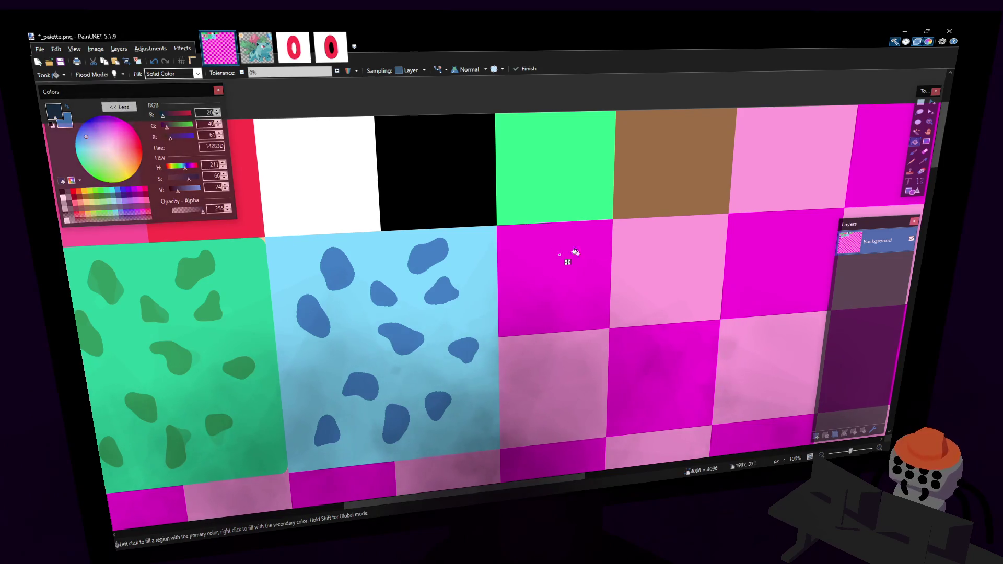
left_click(919, 103)
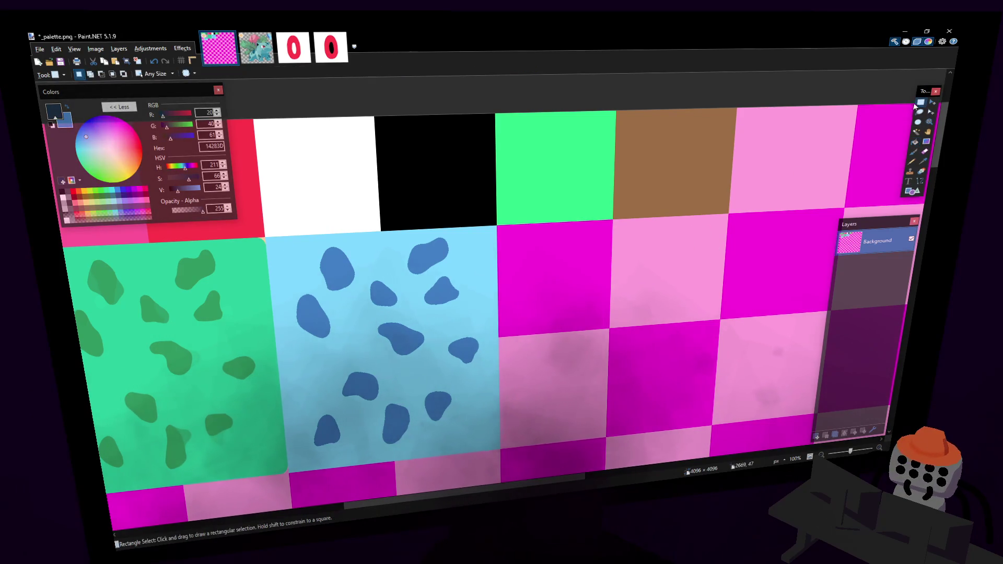
left_click(914, 143)
left_click(559, 250)
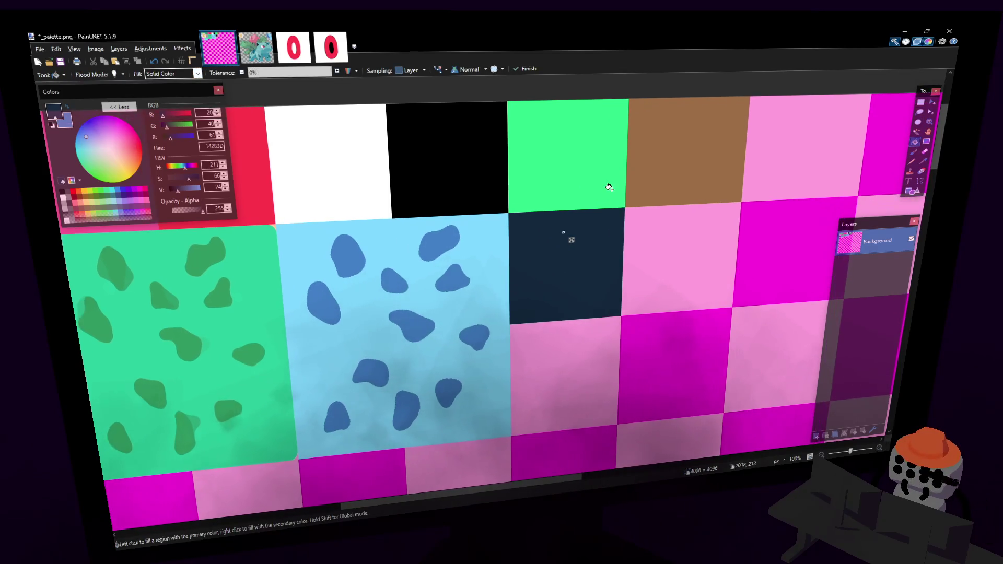
key("ctrl+s")
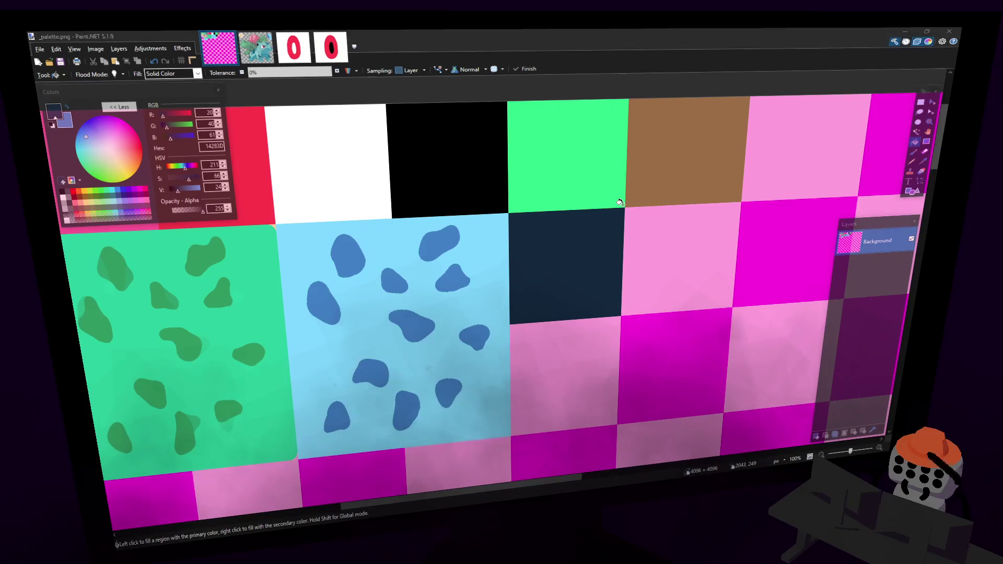
key("alt+Tab")
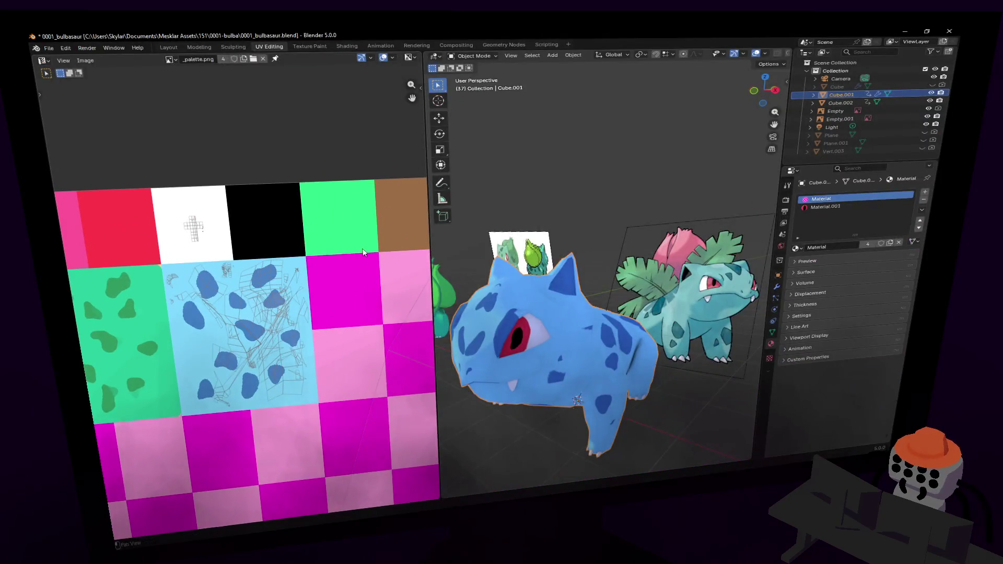
- Reload the edited palette texture and enter Edit Mode close to the ear
key("alt+r")
scroll(353, 264, "right", 3)
key("Tab")
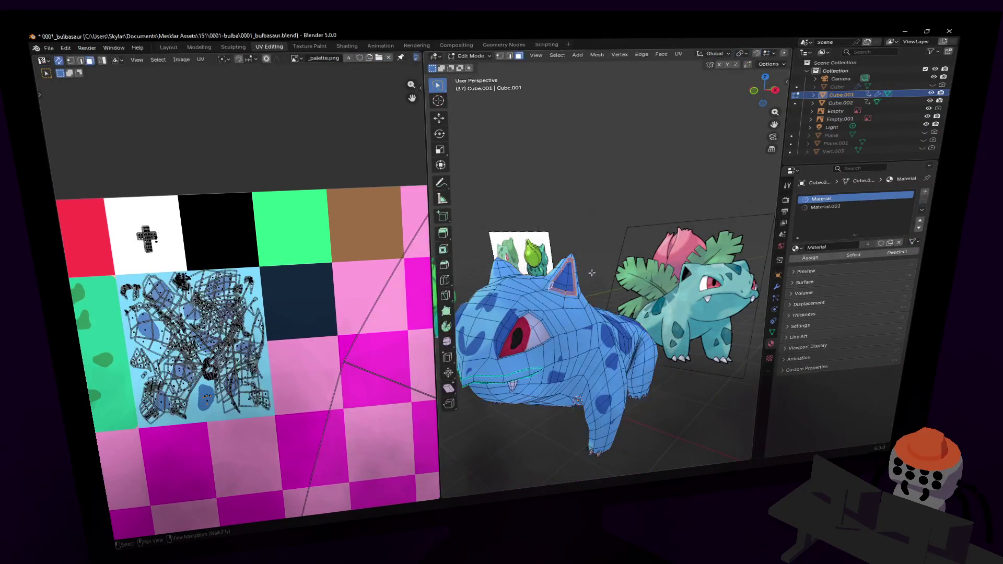
key("shift+grave")
key("w")
key("w")
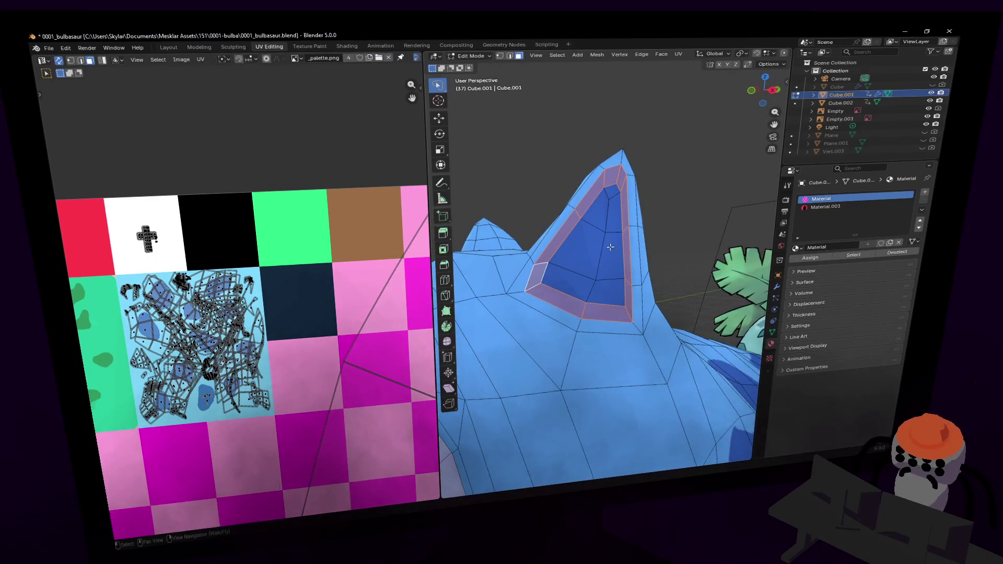
key("w")
left_click(609, 239)
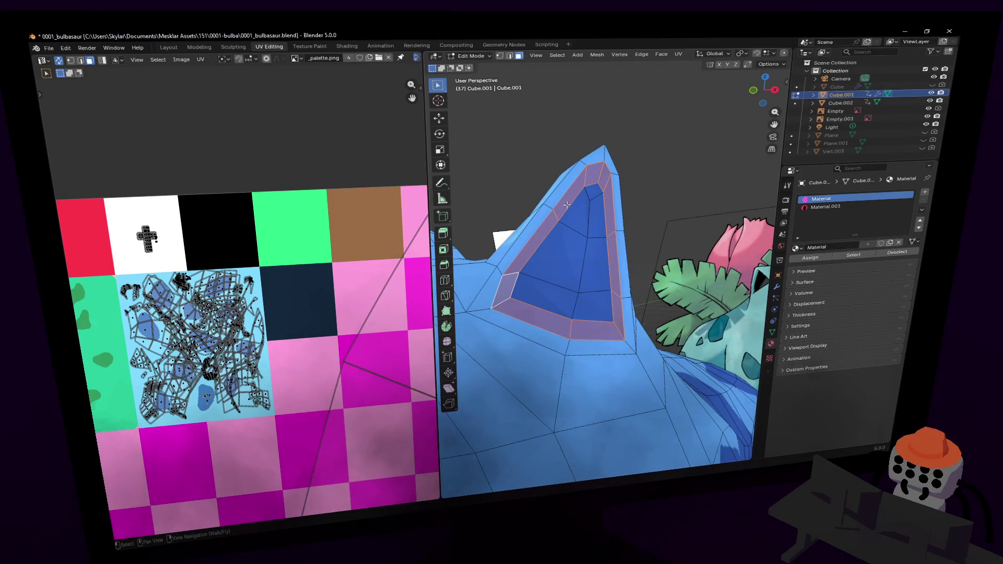
- Brush-select the inner ear hollow faces with the C circle select
key("c")
mouse_move(585, 213)
left_mouse_down()
mouse_move(587, 197)
mouse_move(586, 284)
mouse_move(511, 287)
left_mouse_up()
key("Escape")
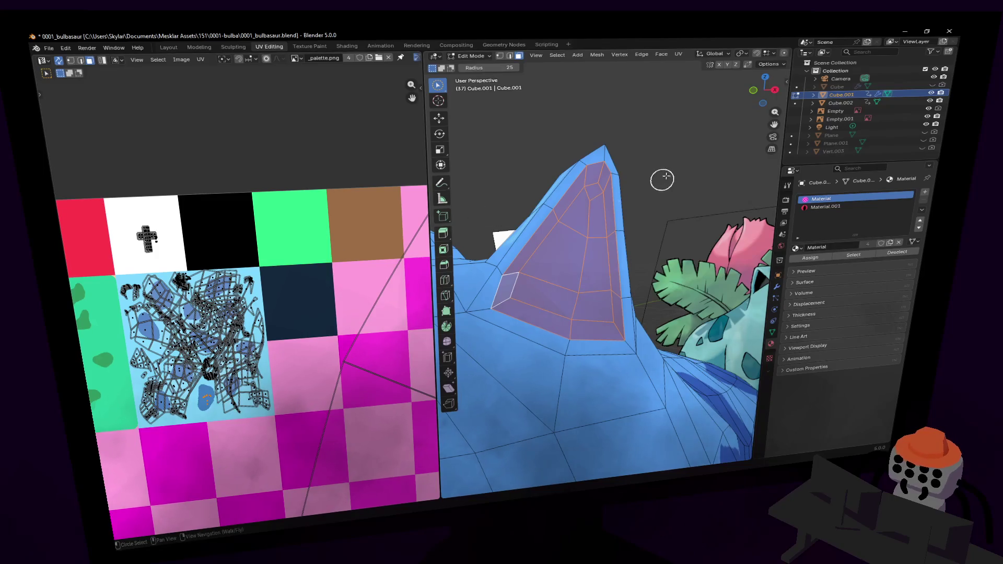
key("i")
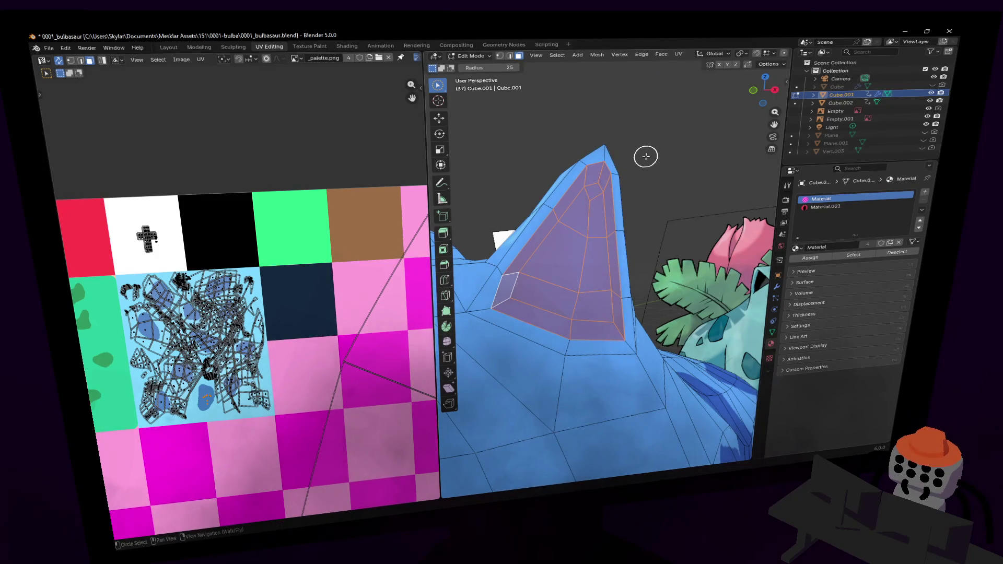
mouse_move(646, 151)
left_mouse_down()
mouse_move(601, 201)
mouse_move(571, 286)
mouse_move(653, 154)
left_mouse_up()
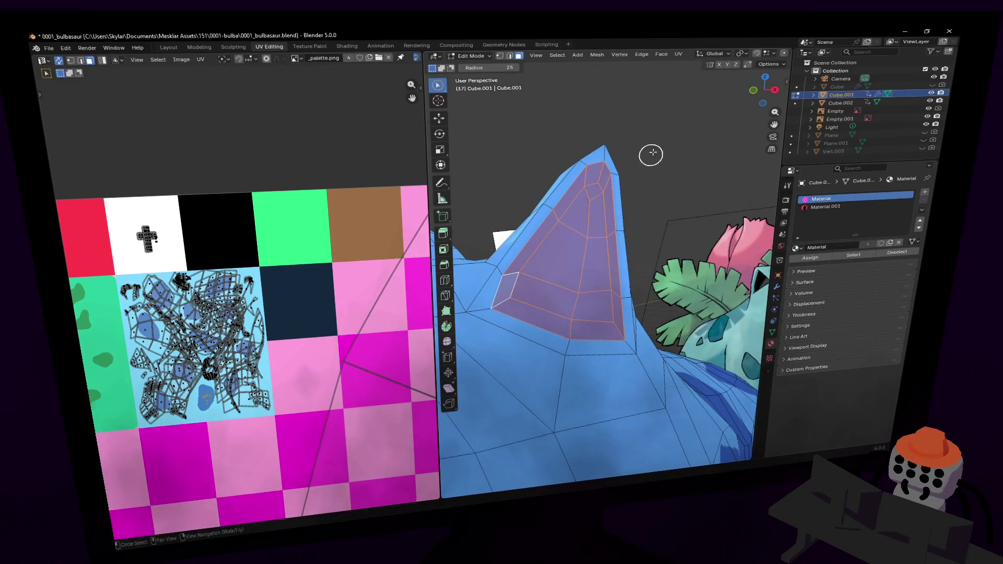
scroll(648, 199, "down", 5)
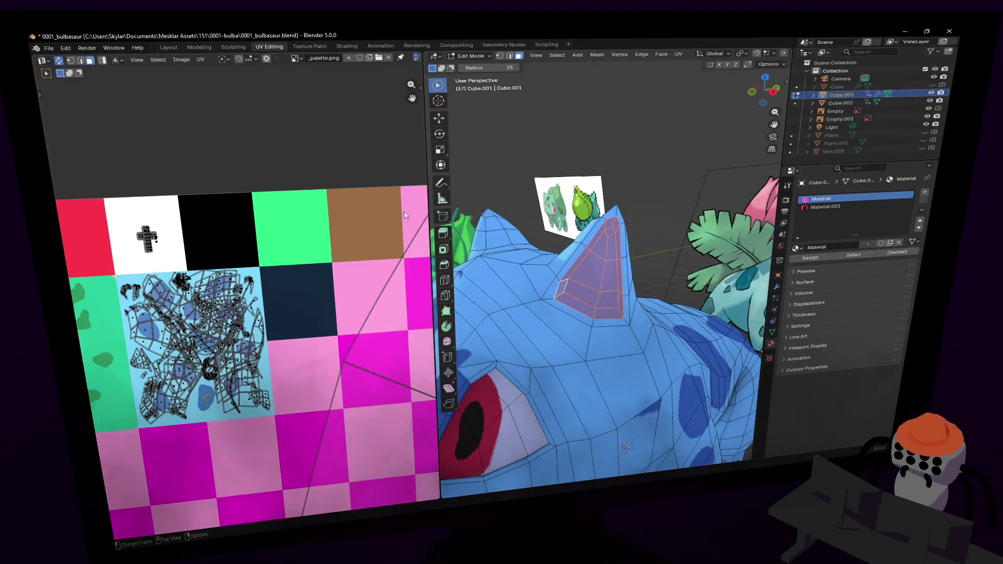
key("c")
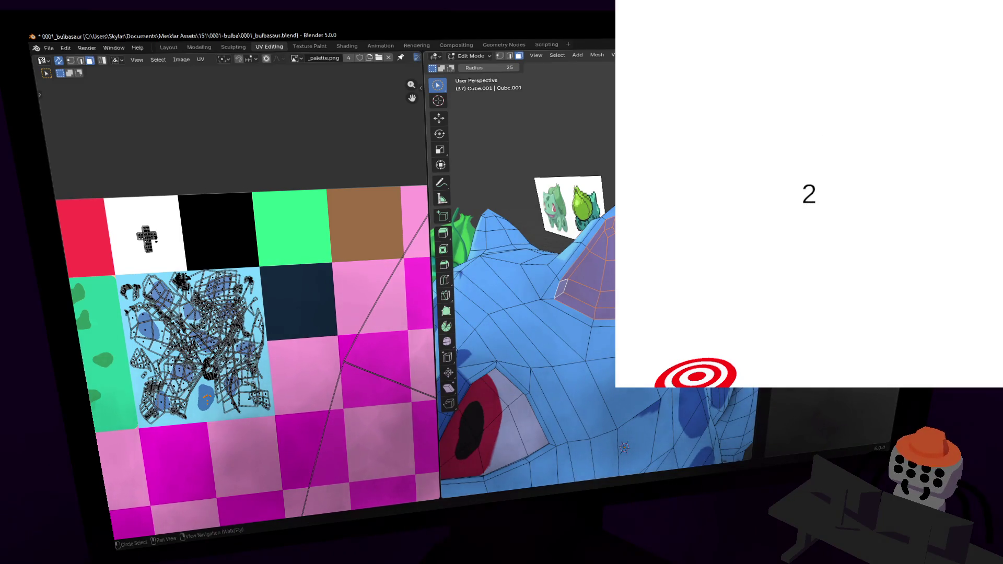
- Move the inner ear UVs onto the navy cell and check the model in Object Mode
scroll(308, 236, "down", 8)
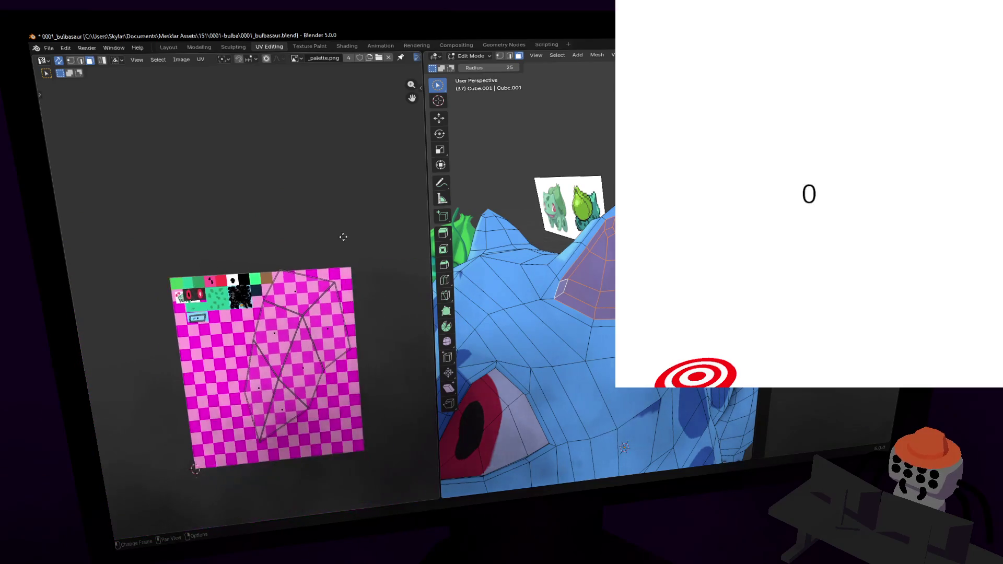
key("g")
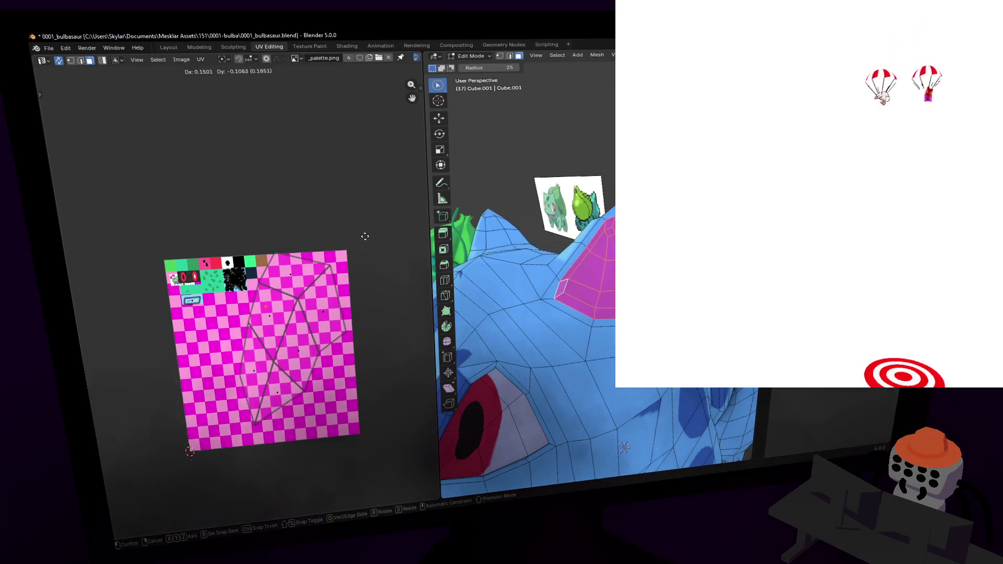
left_click(337, 228)
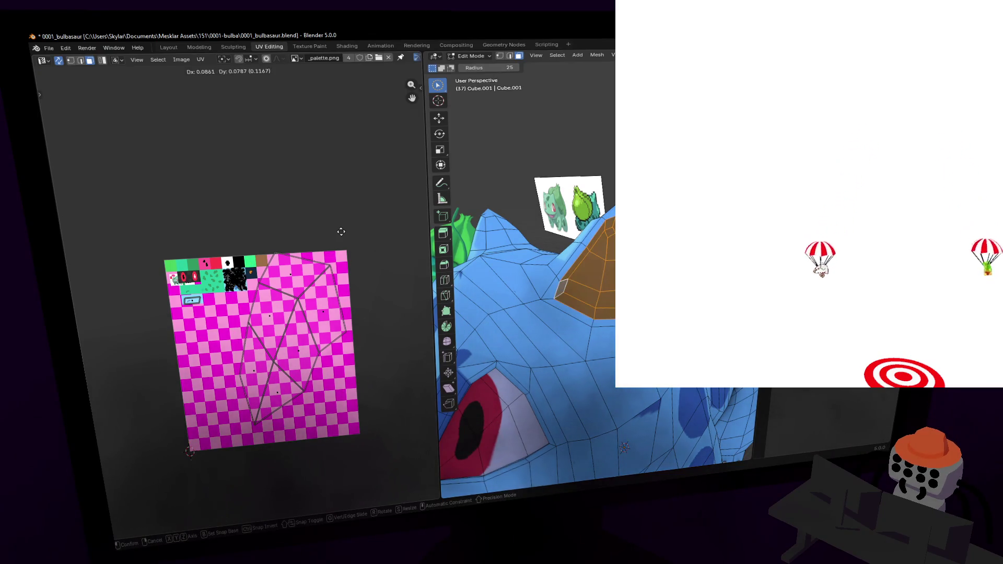
key("Tab")
key("shift+grave")
key("s")
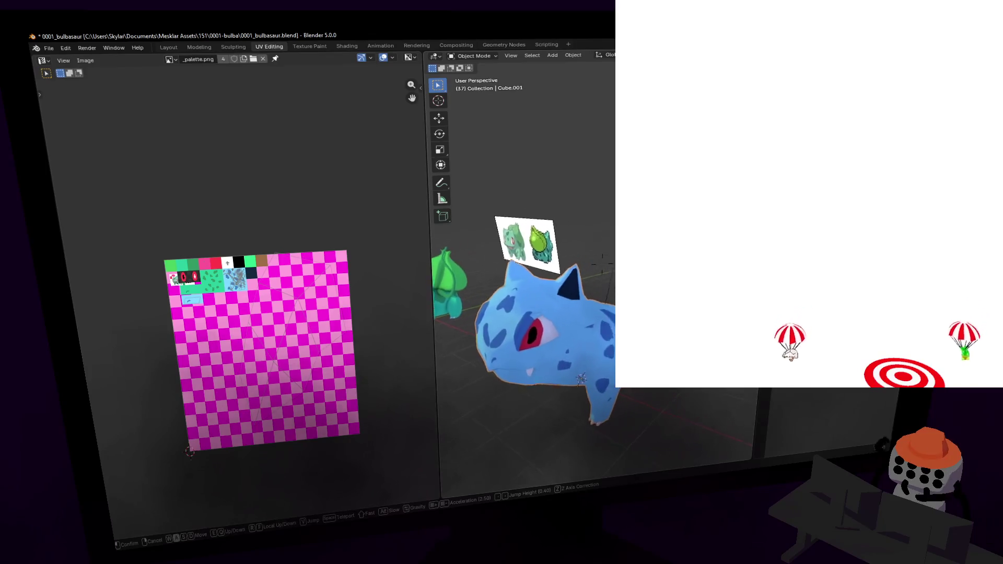
key("w")
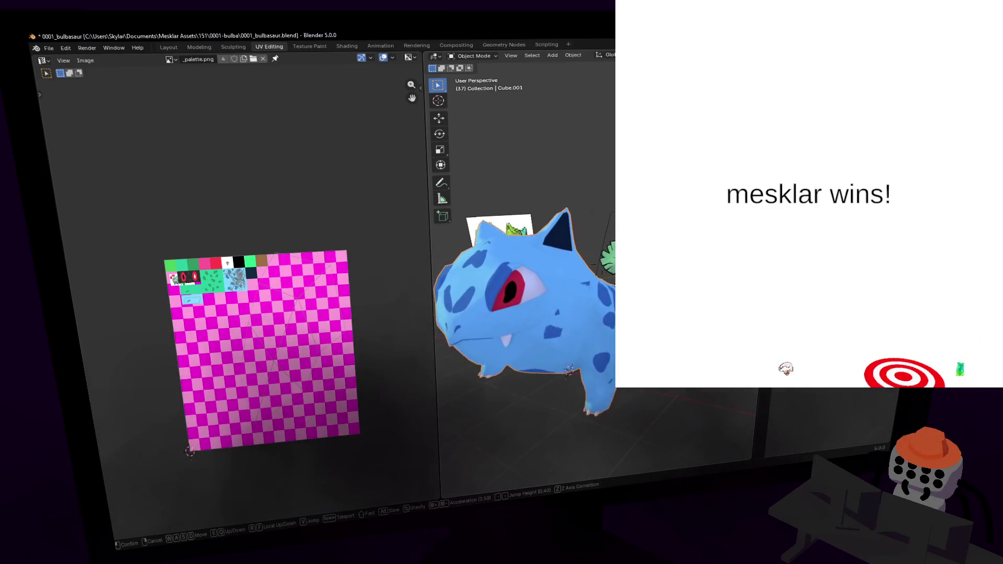
key("w")
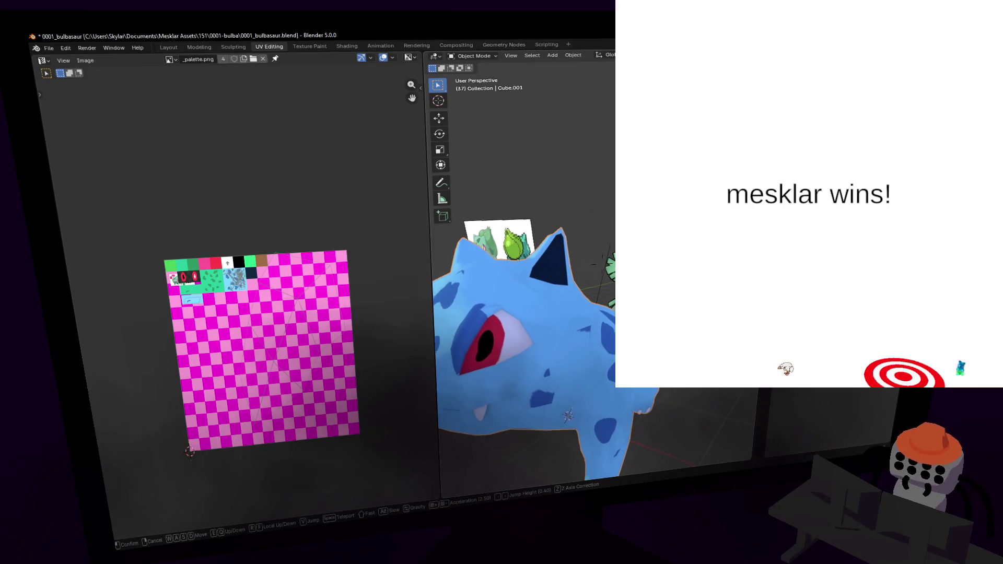
key("w")
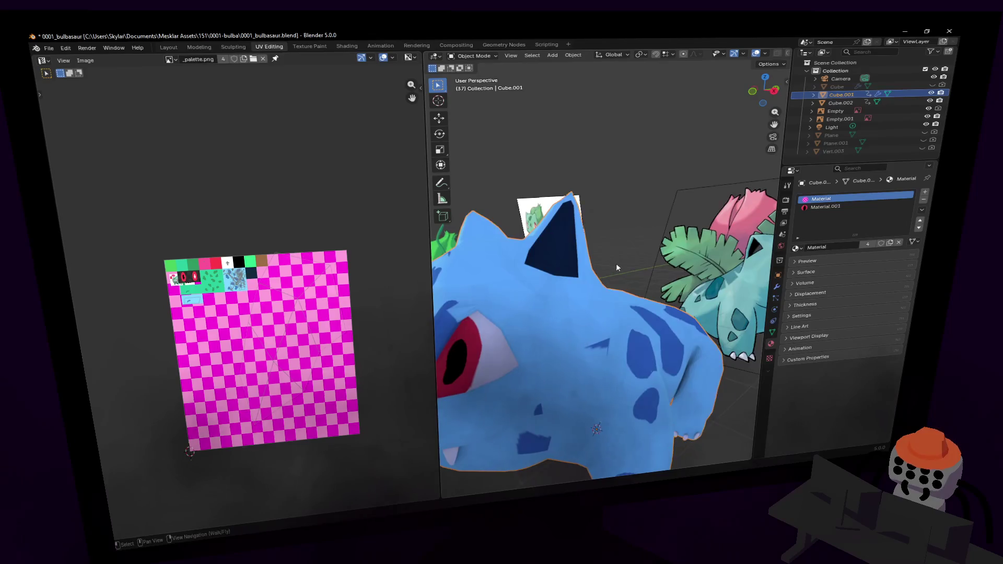
key("Tab")
- In vertex select, pick the ear-tip vertex and bring the view toward the ear
key("c")
key("w")
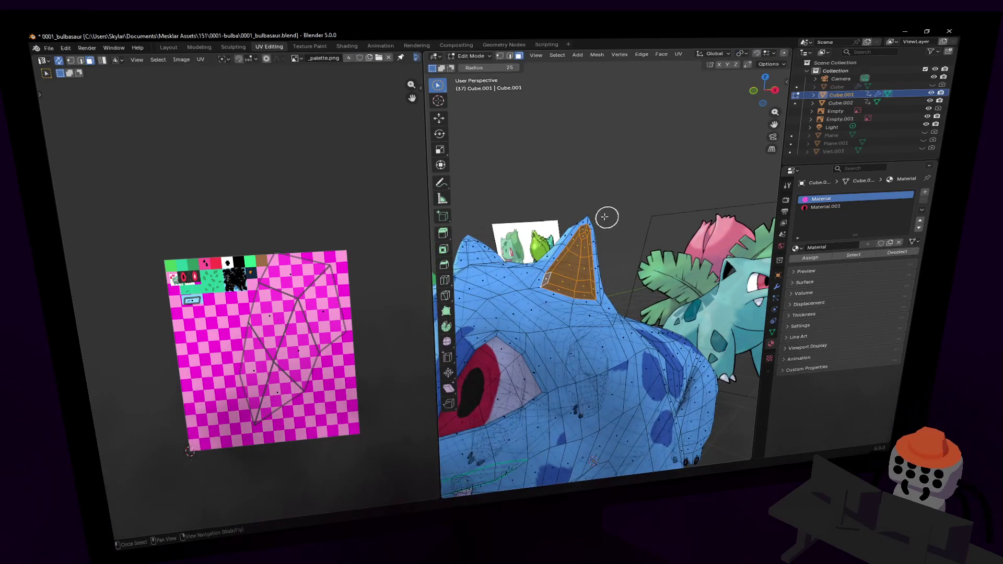
key("1")
left_click(586, 220)
key("Escape")
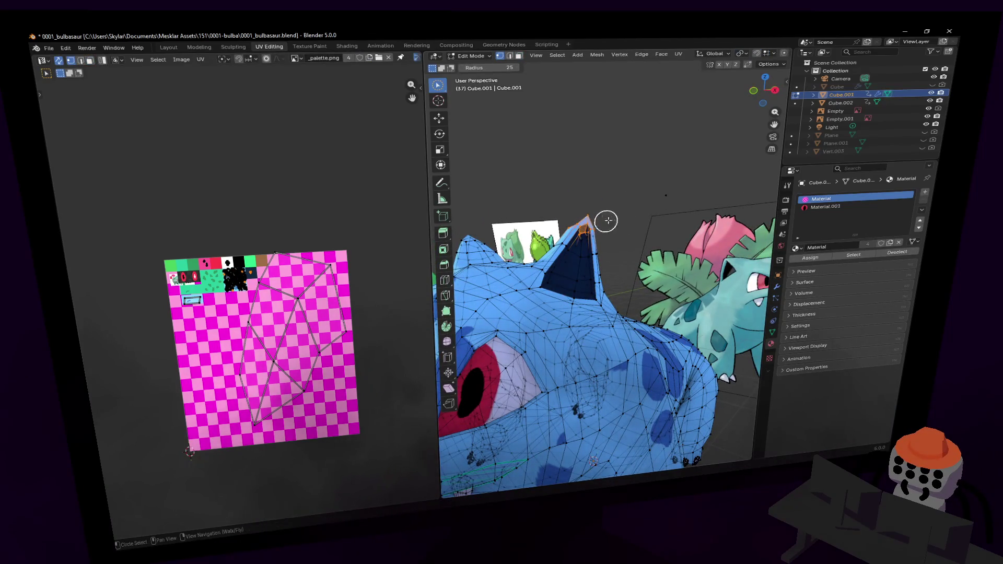
key("shift+grave")
left_click(577, 212)
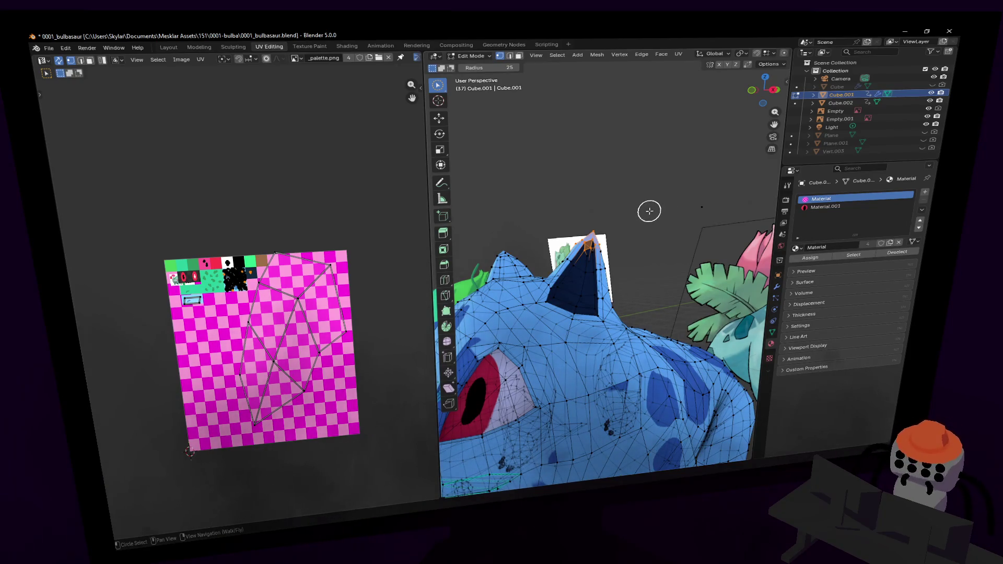
- Turn on proportional editing and pull the ear-tip vertices upward
middle_click_drag(647, 220, 641, 216)
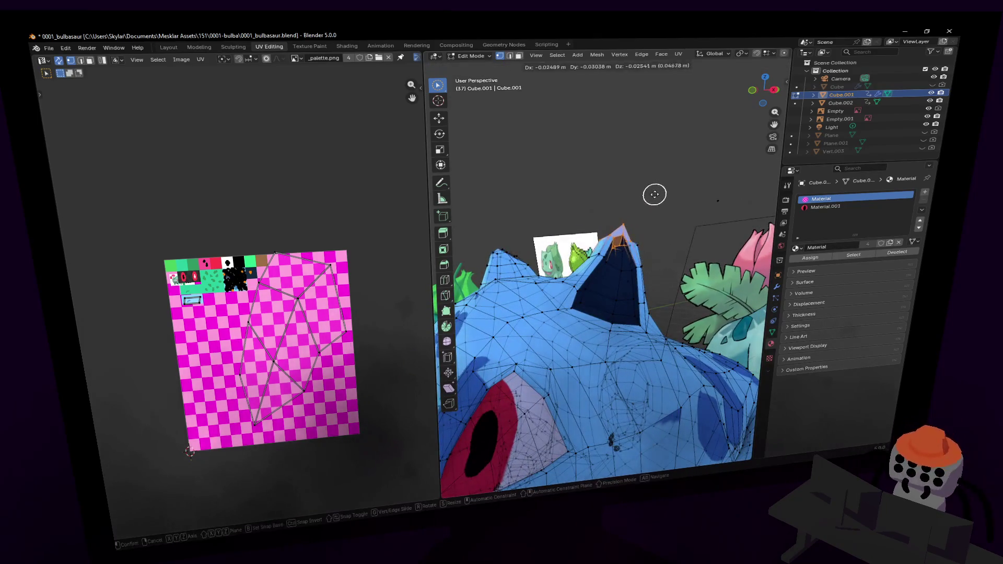
left_click(783, 53)
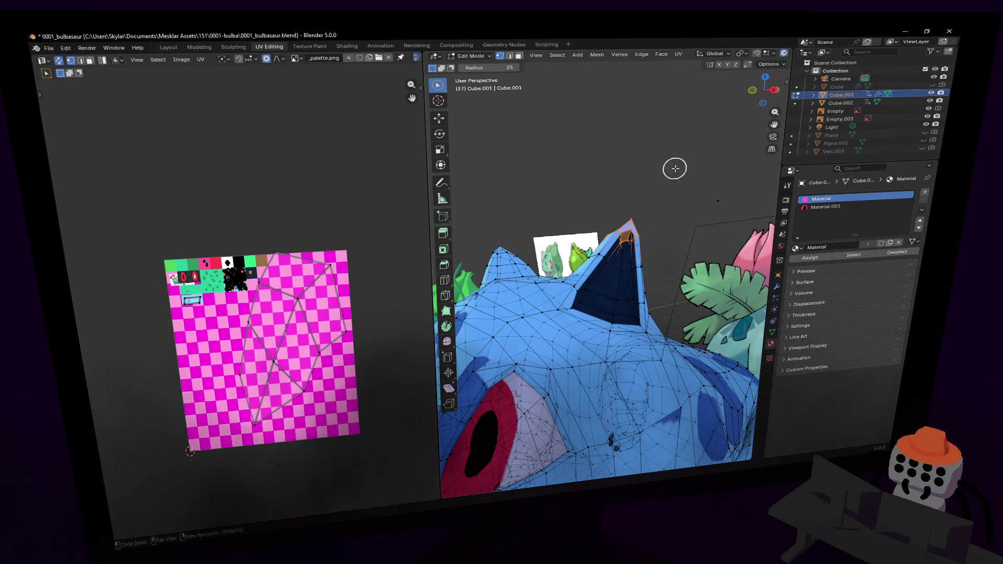
key("g")
left_click(674, 177)
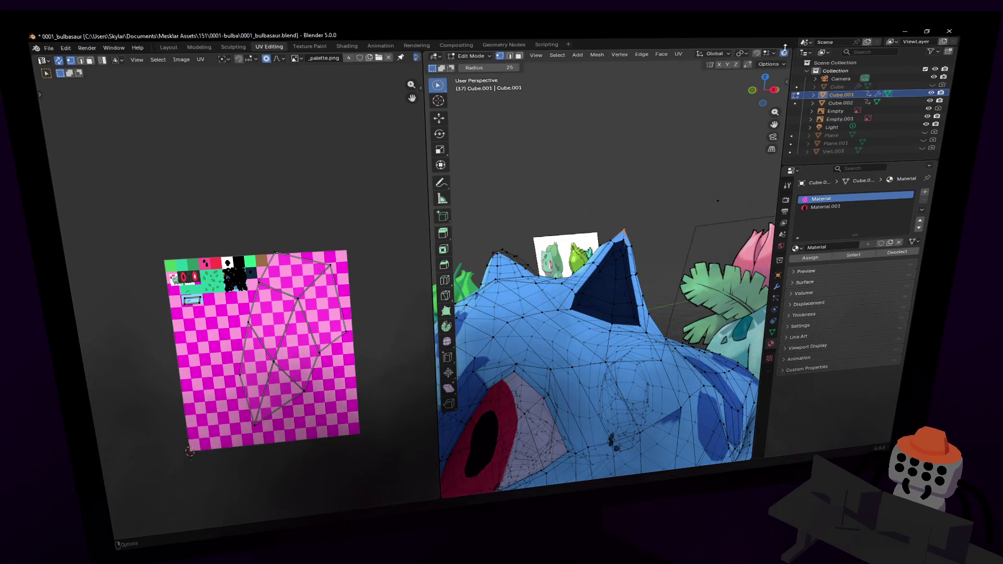
key("g")
left_click(686, 117)
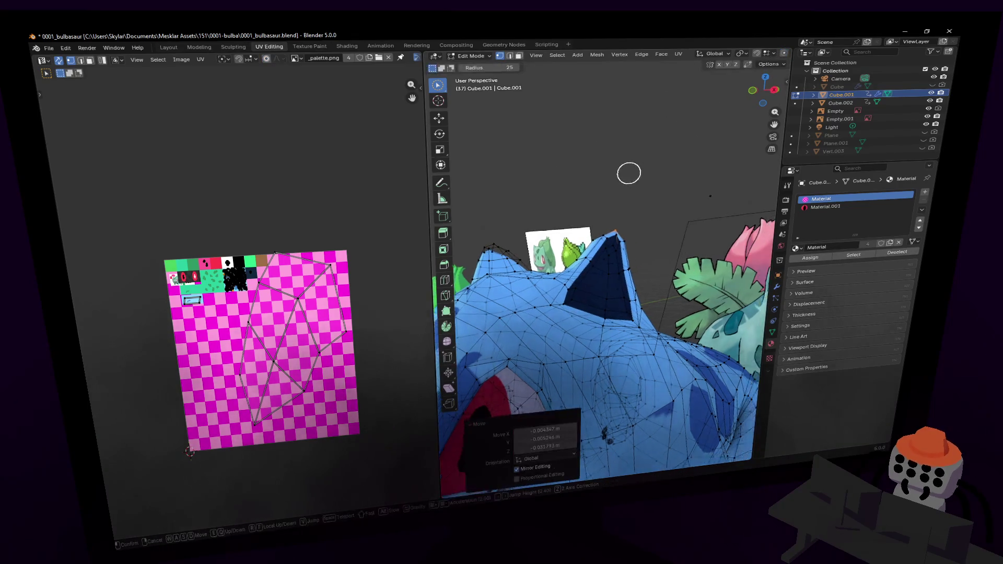
- Circle-select the top-of-head ridge vertices and raise them with soft falloff
key("shift+grave")
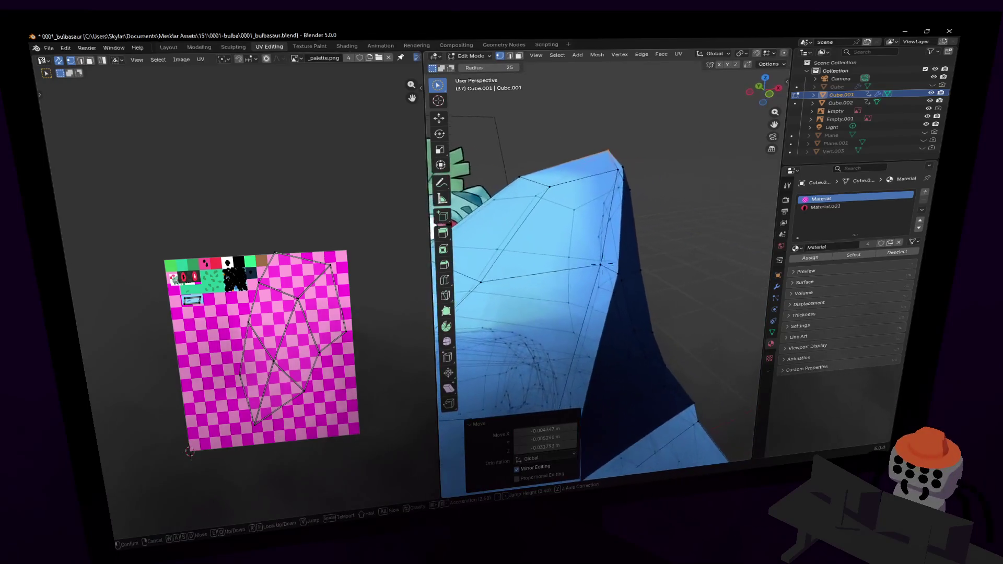
left_click(608, 193)
key("c")
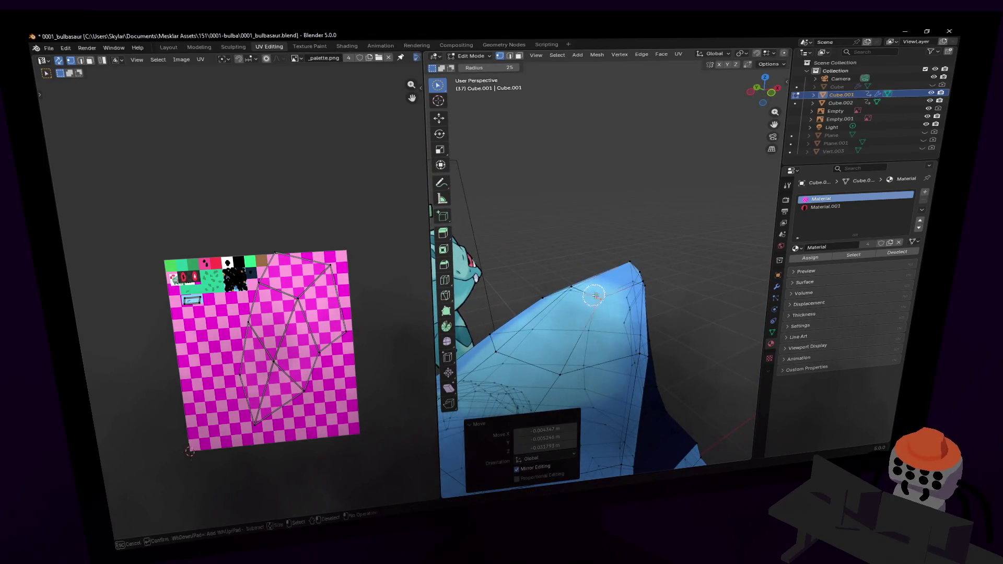
key("Return")
key("g")
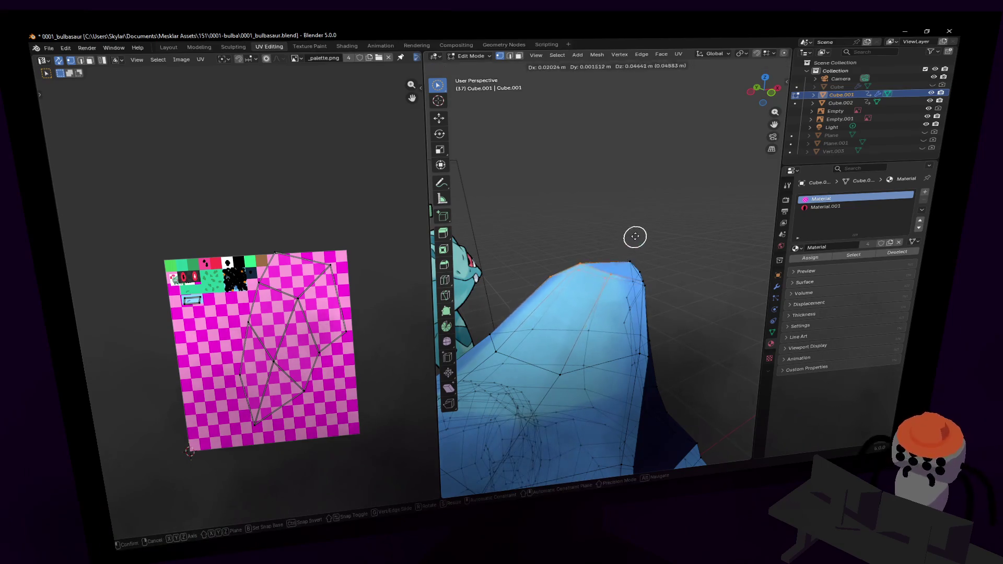
left_click(647, 236)
- Pull the selected ear vertices up further from a closer view
key("shift+grave")
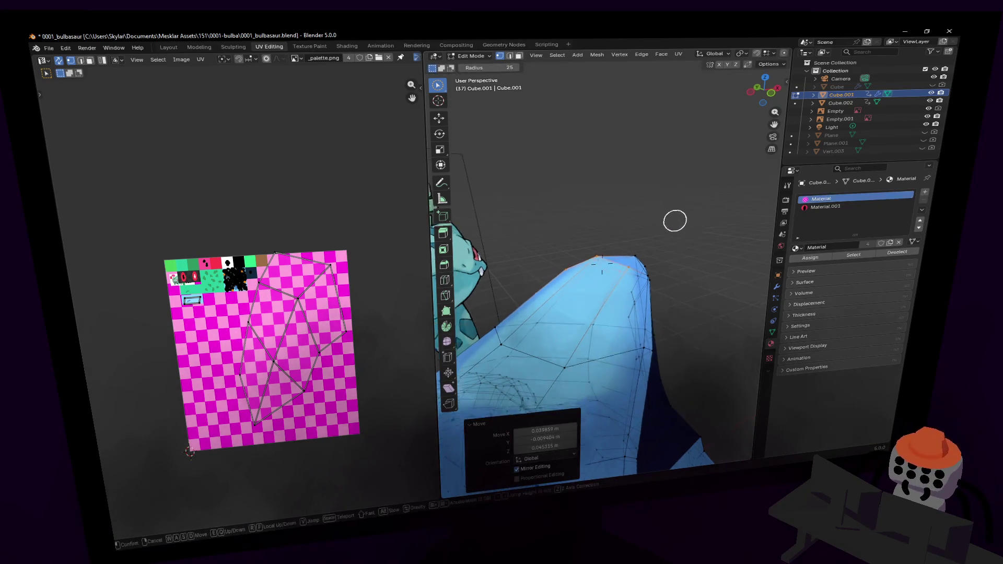
key("w")
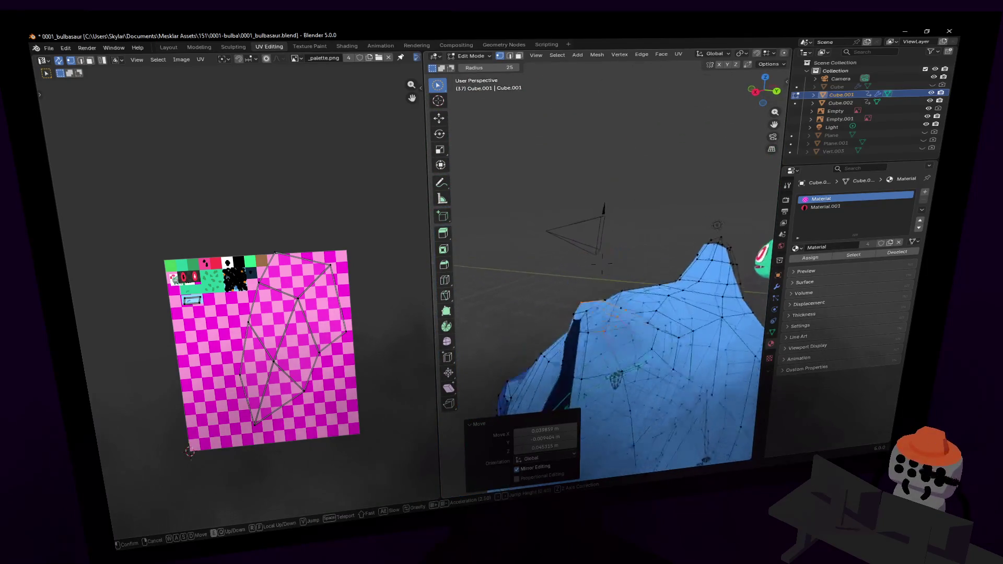
left_click(652, 200)
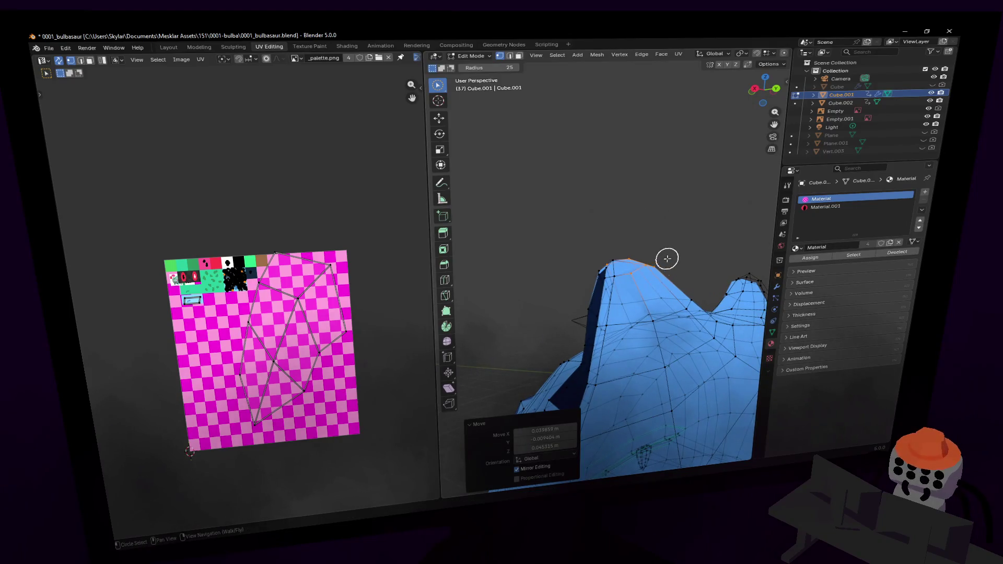
key("g")
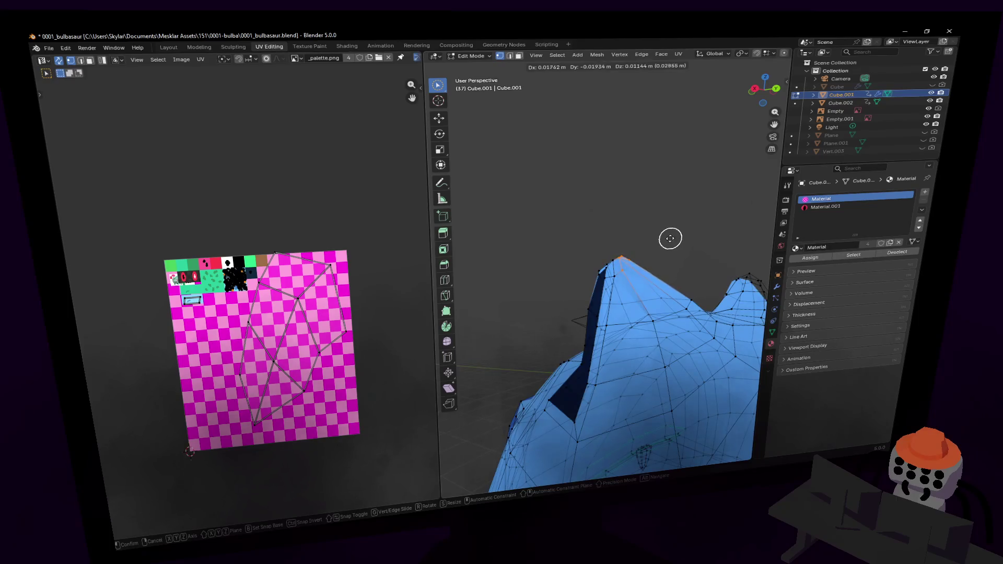
left_click(674, 241)
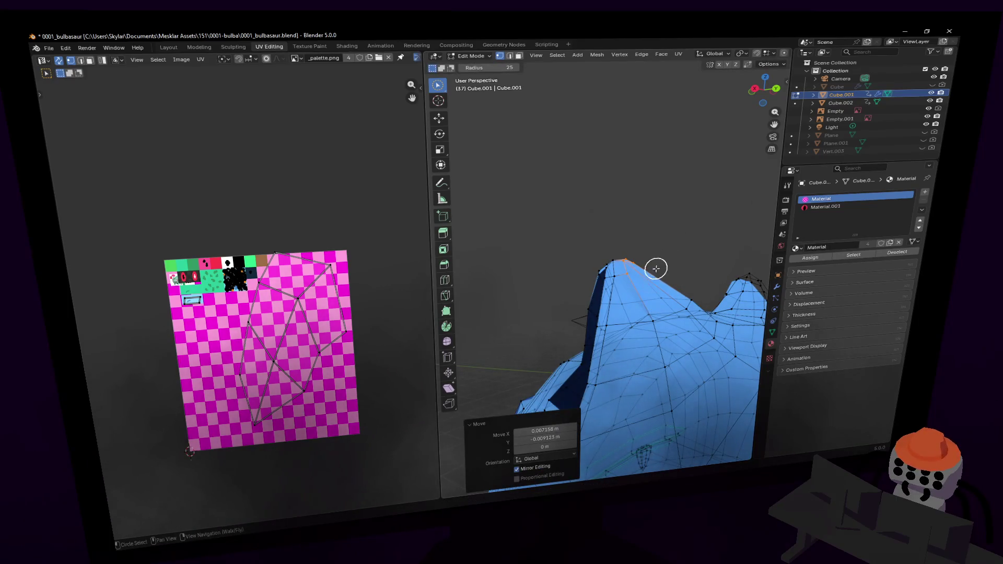
- Refine the ear with several more vertex moves to make it taller and more pointed
mouse_move(656, 269)
right_mouse_down()
mouse_move(602, 264)
mouse_move(655, 269)
right_mouse_up()
key("g")
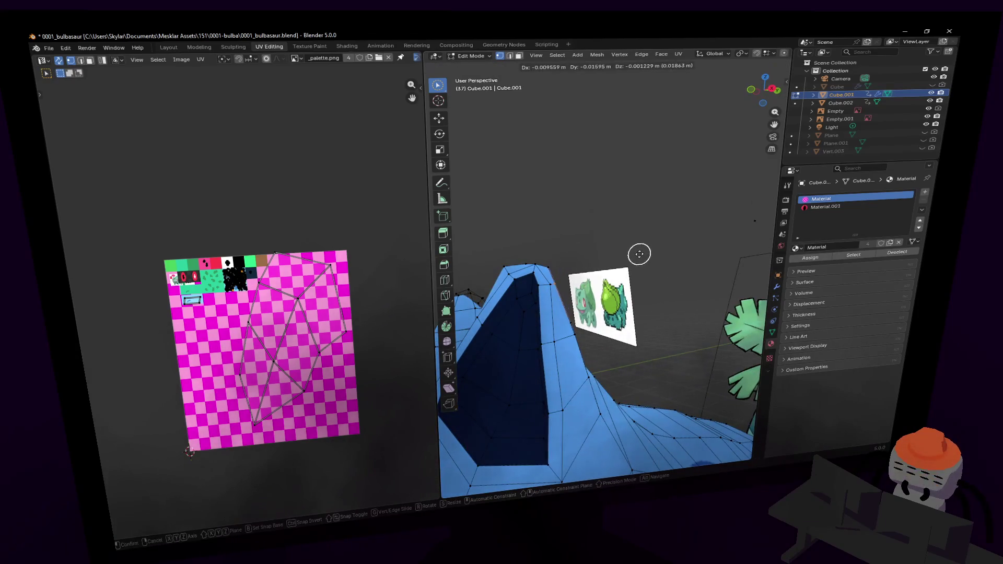
left_click(641, 254)
key("g")
left_click(587, 244)
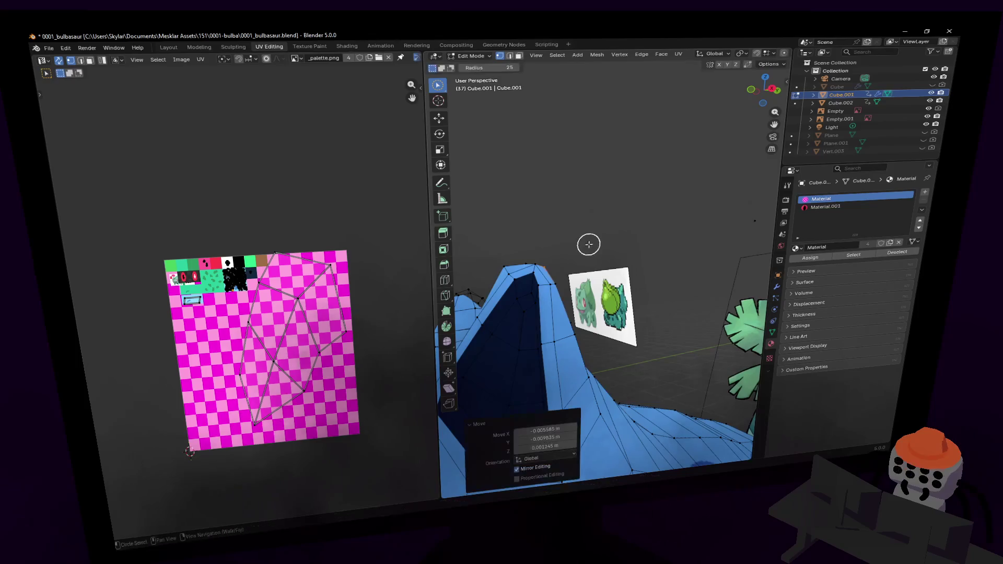
mouse_move(587, 244)
right_mouse_down()
mouse_move(548, 253)
mouse_move(580, 228)
mouse_move(616, 237)
mouse_move(525, 236)
mouse_move(612, 243)
right_mouse_up()
key("g")
left_click(641, 230)
- Check the head from the front, then return to Object Mode to view the whole model
key("w")
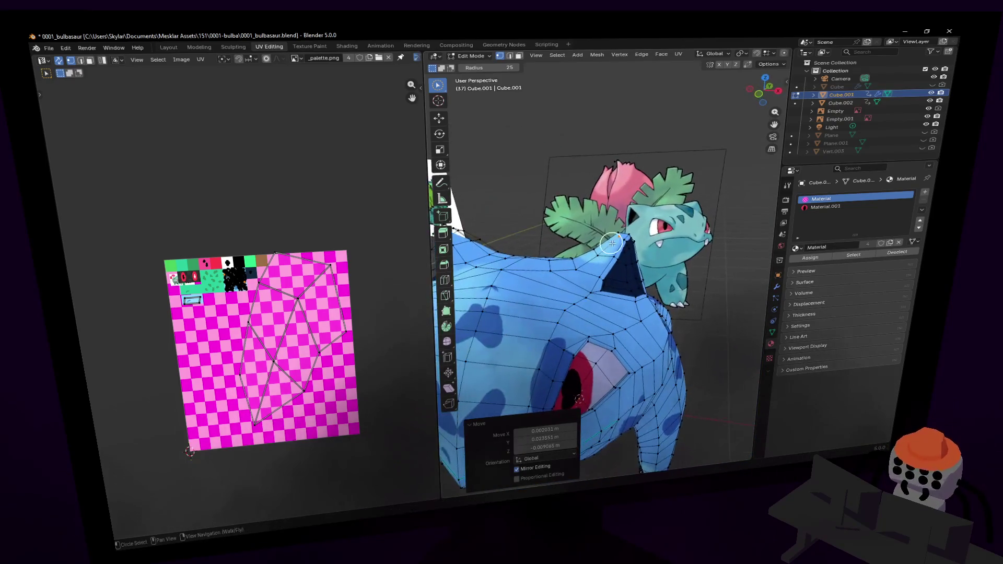
key("shift+grave")
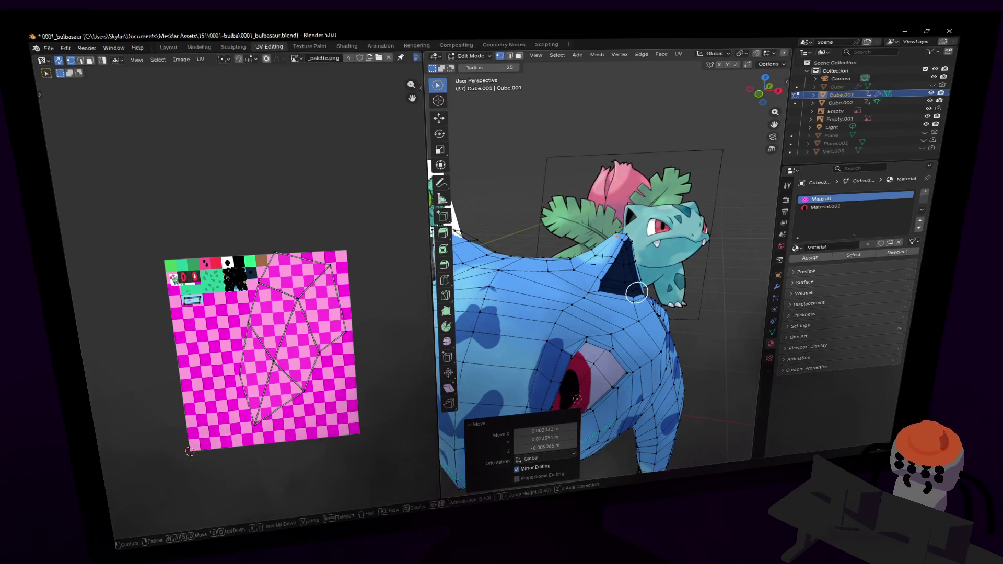
key("w")
key("s")
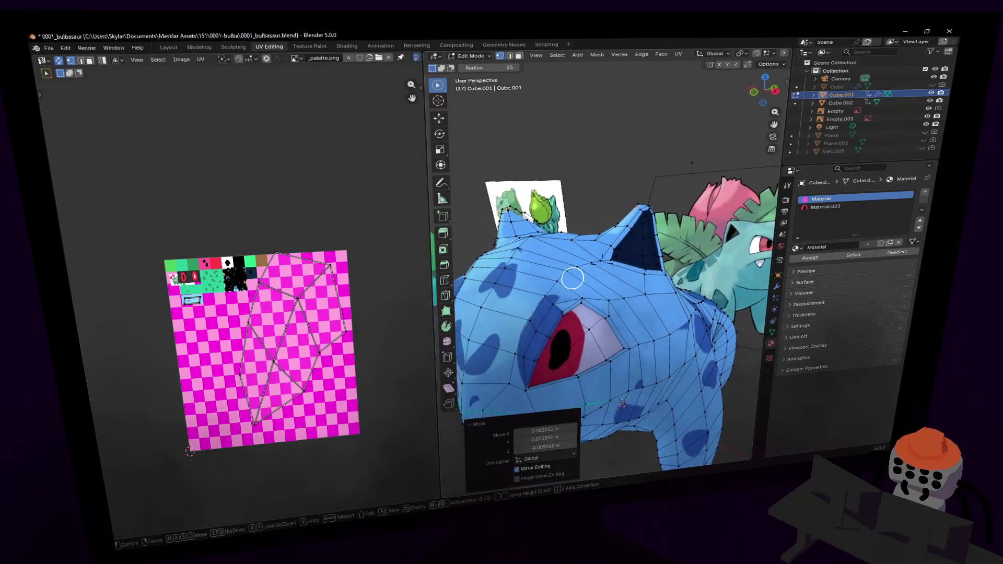
left_click(634, 293)
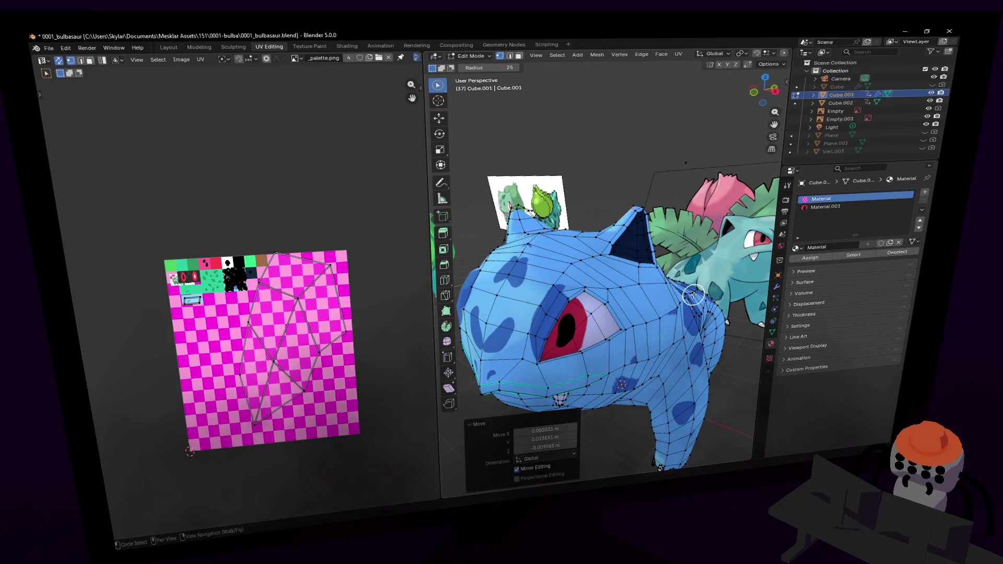
middle_click_drag(693, 295, 679, 282)
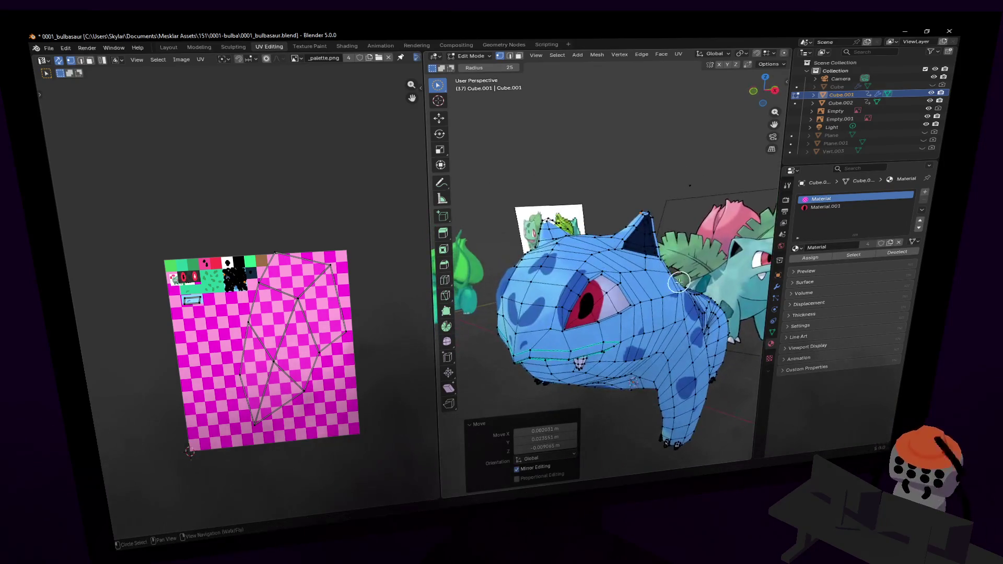
key("Tab")
key("shift+grave")
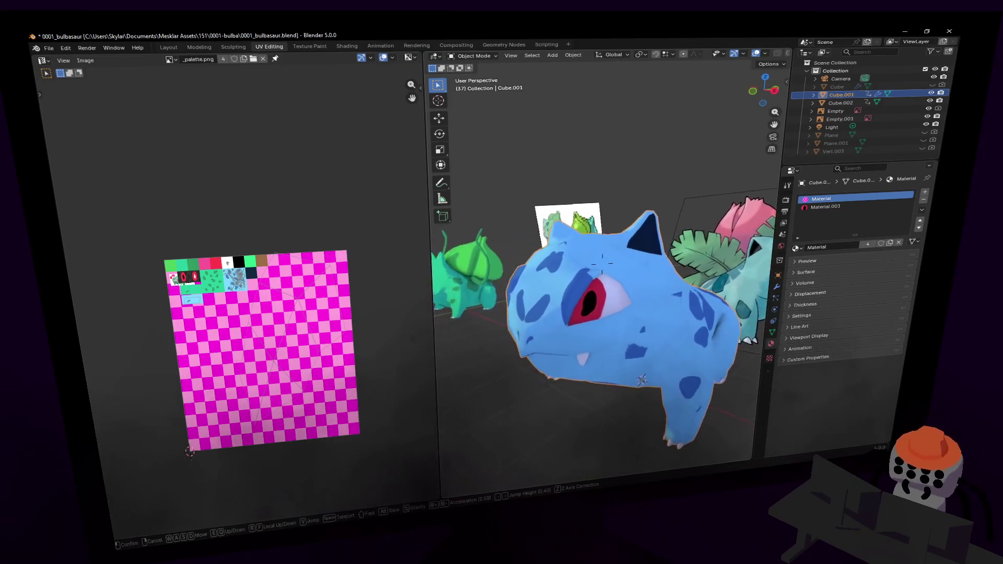
- Nudge the upper-head vertex beside the ear sideways in Edit Mode, then return to Object Mode
key("w")
left_click(603, 264)
key("Tab")
key("c")
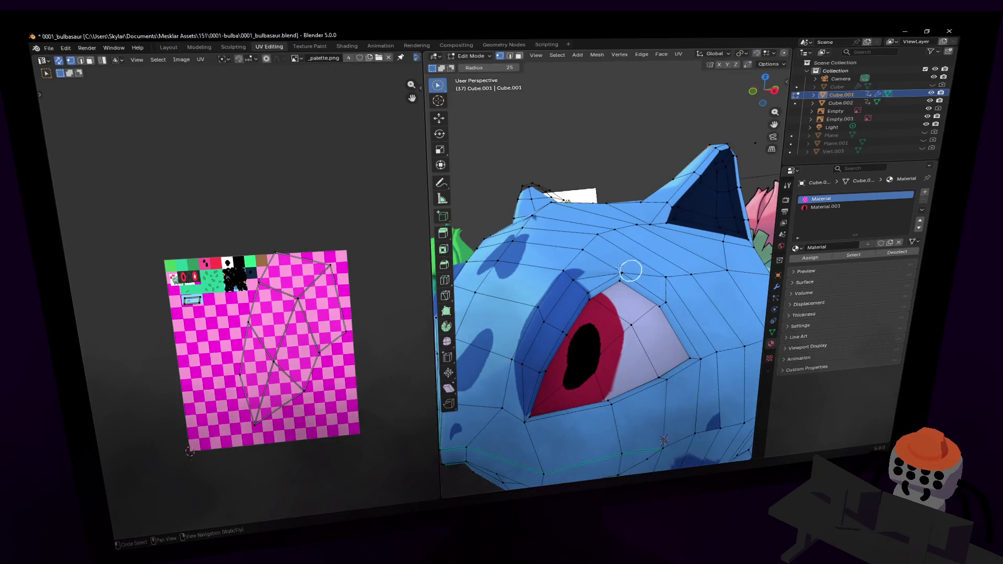
middle_click_drag(622, 258, 631, 248)
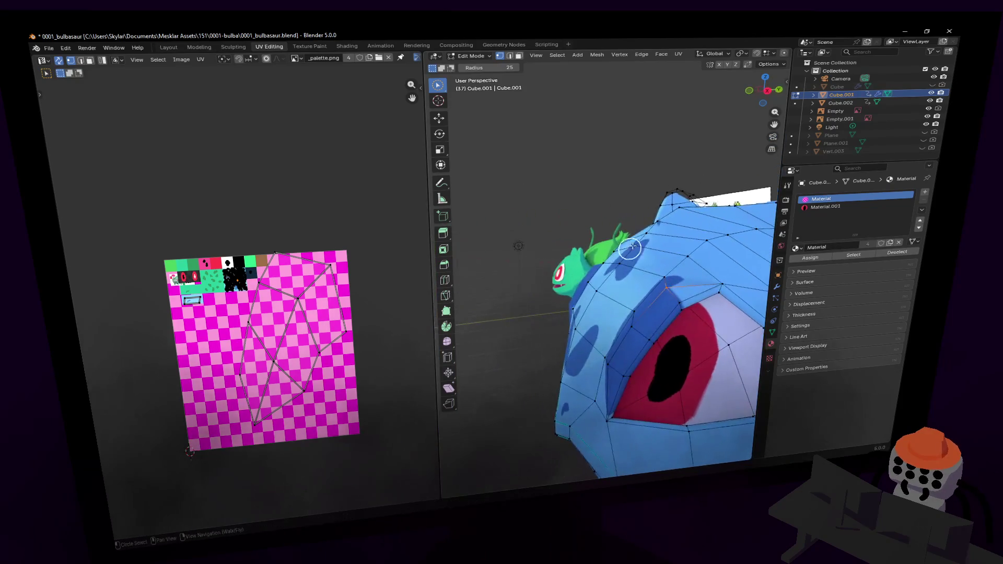
key("g")
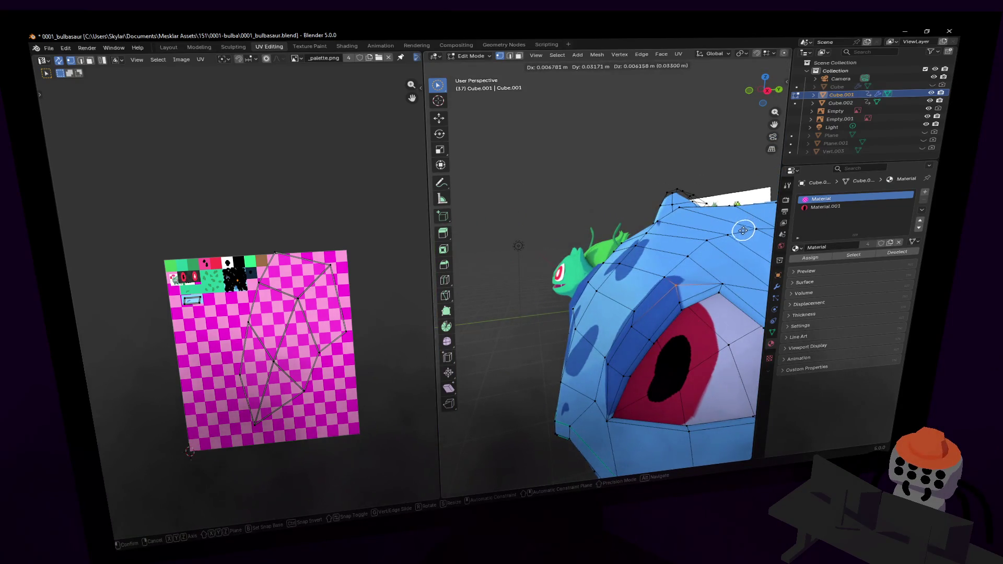
left_click(742, 232)
key("shift+grave")
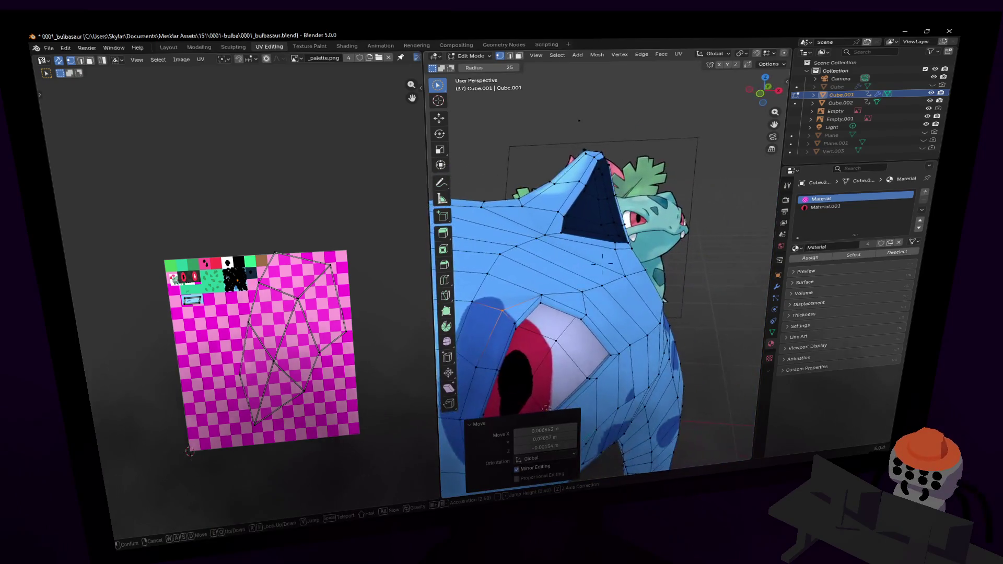
left_click(602, 261)
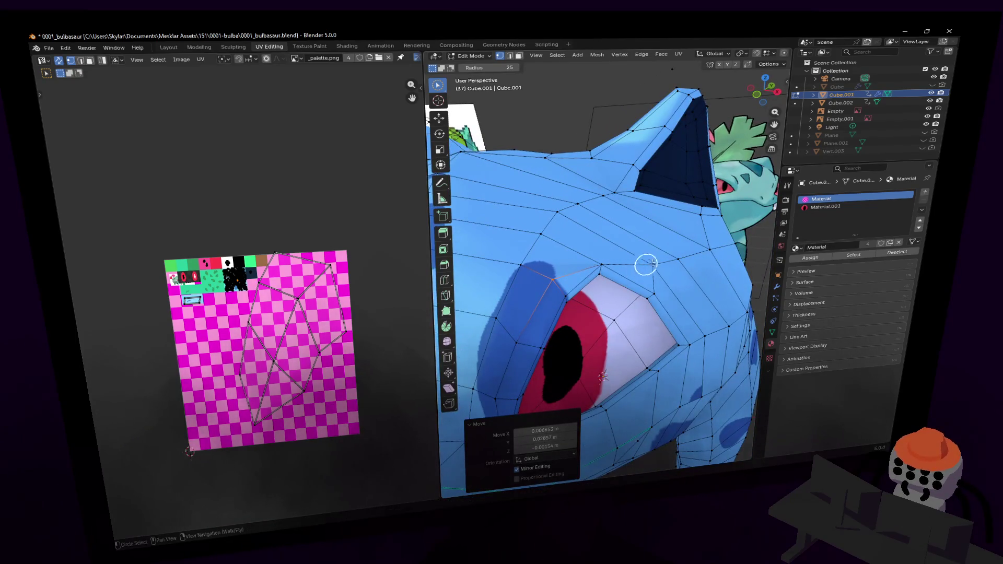
key("Tab")
key("shift+grave")
key("s")
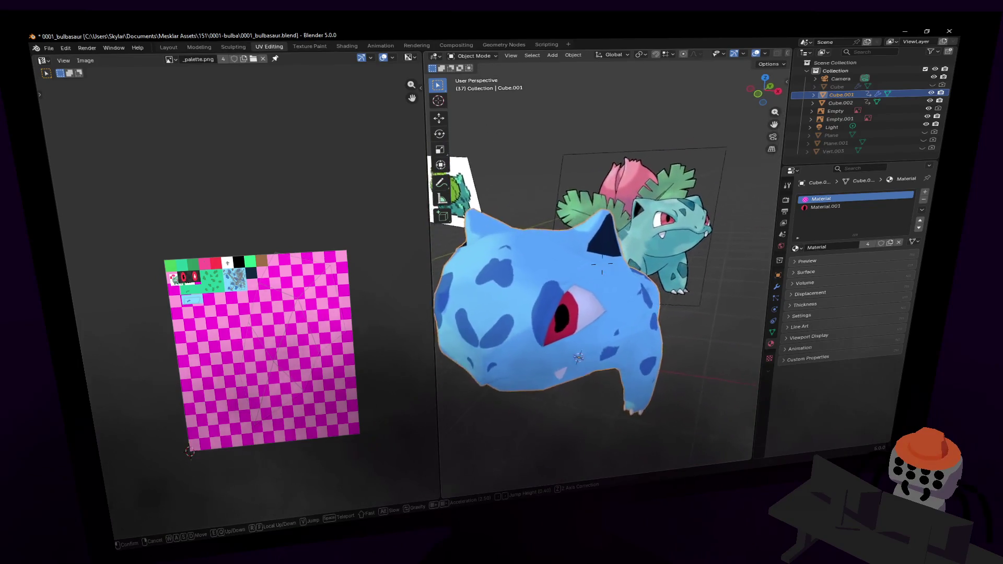
key("d")
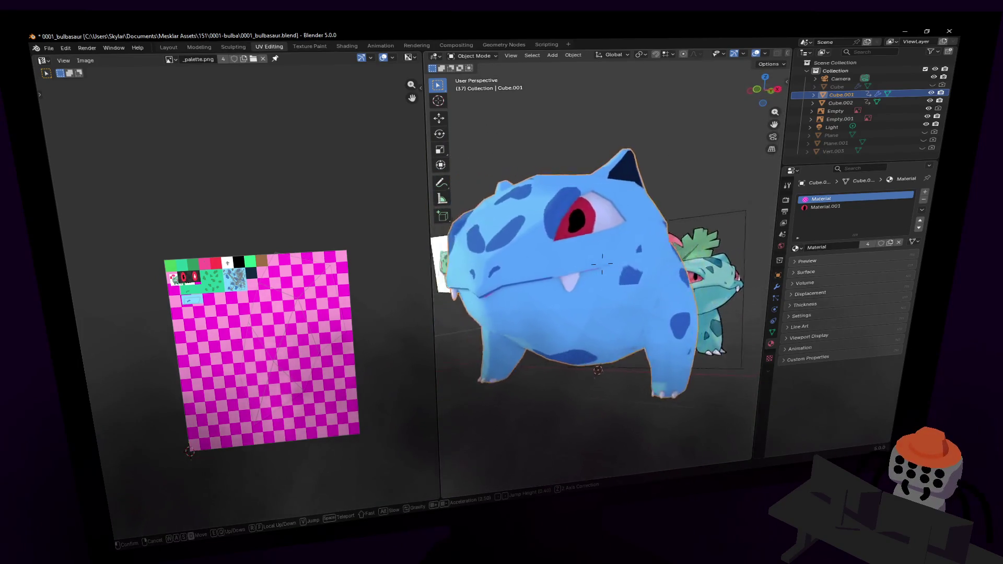
key("s")
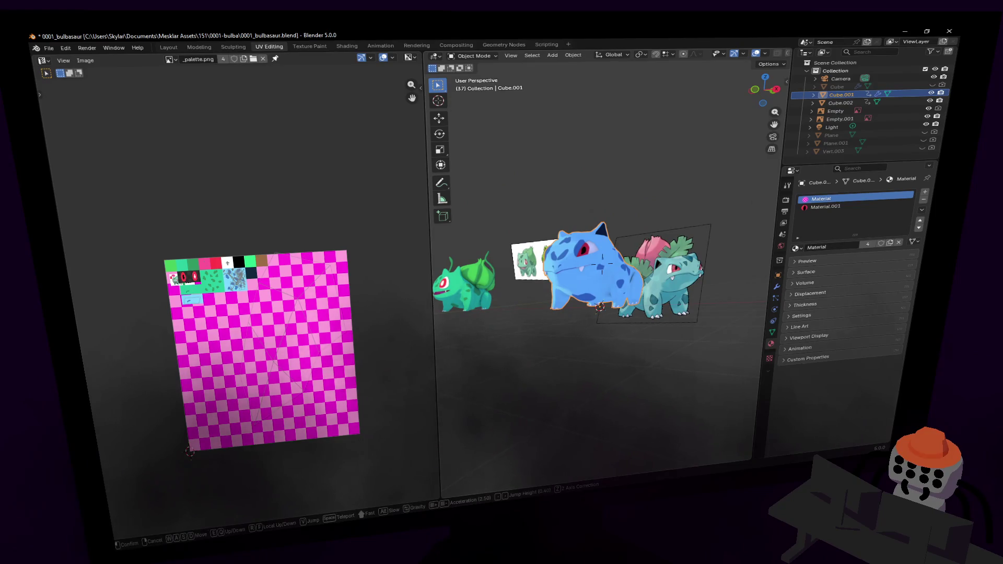
key("d")
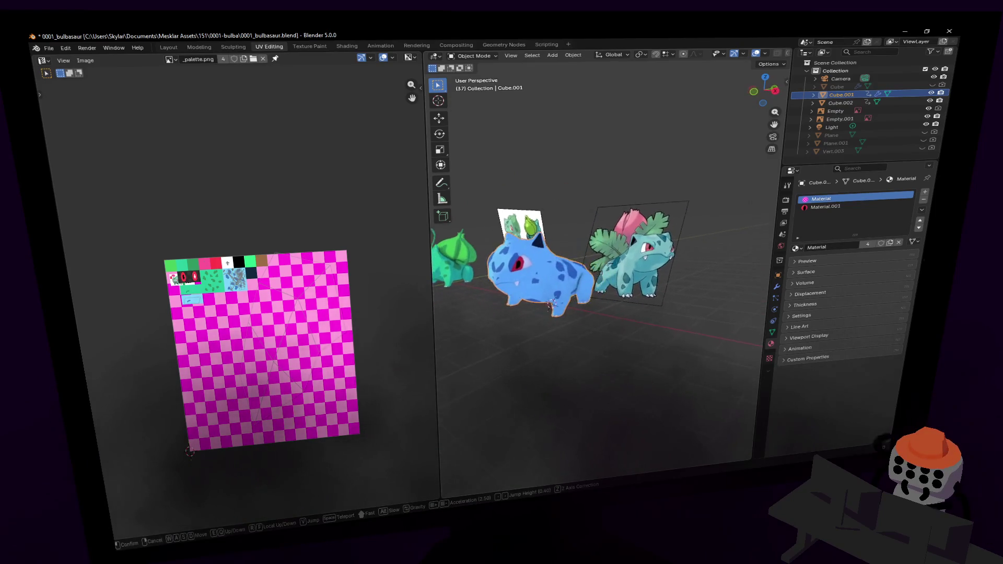
key("w")
key("w")
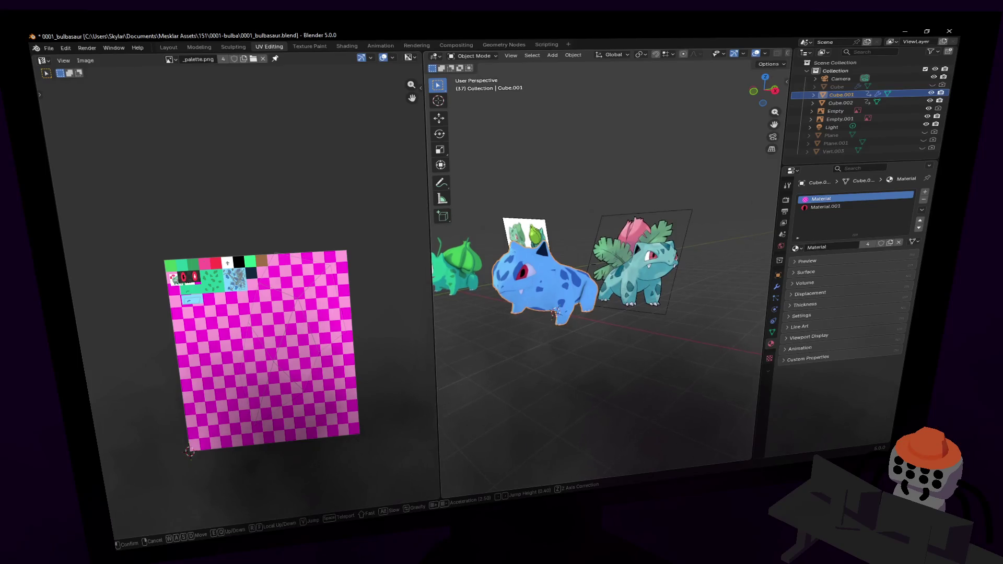
key("w")
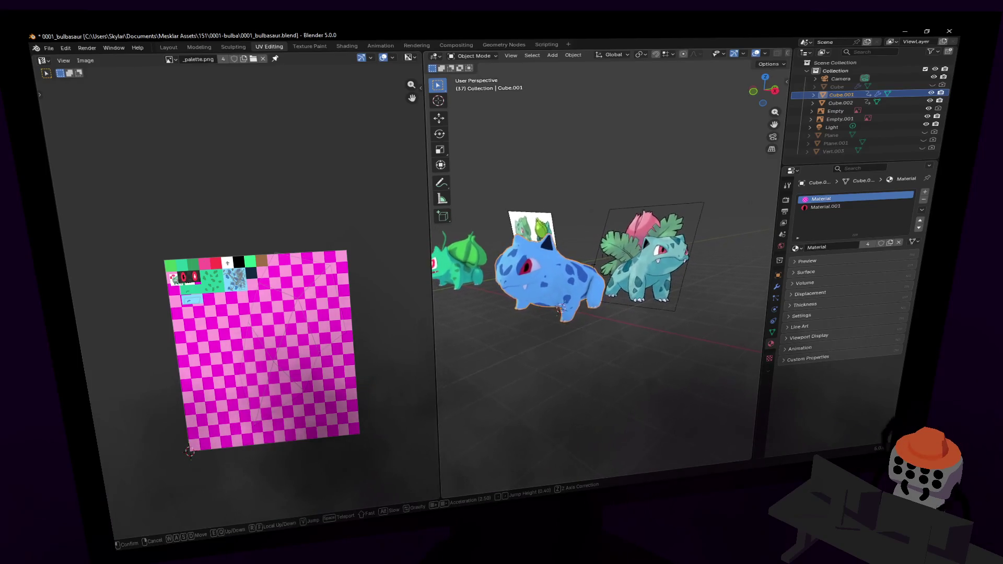
key("w")
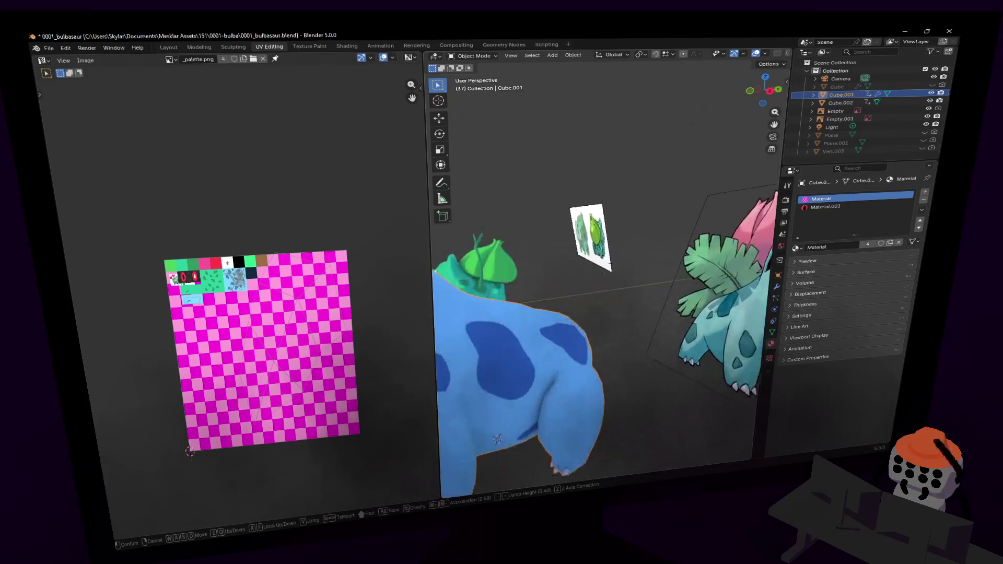
left_click(649, 265)
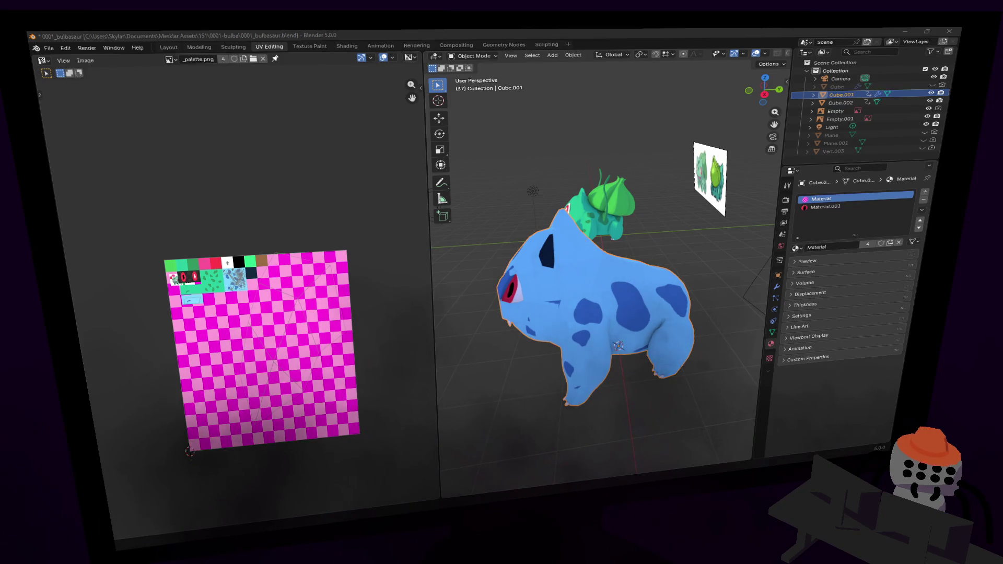
key("shift+grave")
key("w")
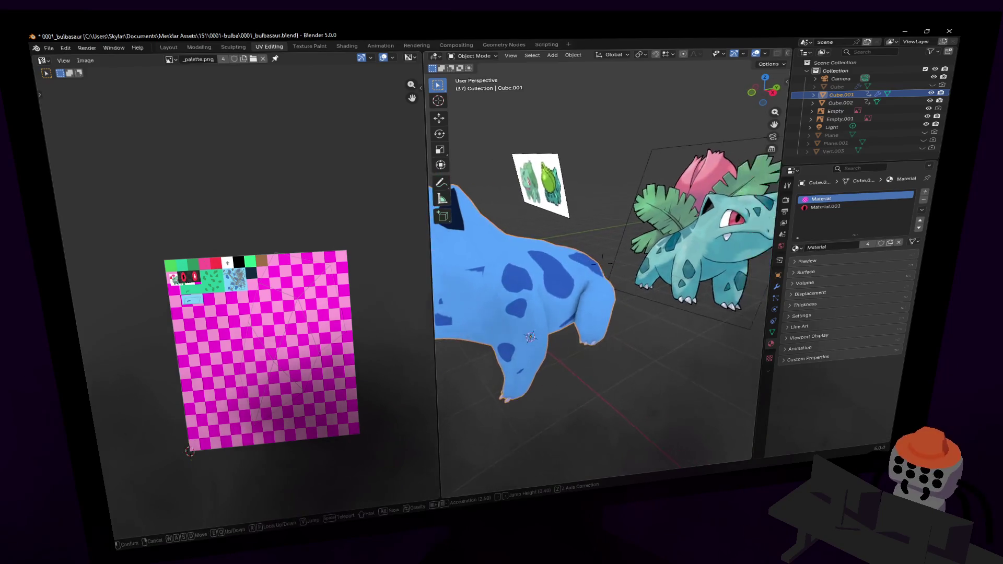
left_click(591, 235)
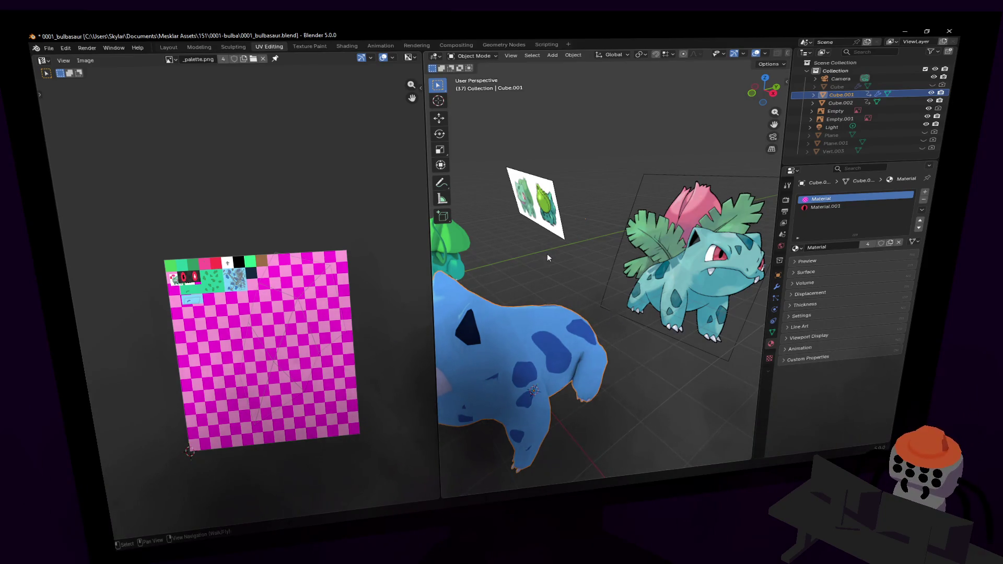
key("shift+grave")
key("w")
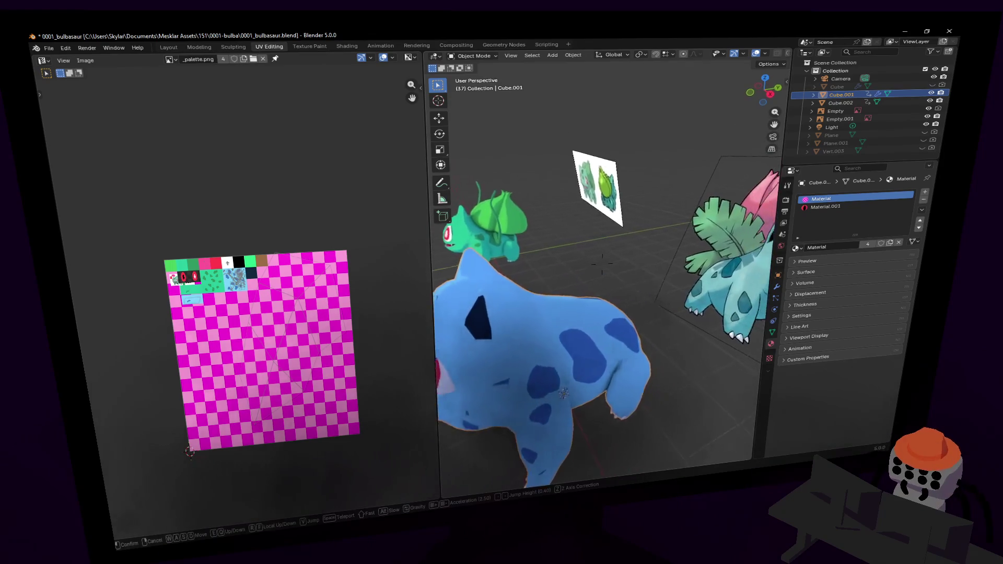
key("d")
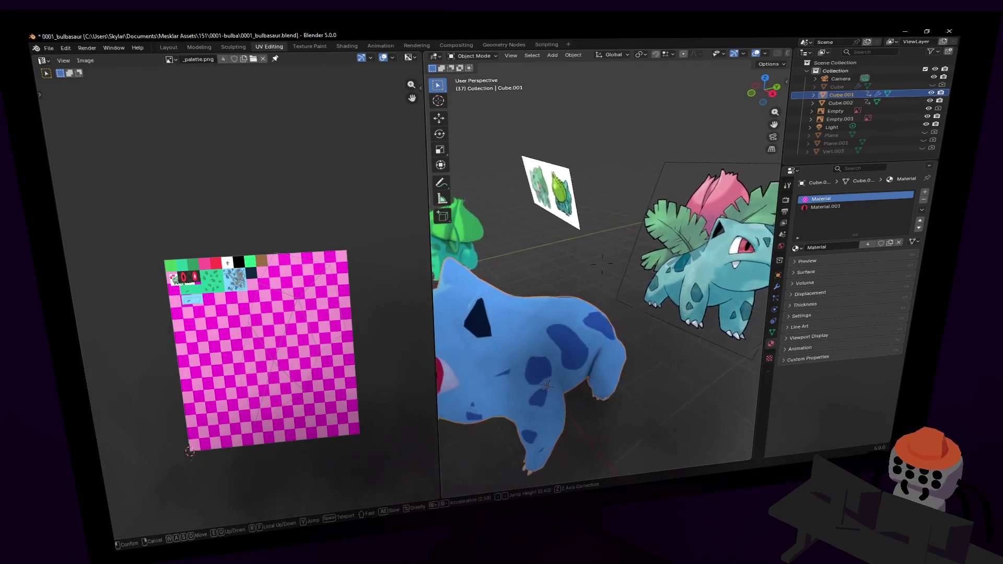
key("d")
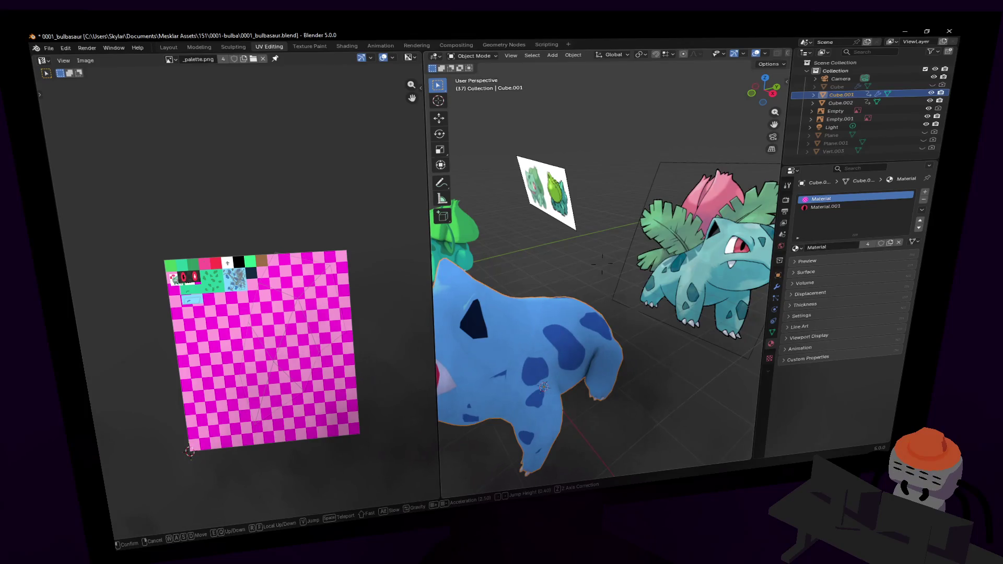
key("d")
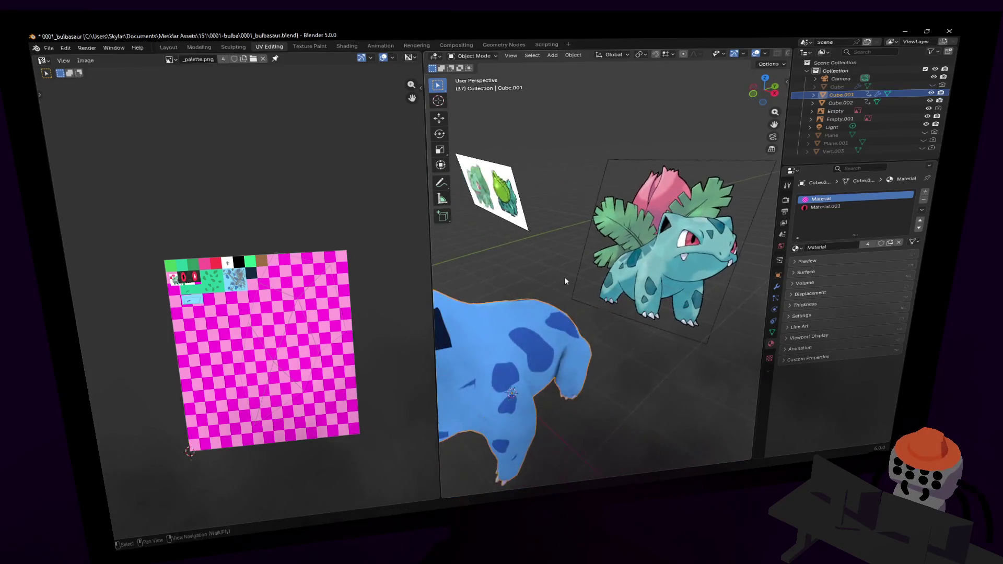
- Add a trial plane from the Add > Mesh menu
left_click(588, 264)
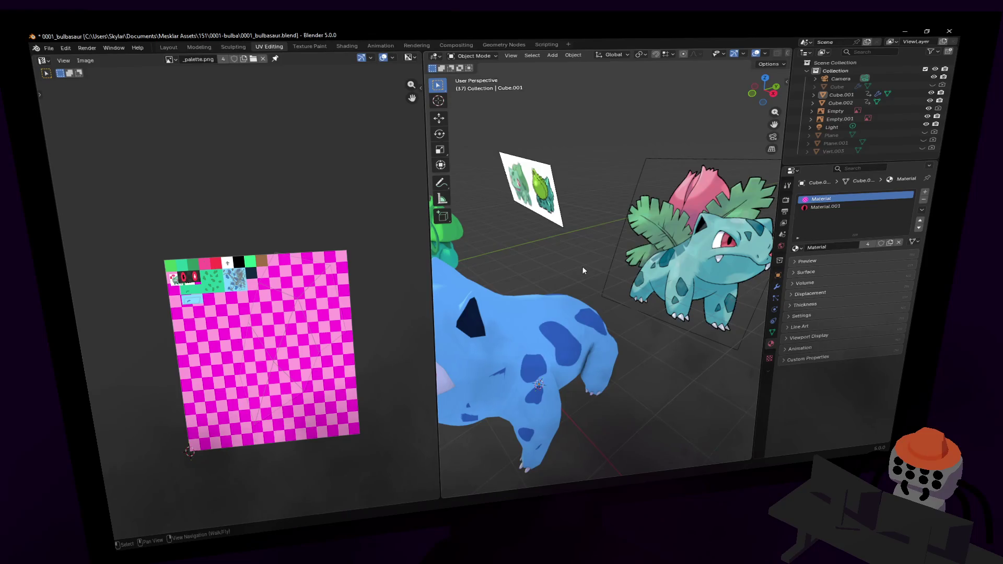
key("shift+a")
mouse_move(576, 280)
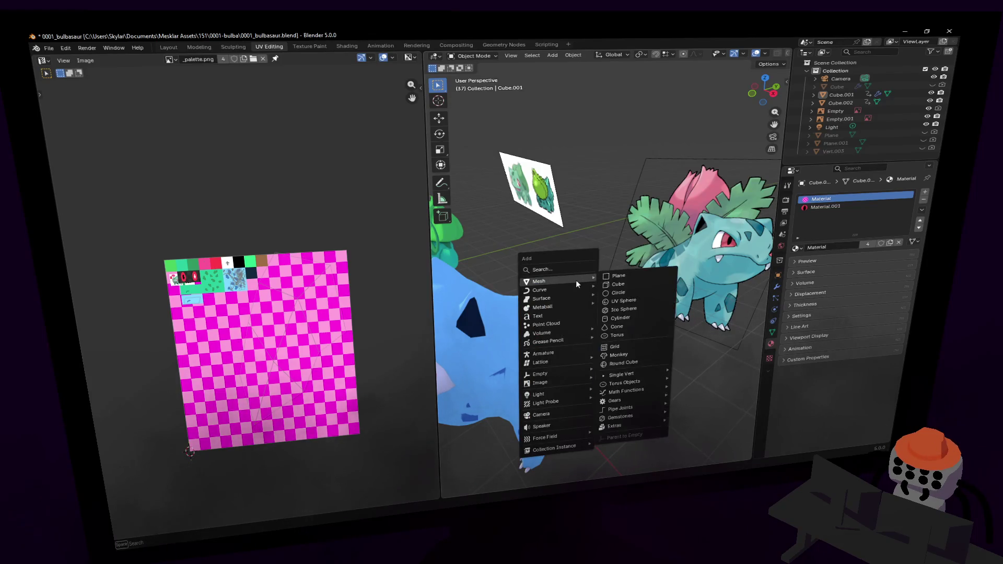
left_click(636, 281)
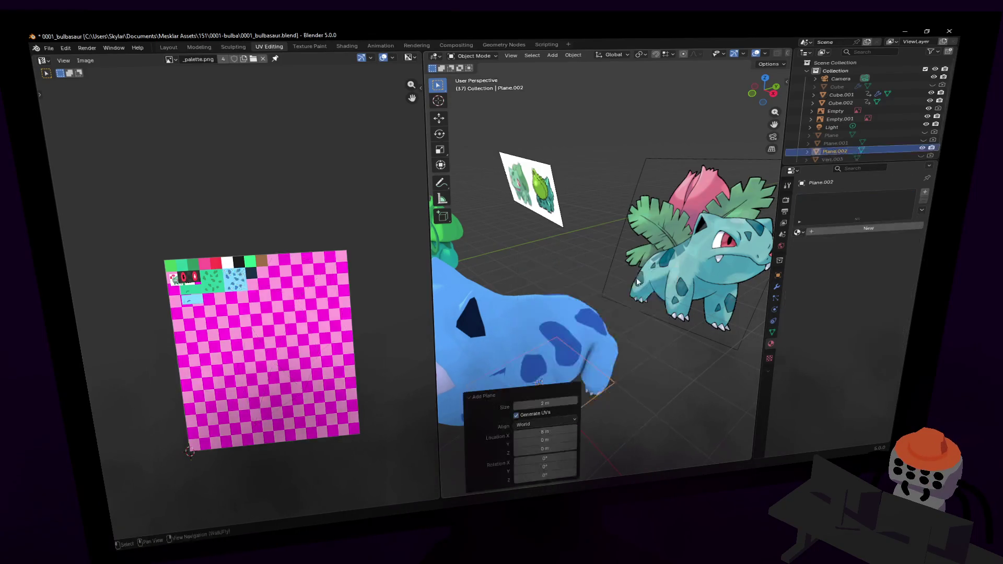
middle_click_drag(636, 281, 606, 308)
left_click(606, 307)
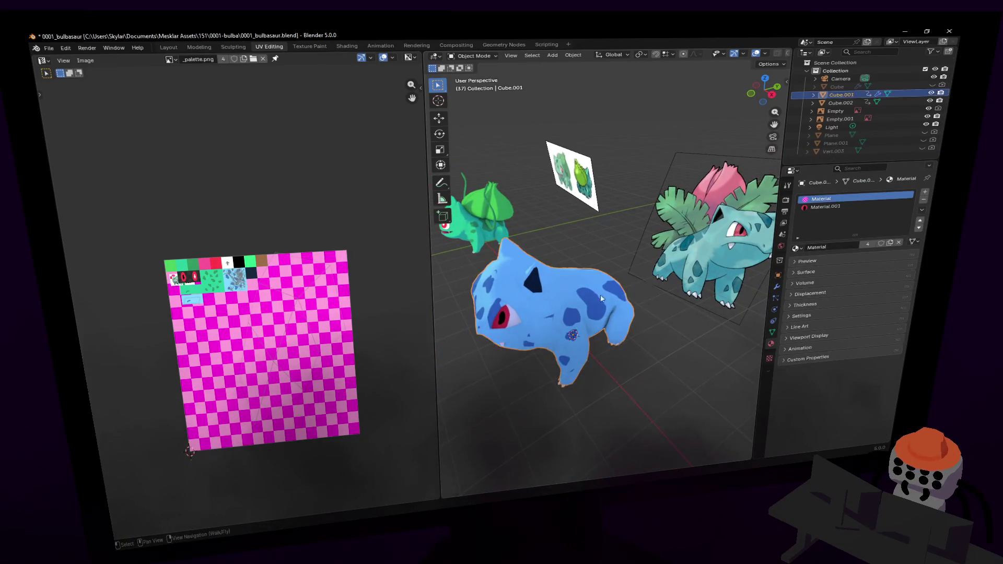
- Open the Bulbasaur body mesh in Edit Mode with circle select active
key("shift+a")
mouse_move(607, 255)
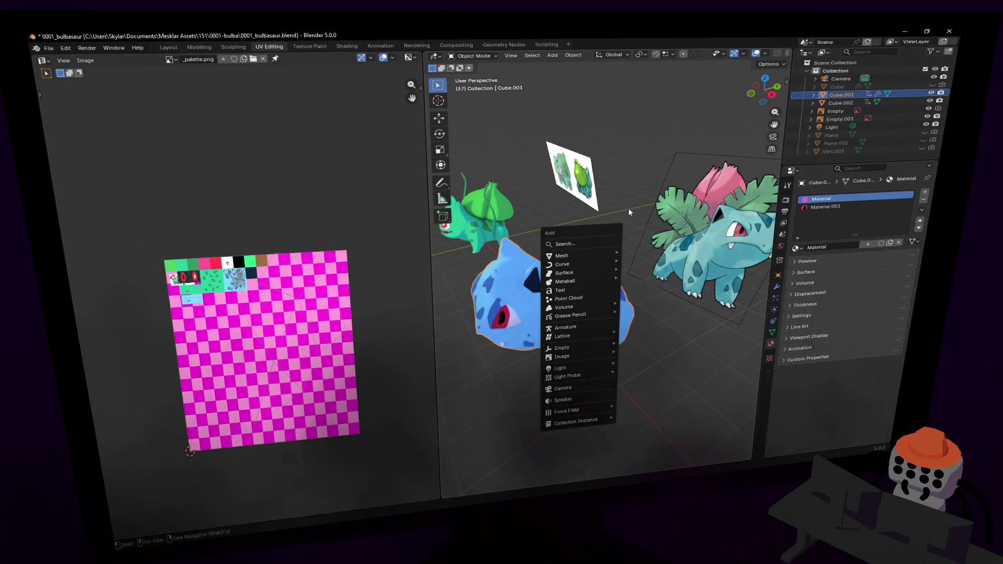
key("Escape")
key("shift+a")
key("Escape")
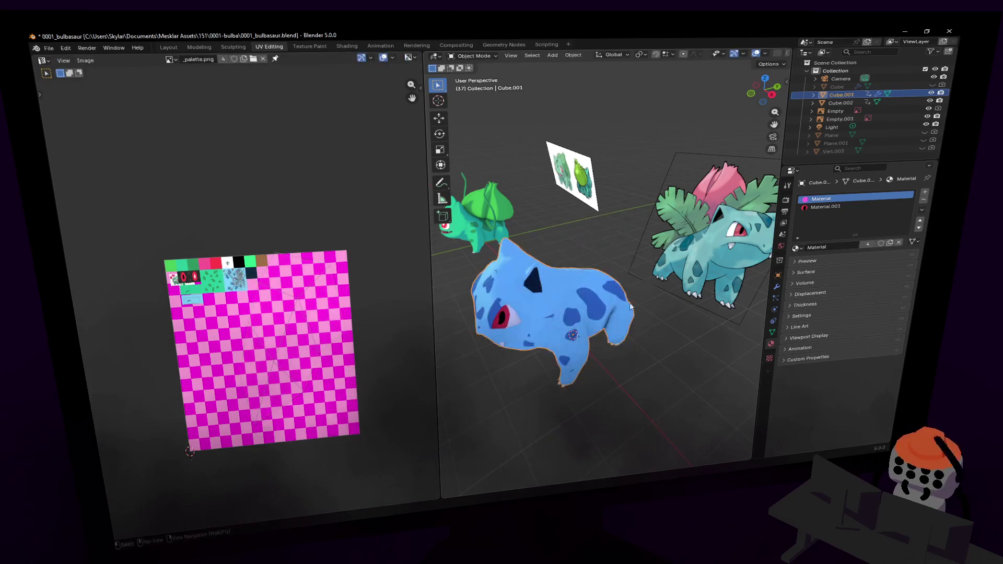
left_click(605, 246)
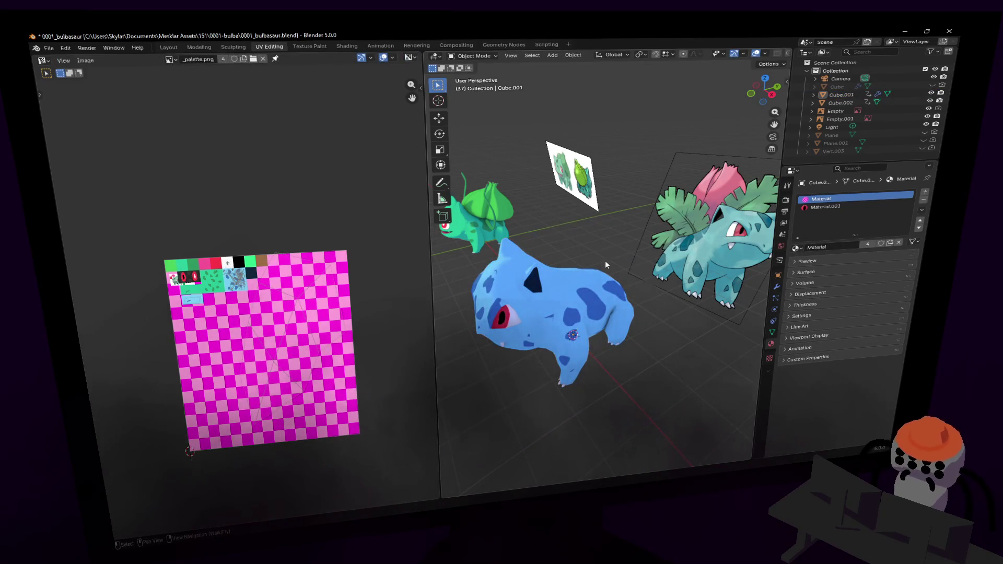
key("Tab")
key("c")
key("shift+grave")
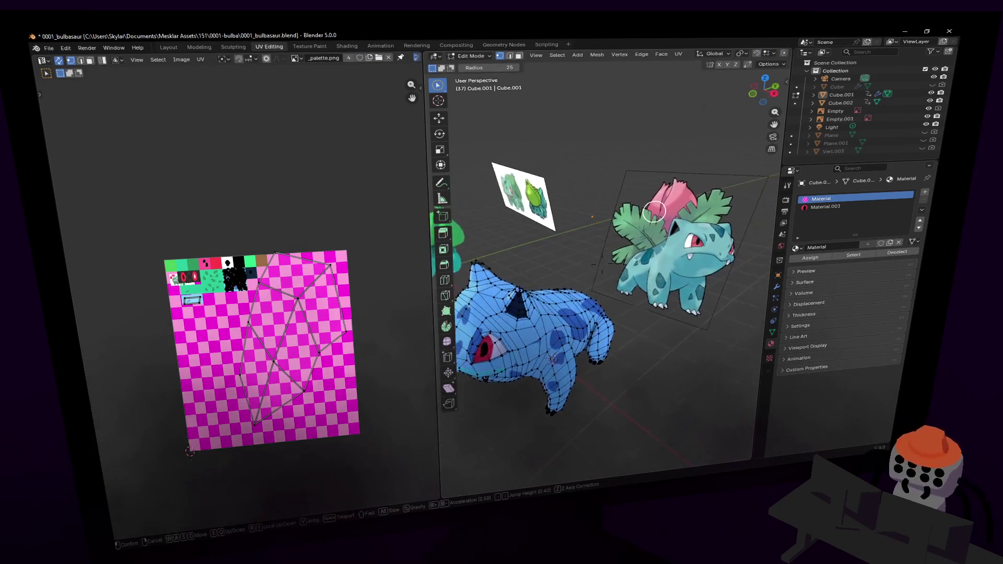
- Toggle X-ray with Alt+Z, cancel the delete menu twice, and exit Edit Mode unchanged
key("Escape")
key("alt+z")
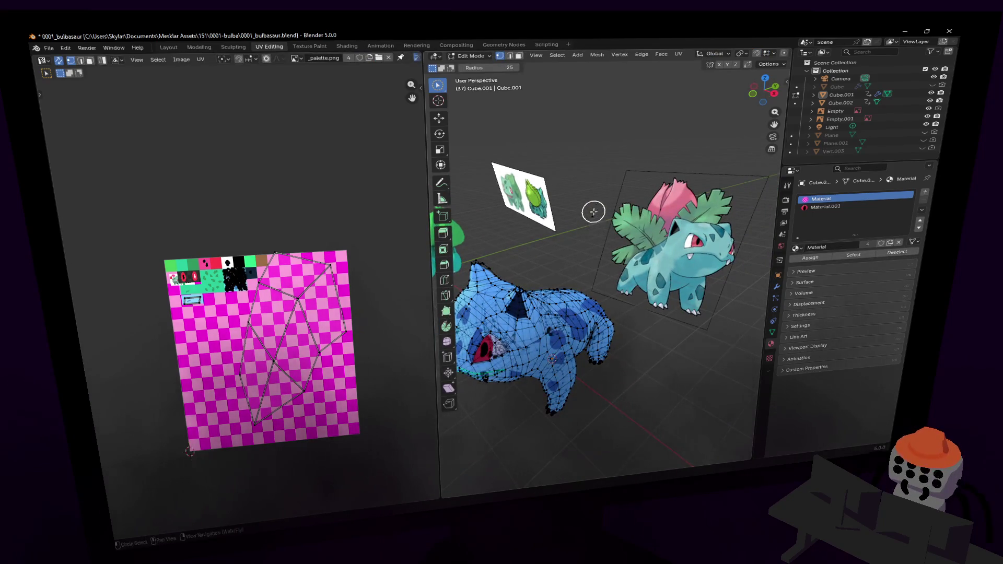
key("x")
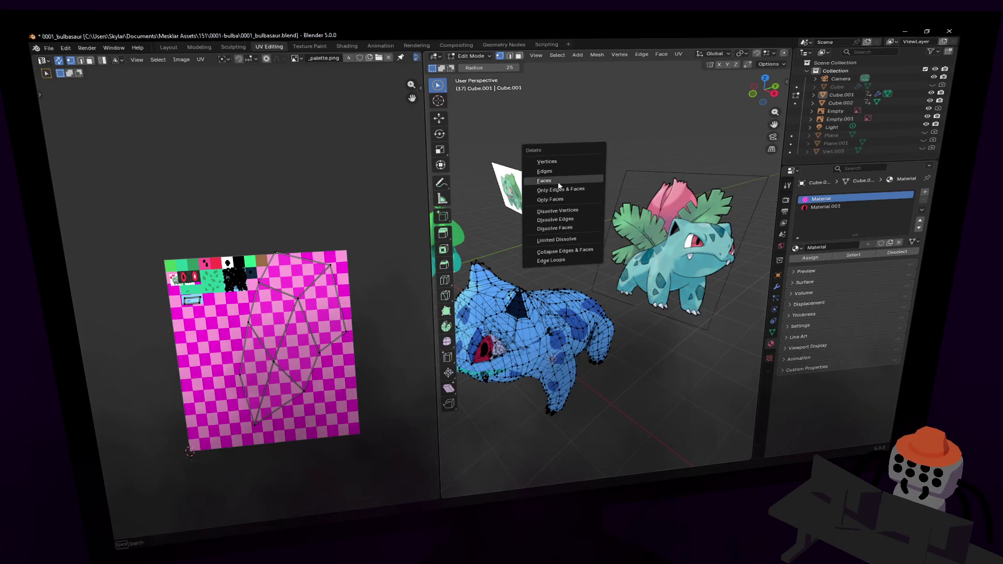
key("Escape")
key("x")
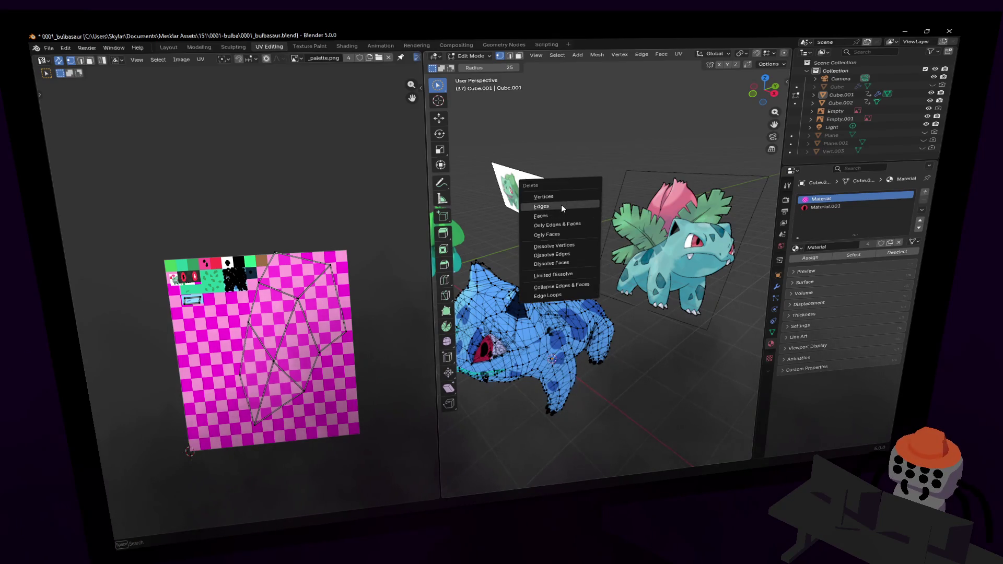
key("Escape")
key("Tab")
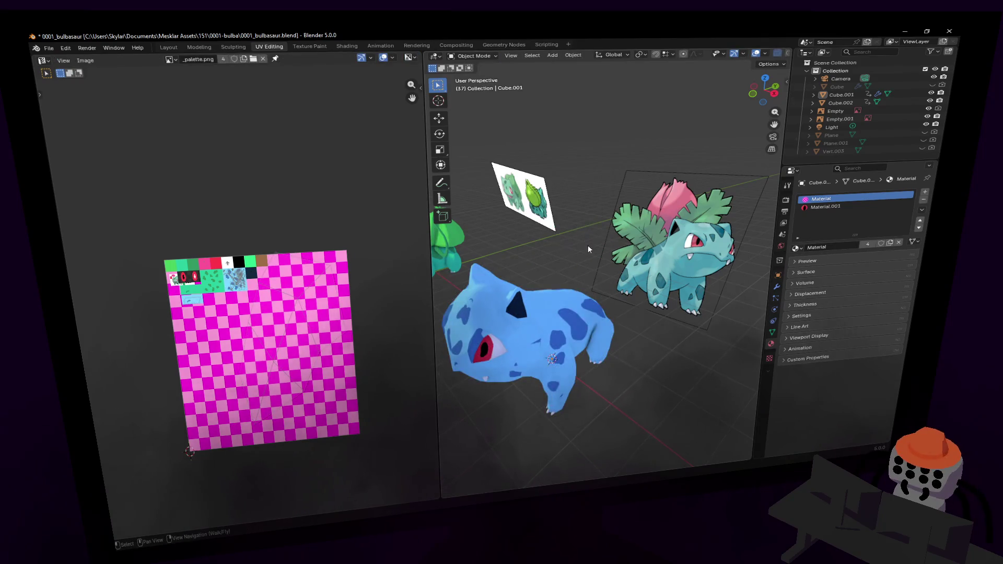
- Add a new plane, Plane.002, to the scene
key("shift+a")
key("shift+a")
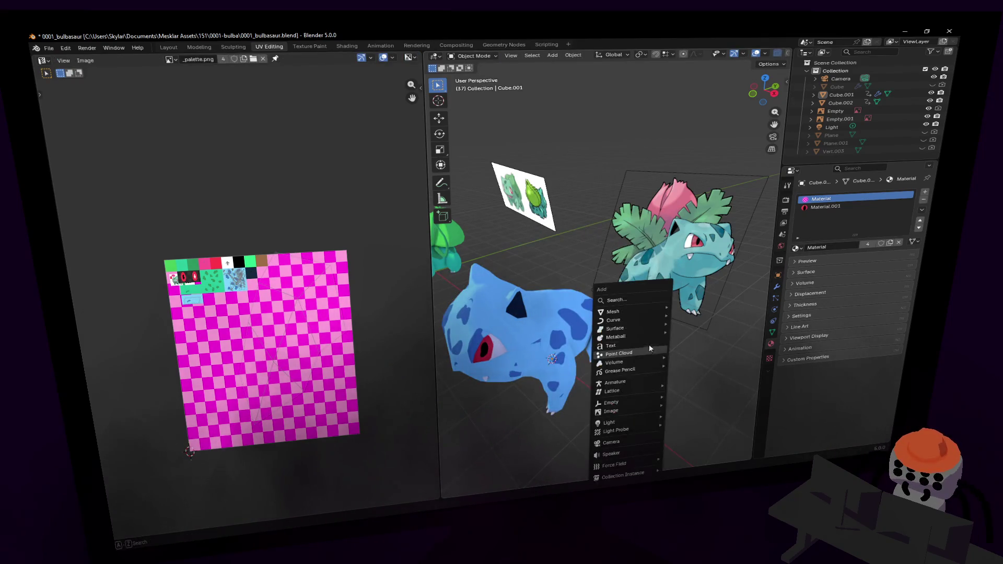
mouse_move(648, 307)
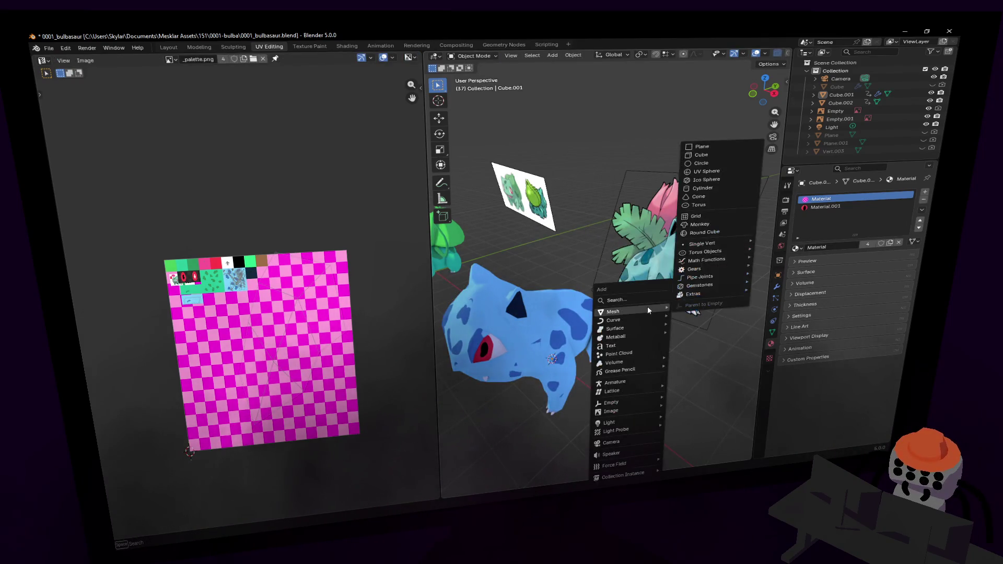
left_click(718, 145)
middle_click_drag(717, 145, 678, 212, "shift")
- Raise the plane 2.5044 m on Z so it floats above Bulbasaur's back
key("Tab")
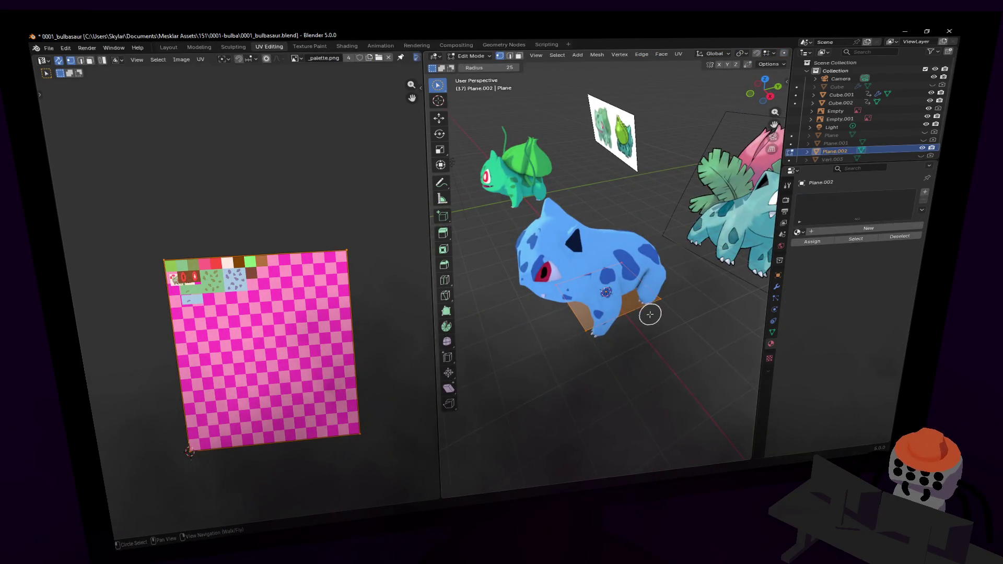
key("g")
key("Escape")
key("Tab")
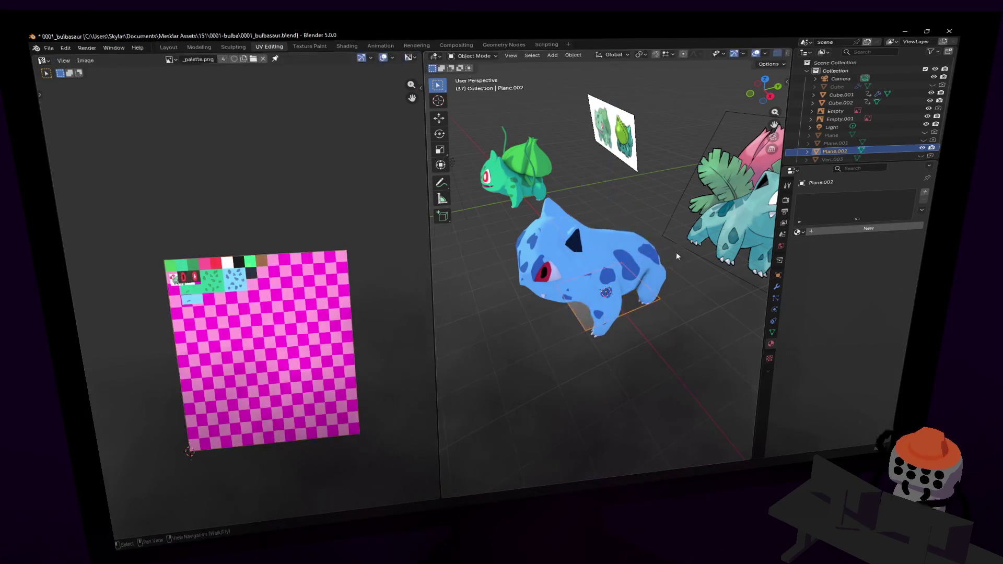
key("g")
key("z")
left_click(673, 191)
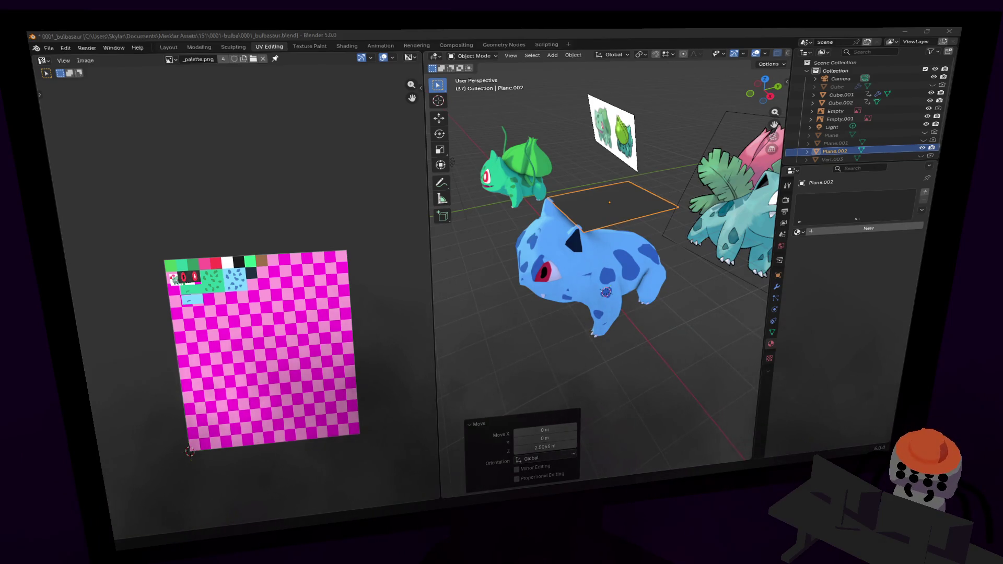
- Lower the plane along Z closer to Bulbasaur's back
key("shift+grave")
key("w")
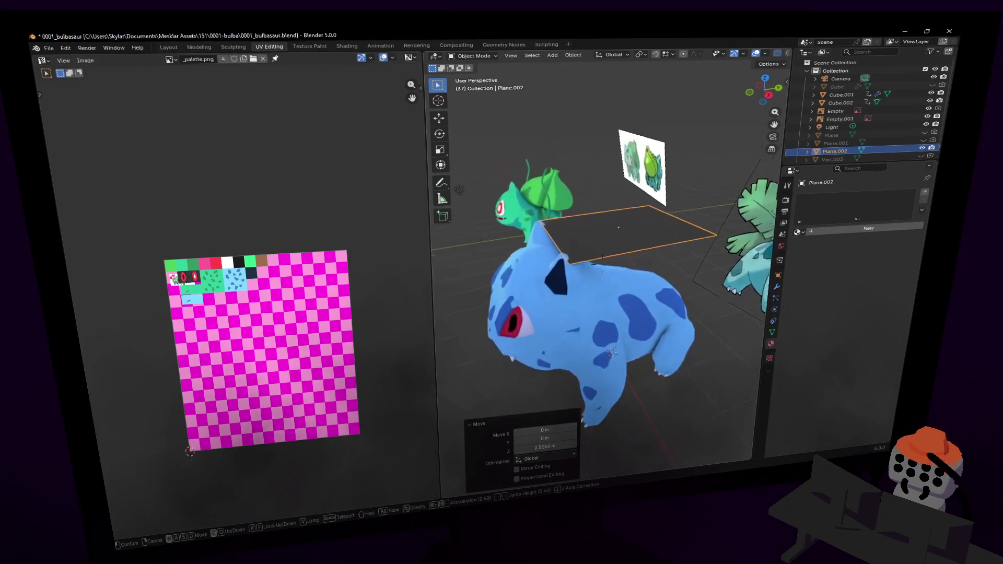
key("Return")
key("g")
key("z")
key("Return")
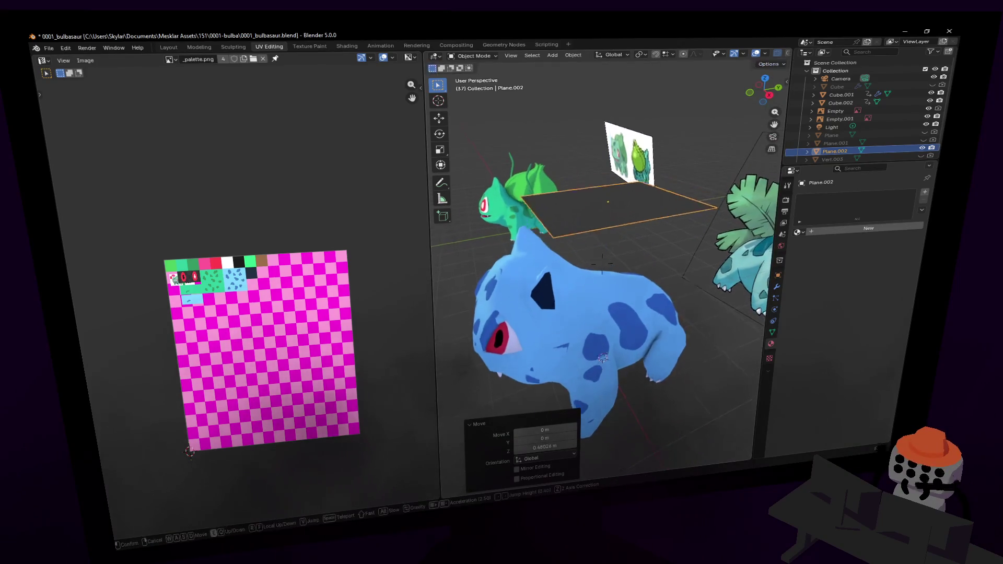
- In Edit Mode, shift the plane's faces back along the Y axis
key("shift+grave")
key("Return")
key("Tab")
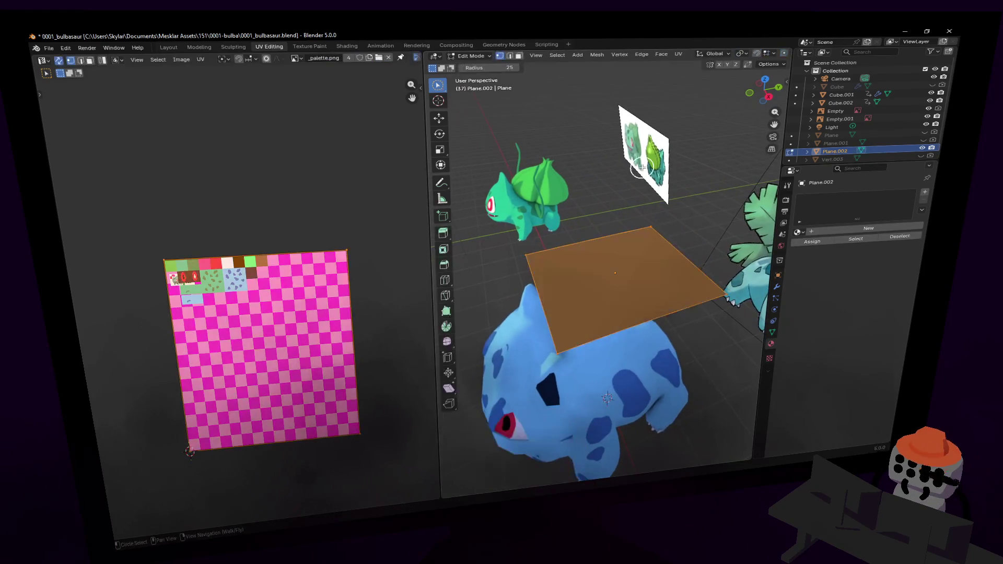
key("g")
key("y")
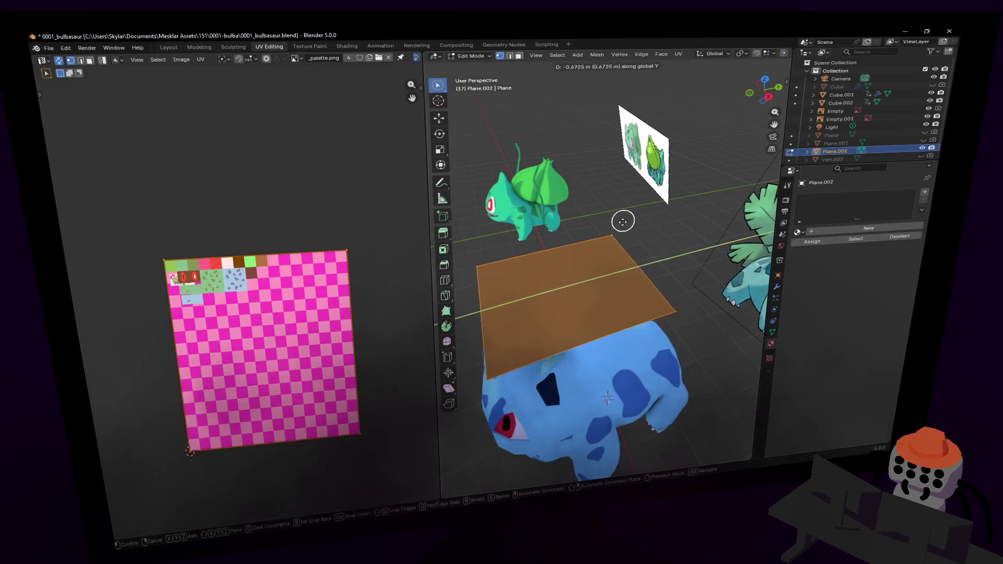
left_click(618, 221)
- Narrow the plane to 0.358 of its width along X
middle_click_drag(618, 221, 521, 240)
key("c")
key("s")
key("x")
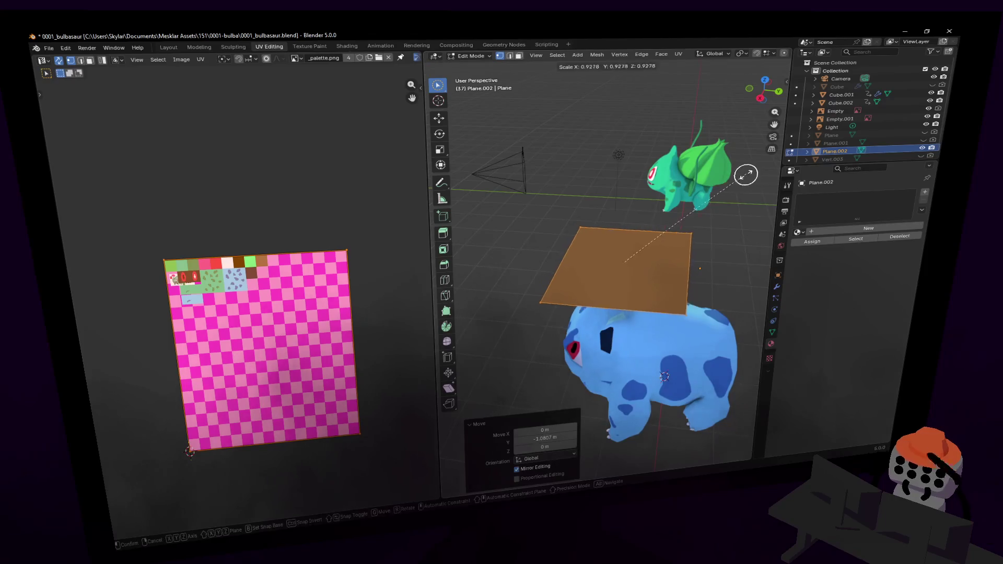
key("Return")
key("shift+grave")
key("w")
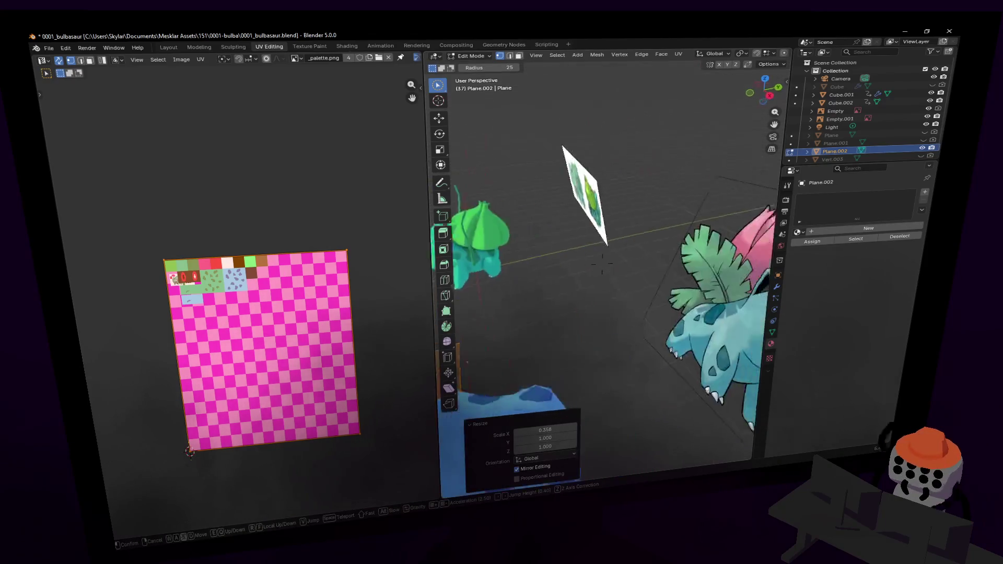
left_click(671, 258)
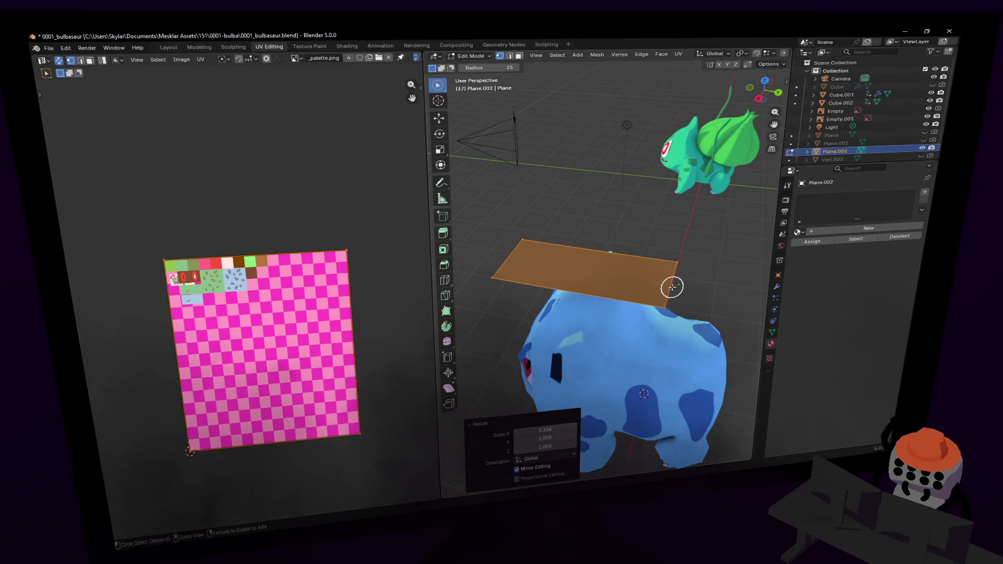
- Add a centred loop cut across the plane and widen the new edge loop
key("ctrl+r")
left_click(670, 284)
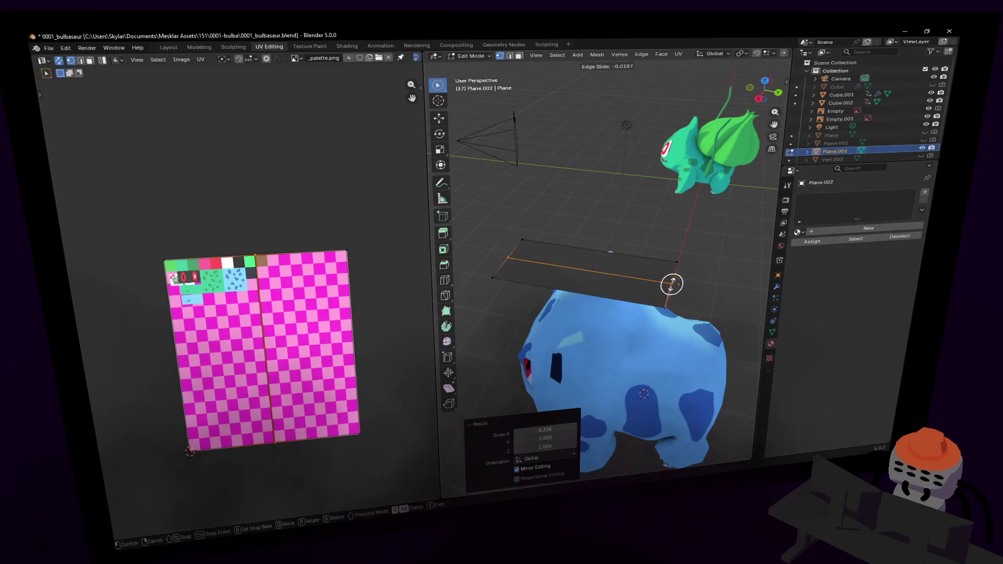
right_click(695, 270)
key("s")
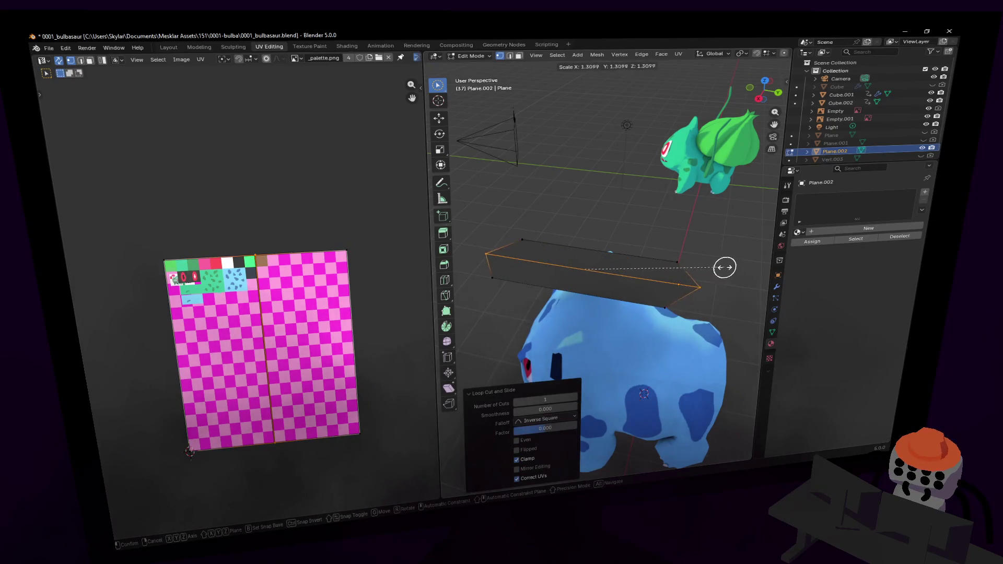
left_click(719, 262)
key("shift+grave")
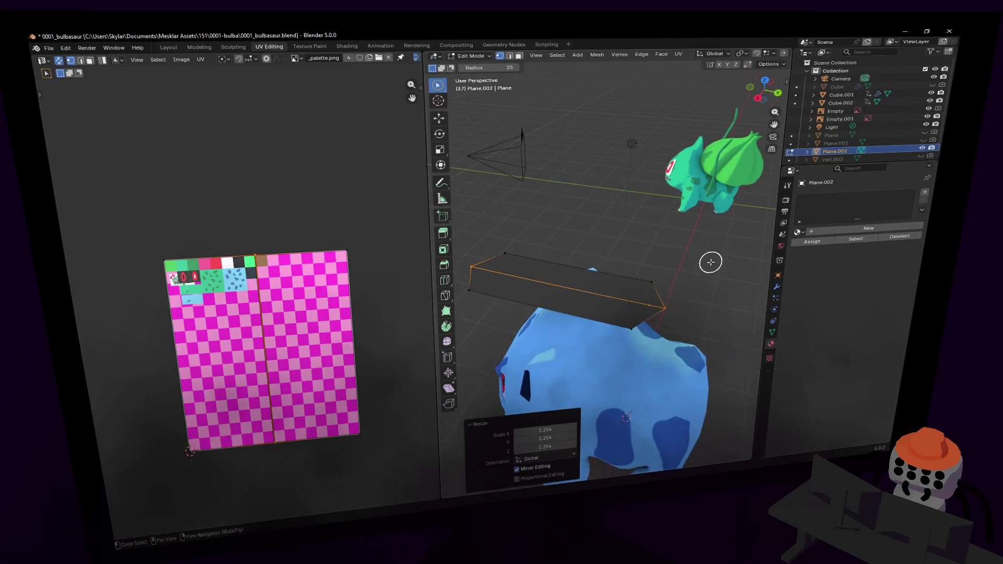
left_click(669, 270)
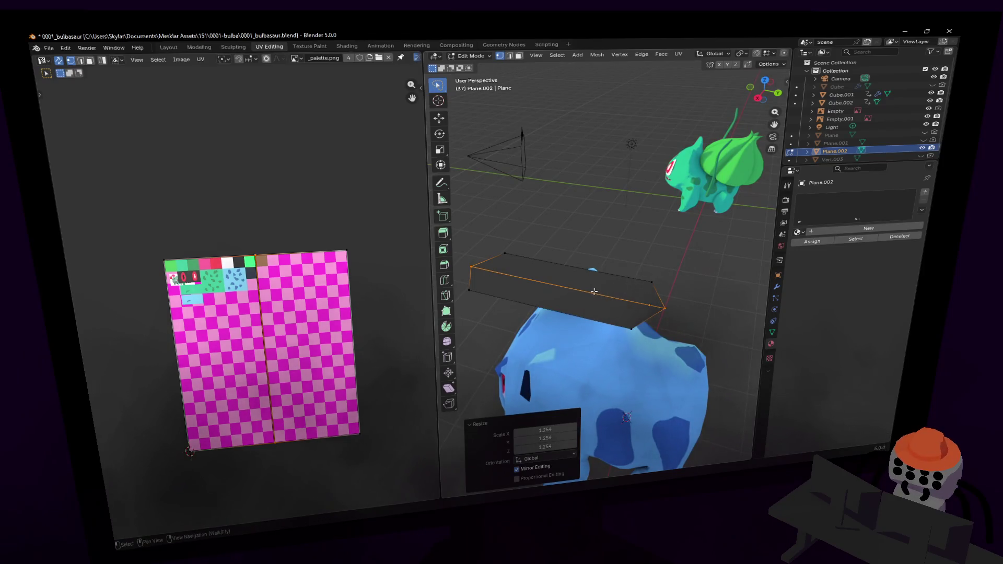
- Lower the new edge loop along Z to start the fold
key("g")
key("z")
left_click(562, 285)
key("shift+grave")
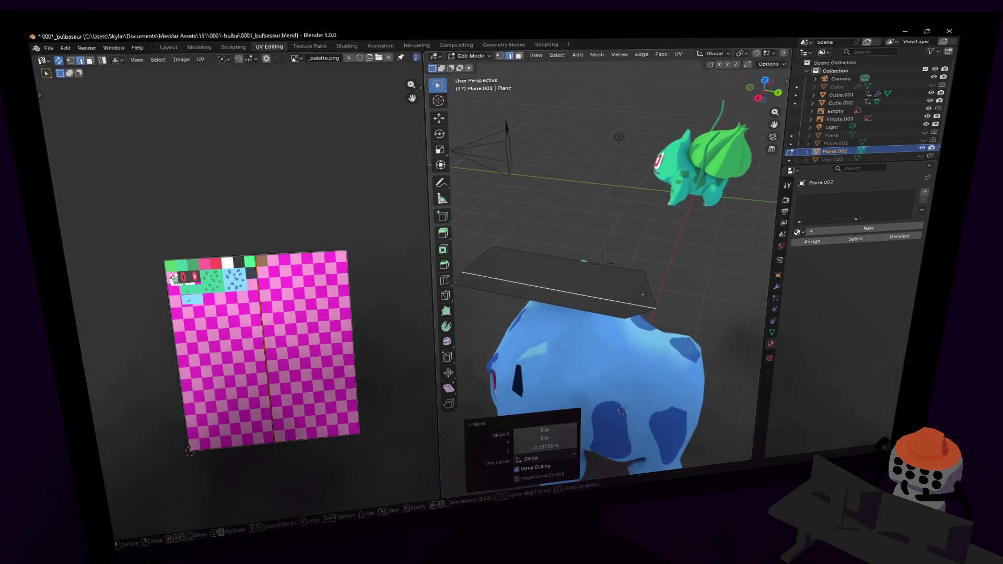
left_click(629, 288)
key("Tab")
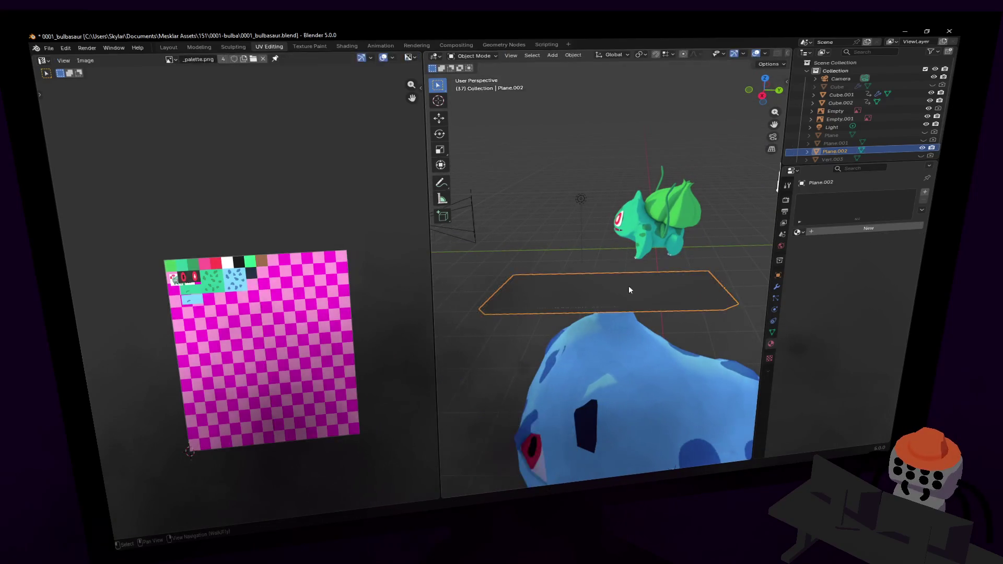
key("Tab")
- Add a second centred loop cut and raise it along Z into a peaked ridge
key("ctrl+r")
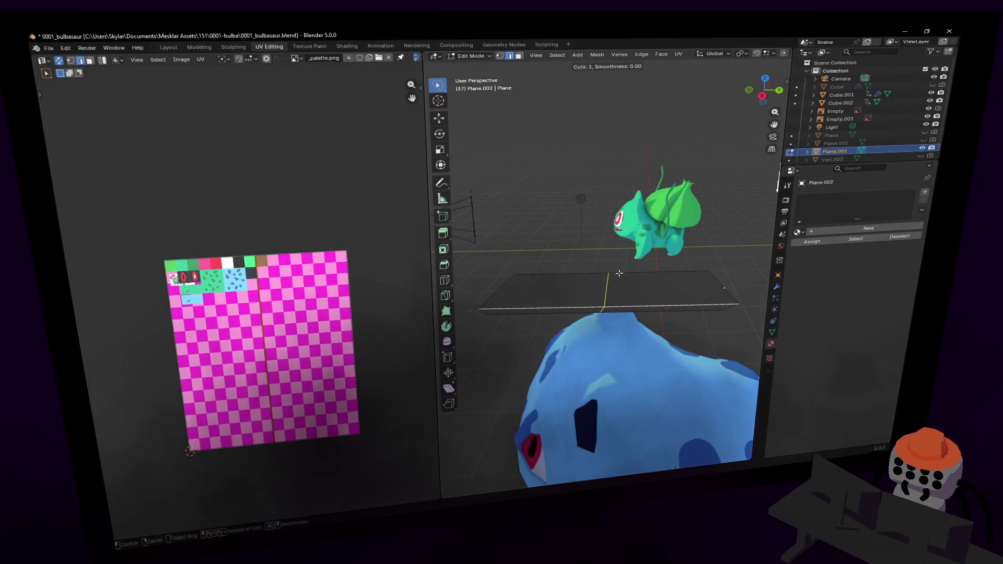
left_click(619, 277)
right_click(620, 277)
key("g")
key("z")
left_click(628, 261)
key("Tab")
key("shift+grave")
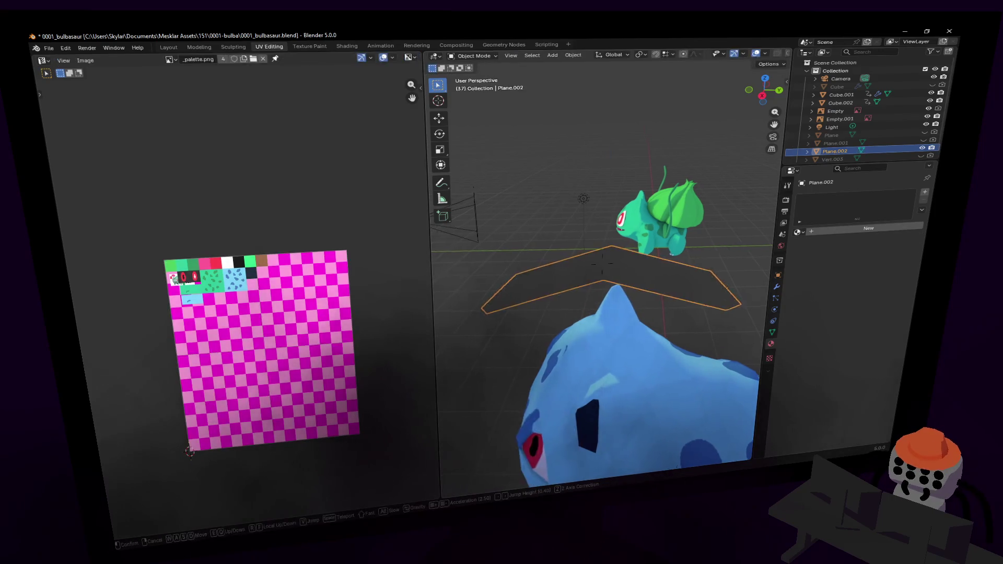
key("w")
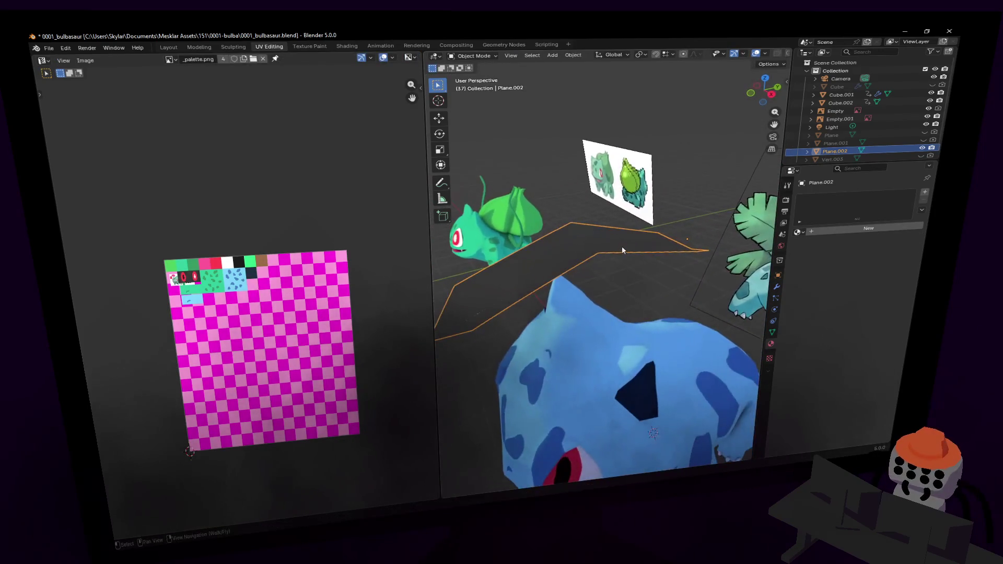
left_click(618, 237)
- Stretch the ridge along X and return the leaf plane to Object Mode
key("Tab")
key("s")
key("x")
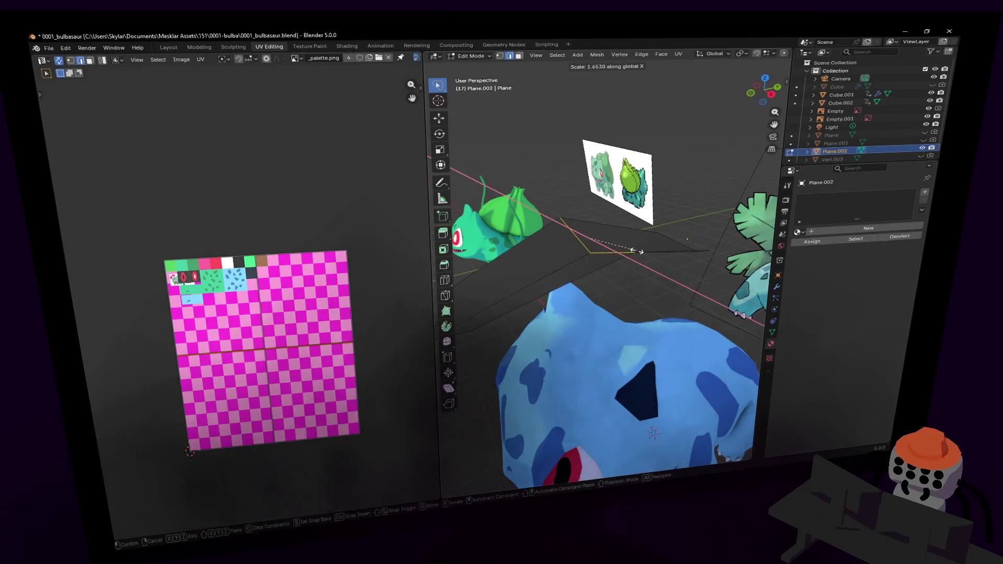
left_click(632, 249)
key("shift+grave")
key("s")
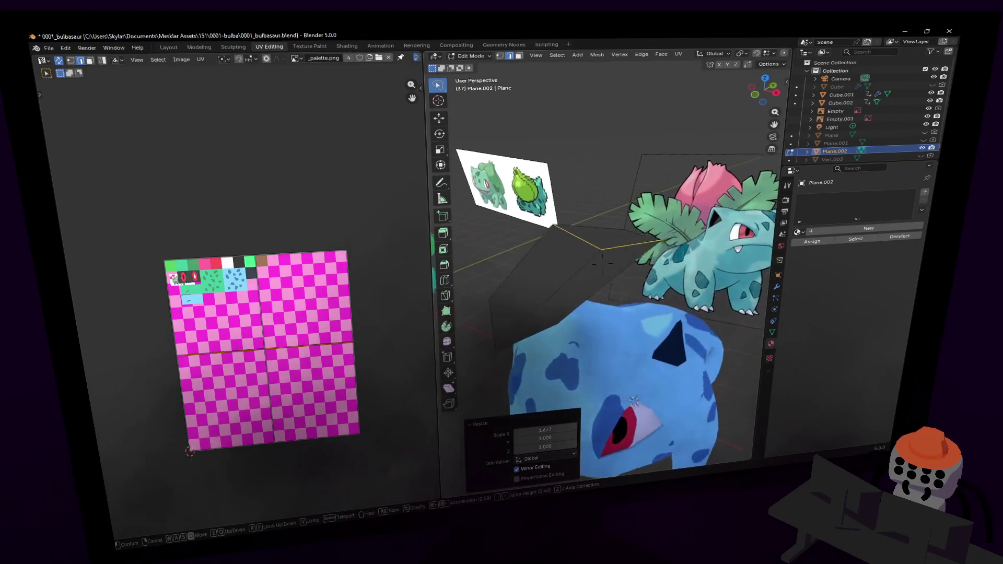
left_click(603, 265)
key("Tab")
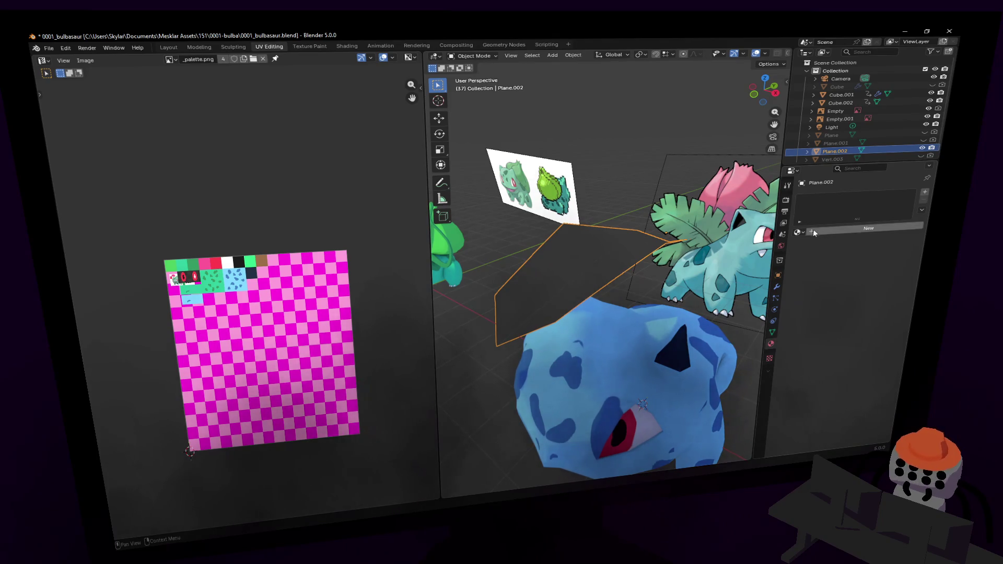
left_click(798, 232)
- Assign the palette Material to Plane.002 and select all its faces in Edit Mode
left_click(817, 244)
middle_click_drag(674, 199, 676, 152)
key("Tab")
key("Tab")
key("Tab")
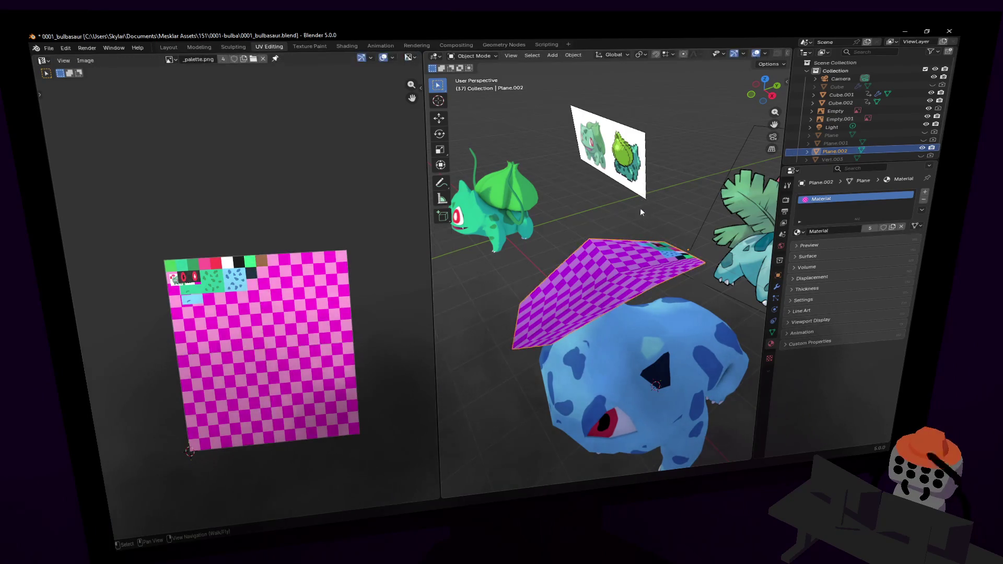
key("a")
- Scale the leaf's UV island to 0.337 and place it on the green palette swatch
key("s")
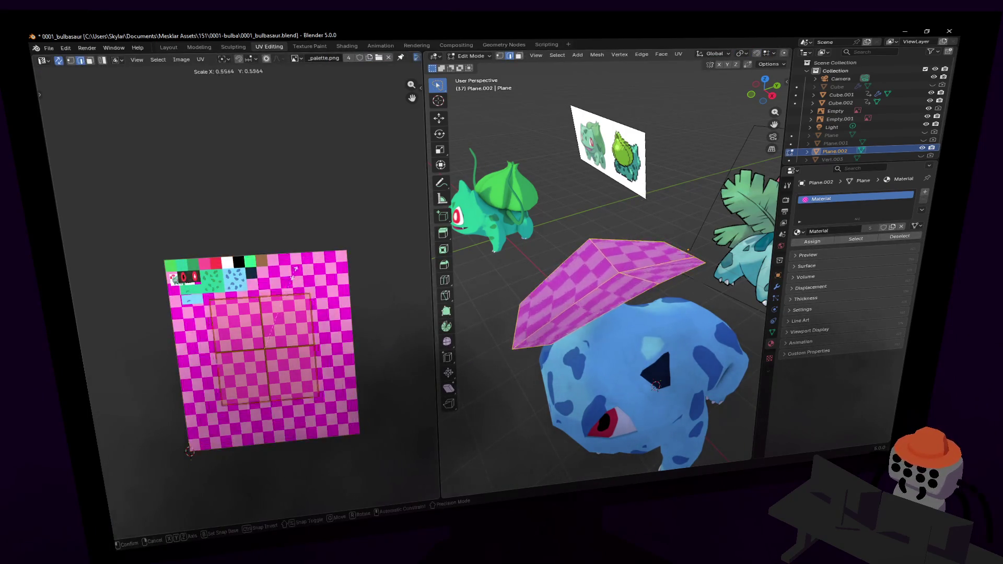
left_click(268, 346)
key("g")
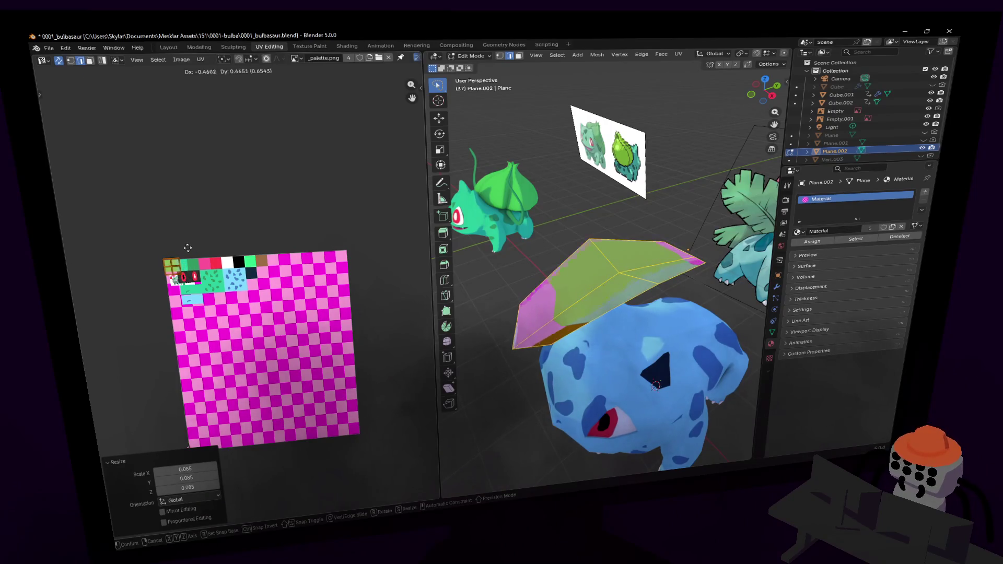
left_click(183, 246)
key("s")
left_click(194, 250)
key("g")
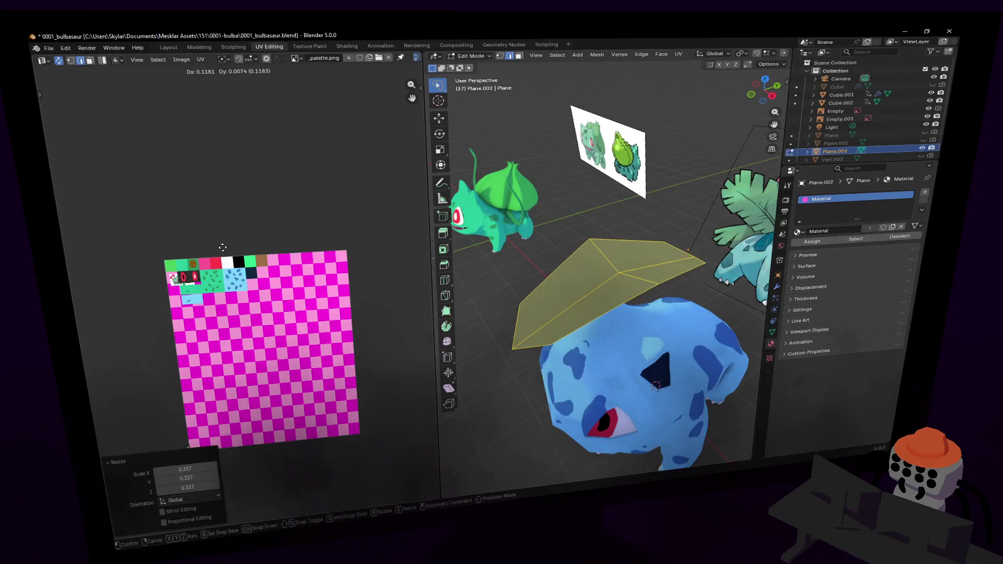
left_click(223, 251)
key("Tab")
key("shift+grave")
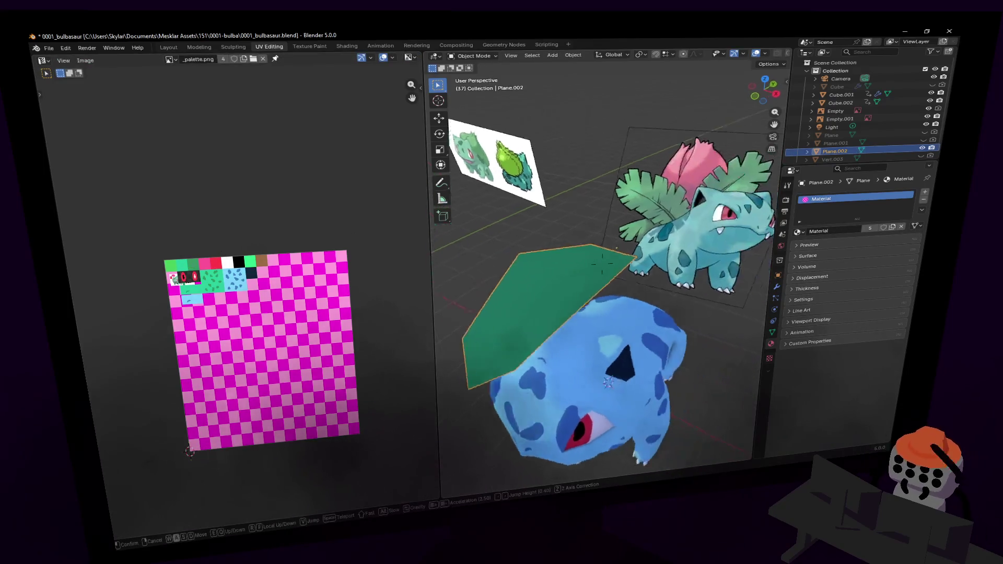
- Widen the 3D viewport and switch to Material Preview shading, closing in on the models
key("s")
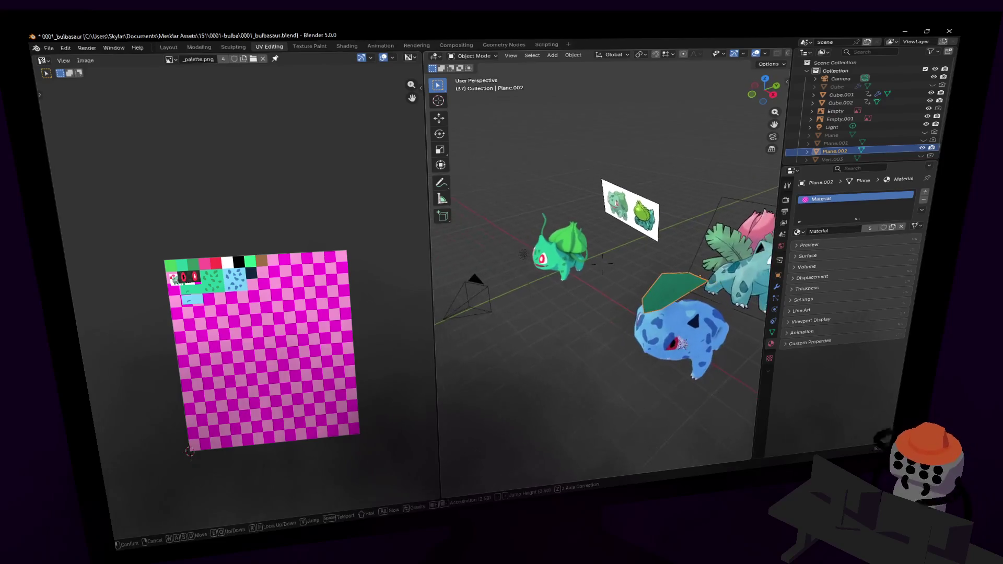
left_click(686, 89)
left_click_drag(431, 100, 193, 101)
left_click(763, 53)
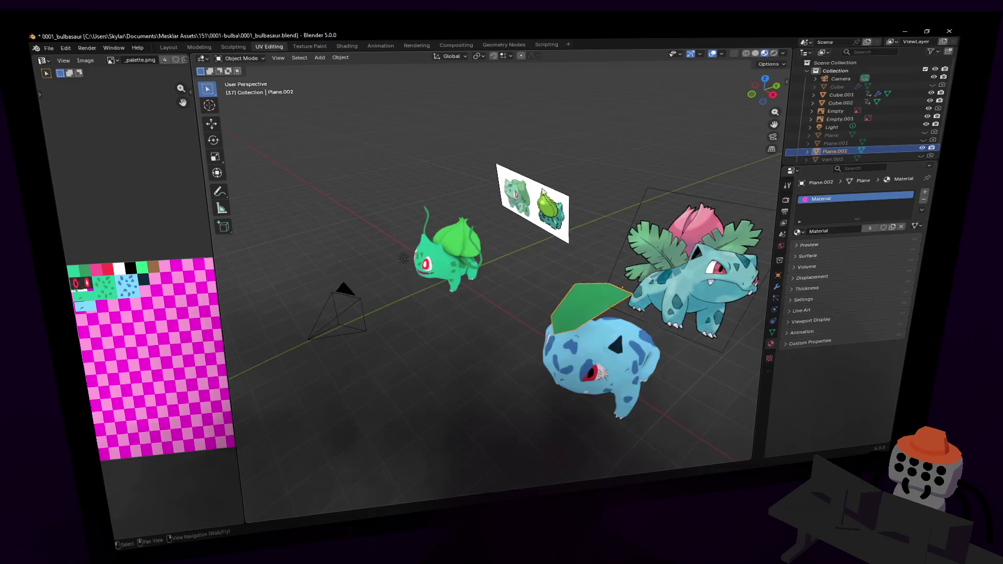
key("shift+grave")
key("w")
left_click(492, 234)
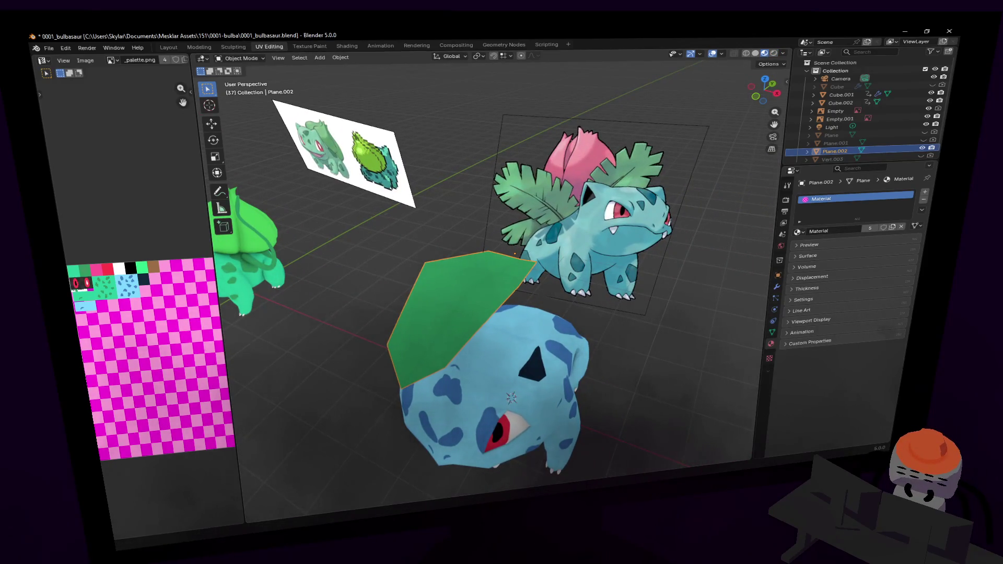
key("w")
left_click(556, 206)
- Lower the leaf's outer edge 0.15087 m along Z so it droops over Bulbasaur's back
key("Tab")
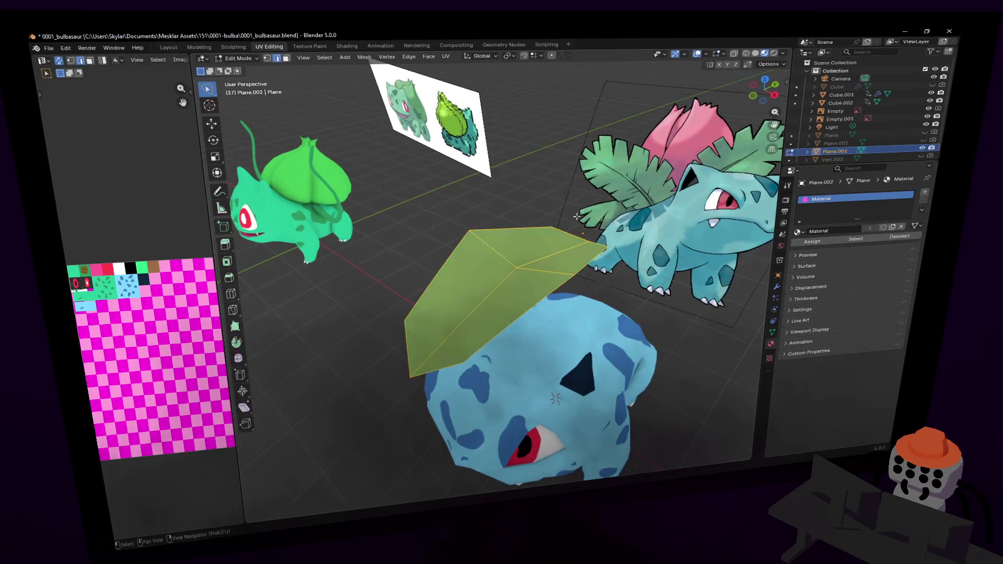
key("shift+grave")
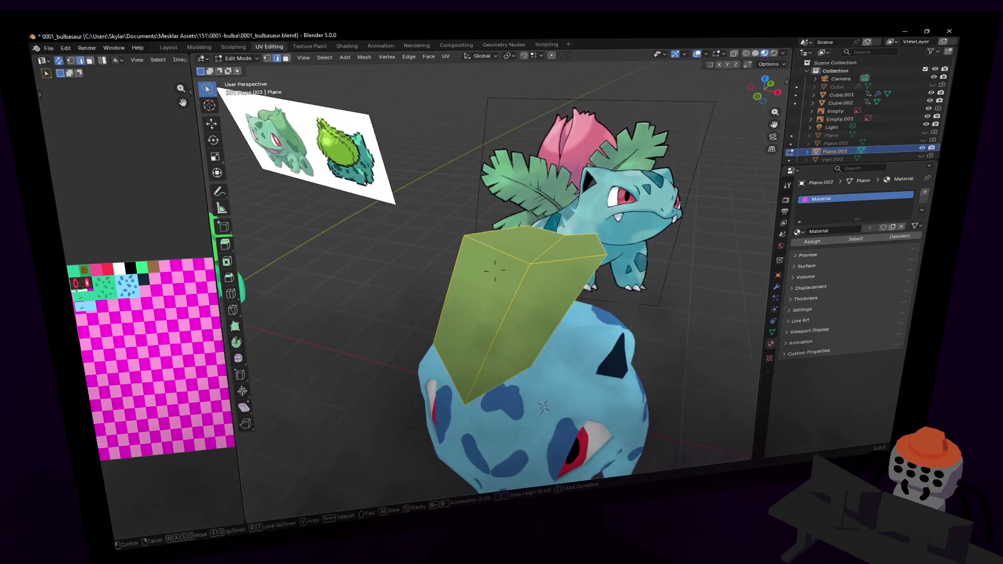
left_click(538, 229)
mouse_move(549, 248)
middle_mouse_down()
mouse_move(580, 307)
mouse_move(583, 273)
middle_mouse_up()
left_click(580, 308, "shift")
key("g")
key("z")
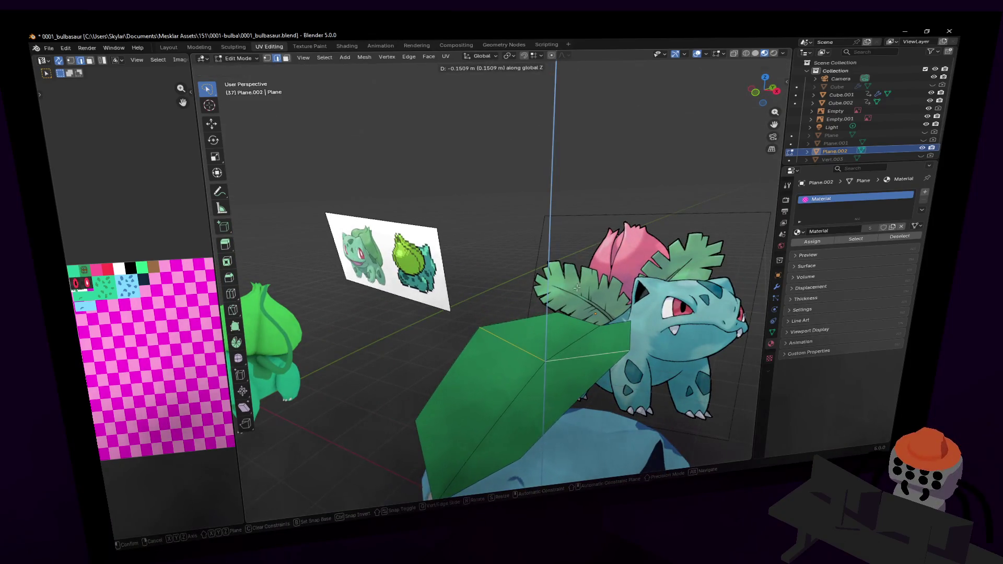
left_click(605, 391)
key("shift+grave")
key("w")
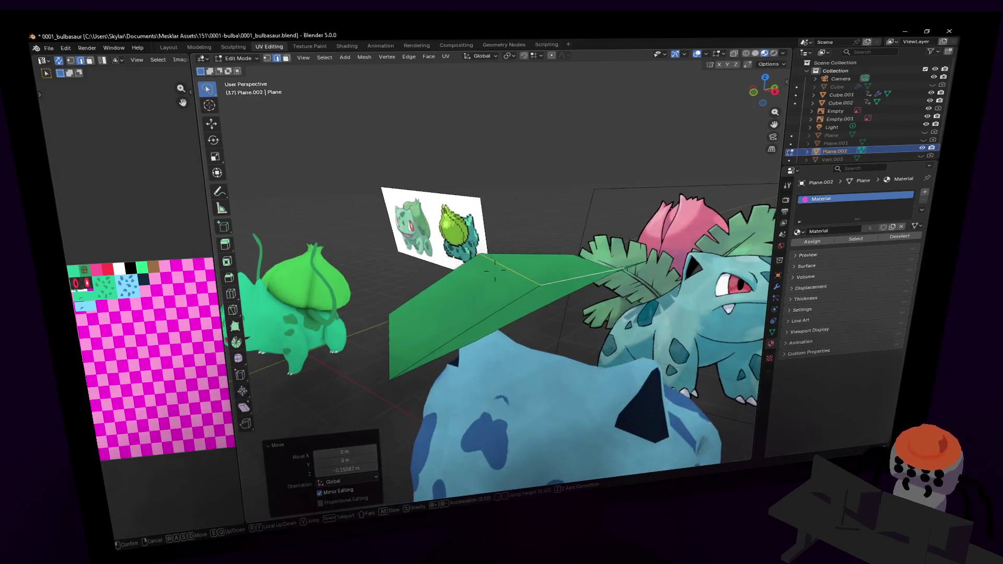
left_click(691, 338)
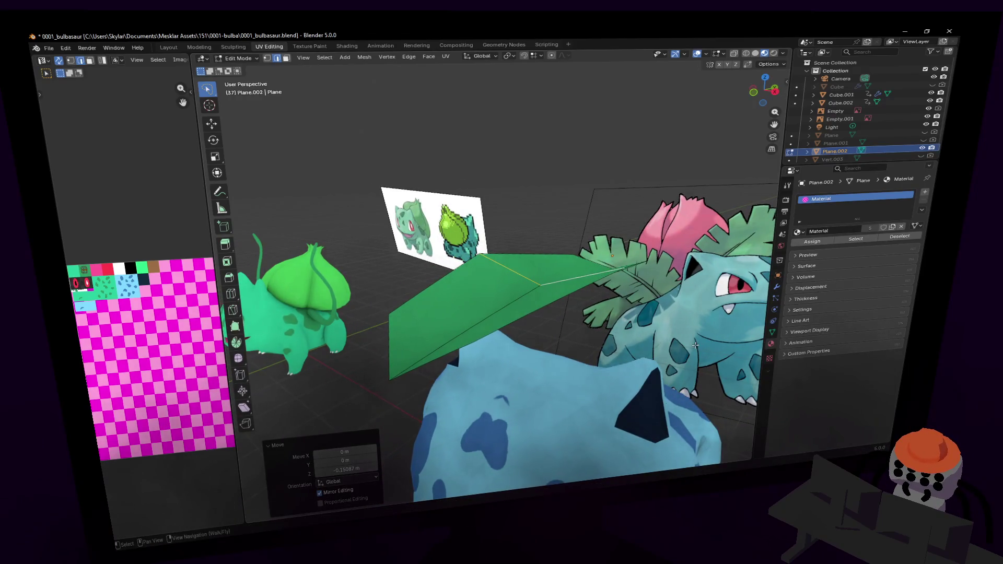
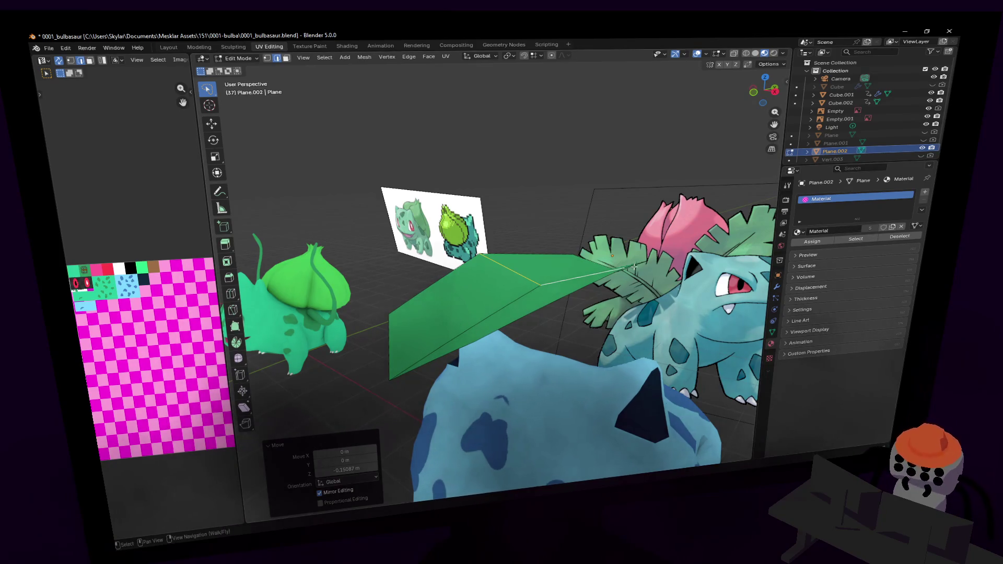
- Fly the view down close to the leaf, looking over the blue body's back
key("shift+grave")
key("w")
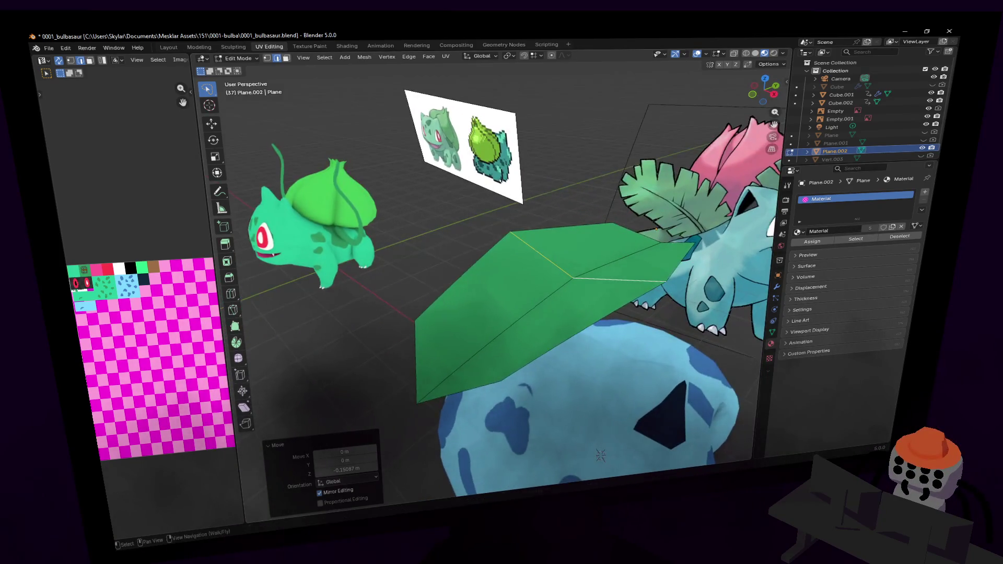
key("q")
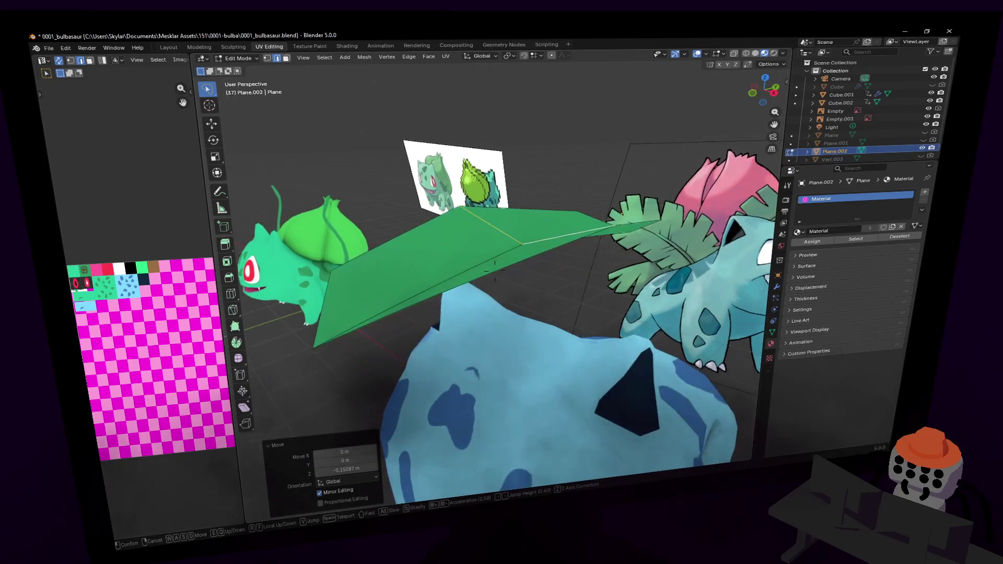
mouse_move(495, 267)
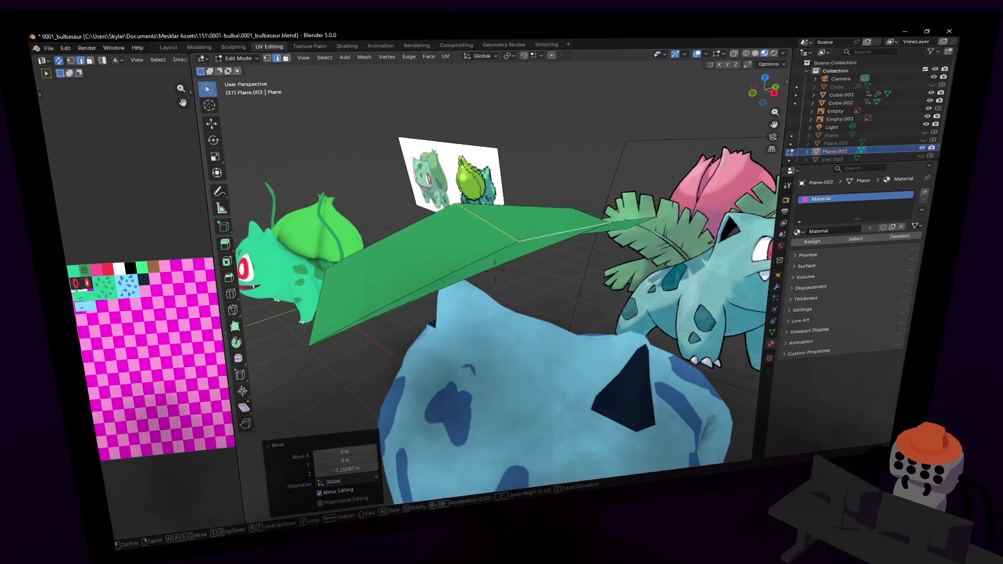
key("w")
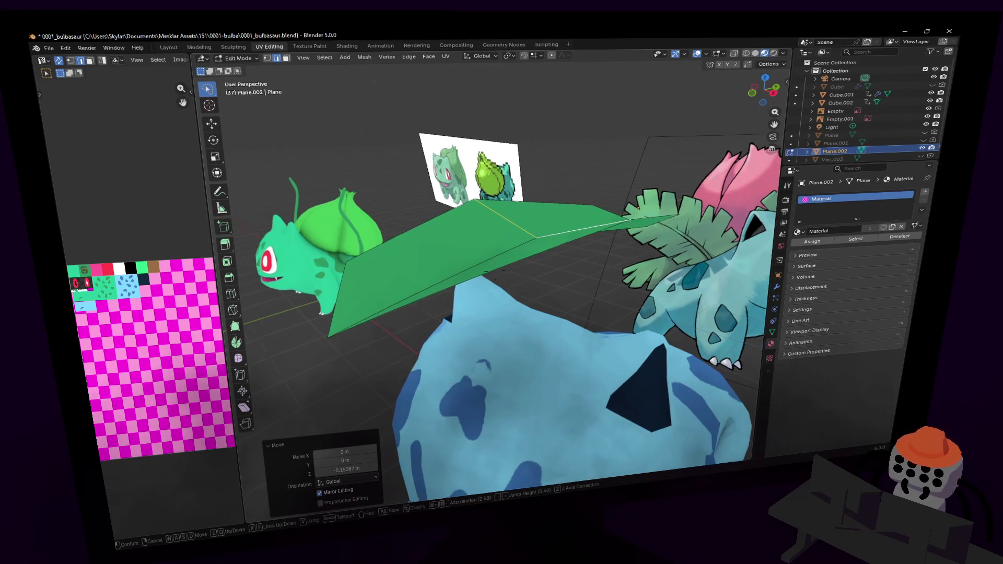
left_click(494, 270)
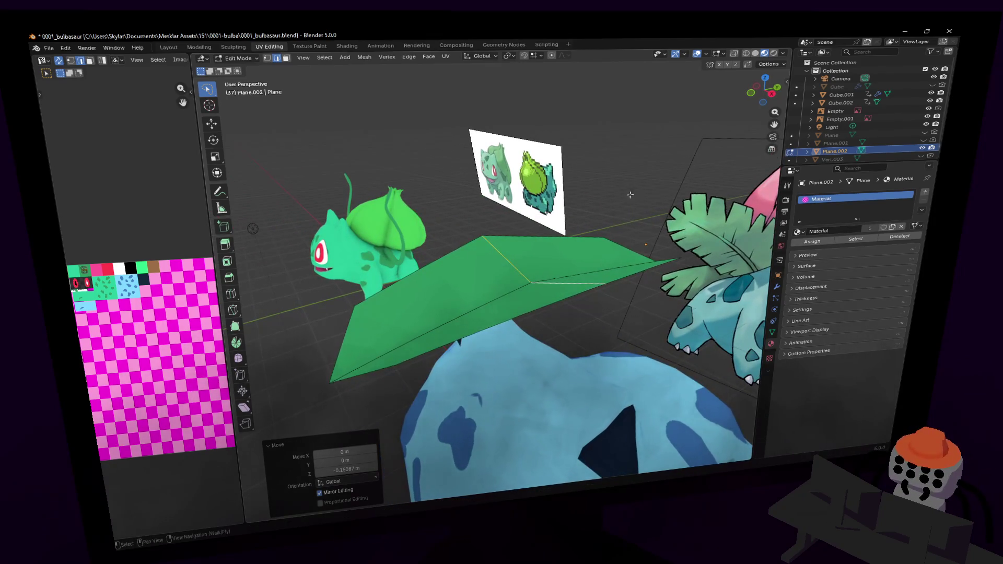
key("shift+grave")
key("w")
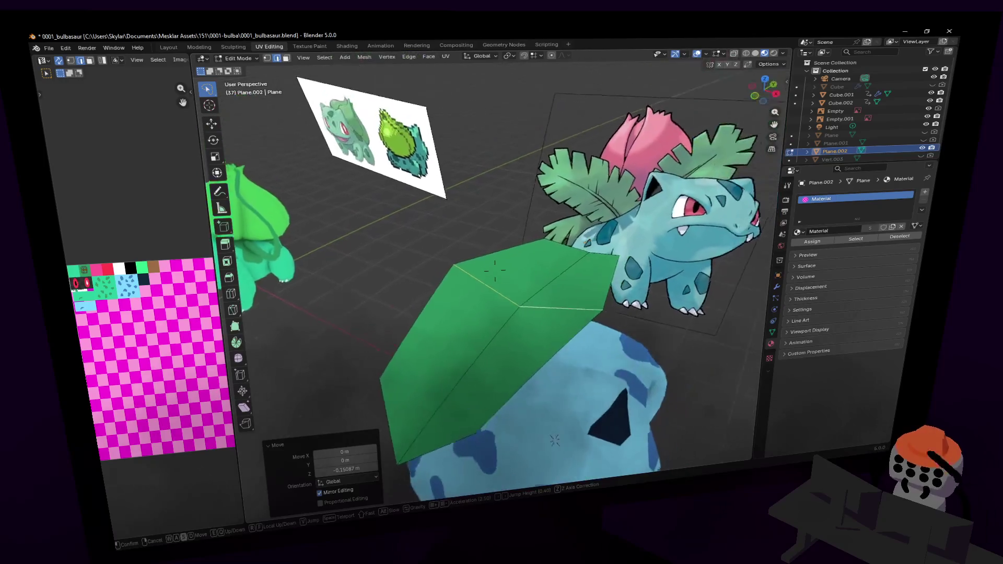
left_click(495, 269)
left_click(495, 270)
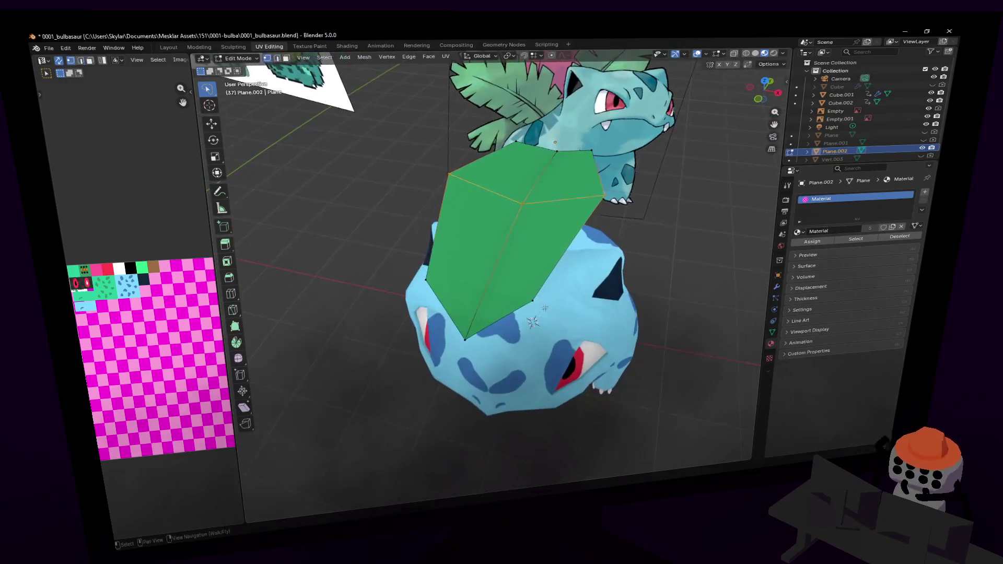
- Scale the selected leaf vertices up by 1.167 and return to Object Mode
key("s")
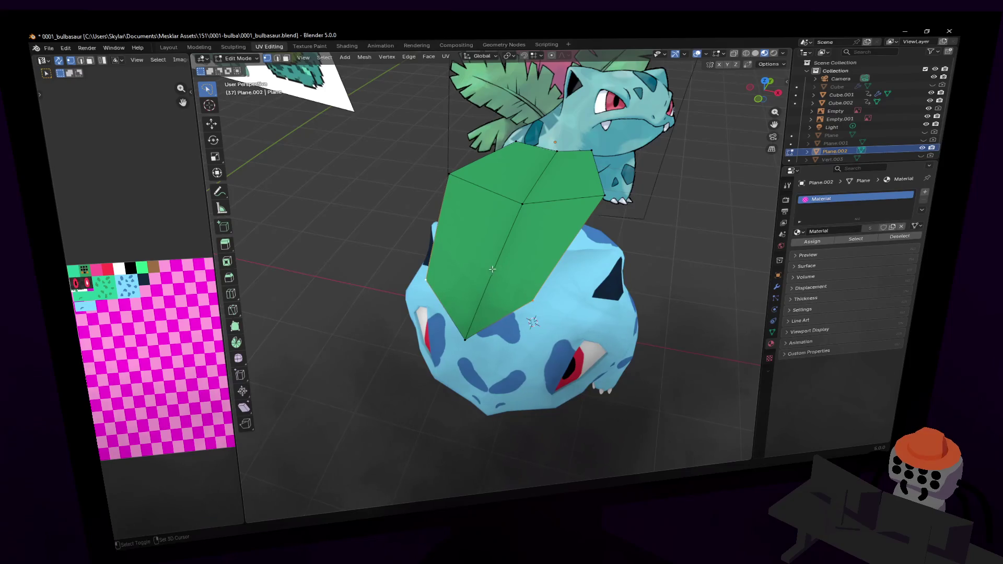
left_click(610, 225)
key("shift+grave")
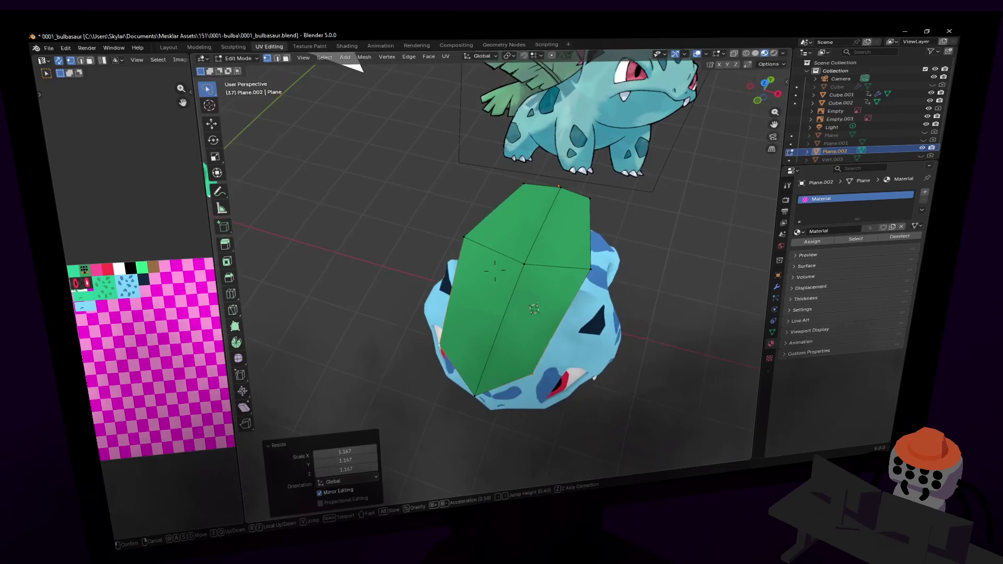
left_click(576, 238)
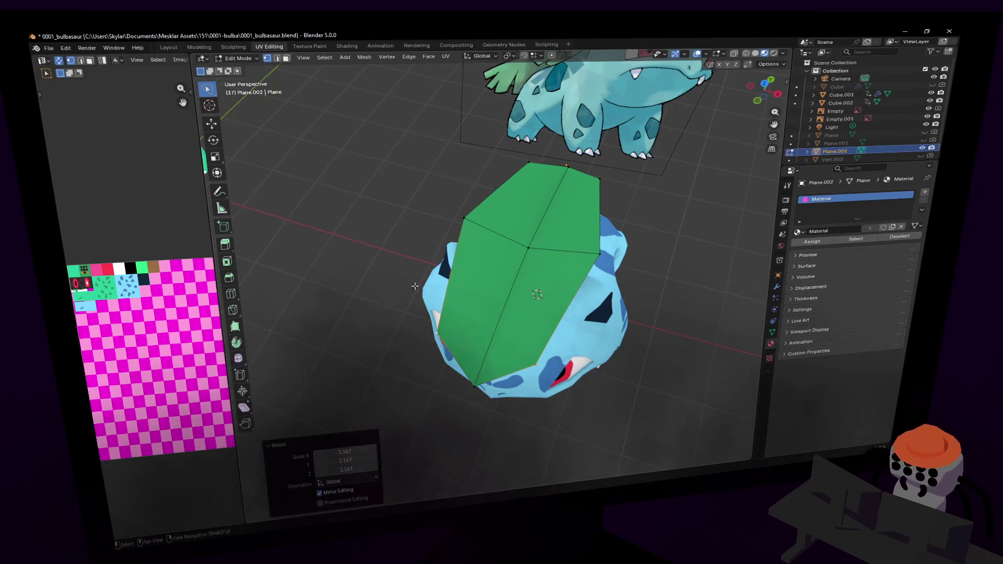
key("Tab")
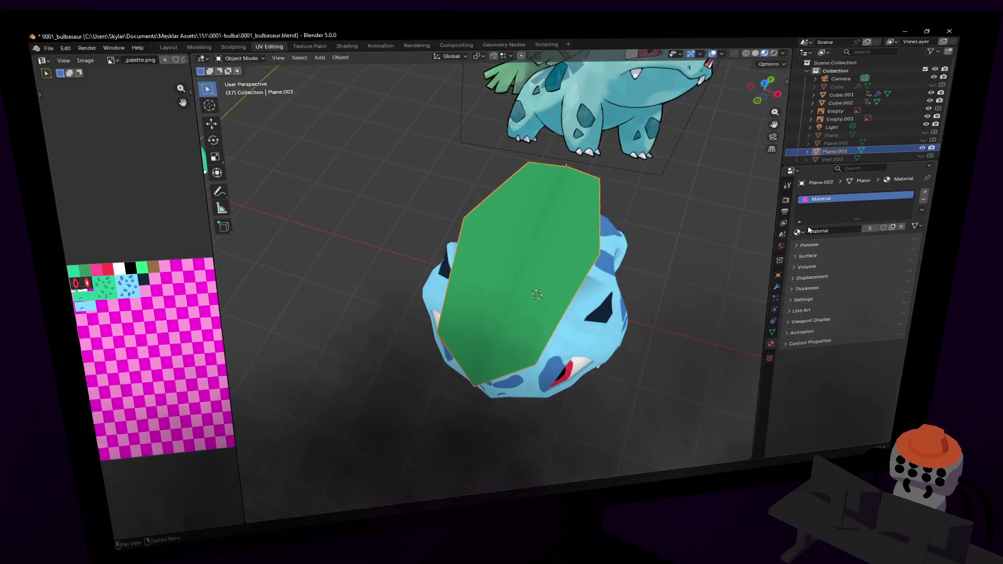
- Add an X-axis Mirror modifier to the leaf plane via a 'mir' search, then re-enter Edit Mode
left_click(771, 333)
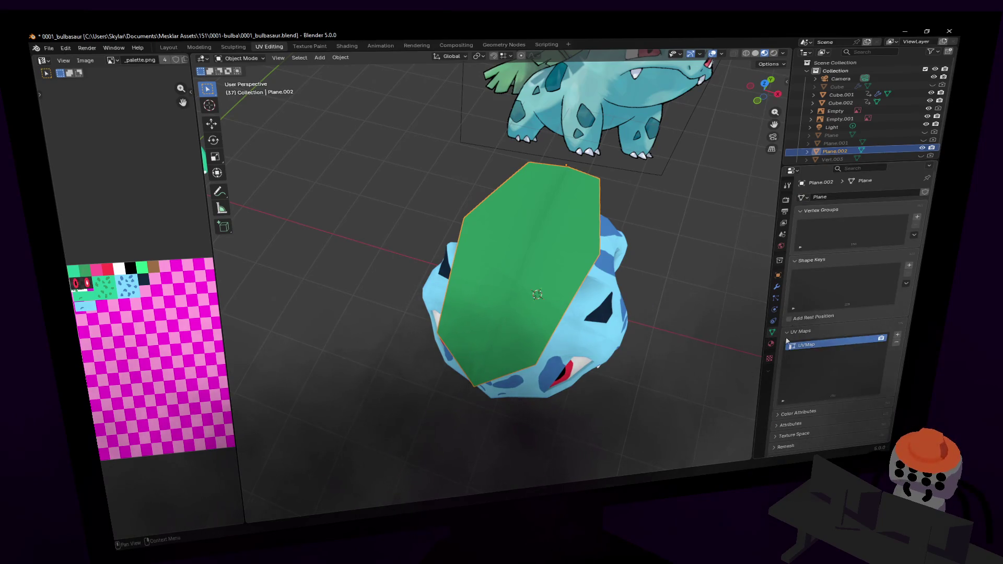
left_click(778, 287)
left_click(883, 191)
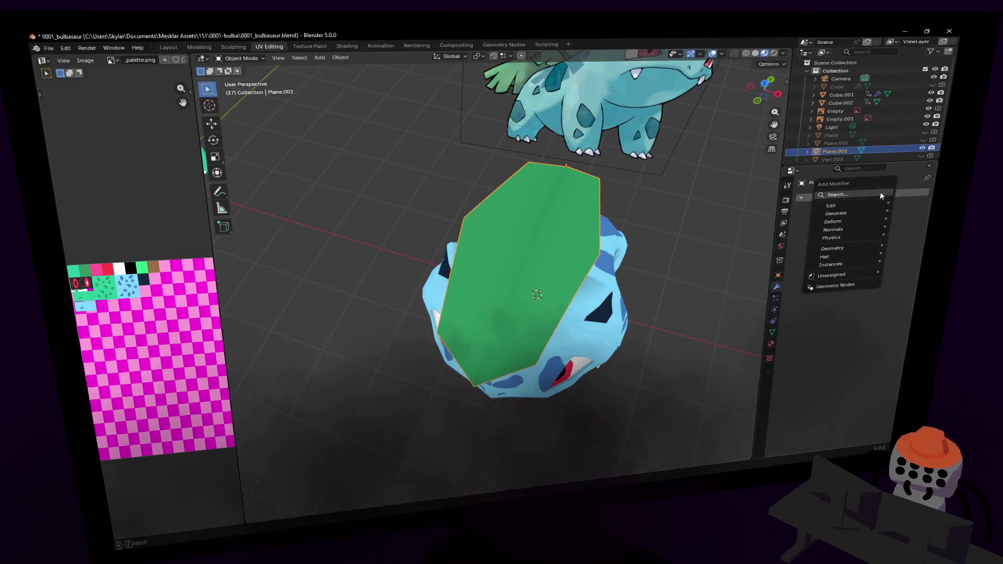
mouse_move(892, 203)
type("sub")
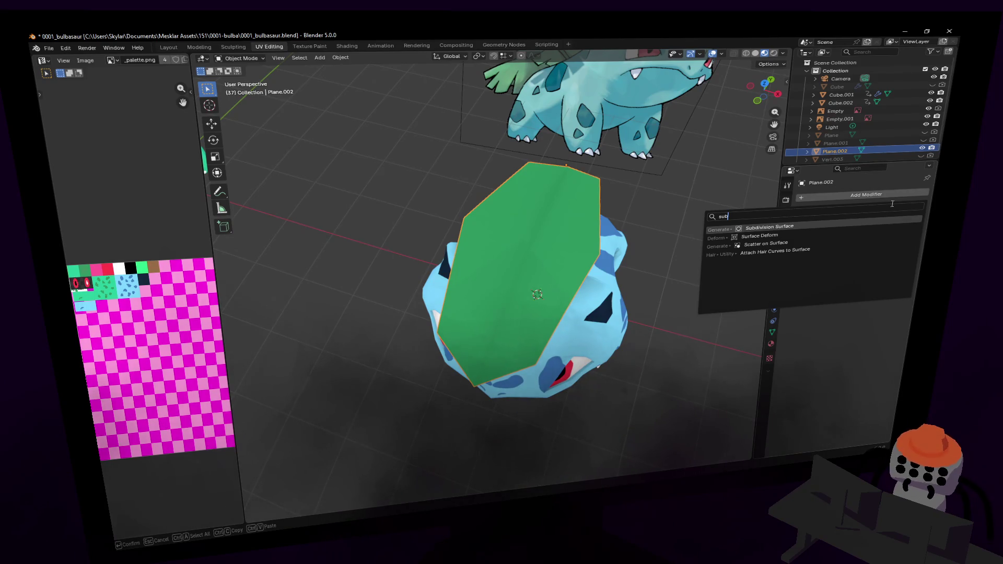
key("BackSpace")
key("BackSpace")
key("BackSpace")
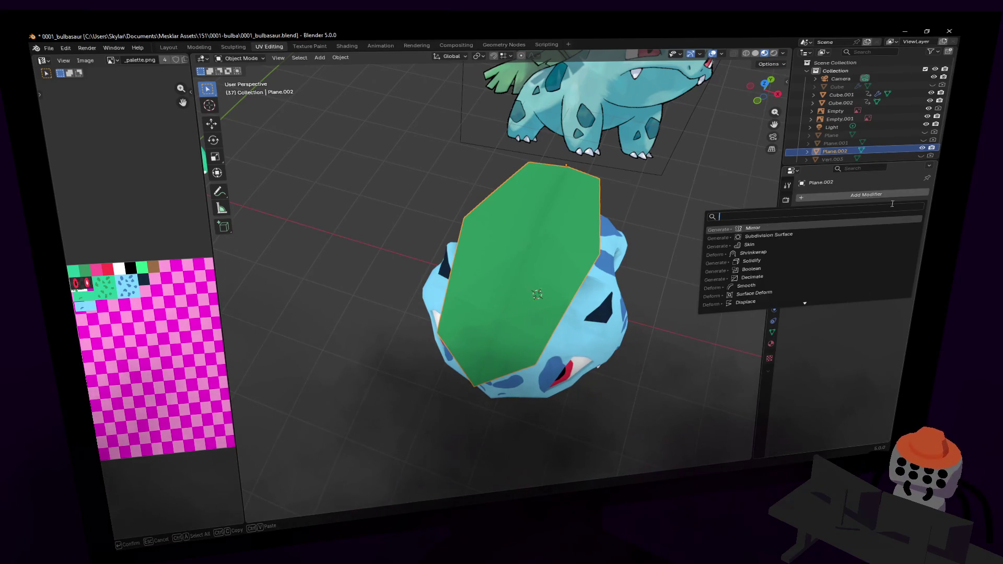
type("mir")
key("Return")
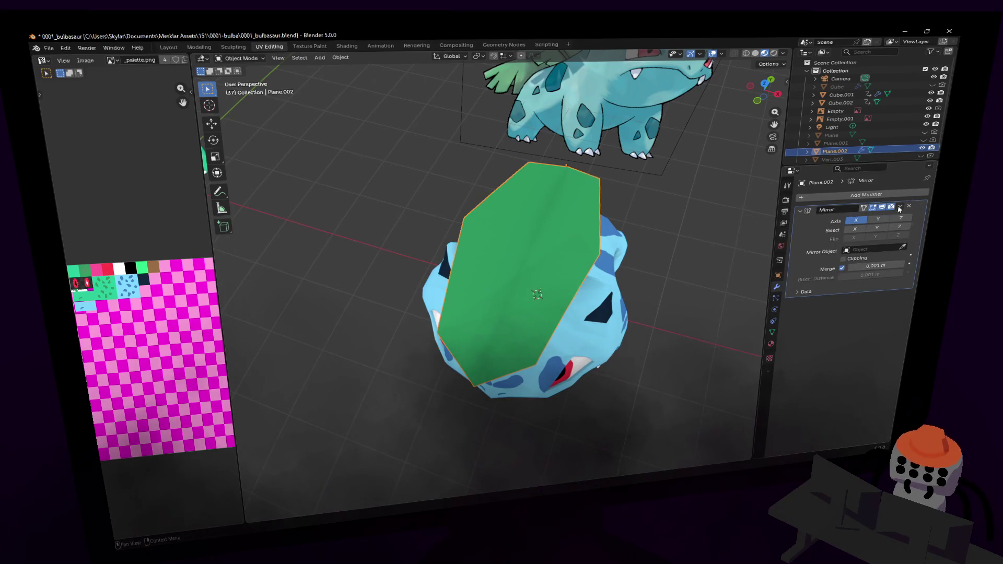
key("Tab")
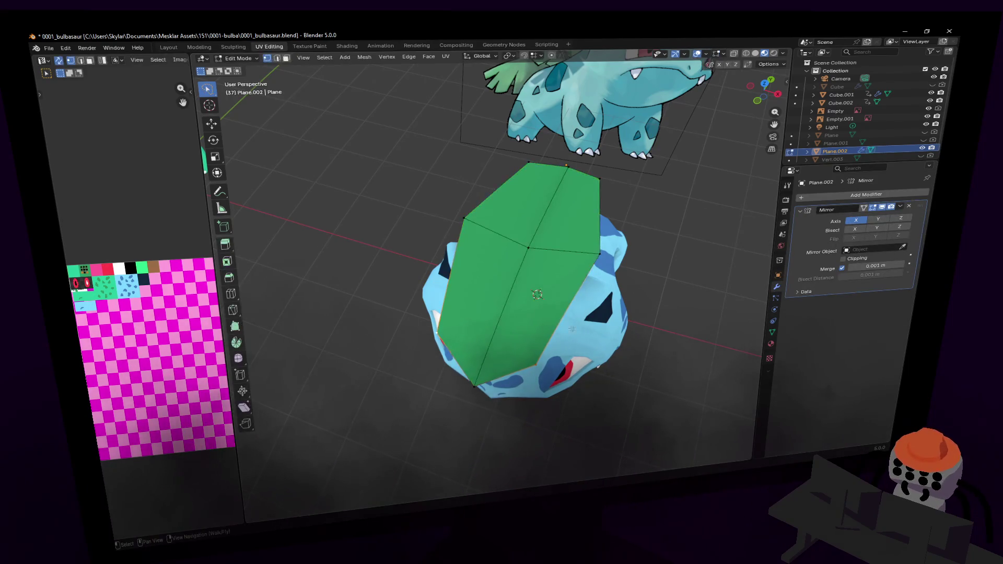
key("shift+grave")
- Knife-cut the first serration notches along the leaf's lower edge
left_click(495, 270)
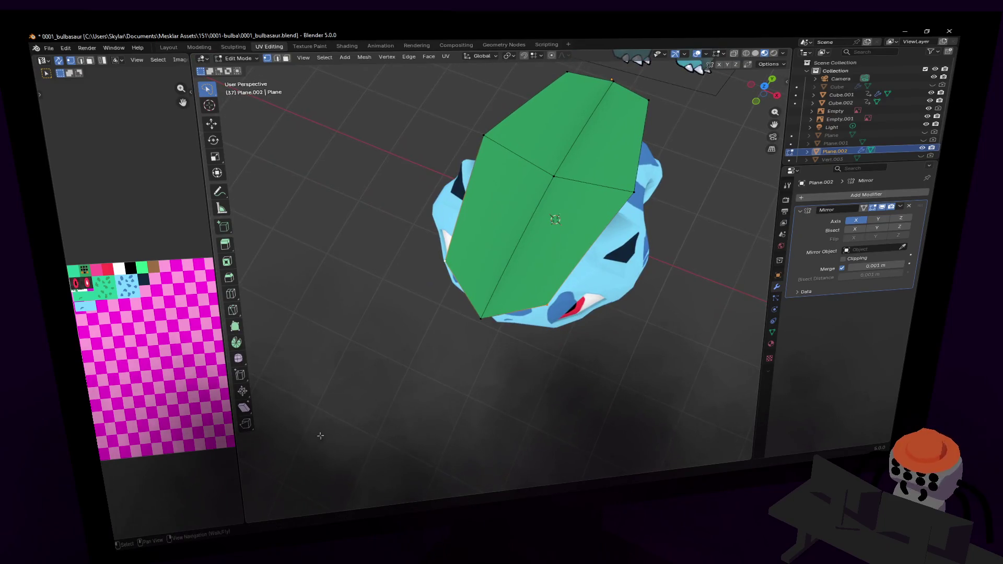
left_click(233, 310)
key("shift+grave")
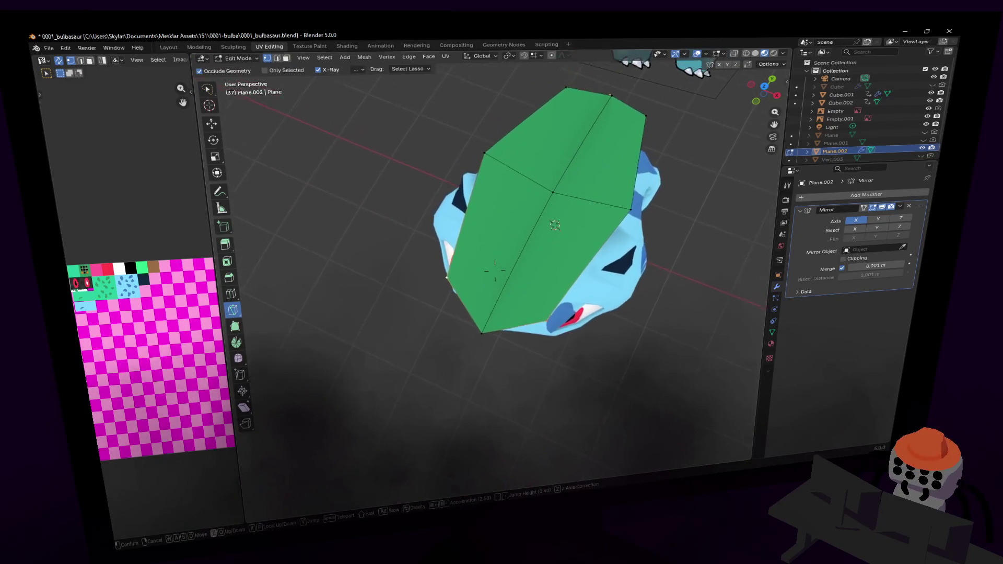
left_click(495, 271)
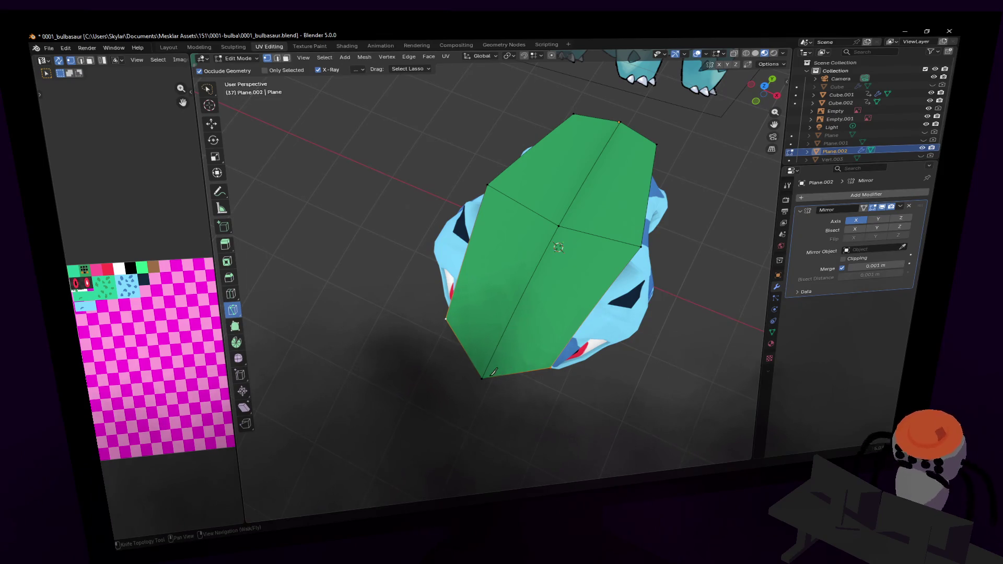
left_click(491, 377)
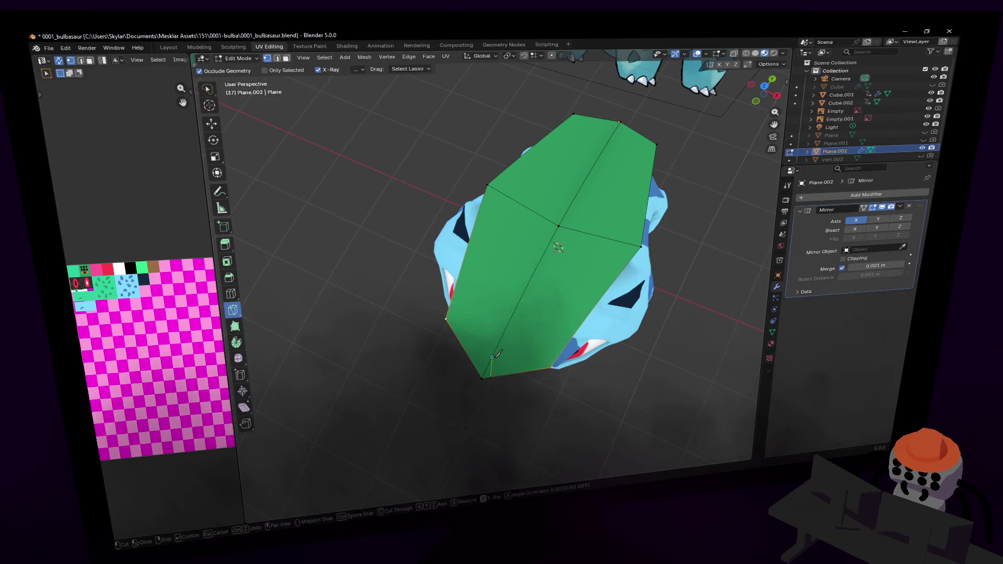
left_click(492, 357)
key("Return")
left_click(509, 374)
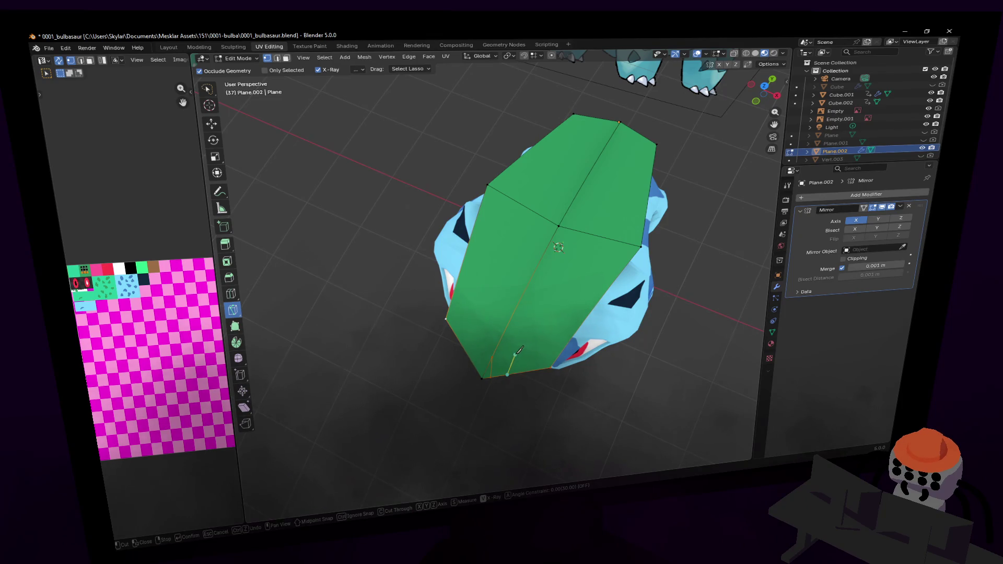
left_click(512, 357)
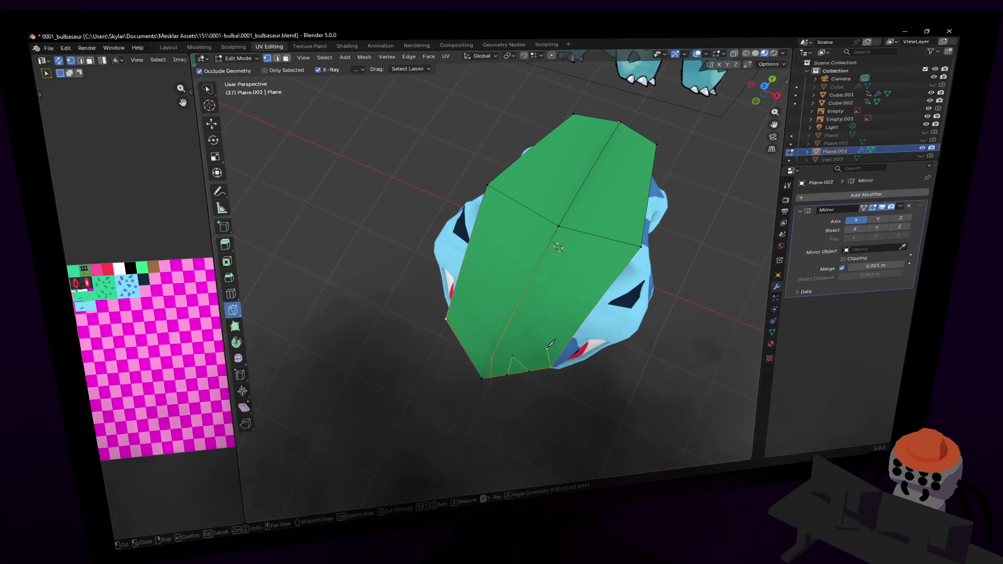
key("Return")
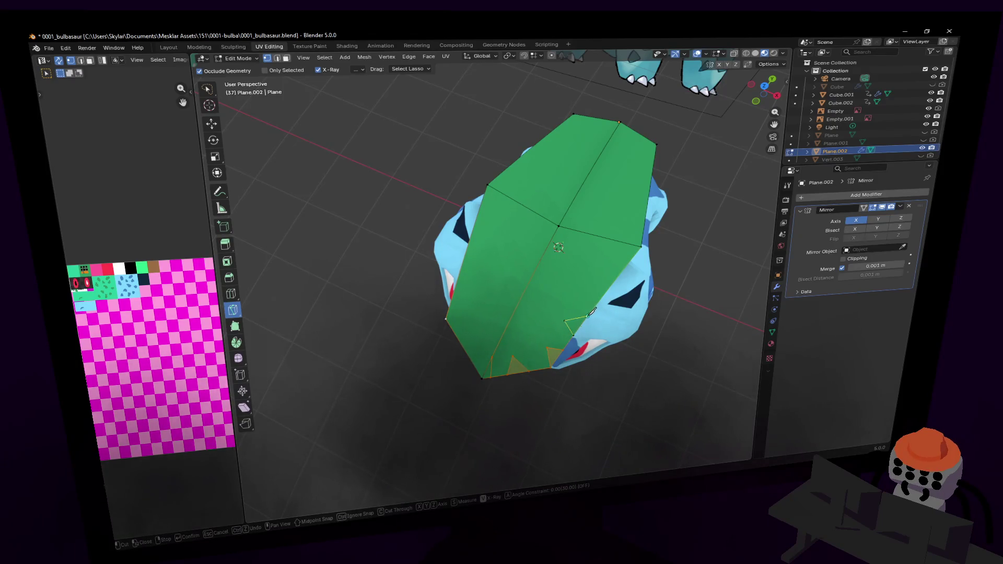
key("Return")
- Cut a triangular serration into the leaf's right edge
left_click(594, 305)
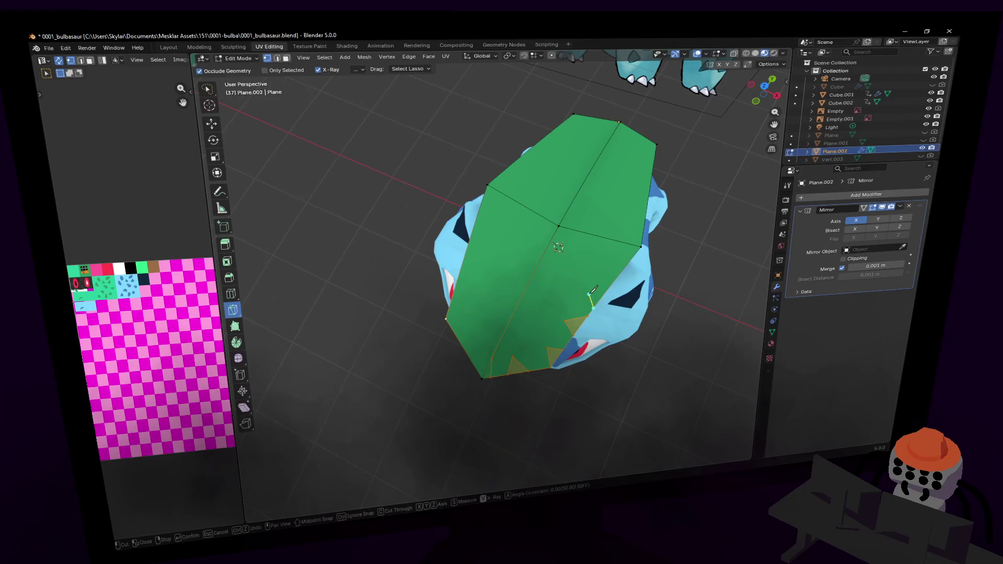
left_click(589, 293)
left_click(609, 288)
key("Return")
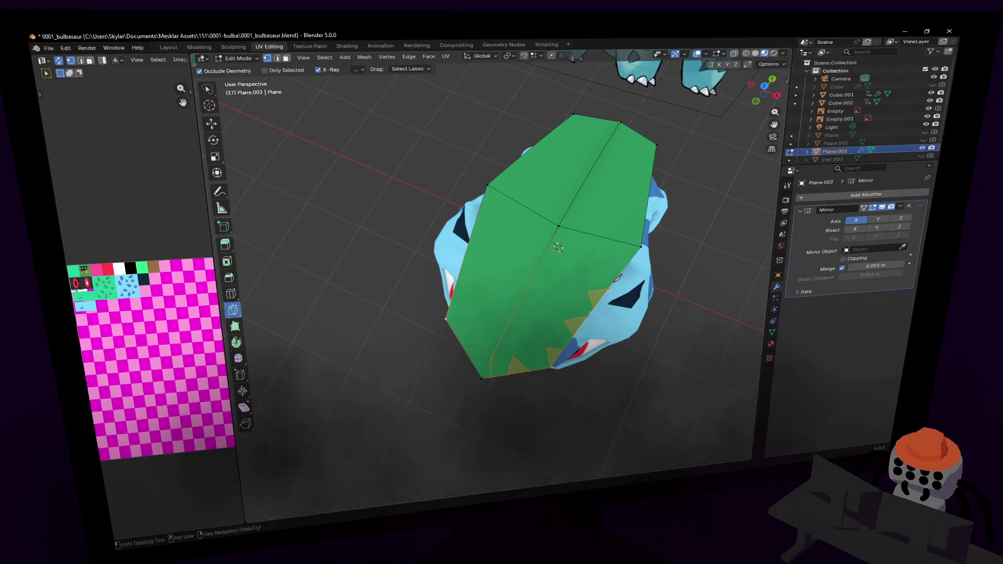
left_click(613, 283)
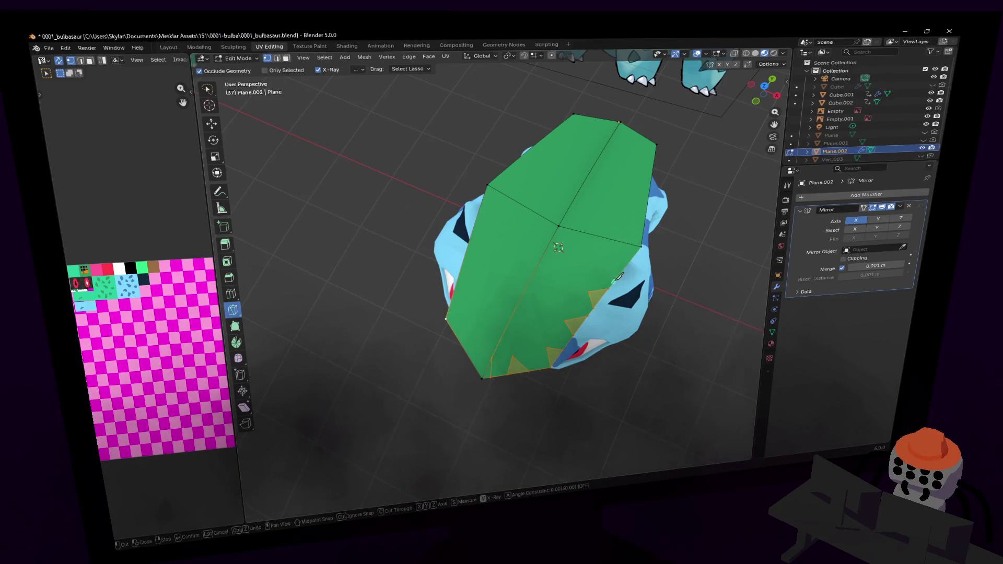
key("Escape")
mouse_move(616, 260)
middle_mouse_down()
mouse_move(610, 313)
mouse_move(596, 291)
middle_mouse_up()
scroll(611, 312, "up", 2)
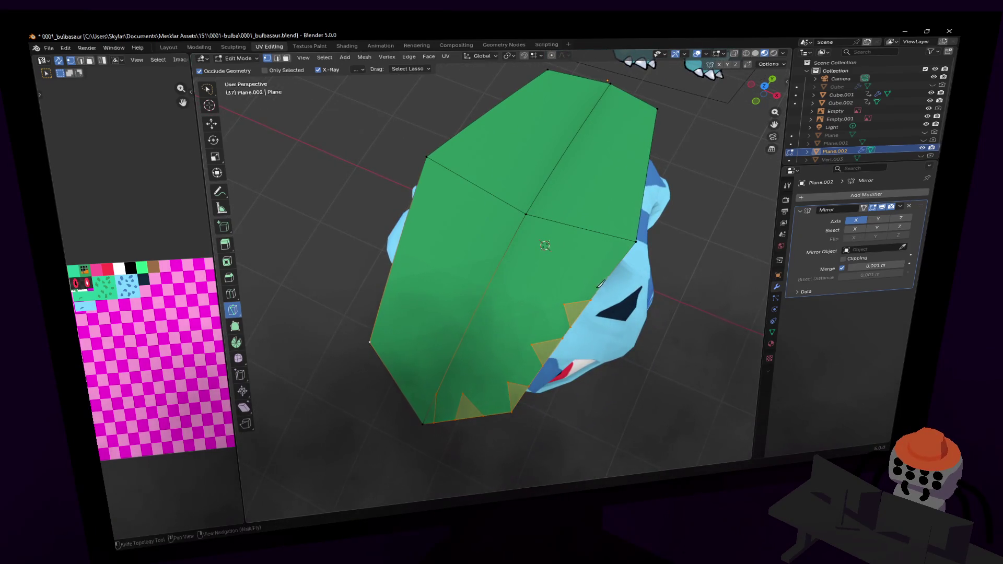
key("shift+grave")
key("s")
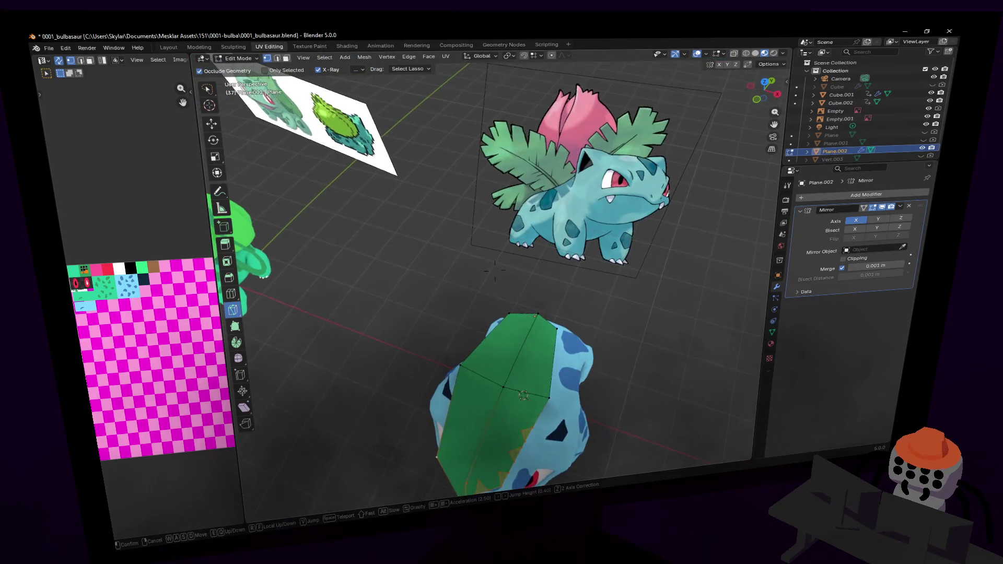
left_click(622, 310)
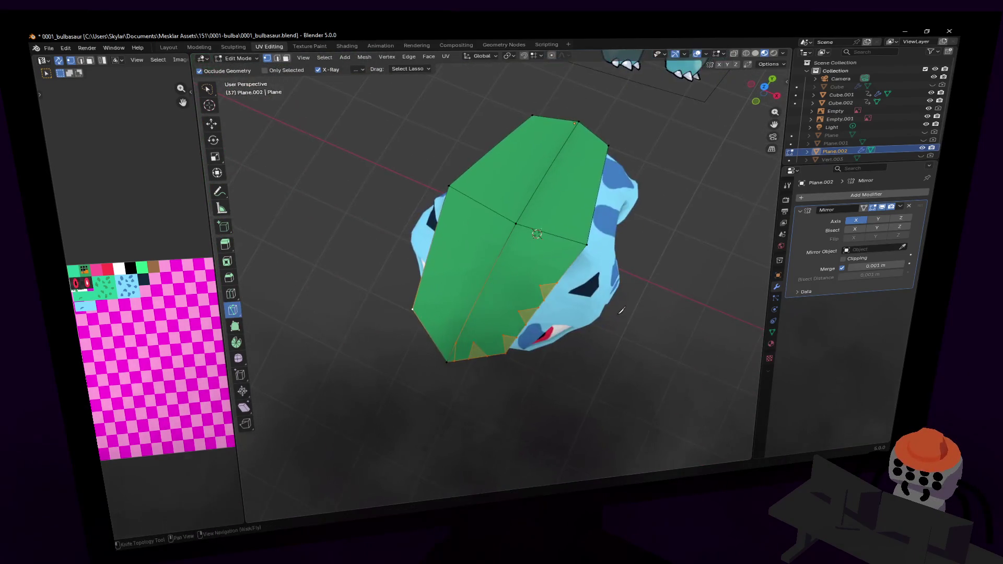
- Confirm the knife cuts as real edges and return to vertex selection
left_click(564, 272)
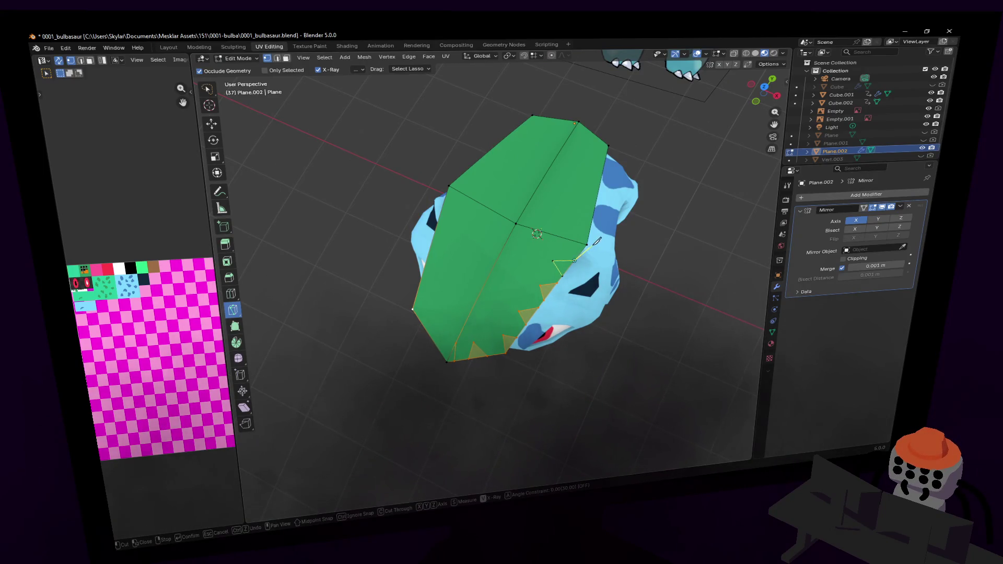
key("Escape")
middle_click_drag(592, 254, 558, 289)
key("Return")
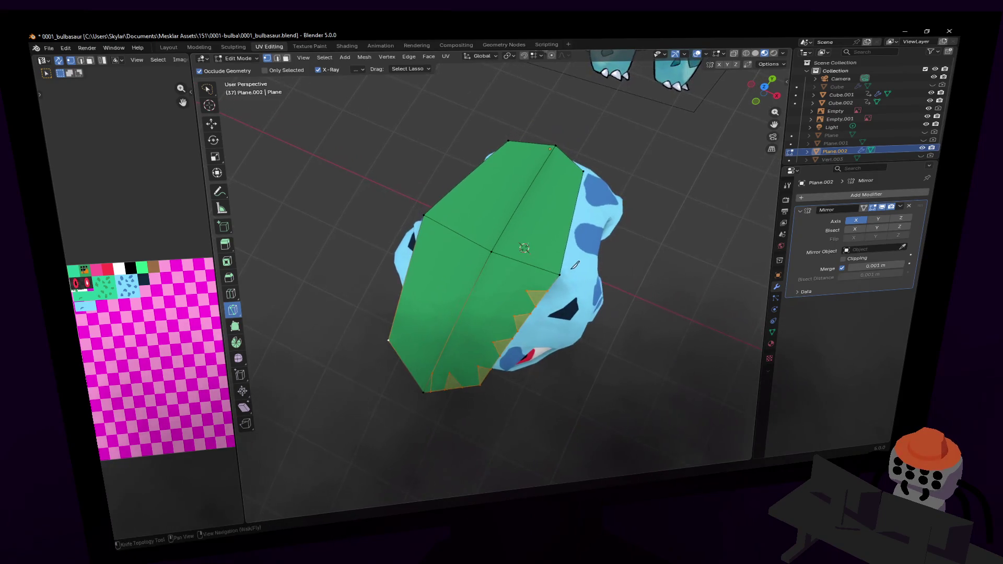
key("w")
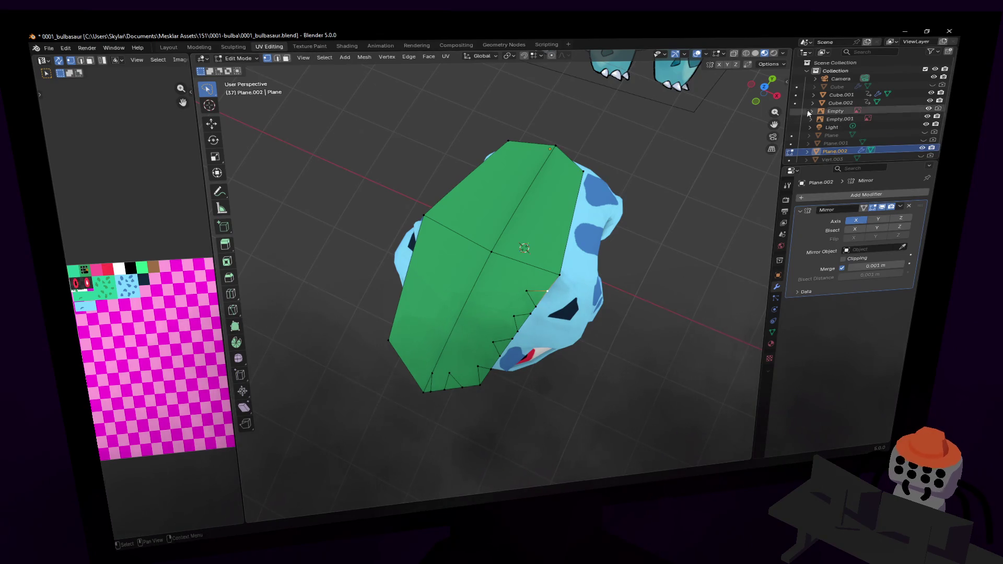
- In top view, move two jagged-edge vertices back onto the leaf outline
left_click(765, 87)
middle_click_drag(598, 256, 565, 171, "shift")
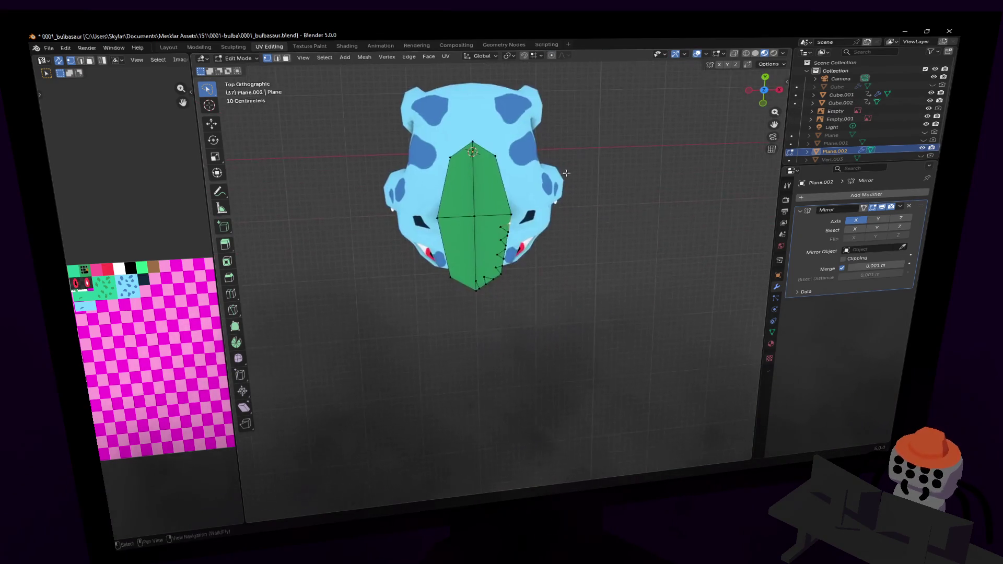
scroll(565, 170, "up", 8)
middle_click_drag(568, 128, 570, 239, "shift")
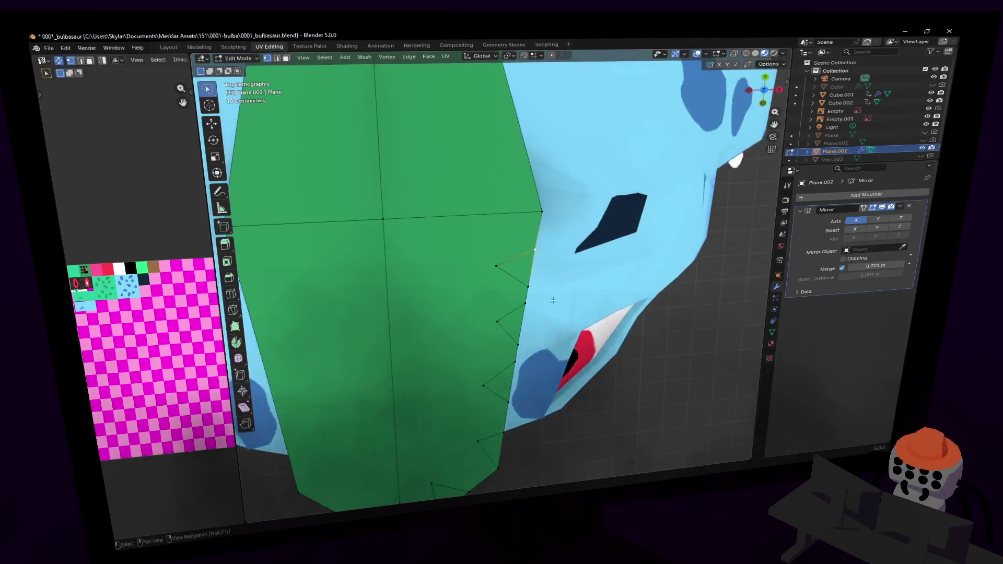
key("g")
left_click(574, 235)
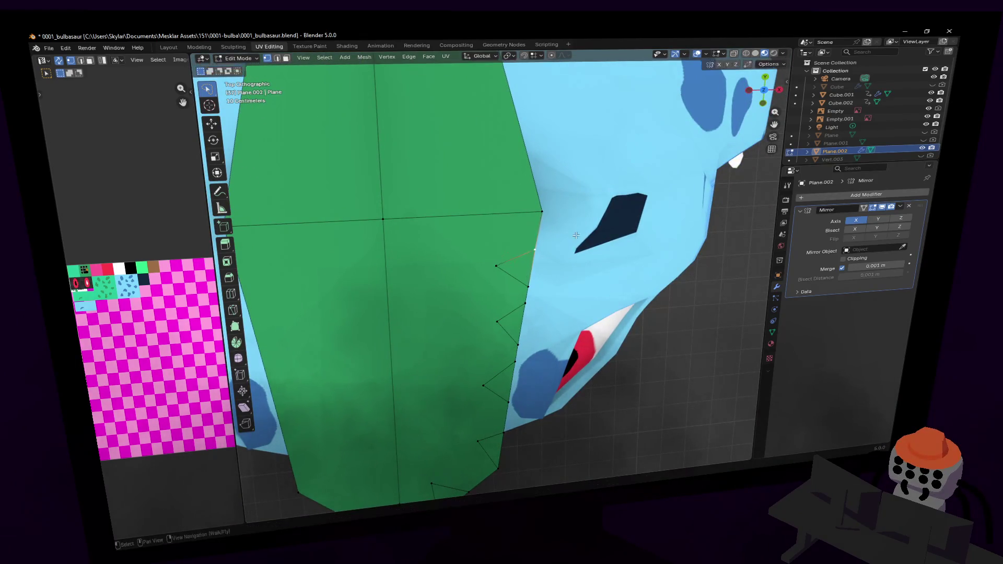
left_click(496, 266)
key("g")
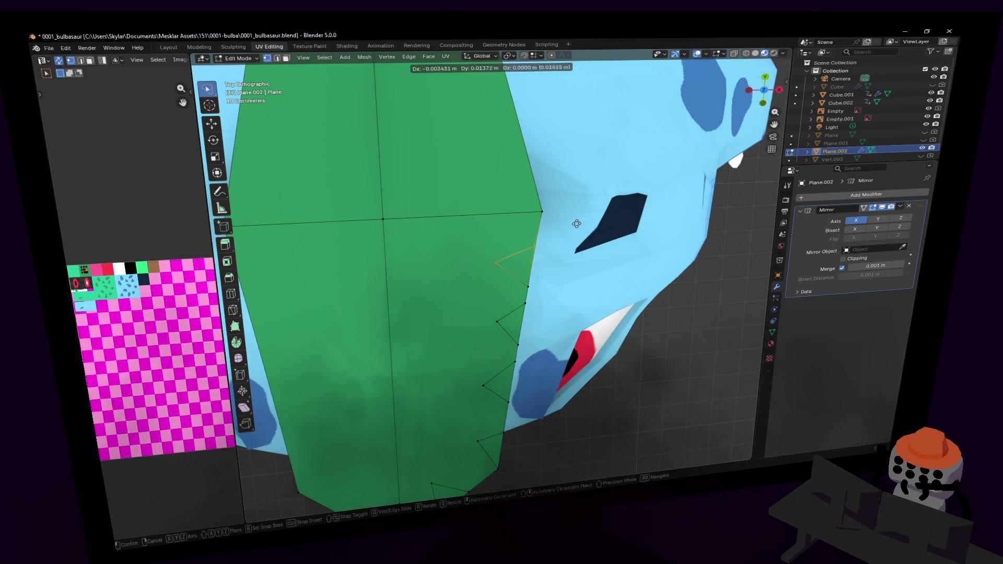
left_click(581, 216)
middle_click_drag(581, 218, 592, 343, "shift")
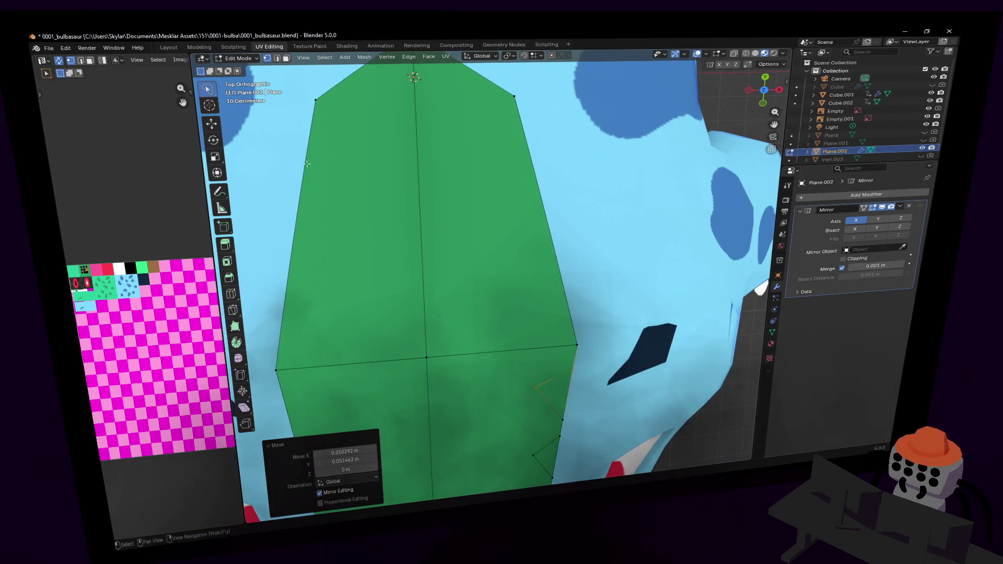
- Knife-cut a triangular tooth at the leaf's right corner
left_click(233, 310)
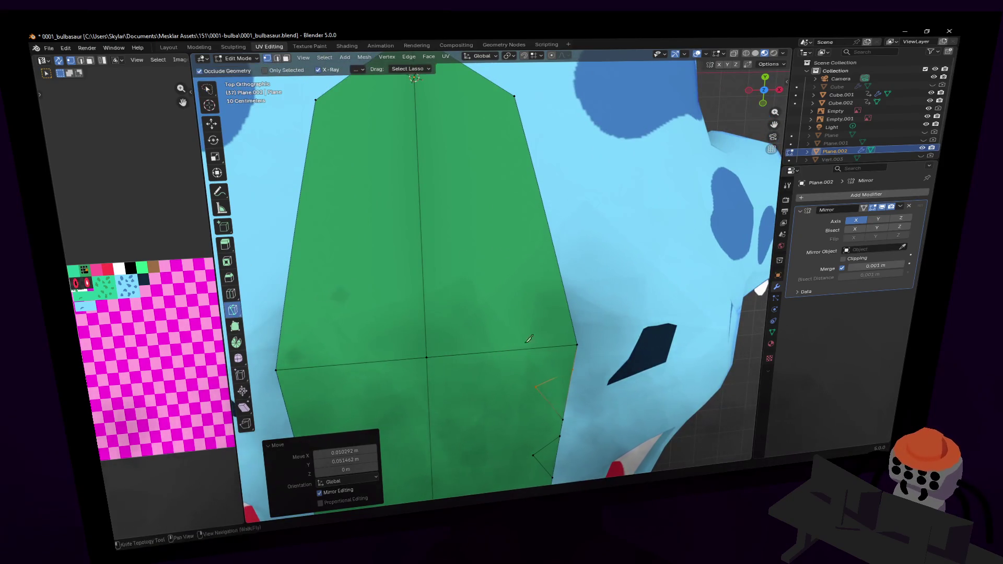
mouse_move(570, 336)
middle_mouse_down("shift")
mouse_move(571, 180)
mouse_move(571, 271)
mouse_move(593, 282)
middle_mouse_up("shift")
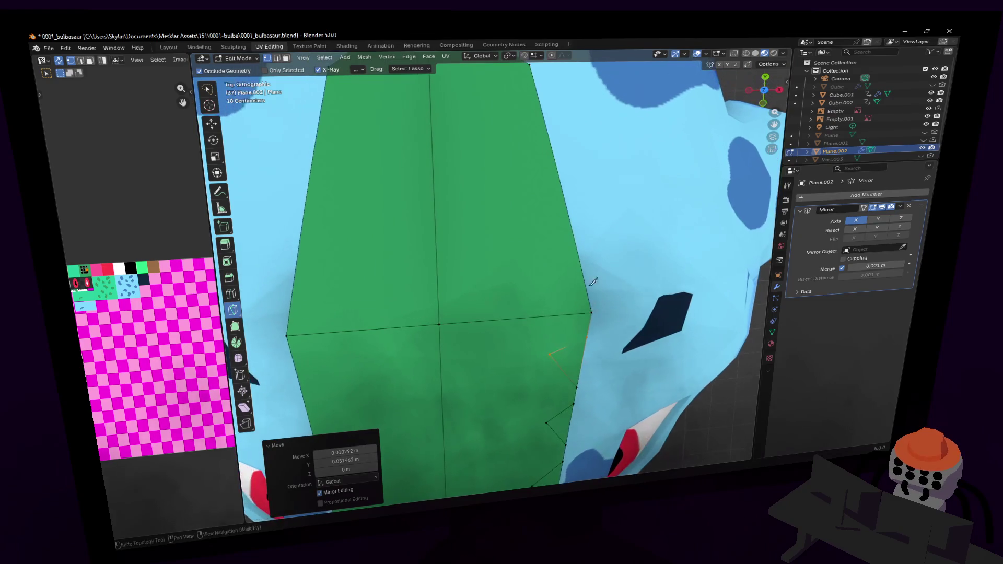
middle_click_drag(603, 316, 606, 326, "shift")
left_click(596, 324)
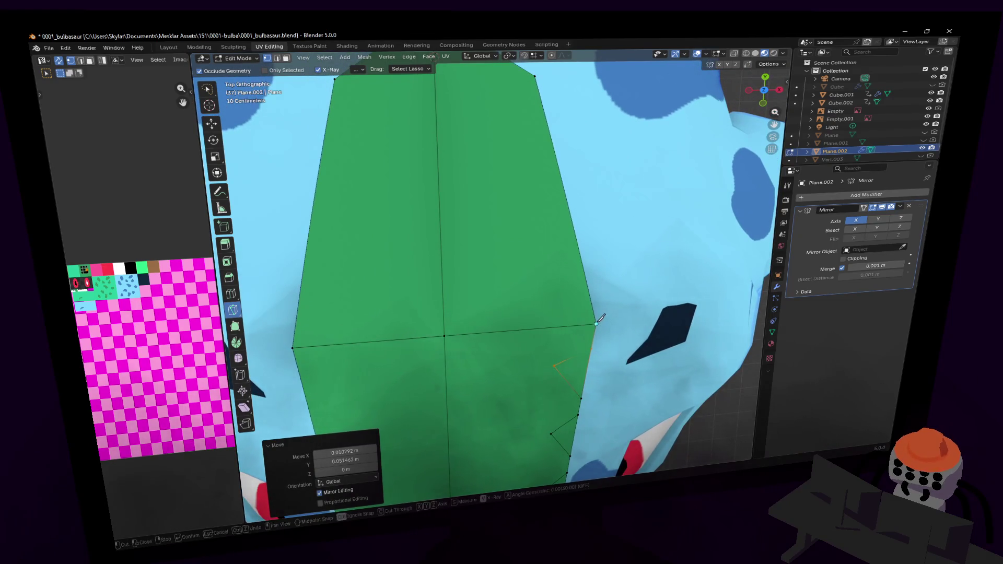
left_click(588, 286)
key("Return")
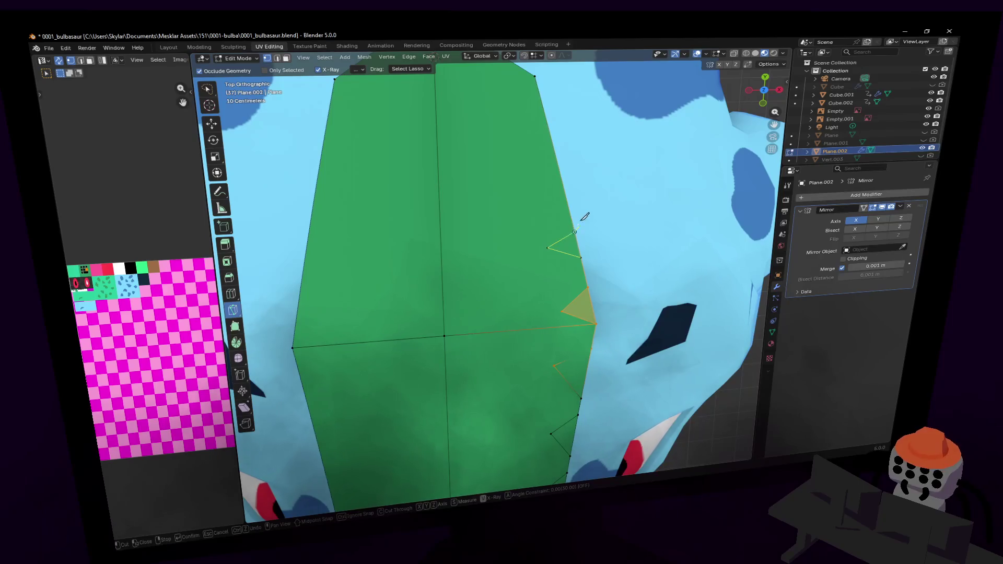
key("Return")
middle_click_drag(584, 216, 588, 309, "shift")
- Cut further triangular teeth up the leaf's right edge
left_click(583, 297)
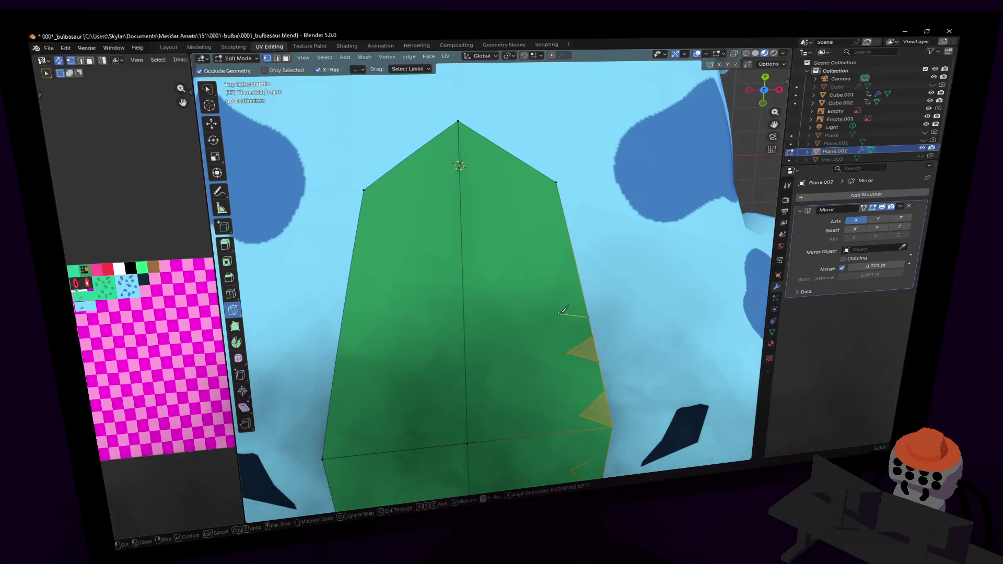
key("Return")
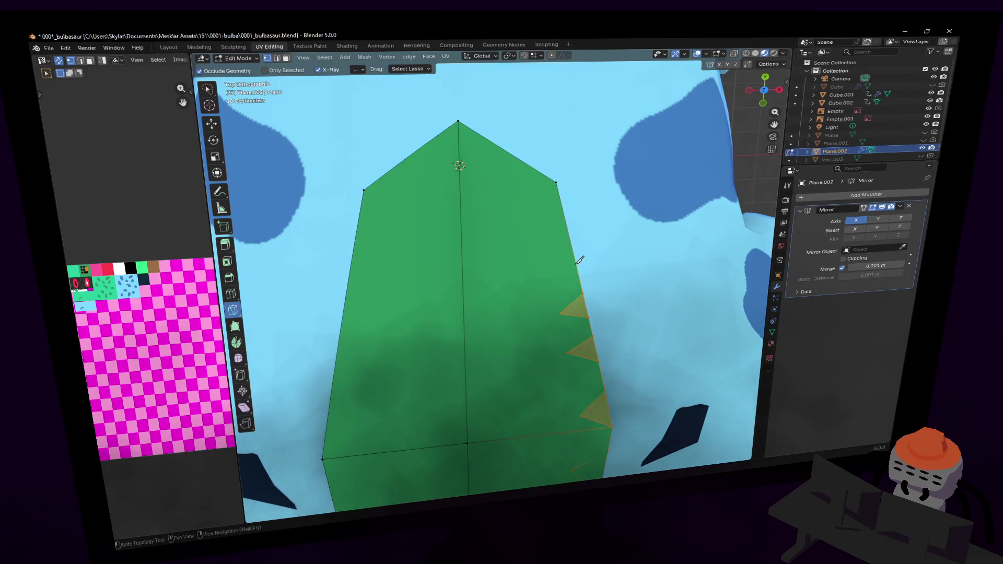
left_click(575, 260)
left_click(551, 260)
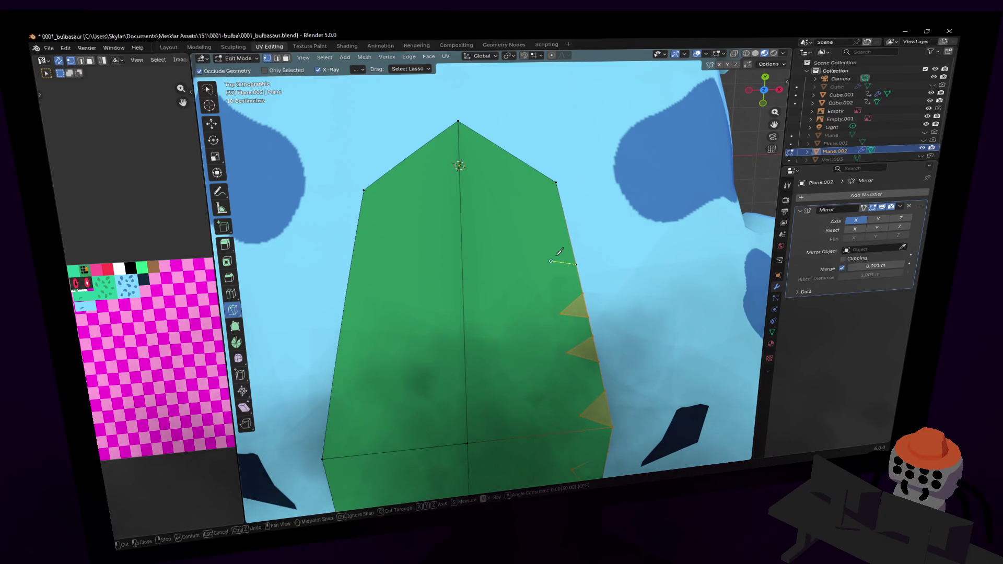
left_click(572, 247)
key("Return")
key("k")
left_click(567, 227)
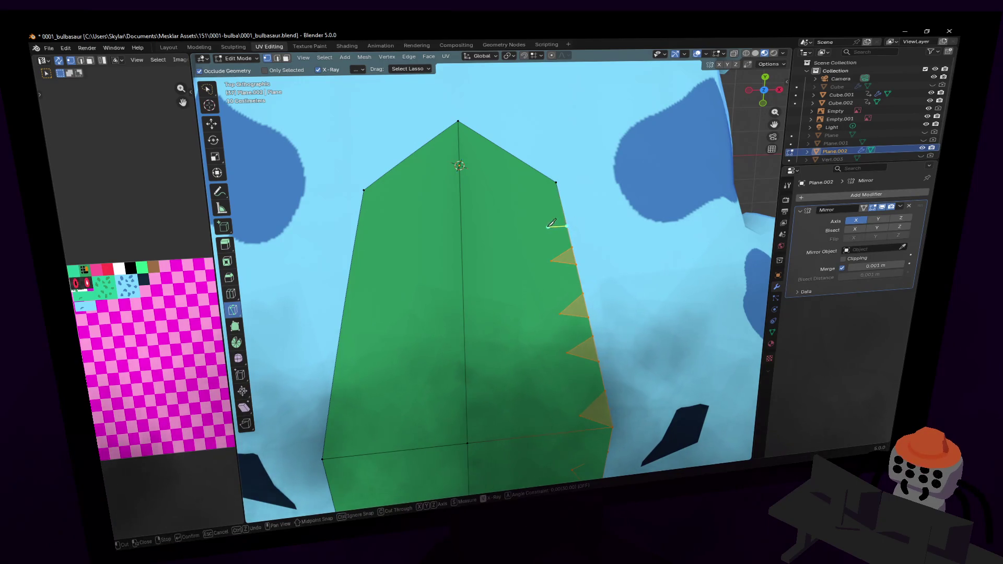
left_click(541, 224)
key("Escape")
- Tilt the leaf about -14° around its local X axis
middle_click_drag(575, 208, 638, 193)
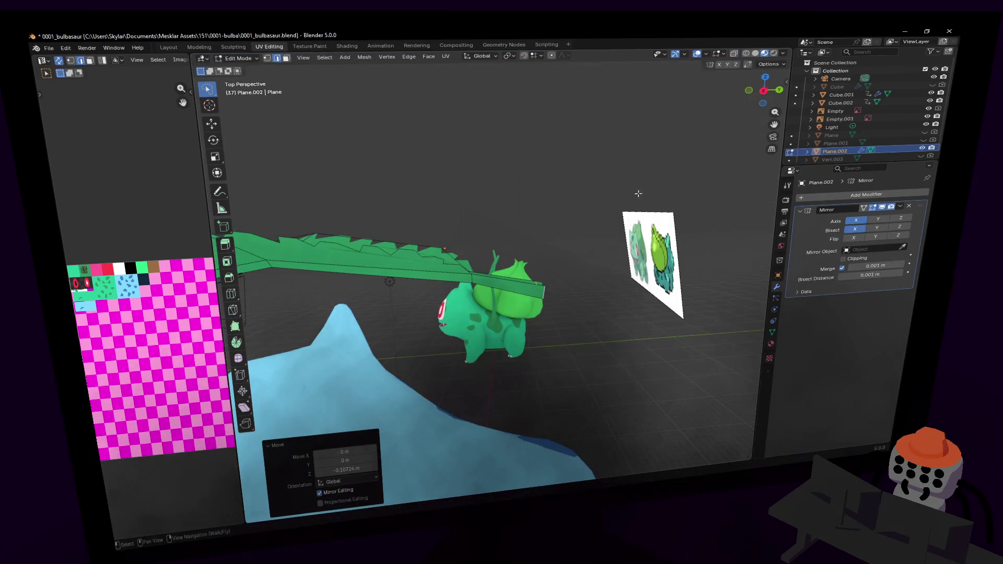
key("r")
key("x")
key("x")
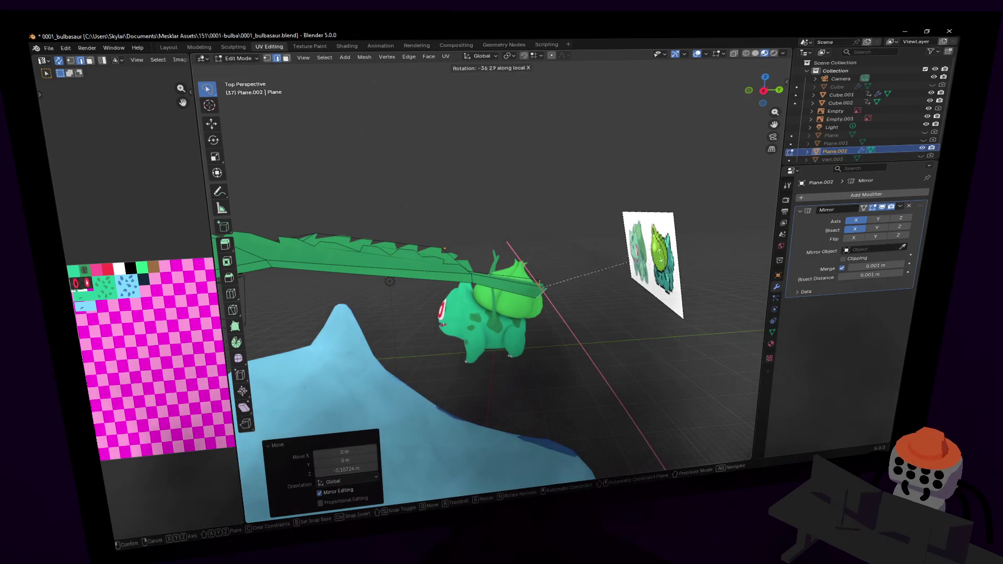
left_click(642, 209)
- Nudge the tilted leaf along Z so it rises over the body's back
key("shift+grave")
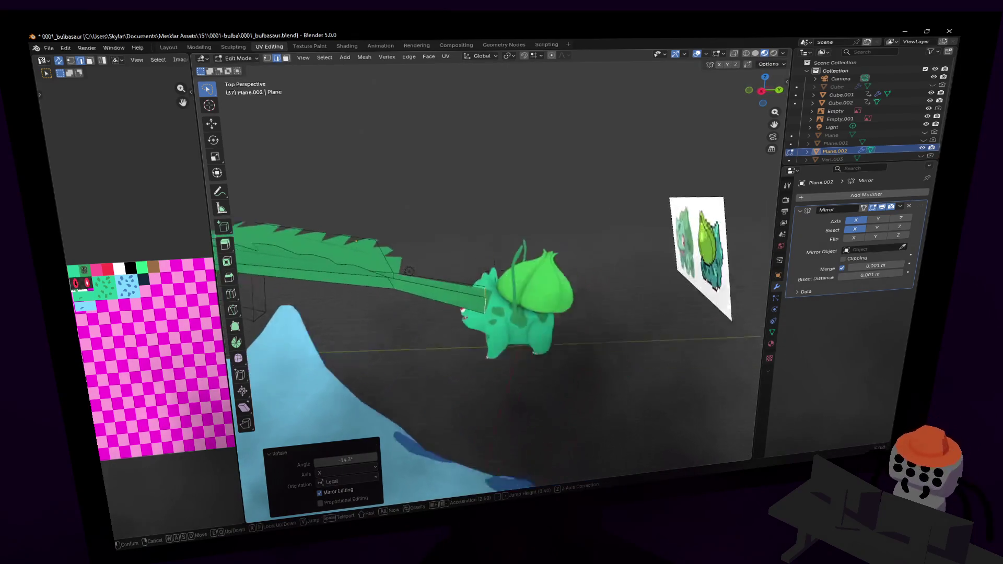
mouse_move(494, 270)
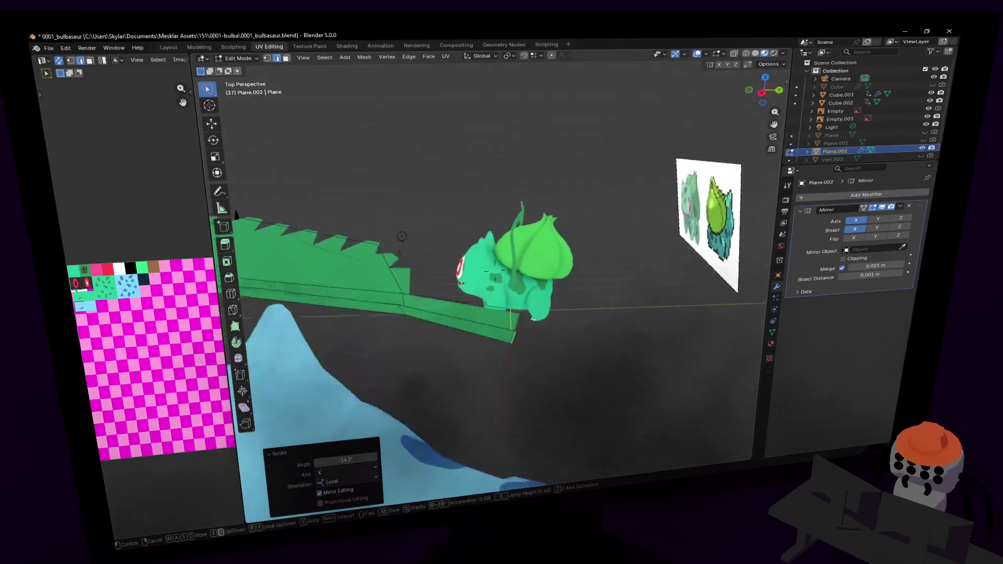
key("w")
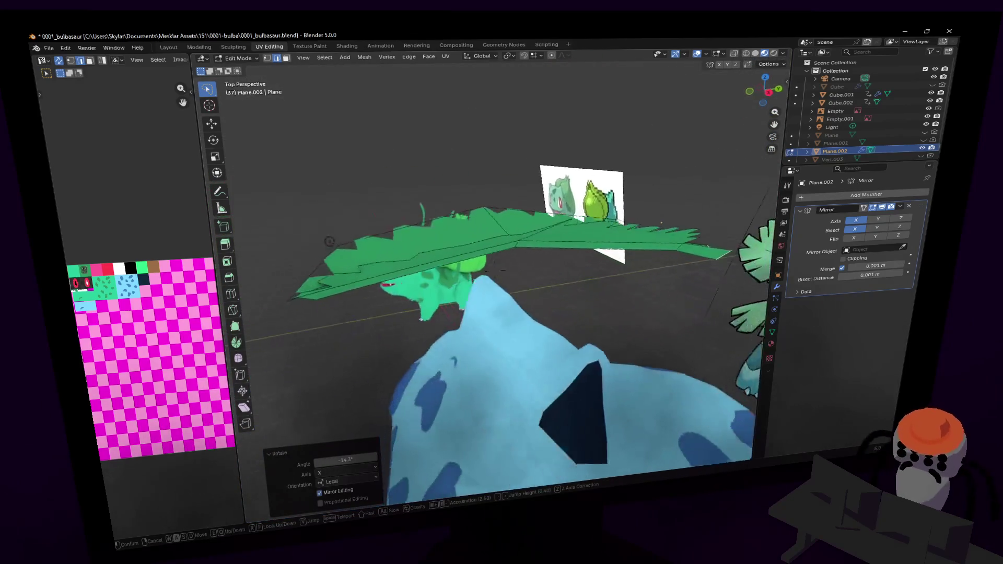
key("w")
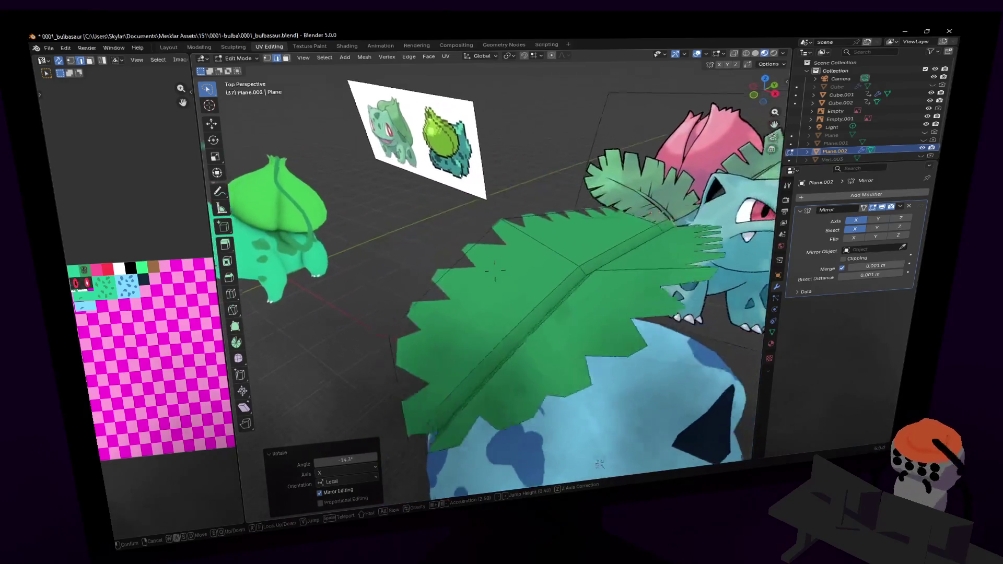
key("s")
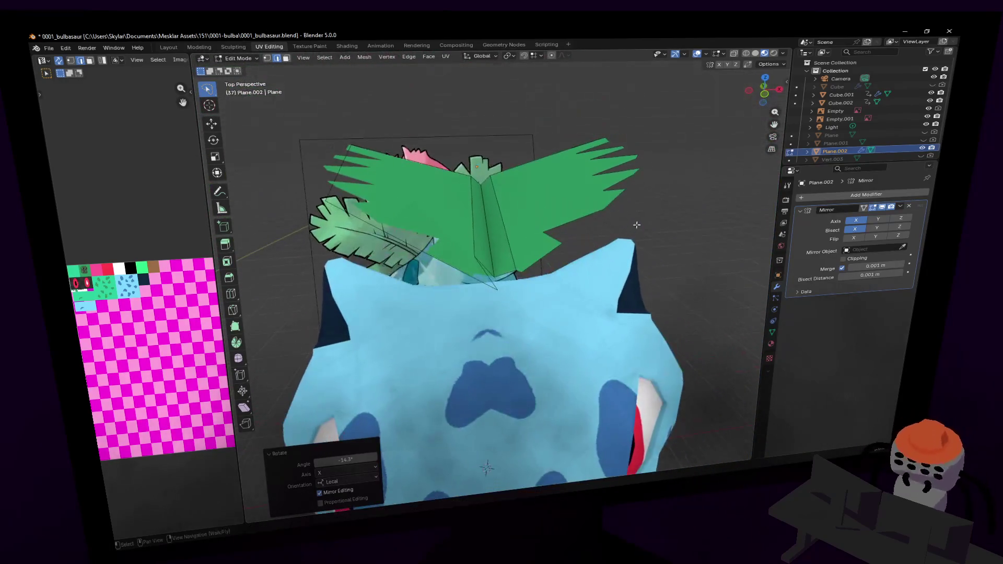
left_click(498, 281)
key("g")
key("z")
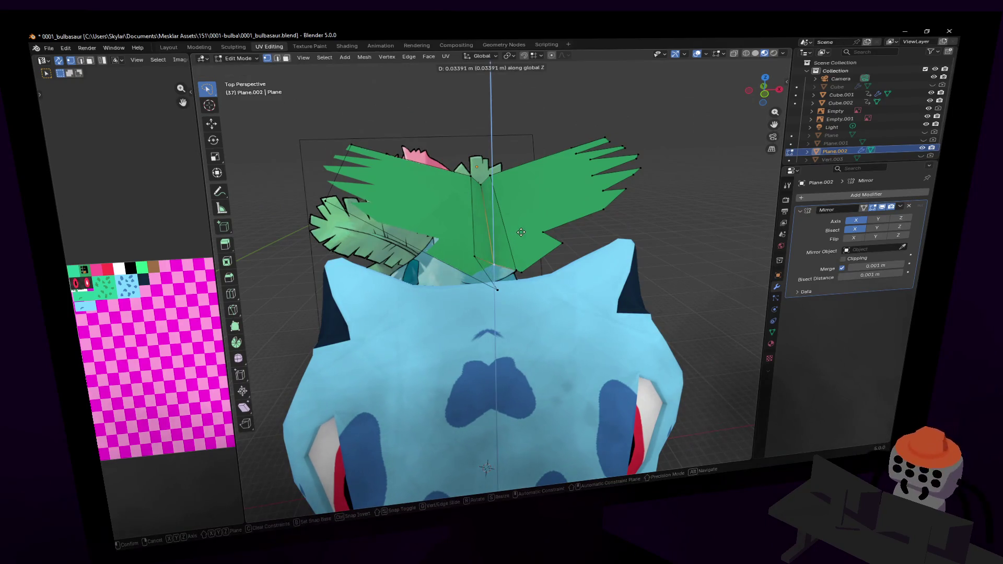
key("Escape")
key("shift+grave")
- Nudge the leaf's tip vertices at the centre seam, one along Y
key("w")
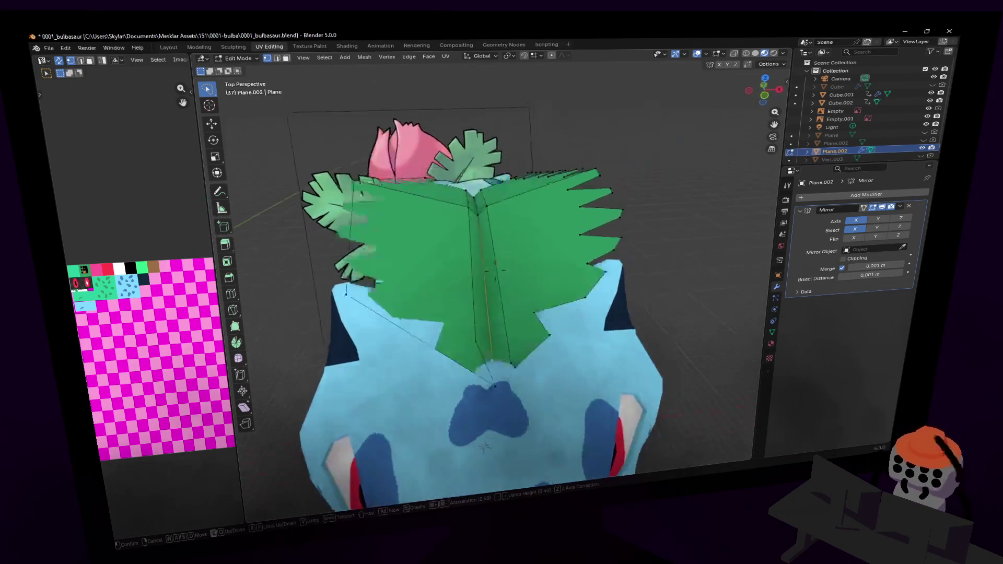
key("s")
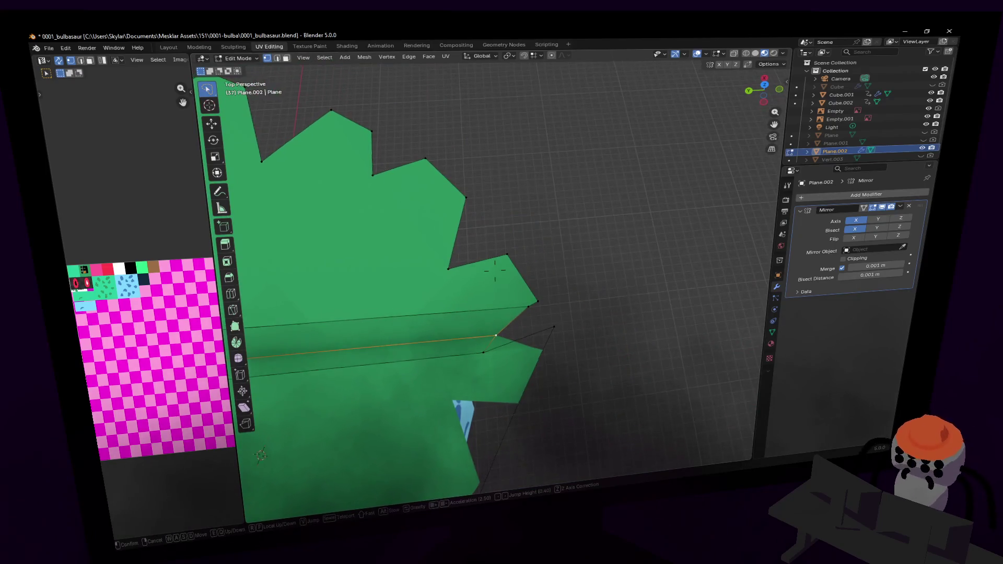
left_click(521, 282)
left_click(512, 281)
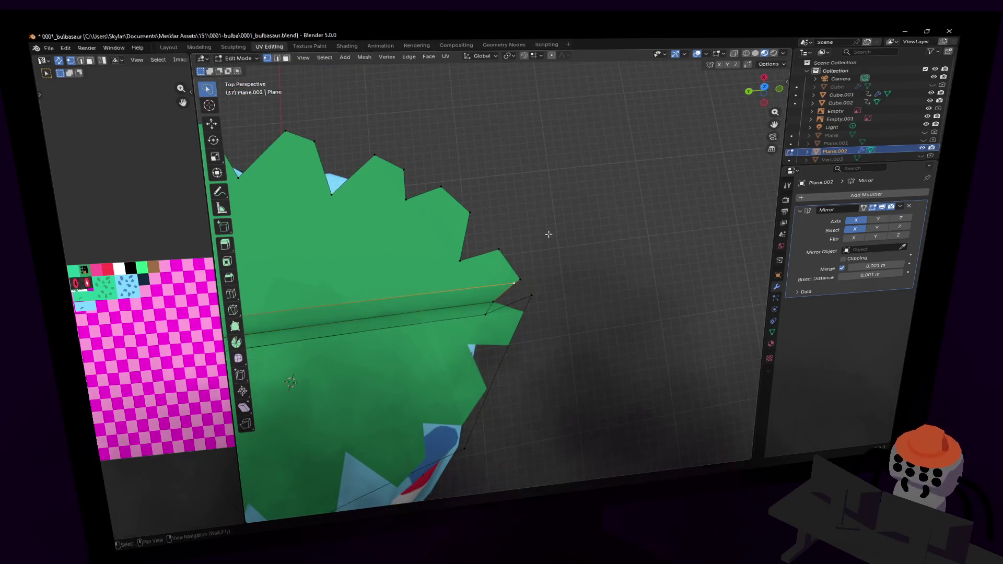
key("shift+grave")
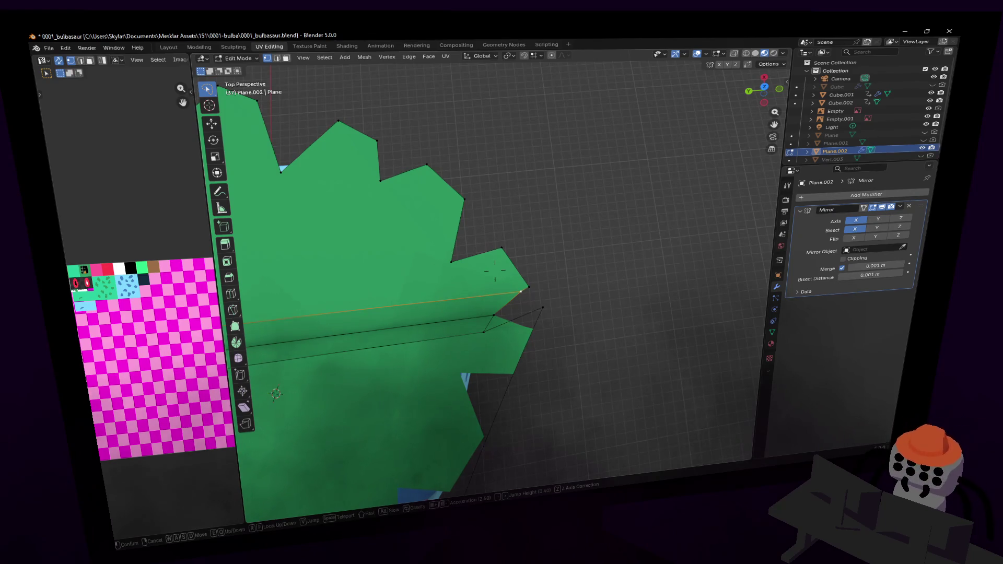
left_click(573, 260)
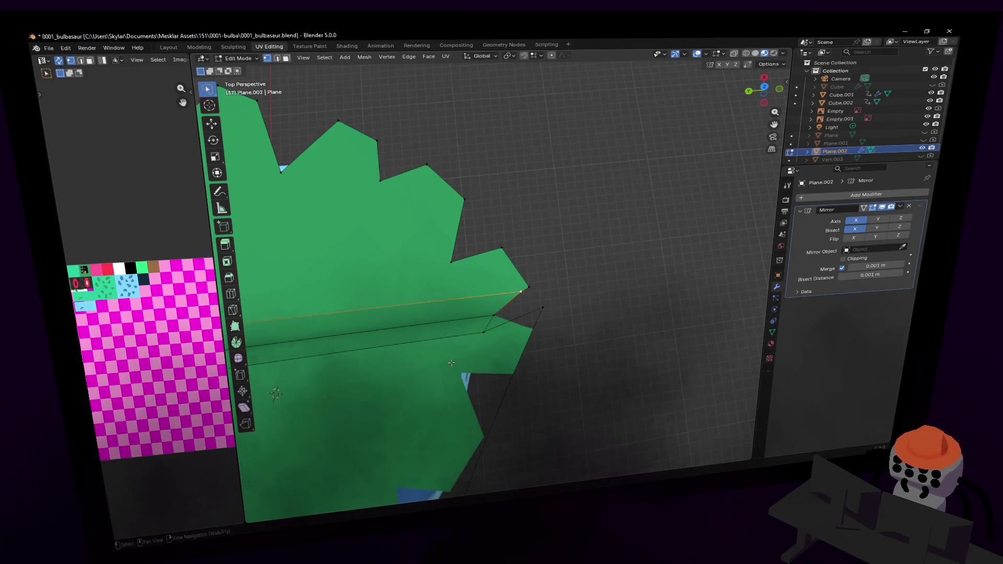
middle_click_drag(492, 318, 517, 271)
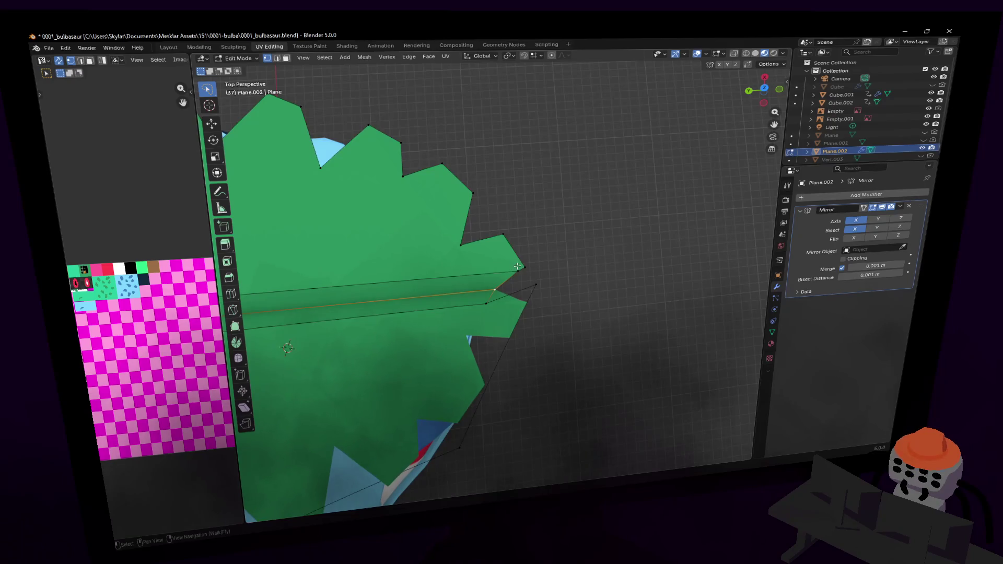
key("g")
key("y")
left_click(532, 267)
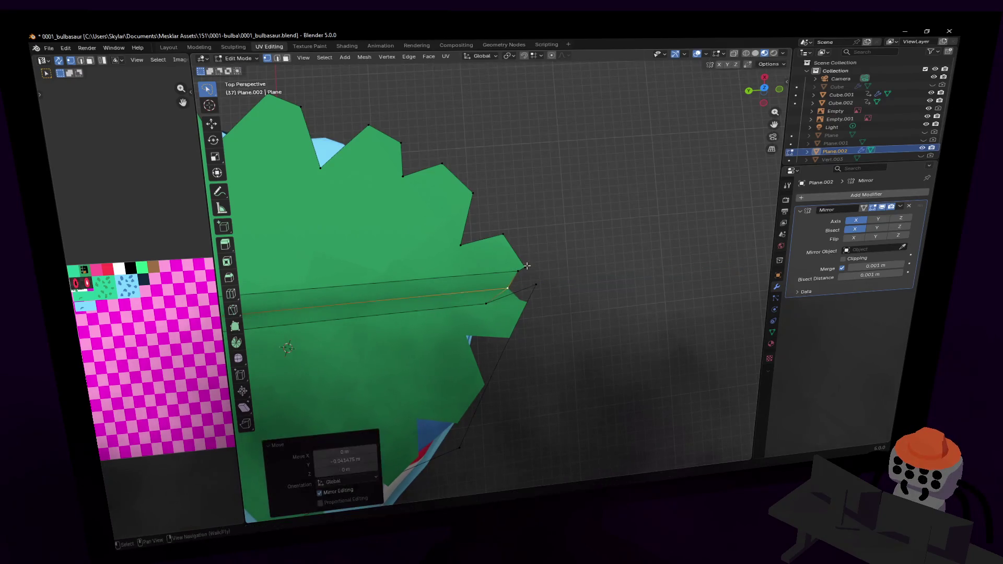
left_click(517, 269)
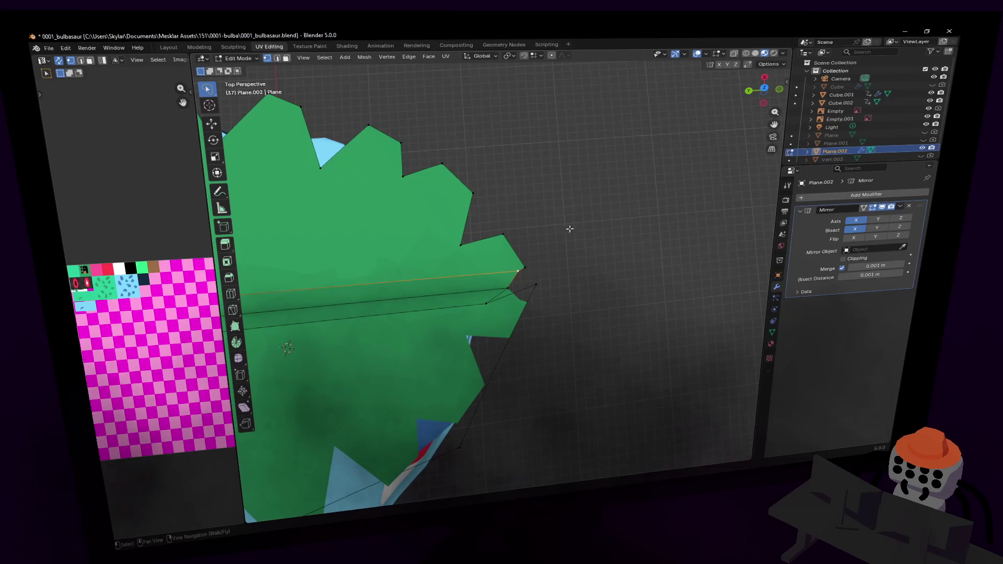
key("g")
left_click(541, 252)
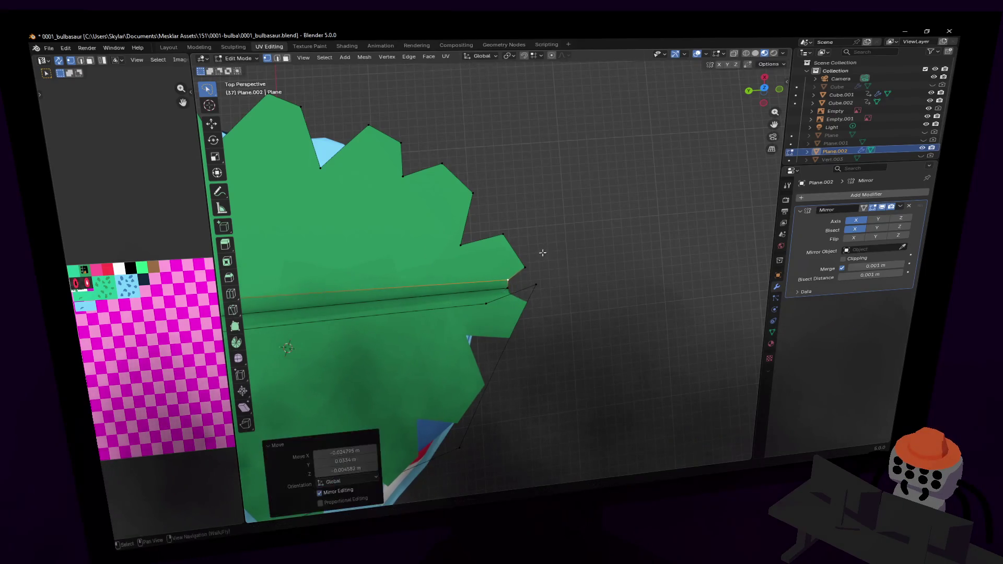
- Move the midrib edge 0.0269 m along Y to fold the leaf into a crease
key("shift+grave")
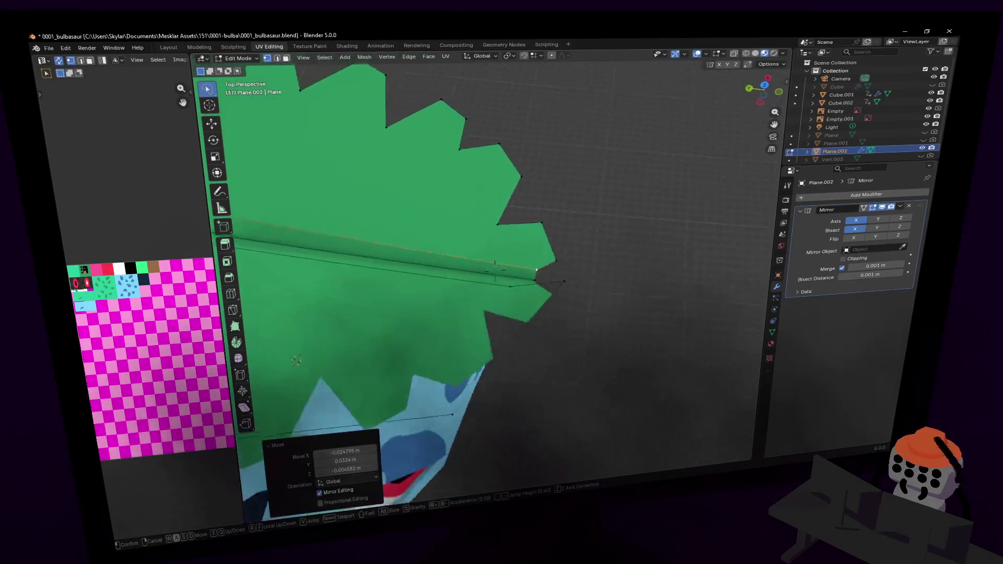
left_click(495, 270)
key("shift+grave")
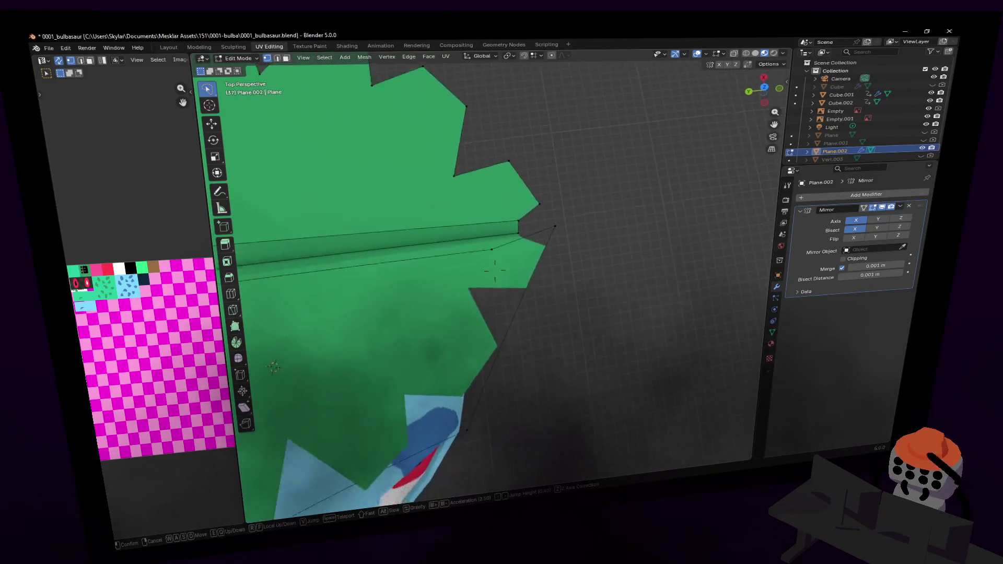
left_click(495, 270)
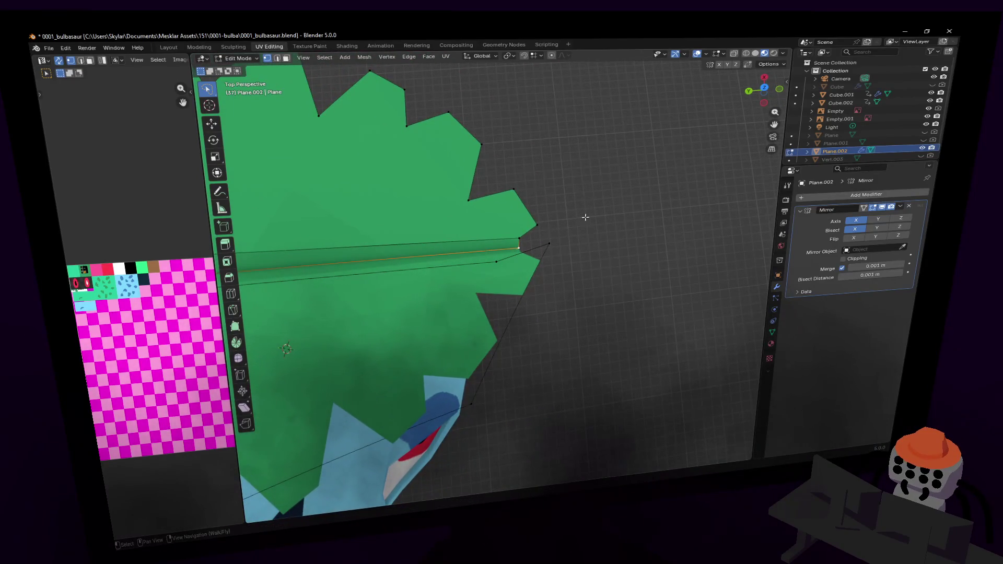
key("g")
key("y")
left_click(653, 196)
key("shift+grave")
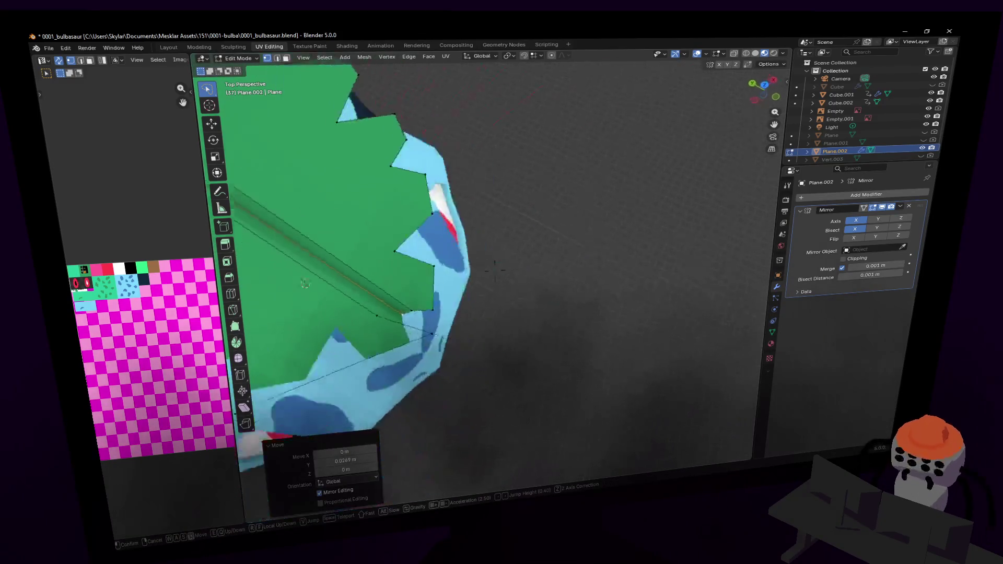
- Raise the midrib vertices 0.022348 m along Z
key("w")
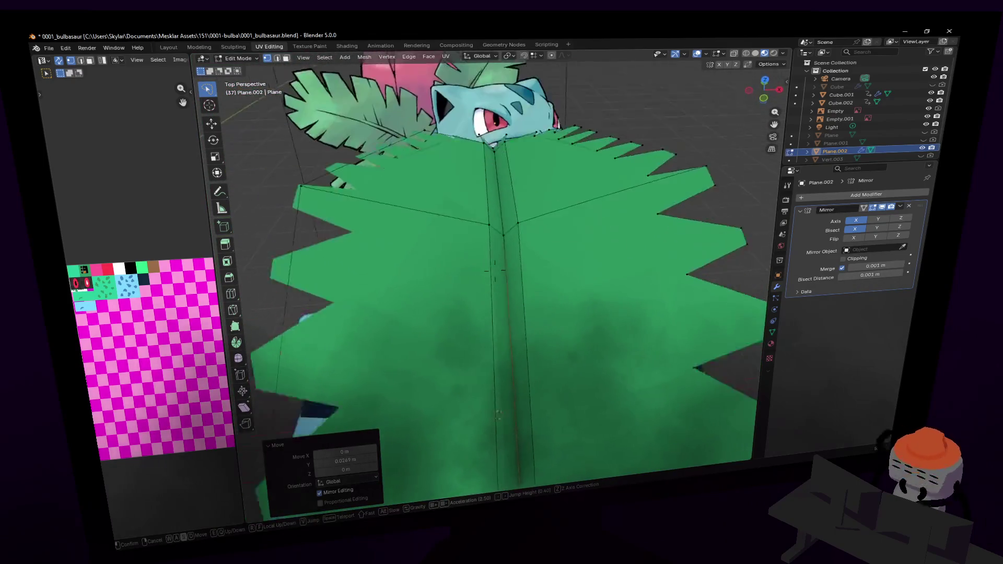
key("s")
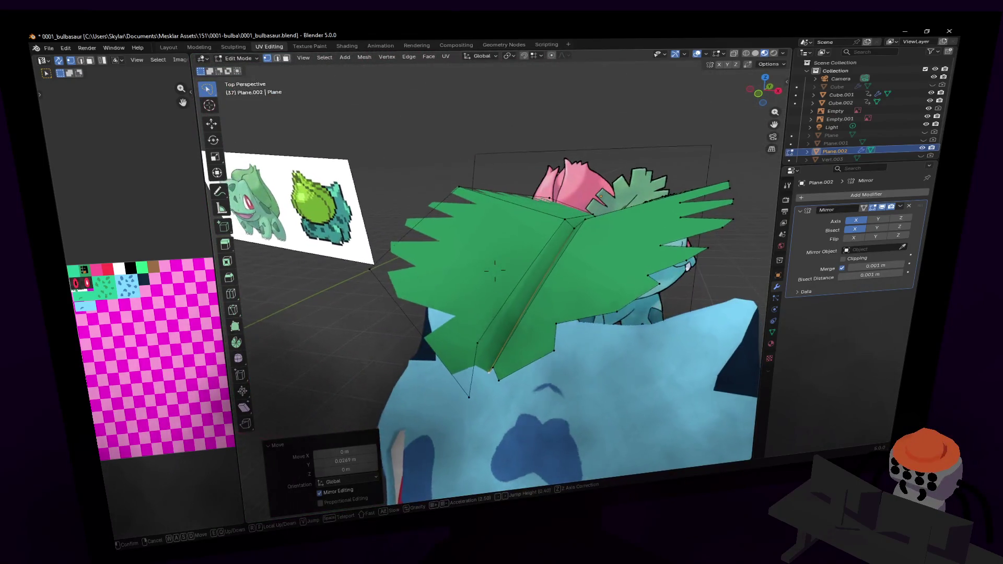
key("s")
key("w")
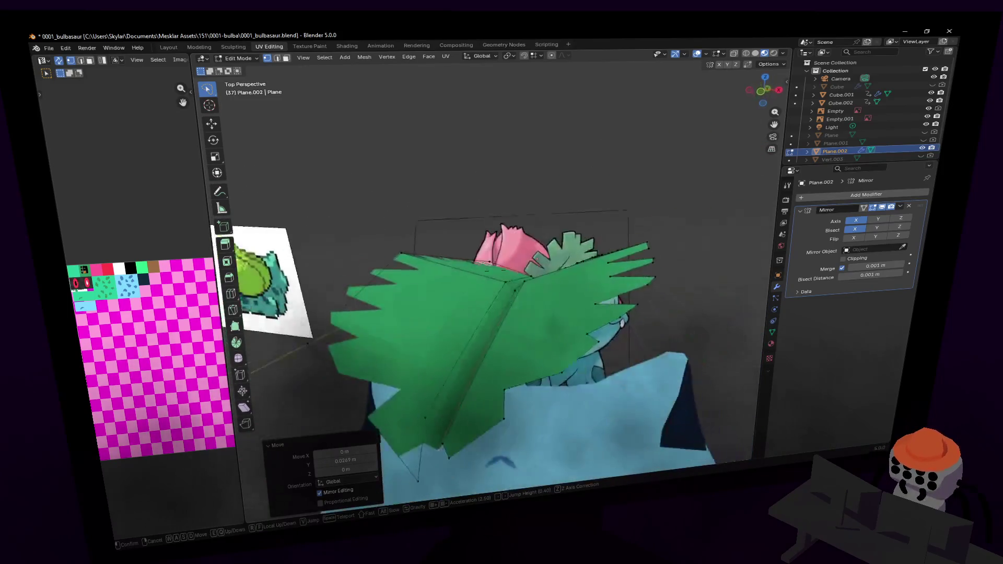
key("Escape")
key("g")
key("z")
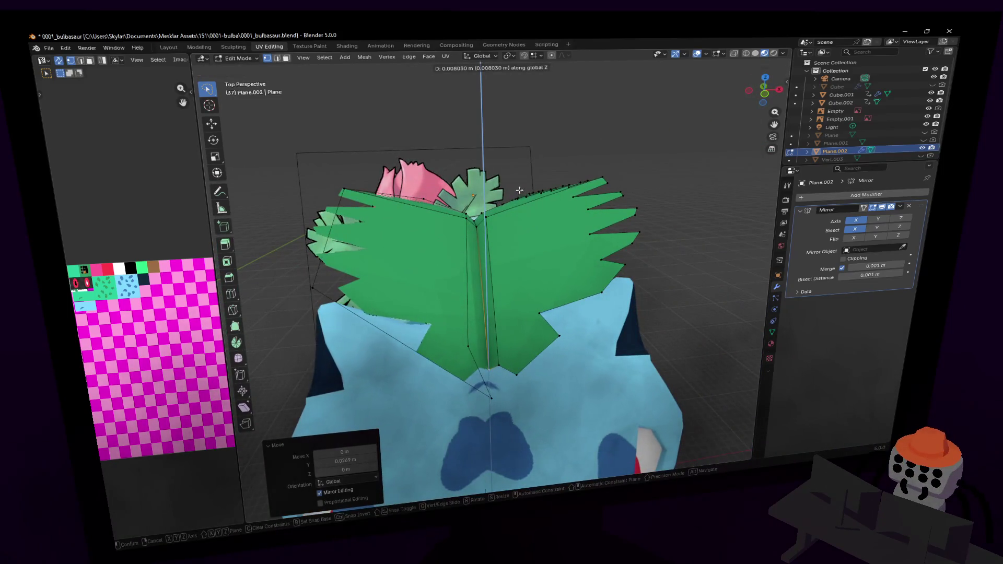
key("Escape")
key("g")
key("z")
left_click(519, 210)
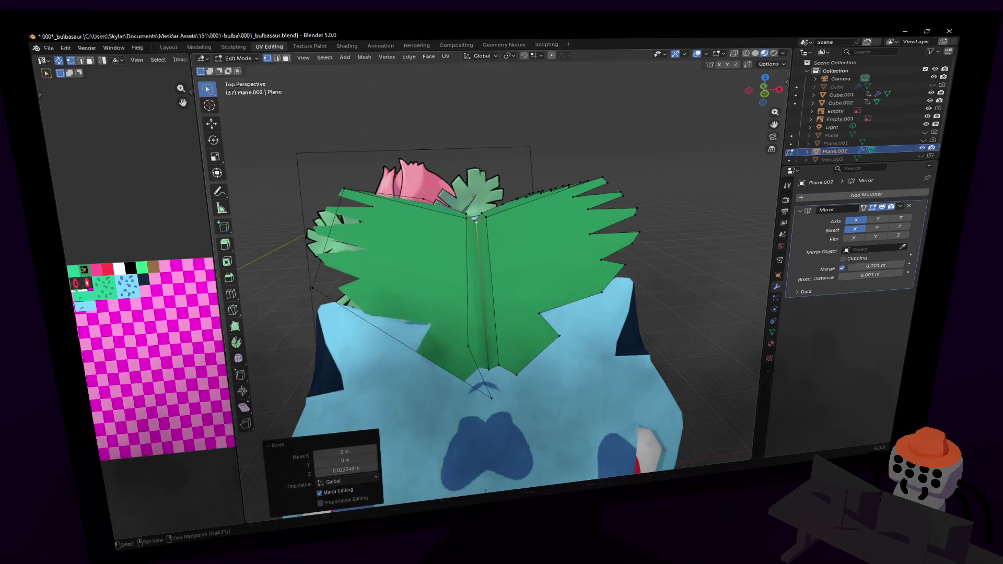
- Shift the midrib vertices -0.015968 m along Y
key("shift+grave")
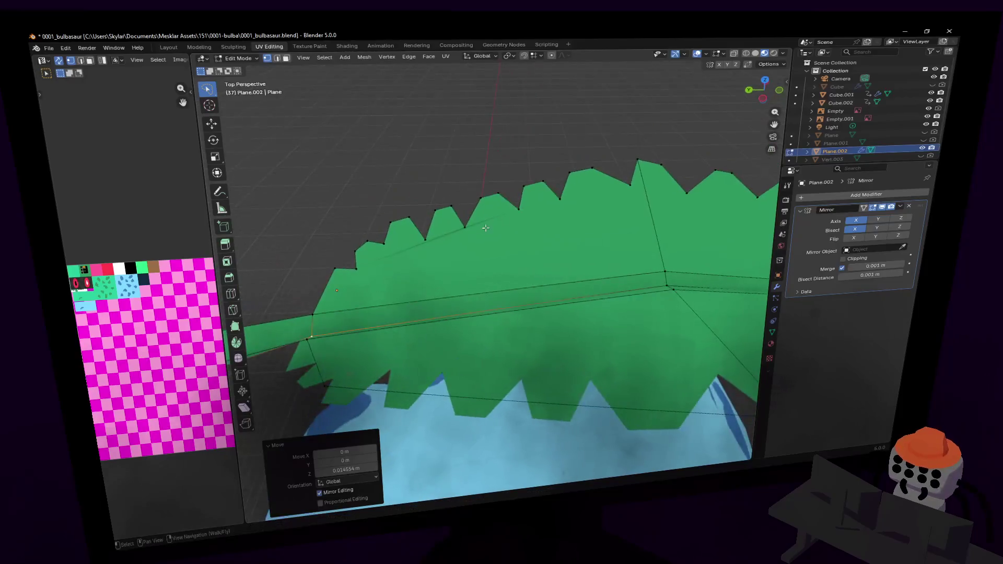
left_click(498, 225)
key("g")
key("z")
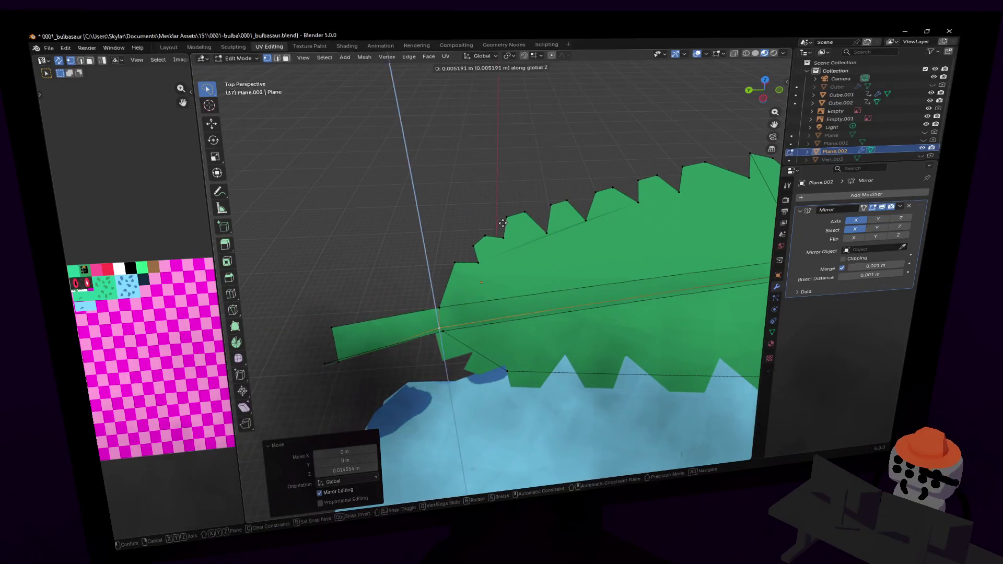
key("Escape")
key("g")
key("y")
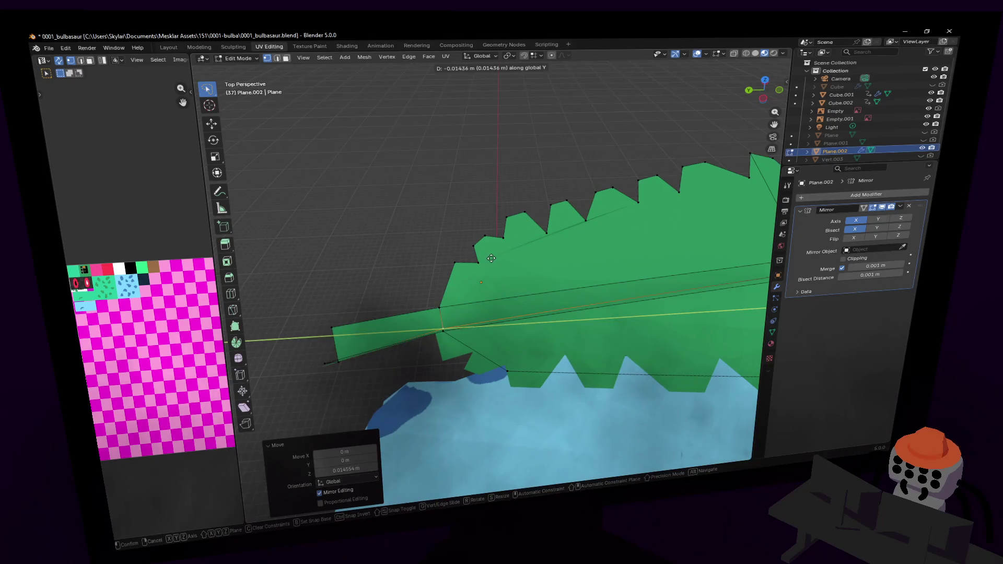
left_click(487, 261)
key("shift+grave")
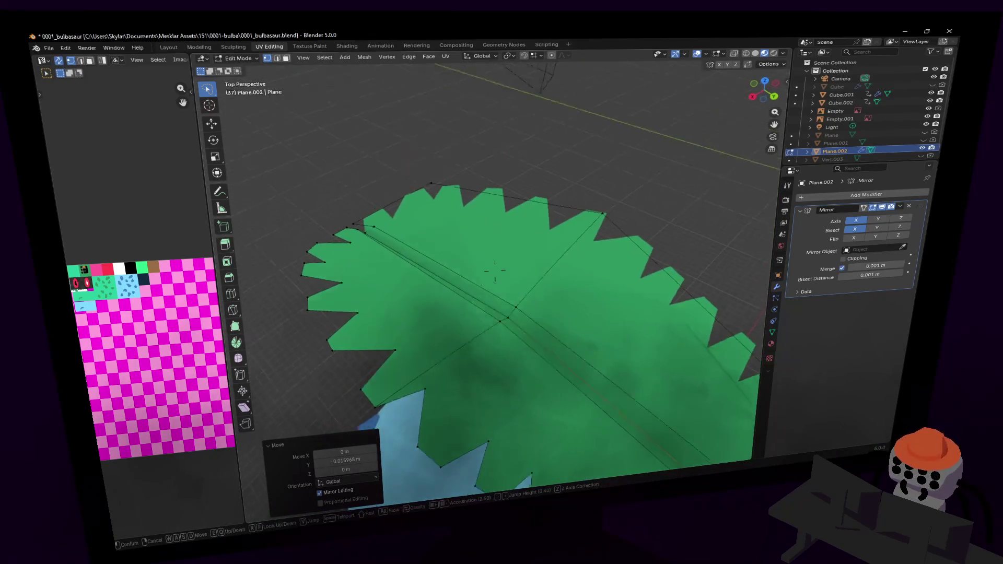
- Fly the view down onto the leaf and switch to Edge select mode
key("s")
left_click(495, 270)
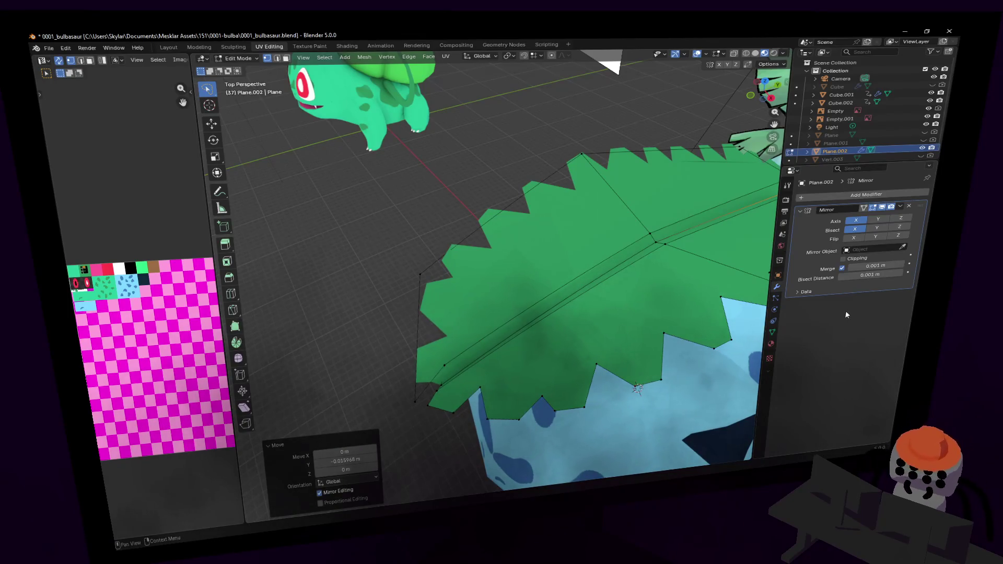
key("shift+grave")
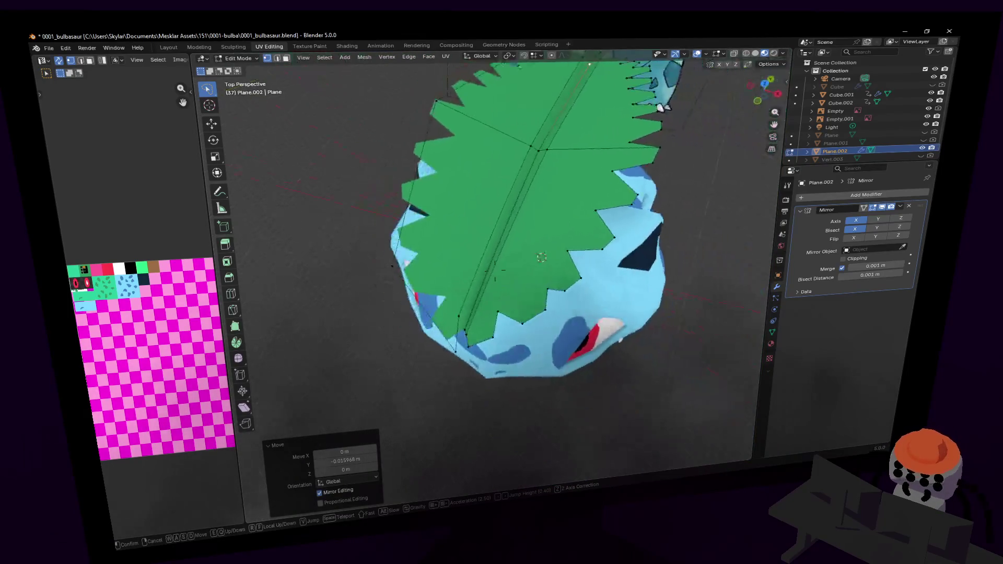
left_click(494, 271)
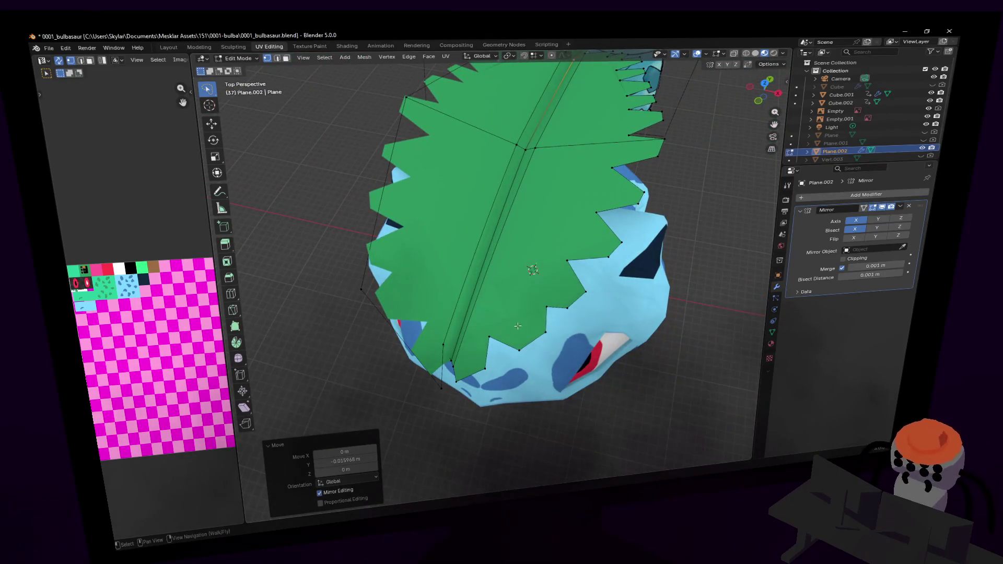
key("shift+grave")
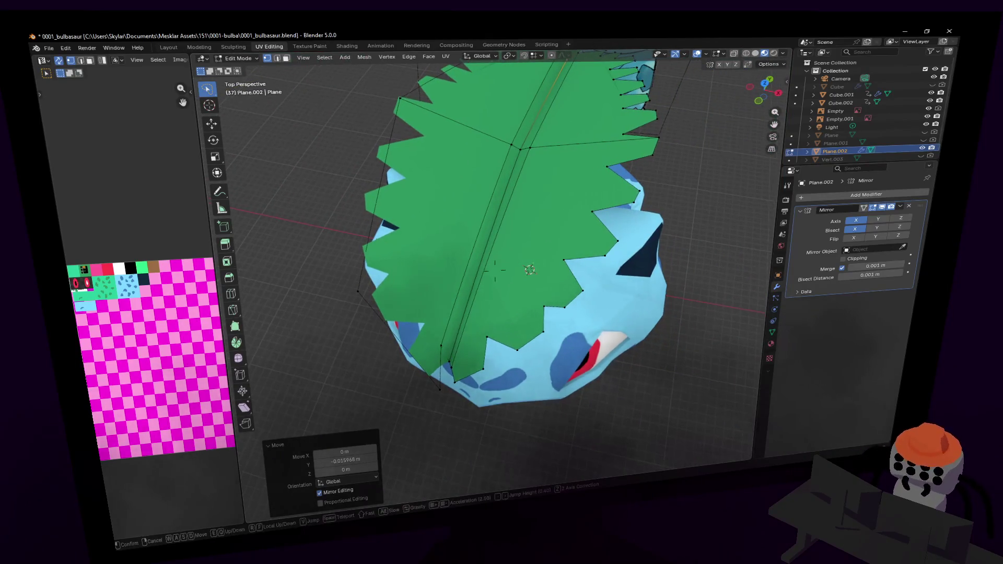
key("2")
left_click(495, 271)
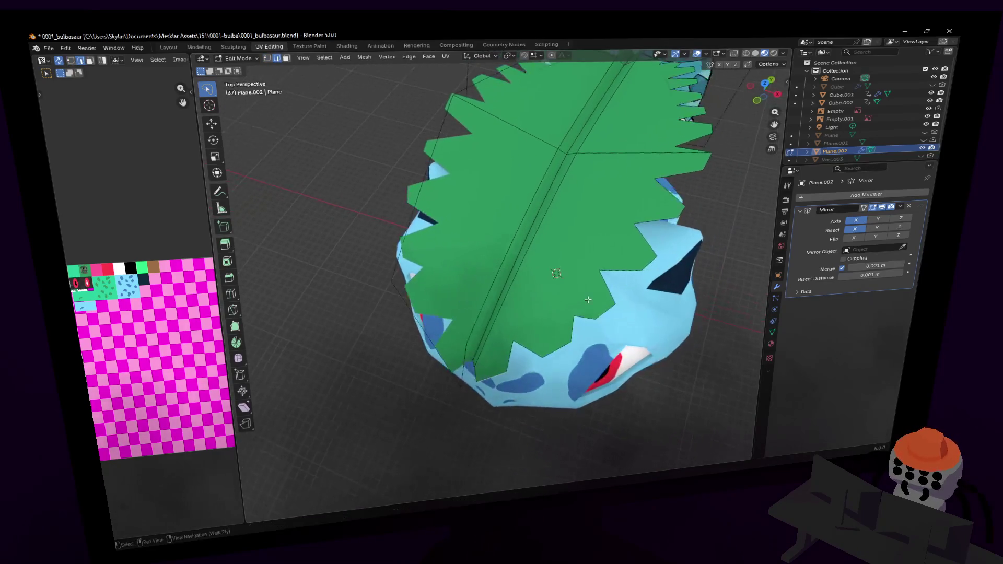
- Tilt the view so the midrib runs diagonally and bring up the Delete menu for the selected edge
middle_click_drag(741, 115, 549, 259)
scroll(549, 260, "up", 3)
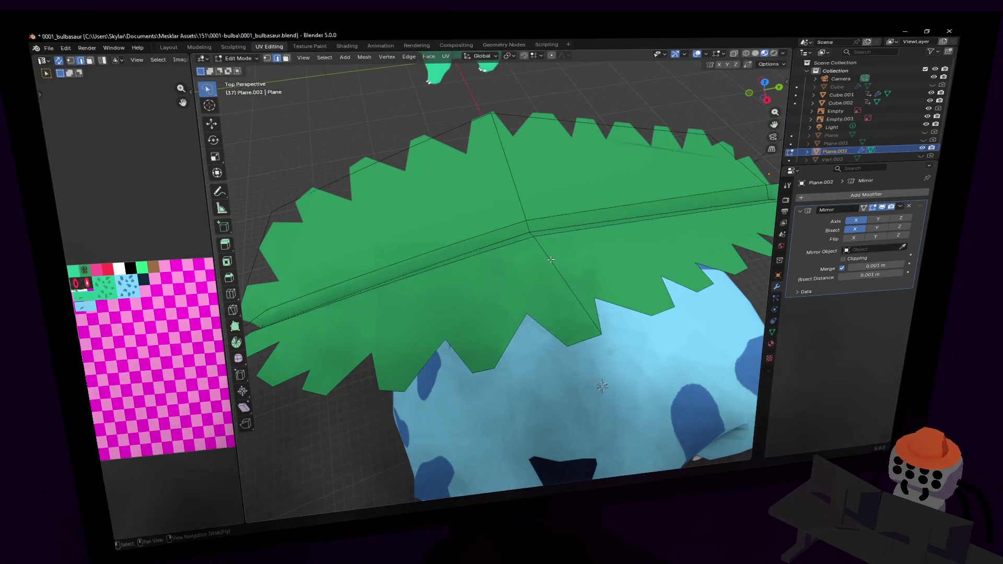
middle_click_drag(505, 179, 492, 140)
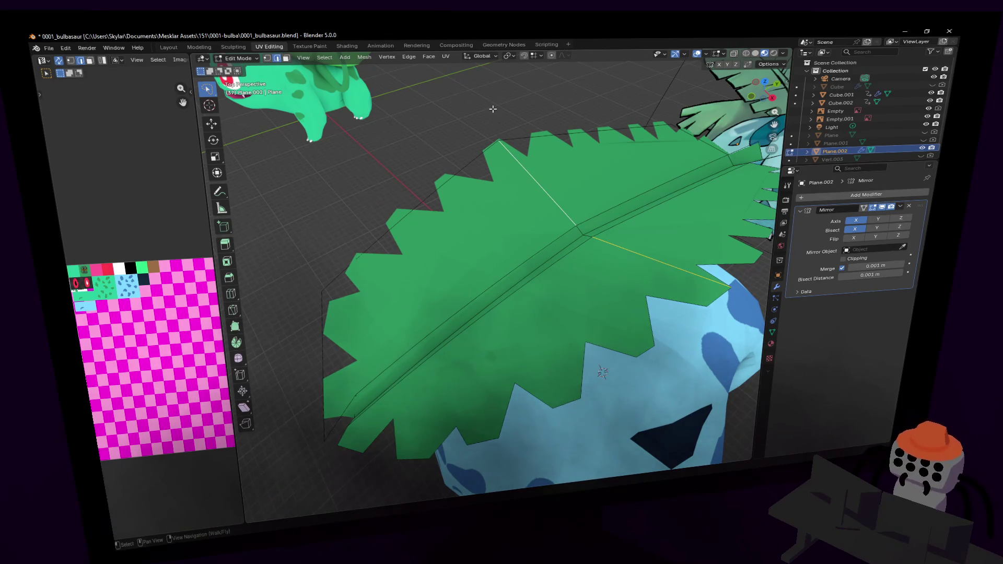
key("x")
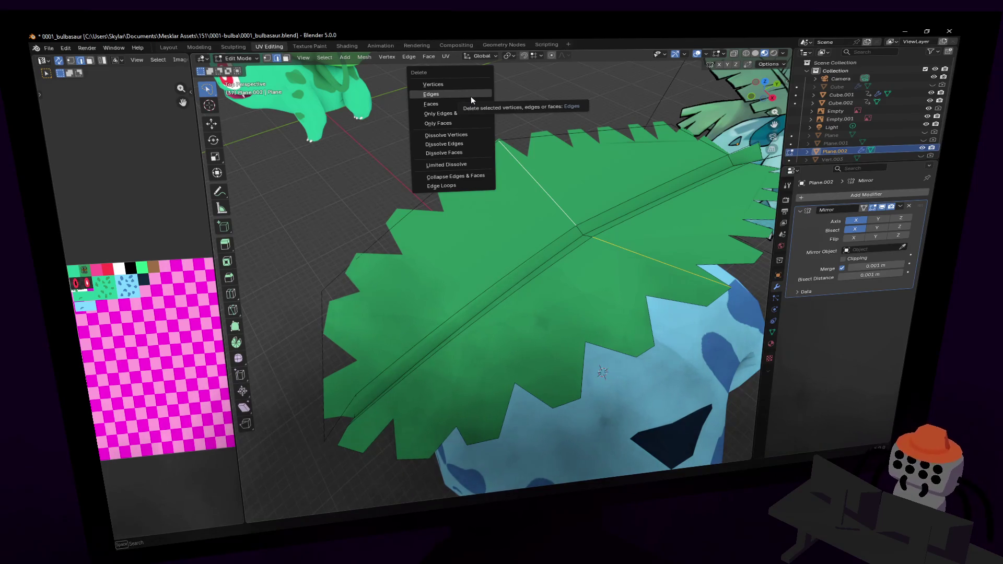
- Dissolve the selected leaf edges instead of deleting them, then select a short edge
left_click(472, 96)
key("ctrl+z")
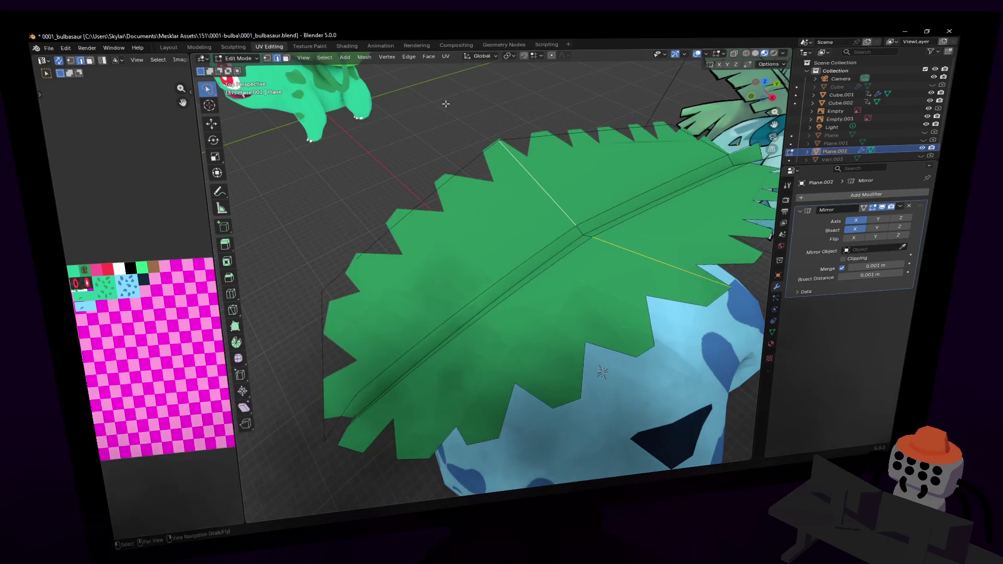
key("x")
left_click(431, 150)
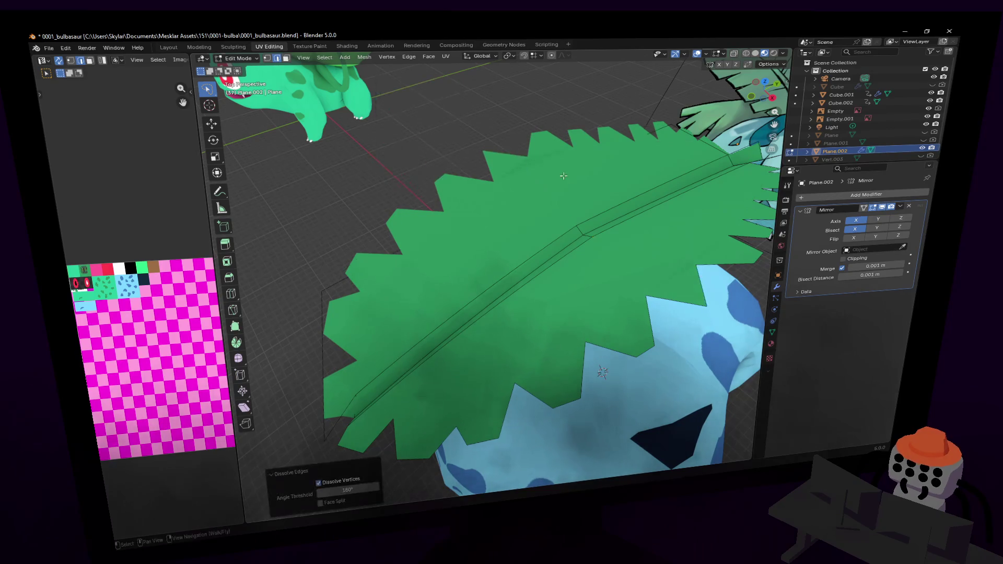
left_click(579, 227)
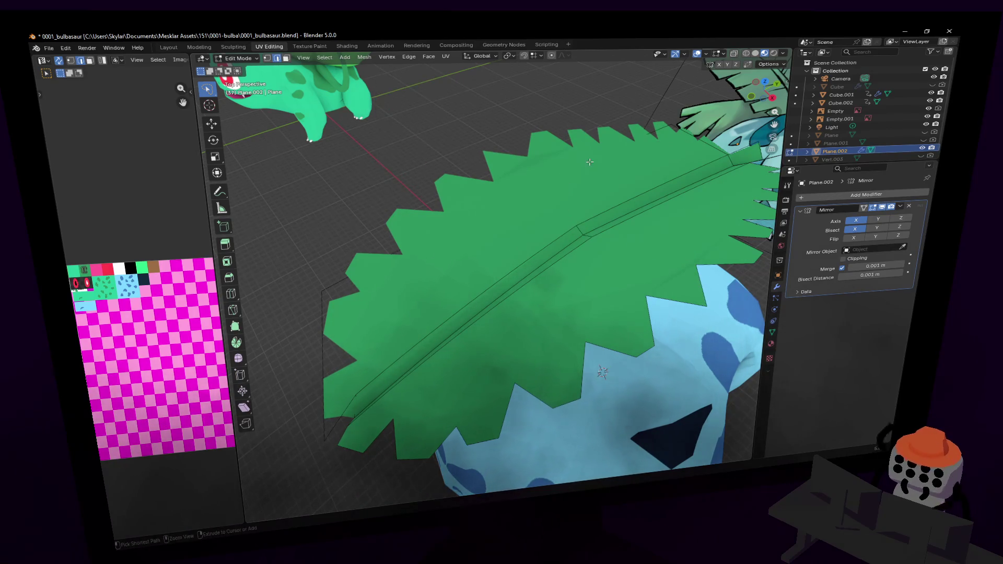
- Add a new edge loop across the leaf's midrib without sliding it
key("shift+grave")
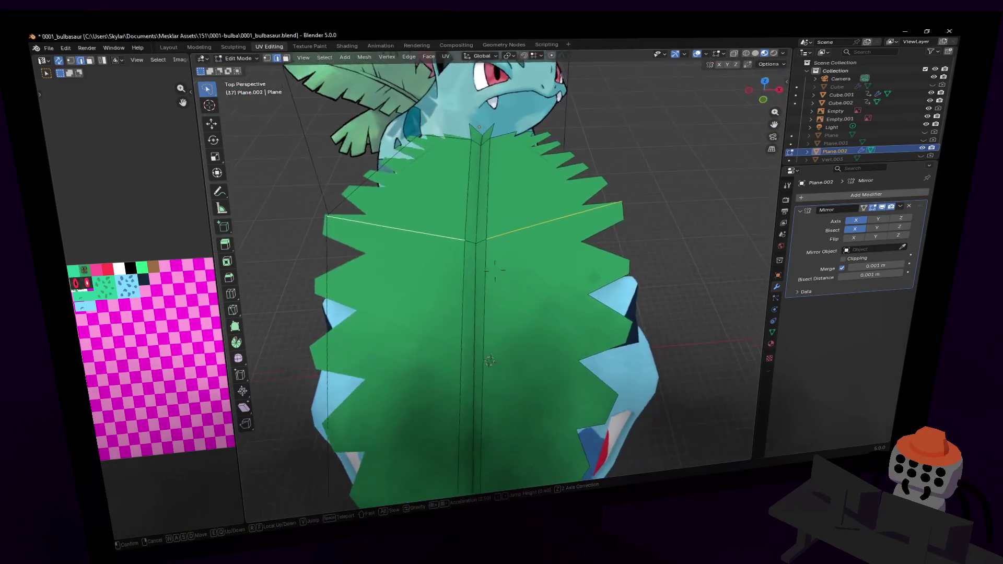
left_click(529, 149)
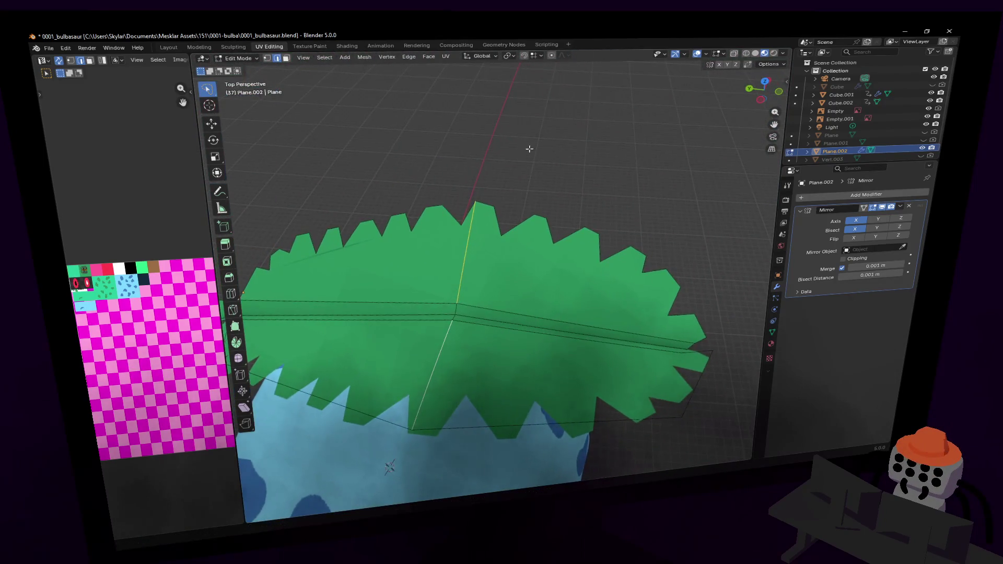
middle_click_drag(529, 149, 664, 158)
key("shift+grave")
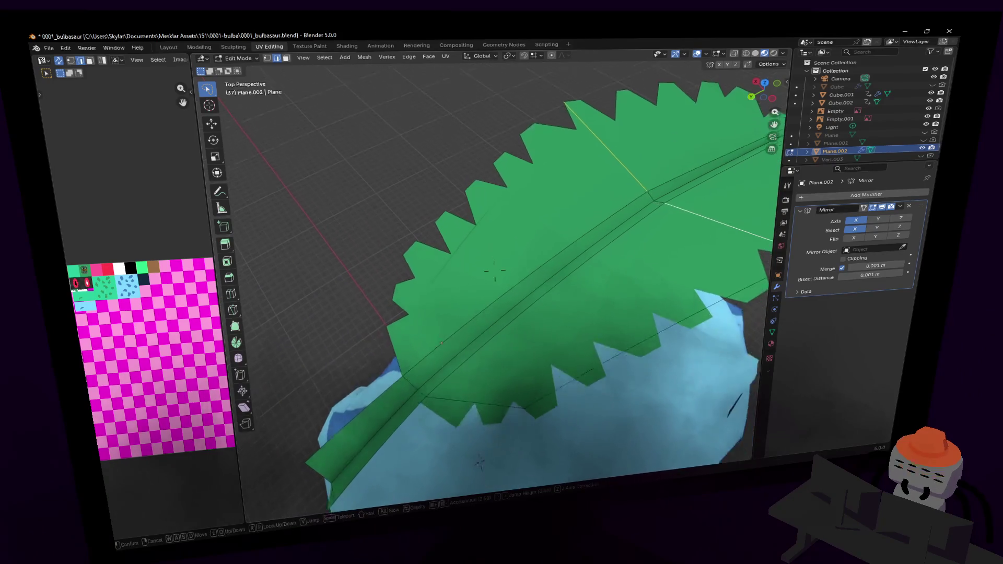
key("s")
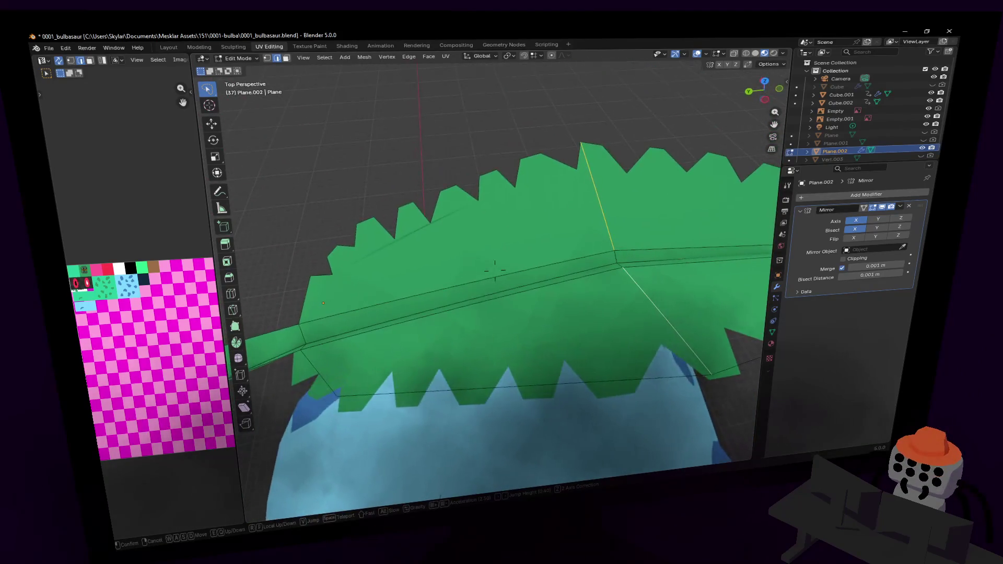
left_click(495, 270)
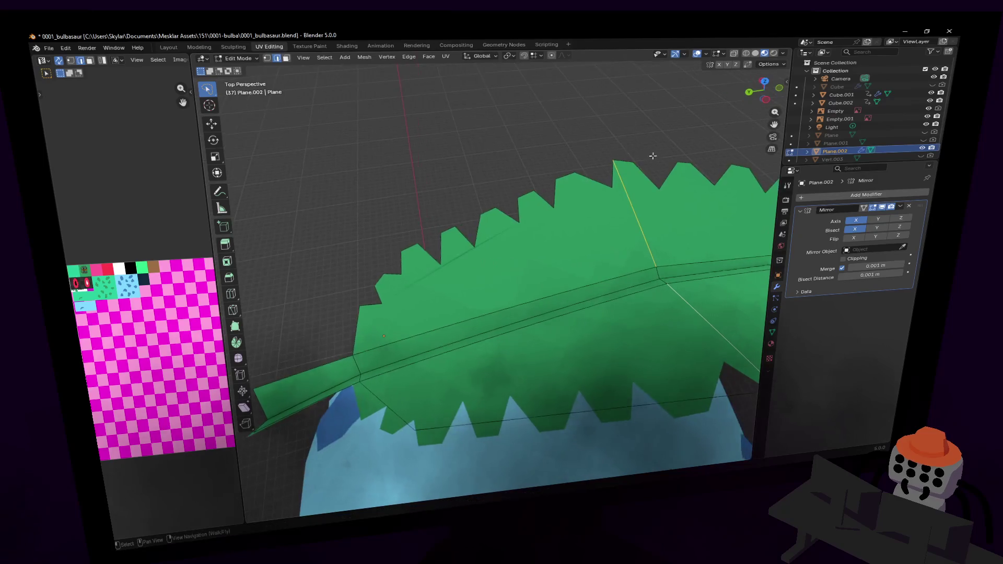
key("ctrl+r")
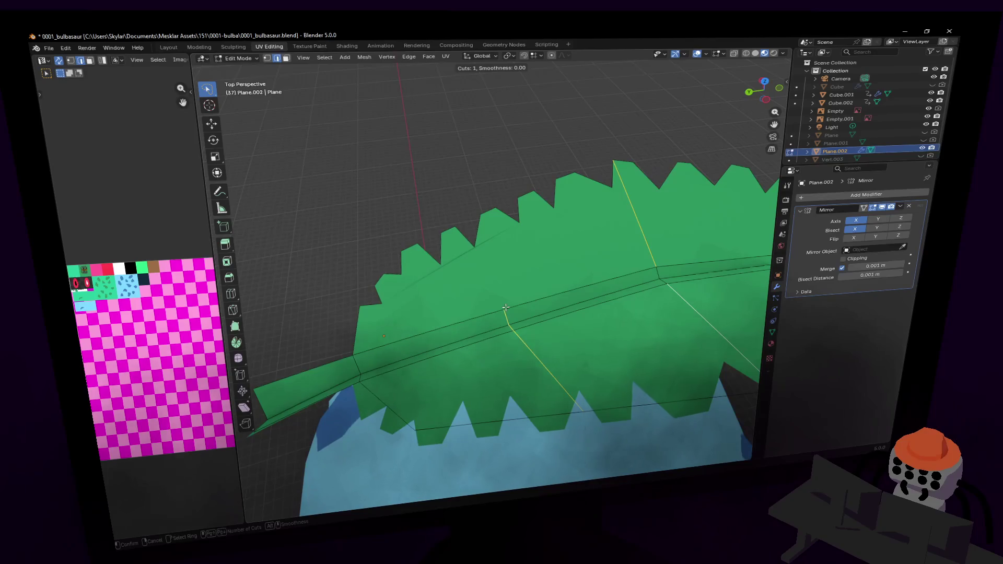
left_click(506, 307)
right_click(505, 307)
middle_click_drag(506, 307, 600, 276)
key("g")
key("g")
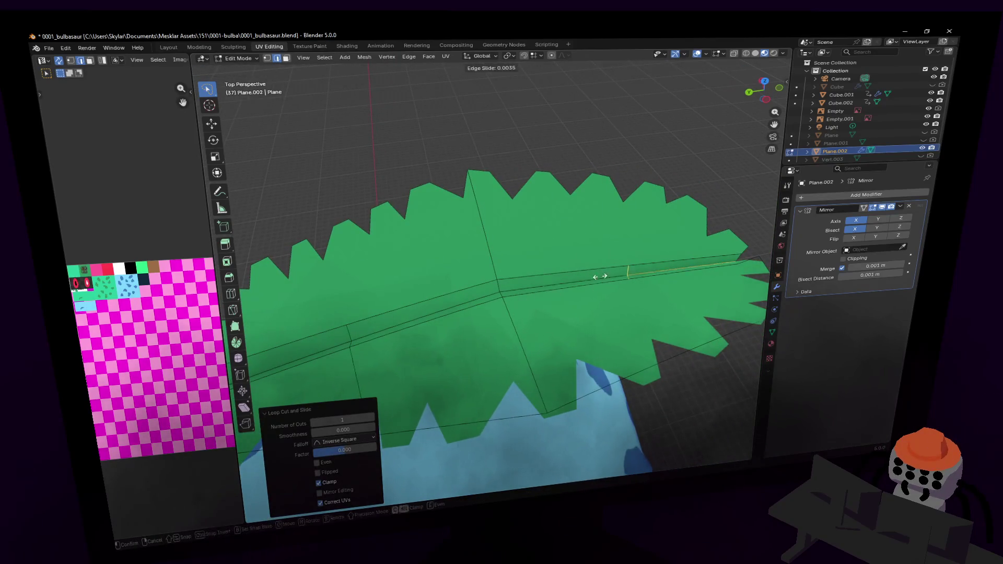
right_click(619, 275)
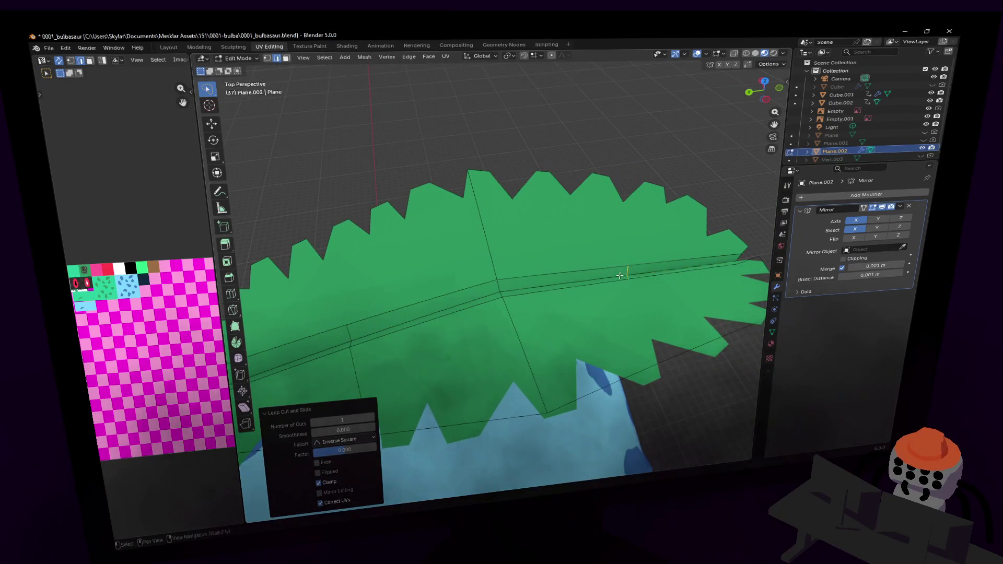
- Raise the midrib loop along Z to crease the leaf, then return to Object Mode
left_click(352, 343)
key("g")
key("z")
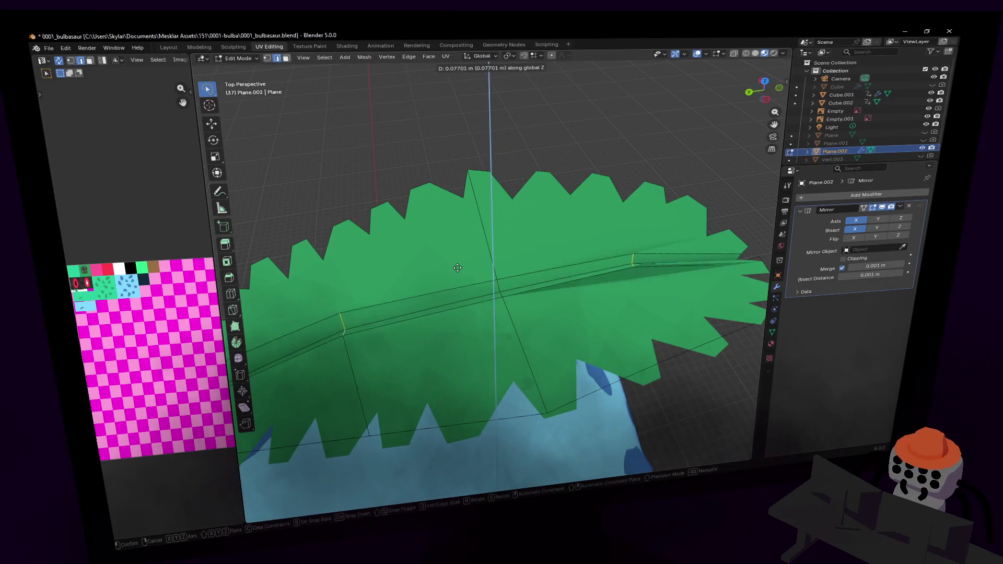
left_click(456, 276)
key("shift+grave")
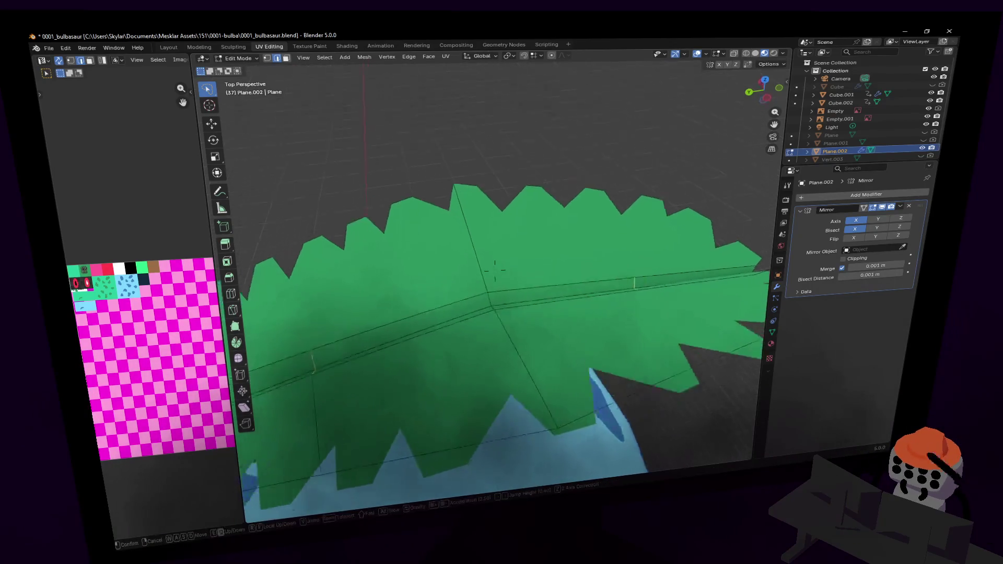
left_click(459, 281)
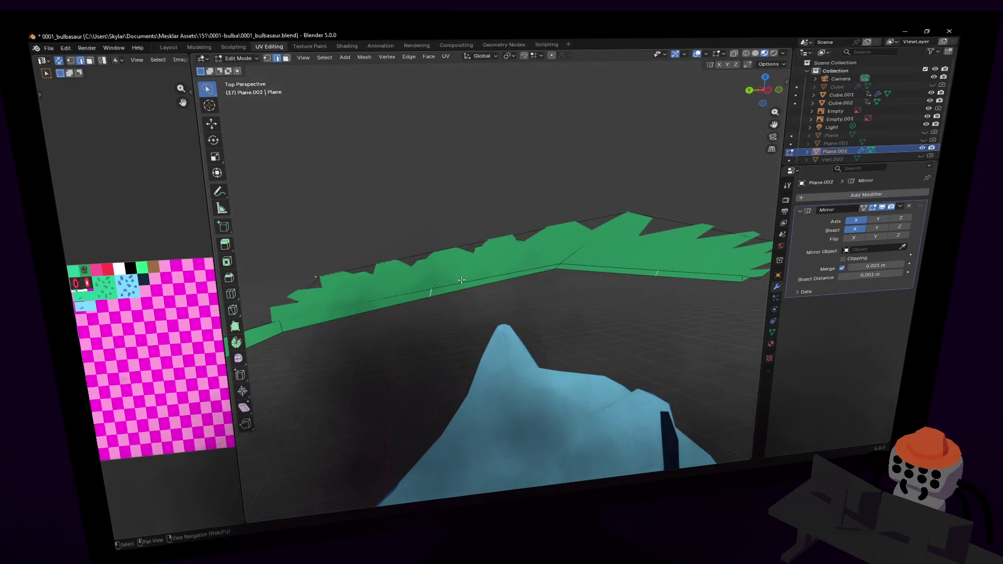
key("g")
key("z")
left_click(485, 272)
key("Tab")
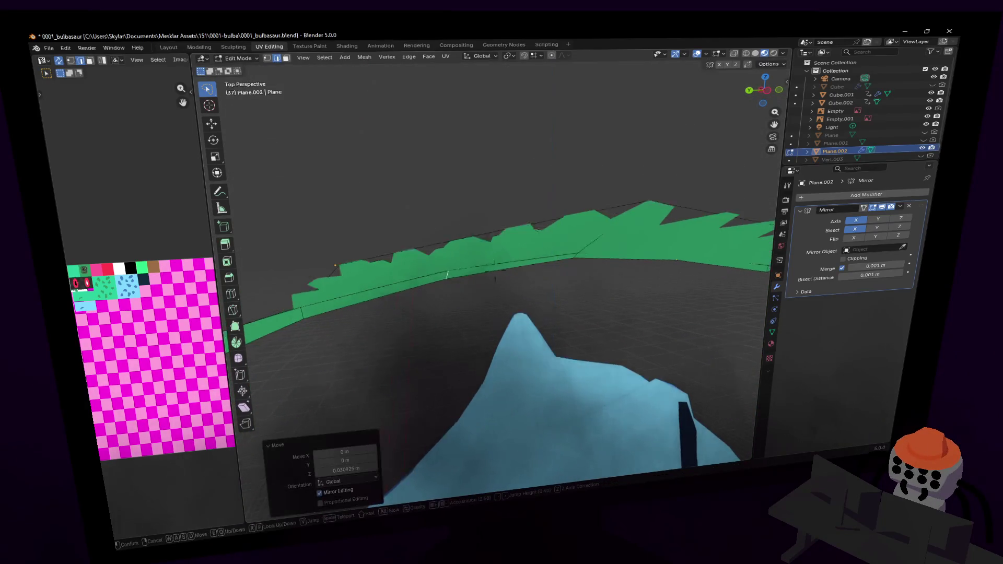
key("shift+grave")
key("s")
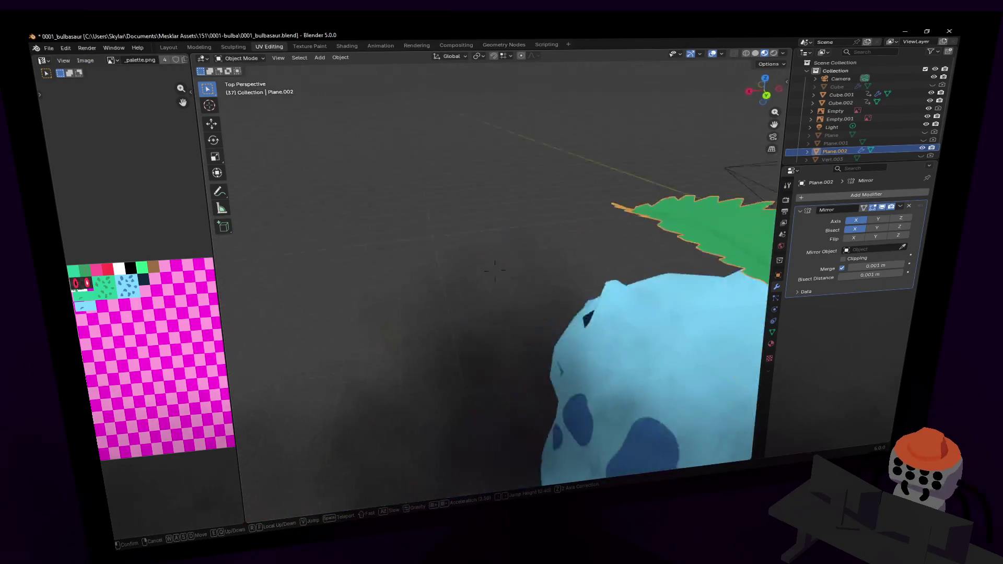
key("w")
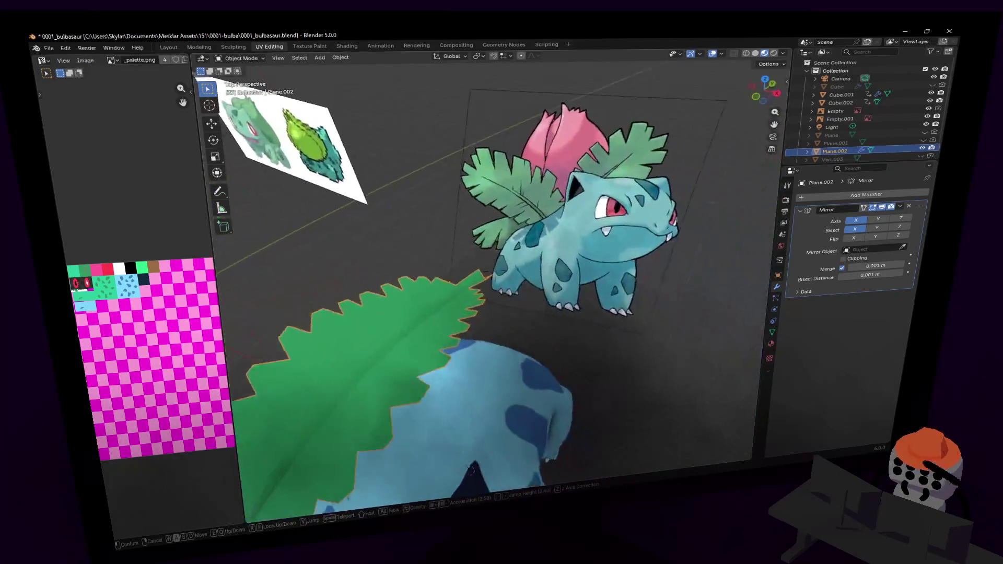
key("w")
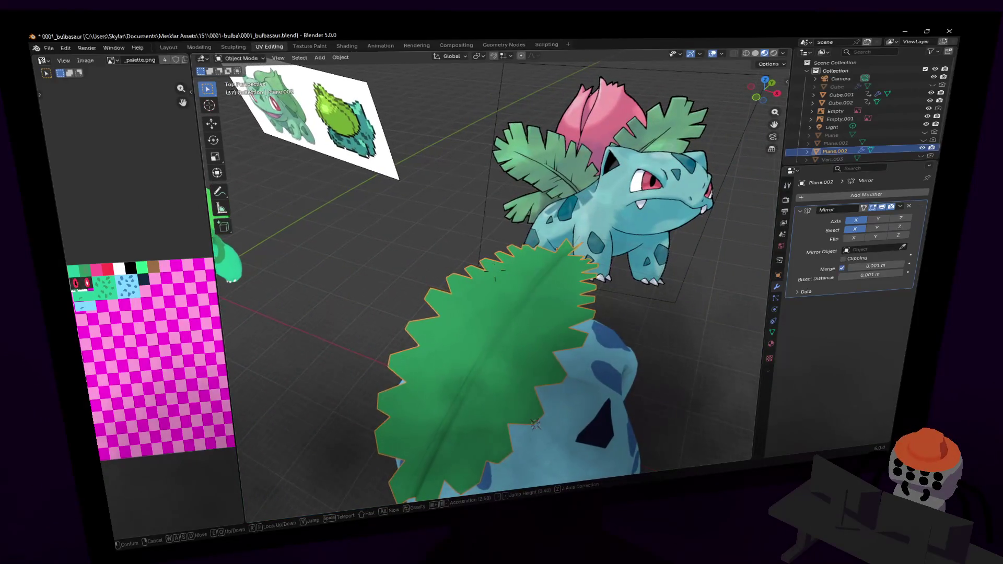
left_click(494, 270)
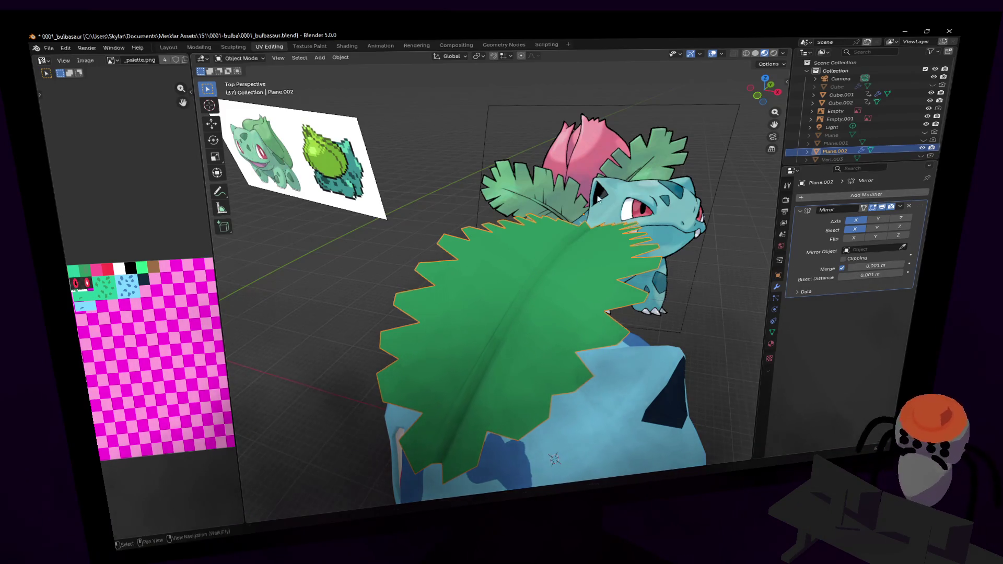
middle_click_drag(598, 199, 626, 180)
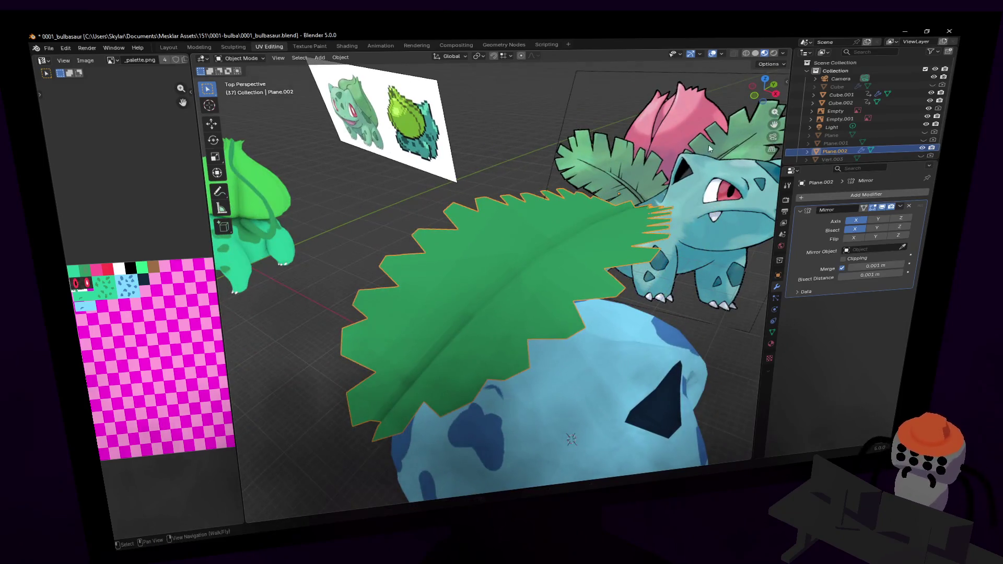
key("shift+grave")
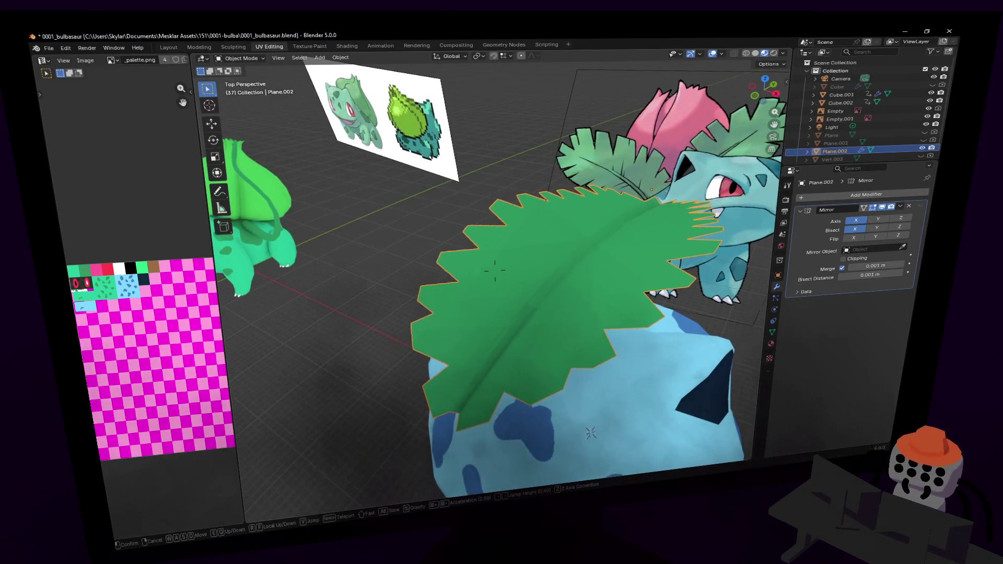
left_click(495, 271)
key("Tab")
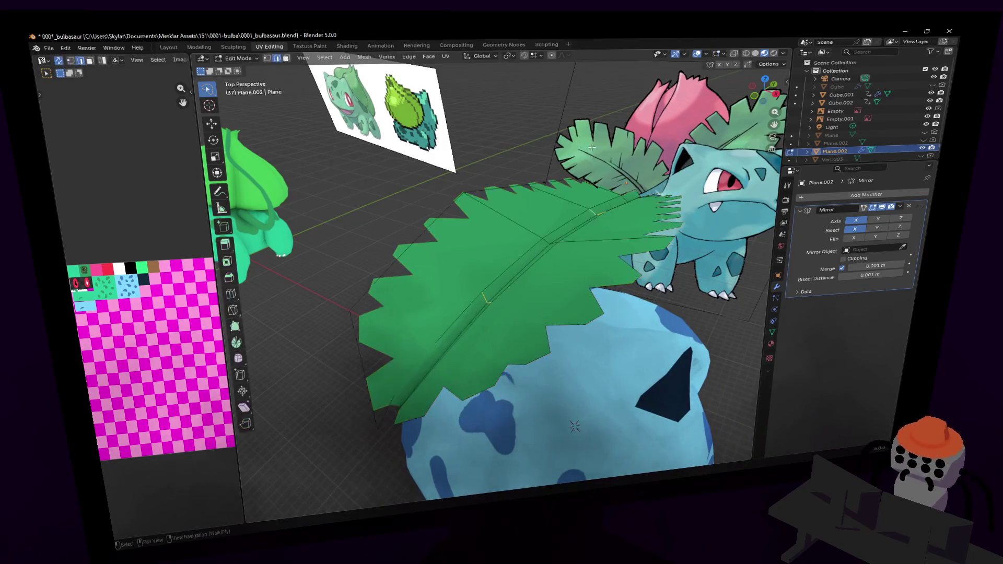
key("a")
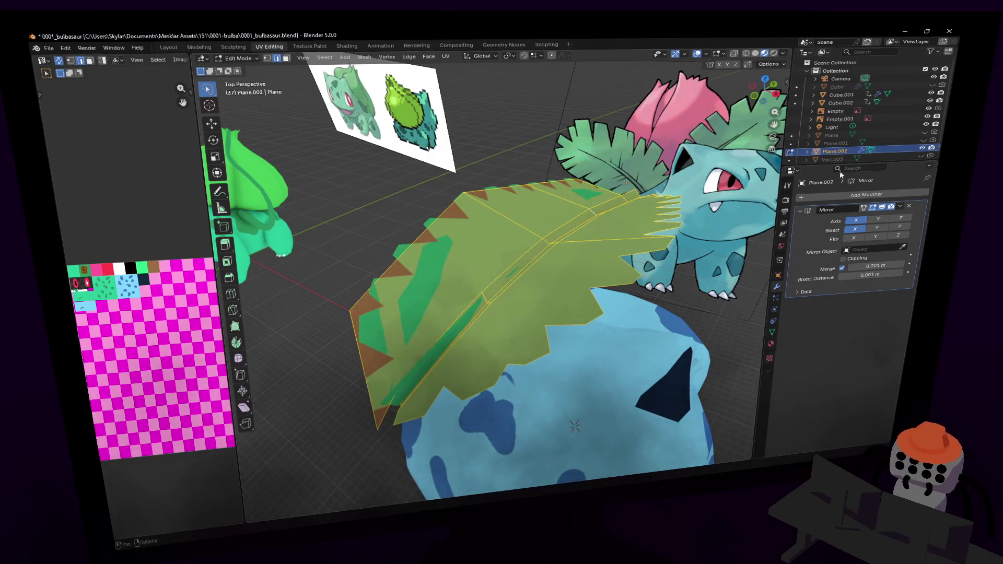
key("Tab")
left_click(514, 147)
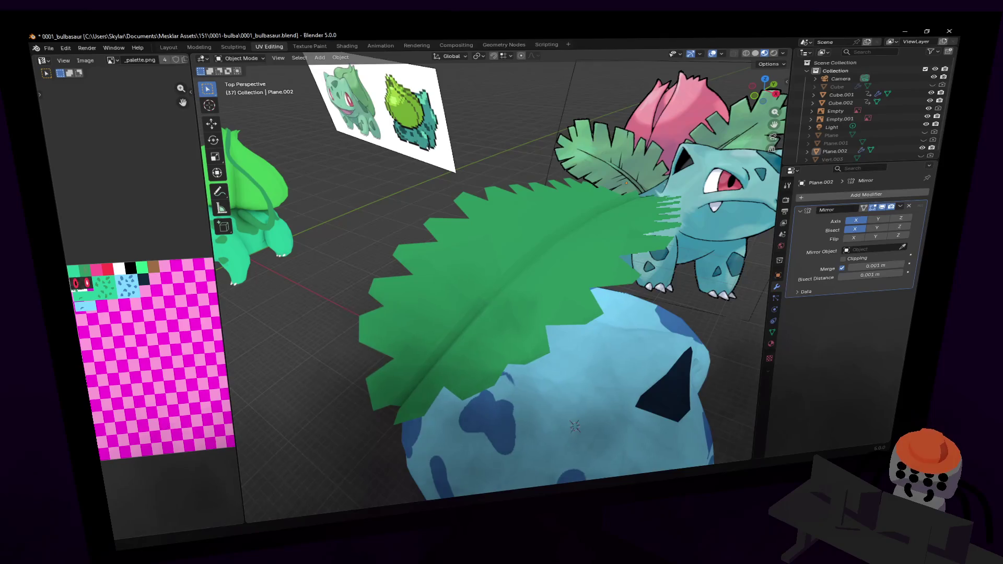
- Add a Solidify modifier to the leaf and set its thickness to 0.01 m
left_click(885, 196)
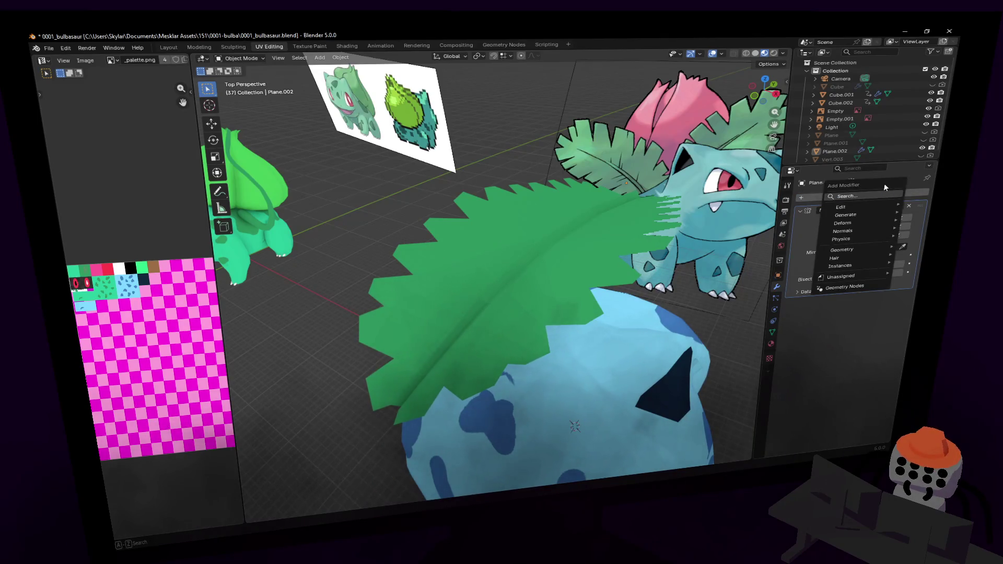
type("solidify")
key("Return")
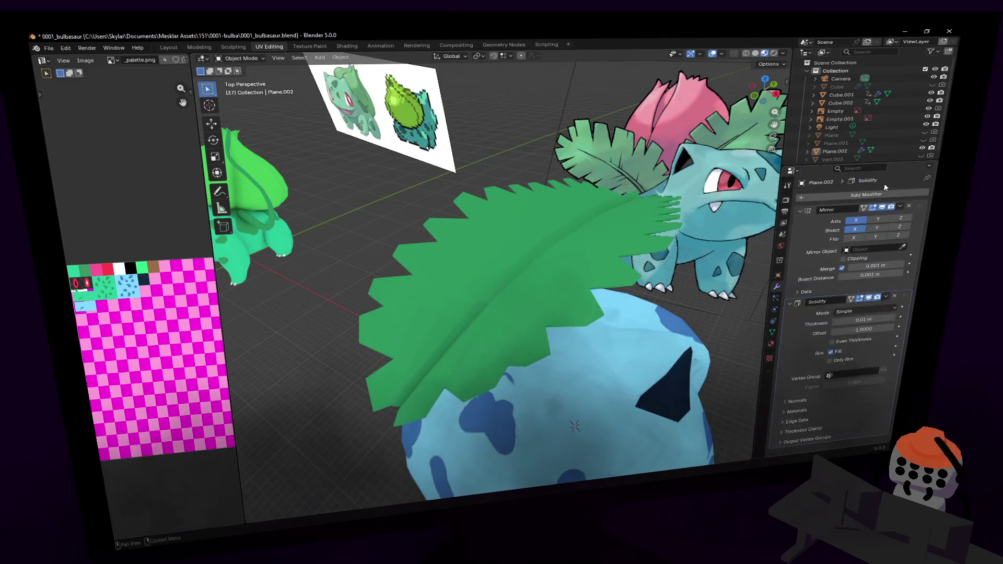
key("shift+grave")
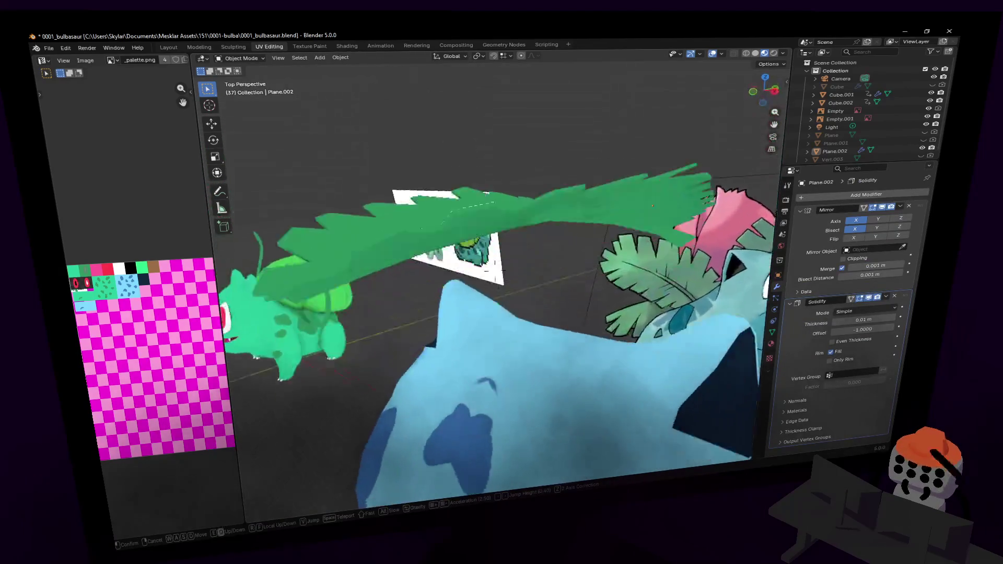
left_click(495, 270)
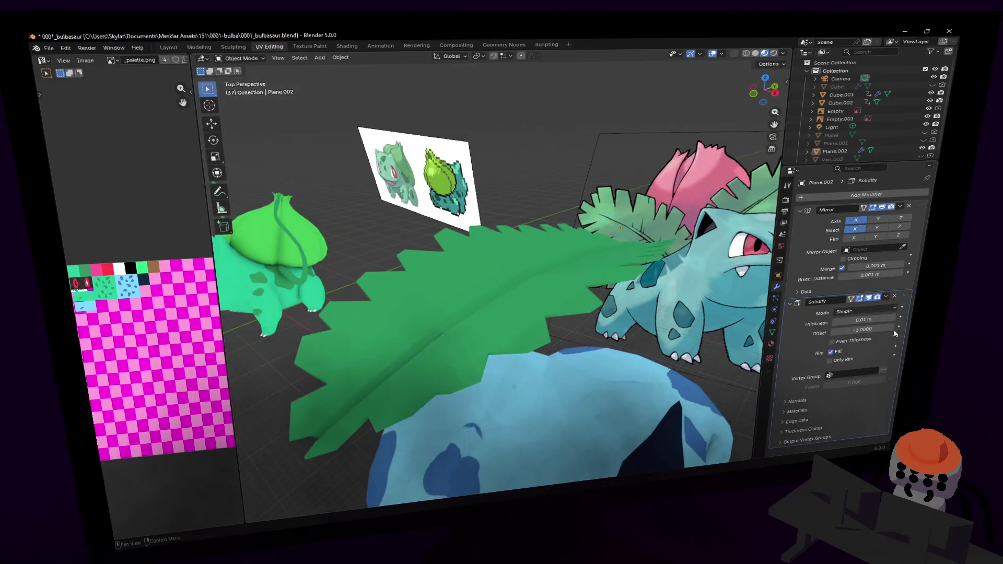
left_click_drag(868, 320, 869, 320)
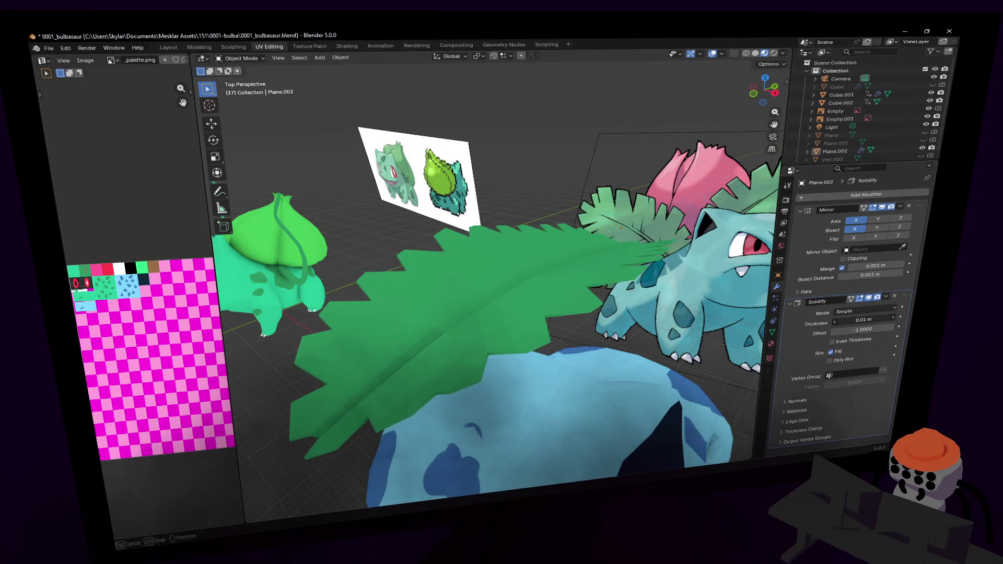
- Check the thickened leaf up close, then select it and enter Edit Mode
key("shift+grave")
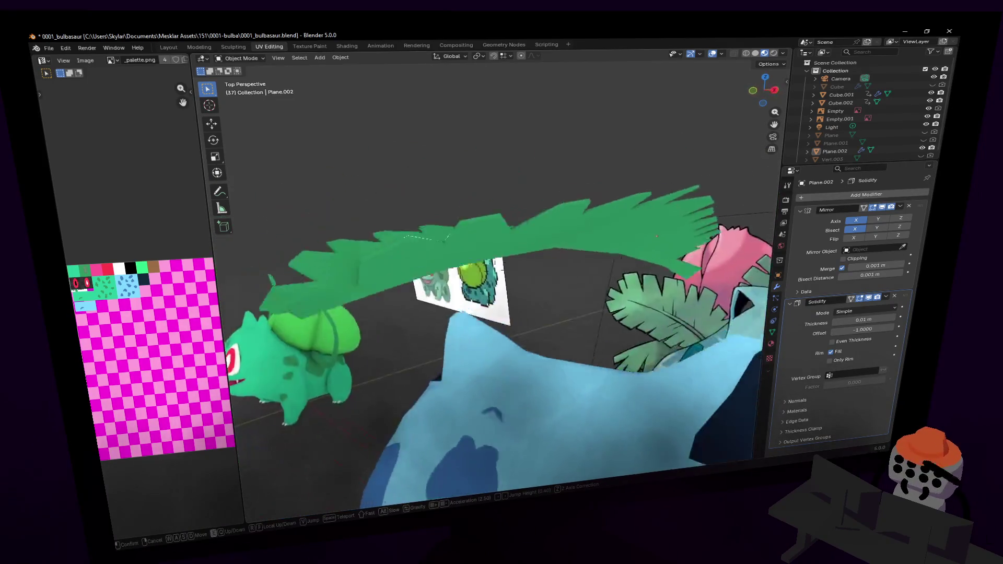
key("w")
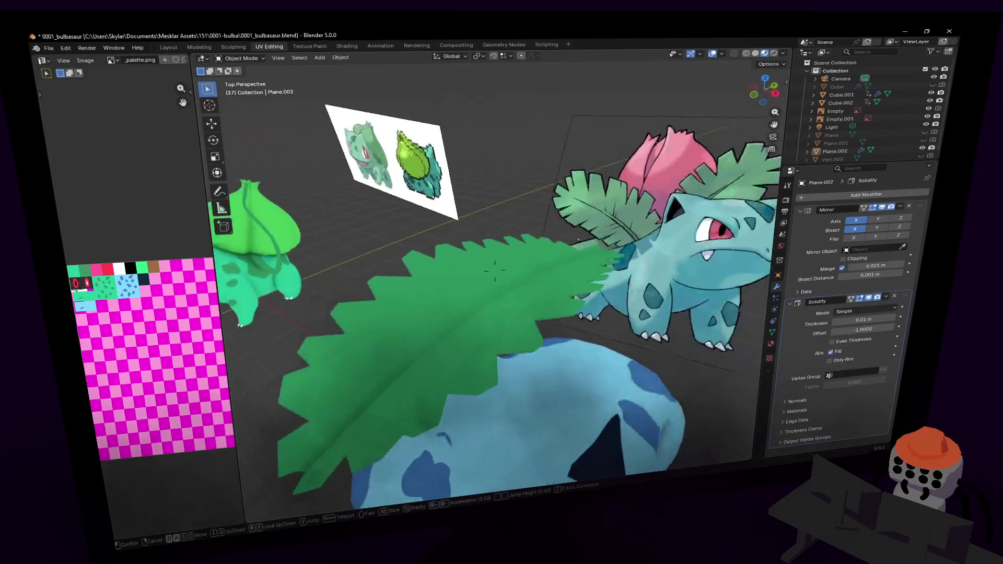
left_click(607, 275)
right_click(607, 228)
key("Escape")
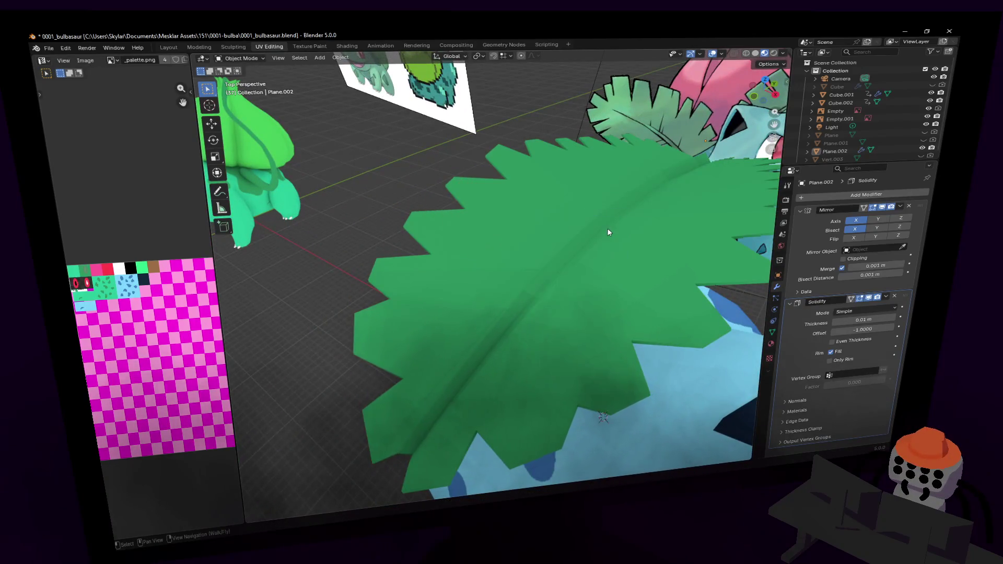
left_click(581, 250)
key("Tab")
key("shift+grave")
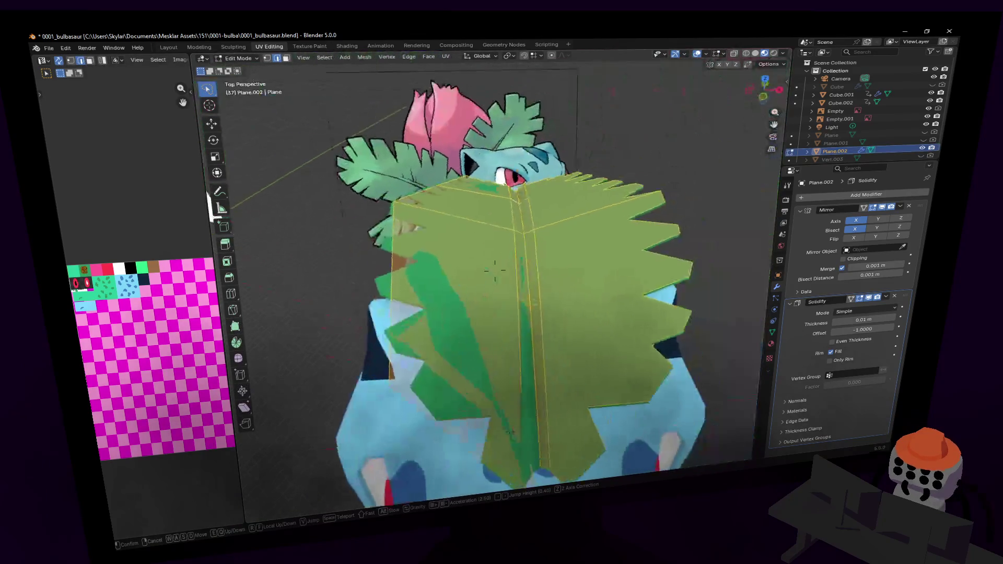
key("s")
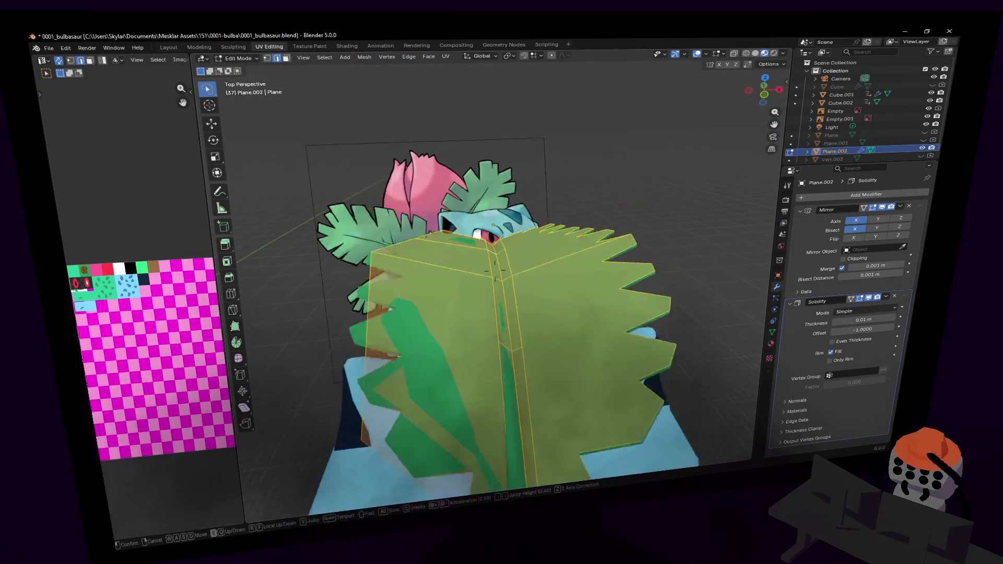
left_click(494, 270)
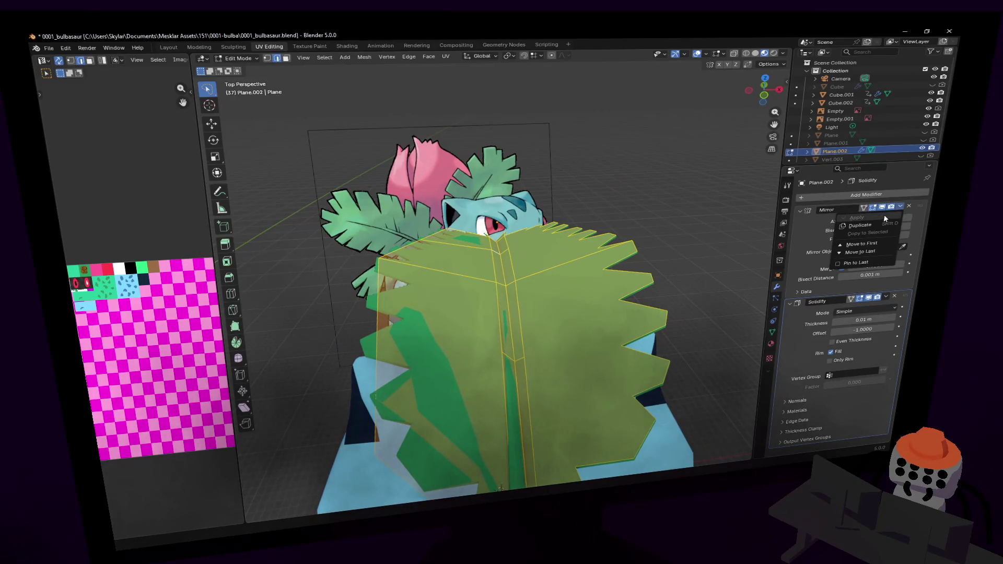
- Leave Edit Mode and apply the leaf's Mirror modifier
key("Tab")
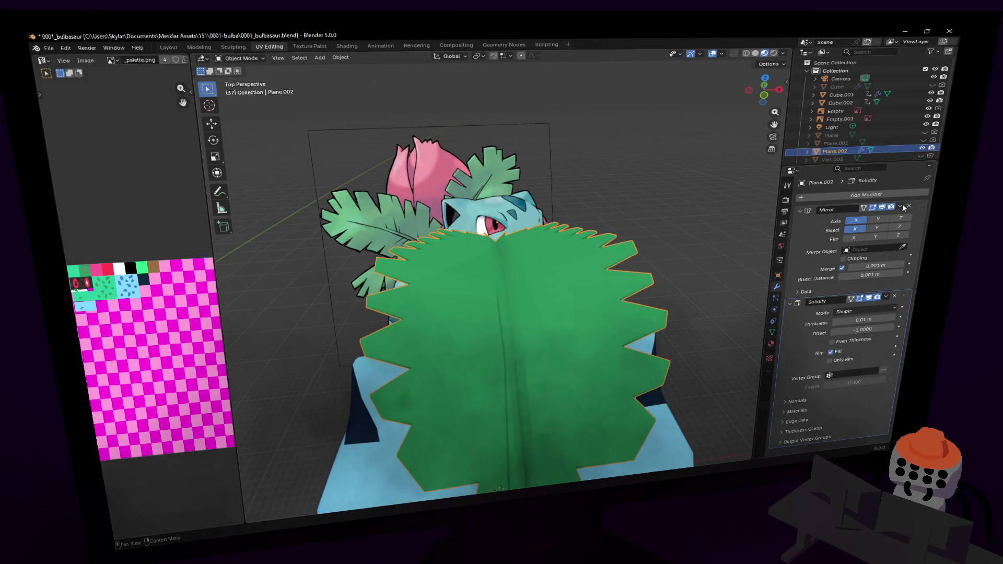
left_click(901, 207)
left_click(886, 218)
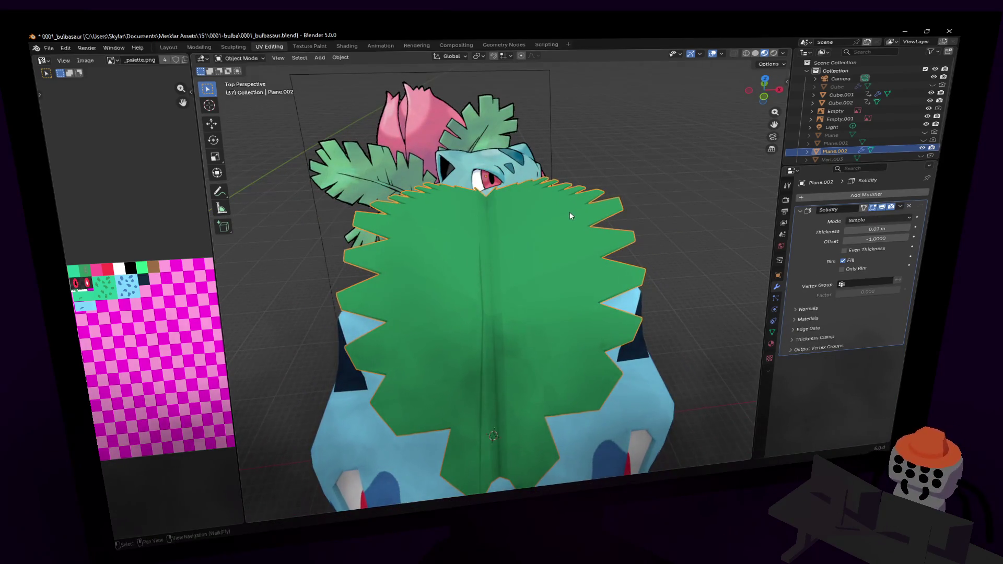
middle_click_drag(605, 208, 542, 297)
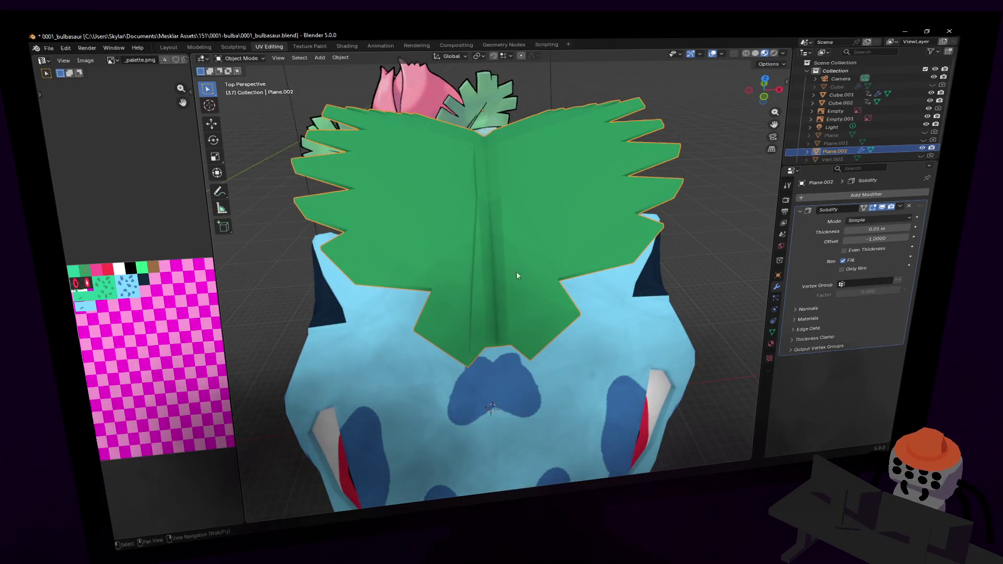
- Shade the leaf smooth with Keep Sharp Edges and return to Edit Mode
key("Tab")
key("Tab")
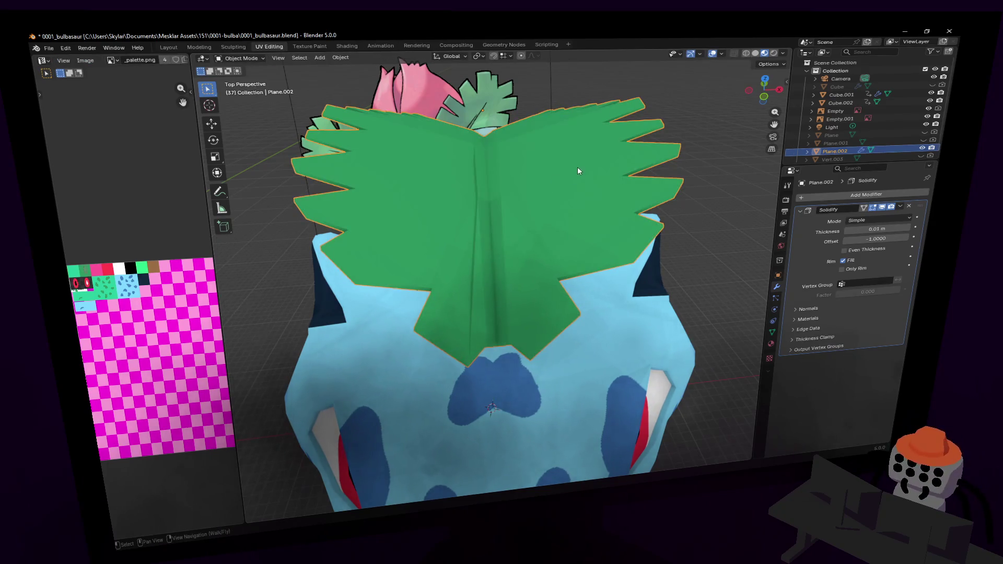
middle_click_drag(578, 167, 588, 167)
right_click(589, 167)
left_click(588, 167)
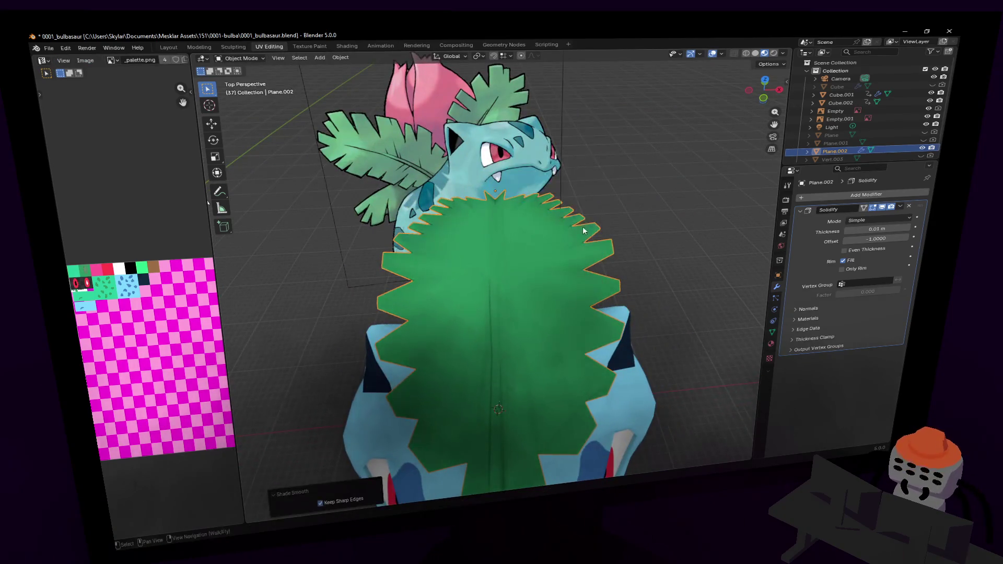
key("shift+grave")
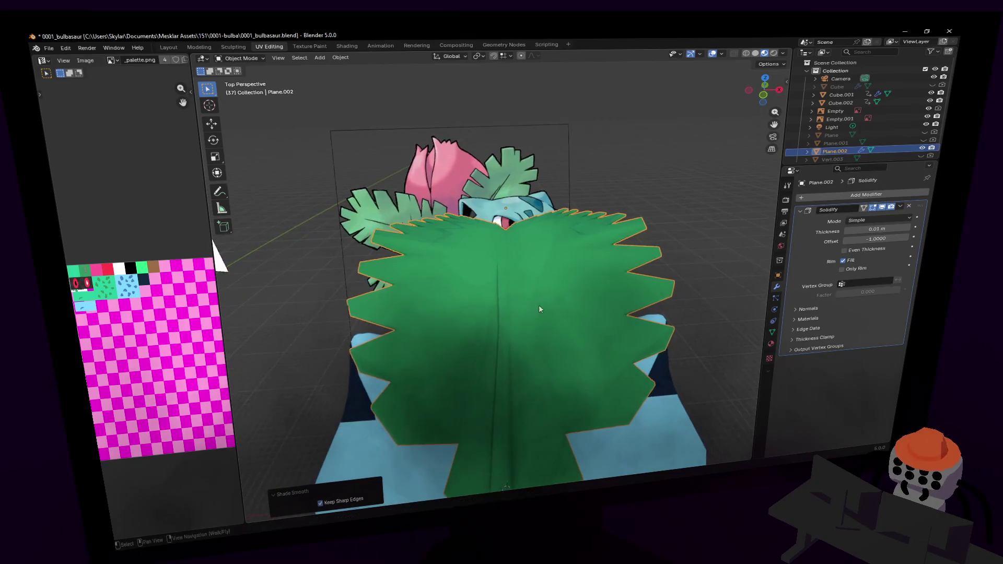
key("Tab")
- Box-select the leaf's bottom-edge vertices and lift them along Z with smooth falloff
left_click(534, 311)
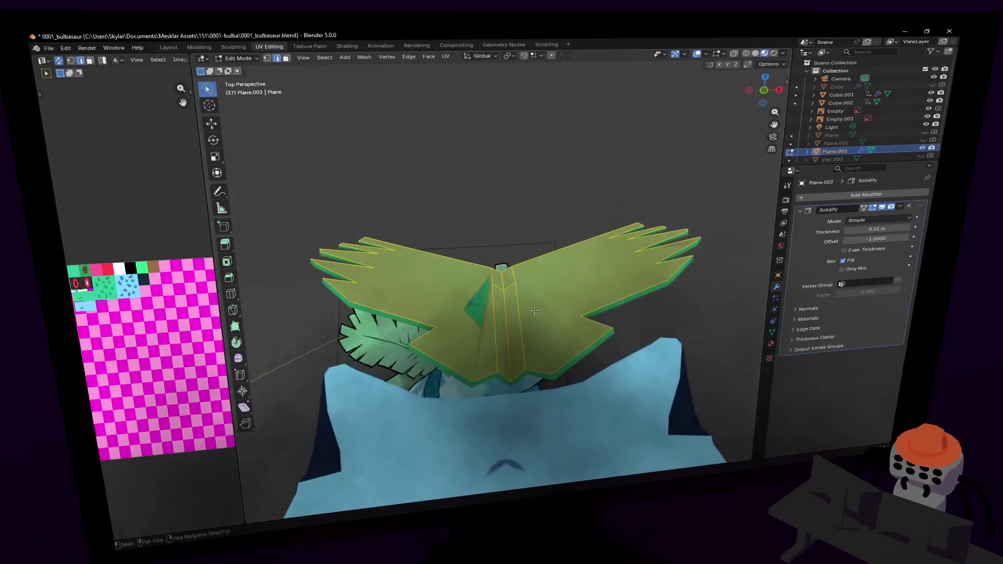
key("1")
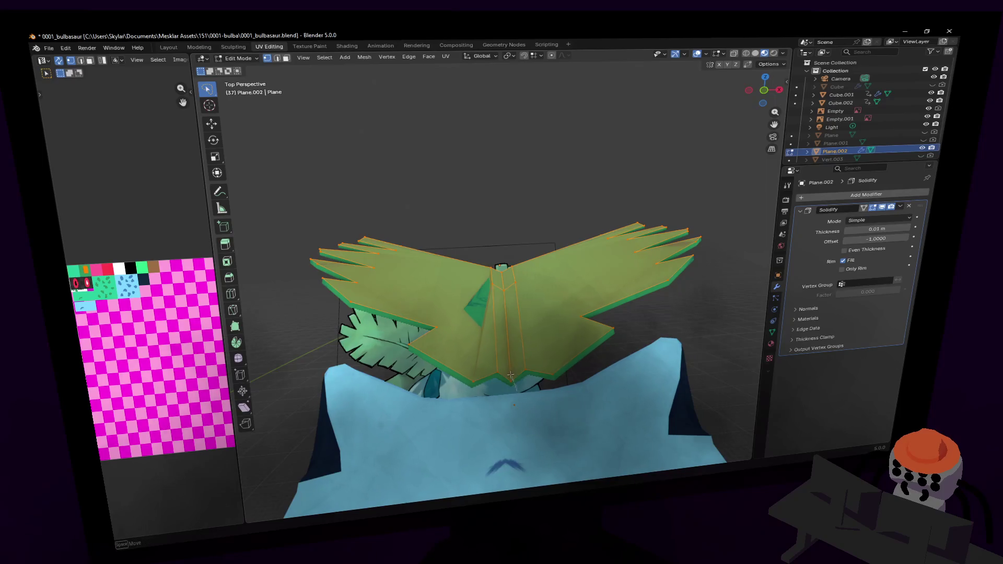
key("alt+a")
mouse_move(592, 398)
left_mouse_down()
mouse_move(457, 356)
mouse_move(451, 344)
left_mouse_up()
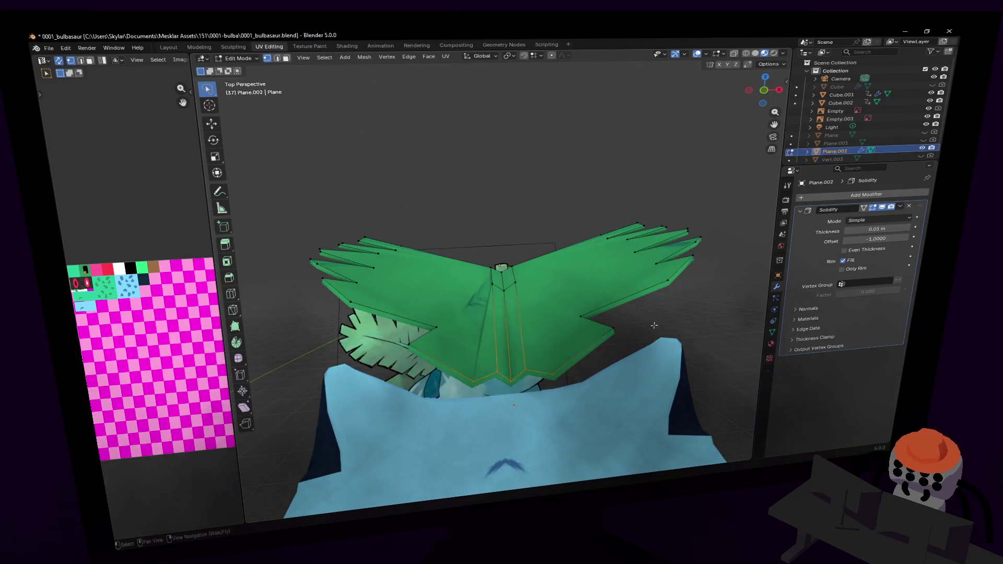
key("g")
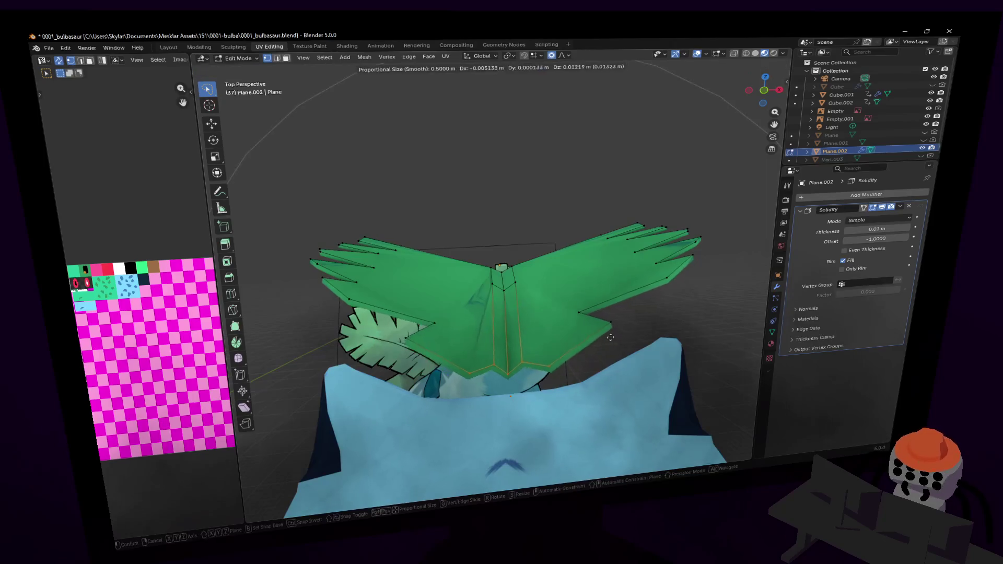
key("z")
left_click(619, 309)
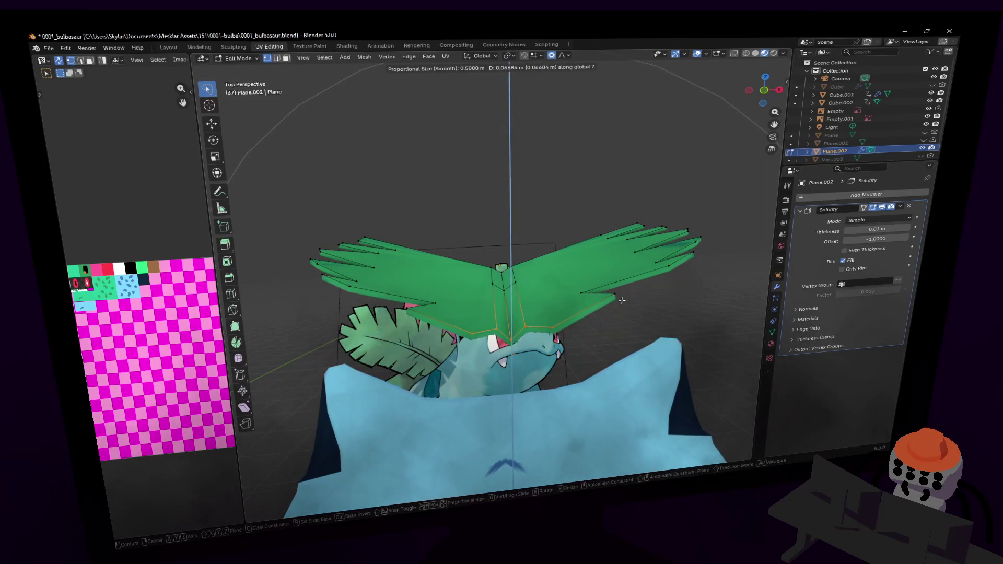
- Inspect the lifted edge from above and turn on X-axis mirrored mesh editing
key("shift+grave")
key("w")
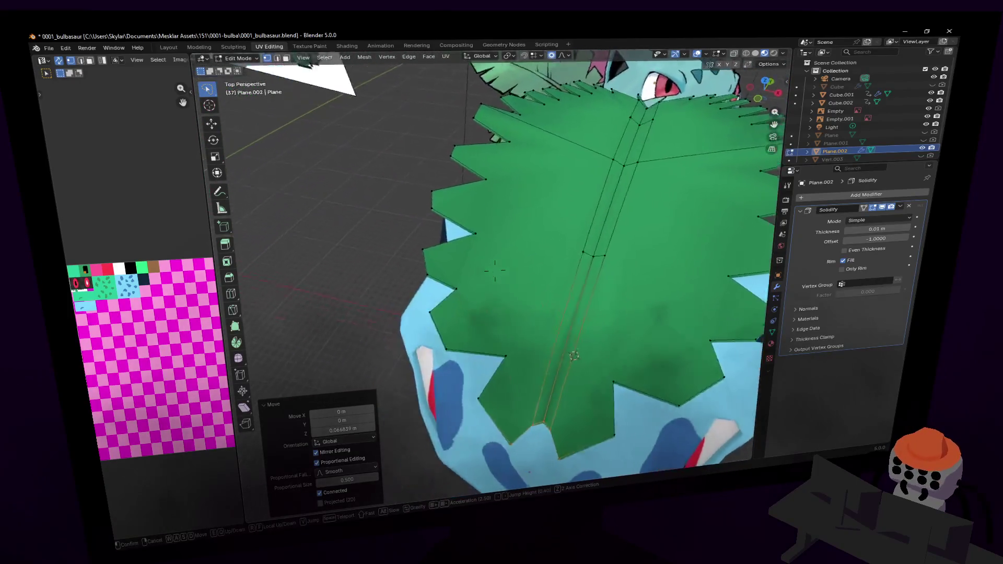
left_click(464, 278)
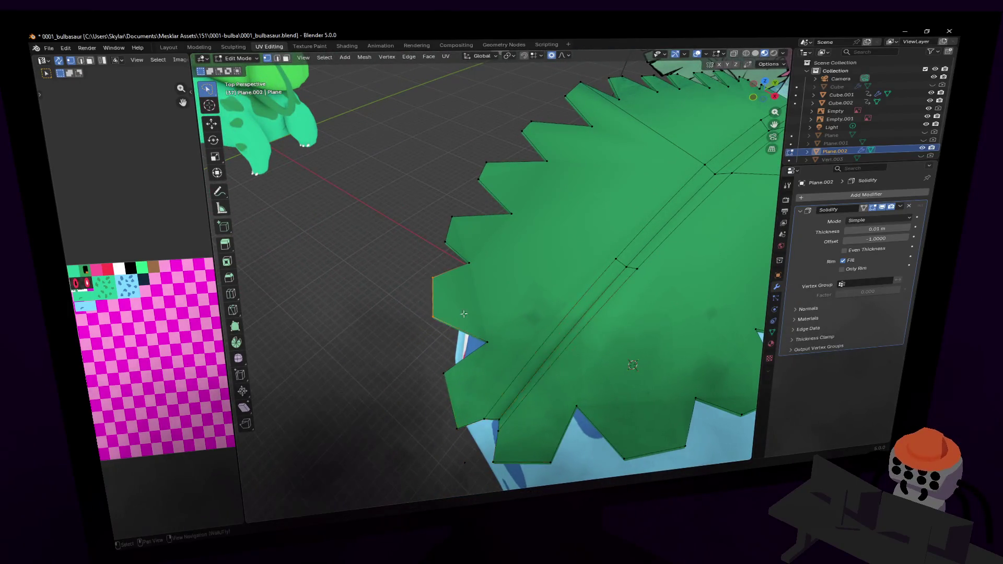
key("g")
key("Escape")
key("shift+grave")
left_click(495, 270)
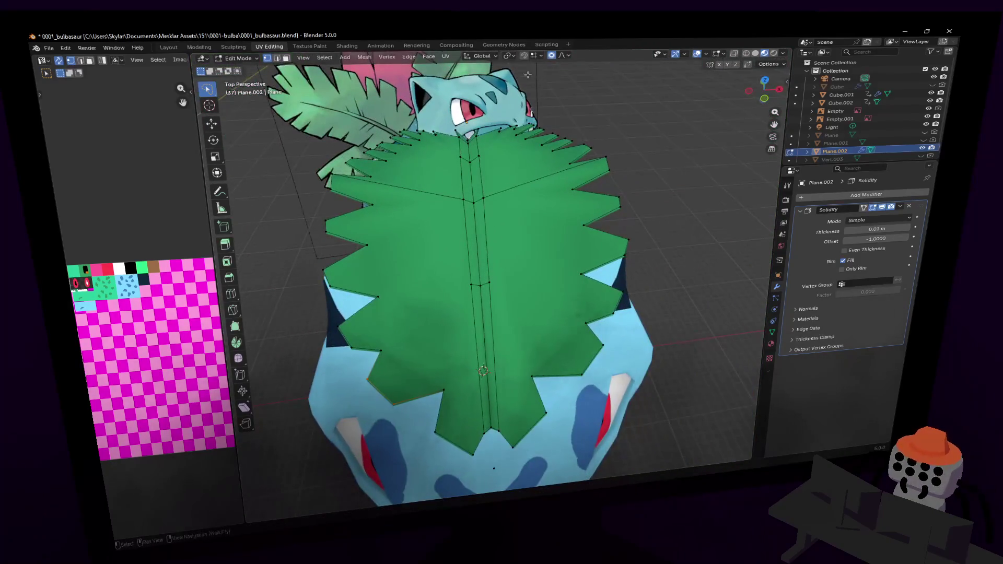
left_click(719, 65)
- Select the leaf's outer tip vertex and view it edge-on from the side
key("shift+grave")
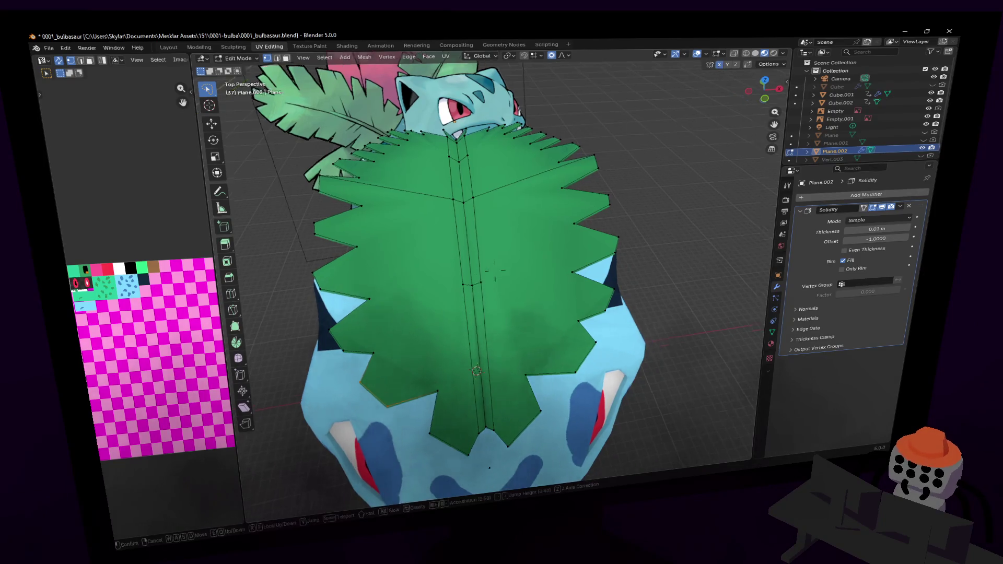
key("q")
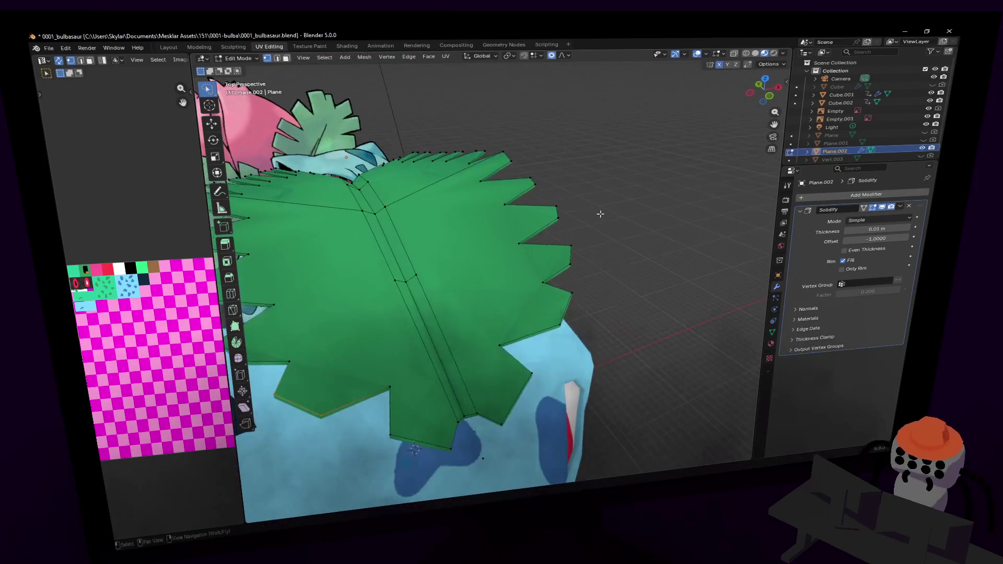
key("Escape")
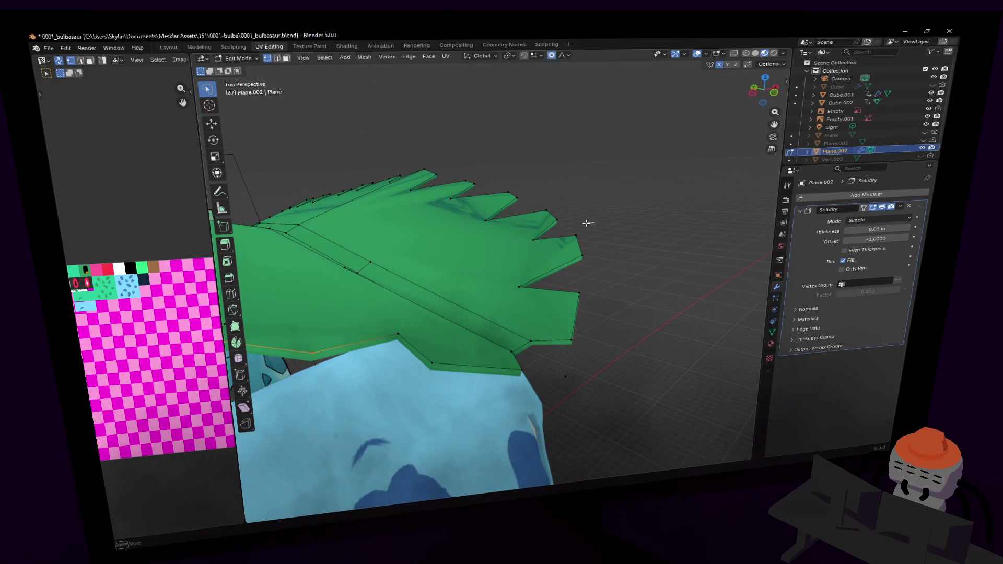
left_click(583, 225)
key("shift+grave")
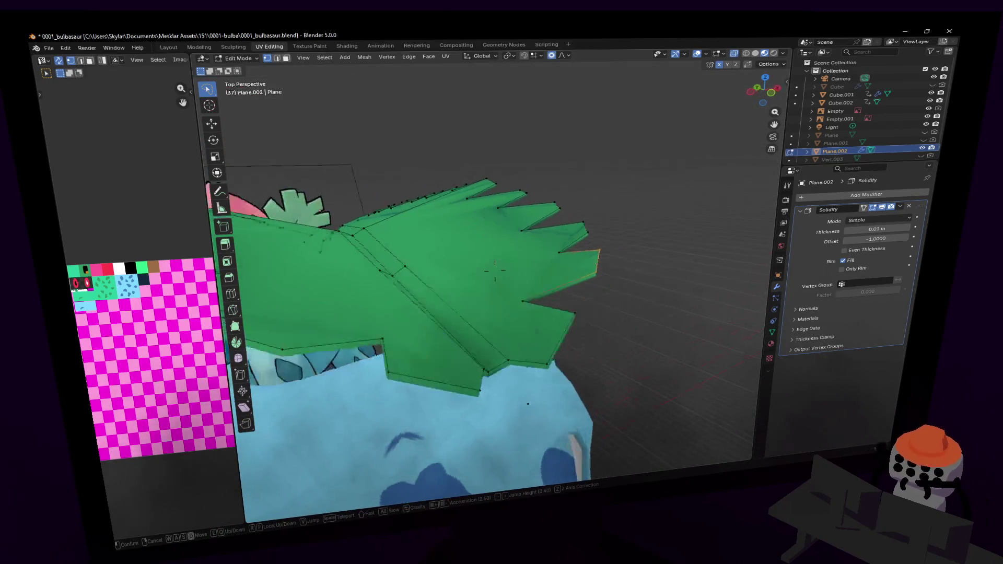
key("w")
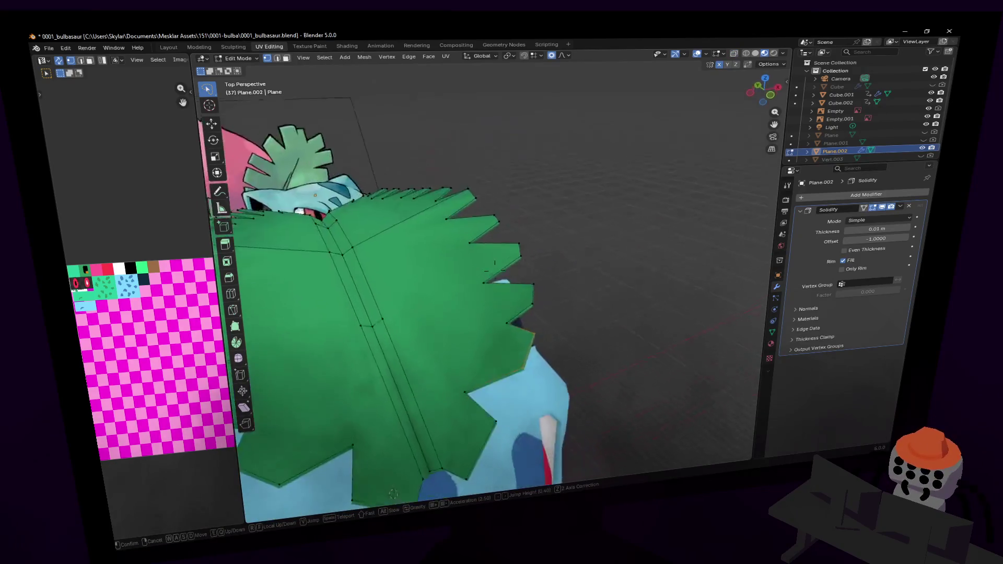
key("q")
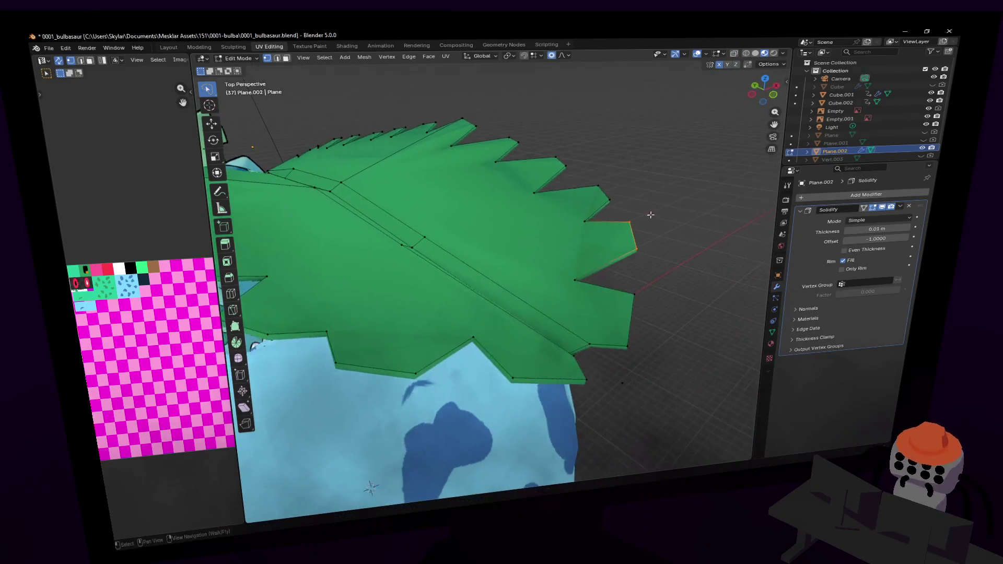
key("e")
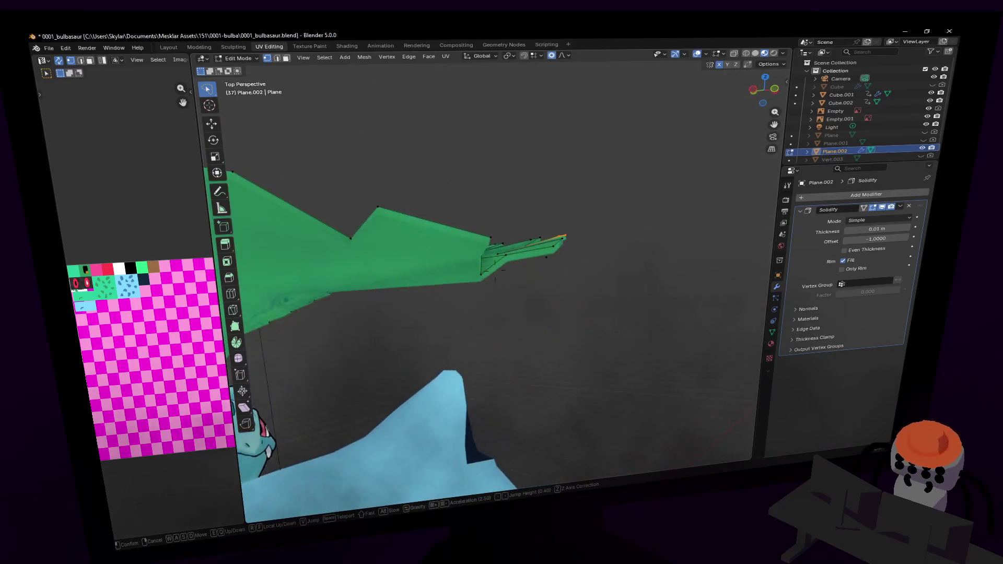
left_click(495, 270)
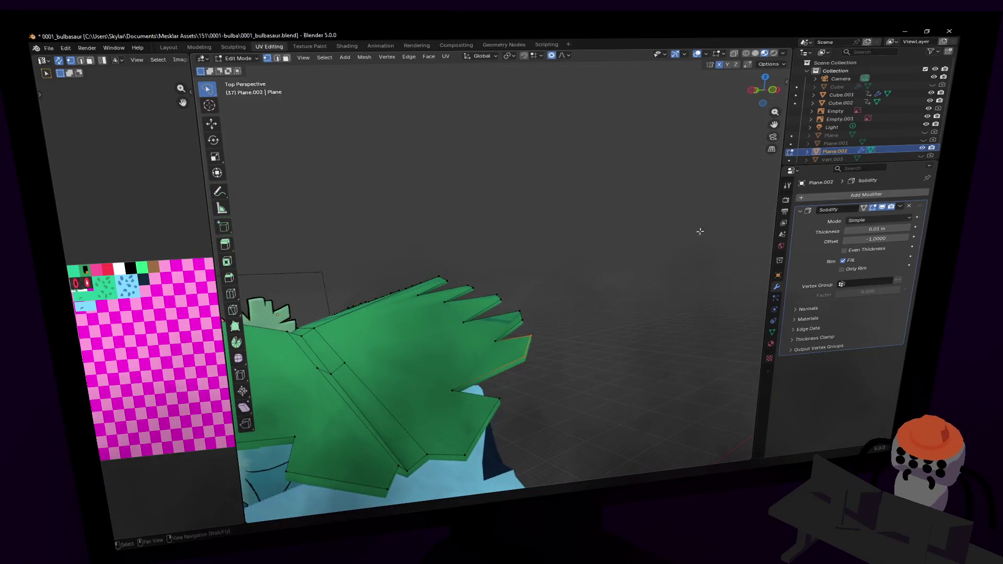
key("shift+grave")
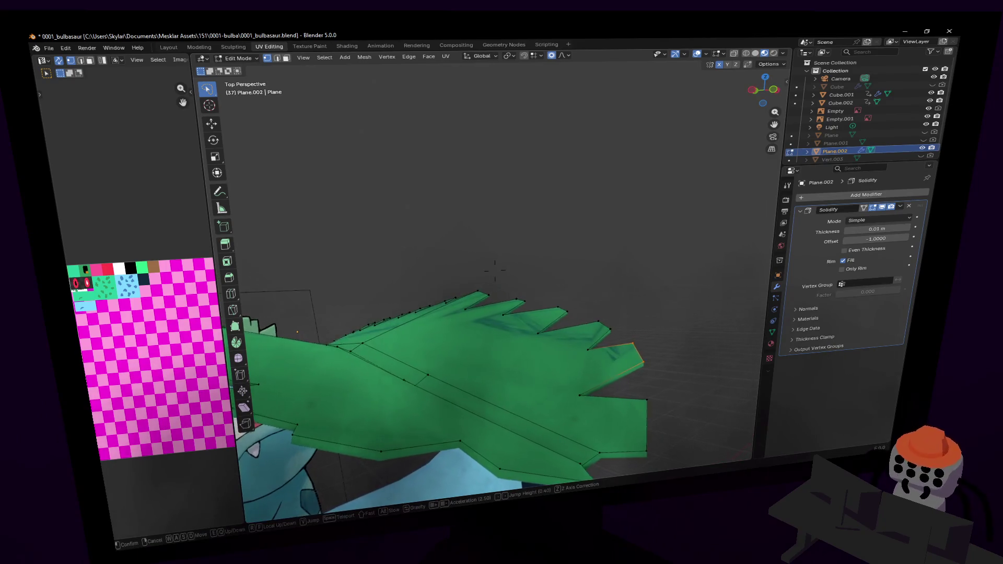
left_click(495, 270)
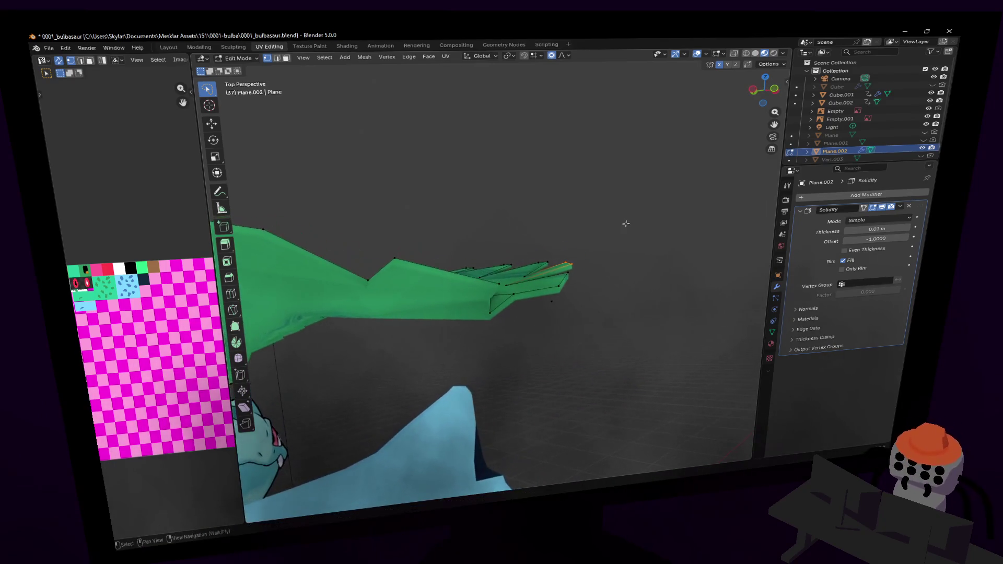
key("r")
key("Escape")
- Frame the leaf beside and above the body after abandoning two rotation attempts
key("r")
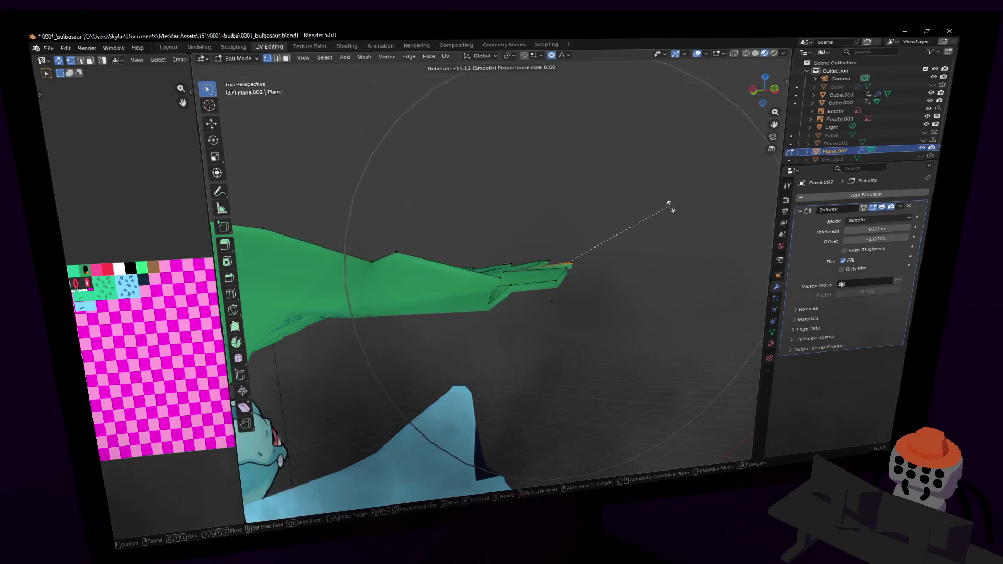
key("Escape")
key("shift+grave")
left_click(495, 270)
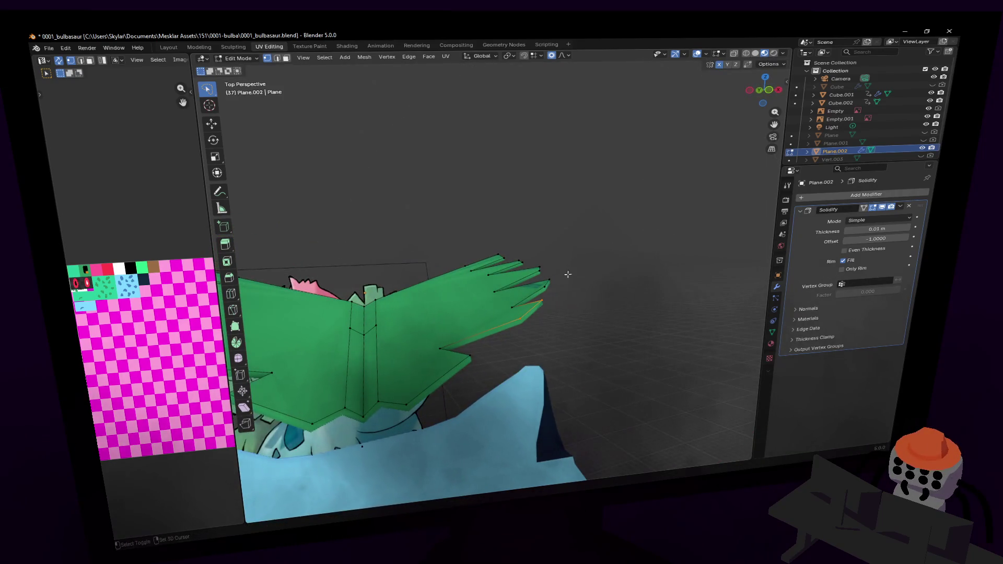
key("shift+grave")
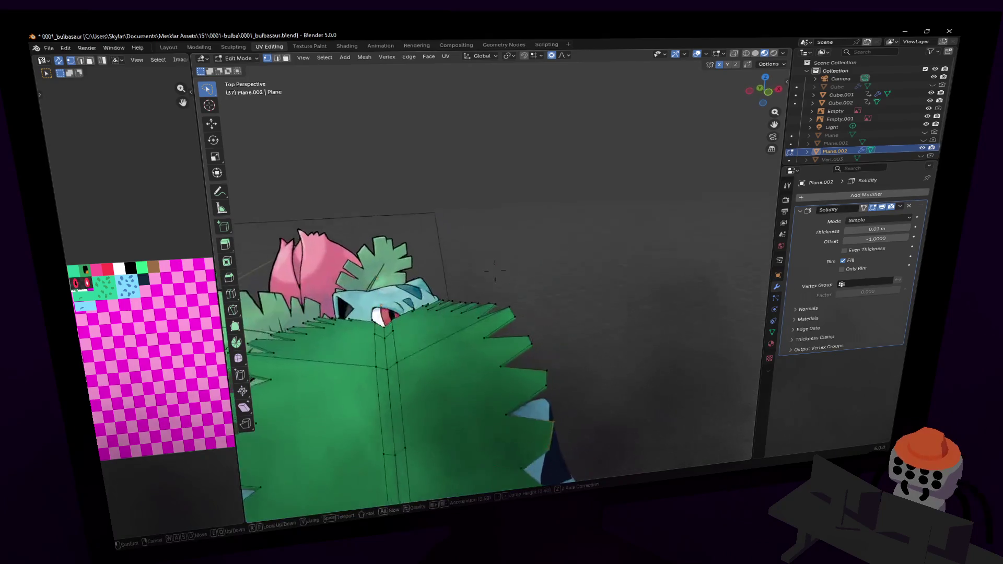
left_click(564, 397)
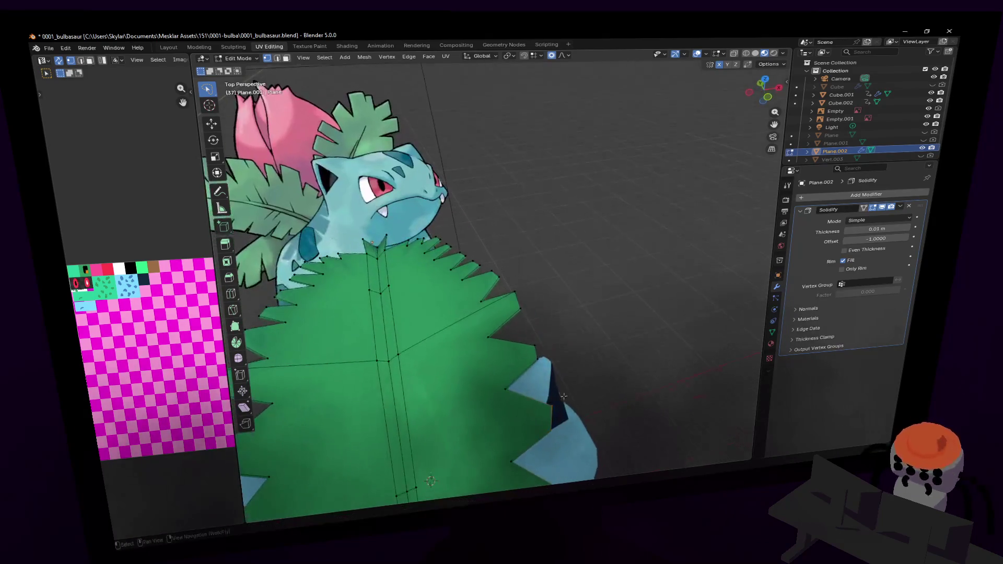
mouse_move(564, 374)
middle_mouse_down()
mouse_move(581, 280)
mouse_move(557, 271)
mouse_move(588, 252)
middle_mouse_up()
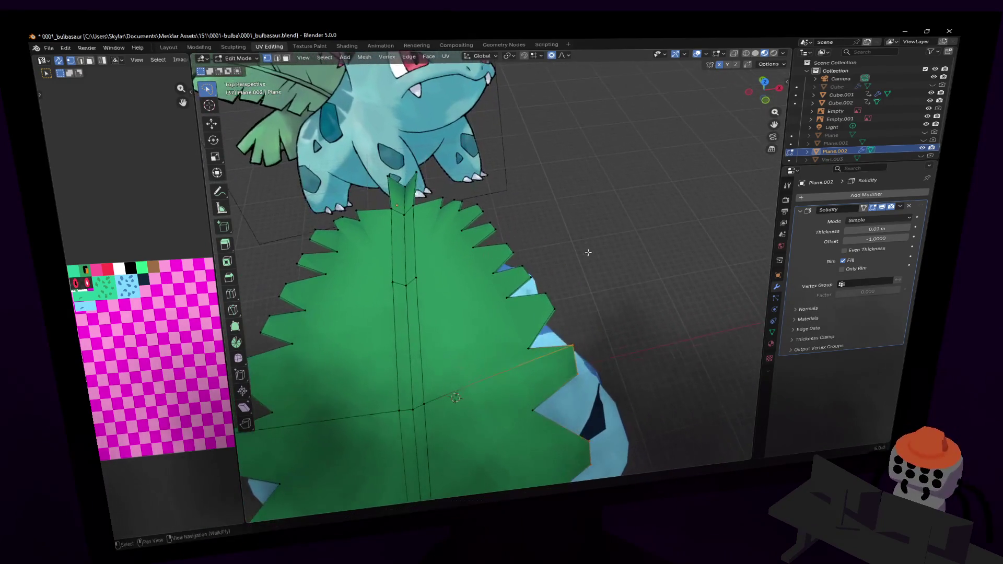
mouse_move(544, 291)
middle_mouse_down()
mouse_move(470, 296)
mouse_move(511, 258)
middle_mouse_up()
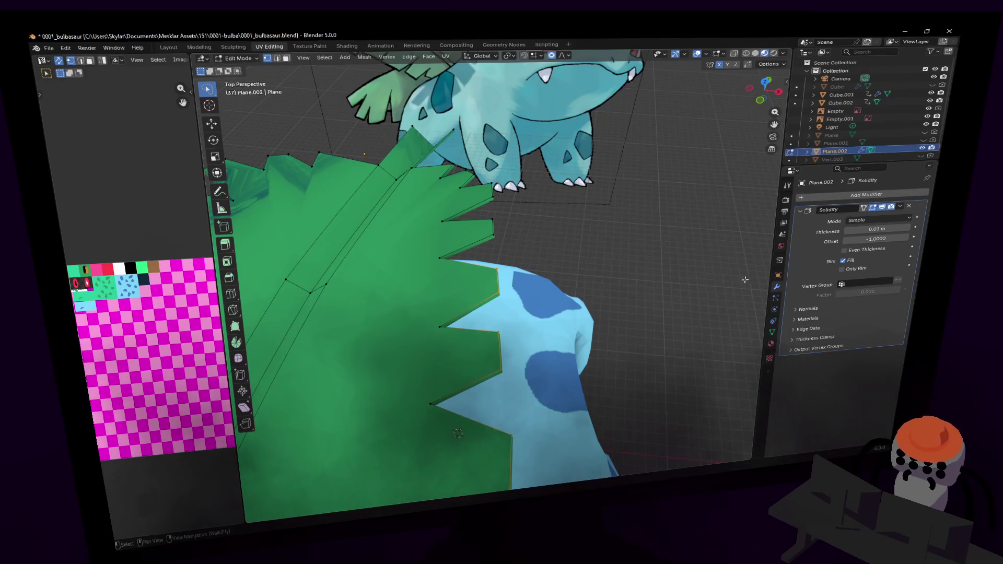
middle_click_drag(744, 280, 599, 249)
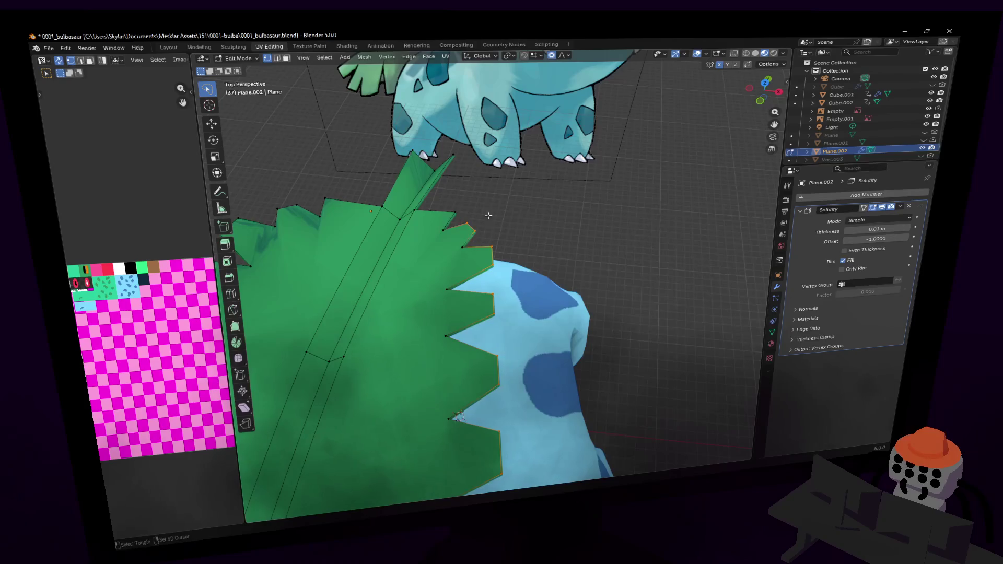
- Rotate the leaf tip about -8.76° with smooth proportional falloff, size 0.50
key("shift+grave")
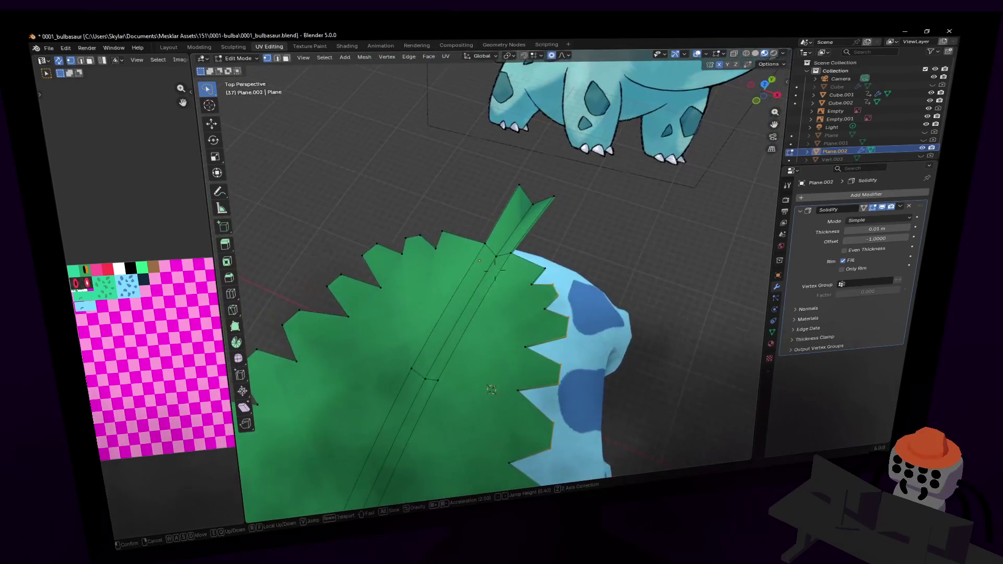
key("s")
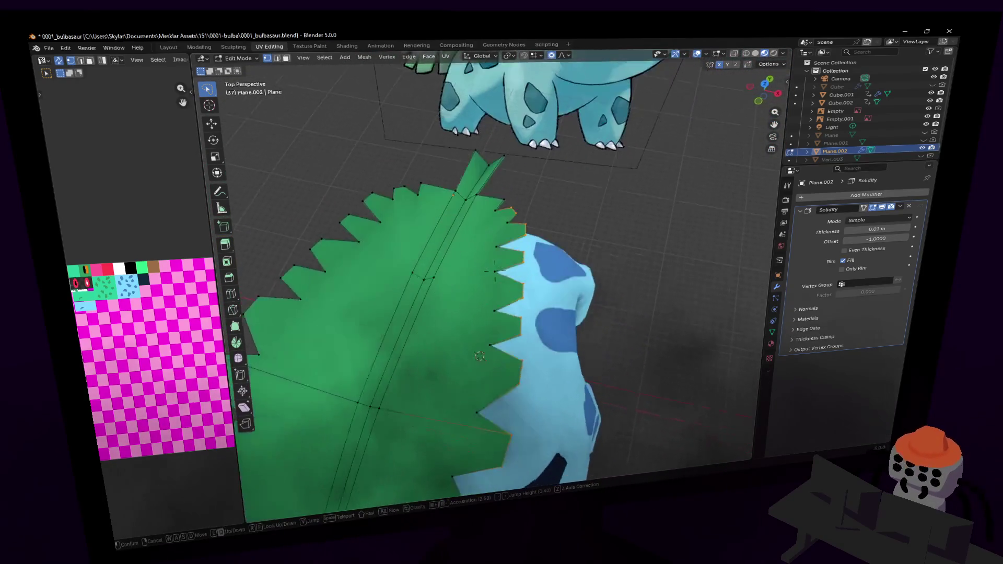
key("s")
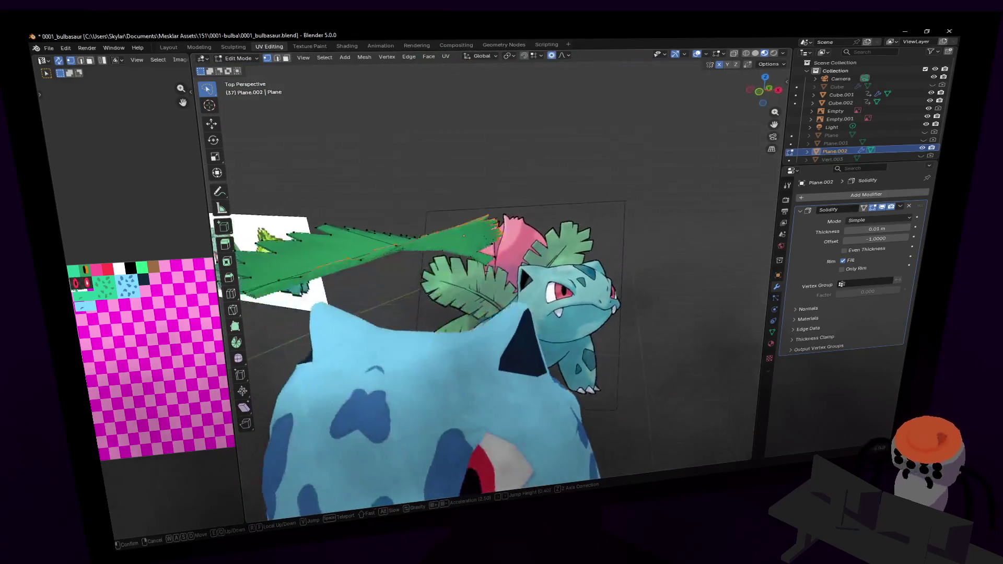
left_click(503, 214)
key("r")
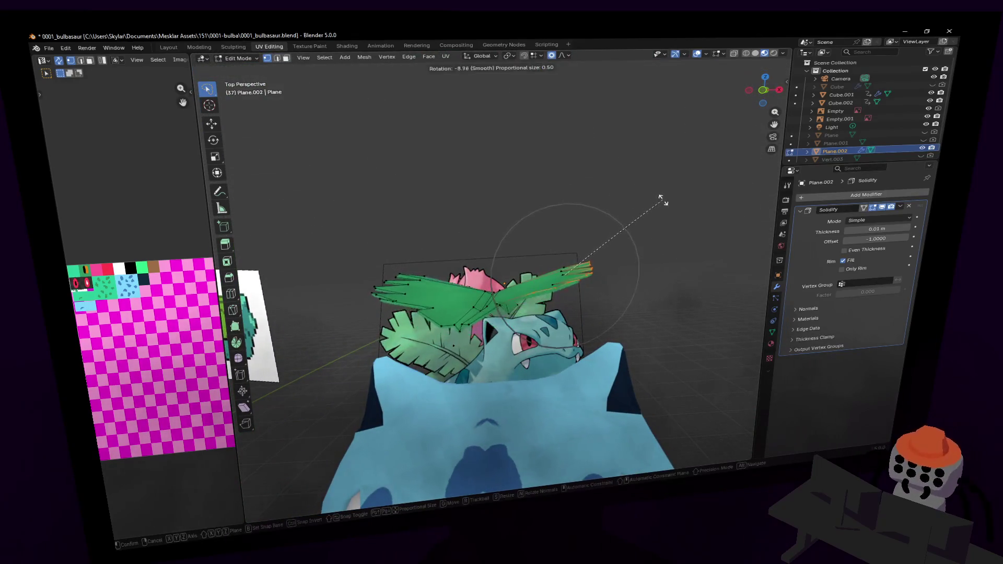
left_click(670, 214)
- Move in close to view the leaf and body head-on, then pick the Knife tool
key("shift+grave")
key("w")
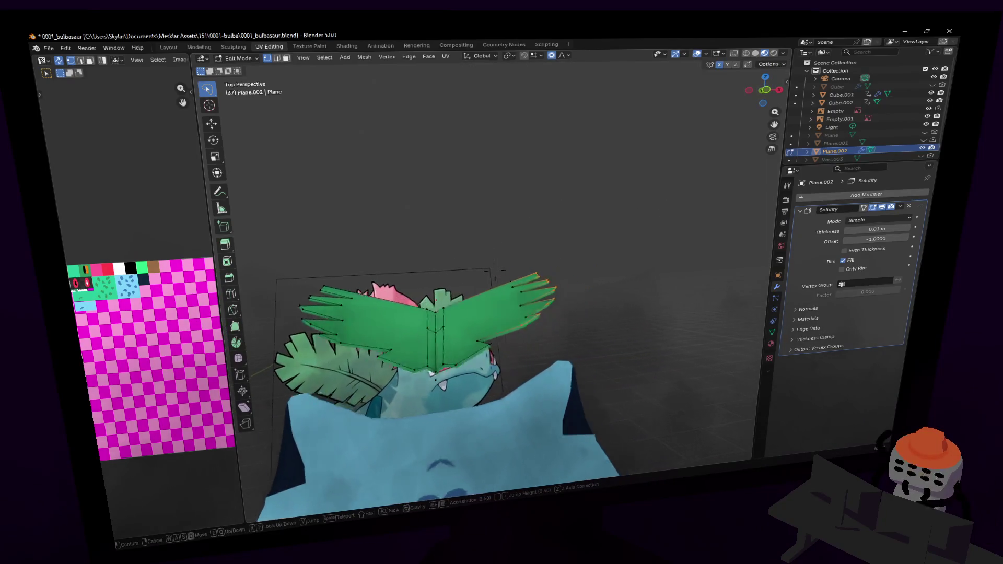
key("w")
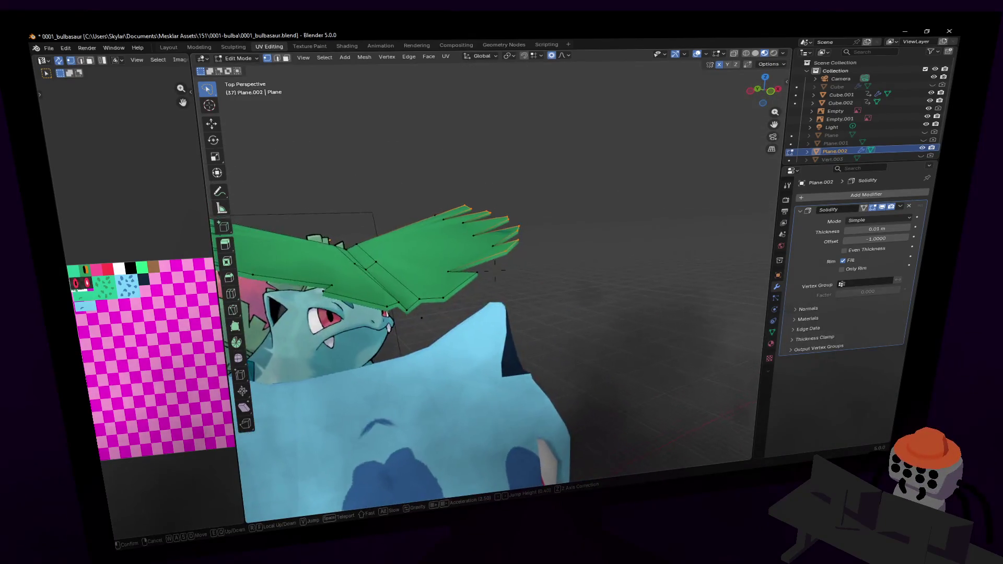
left_click(636, 215)
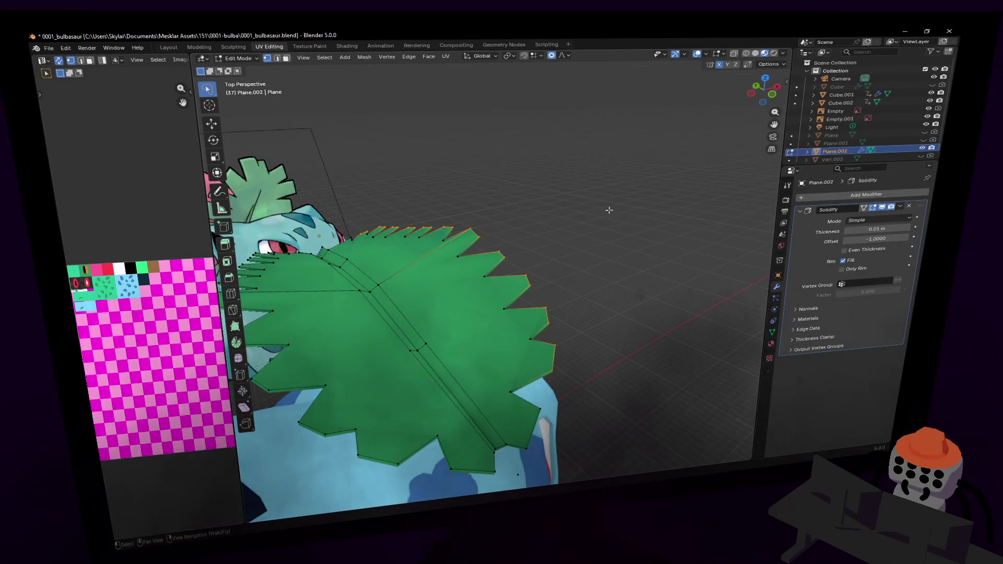
middle_click_drag(592, 232, 569, 307)
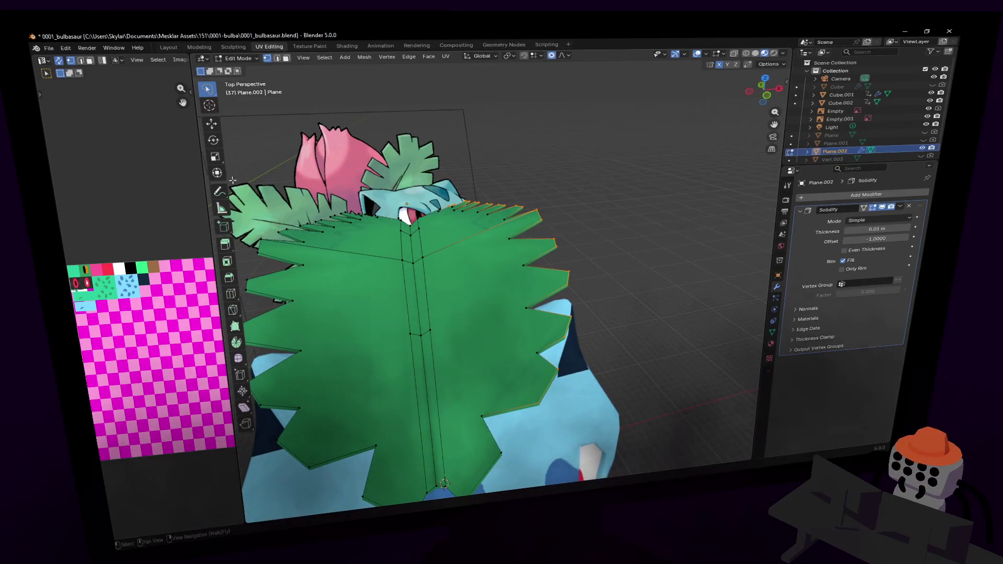
left_click(233, 310)
- Knife-cut new edges from a leaf edge vertex up toward the upper right tooth
key("shift+grave")
key("w")
left_click(503, 303)
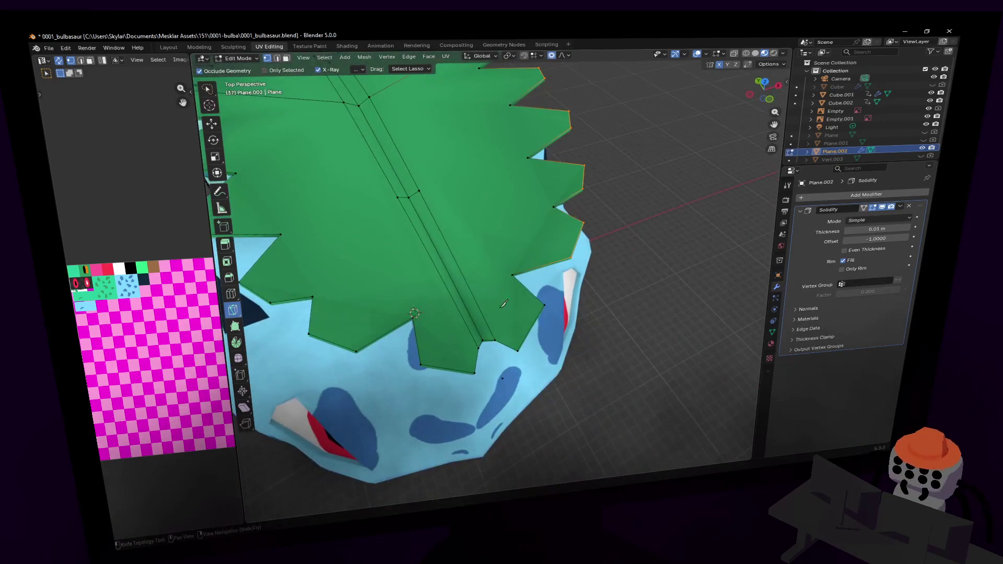
left_click(496, 339)
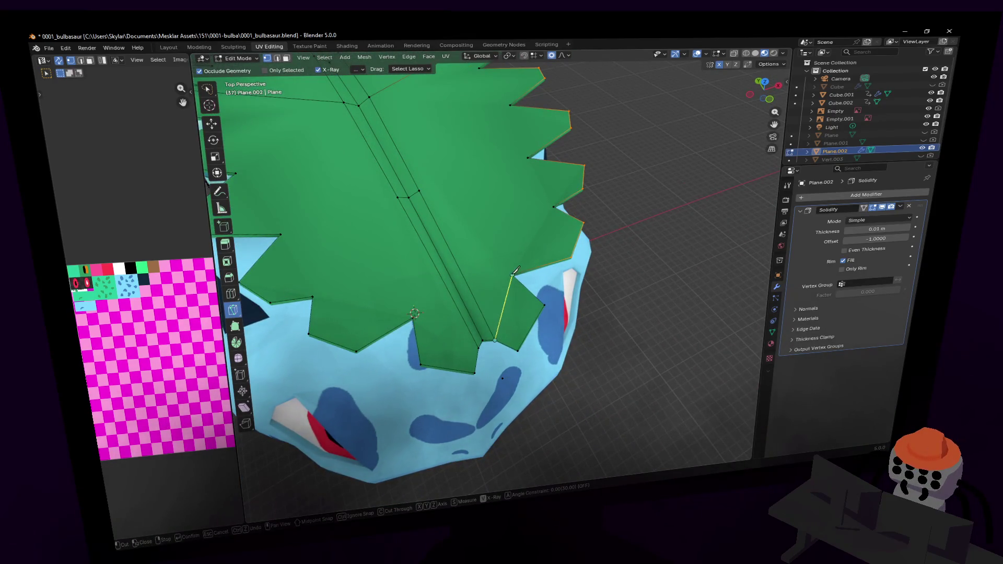
left_click(557, 203)
left_click(528, 157)
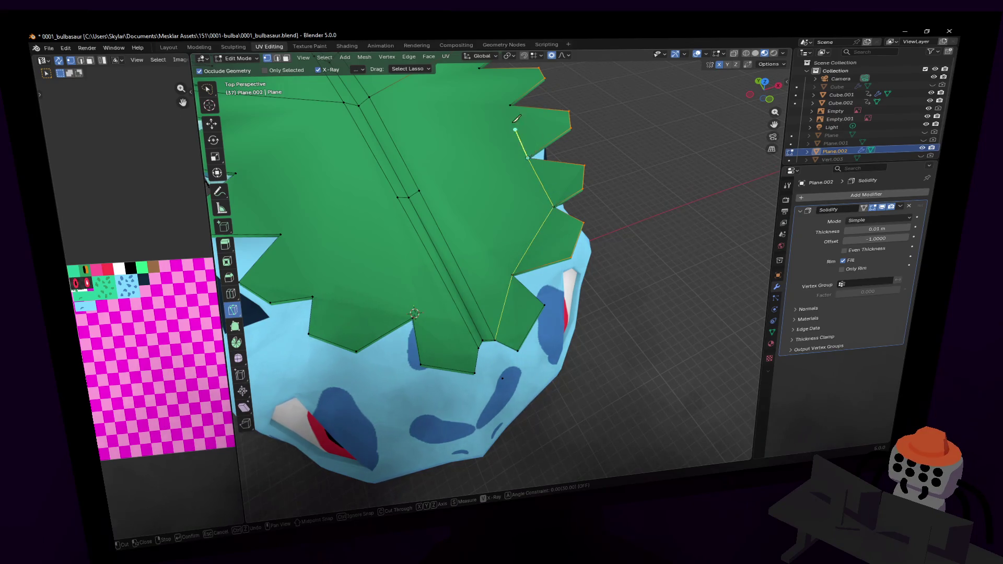
key("Return")
- Knife-cut another edge across the lower right-hand teeth of the leaf
key("shift+grave")
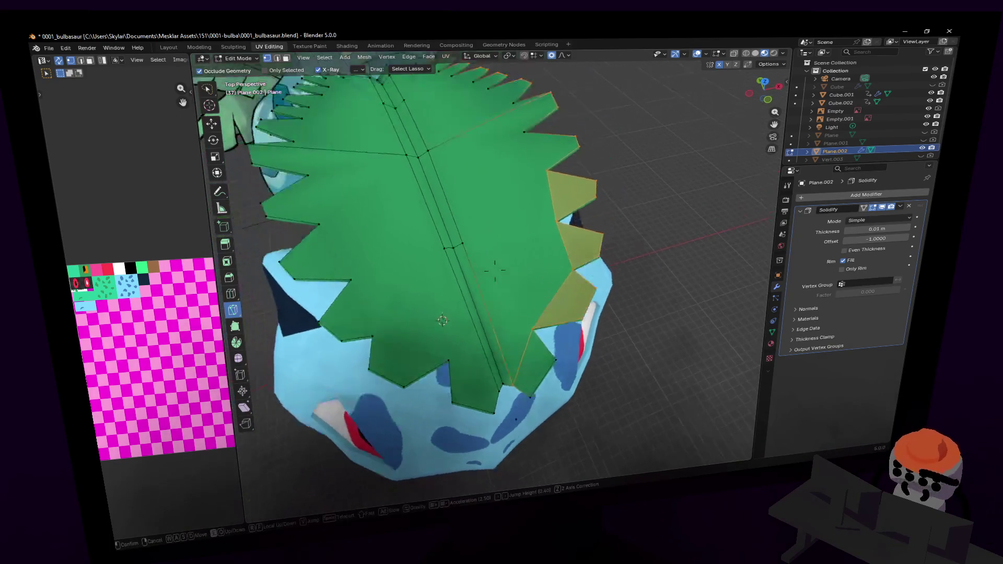
key("w")
left_click(590, 289)
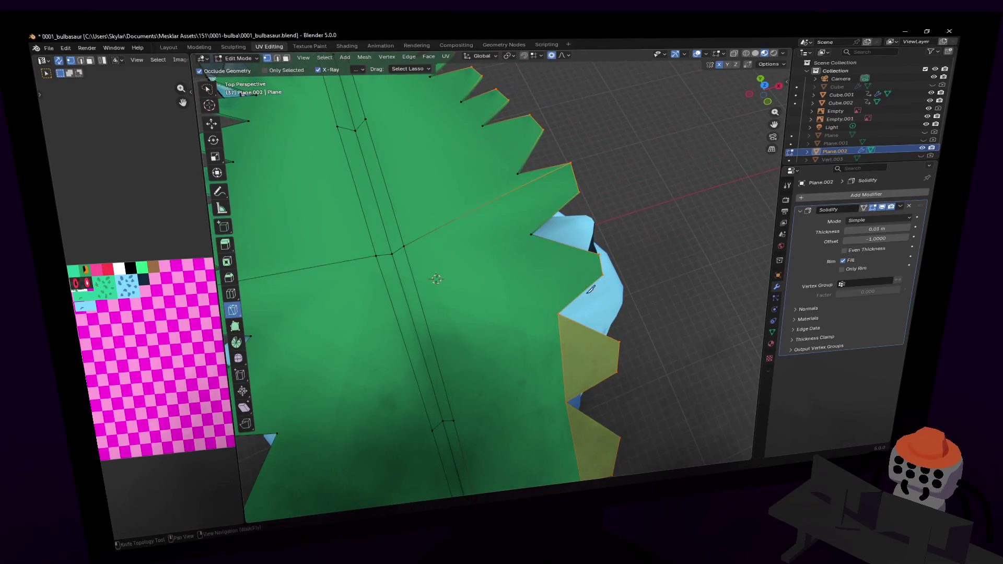
left_click(559, 313)
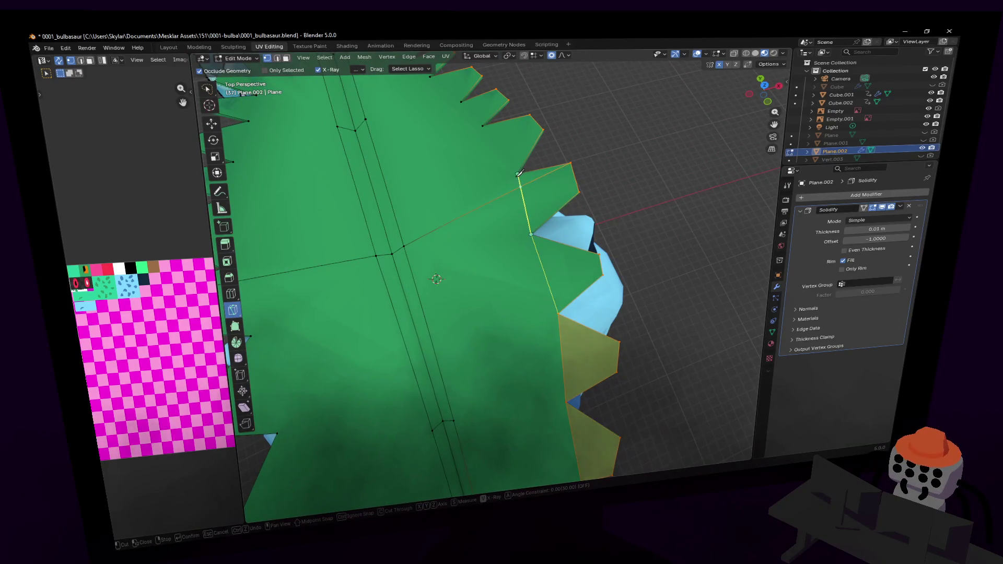
key("shift+grave")
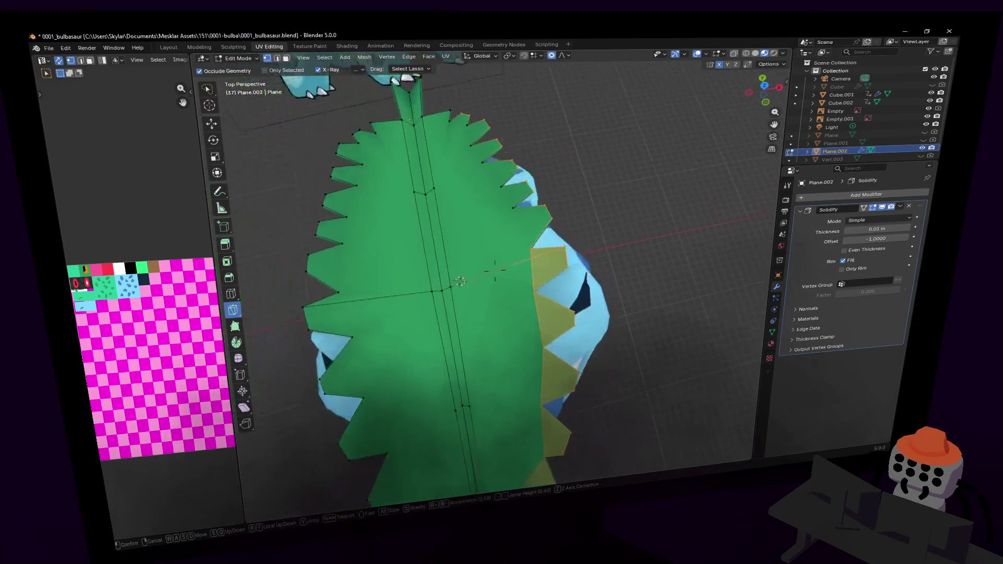
key("s")
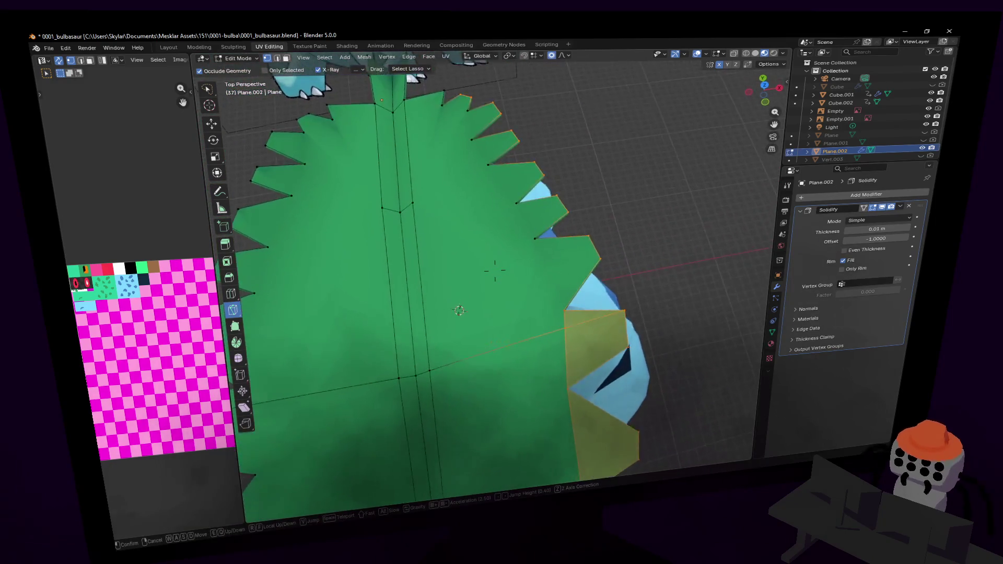
left_click(494, 270)
left_click(577, 337)
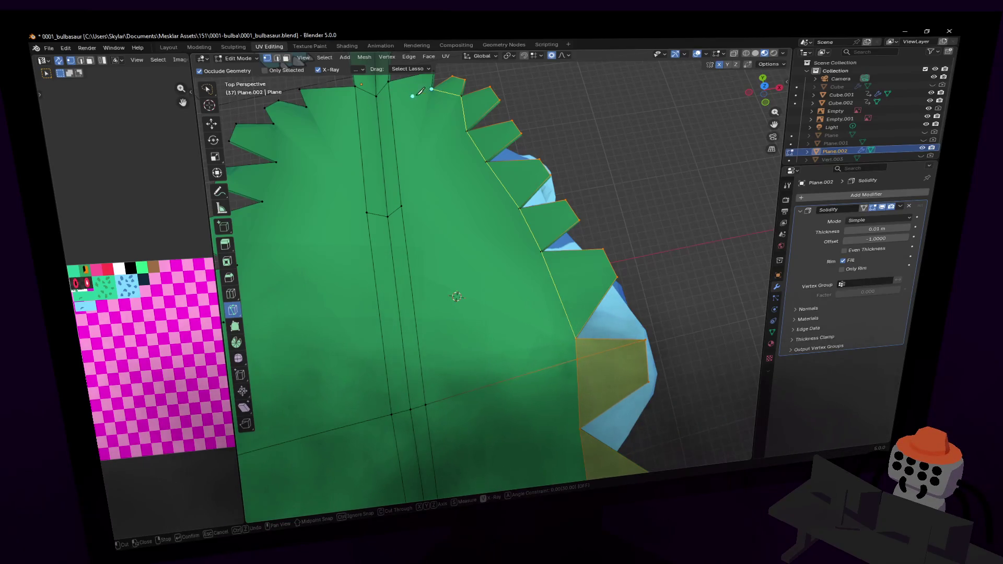
middle_click_drag(420, 91, 551, 247)
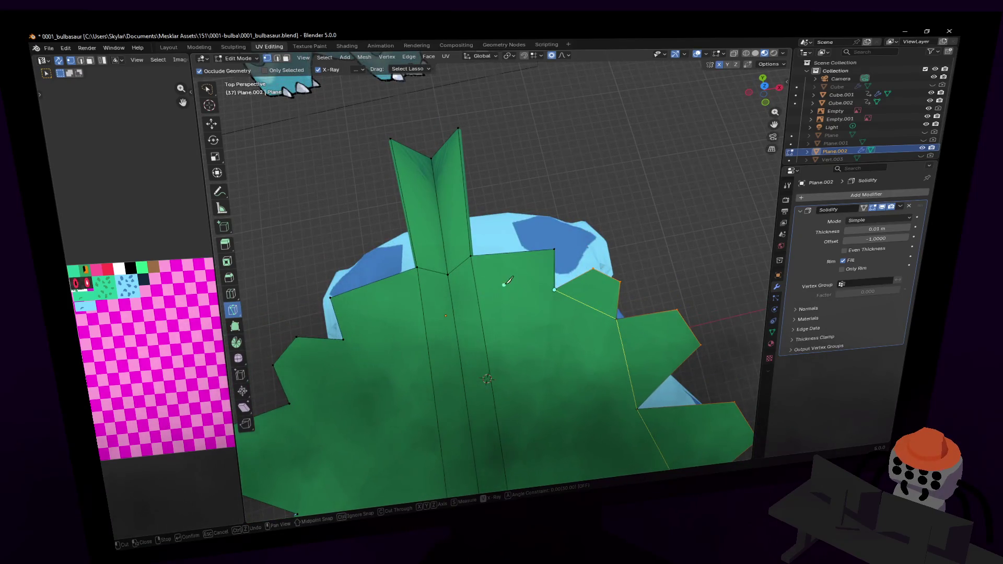
key("Return")
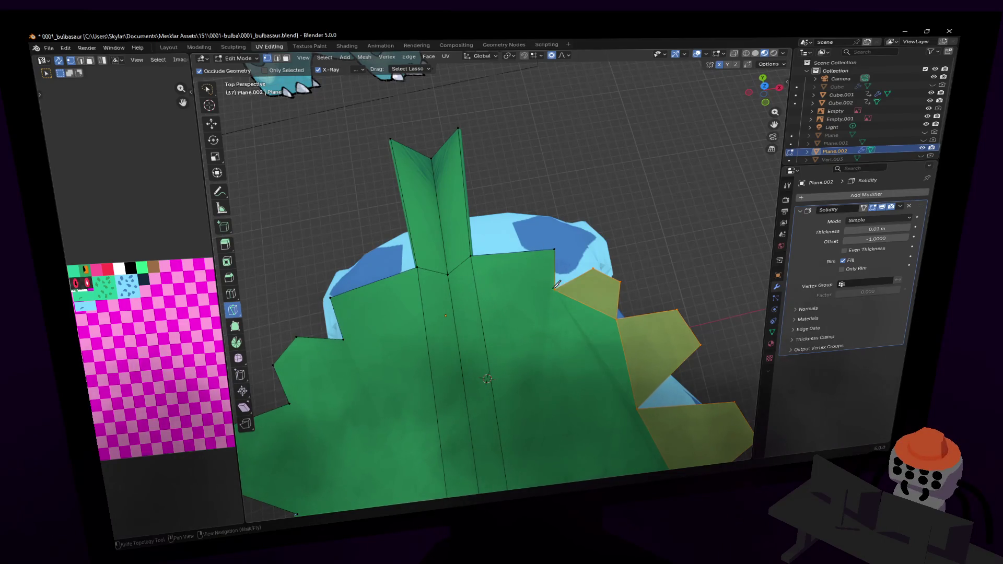
- Cut a new edge beside the midrib fin up to the leaf's top edge
left_click(554, 289)
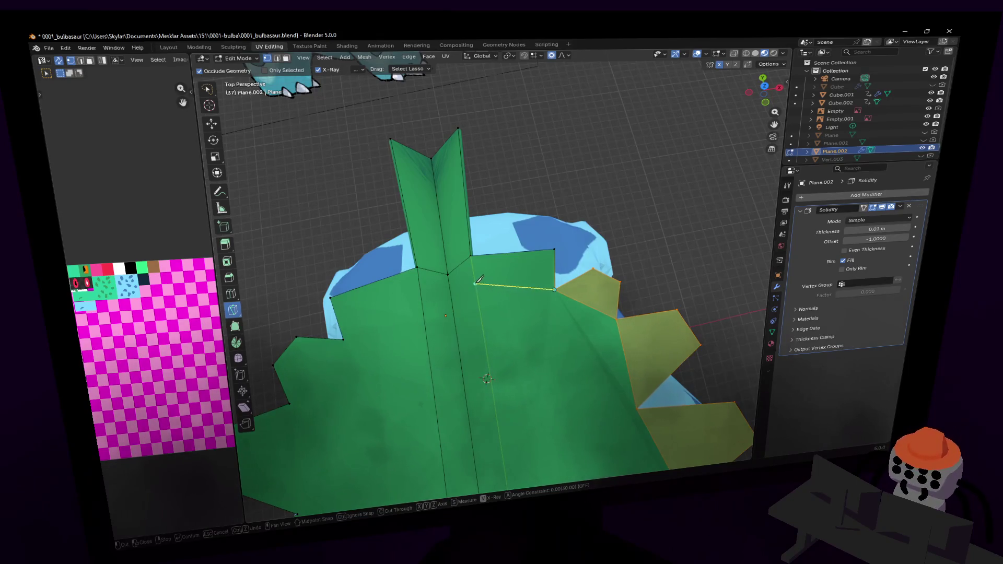
left_click(476, 284)
left_click(490, 254)
key("Return")
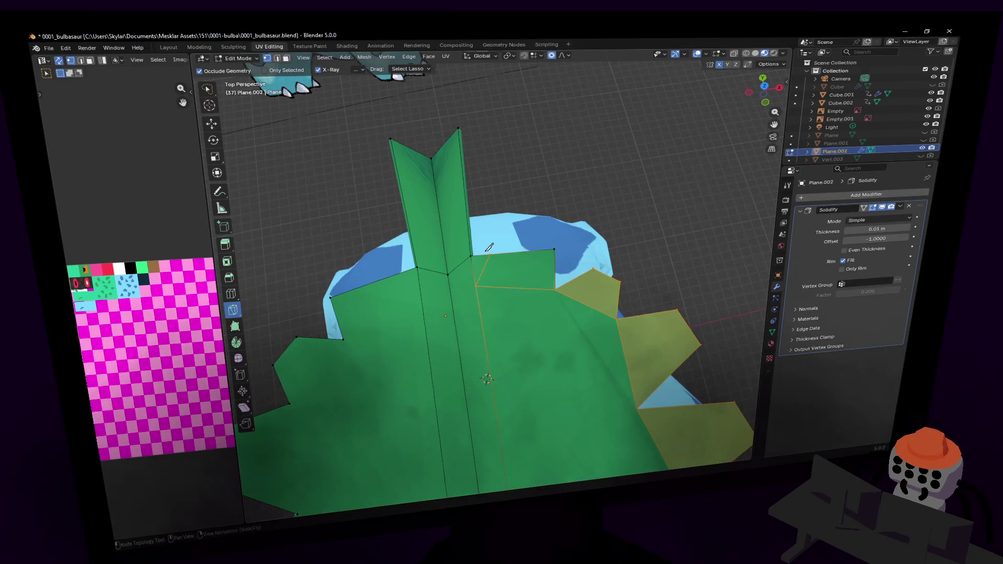
- Select the small triangle face beside the fin and delete it with X > Faces
key("3")
key("w")
left_click(486, 259)
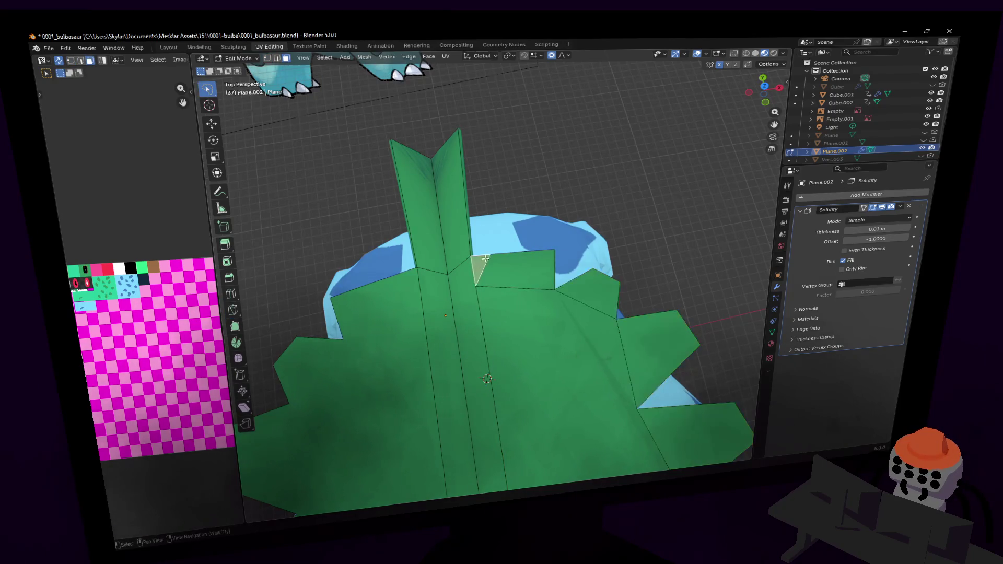
key("x")
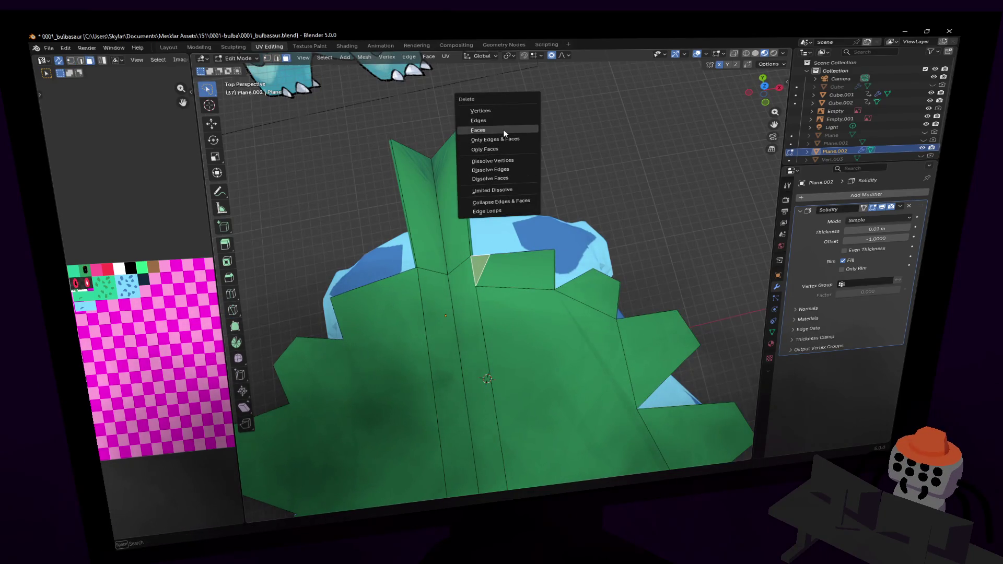
left_click(505, 132)
scroll(553, 247, "down", 2)
- In Top Orthographic view, move right-edge vertices outward and rotate one 11.9° with proportional falloff
scroll(646, 183, "down", 3)
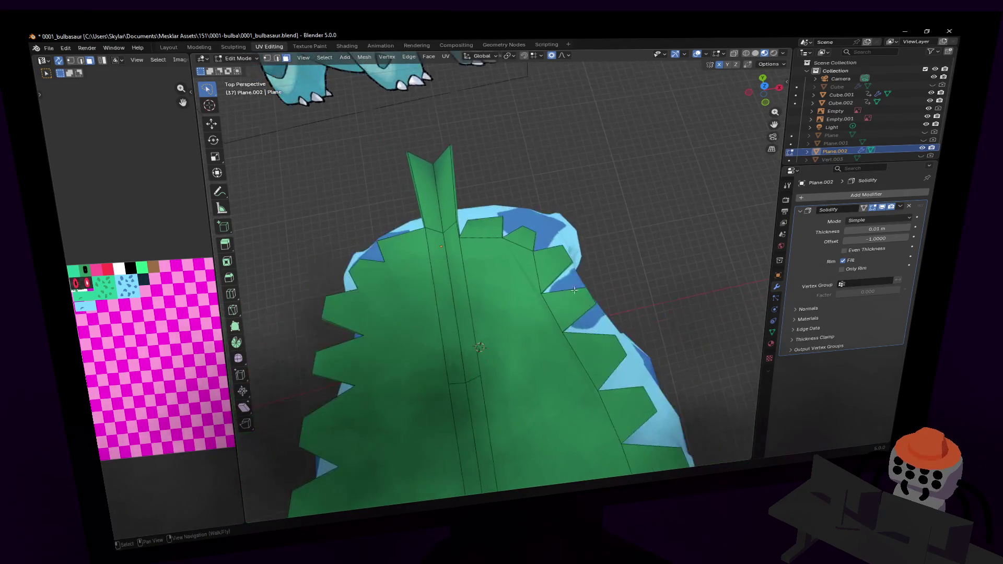
left_click(764, 85)
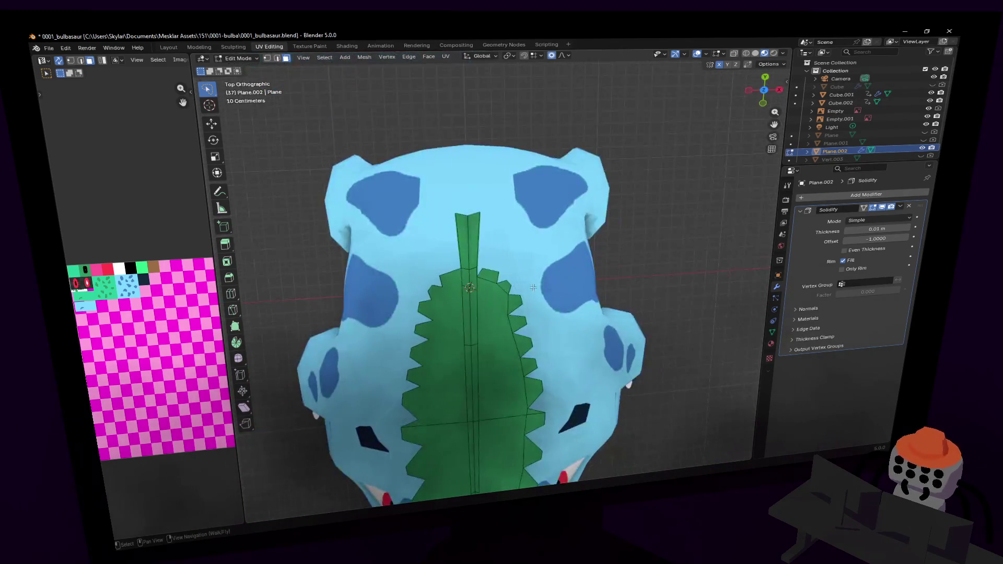
scroll(468, 221, "up", 1)
scroll(468, 222, "up", 3)
left_click(488, 199)
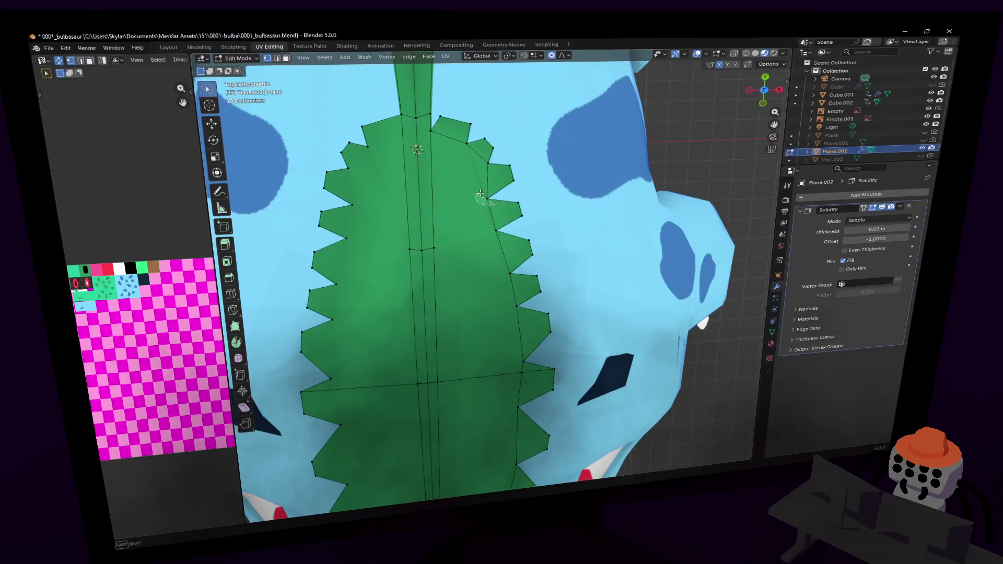
key("g")
left_click(521, 193)
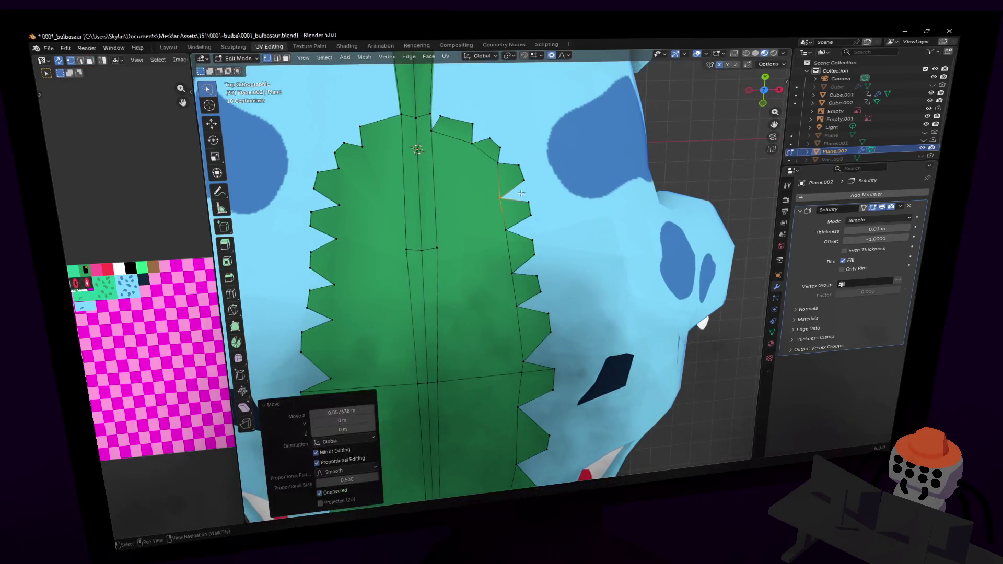
left_click(503, 163)
key("r")
left_click(539, 136)
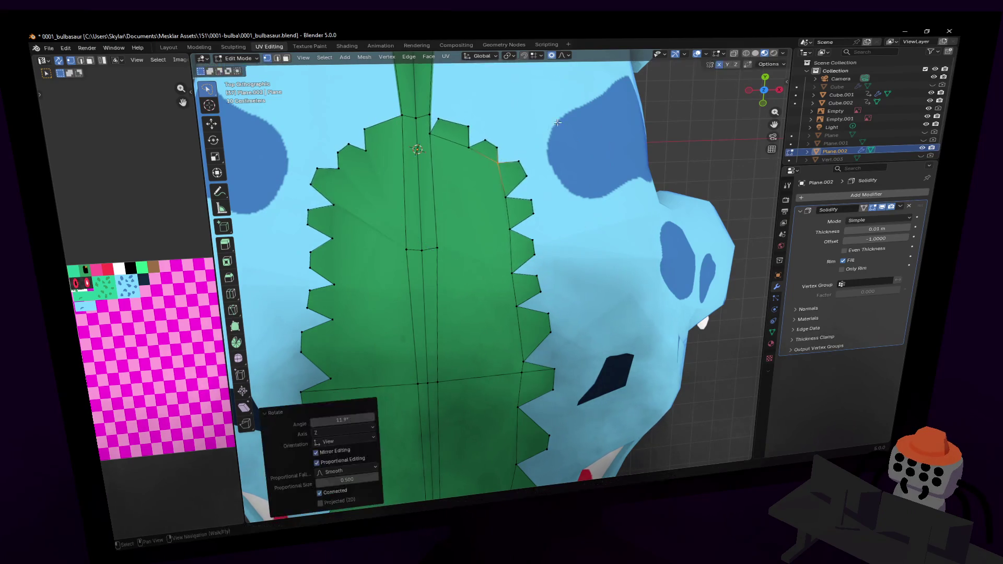
key("g")
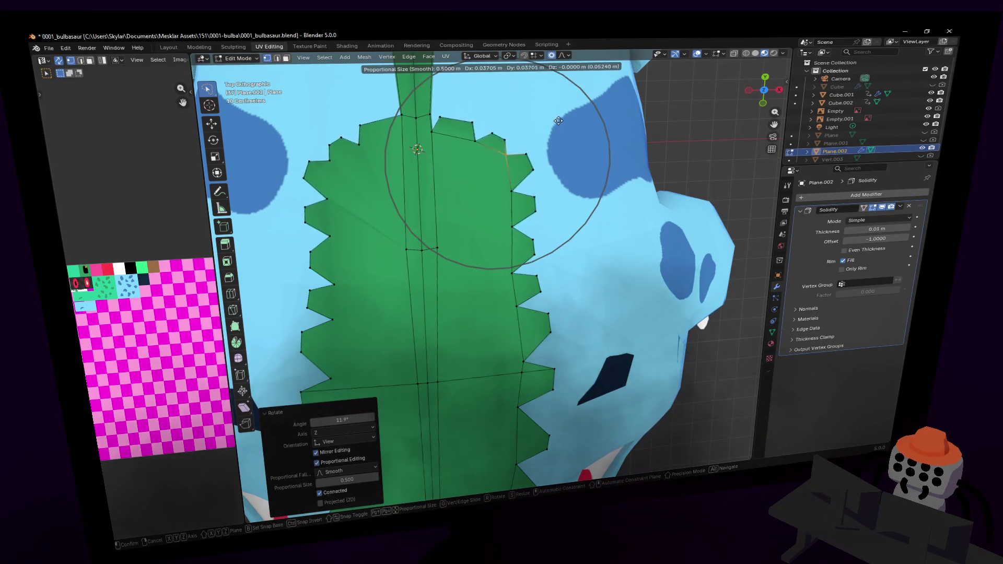
left_click(555, 120)
- Move the right-edge notch vertex, then rotate the area 10° and back −6.23°
middle_click_drag(543, 157, 538, 123, "shift")
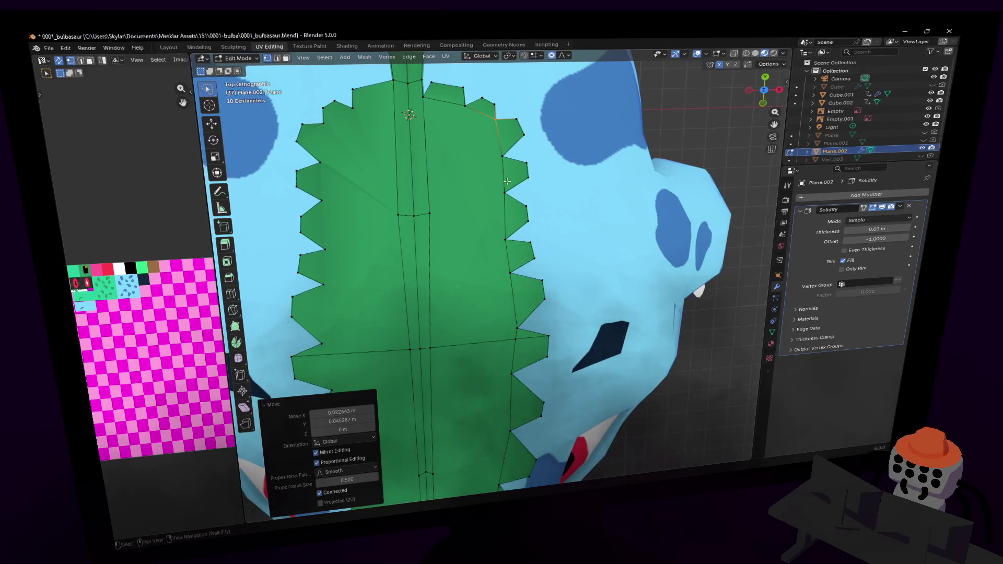
left_click(505, 192)
key("g")
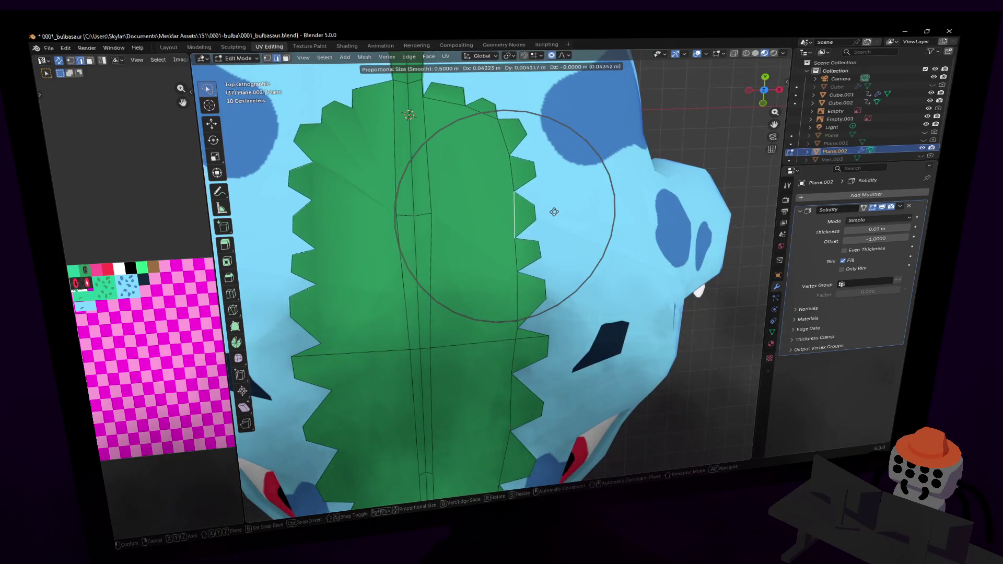
left_click(562, 146)
key("r")
left_click(567, 146)
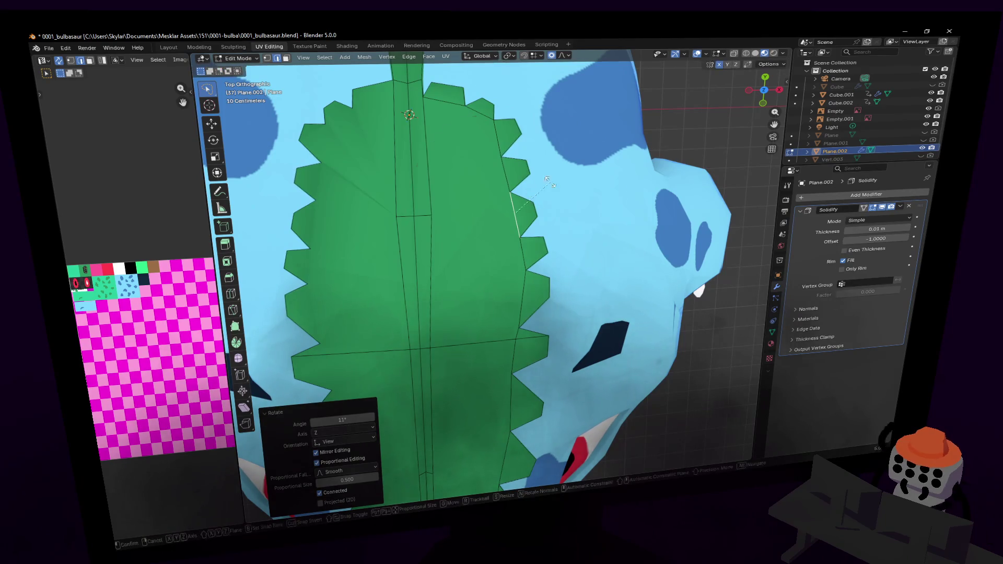
key("r")
left_click(555, 187)
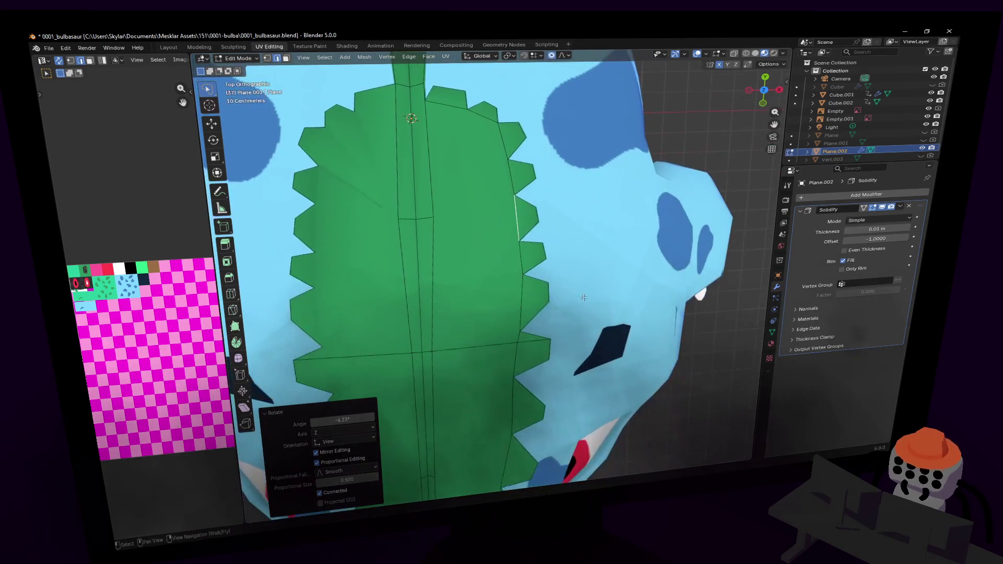
- Dissolve the stray vertex on the leaf's right edge
scroll(602, 282, "down", 4, "shift")
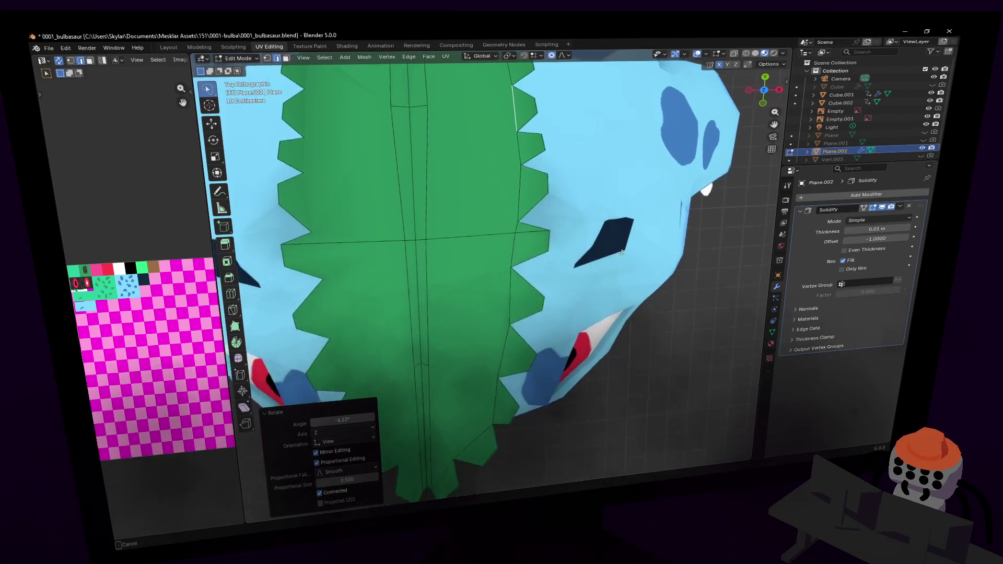
scroll(630, 259, "down", 1, "shift")
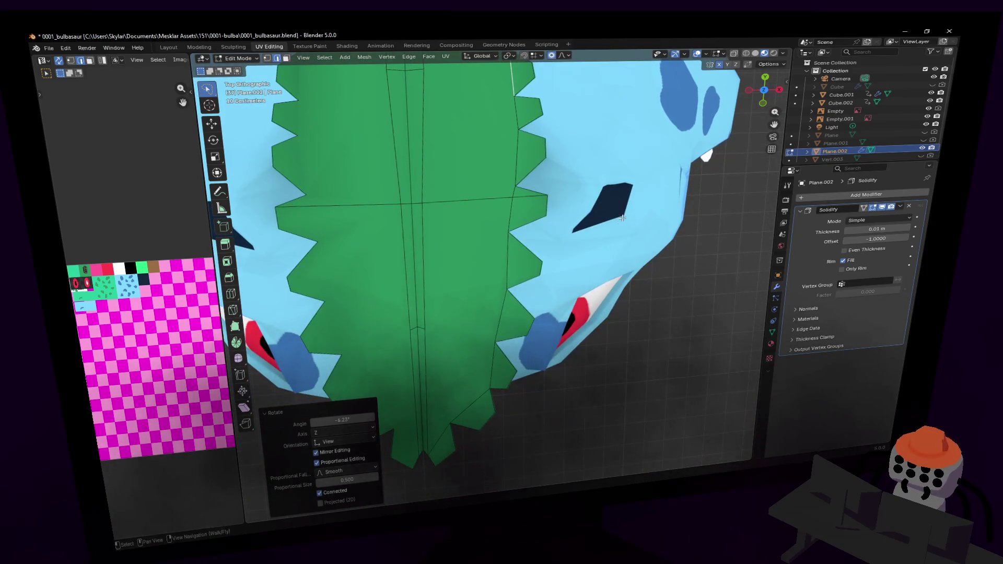
scroll(622, 259, "up", 1, "shift")
mouse_move(556, 256)
middle_mouse_down("shift")
mouse_move(533, 203)
mouse_move(527, 244)
middle_mouse_up("shift")
key("1")
left_click(527, 244)
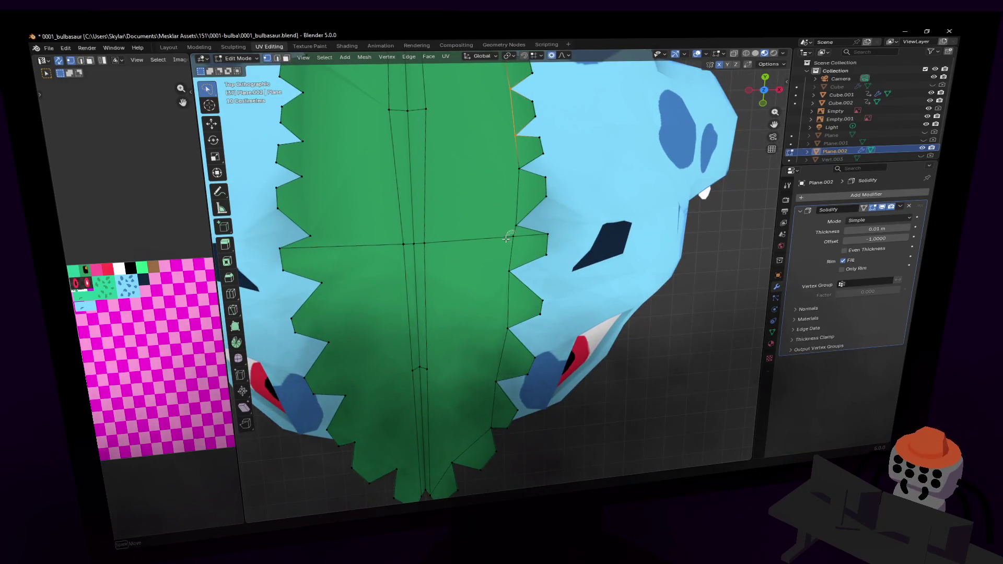
key("x")
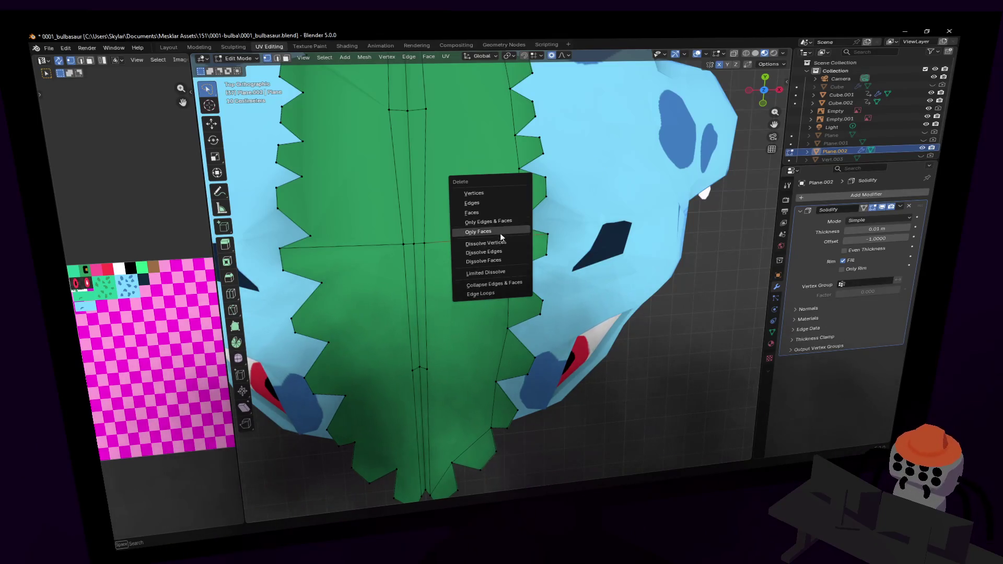
left_click(496, 244)
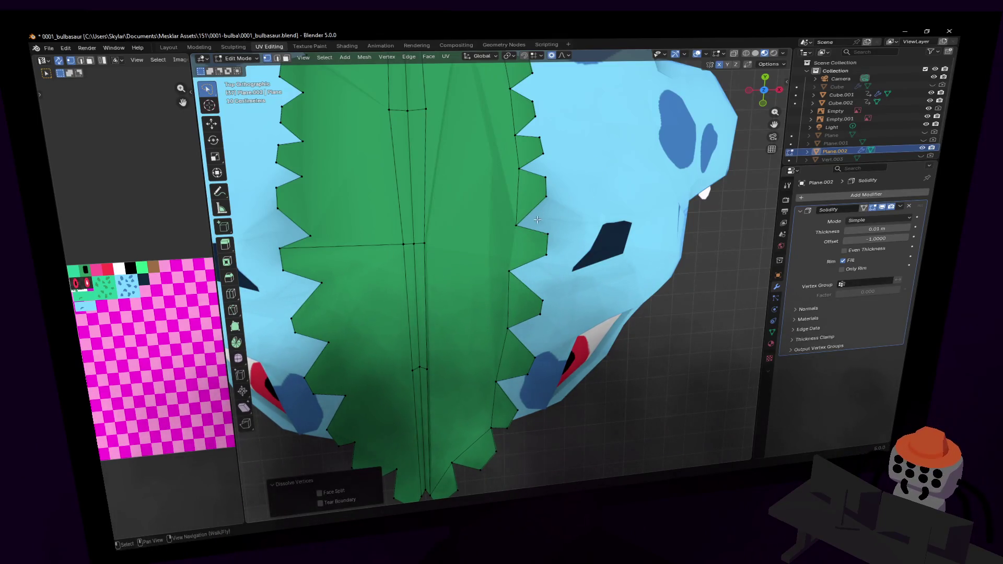
- Add a Ctrl+R edge loop across the right-side faces and begin merging the selected vertices
key("ctrl+r")
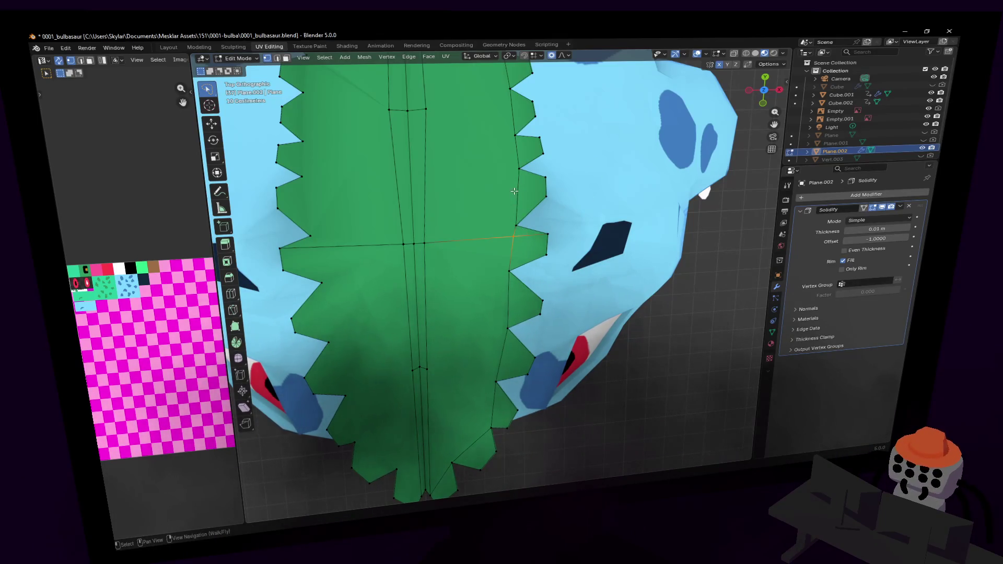
left_click(522, 236)
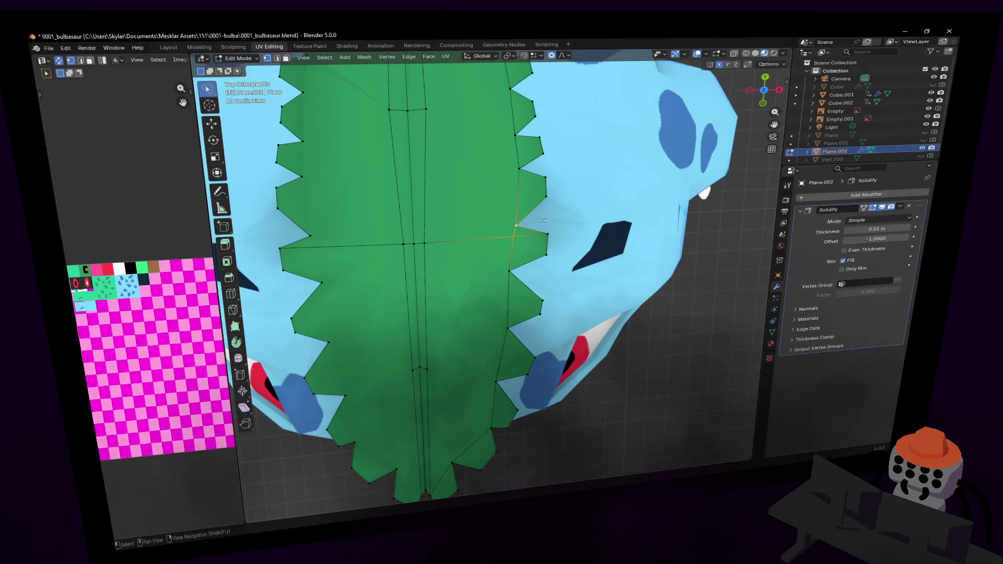
key("m")
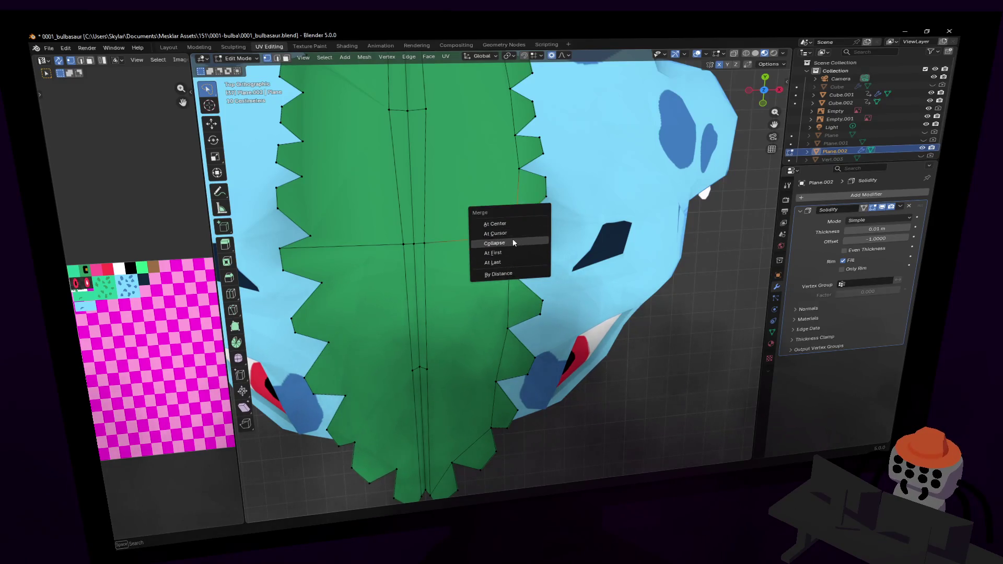
- Merge the selected vertices into the last selected one
left_click(505, 262)
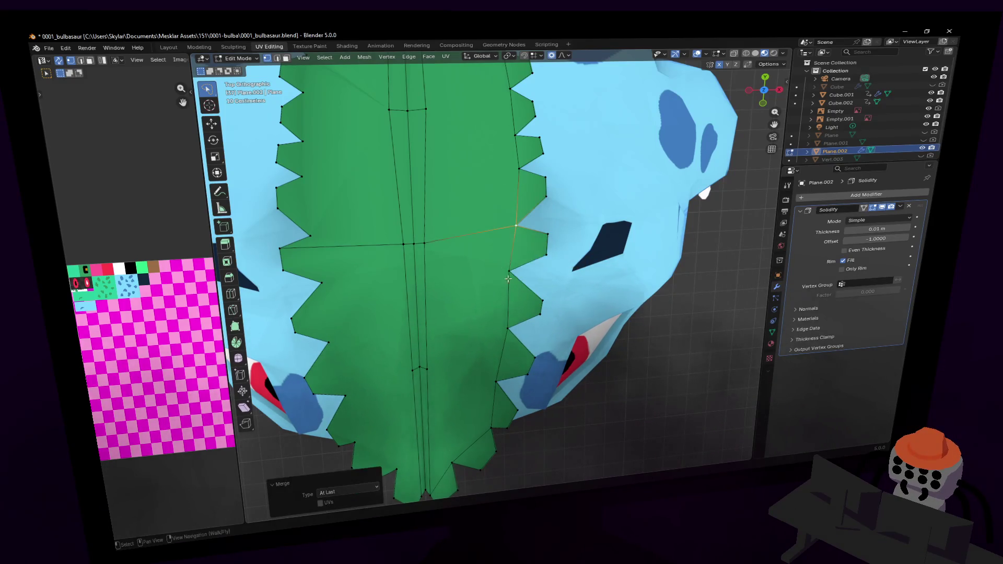
scroll(540, 264, "down", 3, "shift")
scroll(488, 284, "up", 2)
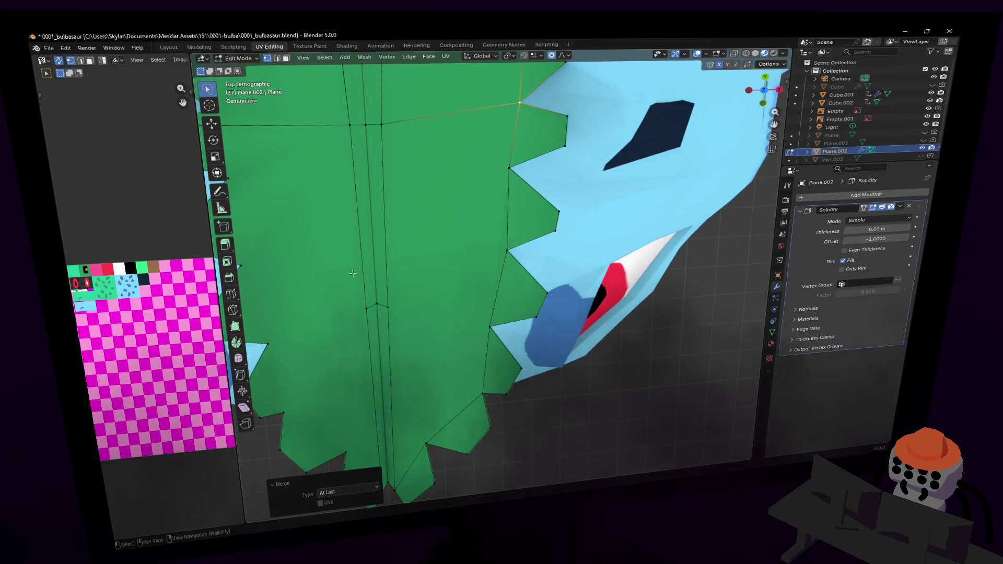
scroll(408, 372, "down", 3, "shift")
- Turn off proportional editing and move the lower-tip vertex slightly right and down
left_click(433, 383)
key("g")
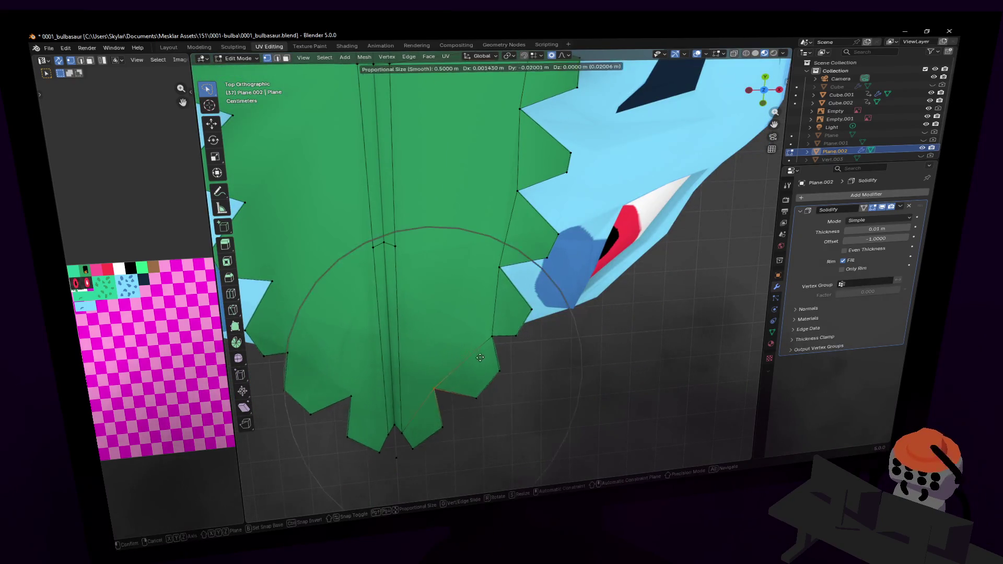
right_click(484, 358)
left_click(553, 56)
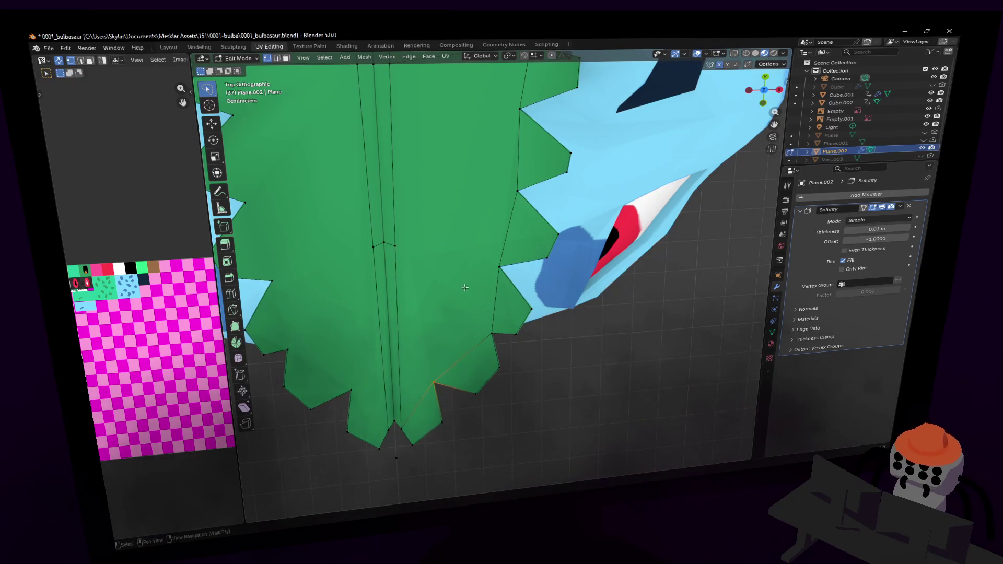
key("g")
left_click(513, 378)
- Reposition two serration vertices on the lower edge to shape the teeth
left_click(492, 332)
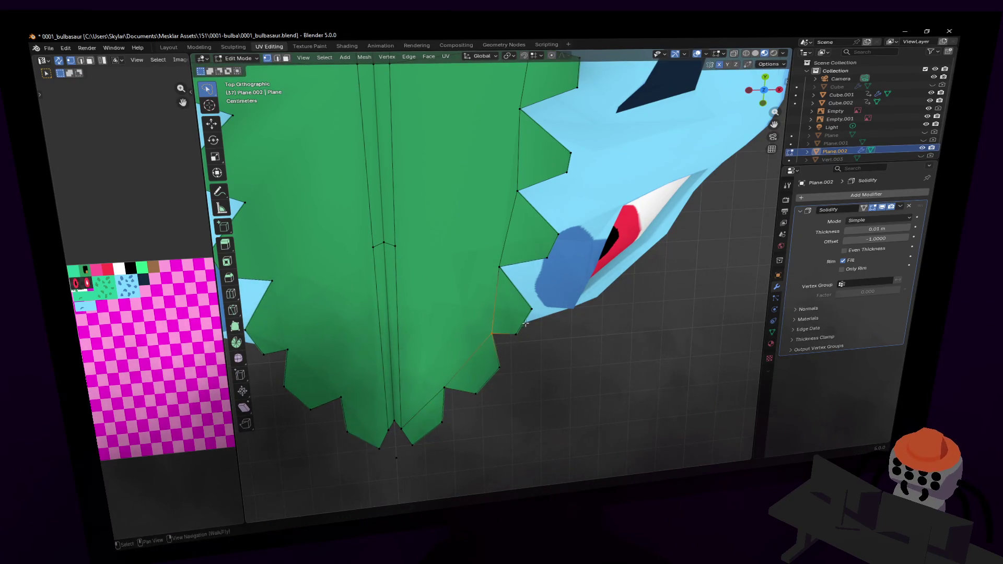
key("g")
left_click(535, 259)
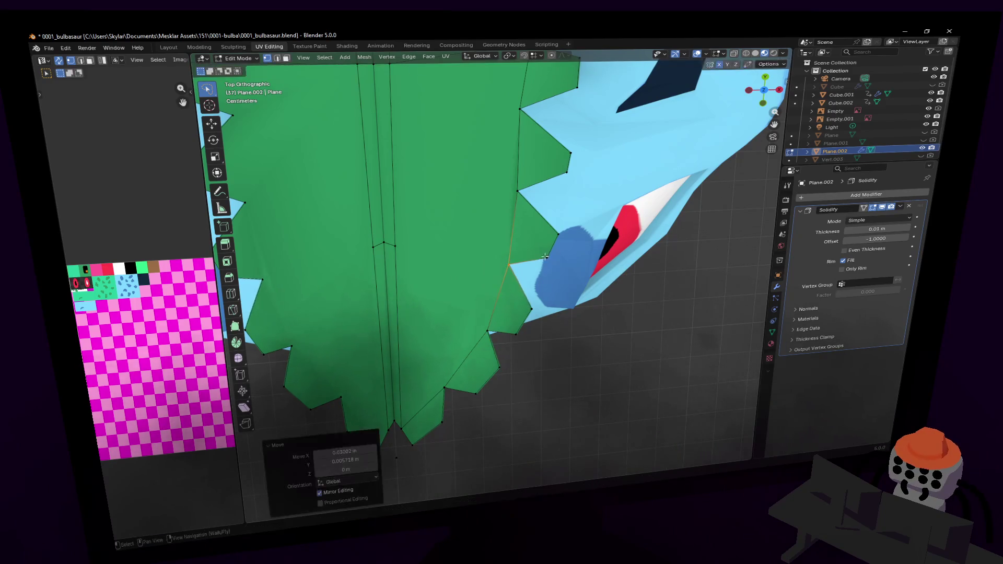
scroll(552, 323, "up", 5, "shift")
left_click(512, 291)
key("g")
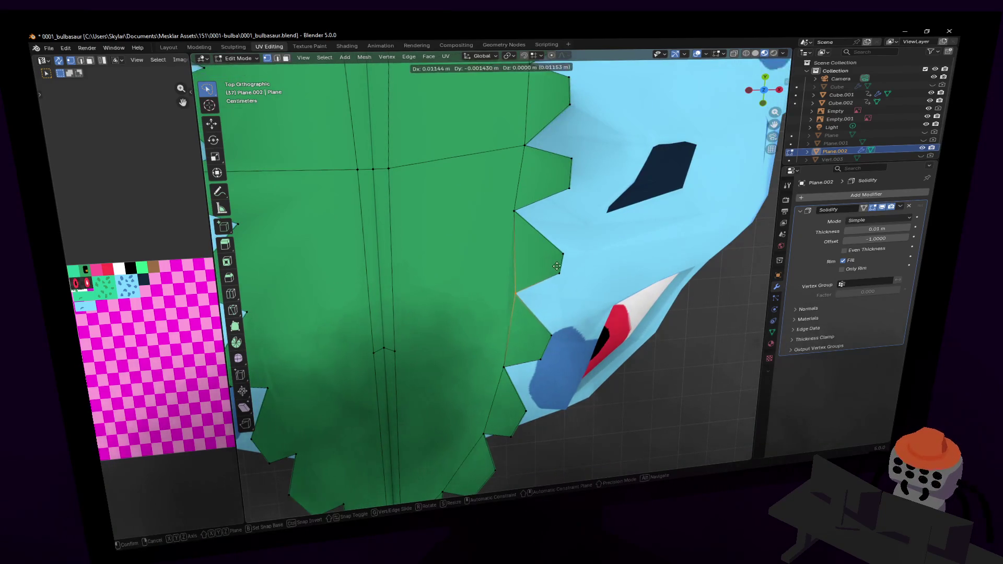
left_click(518, 291)
- Nudge two vertices higher up the serrated edge outward to the right
left_click(517, 210)
key("g")
left_click(545, 199)
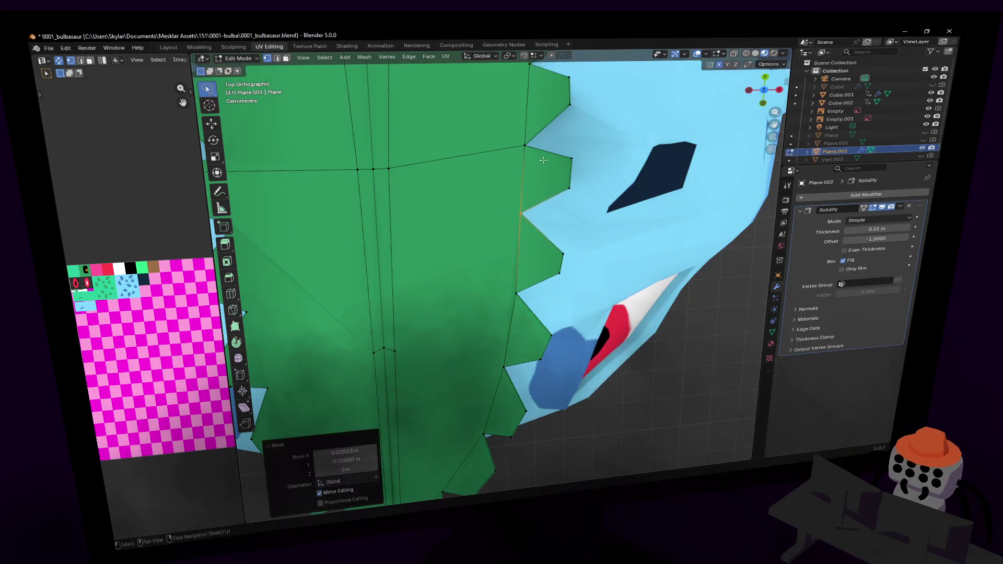
middle_click_drag(545, 199, 551, 311, "shift")
scroll(551, 311, "up", 3, "shift")
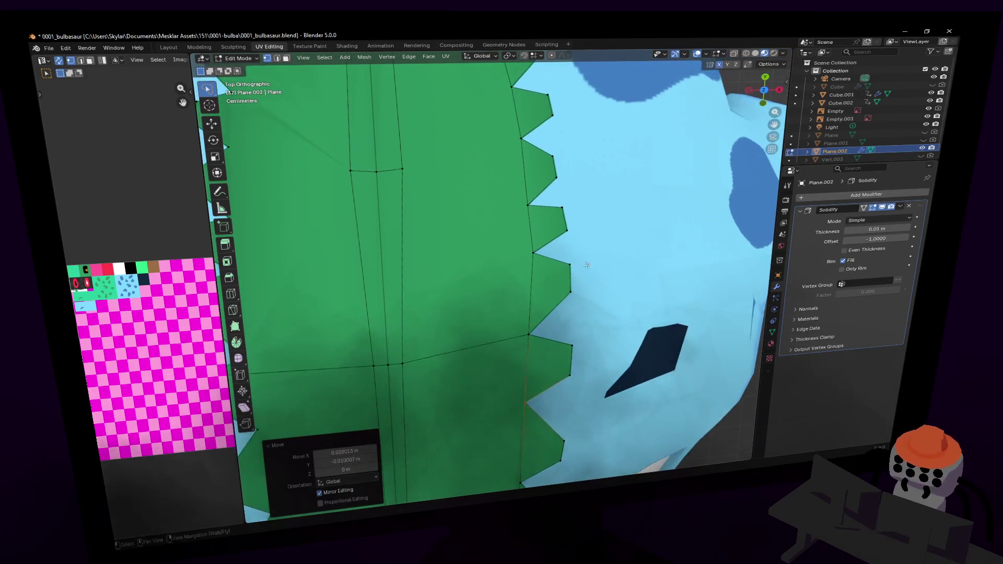
left_click(569, 266)
key("g")
left_click(621, 226)
- Lift the notch vertex slightly up and confirm its placement
scroll(590, 282, "down", 5, "shift")
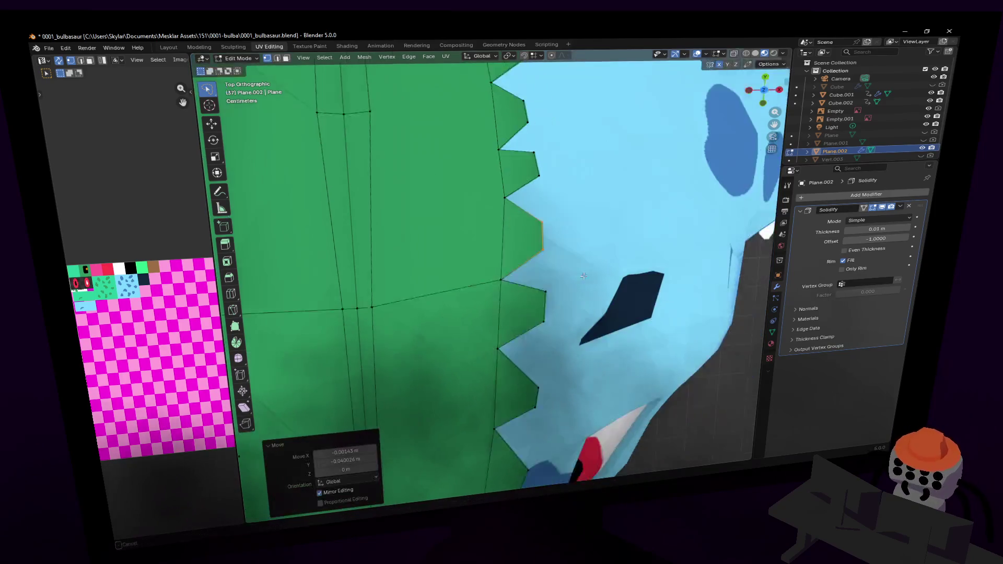
left_click(535, 333)
key("g")
left_click(536, 323)
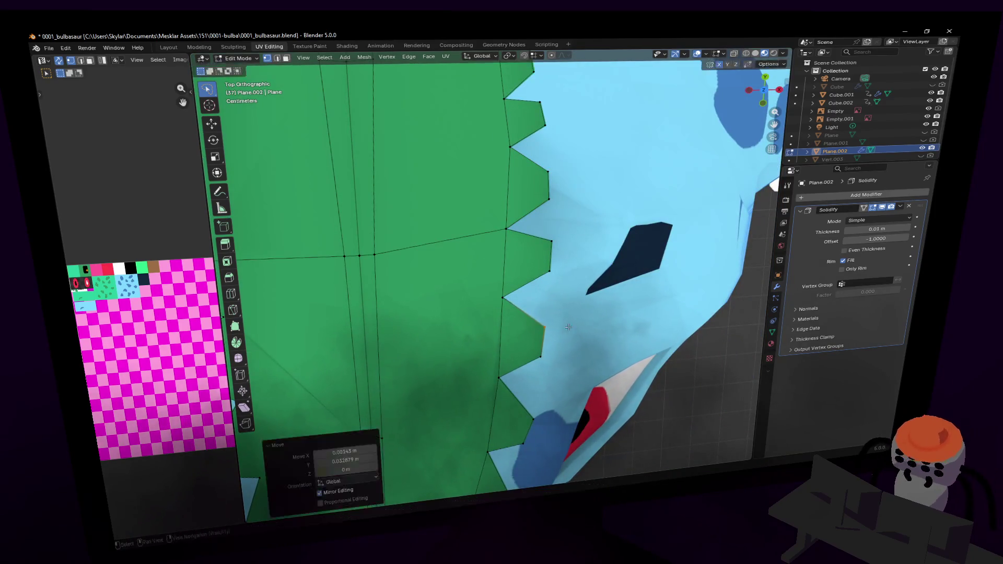
left_click(585, 356)
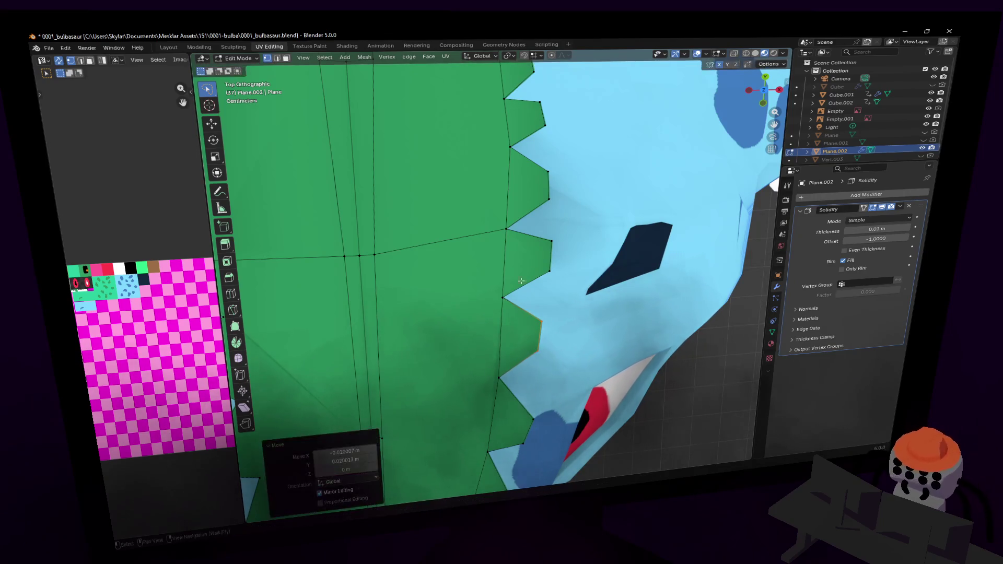
scroll(601, 333, "up", 4, "shift")
scroll(602, 241, "up", 3, "shift")
scroll(602, 242, "down", 2)
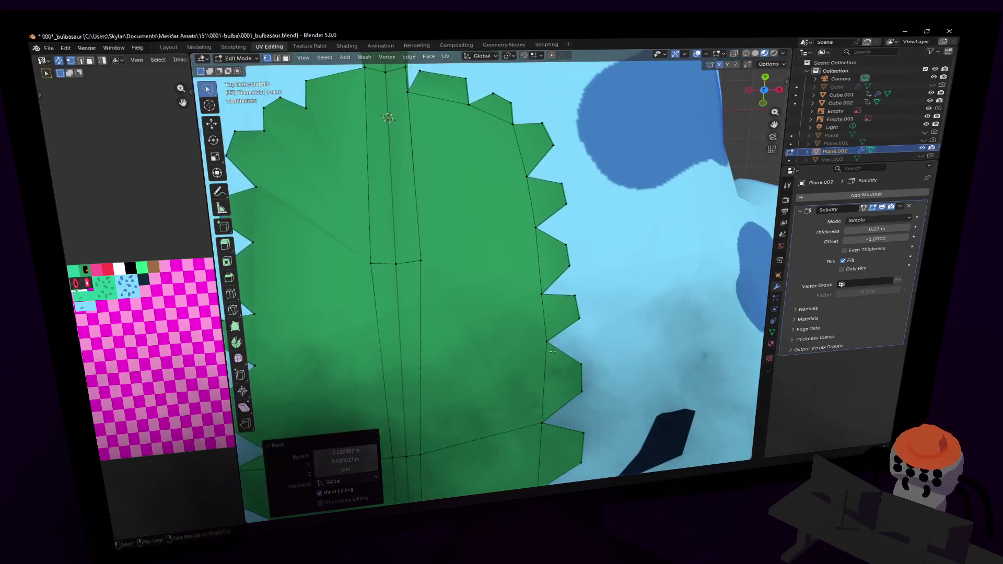
- Move a tooth vertex near the leaf's top and set the notch edge slightly lower
key("g")
left_click(597, 298)
scroll(596, 282, "down", 4, "shift")
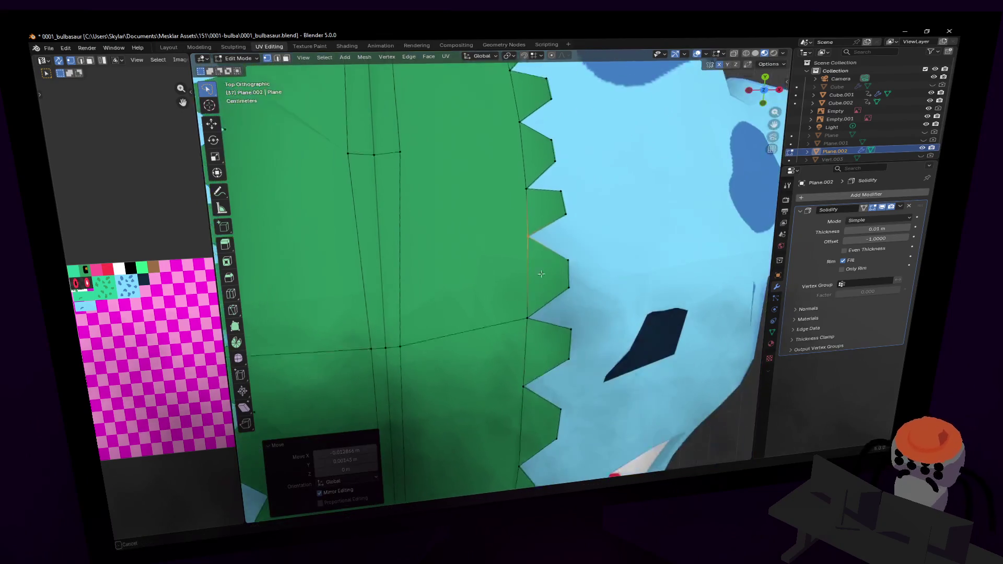
left_click(571, 258)
key("g")
left_click(600, 247)
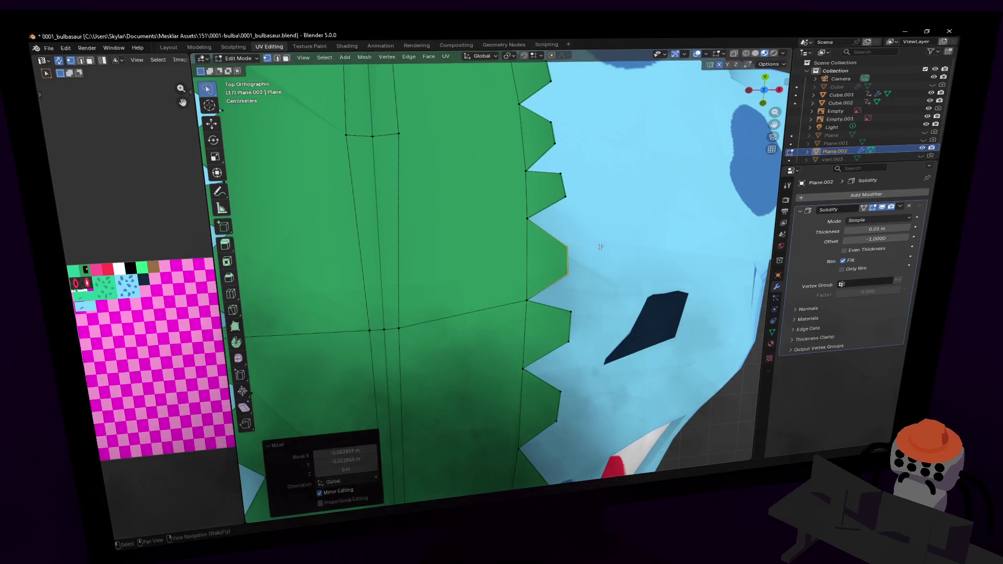
- Move a right-edge vertex twice, ending further down
left_click(528, 299)
key("g")
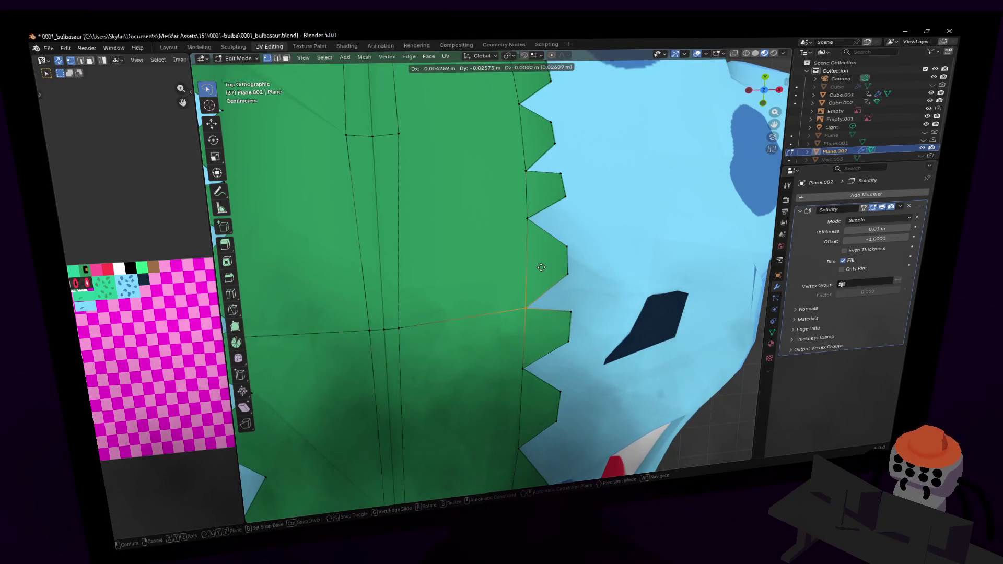
left_click(542, 267)
key("g")
left_click(555, 332)
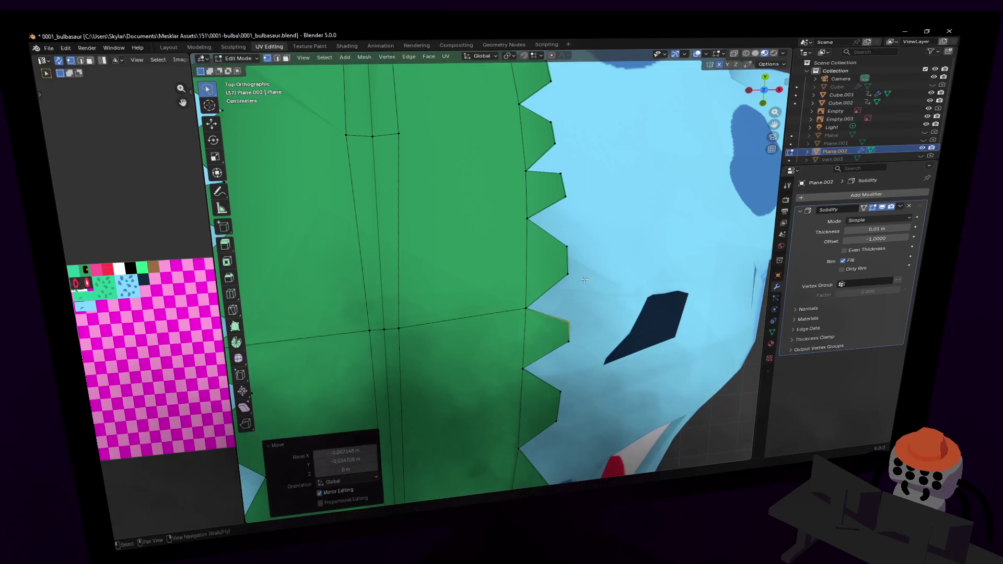
middle_click_drag(555, 332, 542, 348, "shift")
scroll(541, 348, "down", 2)
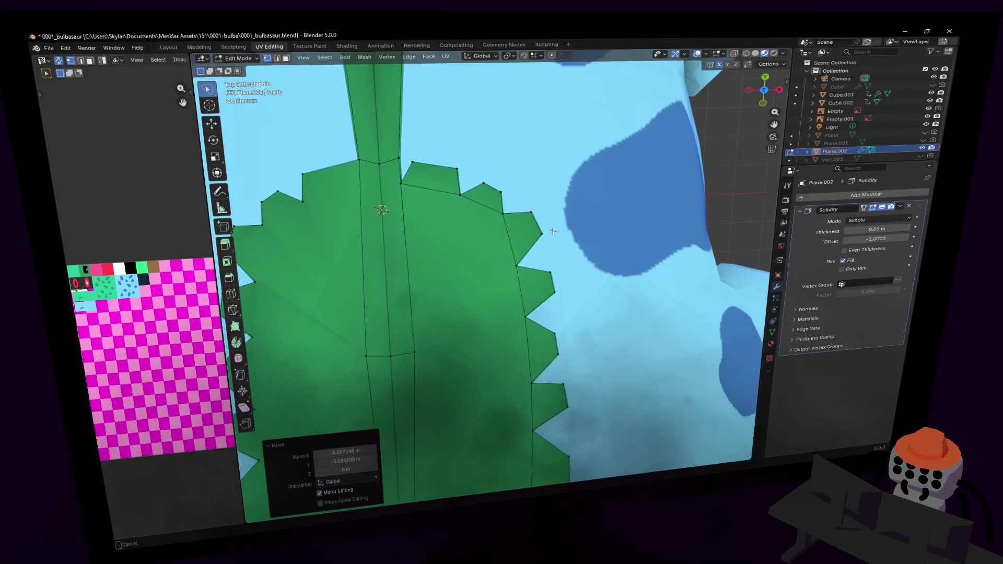
scroll(495, 243, "up", 2)
- Raise three edges along the upper-right top to form a tooth and shoulder
left_click(511, 238)
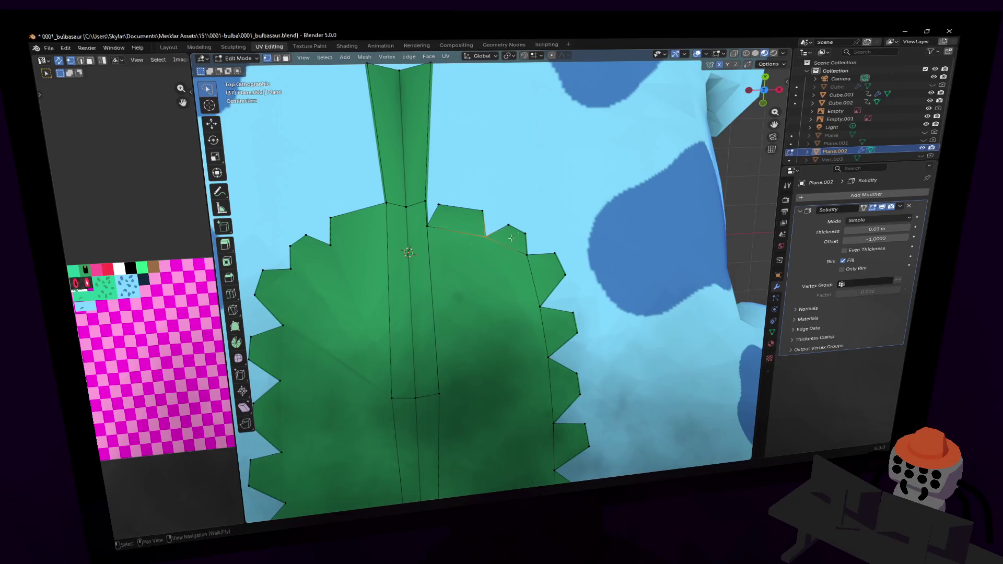
key("g")
left_click(533, 219)
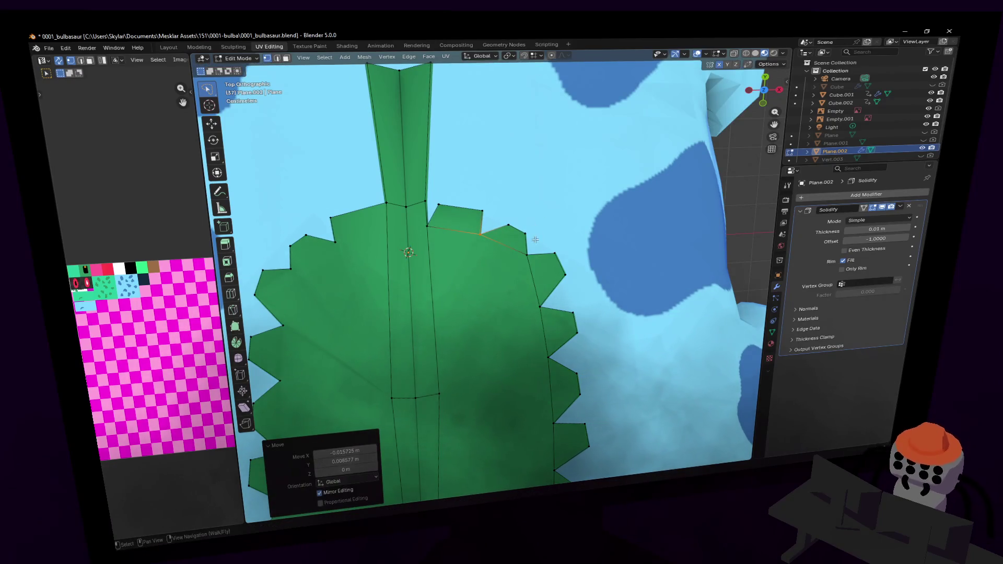
left_click(517, 229)
key("g")
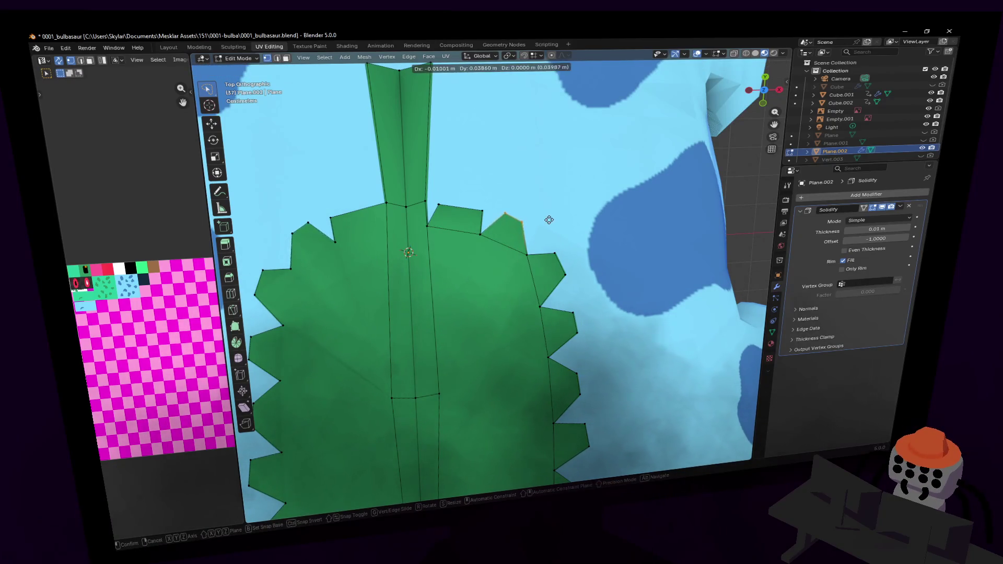
left_click(549, 219)
left_click(543, 254)
key("g")
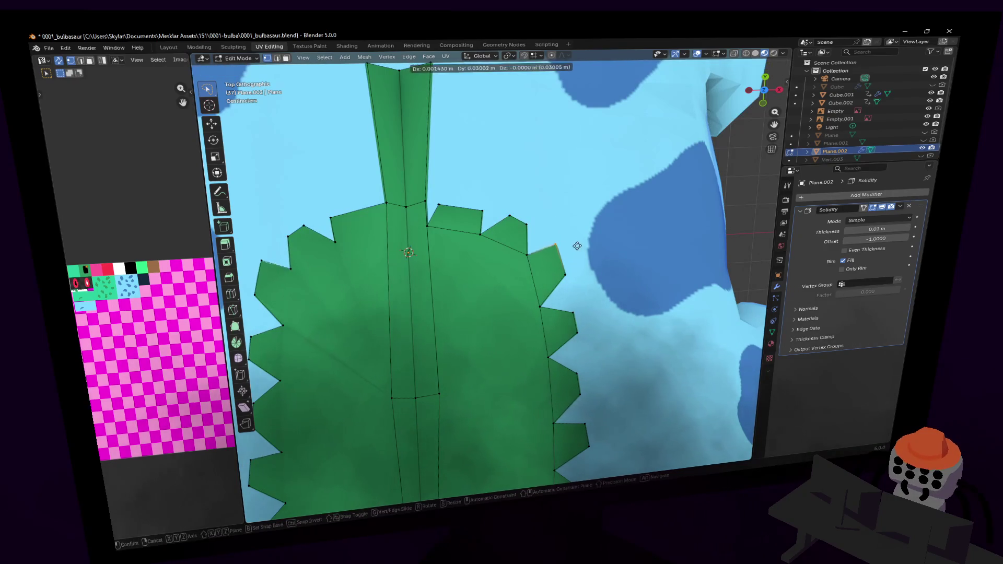
left_click(578, 243)
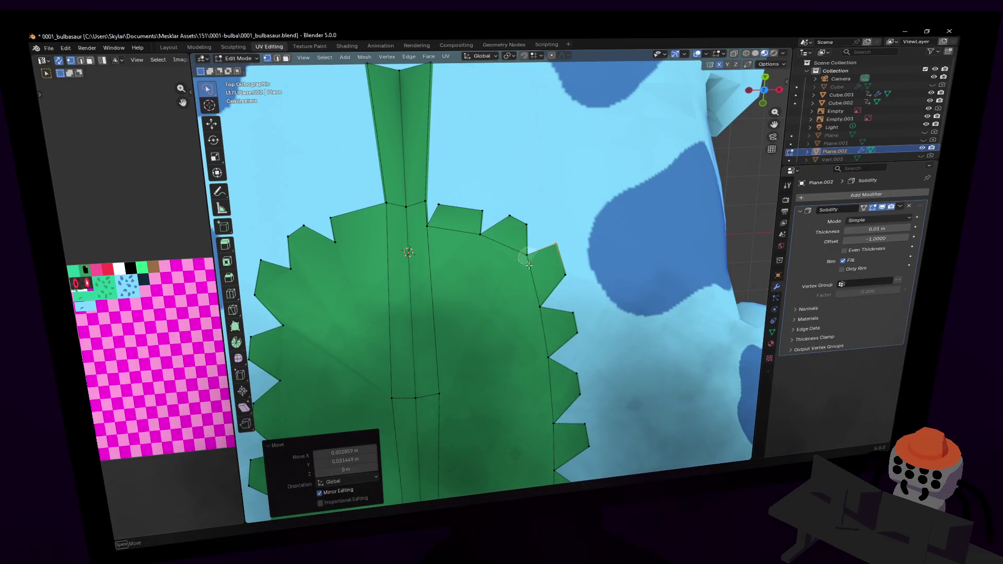
- Reposition two tooth-tip vertices near the upper-right shoulder
left_click(527, 254)
key("g")
left_click(558, 251)
left_click(556, 245)
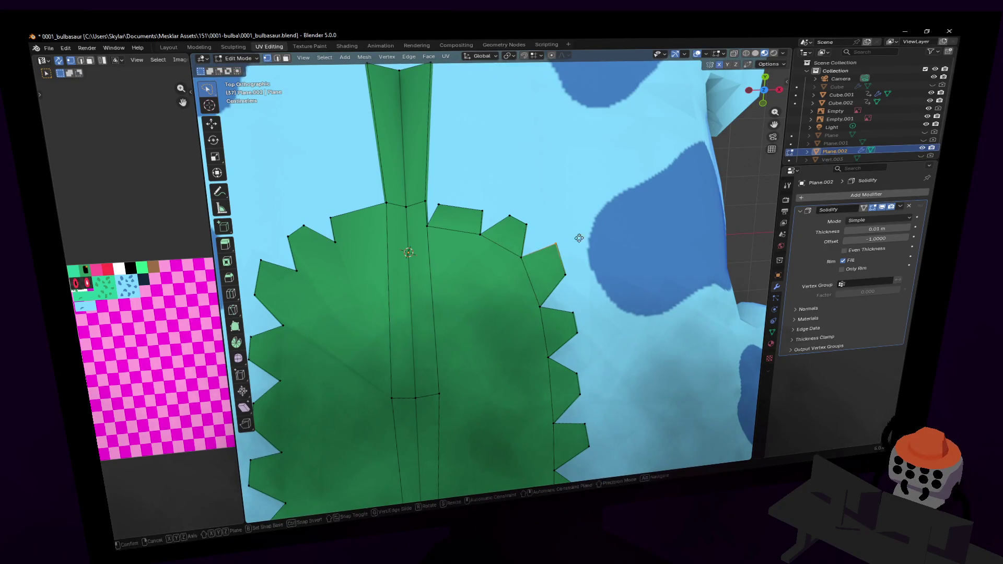
key("g")
left_click(575, 243)
scroll(558, 250, "down", 3, "shift")
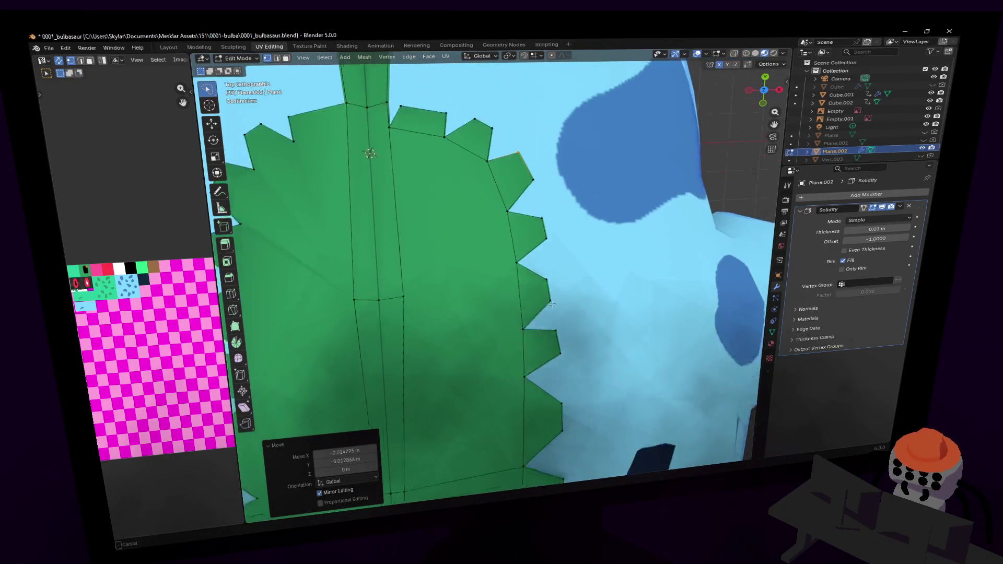
scroll(558, 249, "down", 2)
scroll(530, 263, "down", 3, "shift")
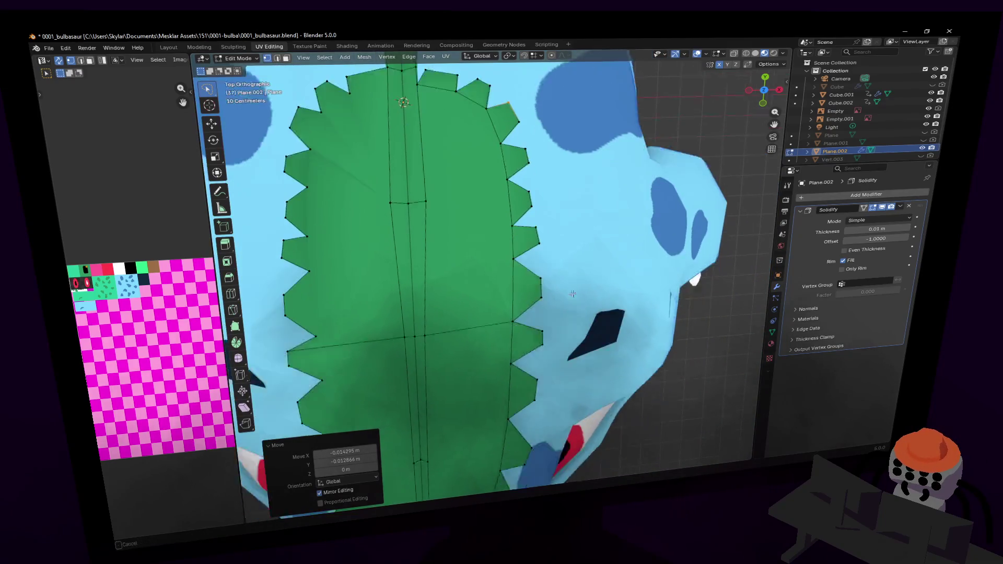
- Deepen a side notch vertex and then adjust it again
left_click(522, 277)
key("g")
left_click(517, 278)
scroll(530, 280, "up", 4, "shift")
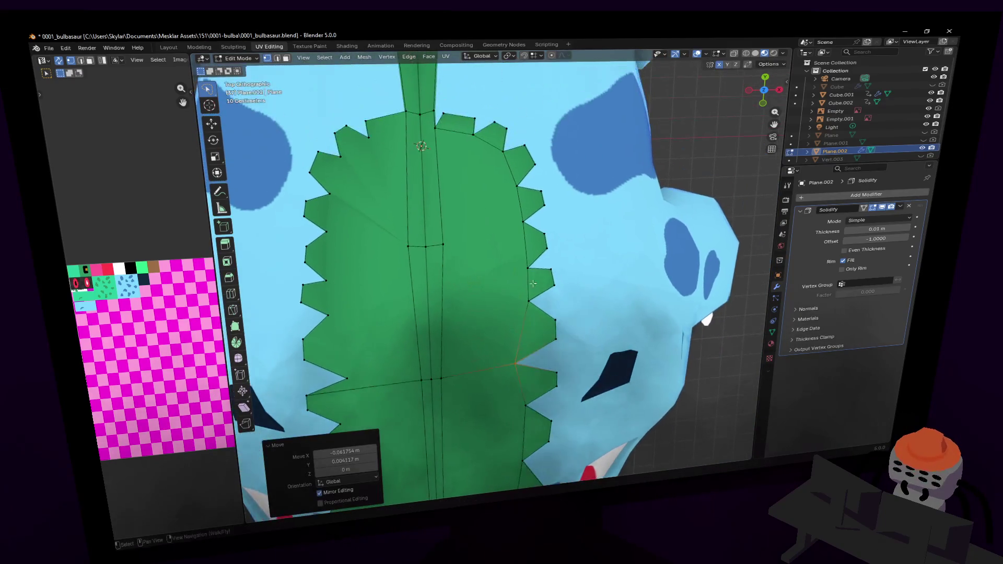
key("g")
left_click(527, 258)
scroll(526, 254, "up", 3, "shift")
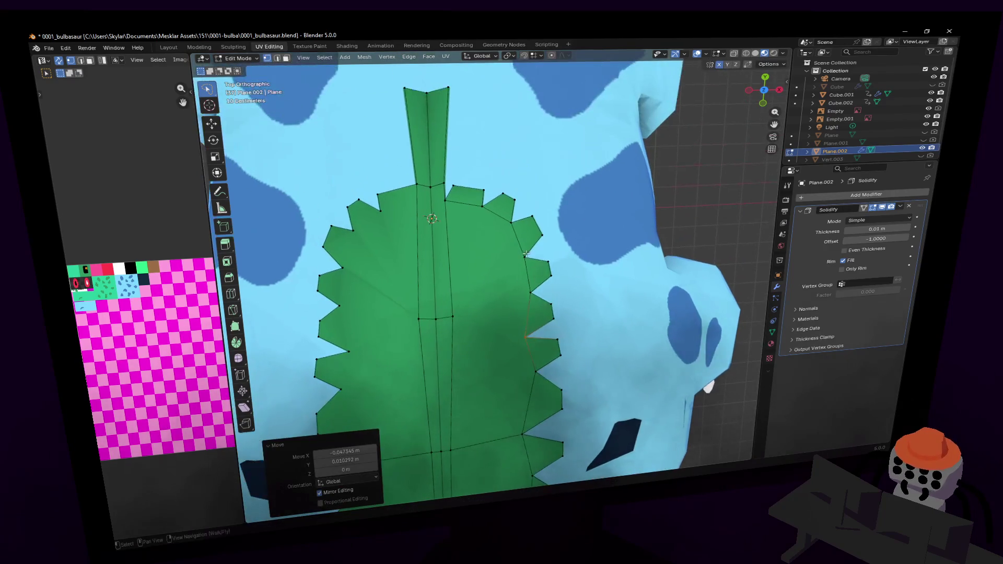
- Move a right-edge vertex and a lower-right vertex to tidy the serrations
left_click(514, 218)
key("g")
left_click(507, 225)
scroll(554, 257, "down", 4, "shift")
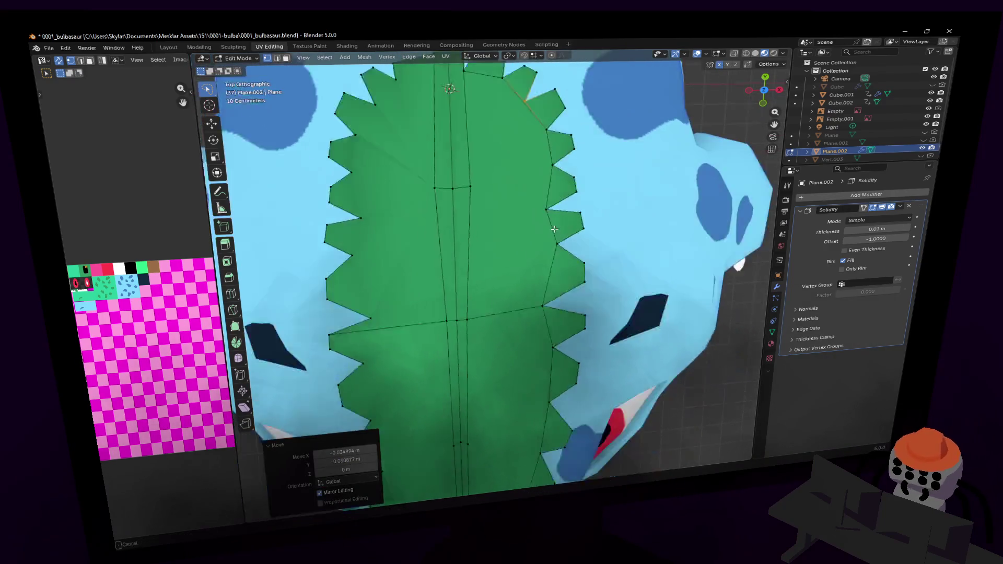
scroll(548, 293, "down", 2, "shift")
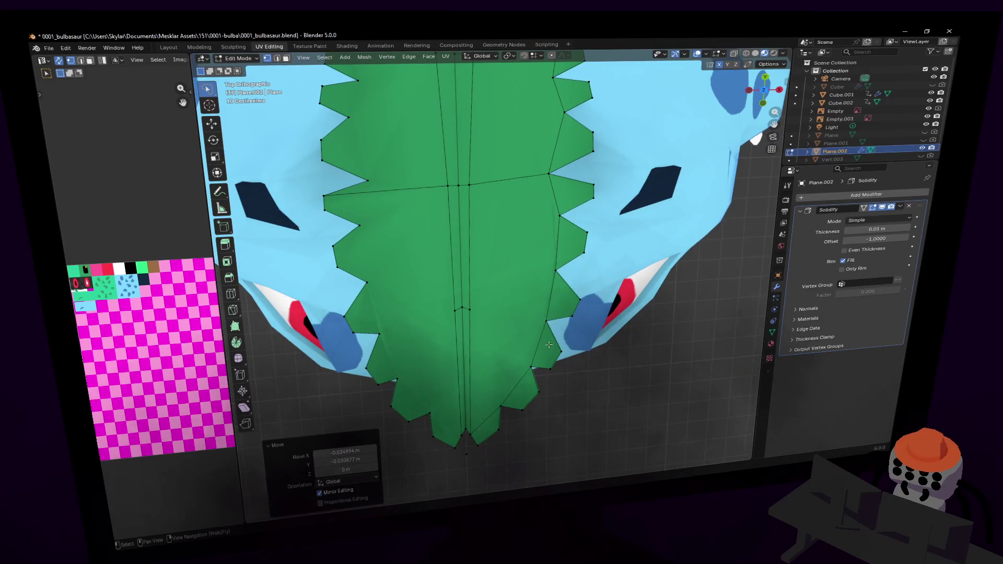
left_click(538, 368)
key("g")
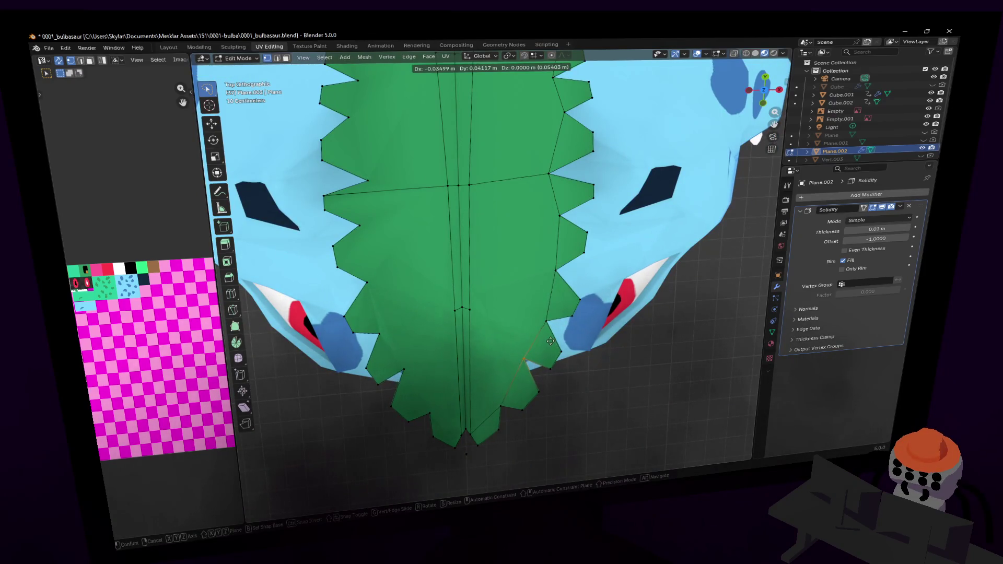
left_click(547, 343)
- Shift a vertex near the lower-right notch slightly down
scroll(559, 322, "up", 4, "shift")
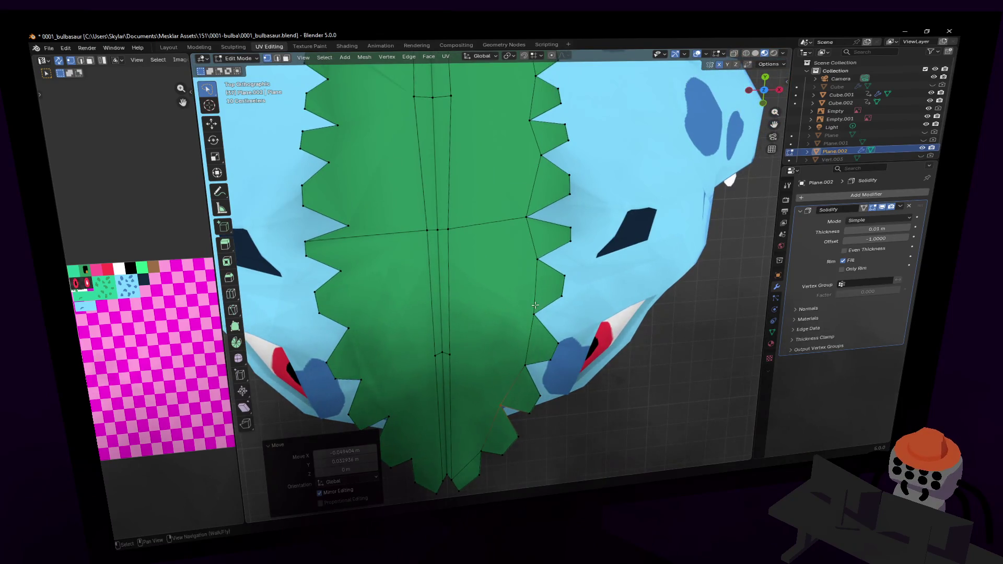
scroll(538, 308, "down", 3, "ctrl")
left_click(560, 339)
key("g")
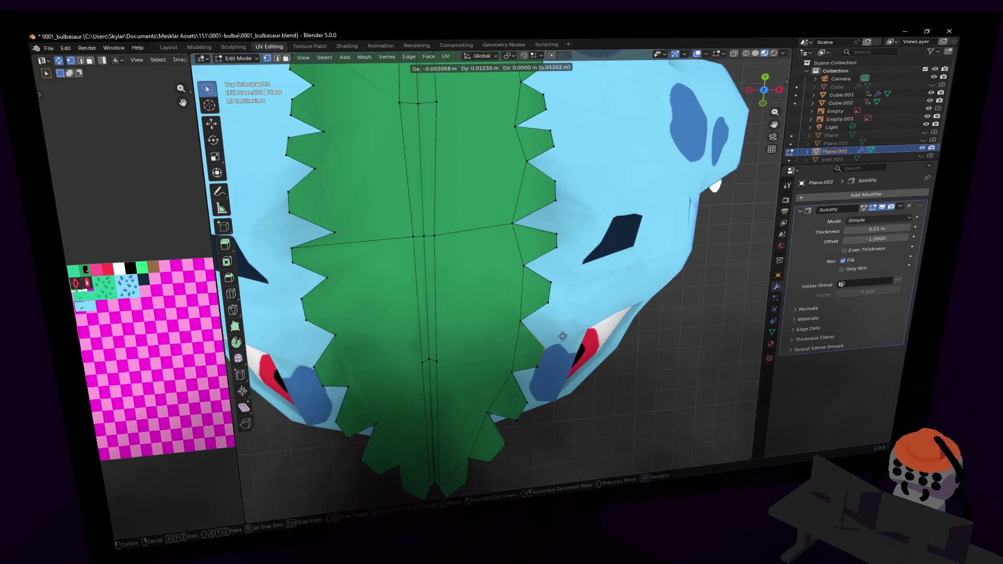
left_click(562, 347)
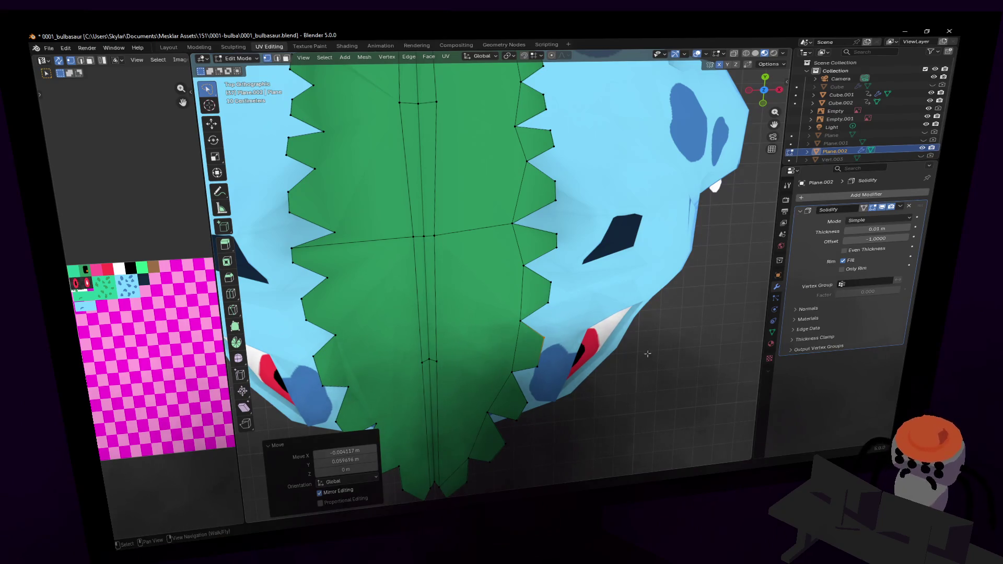
scroll(605, 252, "down", 3, "shift")
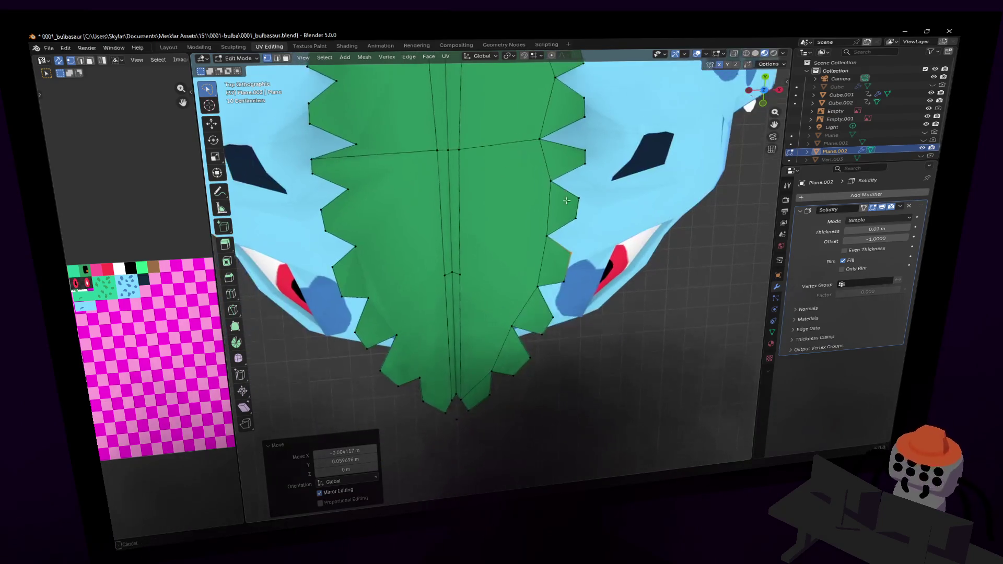
scroll(580, 236, "up", 5, "shift")
- Move edge vertices about 0.059 m along Y and rotate them roughly 10° around Z
left_click(563, 327)
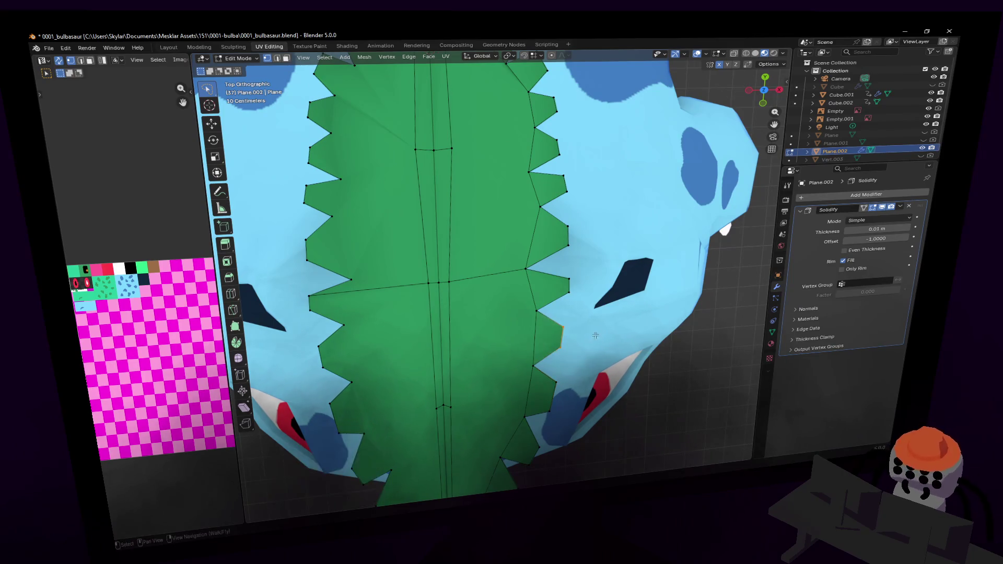
key("g")
left_click(565, 326)
key("r")
left_click(609, 274)
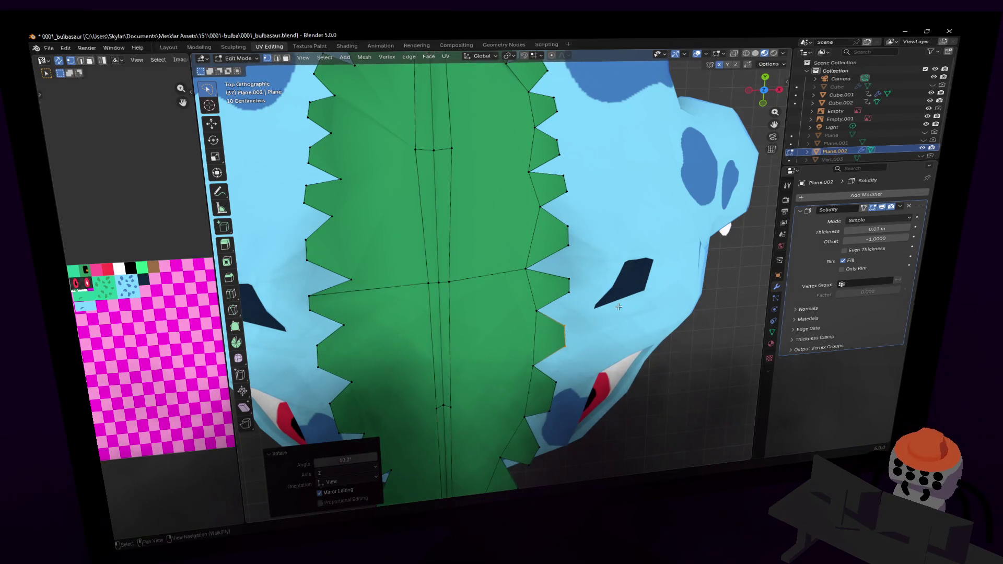
scroll(596, 334, "down", 3, "shift")
key("r")
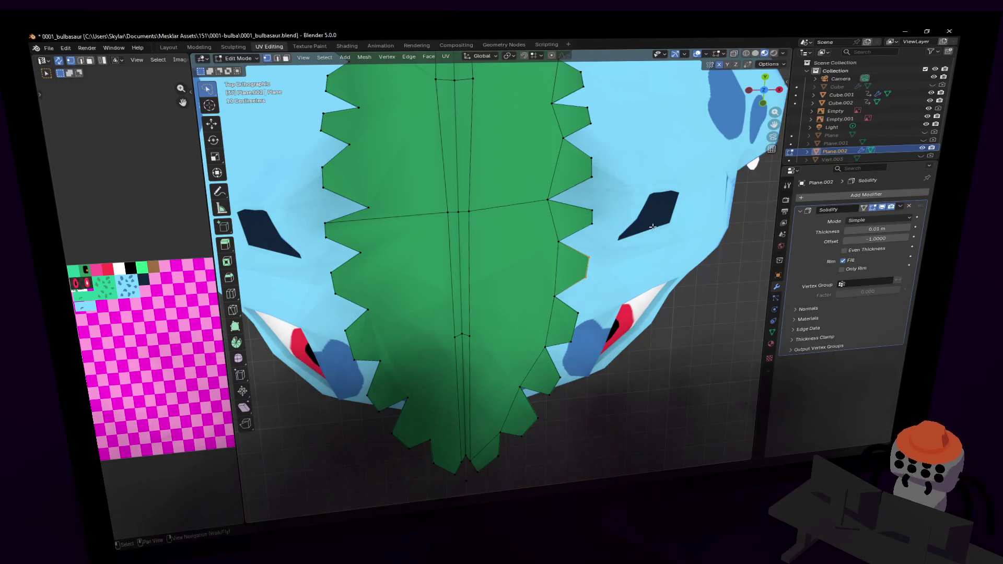
left_click(647, 234)
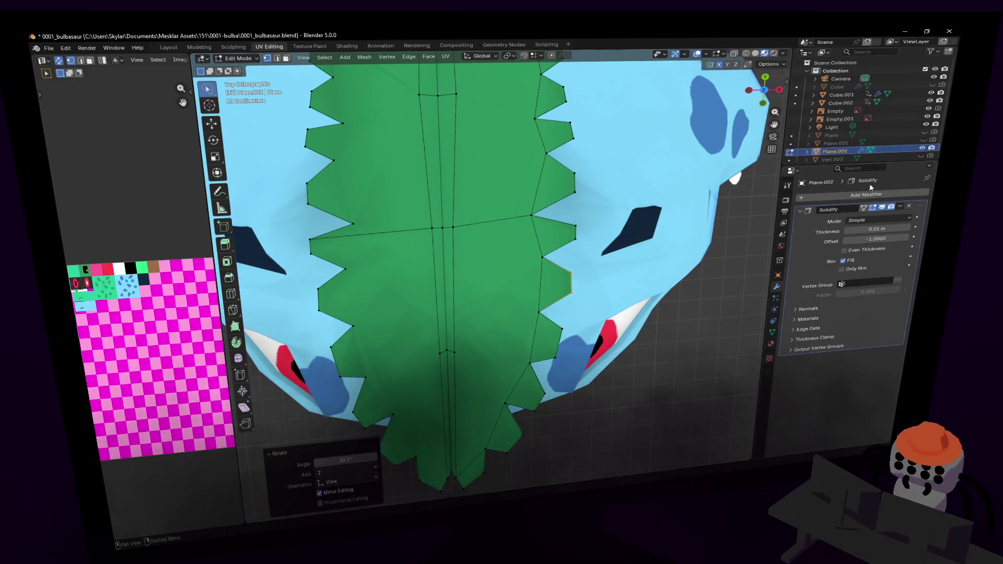
- Add a Mirror modifier to the leaf via modifier search
left_click(878, 195)
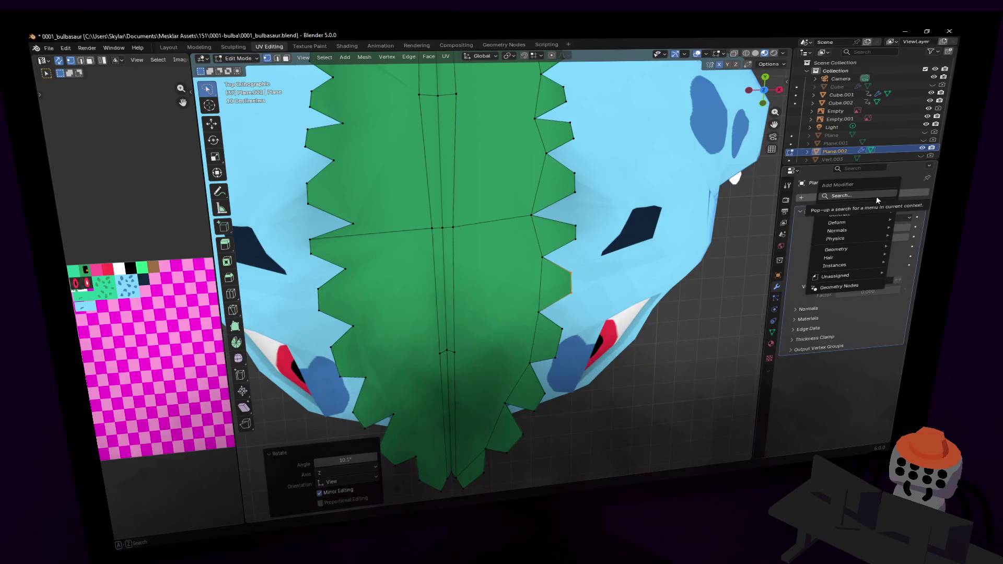
left_click(877, 198)
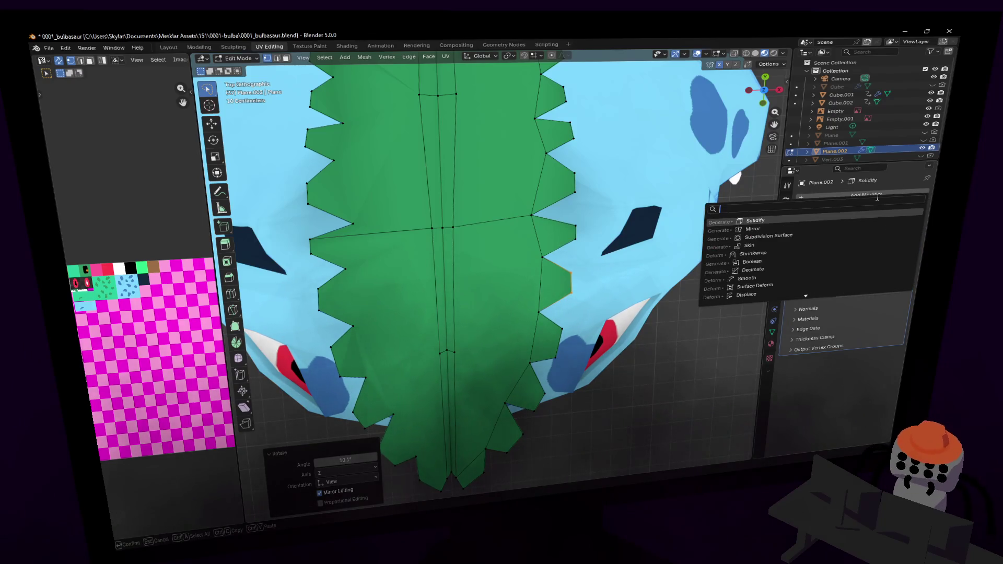
type("mirror")
key("Return")
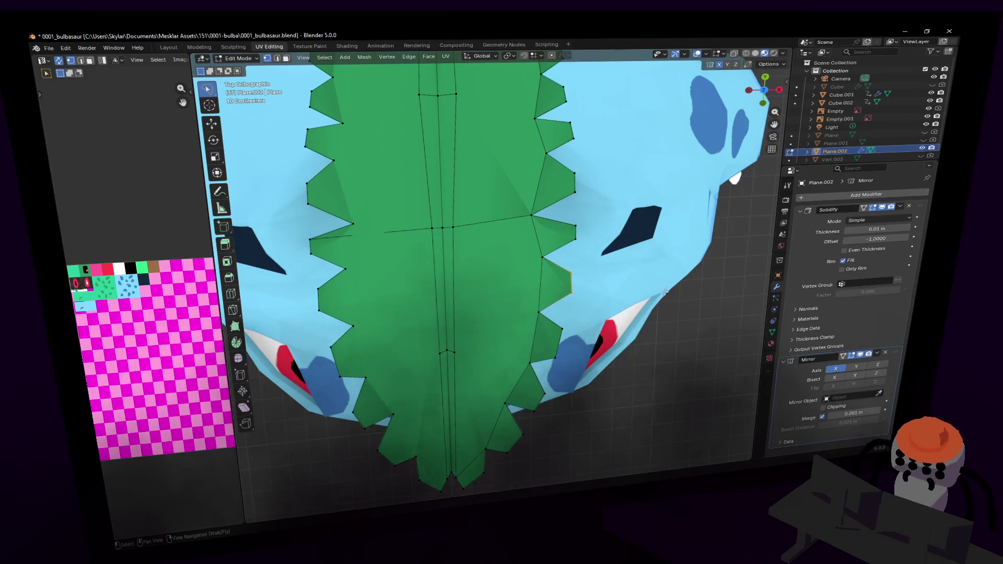
- Lasso-select the central midrib edge loop and move it to a new position
middle_click_drag(668, 275, 657, 421, "shift")
right_click_drag(505, 240, 443, 258, "ctrl")
key("g")
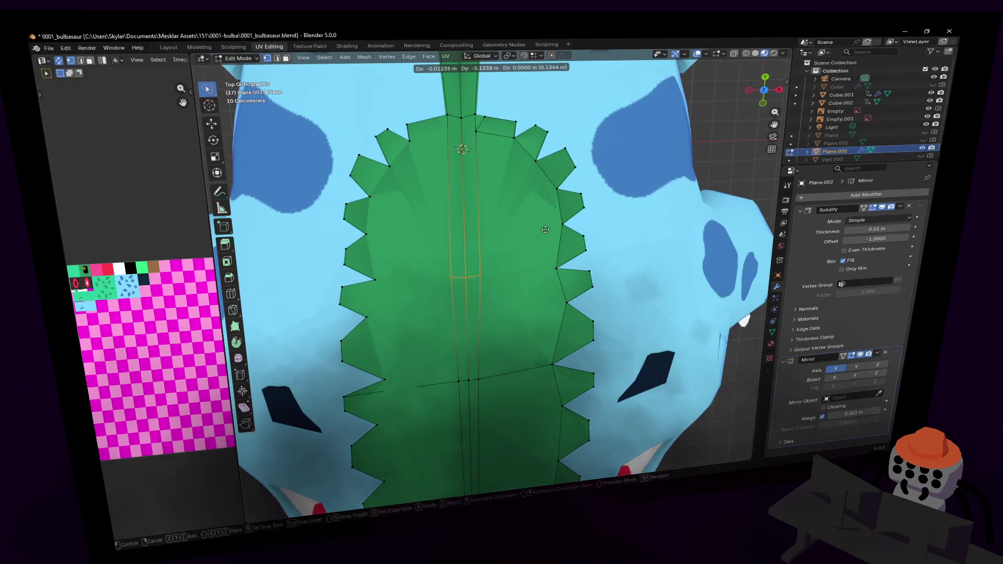
left_click(540, 228)
- Fly around and above the leaf in walk navigation to inspect the serrated outline
key("shift+grave")
key("s")
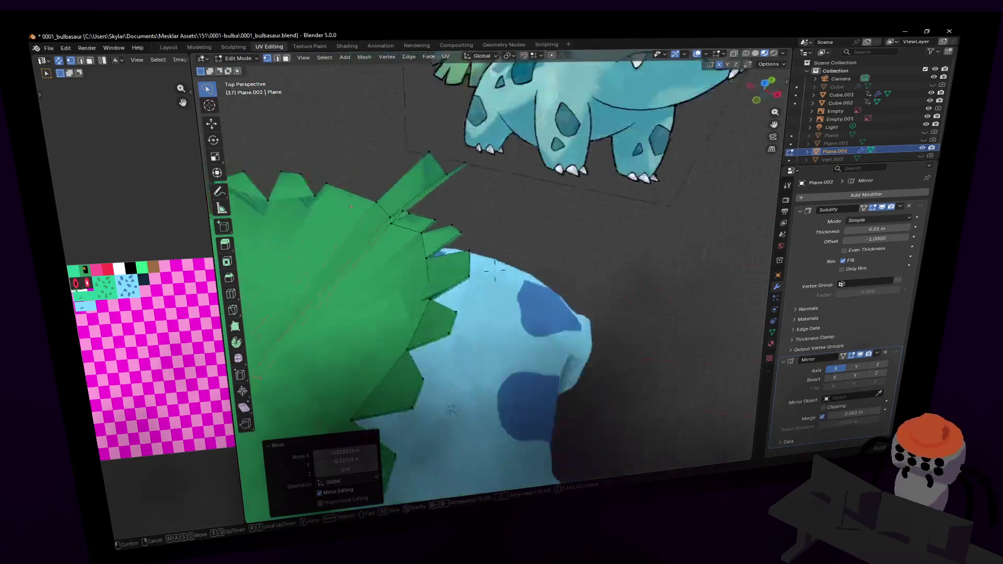
key("w")
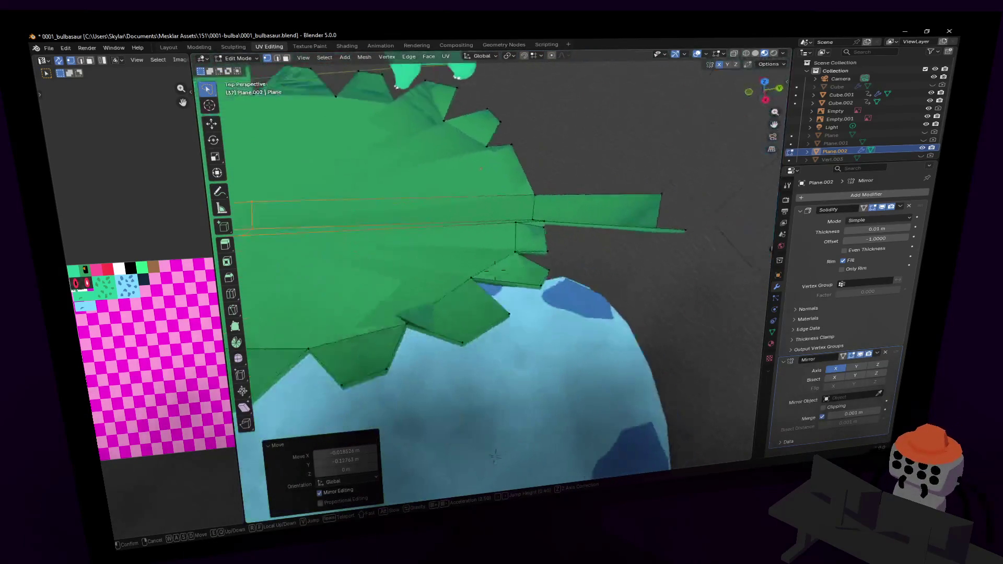
key("s")
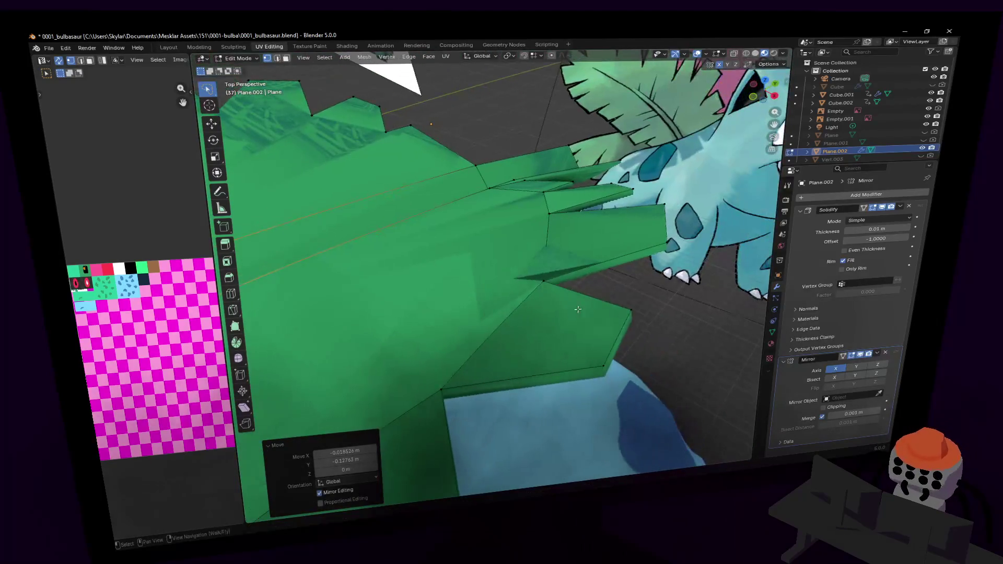
key("s")
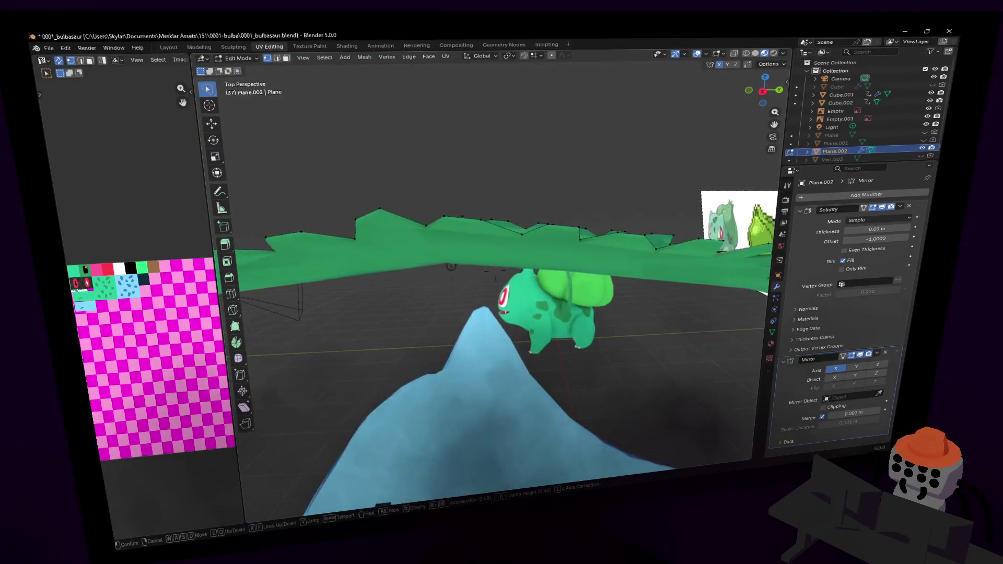
key("e")
key("w")
left_click(570, 294)
middle_click_drag(570, 293, 653, 156)
key("shift+grave")
key("s")
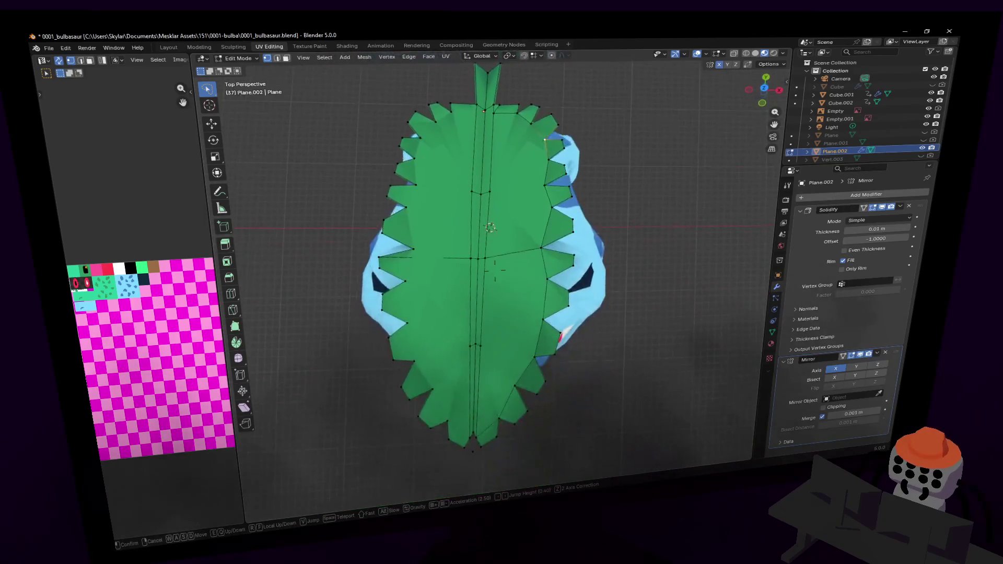
key("w")
key("Return")
scroll(548, 181, "down", 3)
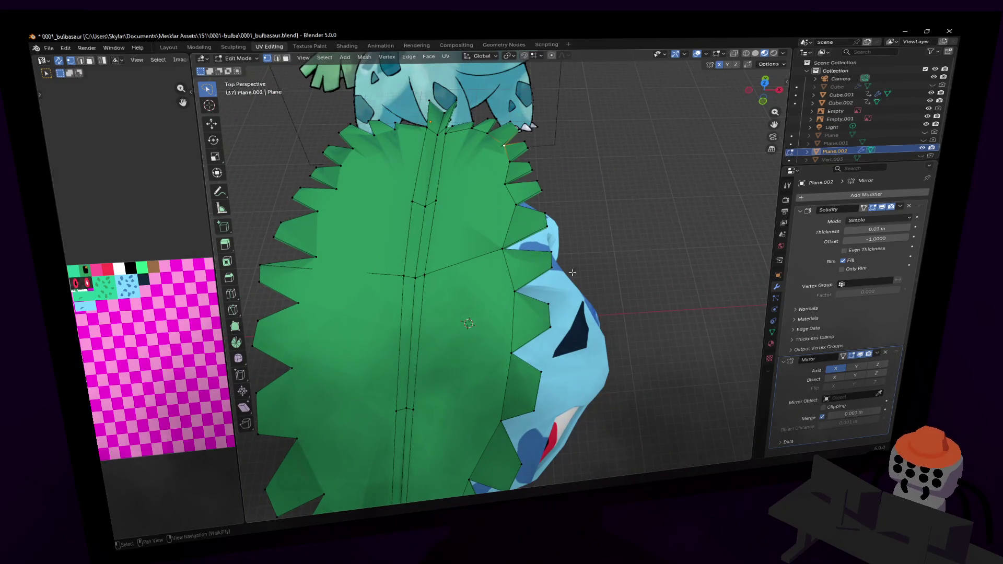
- Move Mirror above Solidify, enable Bisect X, and toggle Flip X on and back off
left_click_drag(900, 354, 899, 235)
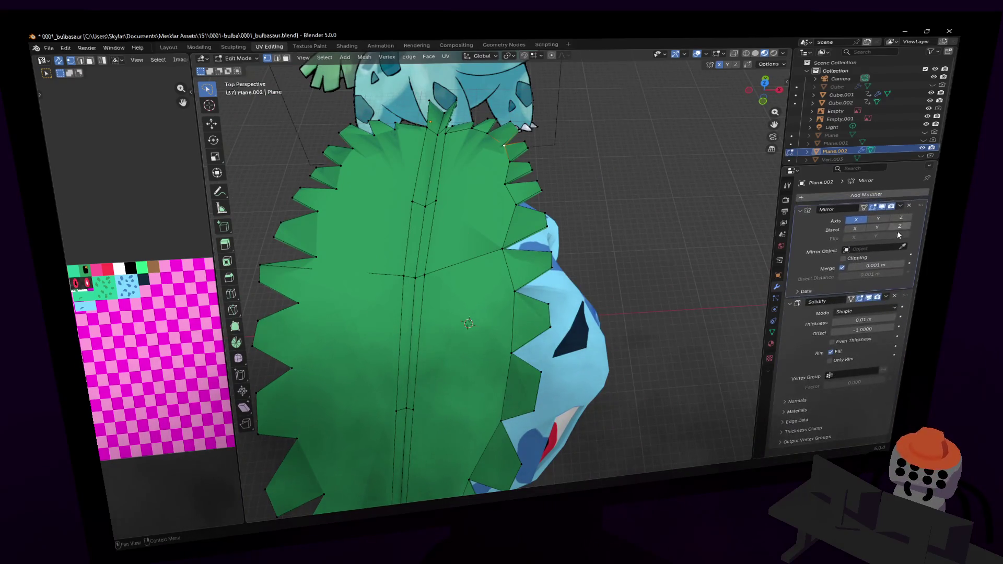
left_click(856, 229)
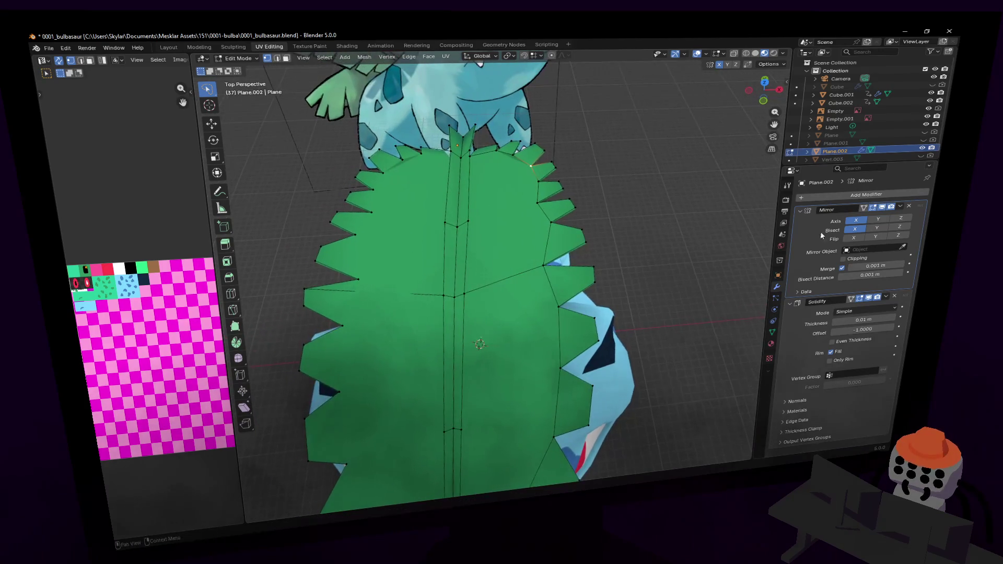
left_click(856, 238)
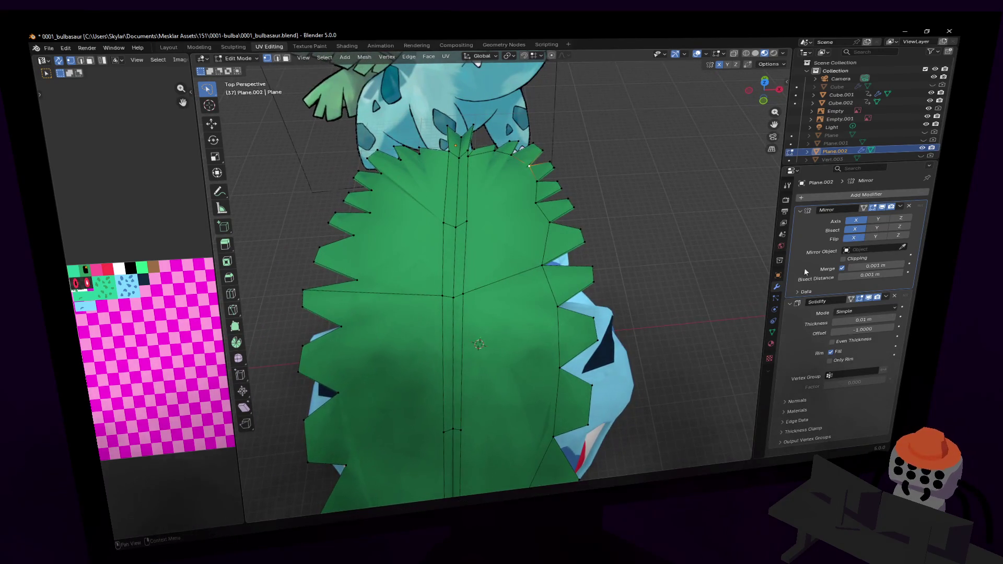
left_click(855, 241)
- Nudge the leaf vertex about 0.0187 m along Z and disable Solidify in the viewport
key("shift+grave")
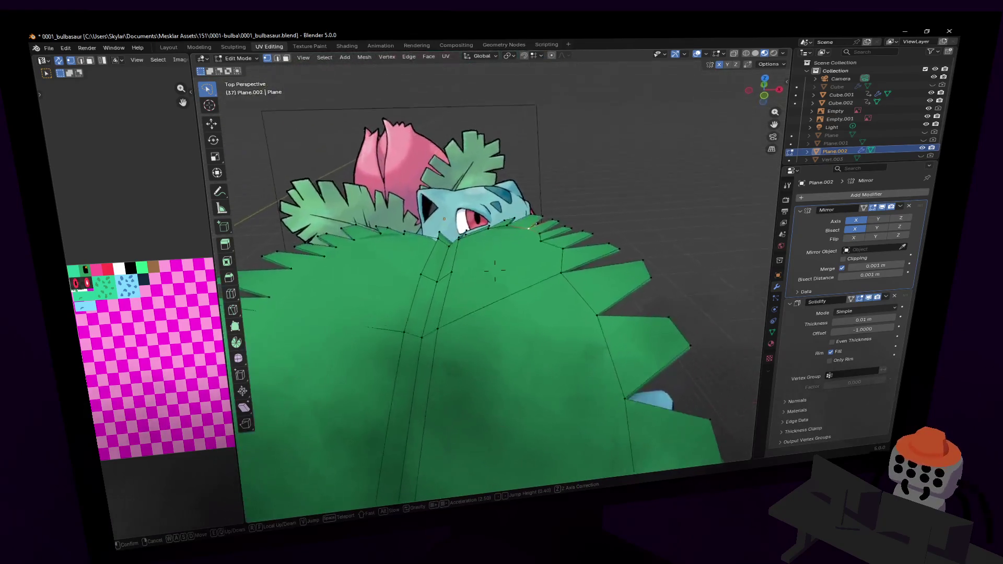
key("e")
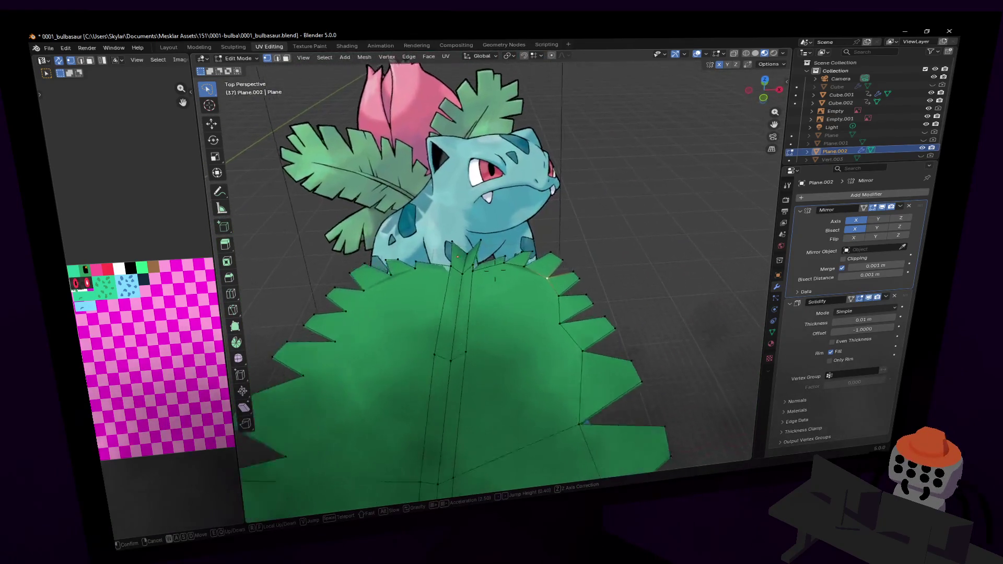
key("w")
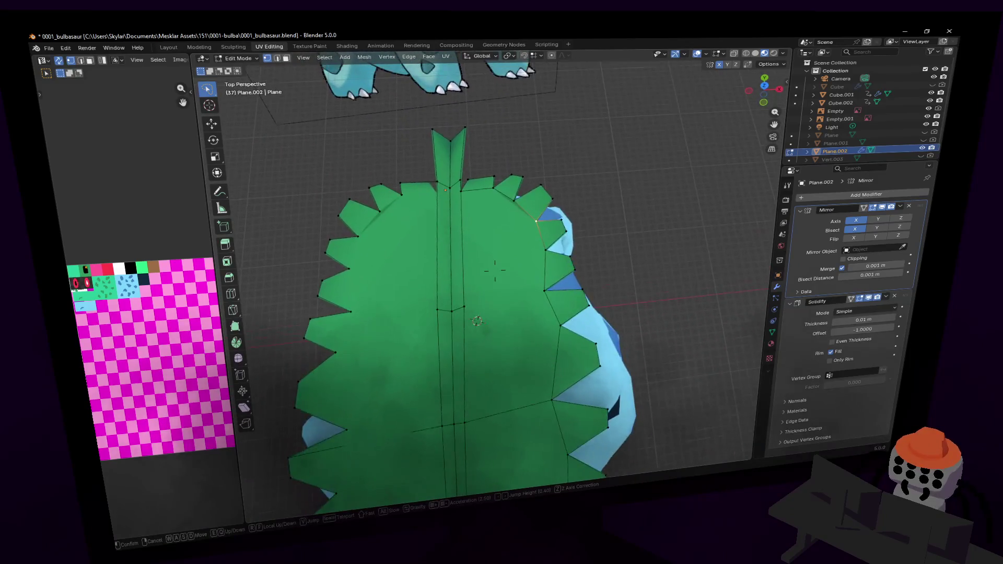
left_click(615, 202)
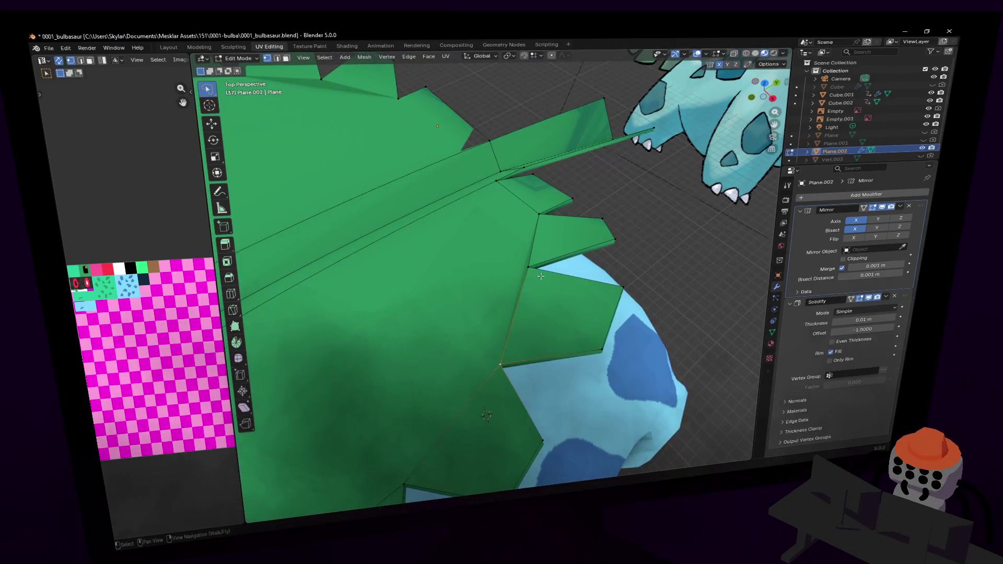
mouse_move(541, 276)
middle_mouse_down()
mouse_move(580, 256)
mouse_move(559, 275)
middle_mouse_up()
key("g")
key("z")
left_click(592, 267)
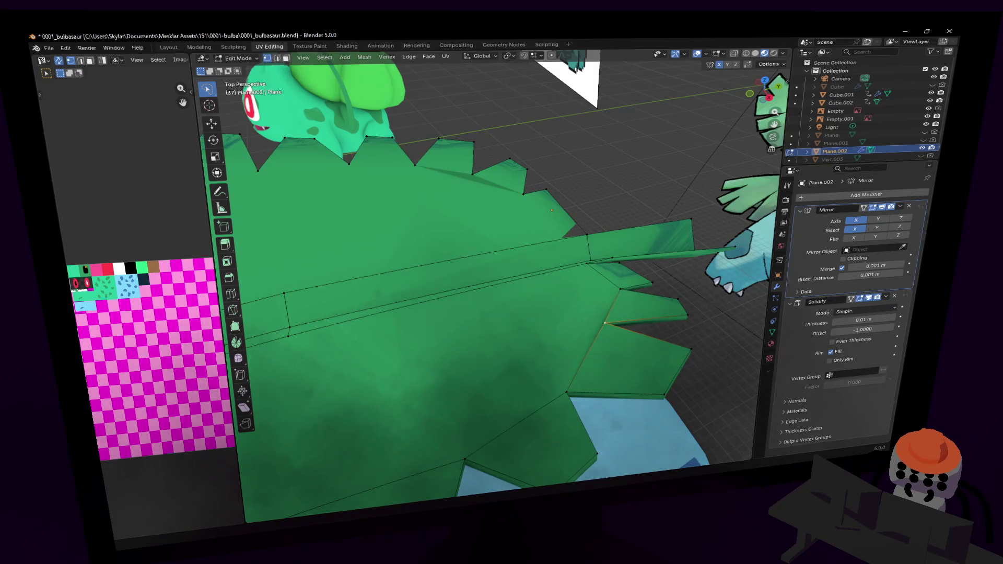
left_click(869, 298)
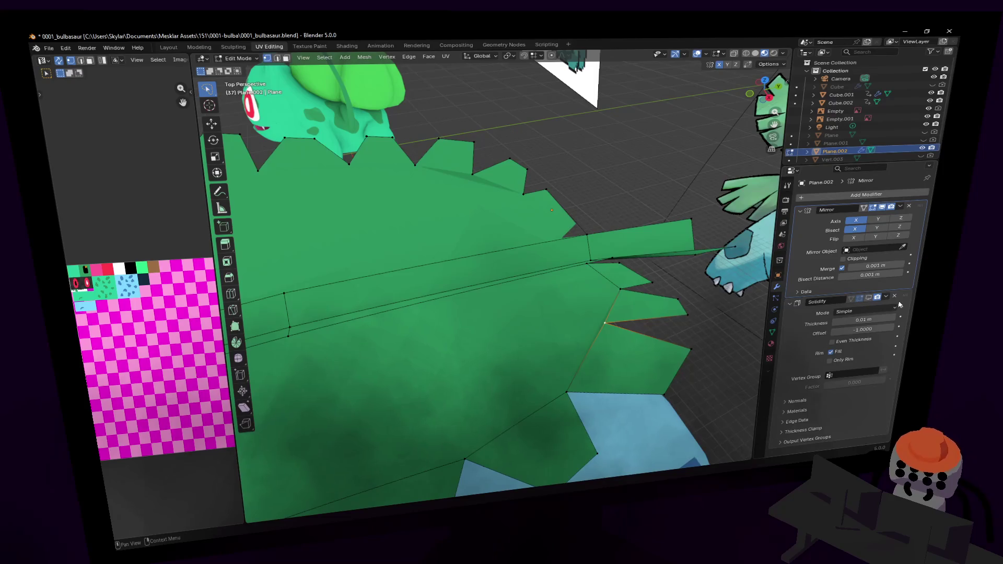
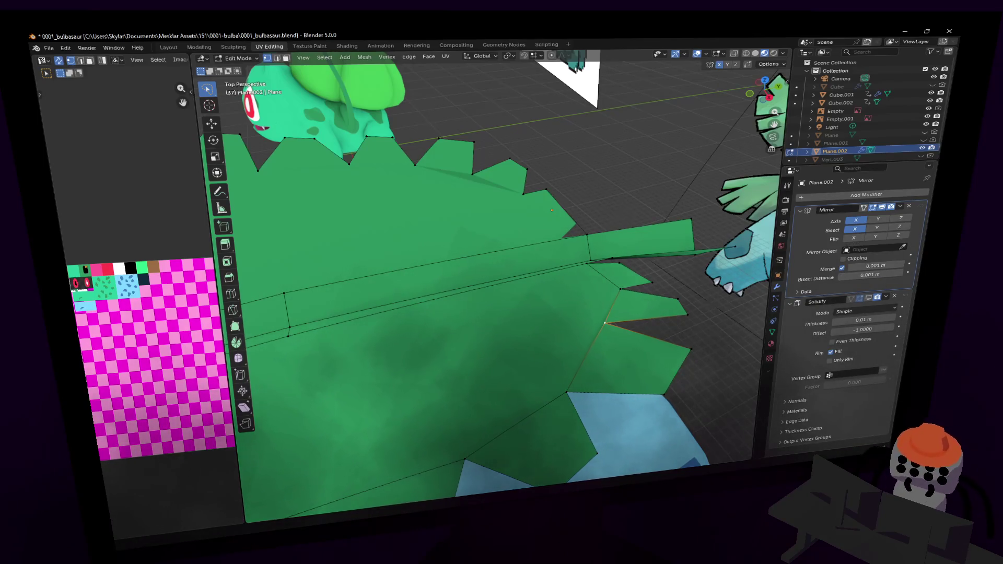
- Make the stem thinner by scaling it along Z to 0.573
key("shift+grave")
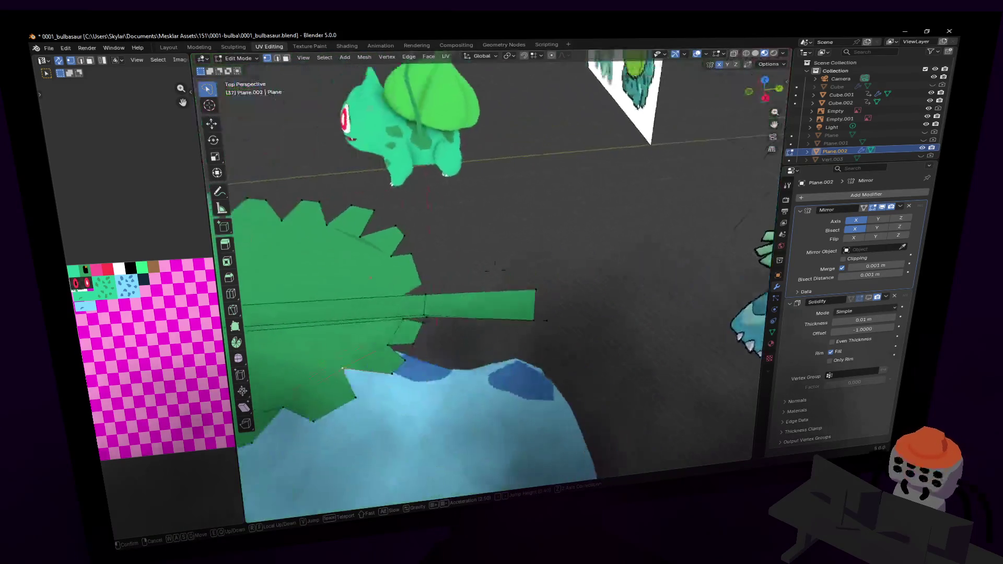
left_click(540, 240)
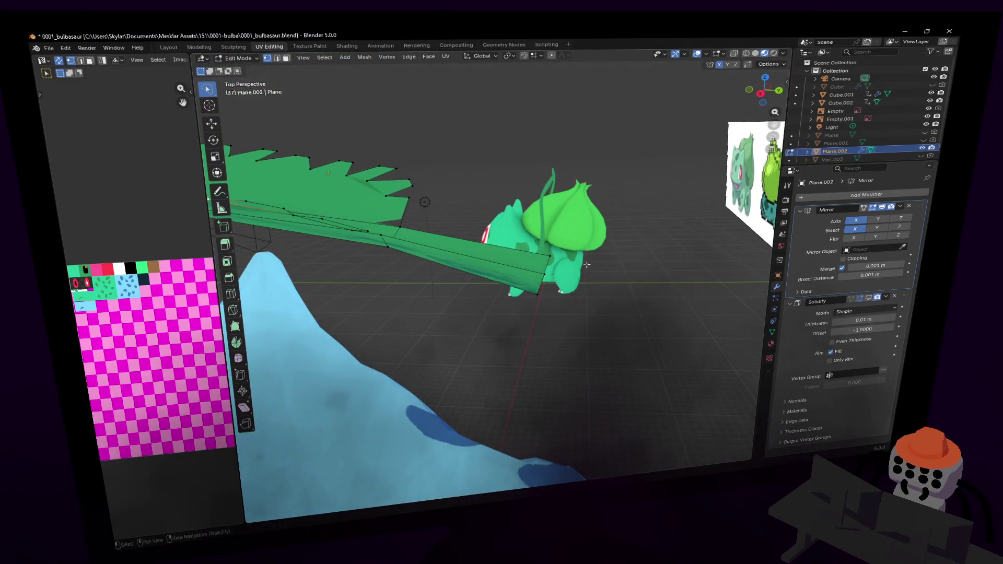
key("s")
key("z")
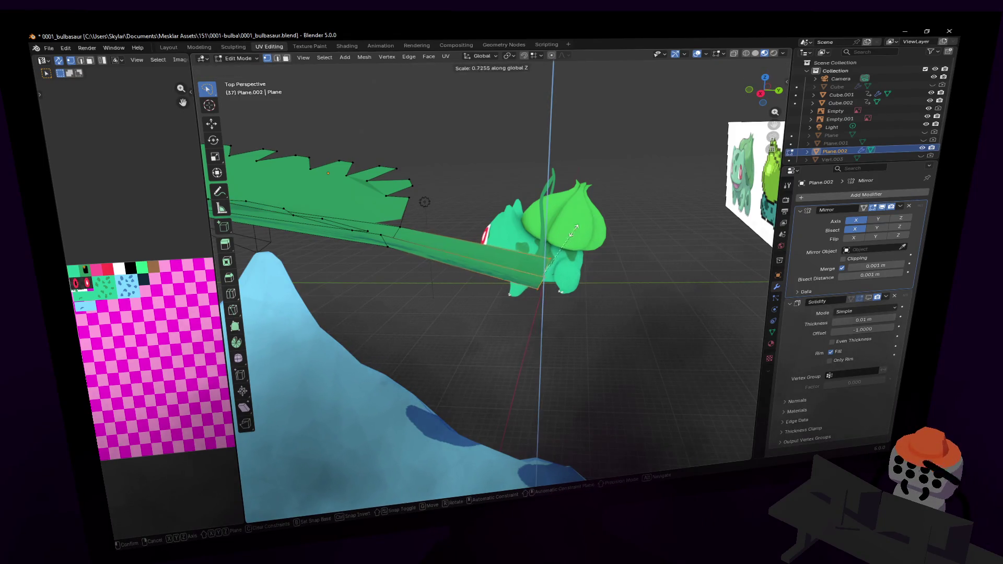
left_click(572, 239)
- Lower the stem along Z to -0.027 m
key("g")
key("z")
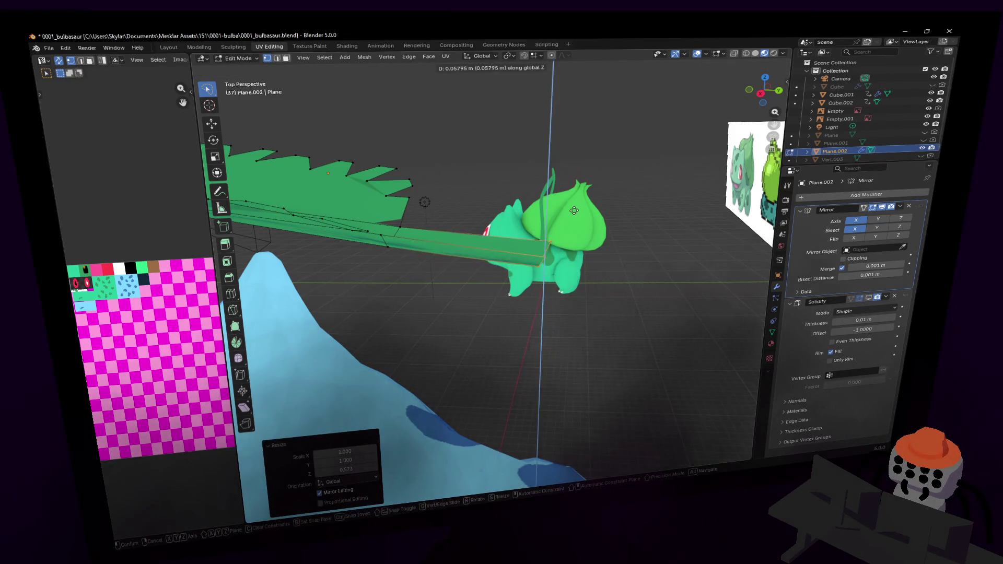
left_click(574, 230)
key("shift+grave")
left_click(538, 195)
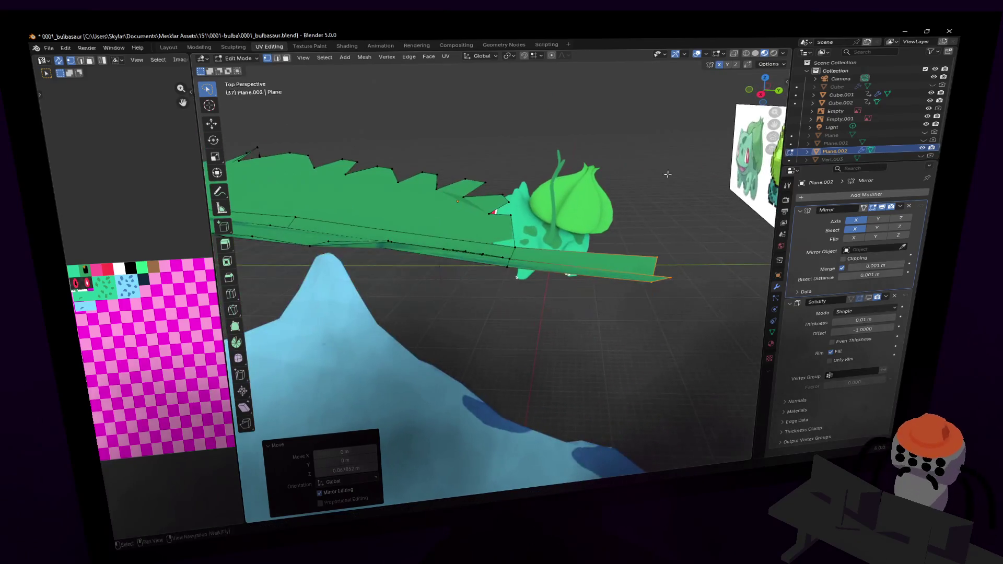
key("g")
key("z")
left_click(685, 178)
- Leave Edit Mode and apply the leaf's Mirror modifier from its dropdown
key("shift+grave")
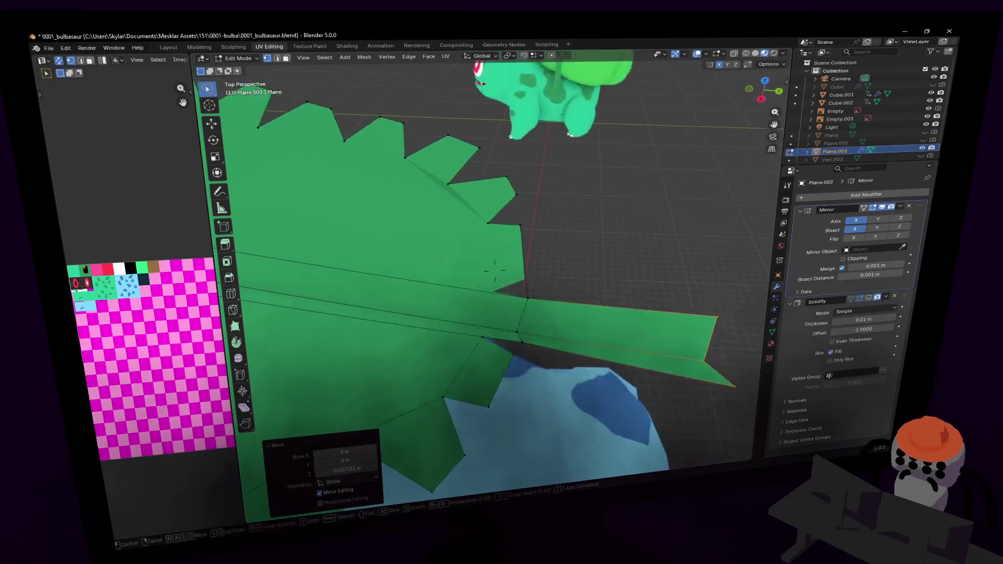
left_click(495, 264)
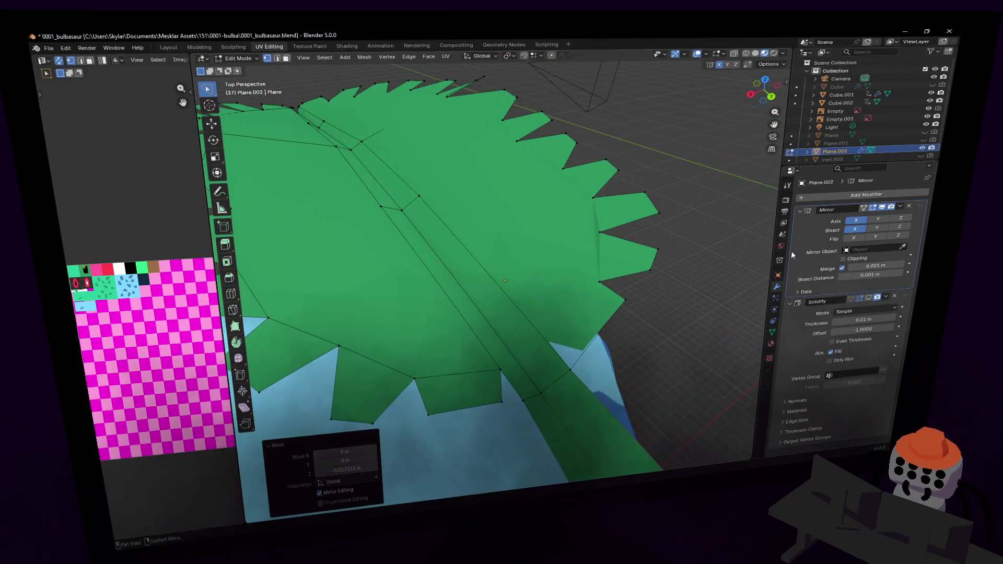
left_click(899, 207)
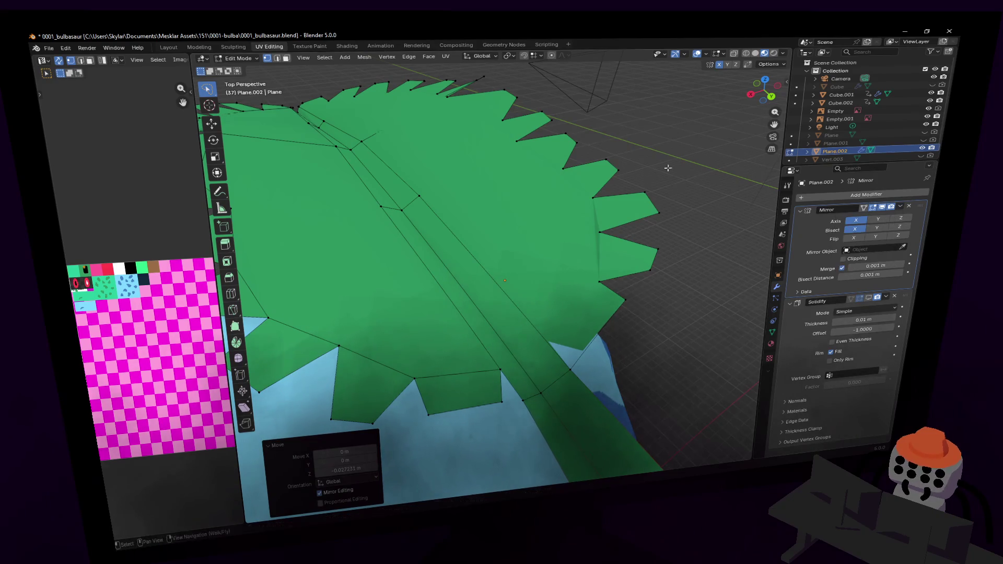
key("Tab")
left_click(899, 208)
- Finish applying the Mirror modifier and return to editing the leaf mesh
left_click(884, 214)
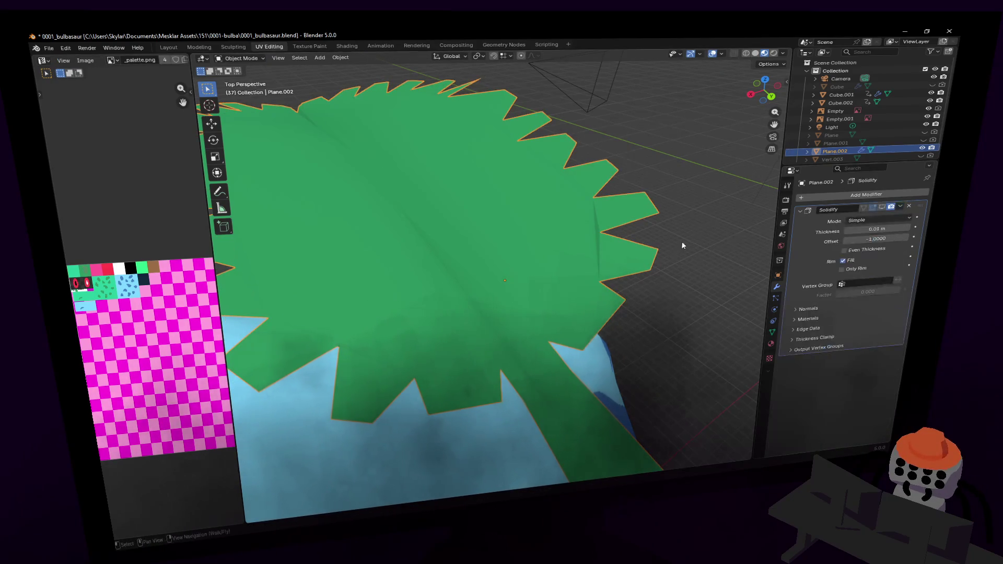
key("Tab")
key("shift+grave")
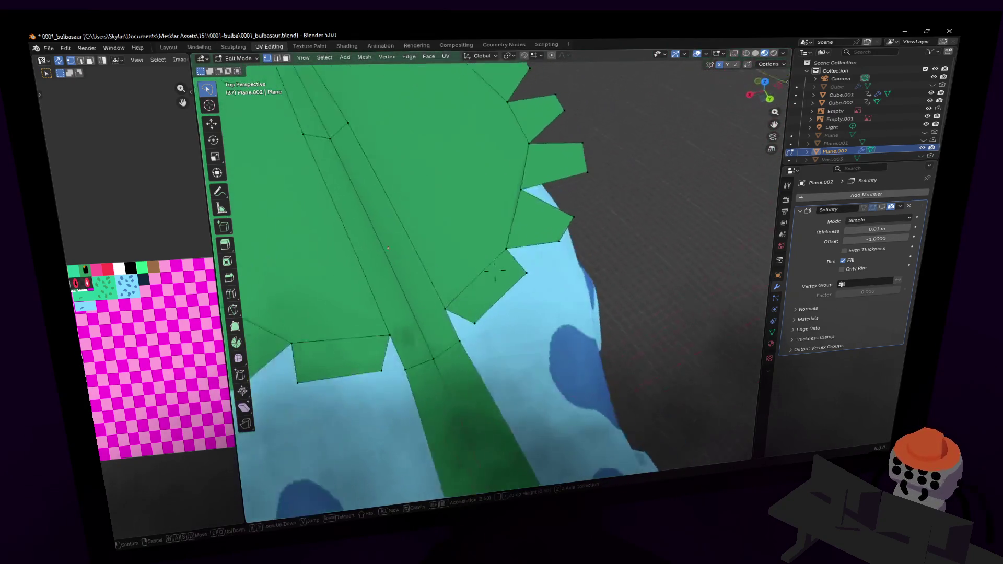
left_click(499, 358)
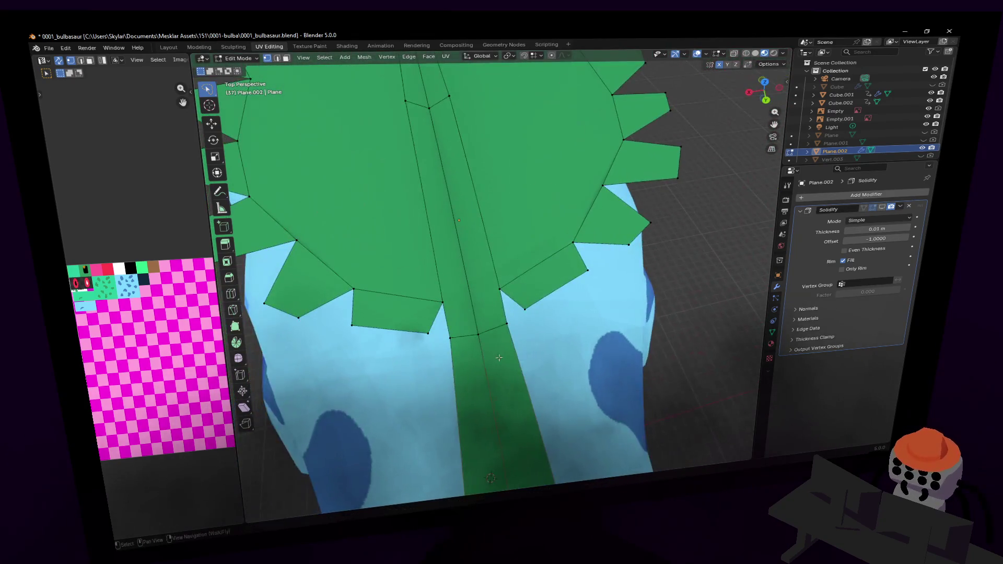
- Knife-cut edges from the stem's base vertex and across the lower leaf
left_click(233, 311)
left_click(443, 302)
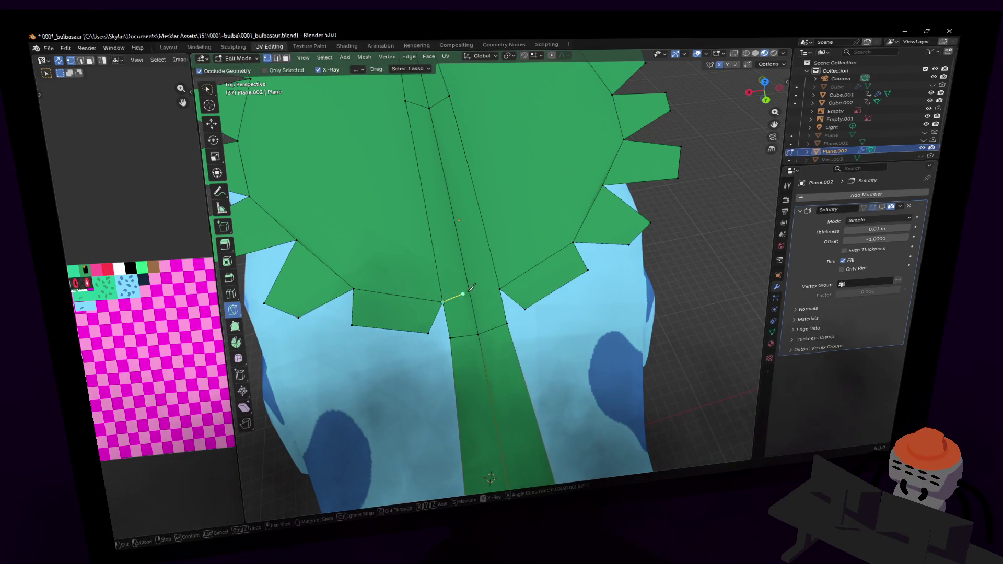
left_click(500, 289)
key("Return")
key("shift+grave")
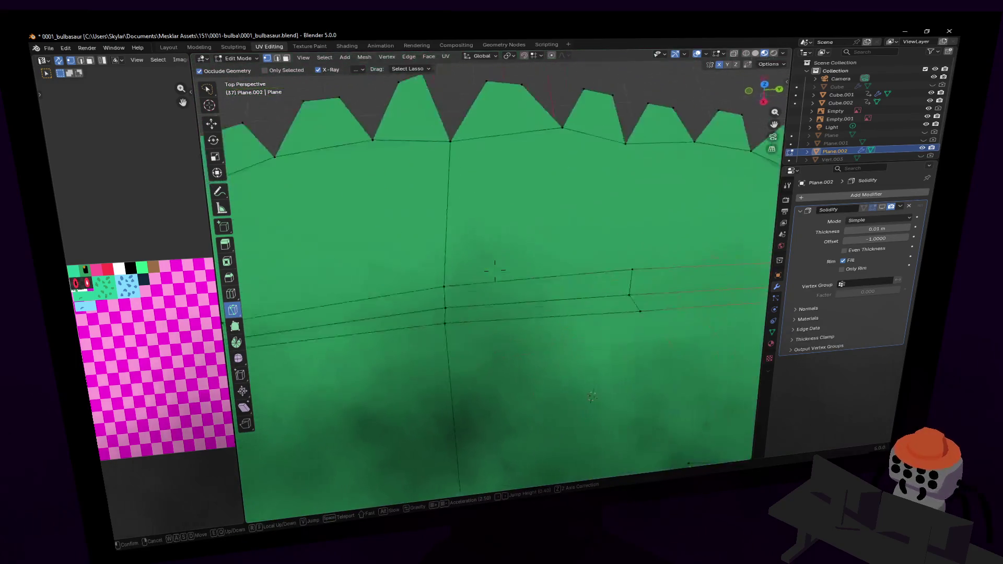
left_click(467, 287)
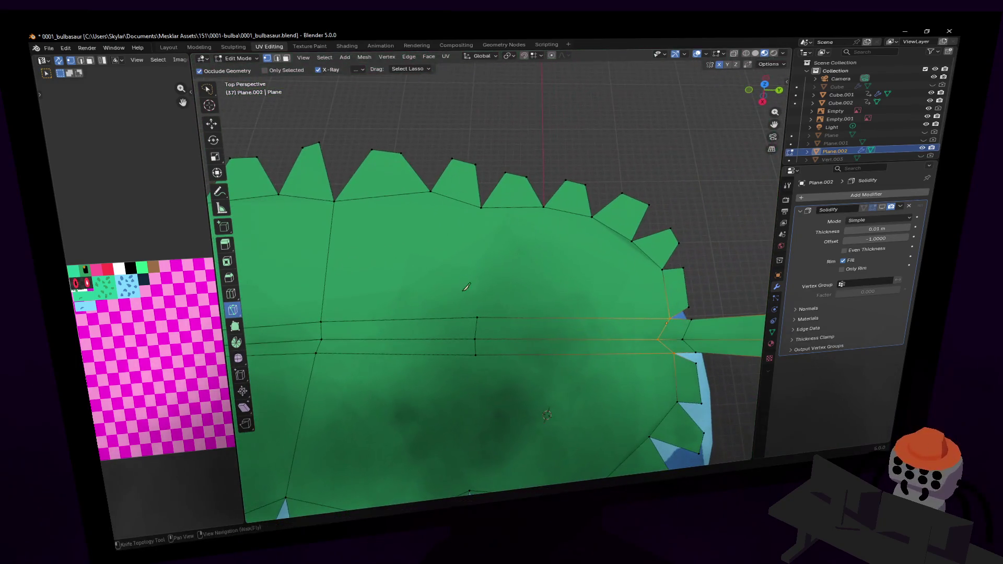
left_click(479, 315)
left_click(480, 207)
key("Return")
- Knife-cut two more edges across the leaf to its top and bottom vertices
middle_click_drag(517, 214, 542, 217)
left_click(525, 281)
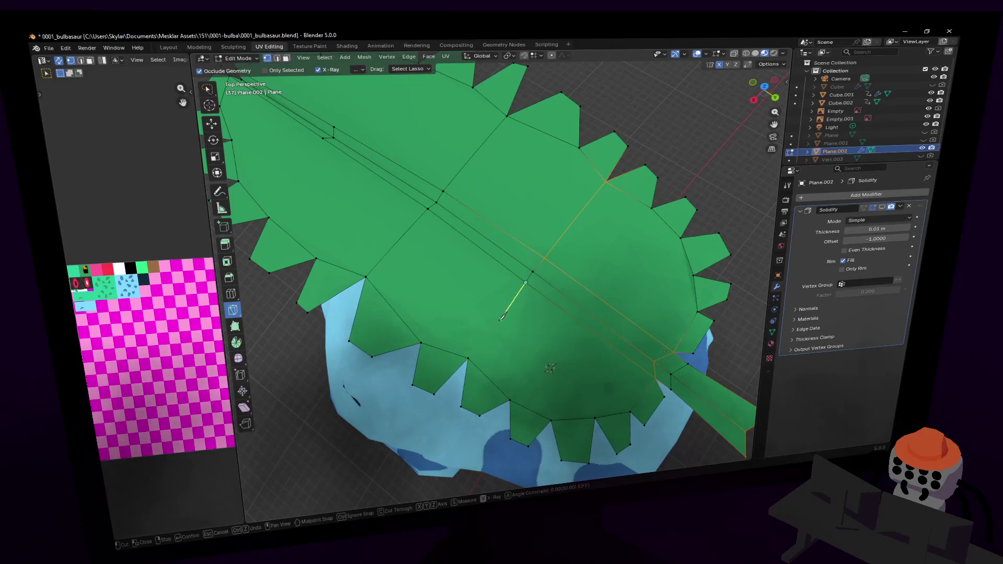
key("shift+grave")
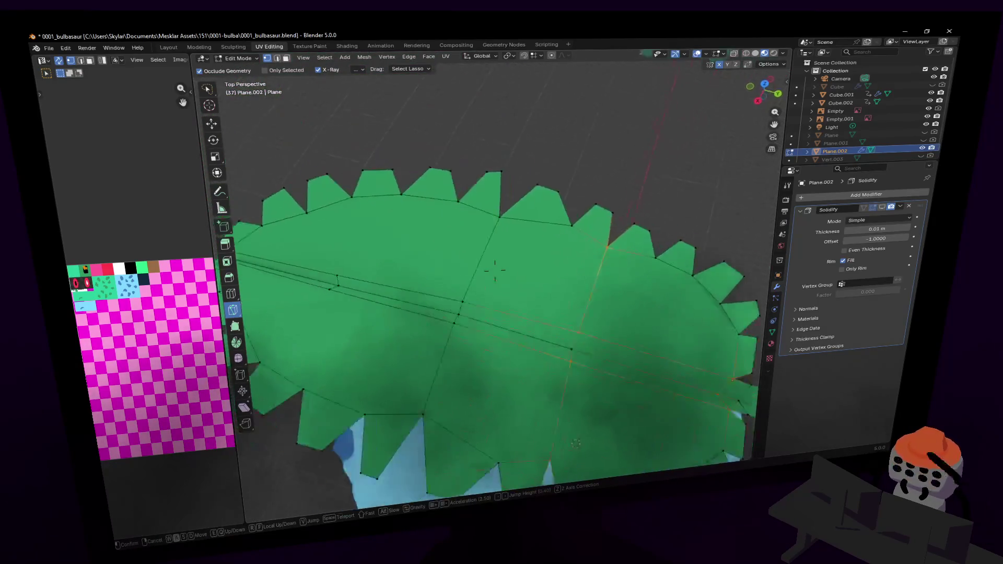
key("w")
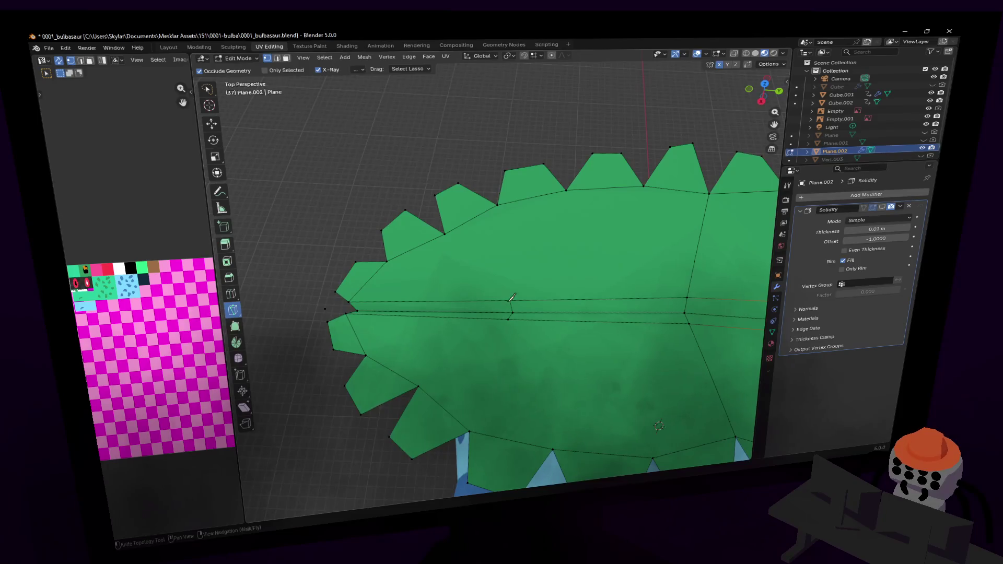
left_click(511, 296)
left_click(499, 204)
key("Return")
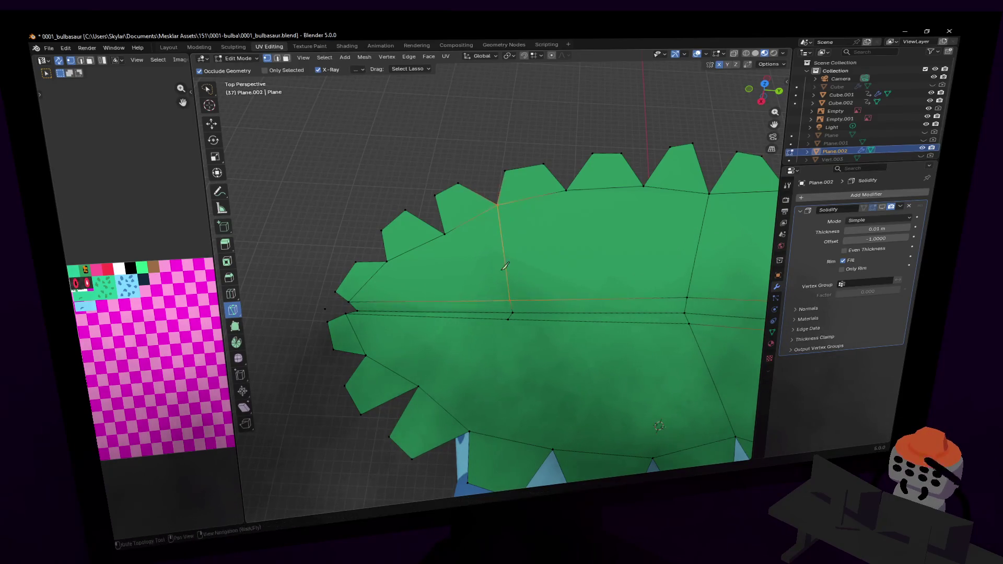
left_click(508, 319)
left_click(471, 431)
key("Return")
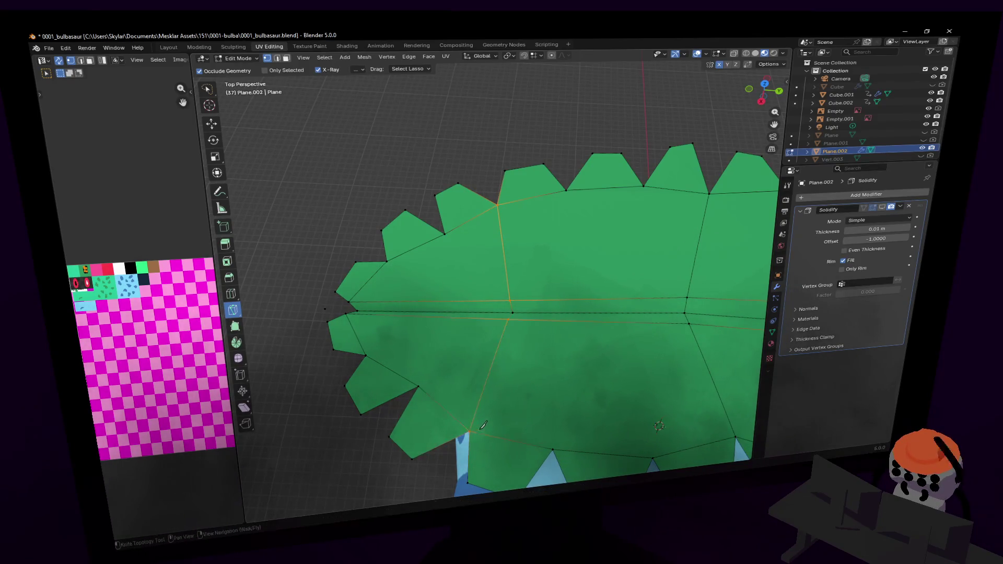
- Start a vertical move of the selected edges, then cancel it
key("shift+grave")
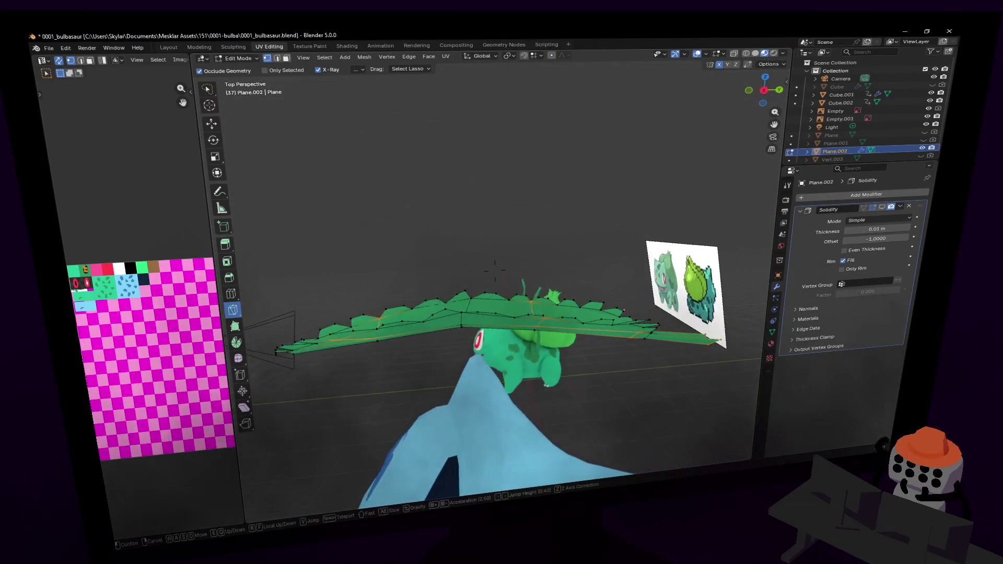
left_click(447, 303)
key("g")
key("z")
key("Escape")
- Box-select the leaf's middle band and raise it 0.0334 m with proportional editing
mouse_move(580, 283)
middle_mouse_down()
mouse_move(558, 492)
mouse_move(526, 378)
middle_mouse_up()
key("w")
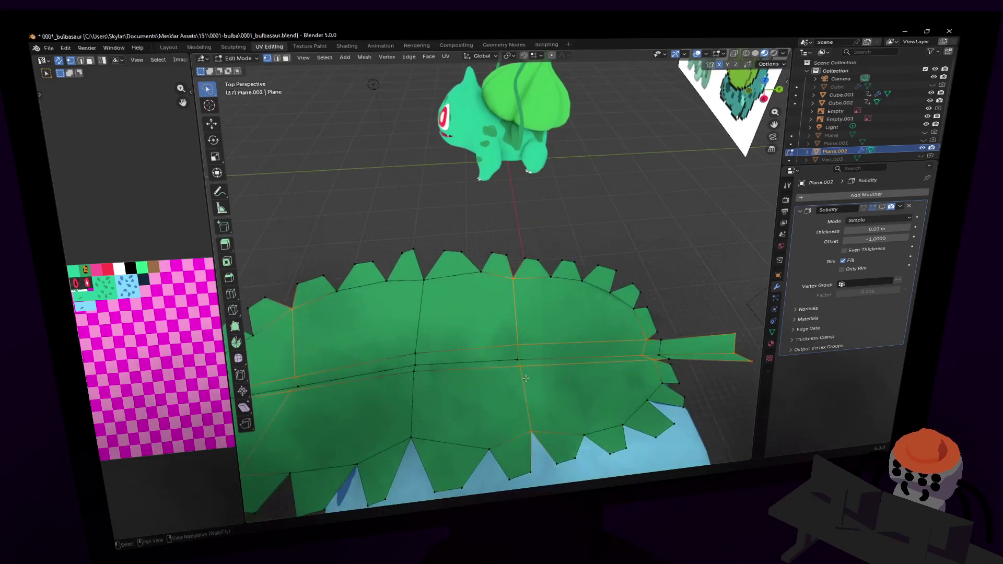
left_click(521, 332, "shift")
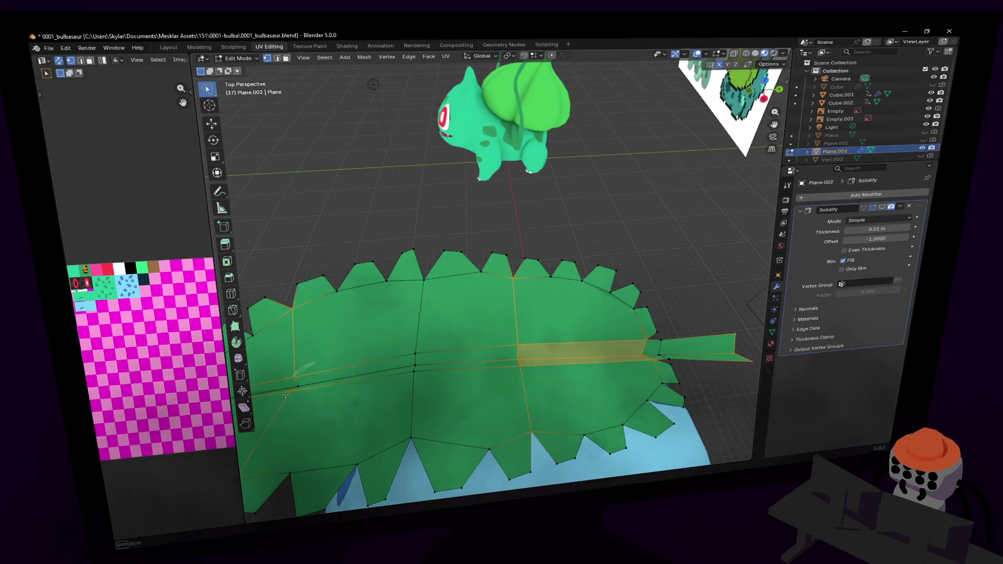
middle_click_drag(560, 461, 547, 412)
key("g")
key("z")
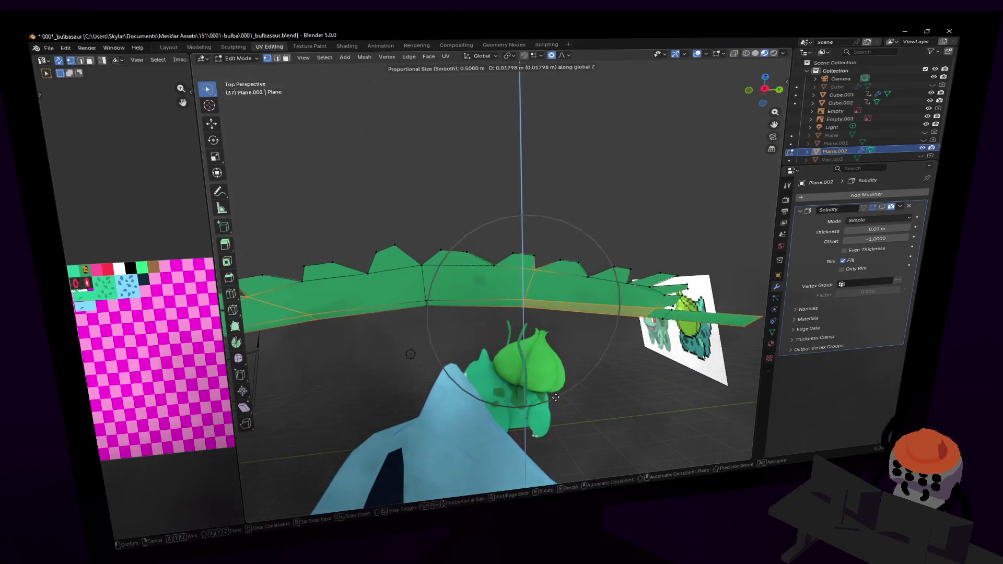
left_click(566, 393)
key("Tab")
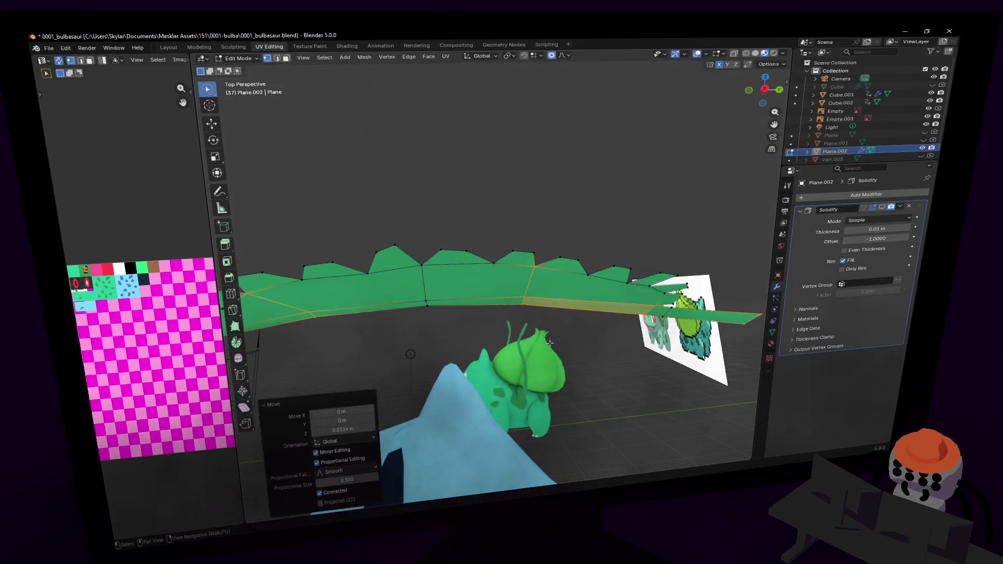
key("shift+grave")
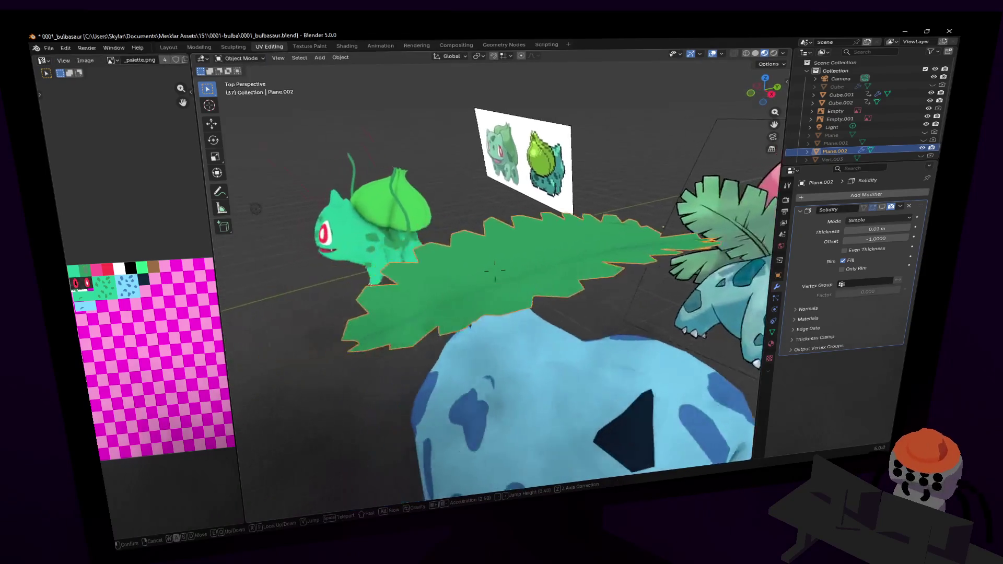
- Thicken the leaf by setting the Solidify thickness to 0.1 m
left_click(815, 272)
mouse_move(878, 230)
left_mouse_down()
mouse_move(893, 230)
mouse_move(889, 243)
mouse_move(884, 229)
mouse_move(903, 229)
mouse_move(863, 229)
mouse_move(878, 229)
left_mouse_up()
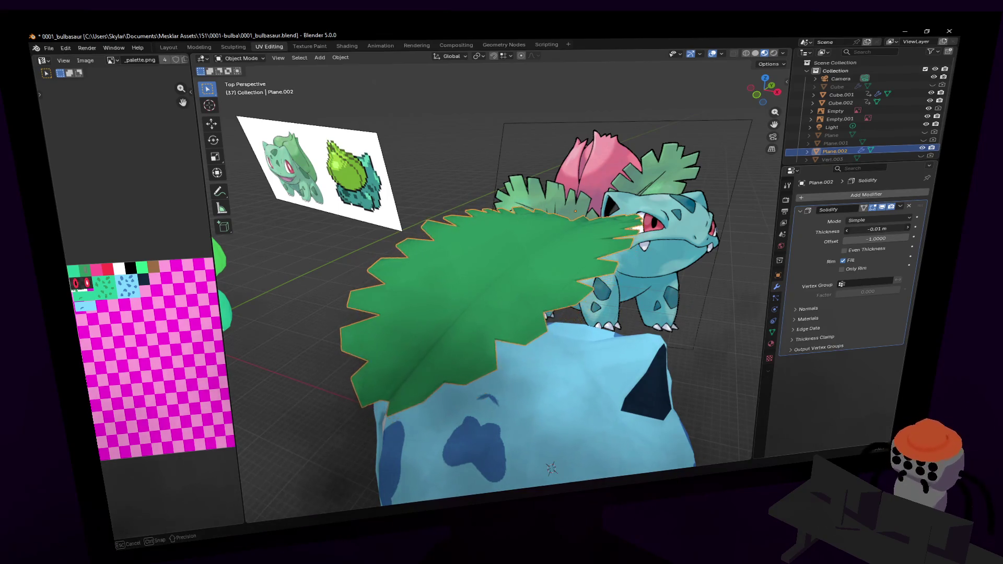
key("Escape")
key("Tab")
key("shift+grave")
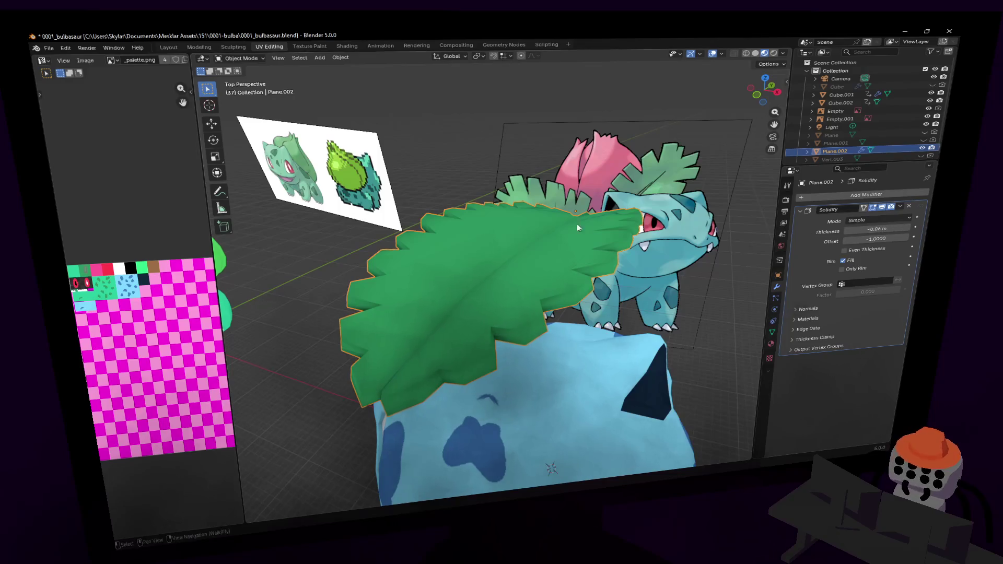
key("Return")
key("Tab")
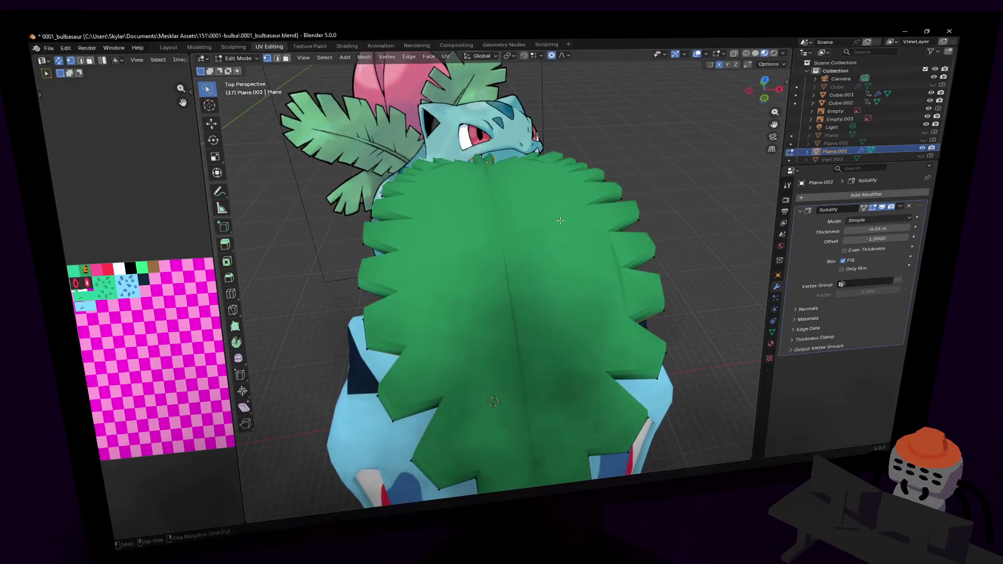
left_click_drag(878, 229, 904, 228)
- Back in Edit Mode, try circle select twice, then orbit above the leaf shell
key("Tab")
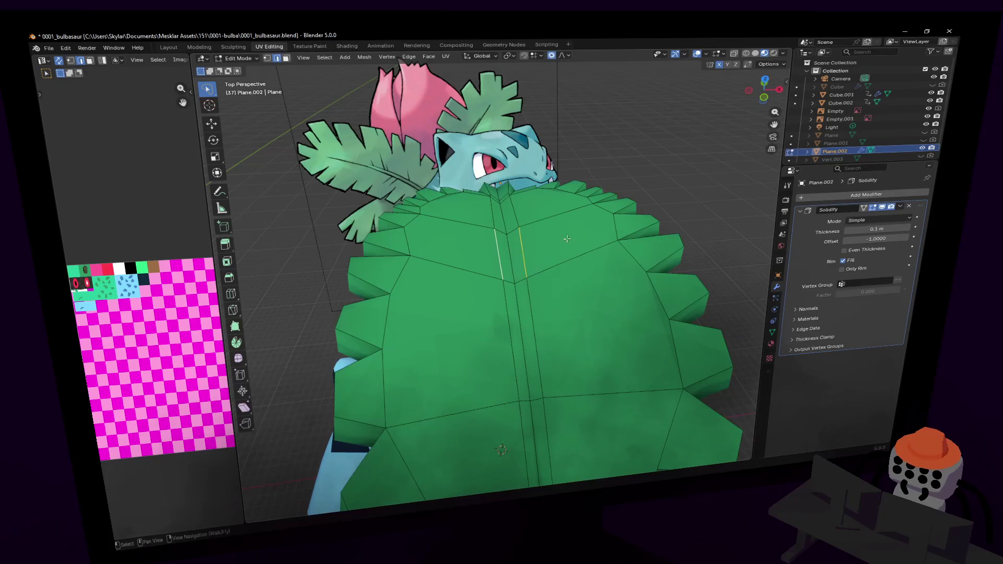
key("c")
key("Escape")
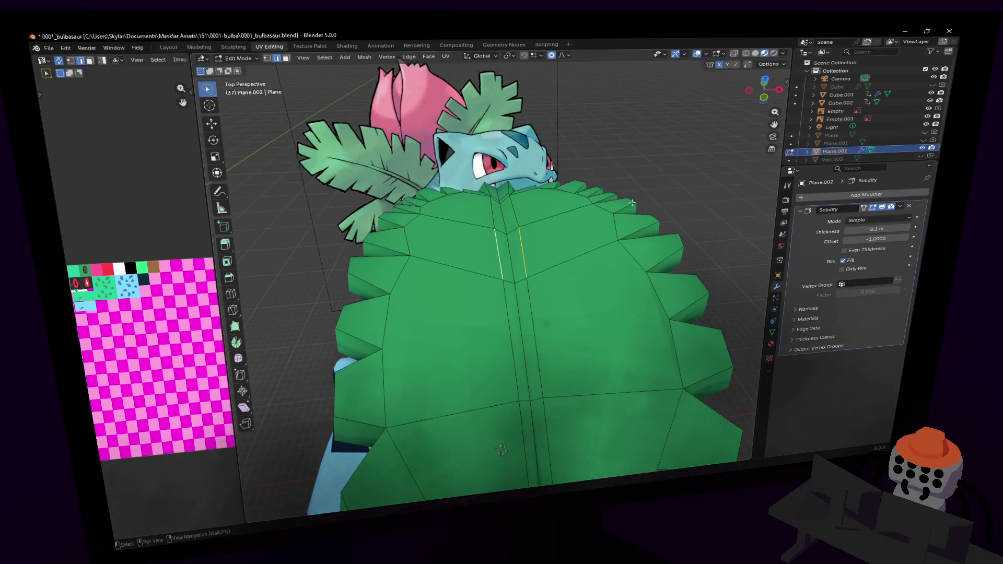
key("c")
key("Escape")
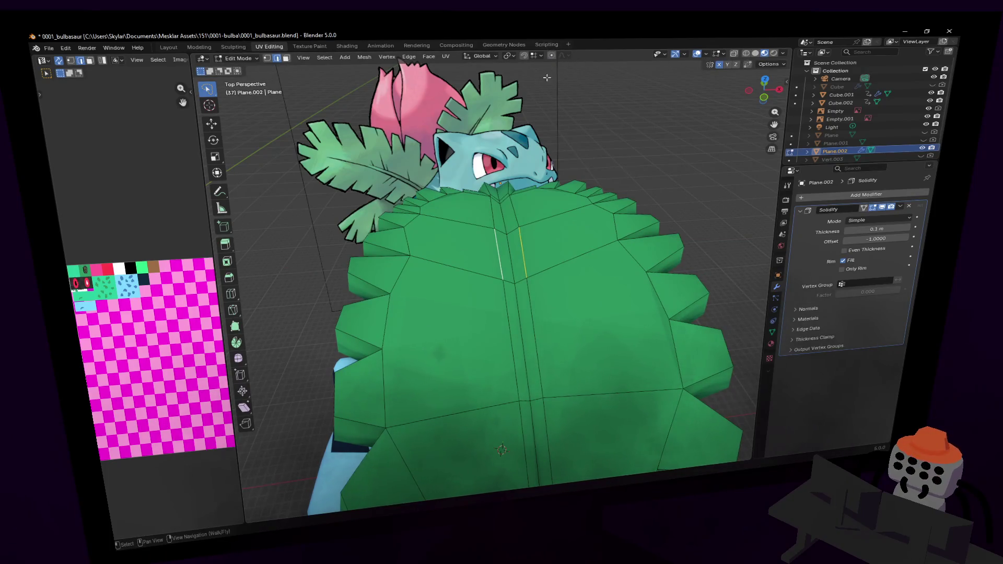
middle_click_drag(496, 213, 517, 249)
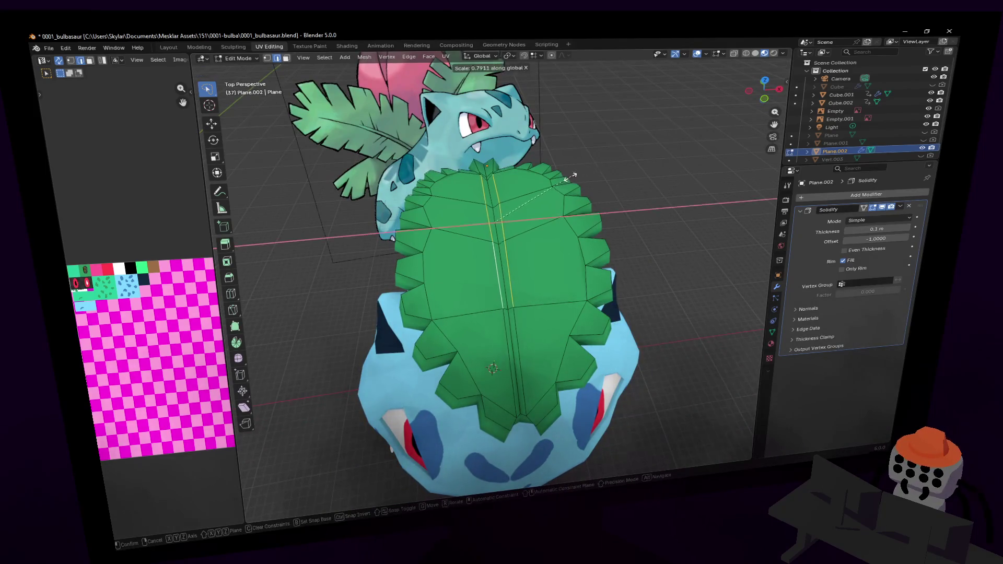
key("Tab")
- Add an edge loop along the leaf with Ctrl+R and slide it into position
mouse_move(538, 210)
middle_mouse_down()
mouse_move(552, 229)
mouse_move(531, 227)
middle_mouse_up()
key("Tab")
key("ctrl+r")
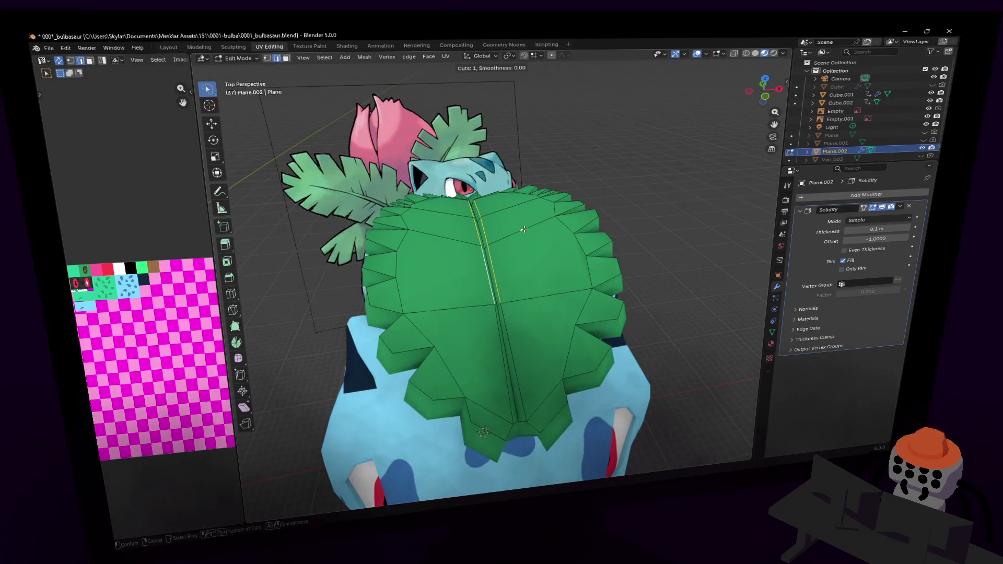
left_click(532, 226)
right_click(531, 227)
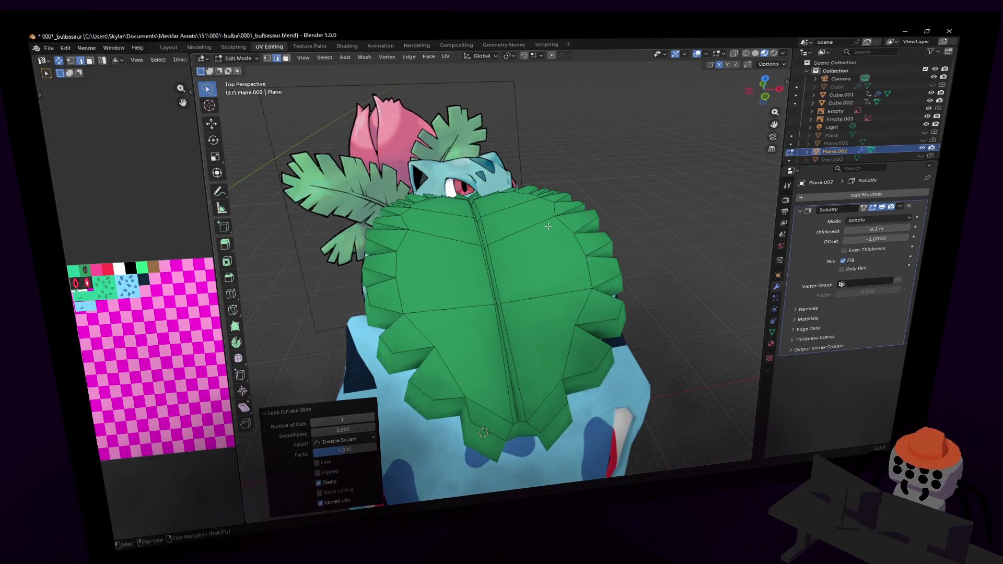
key("shift+grave")
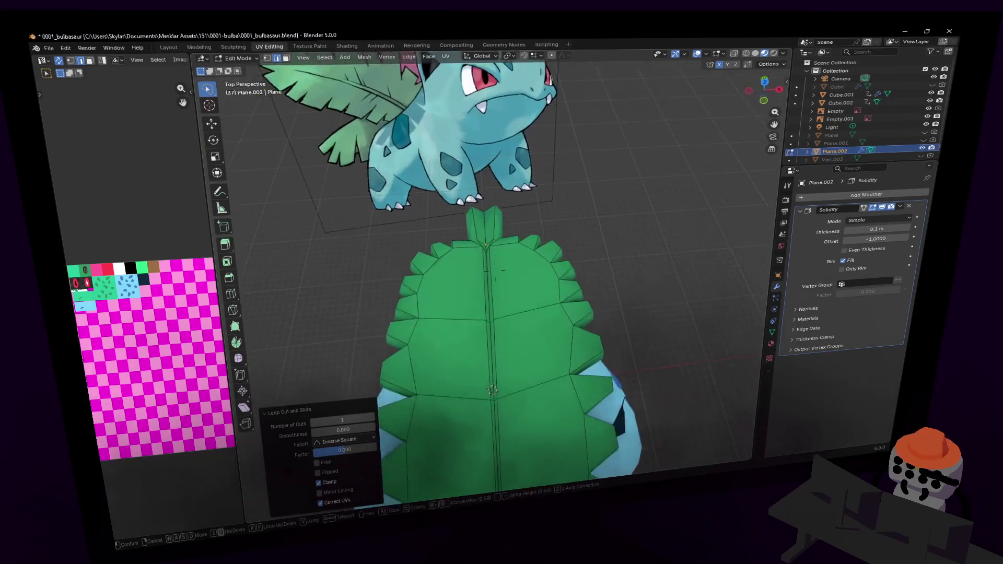
left_click(496, 267)
key("g")
key("g")
left_click(509, 230)
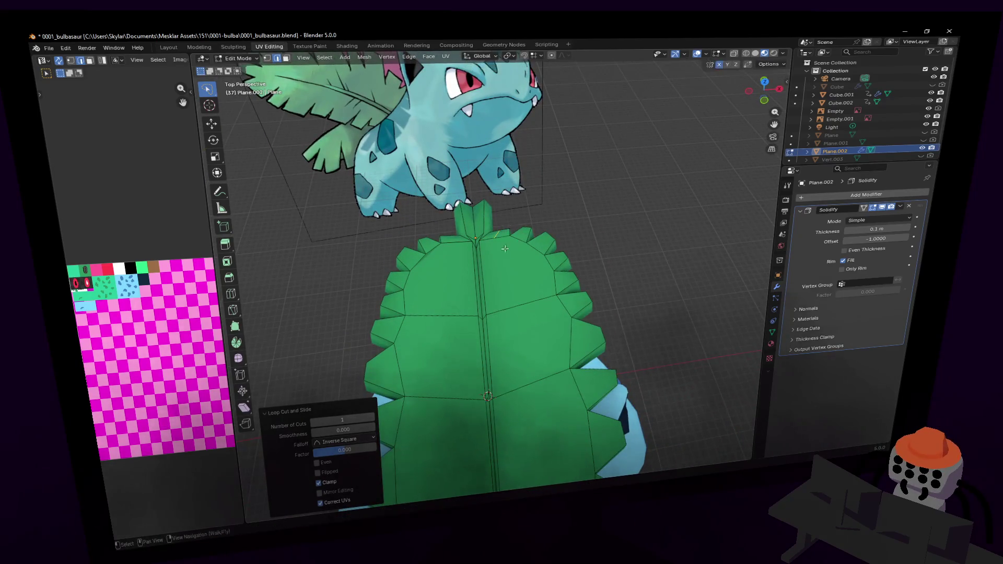
- Knife-cut across the upper half of the leaf, abandoning a second cut
mouse_move(510, 253)
middle_mouse_down()
mouse_move(520, 227)
mouse_move(567, 209)
middle_mouse_up()
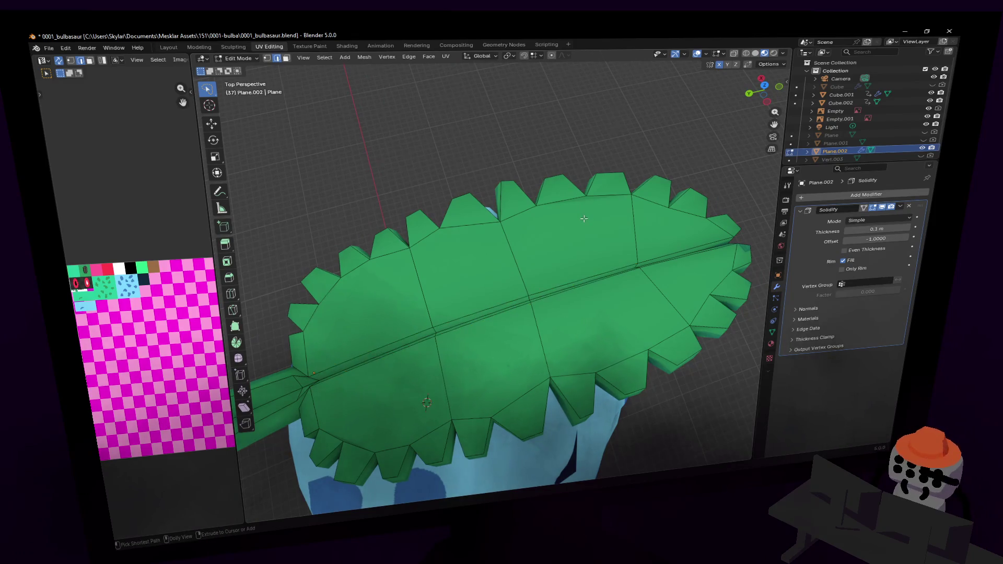
middle_click_drag(458, 261, 450, 234)
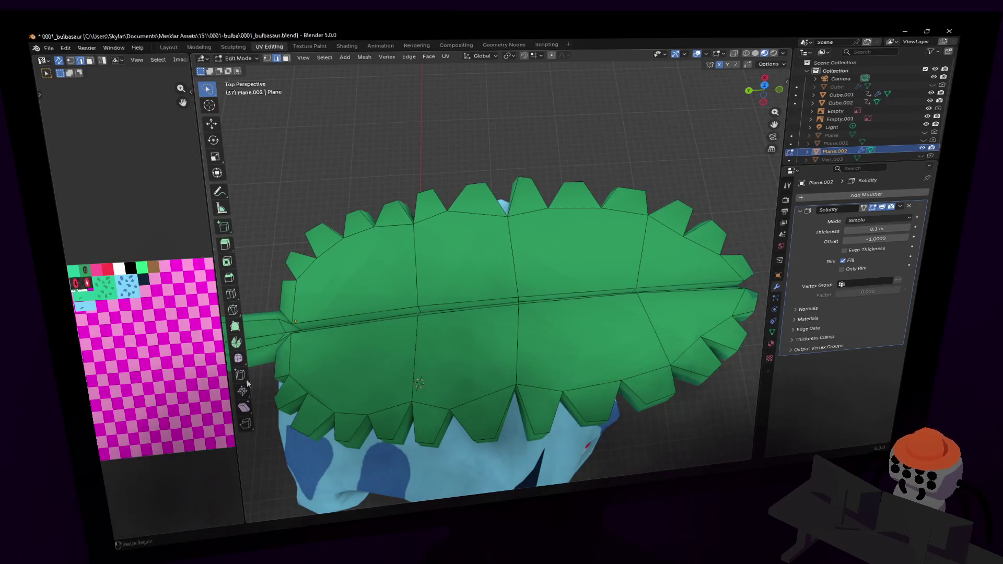
left_click(236, 312)
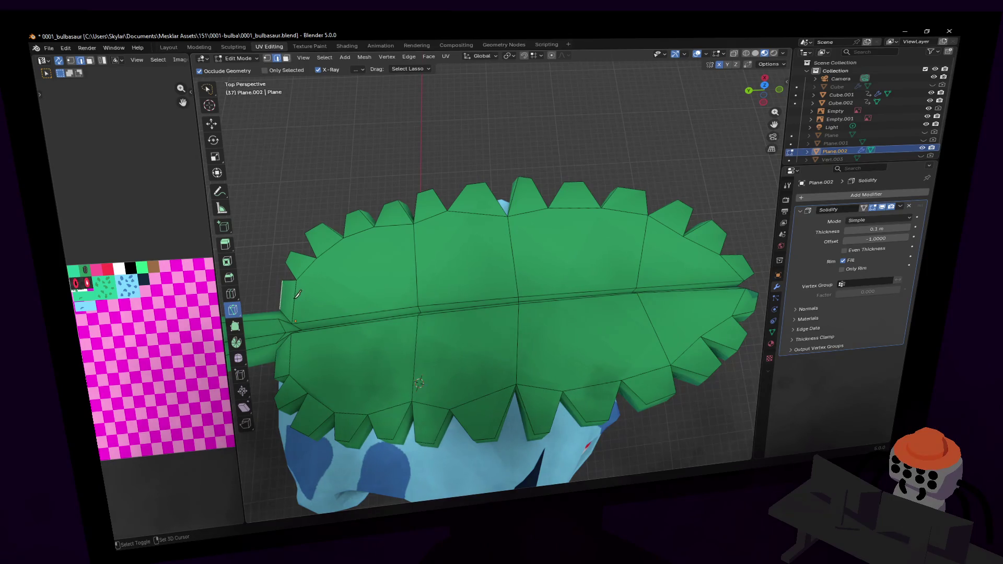
left_click(295, 298)
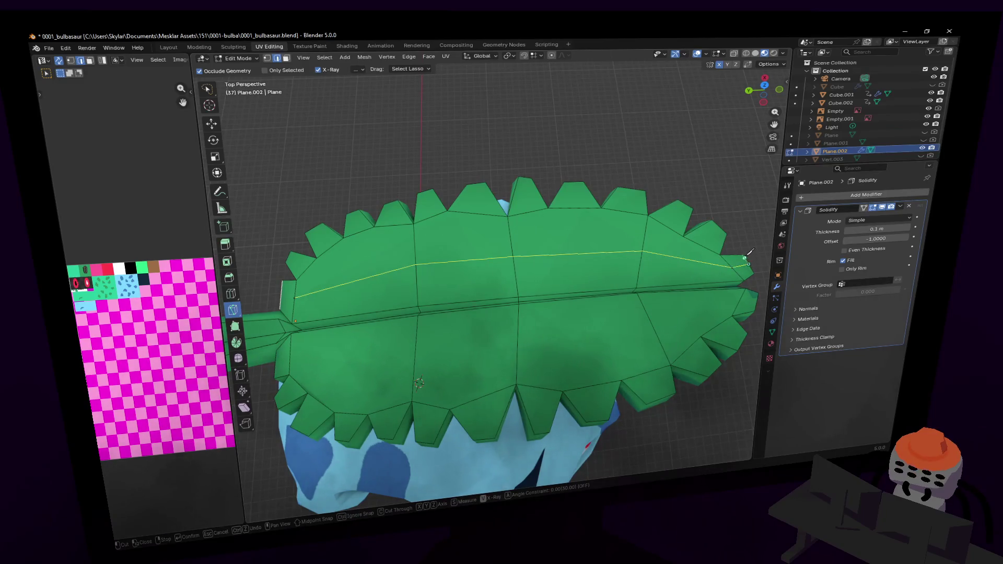
key("Return")
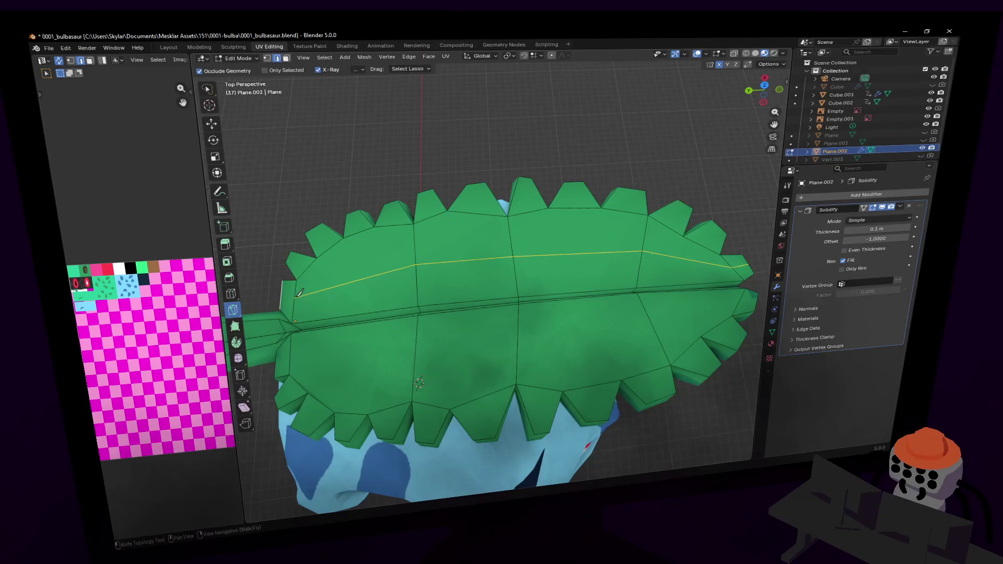
left_click(296, 297)
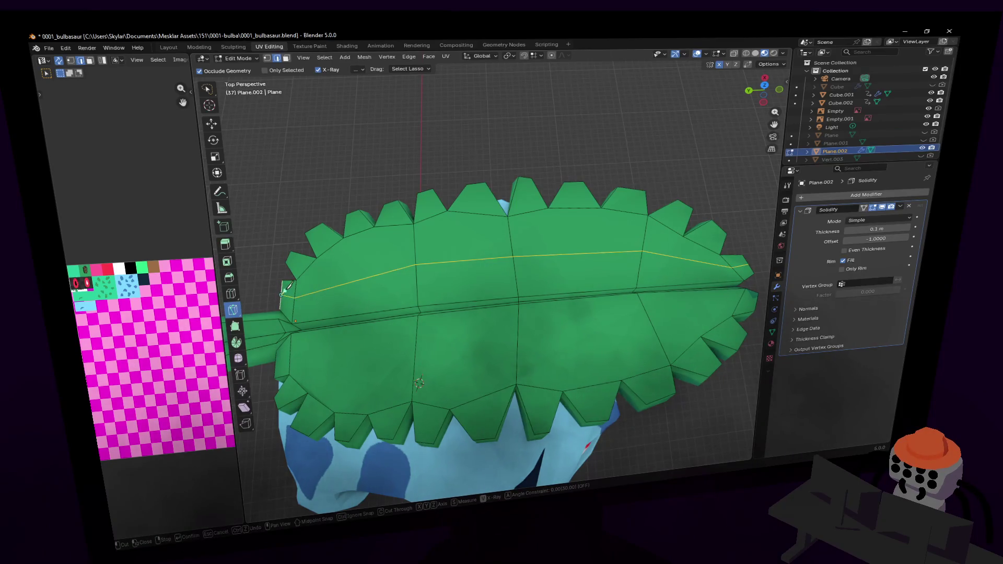
key("Escape")
- Raise the new cut edges along Z
key("shift+grave")
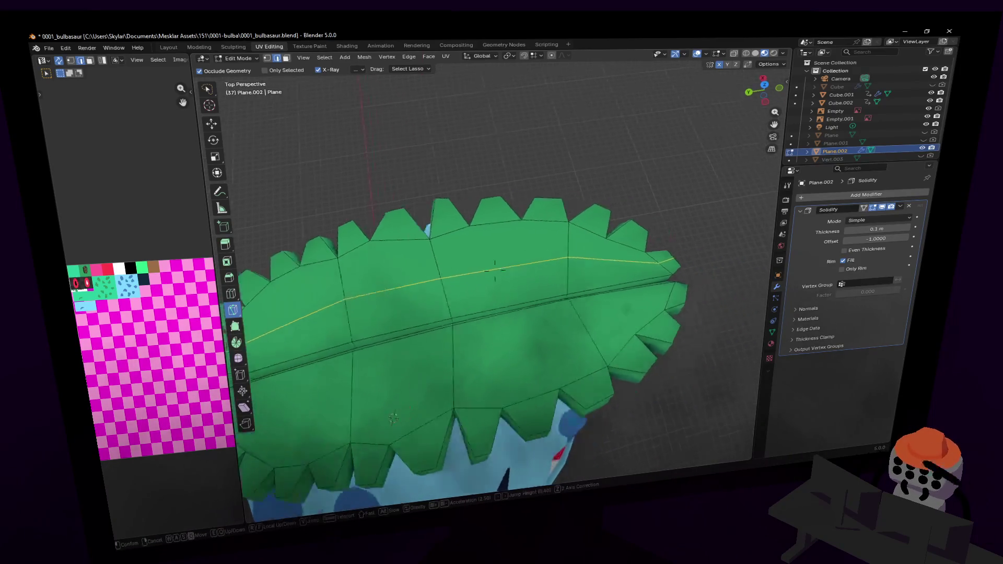
key("s")
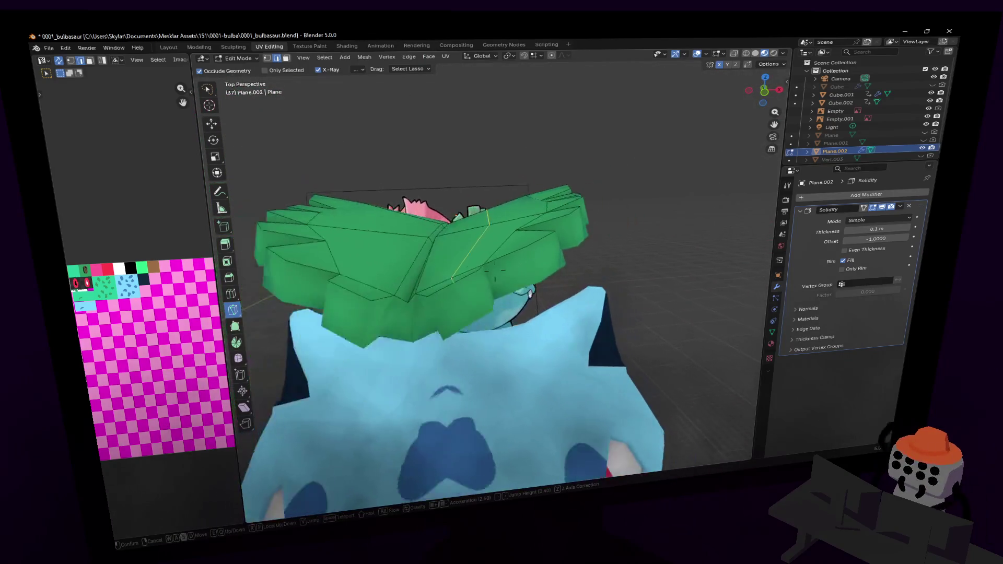
key("Return")
key("g")
key("z")
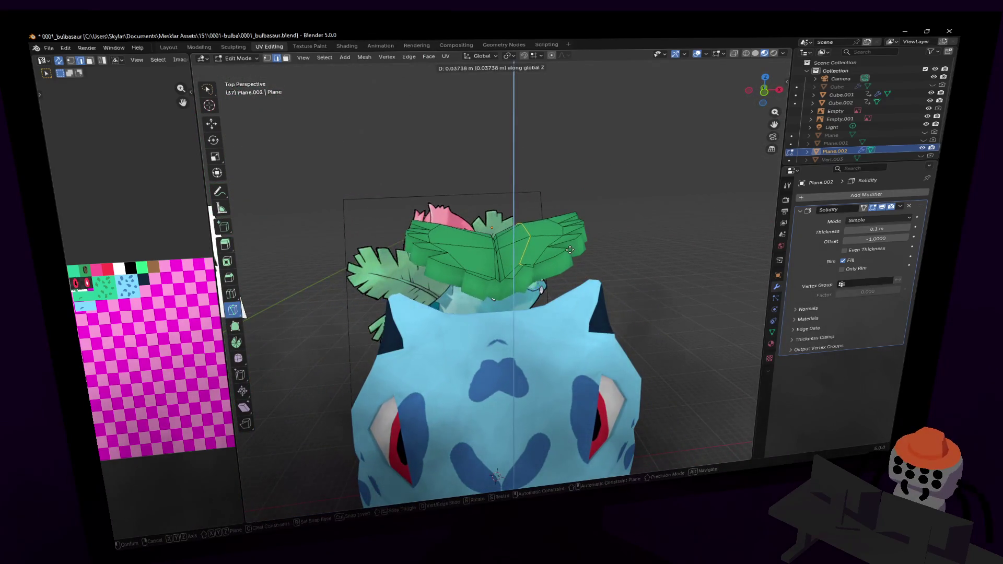
left_click(585, 251)
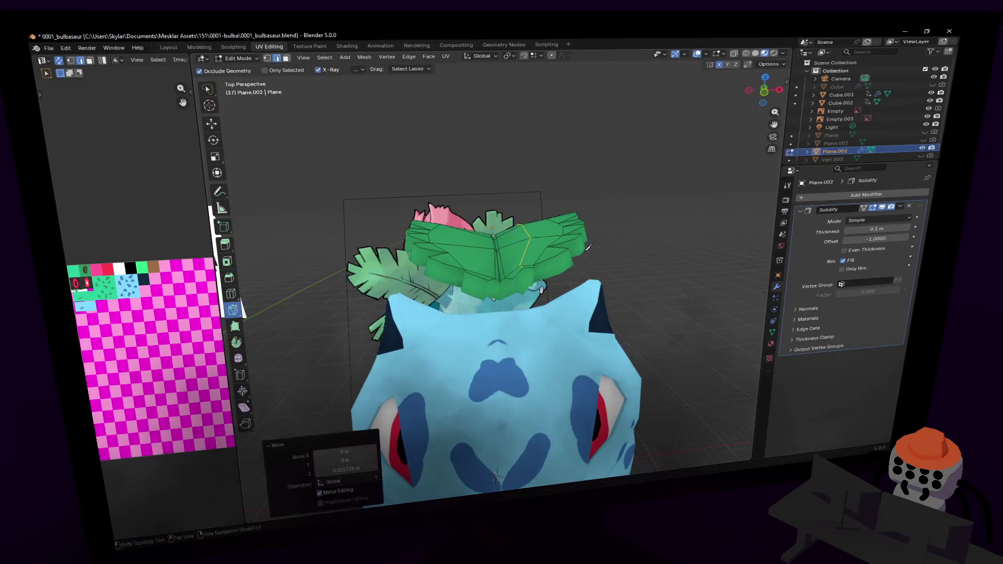
- Move a selected leaf vertex vertically
key("shift+grave")
key("w")
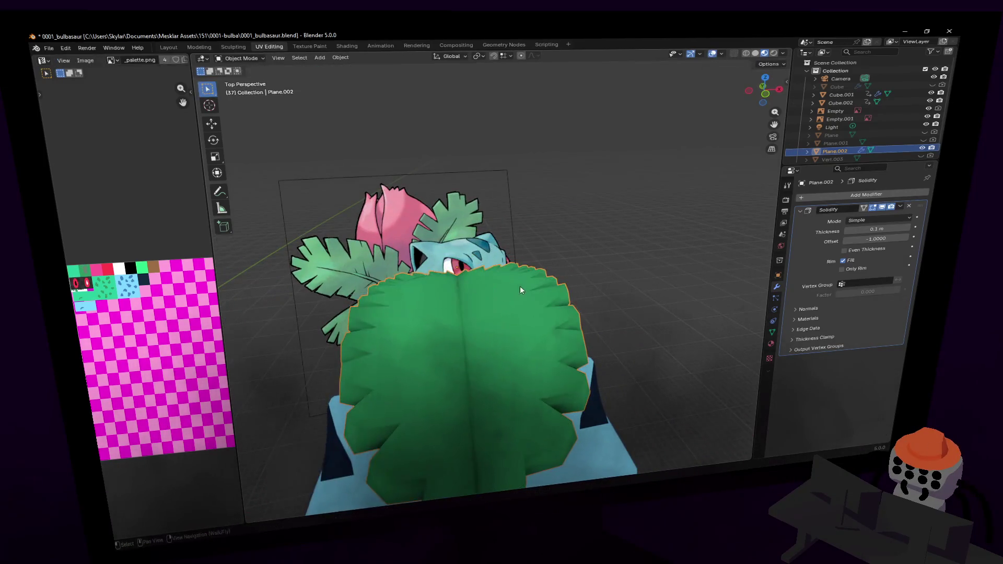
middle_click_drag(520, 286, 549, 293)
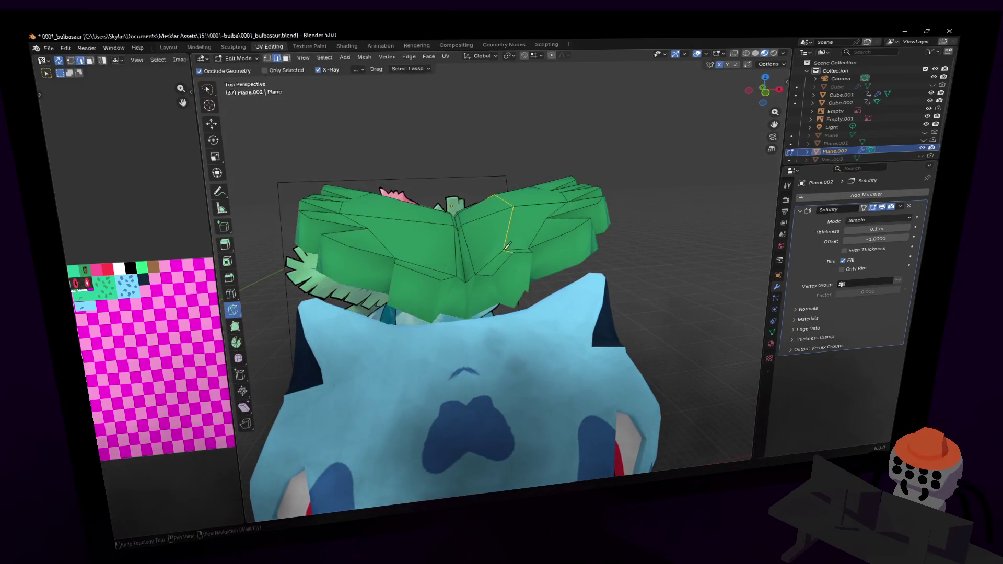
key("w")
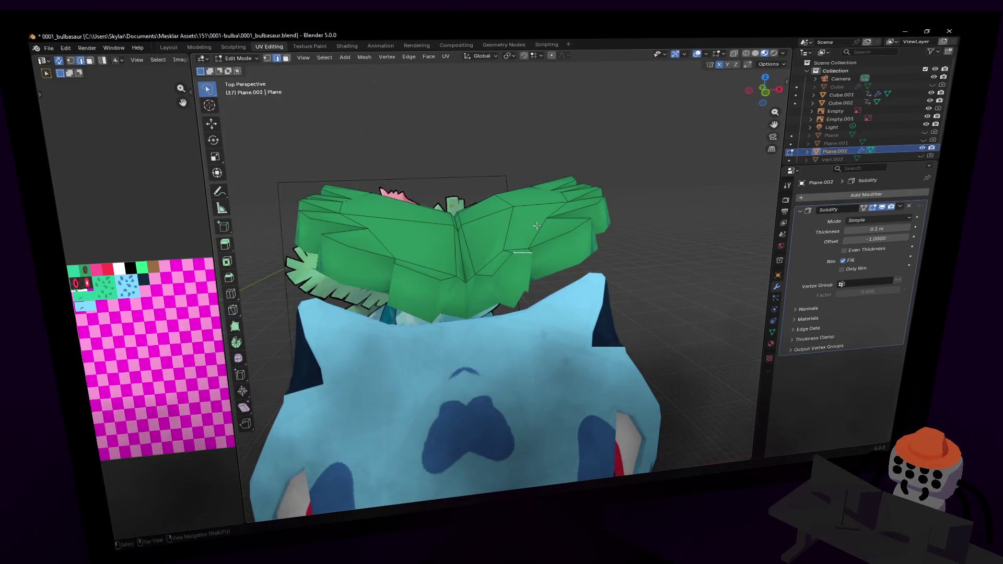
key("g")
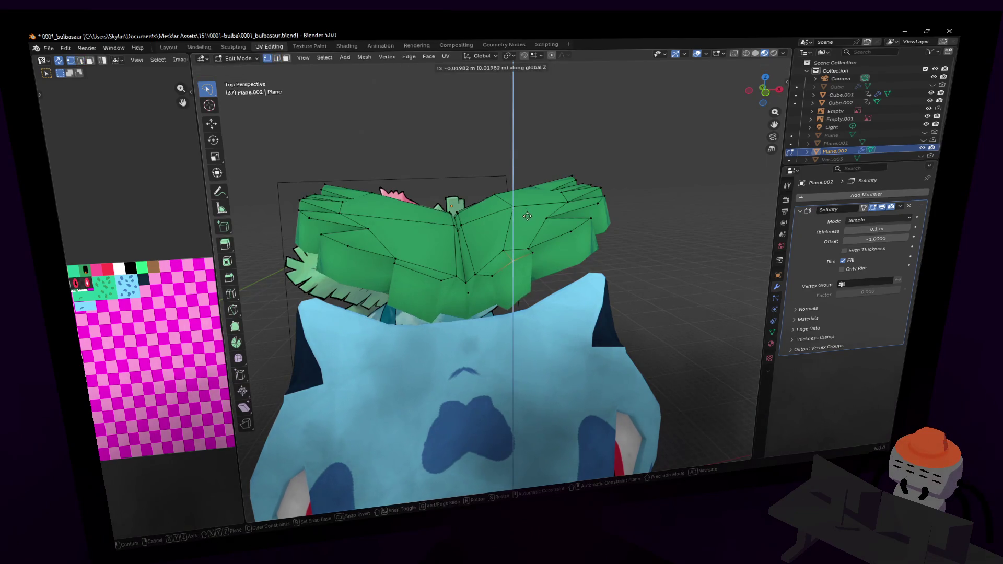
left_click(527, 215)
- Select the left edge of a face on the leaf's right half and raise it along Z
middle_click_drag(527, 215, 530, 272)
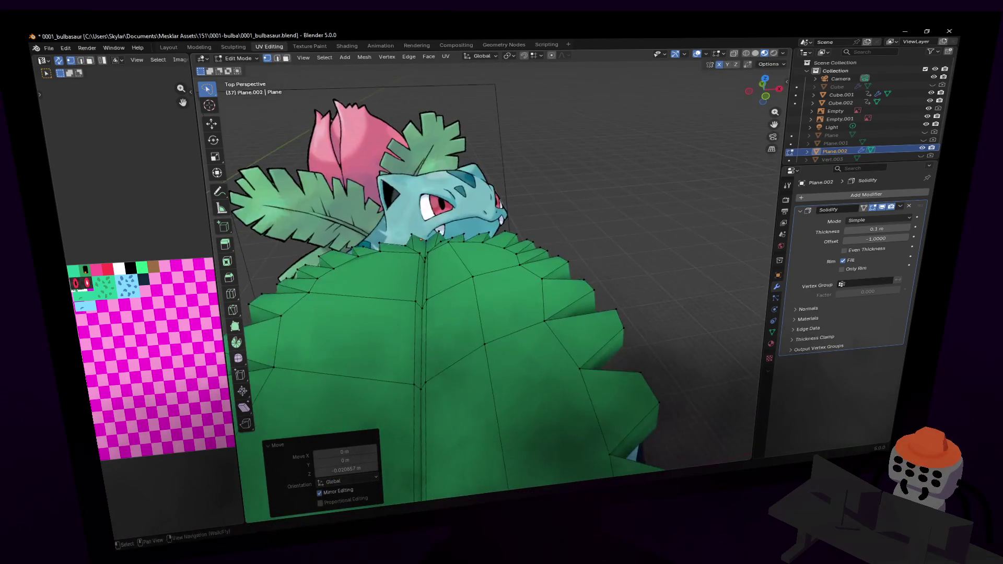
key("shift+grave")
key("s")
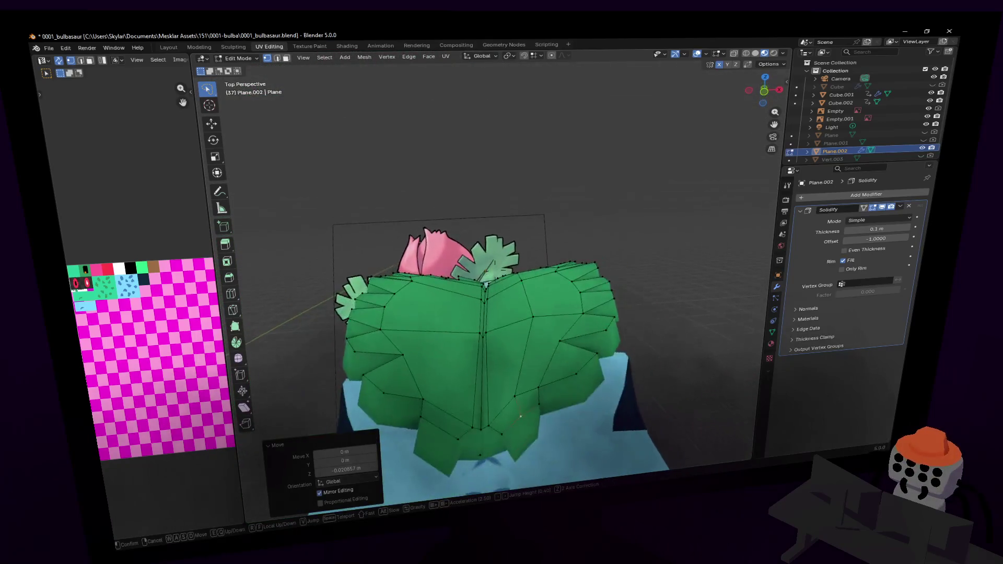
key("w")
left_click(530, 276)
key("3")
left_click(531, 277)
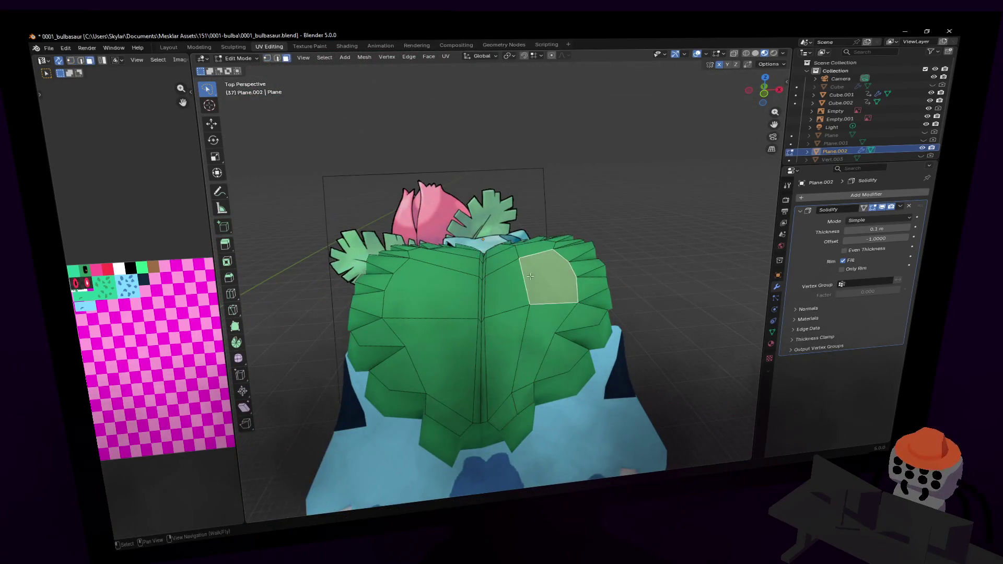
key("2")
left_click(524, 274)
key("g")
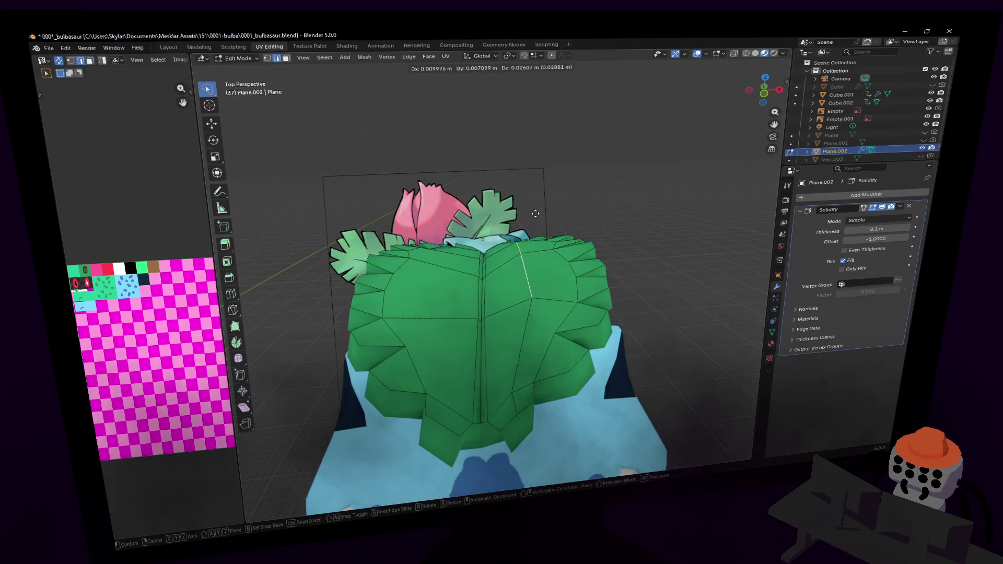
key("z")
left_click(536, 212)
- Reposition the selected edge to X -0.037874 m, Z 0.008577 m
middle_click_drag(537, 212, 523, 291)
key("g")
left_click(547, 278)
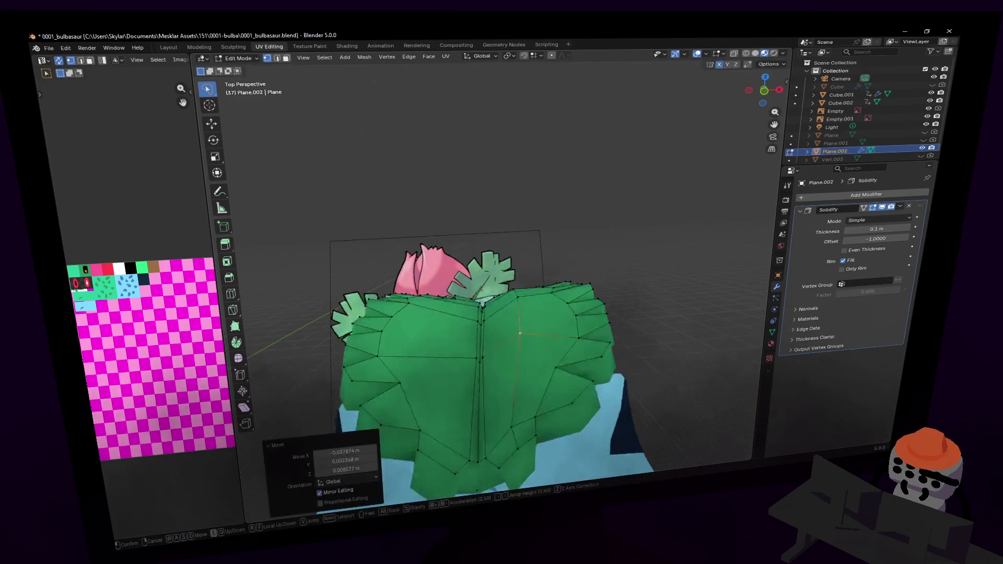
key("shift+grave")
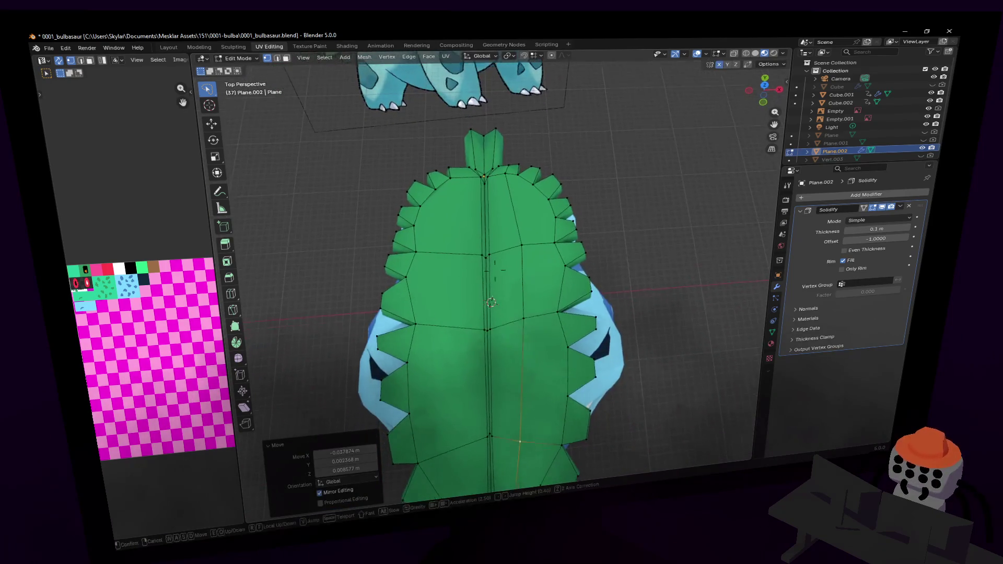
- Nudge the selected vertex slightly and reframe the view on the whole leaf
left_click(543, 212)
key("g")
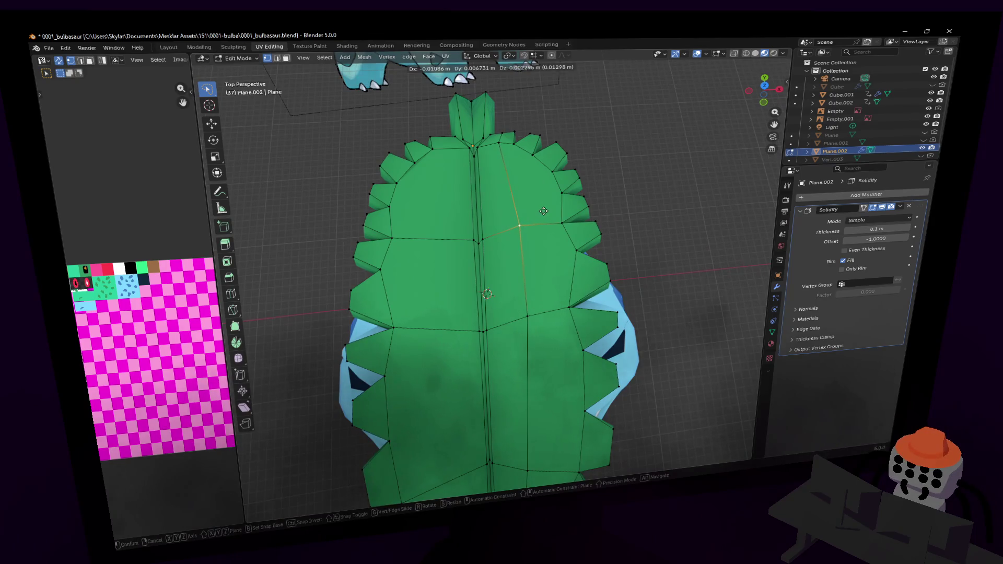
left_click(541, 211)
key("shift+grave")
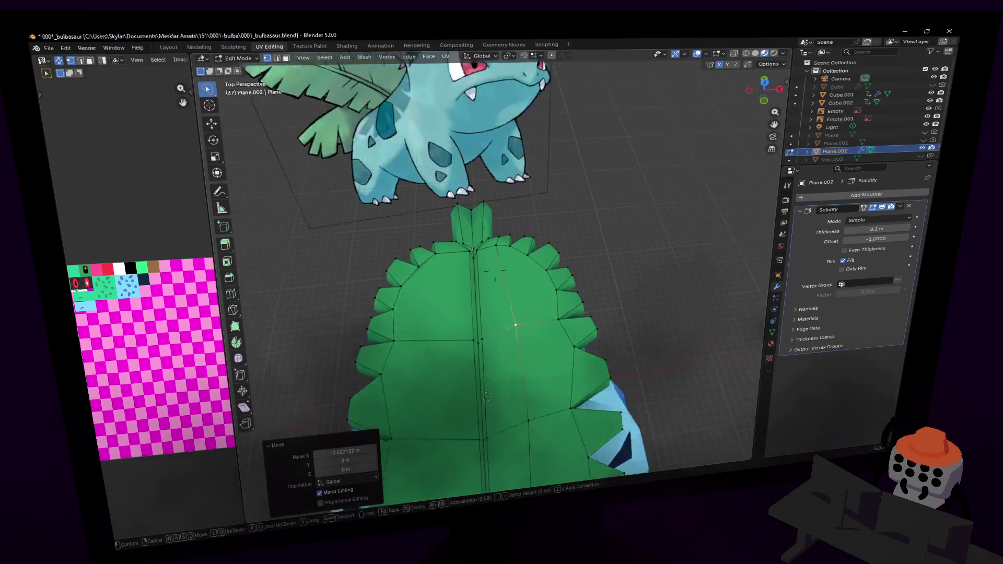
key("w")
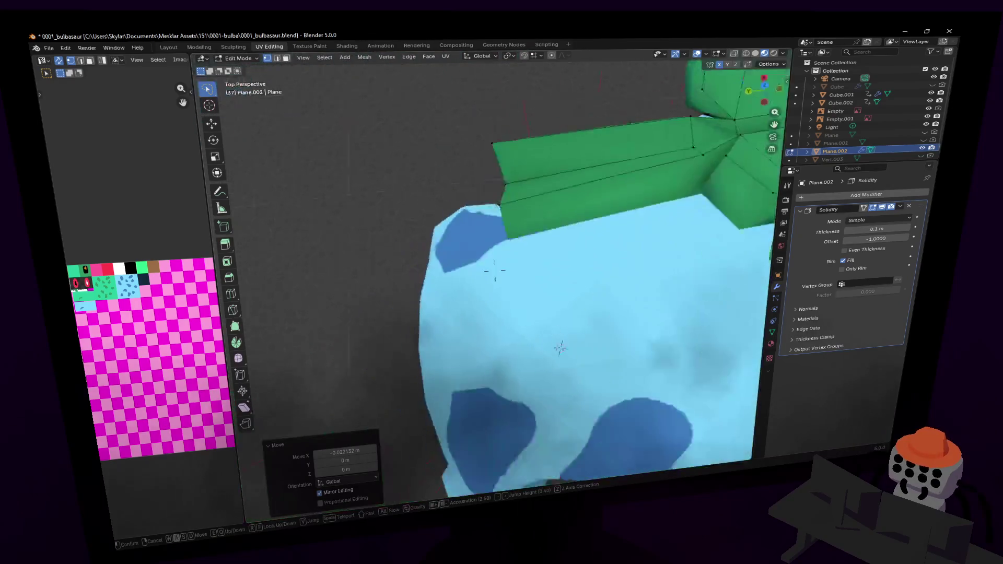
key("s")
left_click(513, 492)
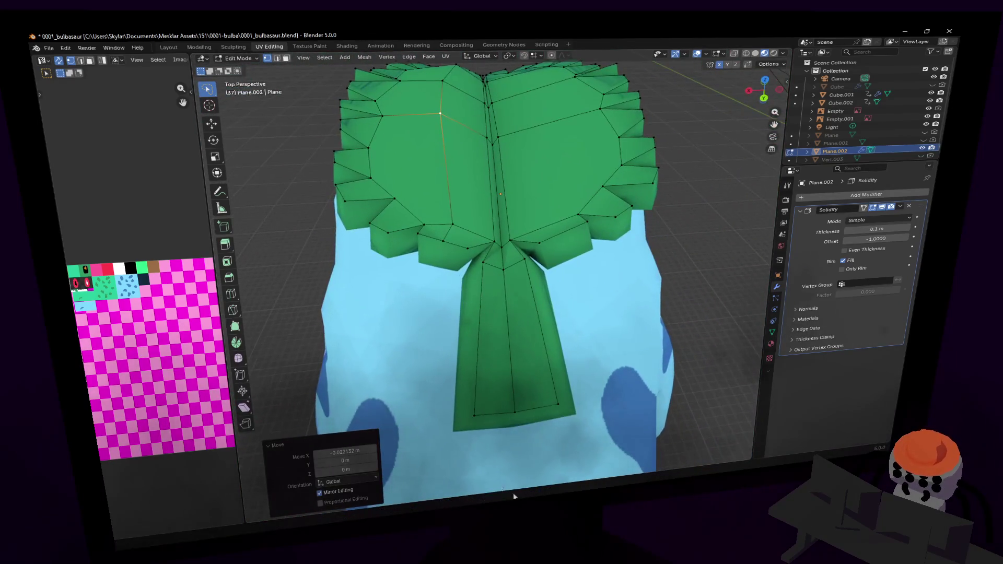
- Lasso-select the stem's left and bottom edges and shift them twice along X
right_click_drag(467, 344, 498, 267, "ctrl")
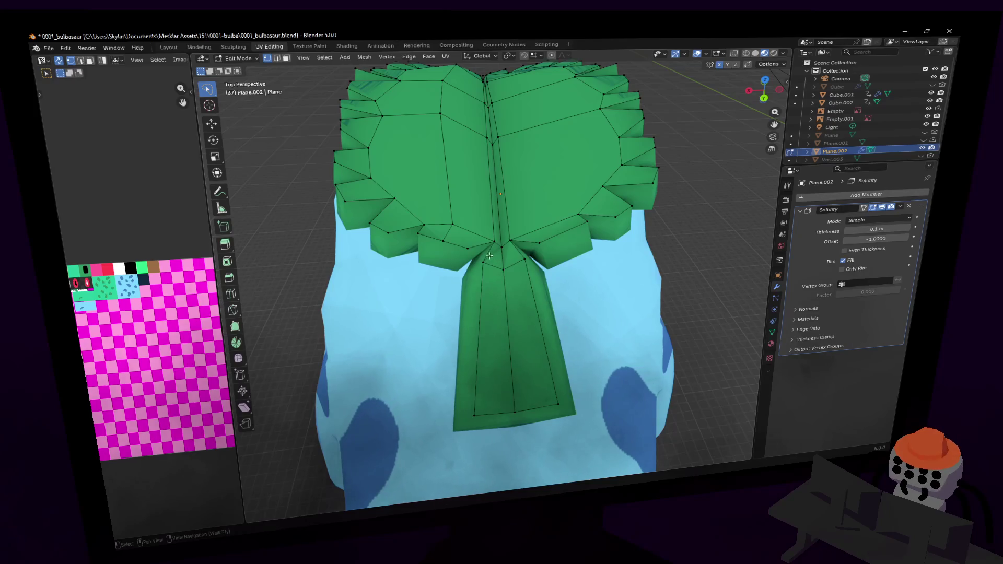
right_click_drag(465, 391, 516, 412, "ctrl")
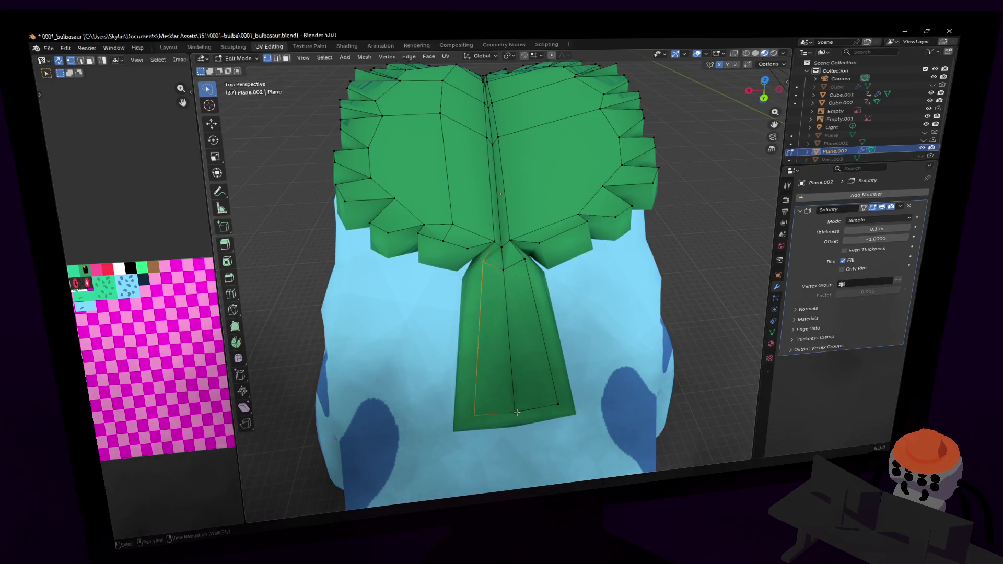
key("x")
left_click(545, 302)
key("g")
key("x")
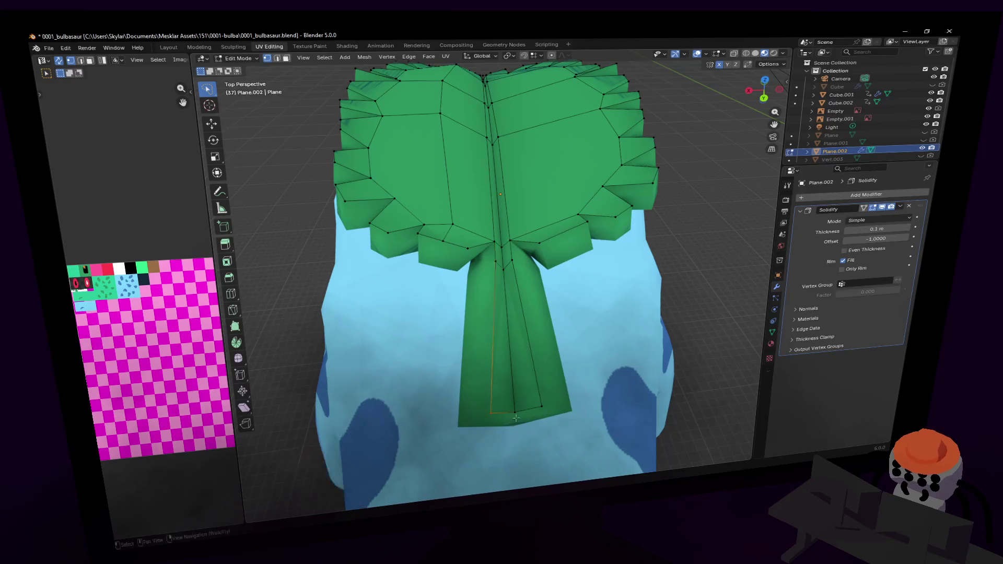
left_click(549, 360)
middle_click_drag(549, 360, 433, 276)
- Flatten the stem's top face along Z and raise it 0.045 m
left_click(433, 251)
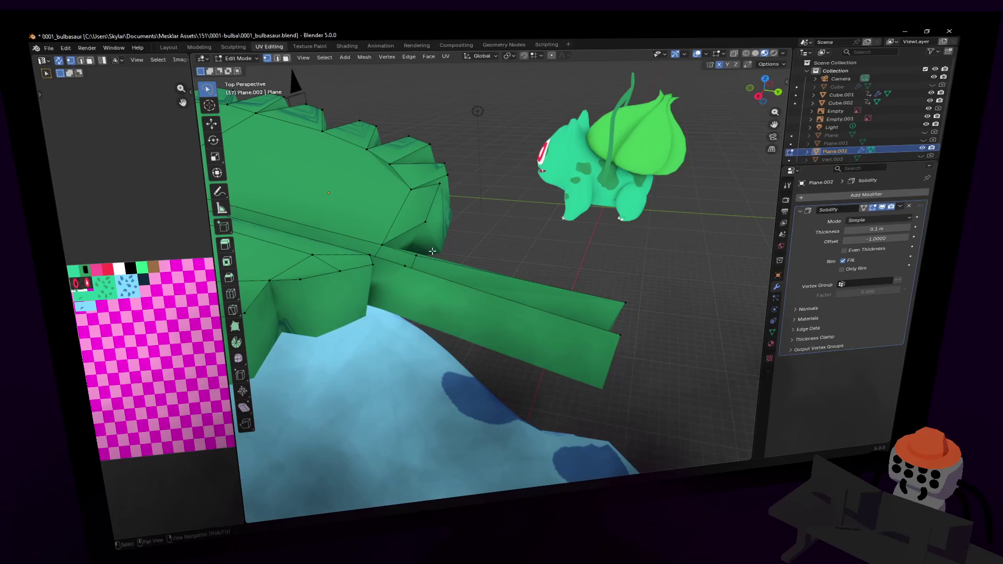
mouse_move(436, 332)
left_mouse_down()
mouse_move(690, 293)
mouse_move(664, 245)
left_mouse_up()
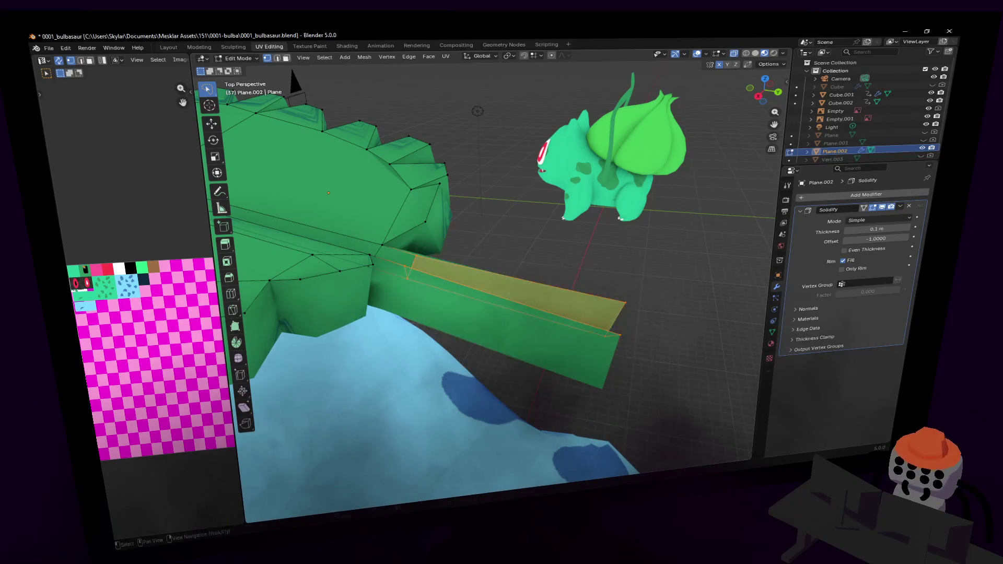
key("s")
key("z")
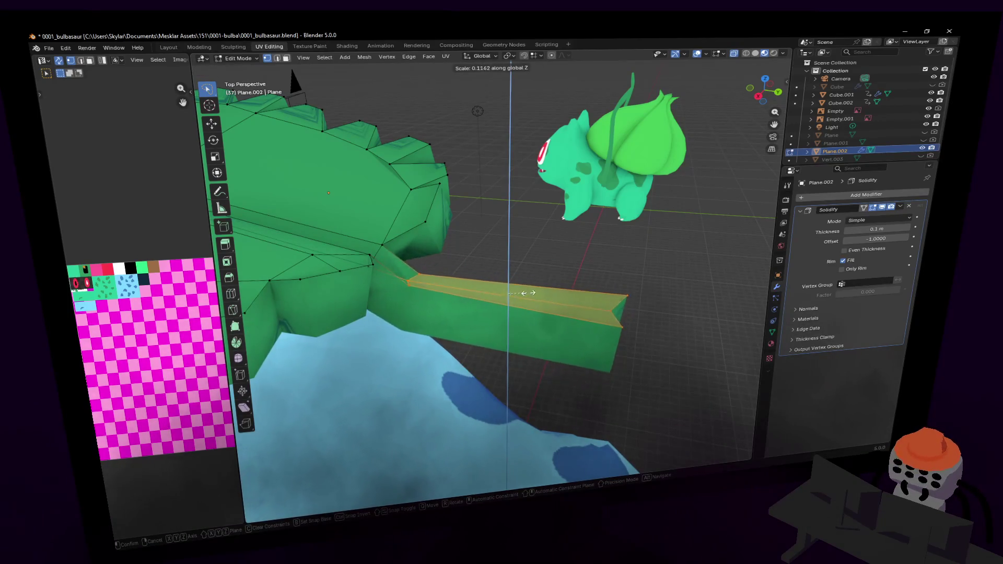
left_click(526, 291)
key("shift+grave")
left_click(495, 269)
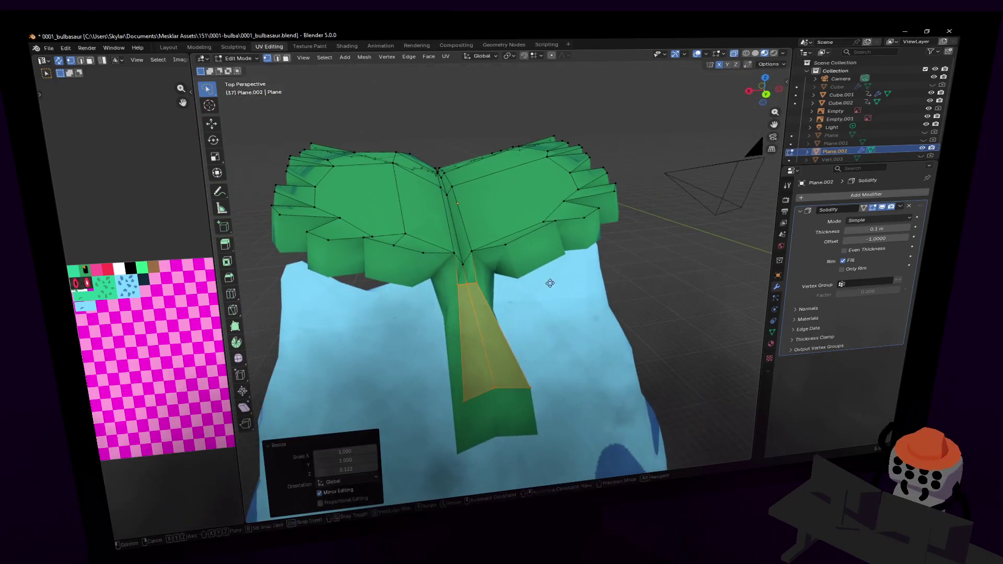
key("g")
key("z")
left_click(553, 264)
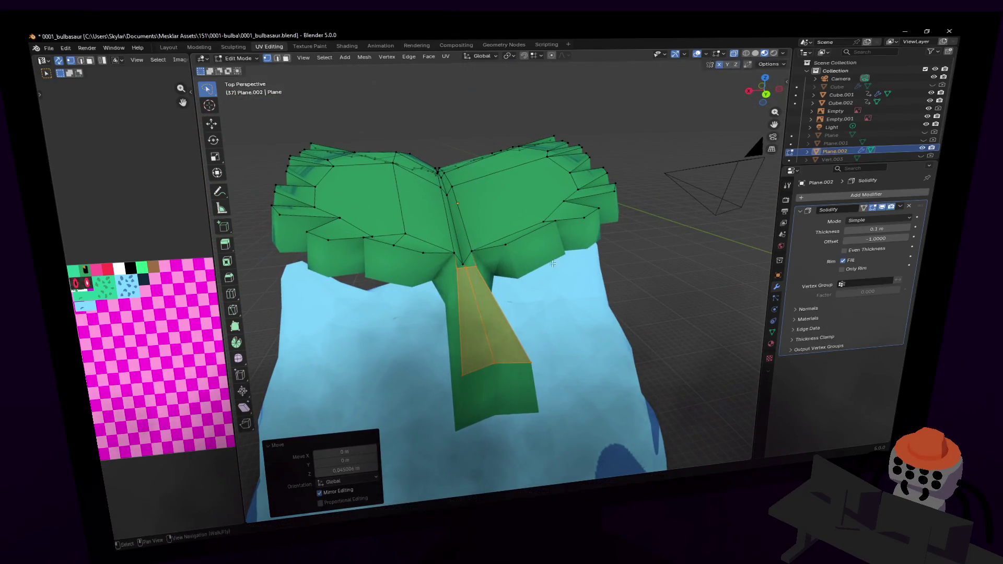
- Lower the vertex where the stem meets the leaf slightly along Z
left_click(470, 267)
key("g")
key("z")
left_click(487, 228)
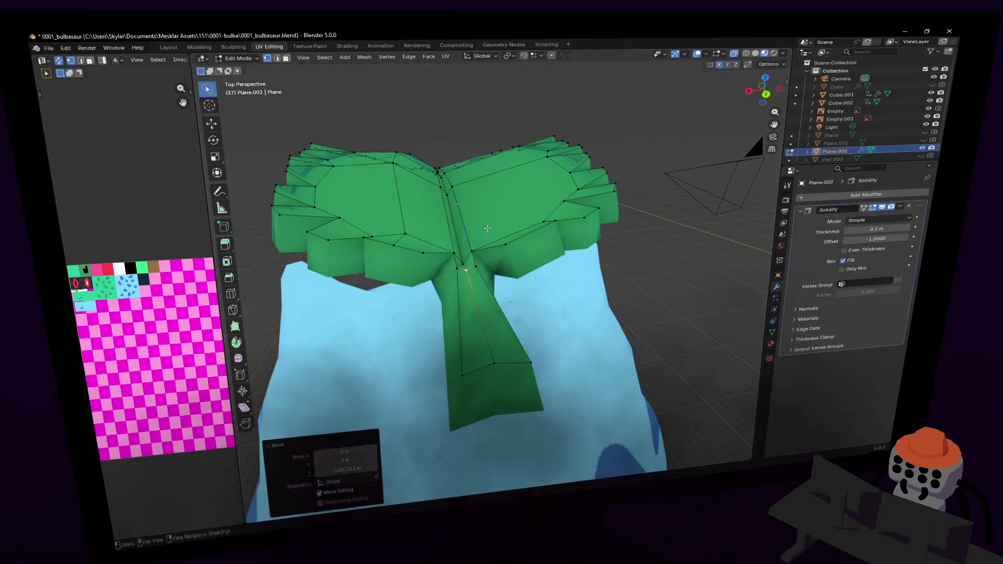
key("shift+grave")
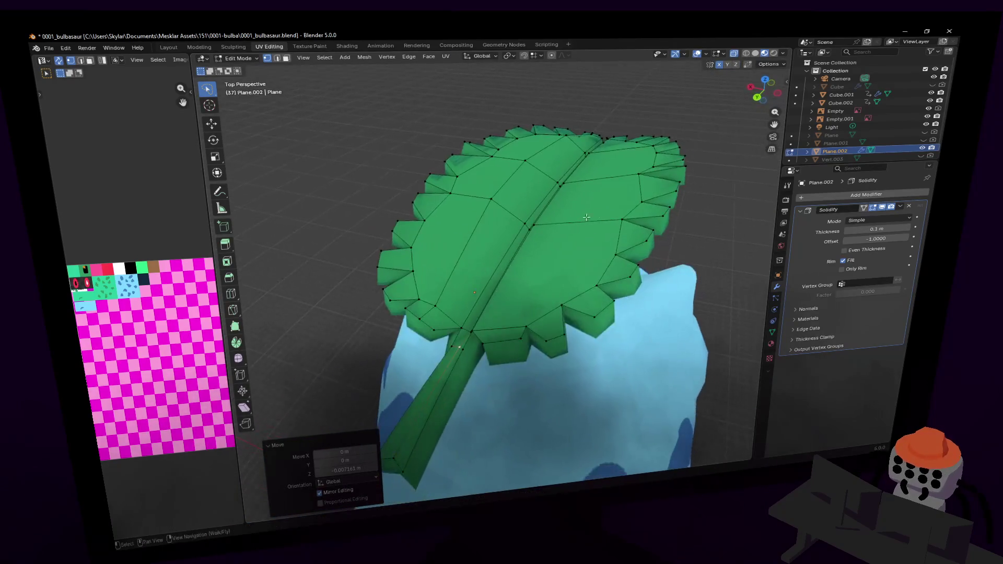
left_click(515, 285)
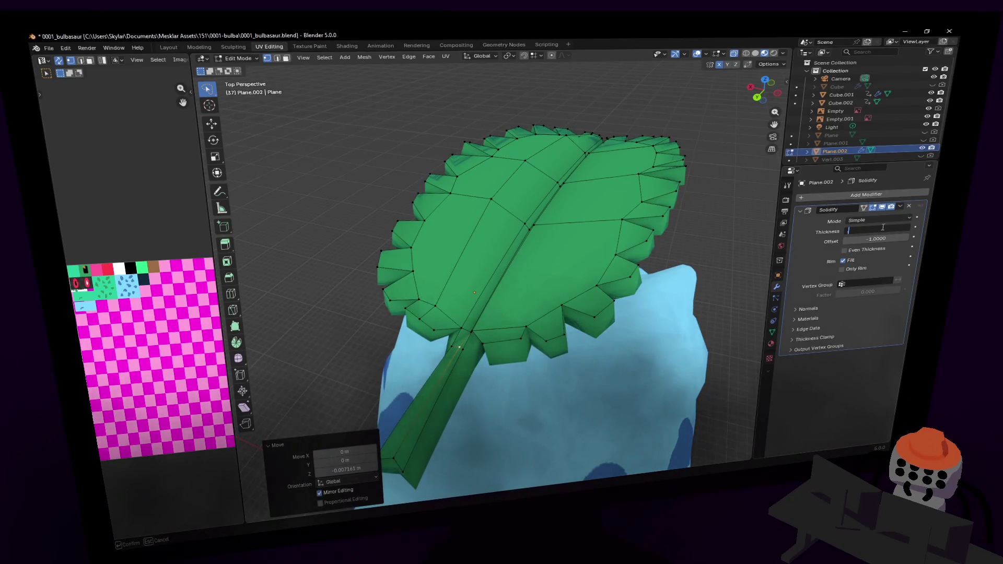
- Set the leaf's Solidify thickness to 0.02 m and return to Object Mode
type("0.2")
key("Return")
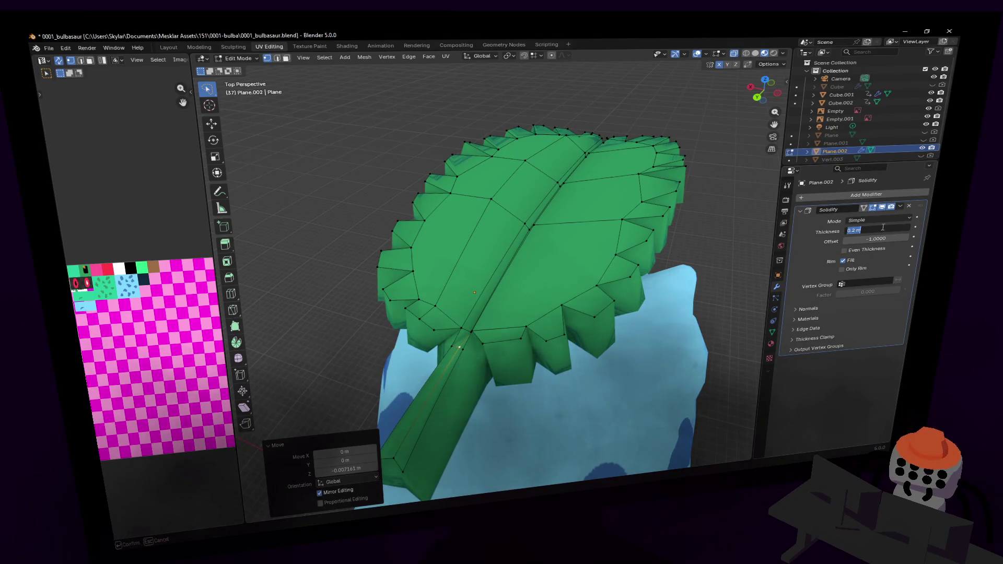
type("2")
key("Return")
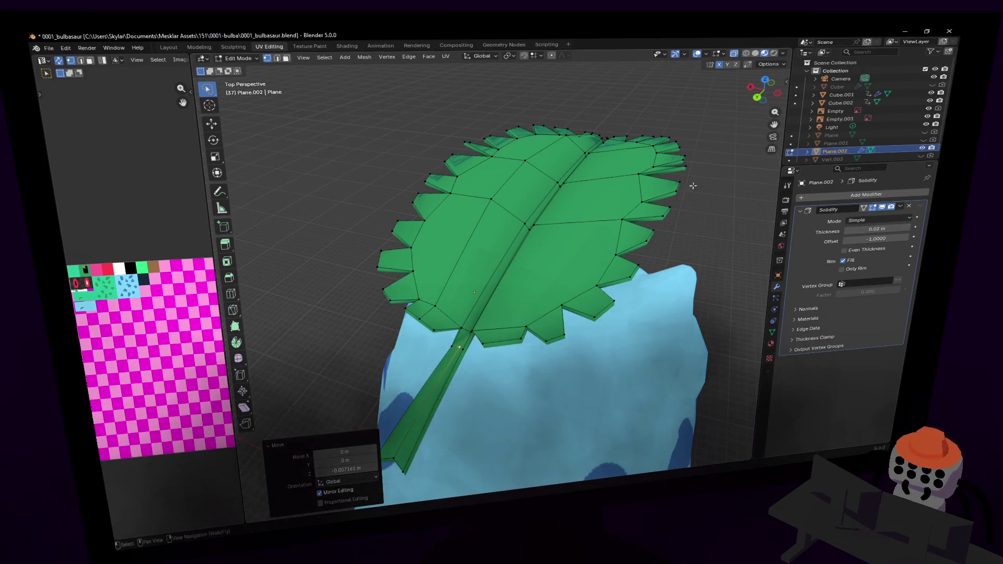
key("Tab")
key("shift+grave")
- Fly and orbit around the 0.02 m leaf on the creature's back to inspect it
key("s")
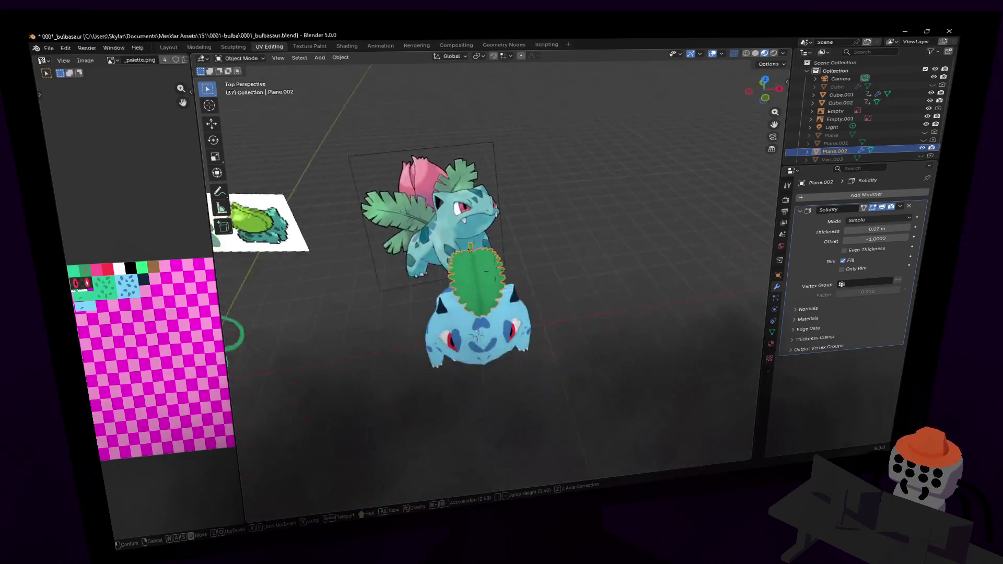
key("w")
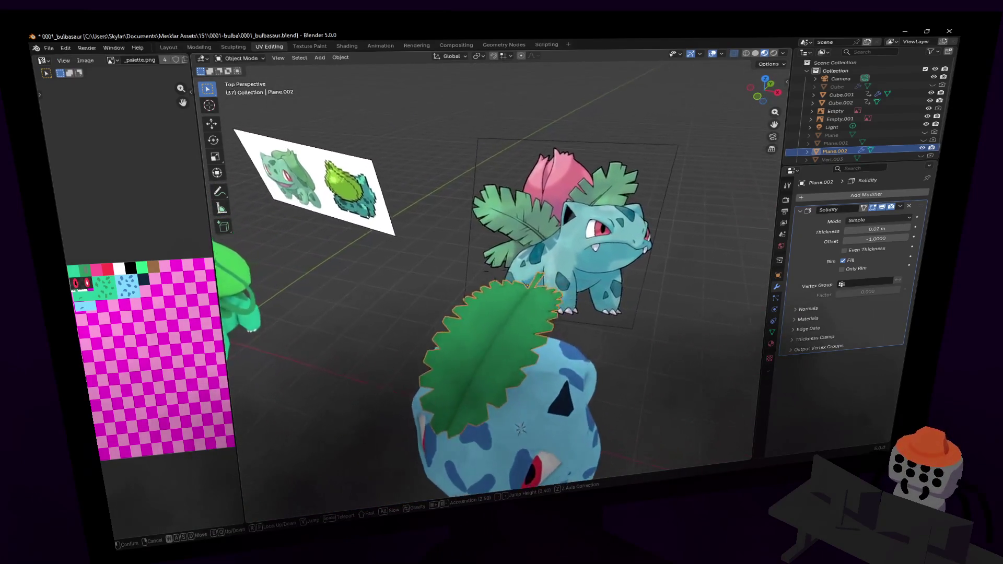
left_click(689, 195)
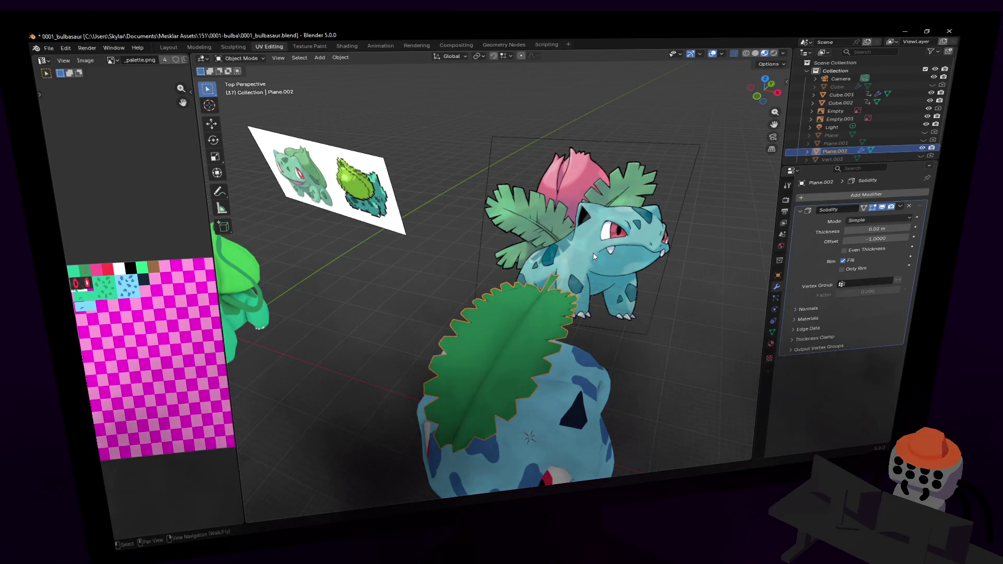
key("shift+grave")
key("w")
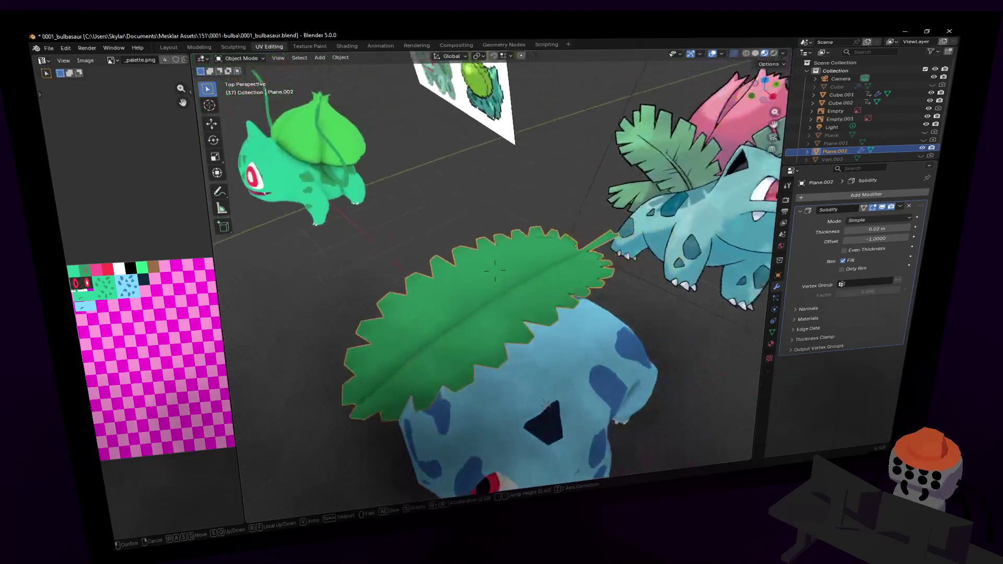
key("s")
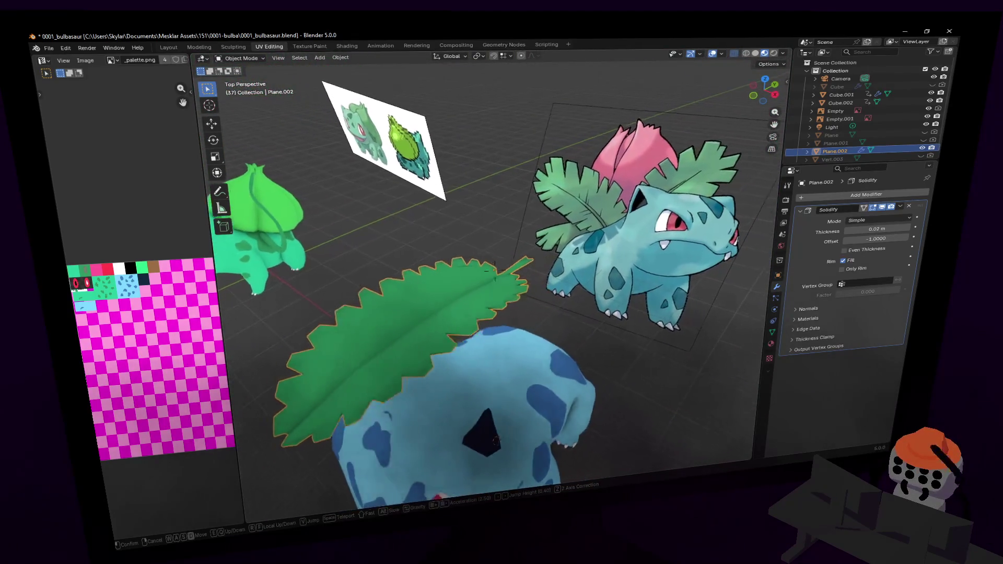
left_click(688, 241)
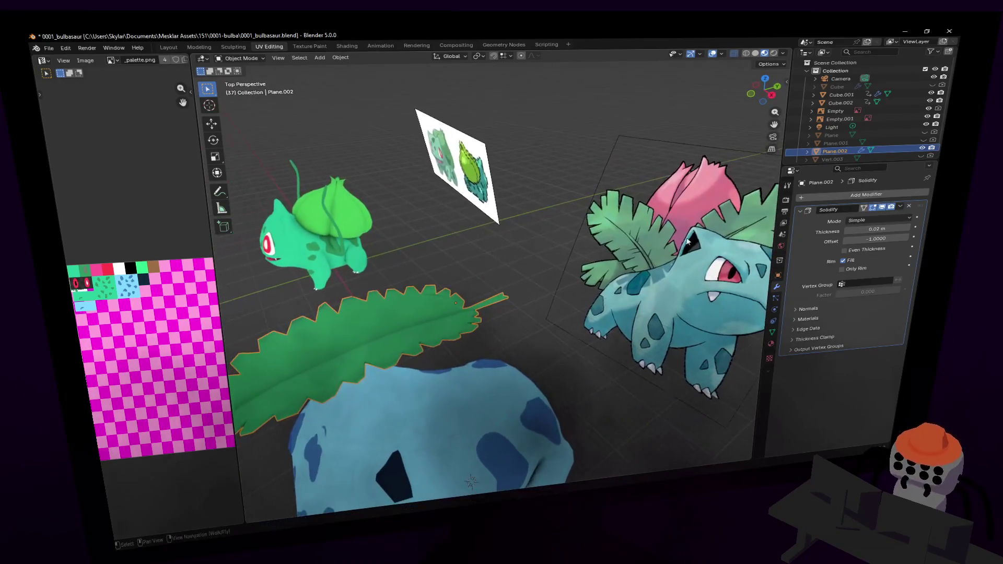
middle_click_drag(761, 305, 496, 271)
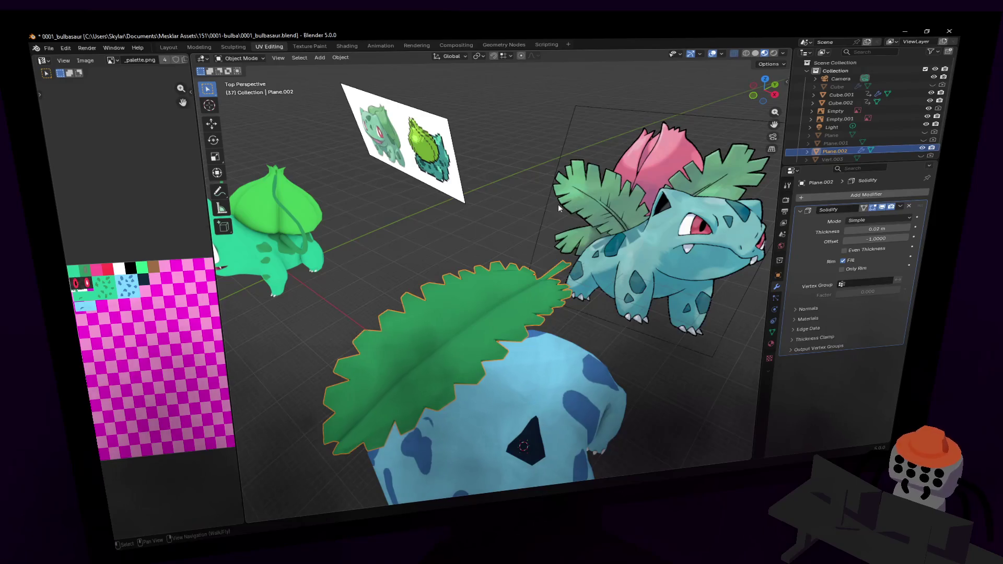
key("shift+grave")
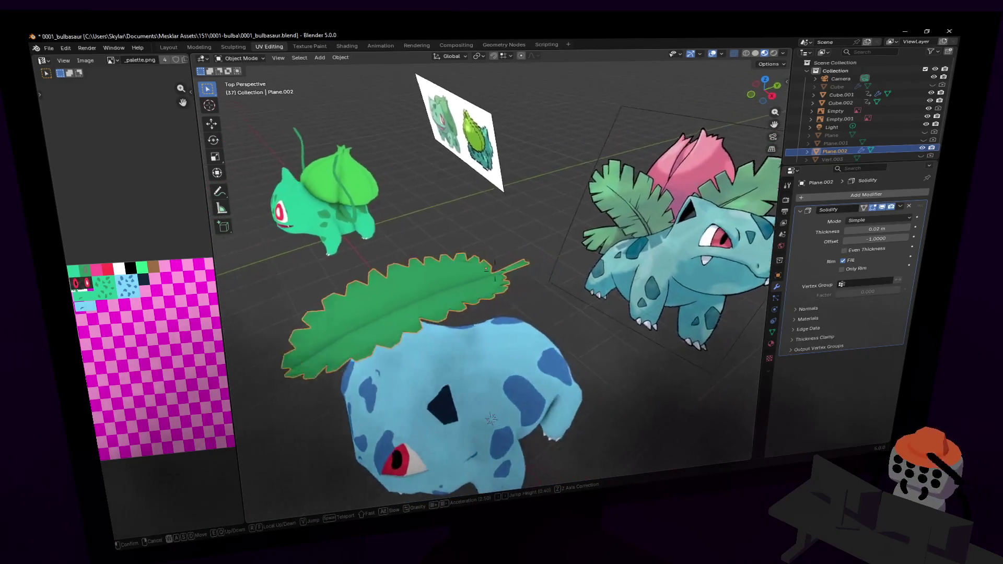
key("Return")
- Scale the leaf mesh along Y to about 0.88 and return to Object Mode
key("Tab")
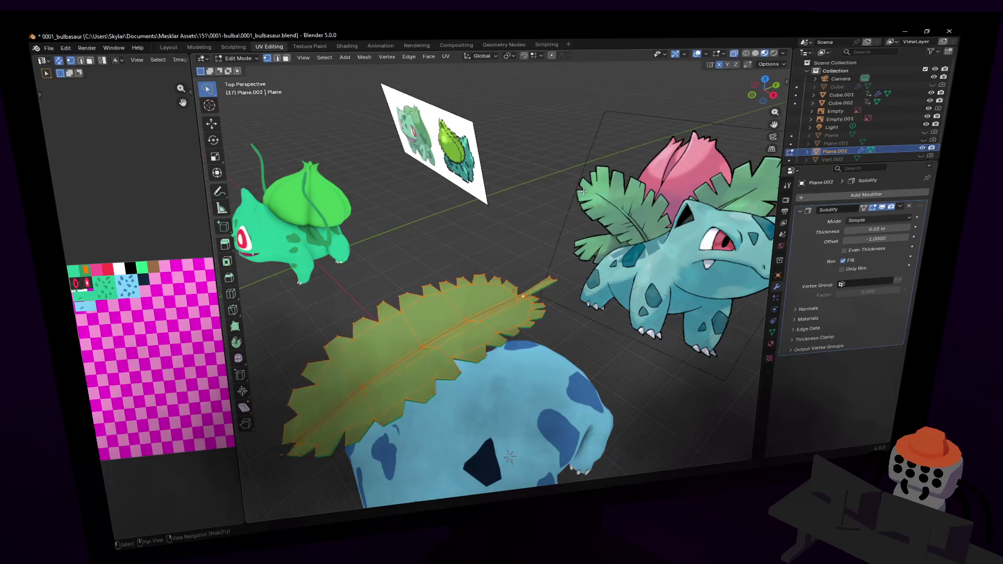
key("s")
key("y")
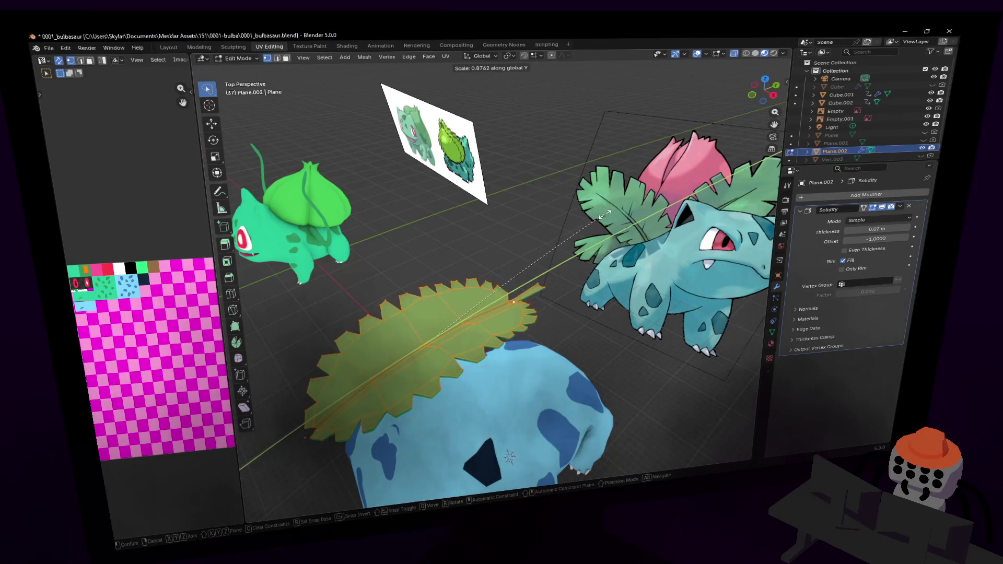
key("Return")
key("Tab")
key("shift+grave")
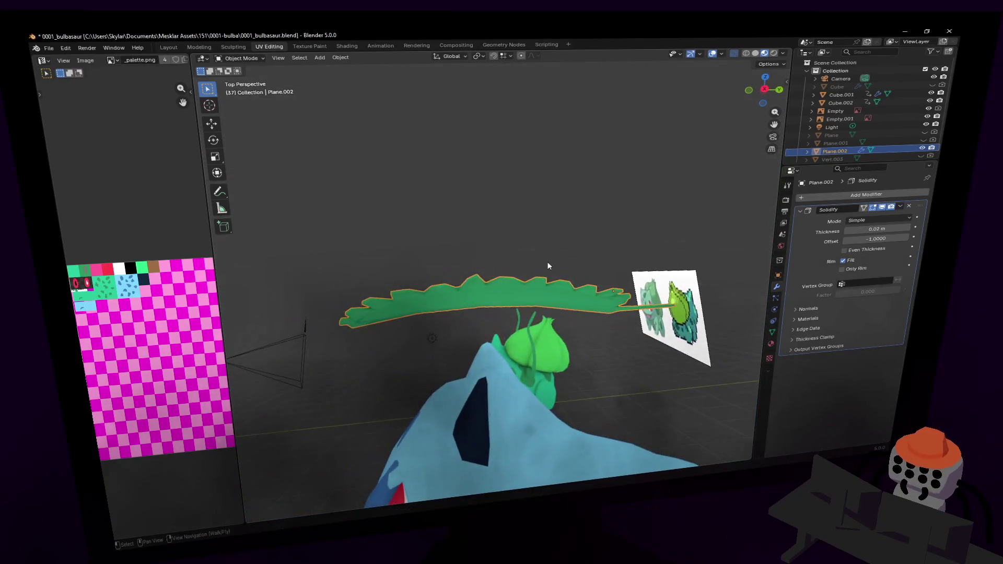
key("Return")
- Drop the stem's tip vertex about 0.126 m along Z
key("Tab")
middle_click_drag(635, 258, 641, 336)
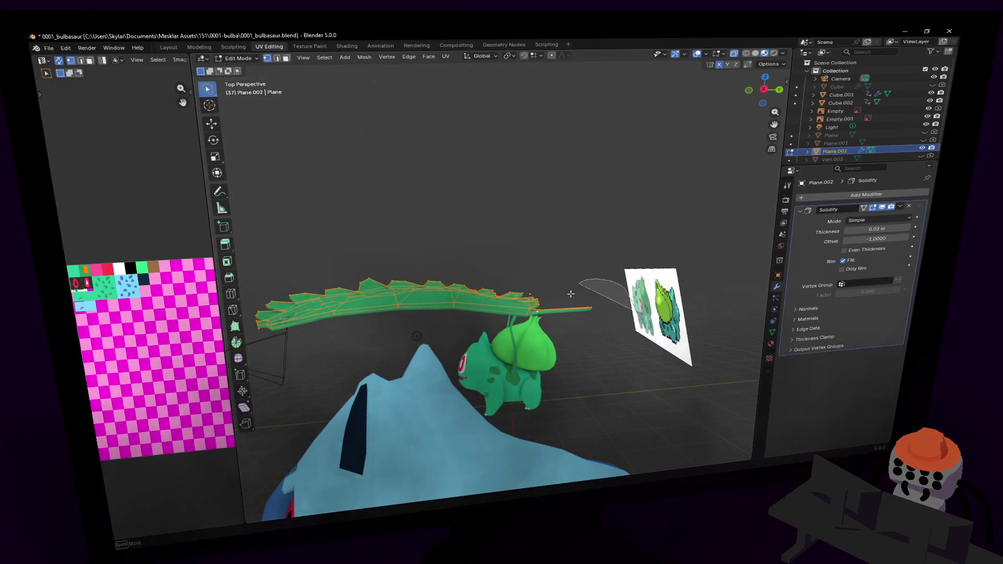
left_click(590, 309)
key("g")
key("z")
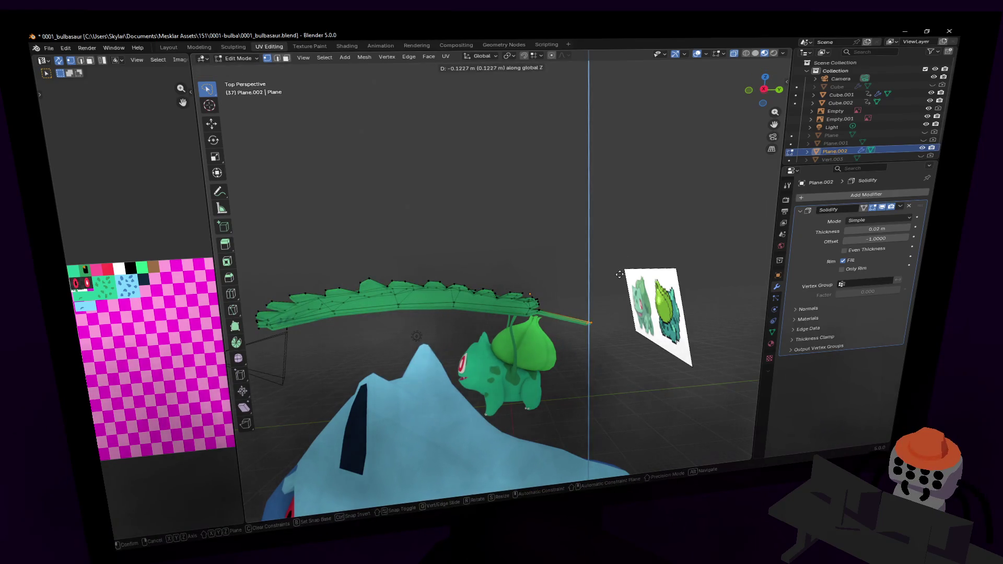
left_click(633, 294)
middle_click_drag(569, 253, 567, 215)
left_click(543, 55)
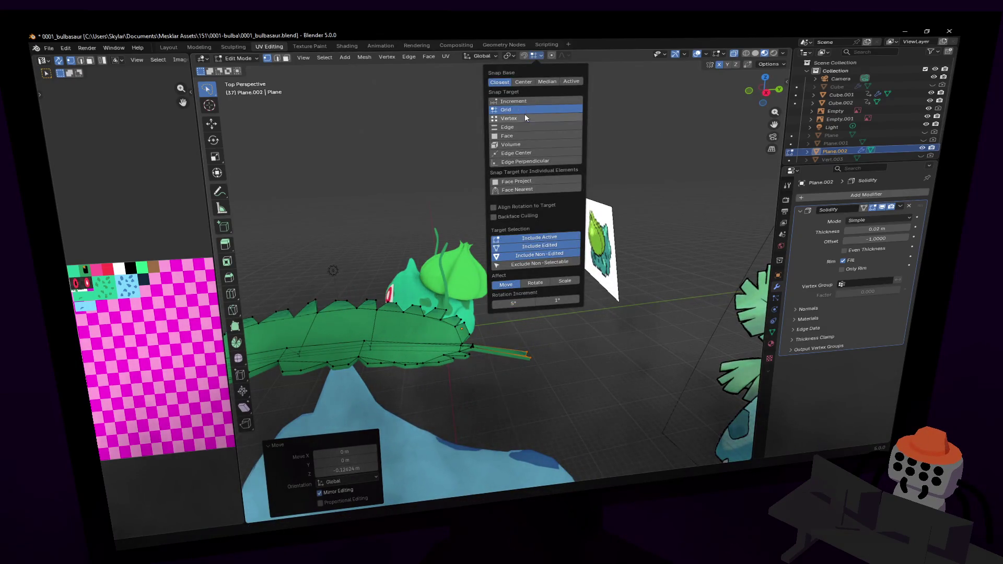
- Check the pivot point, transform orientation, overlay and gizmo options without changing them
left_click(515, 56)
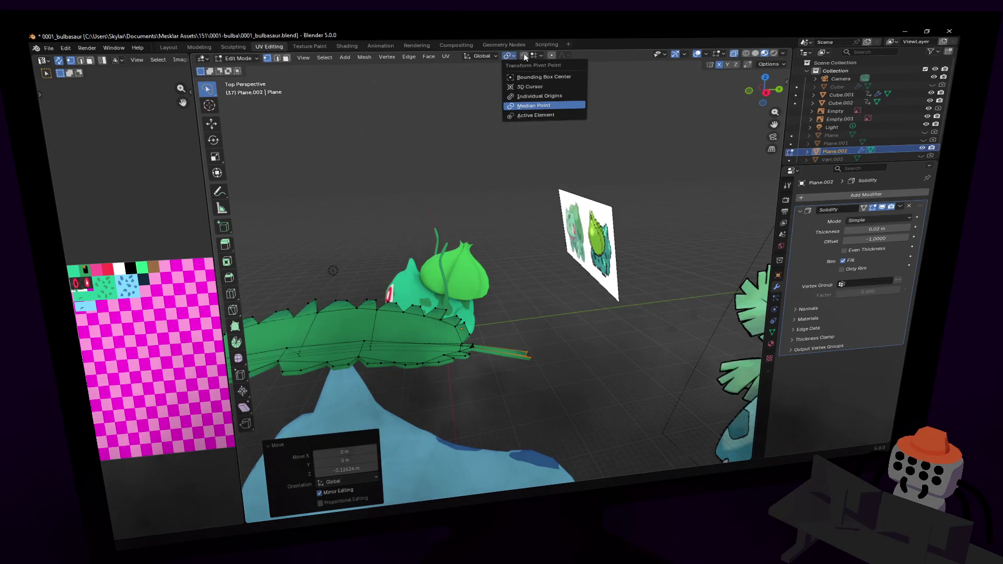
left_click(488, 54)
left_click(526, 198)
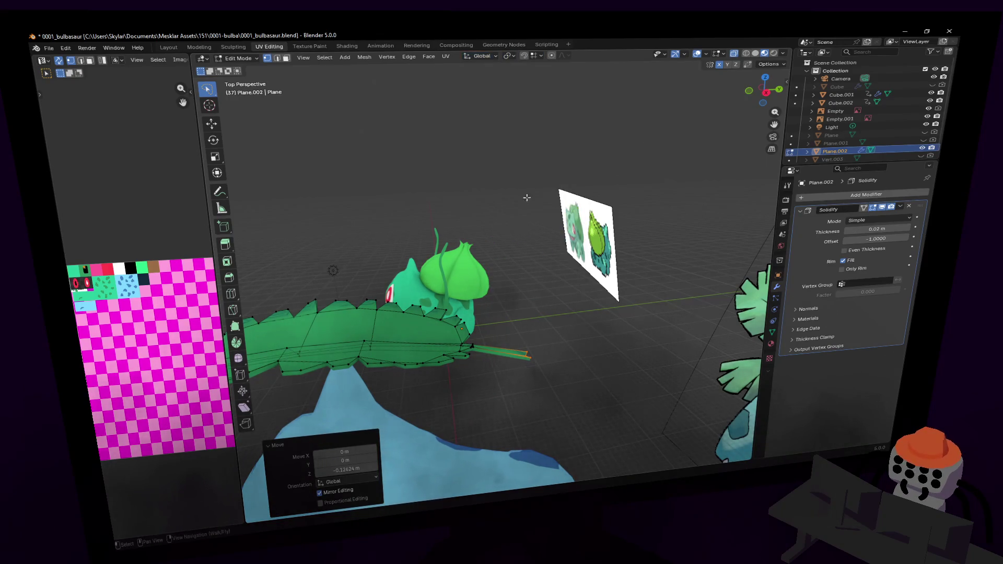
left_click(708, 53)
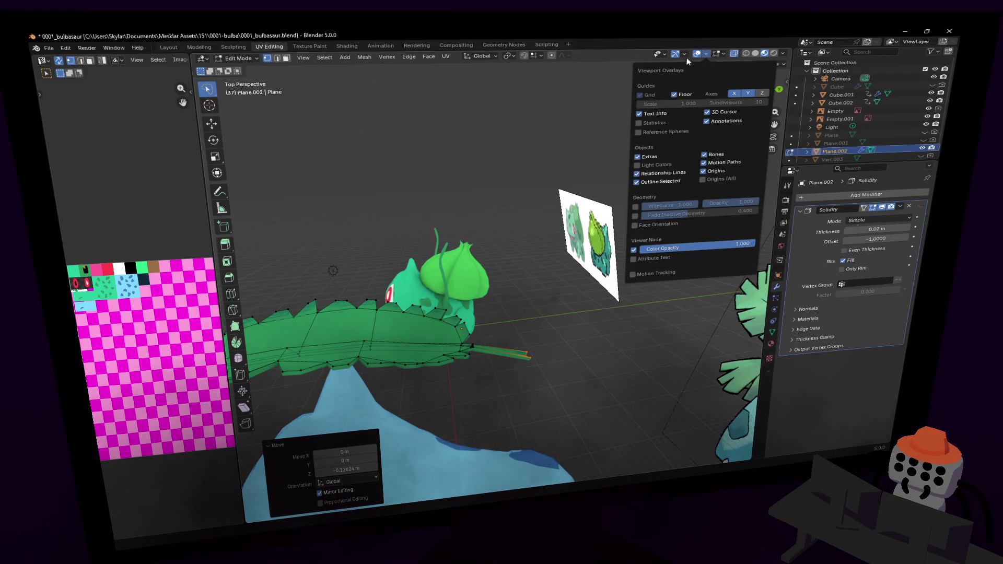
left_click(684, 53)
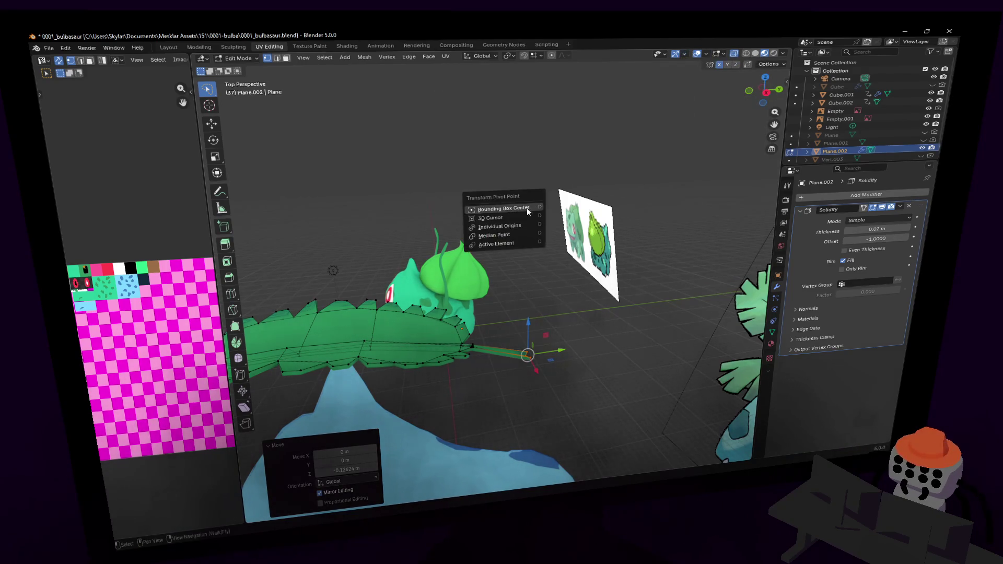
- Pull the stem vertices about -0.162 m along Y in the Y/Z plane
middle_click_drag(533, 218, 578, 138, "shift")
left_click_drag(561, 277, 536, 282)
key("shift+grave")
key("w")
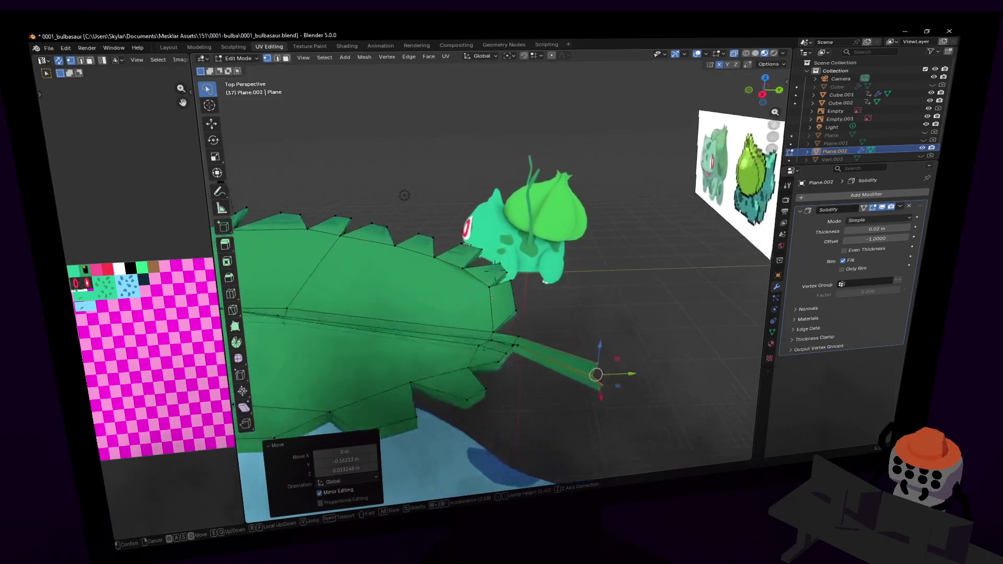
left_click(529, 268)
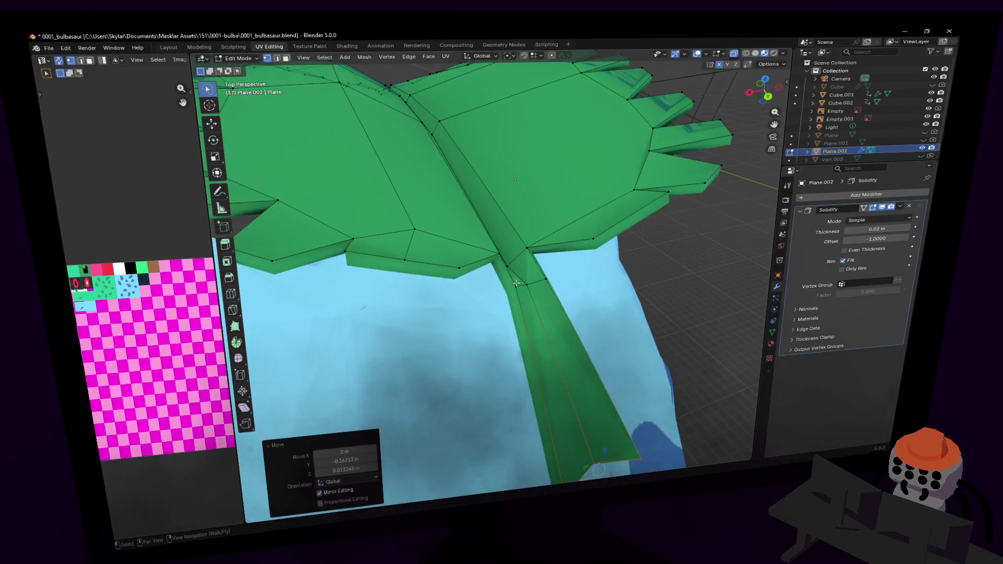
- Raise the vertex where the stem meets the blade about 0.015 m along Z
left_click(516, 283)
scroll(516, 283, "down", 3)
middle_click_drag(515, 300, 554, 257)
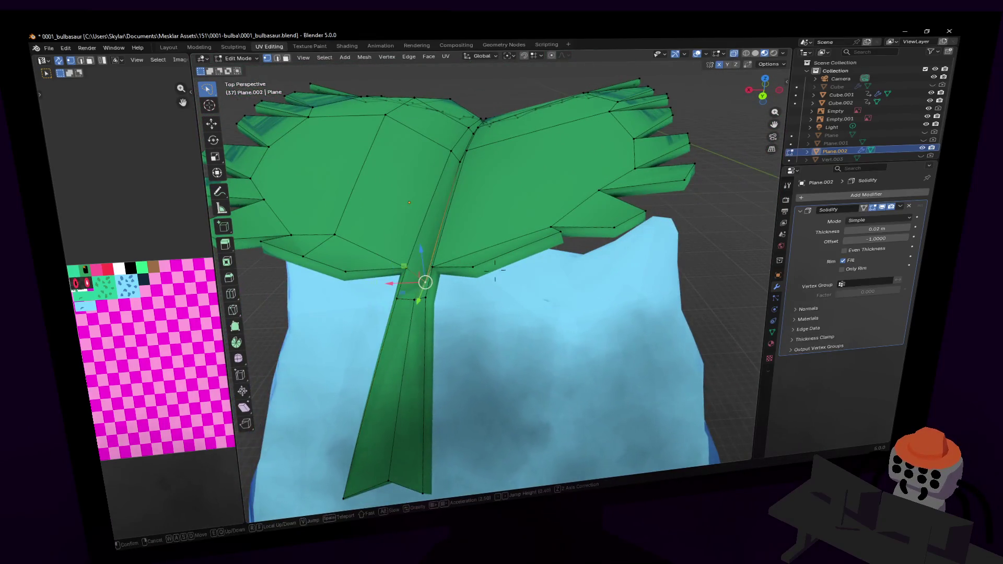
key("s")
left_click(500, 169)
key("g")
key("z")
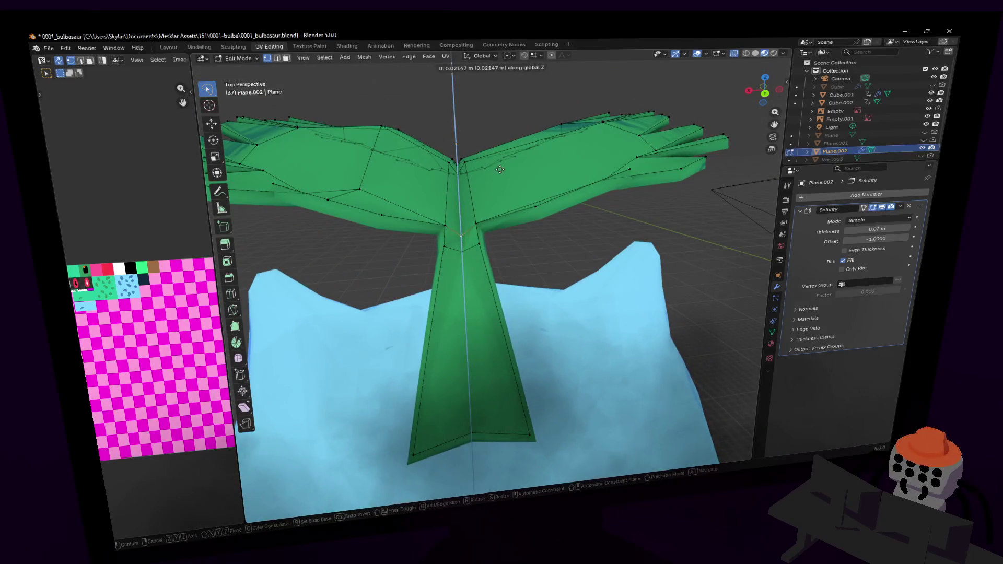
left_click(506, 165)
- Return to Object Mode and fly around to review the adjusted leaf
key("Tab")
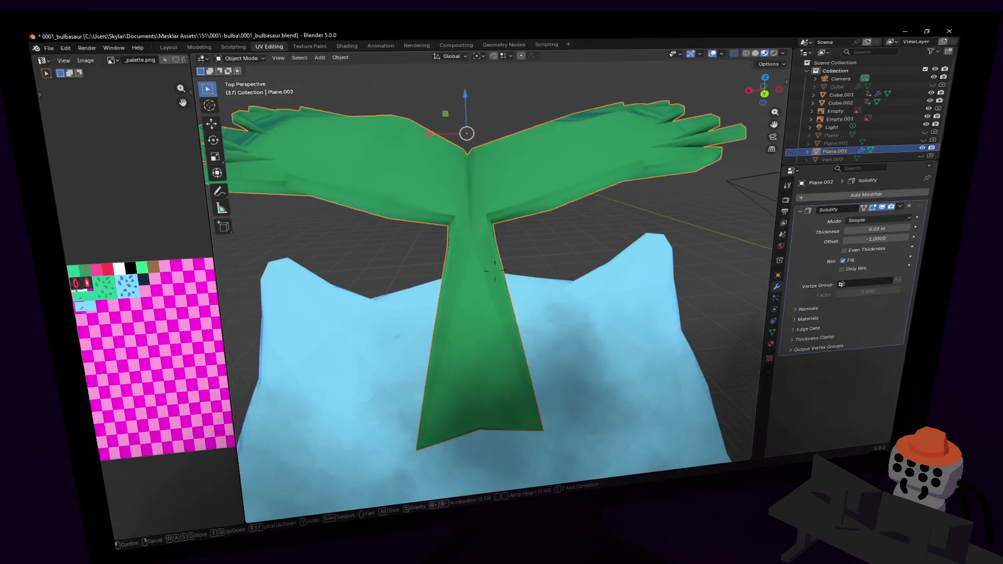
key("shift+grave")
key("w")
key("s")
key("w")
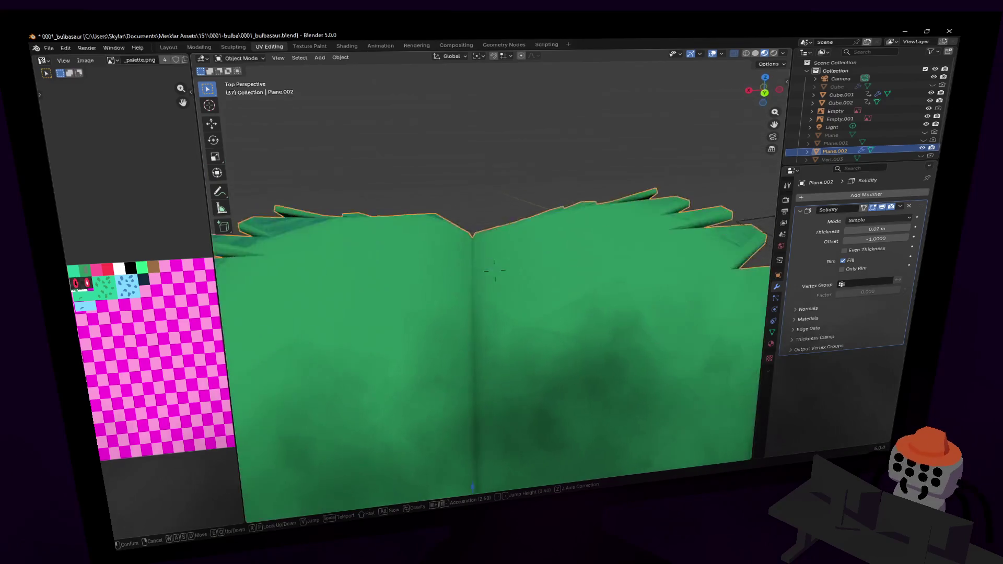
key("s")
left_click(495, 270)
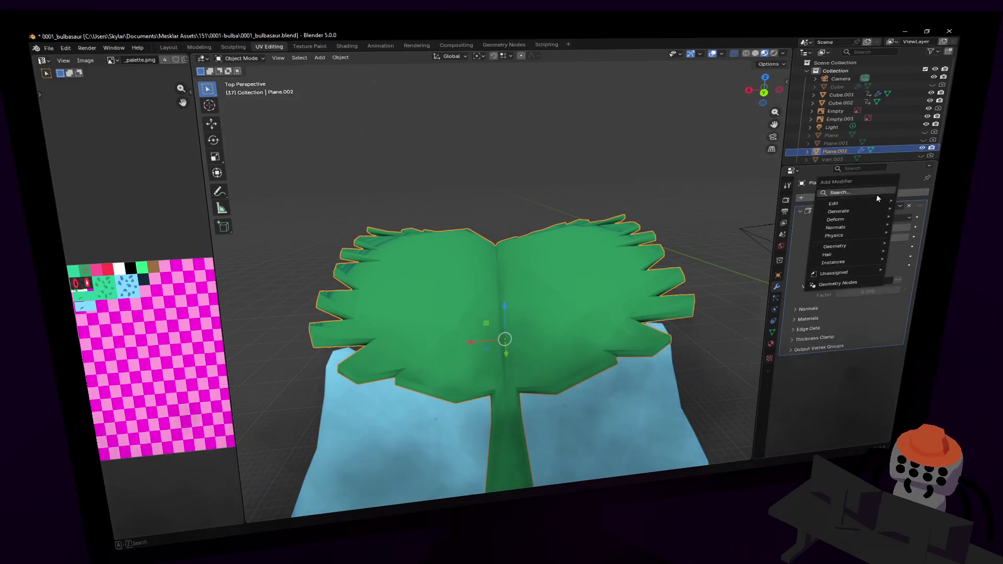
- Add a Mirror modifier to the leaf and move it above Solidify
left_click(878, 194)
type("mirror")
key("Return")
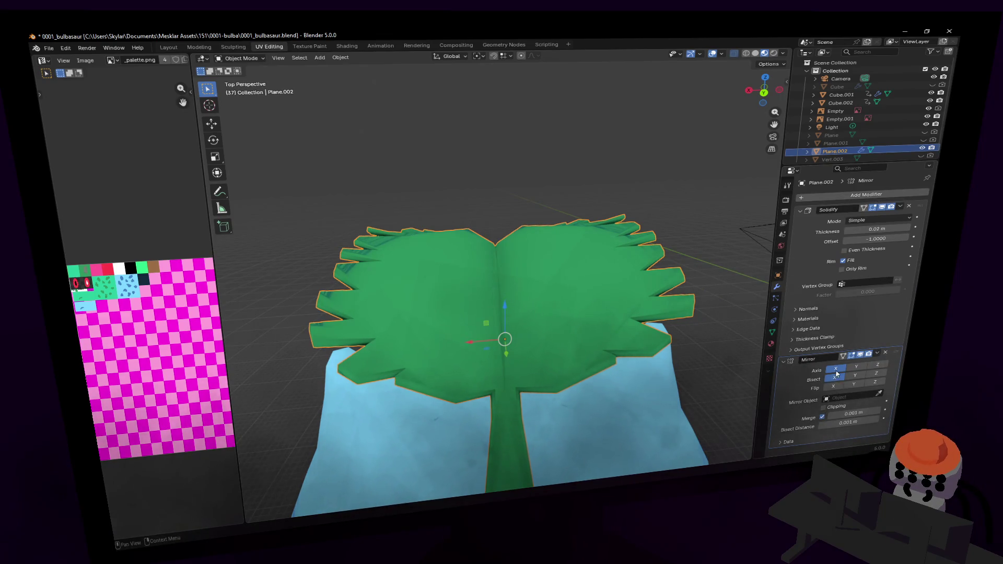
left_click(877, 353)
left_click(852, 415)
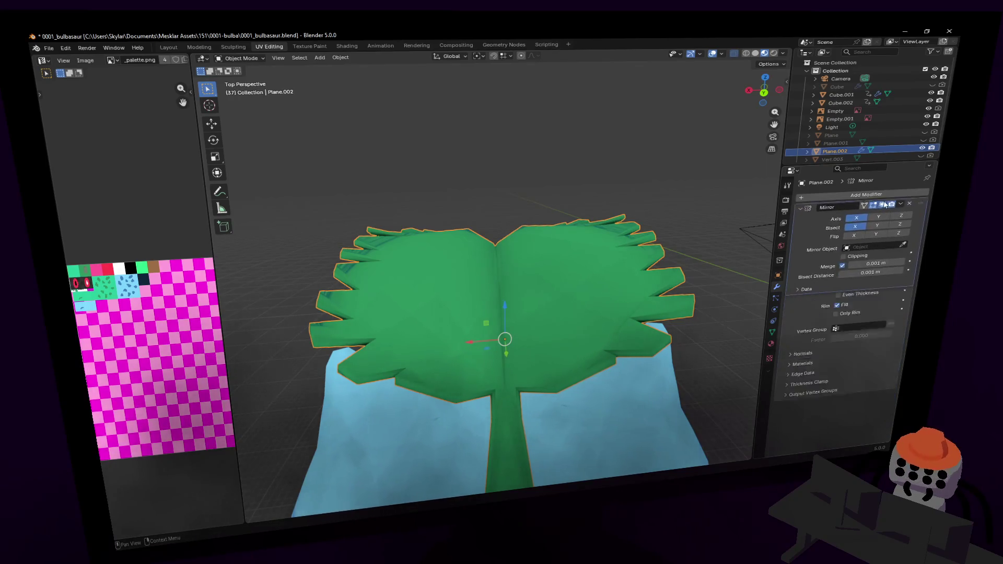
- Apply the Mirror modifier so only Solidify remains in the stack
key("shift+grave")
key("w")
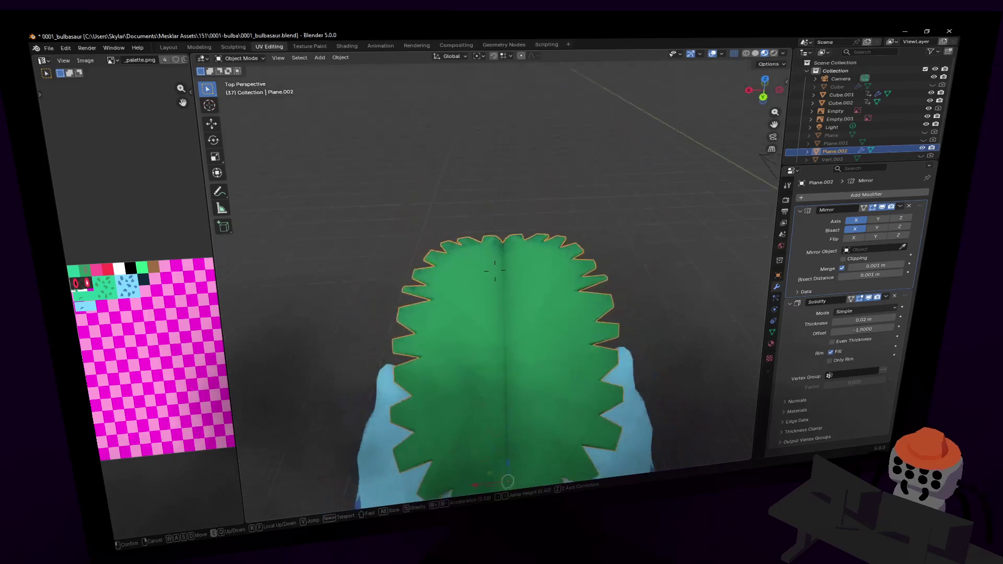
left_click(900, 206)
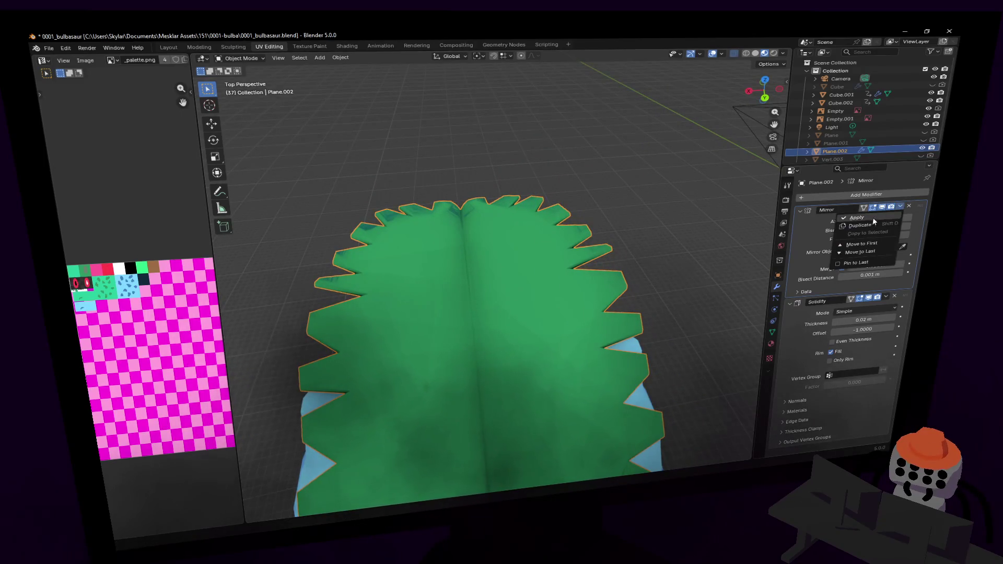
left_click(868, 217)
key("shift+grave")
left_click(569, 254)
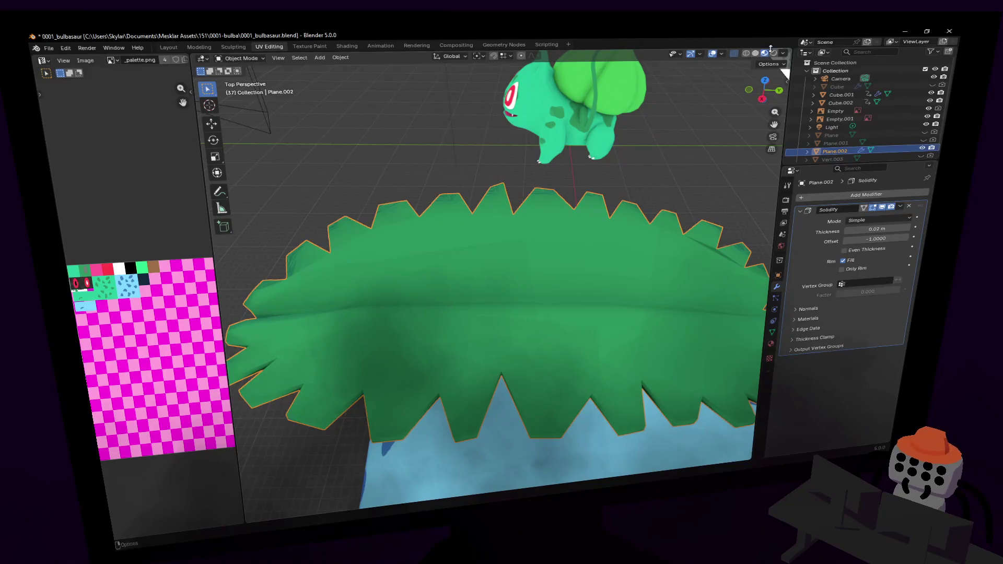
- Enter Edit Mode on the leaf and reposition the first serrated tooth vertex
key("shift+grave")
key("s")
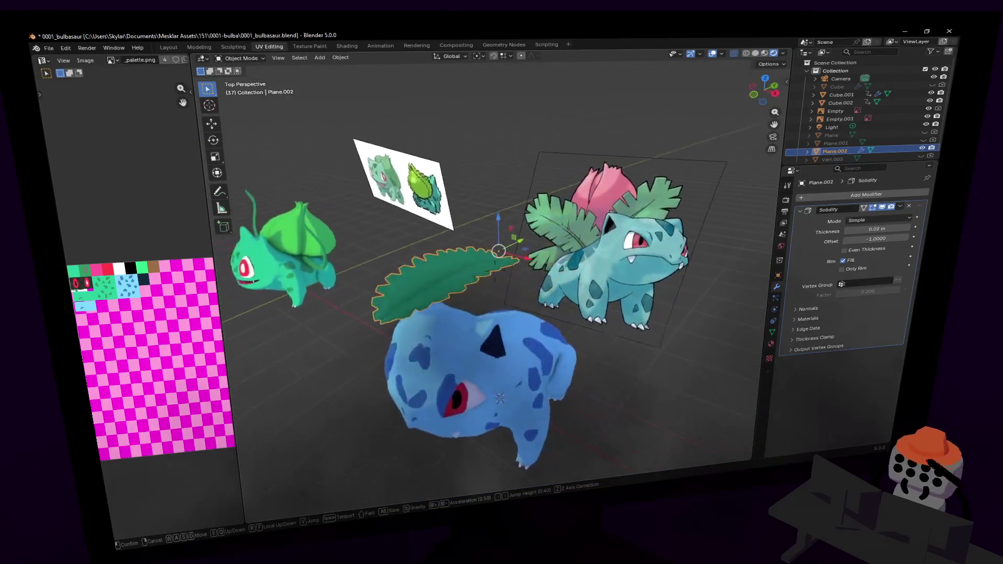
key("w")
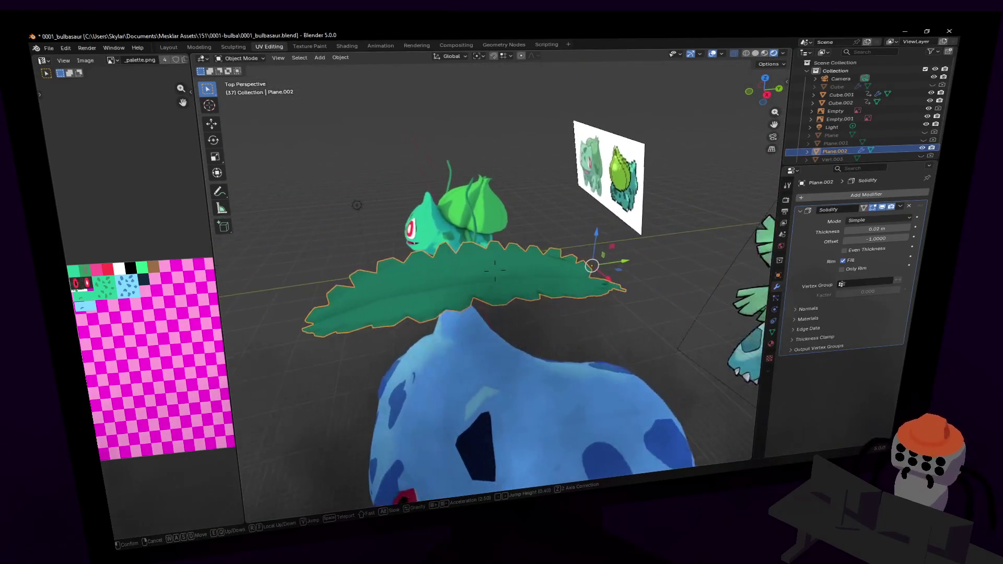
key("w")
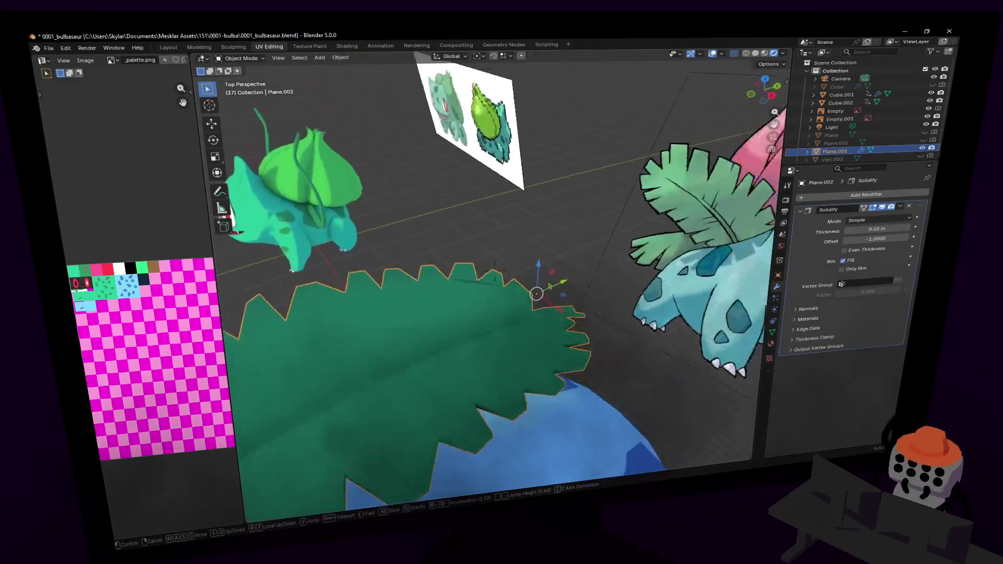
key("w")
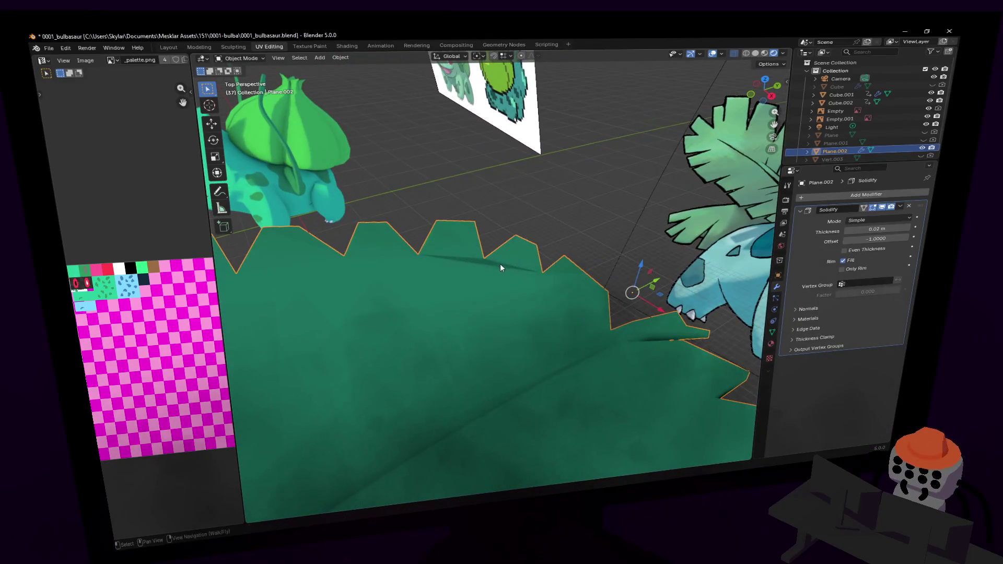
key("Tab")
key("shift+grave")
key("w")
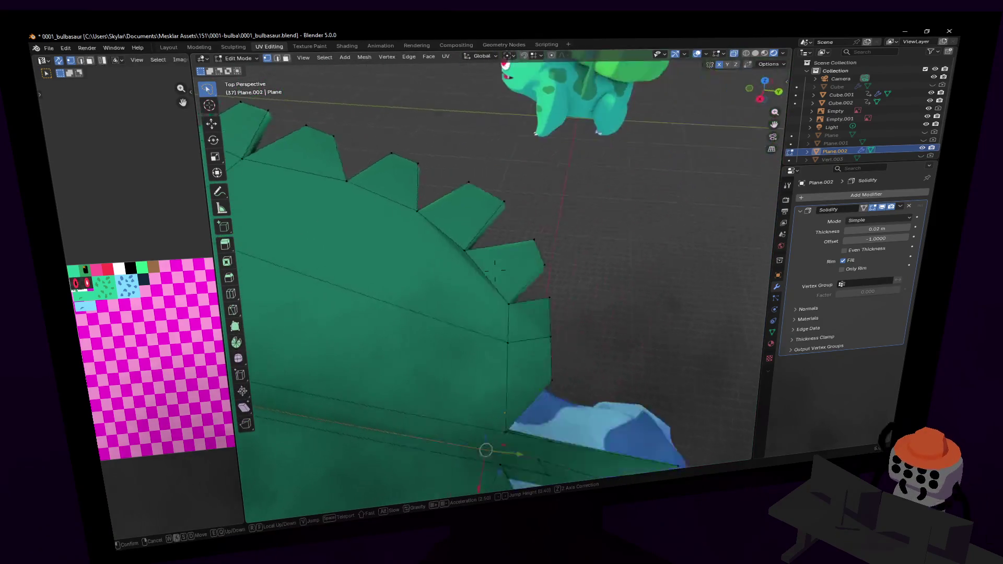
key("s")
left_click(541, 243)
middle_click_drag(526, 233, 586, 166)
key("g")
left_click(602, 177)
- Reposition a second tooth vertex along the leaf edge
key("shift+grave")
key("w")
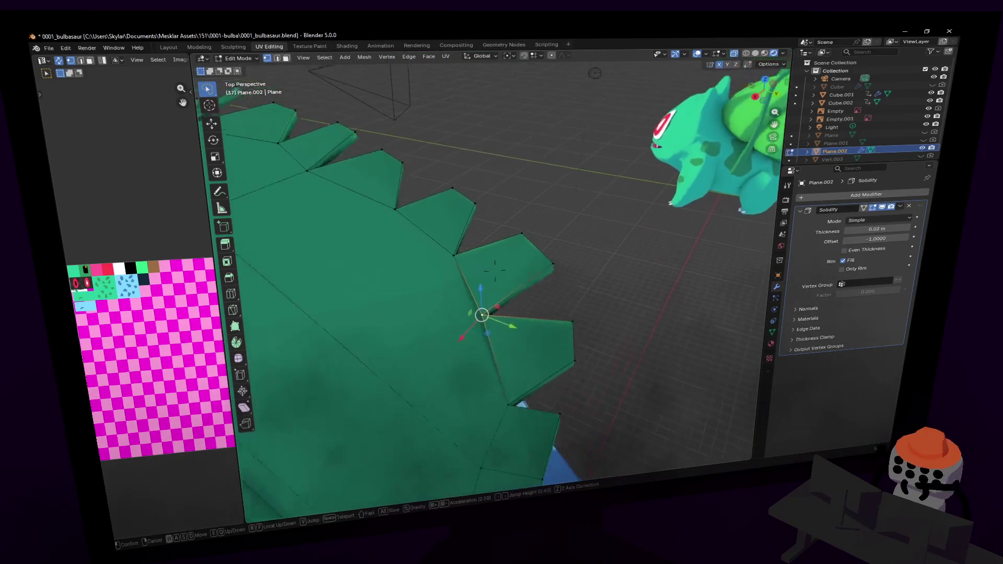
key("s")
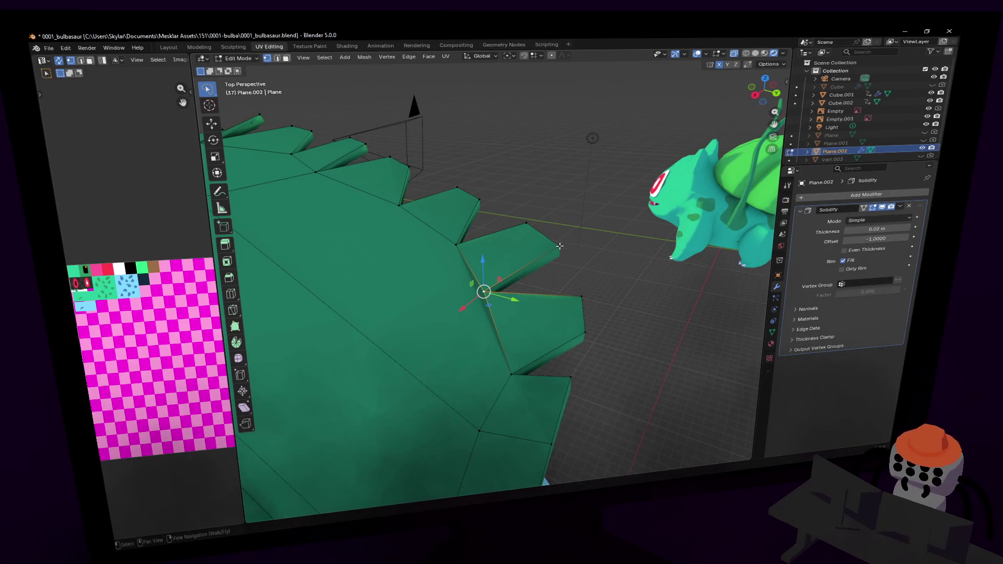
key("shift+grave")
key("s")
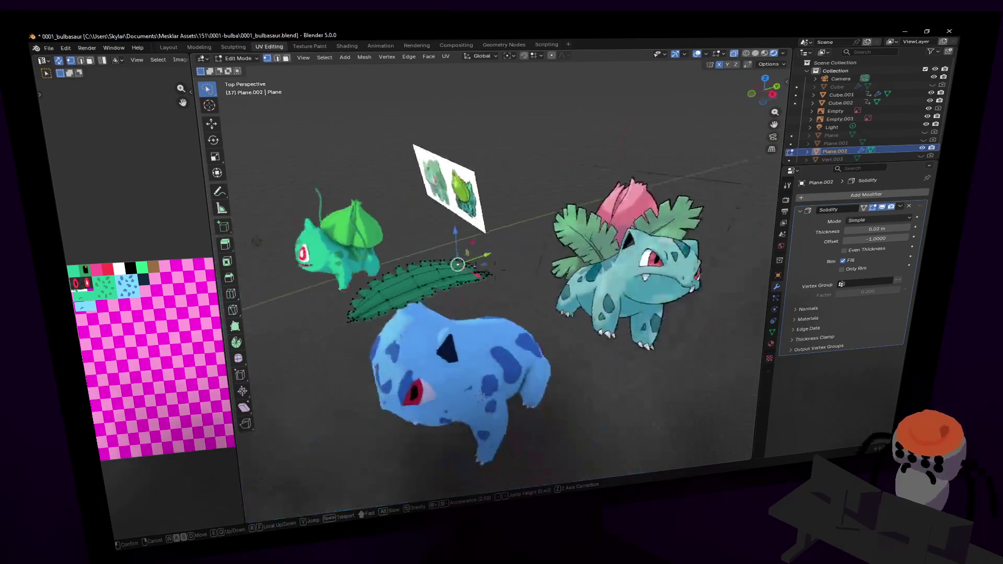
key("w")
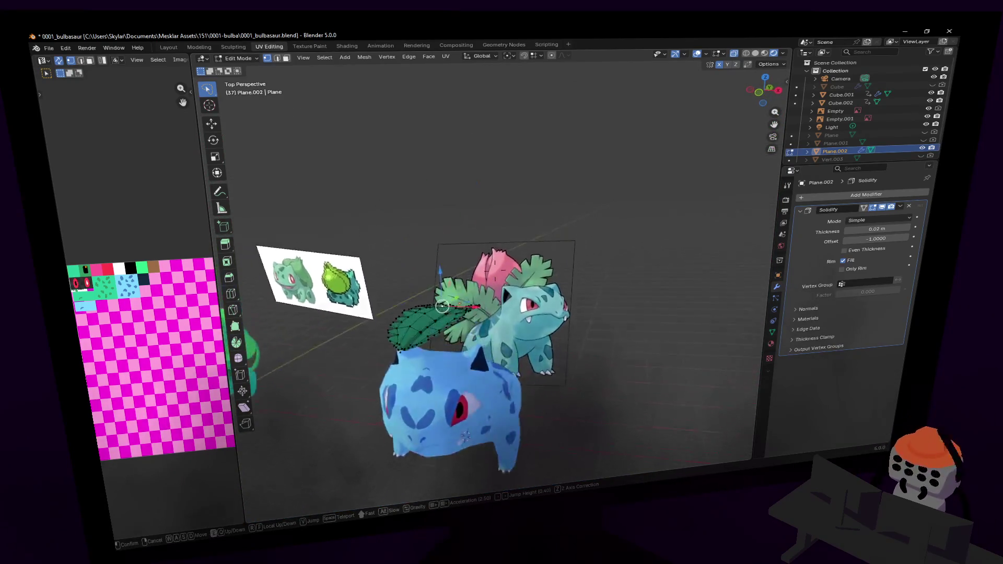
left_click(554, 276)
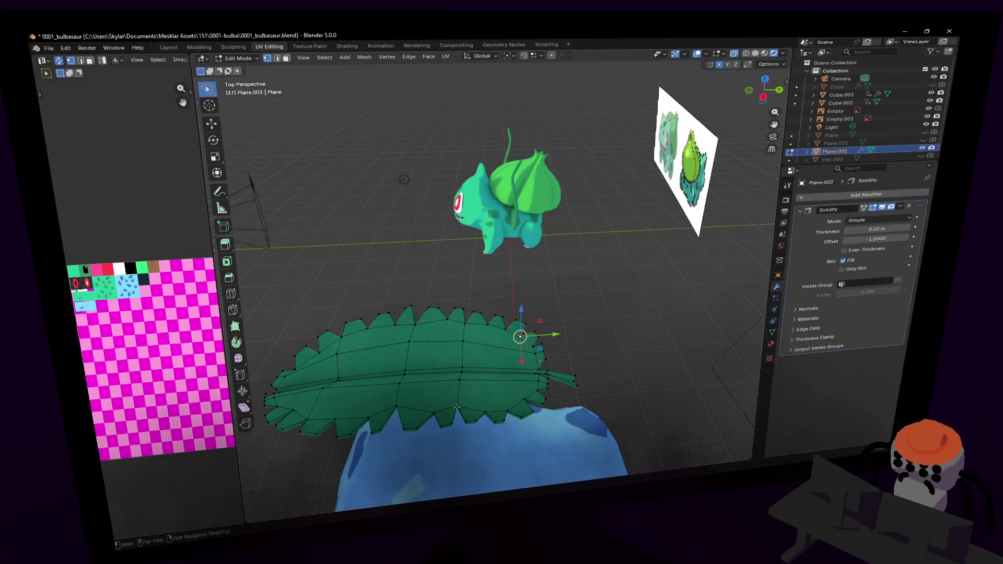
key("shift+grave")
key("w")
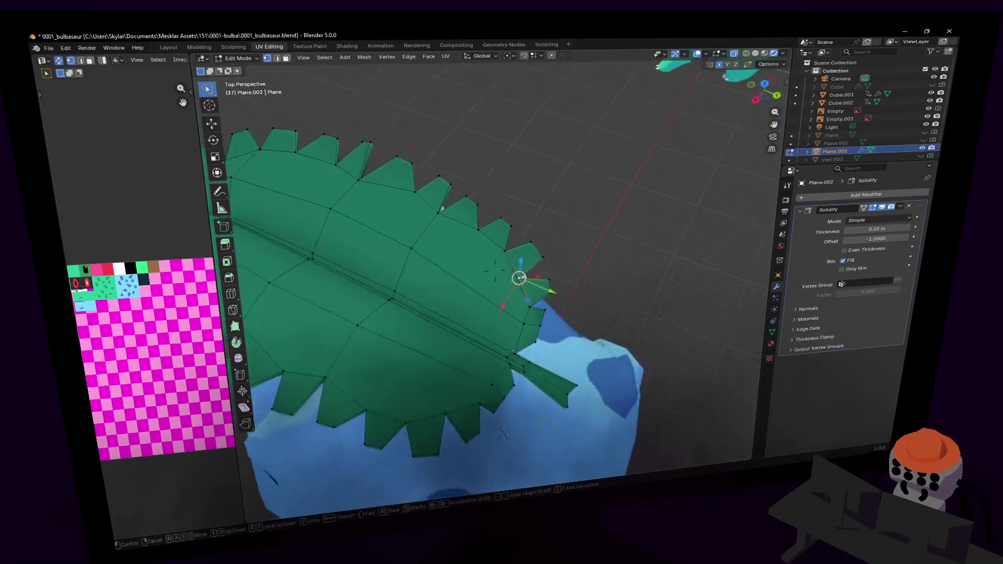
left_click(539, 262)
key("g")
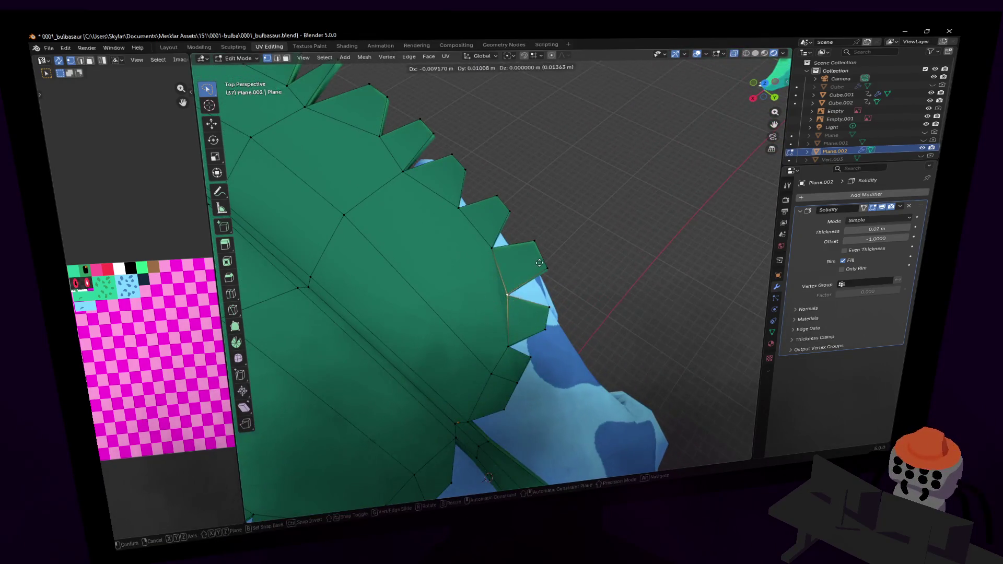
left_click(542, 259)
- Undo the last change and move another tooth vertex to a new spot
key("shift+grave")
key("s")
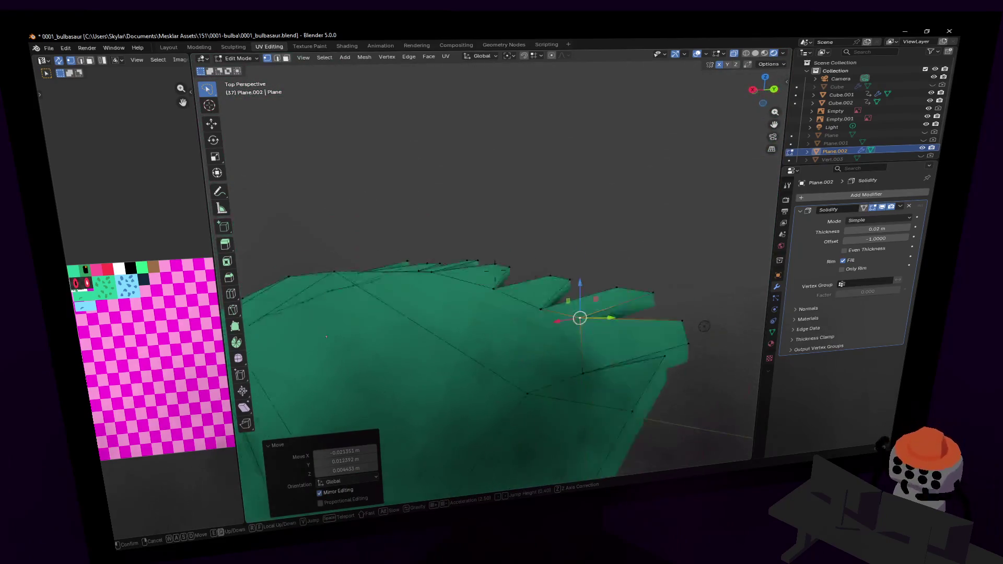
key("w")
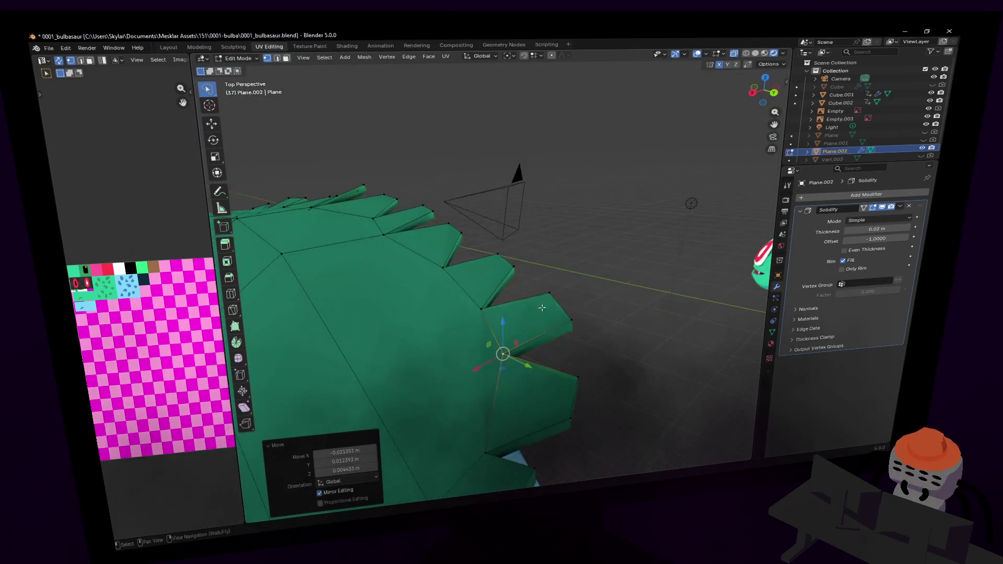
left_click(561, 262)
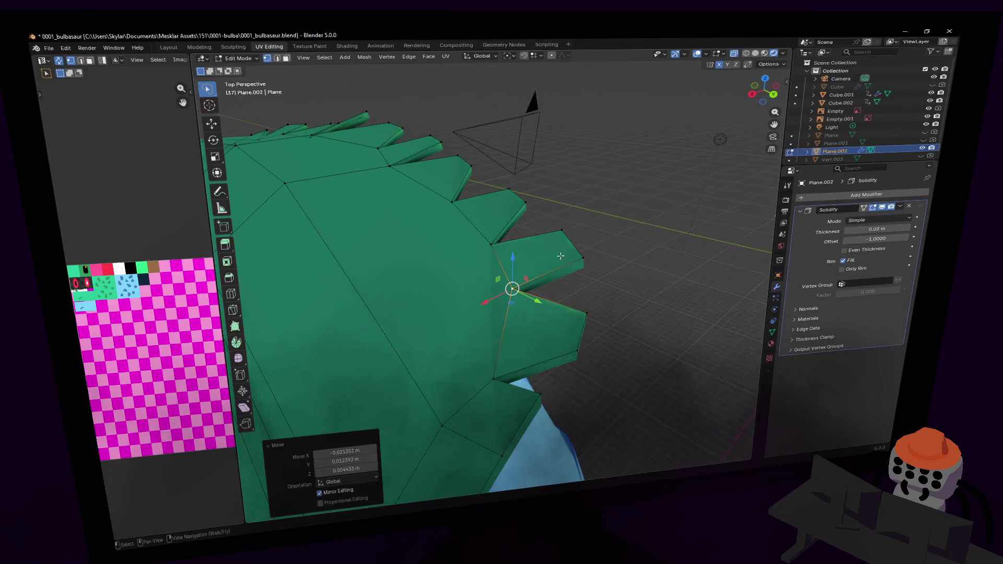
middle_click_drag(561, 256, 578, 245)
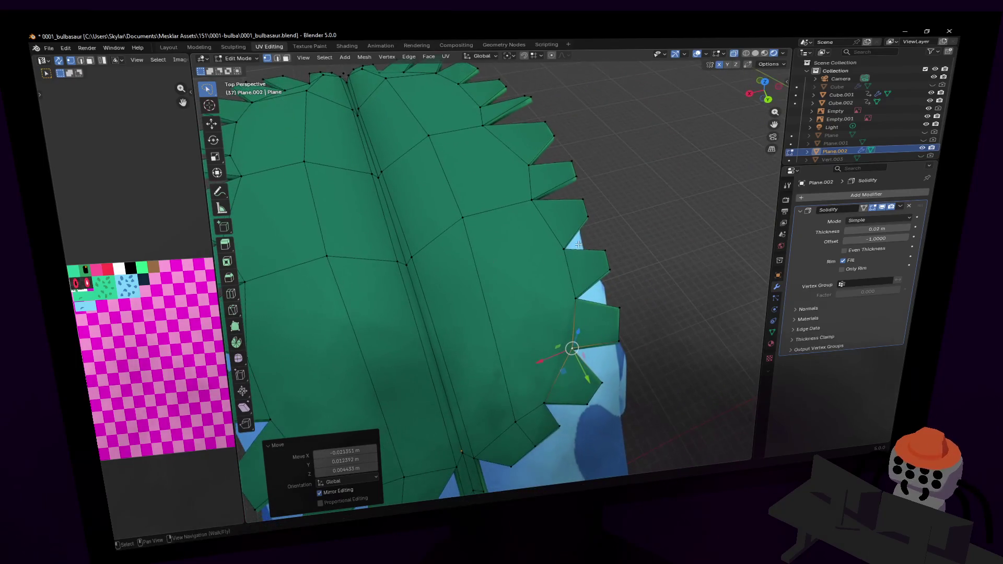
key("shift+grave")
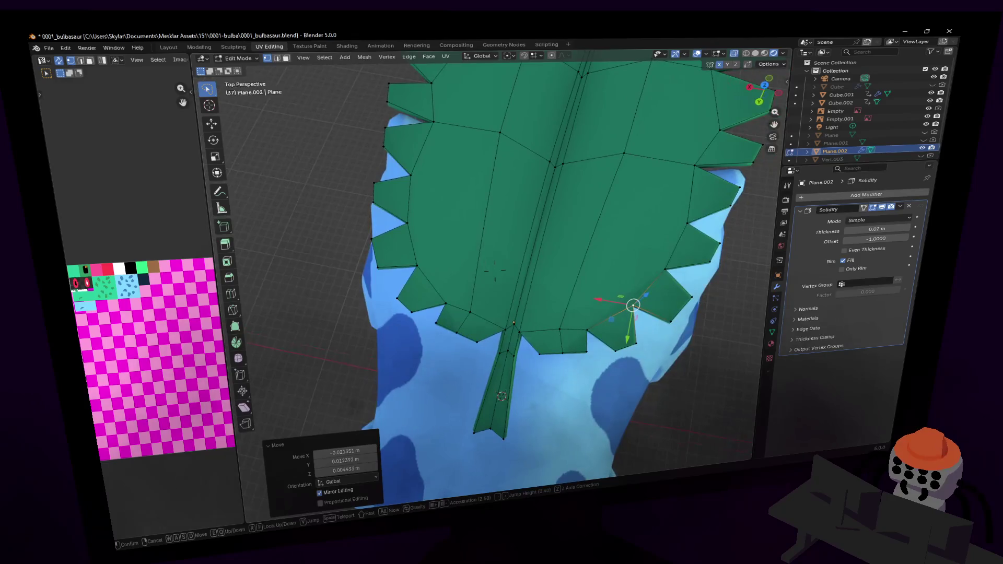
left_click(592, 244)
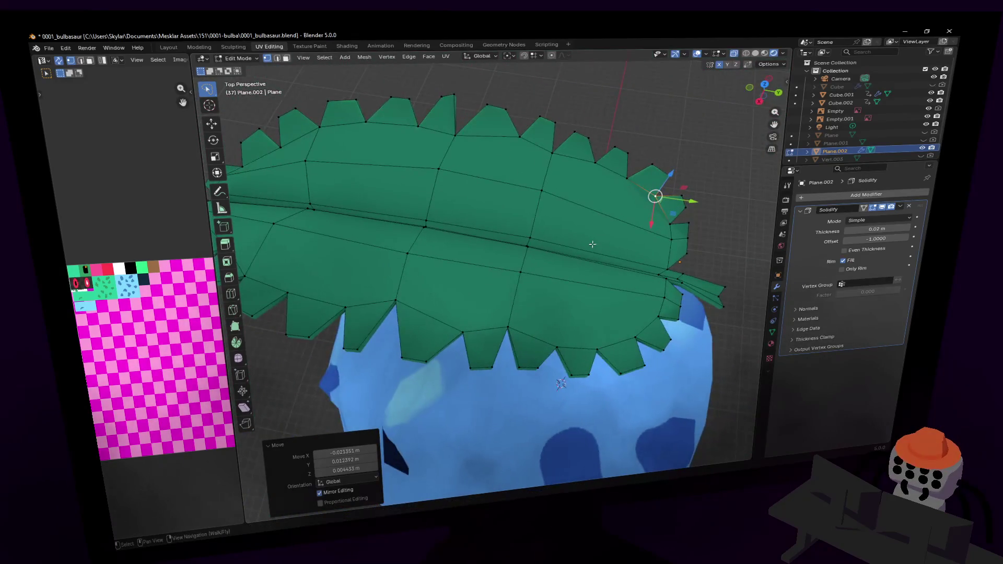
key("ctrl+z")
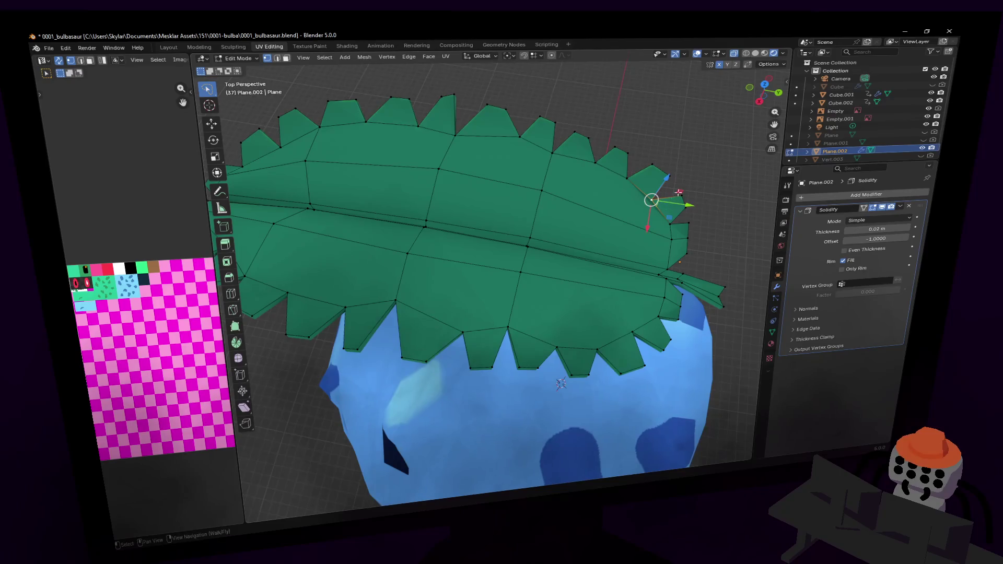
key("shift+grave")
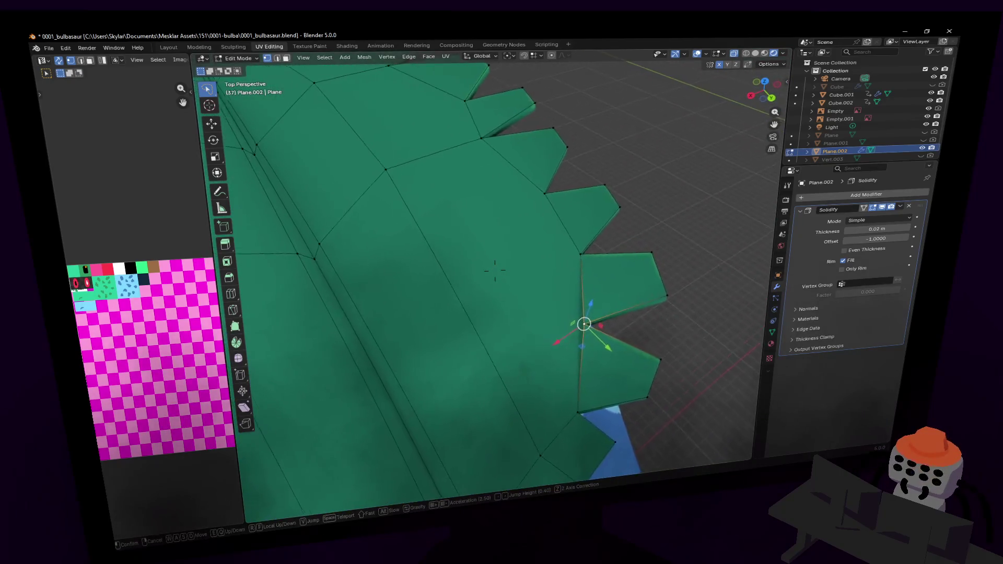
left_click(495, 270)
key("g")
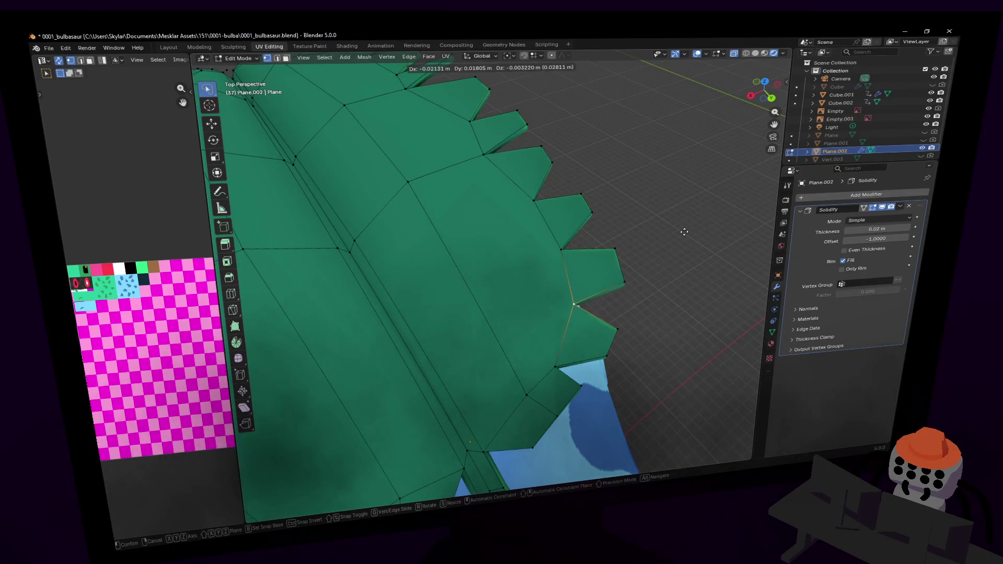
left_click(685, 231)
- Inspect the leaf from above and near its base, then return to Object Mode
key("shift+grave")
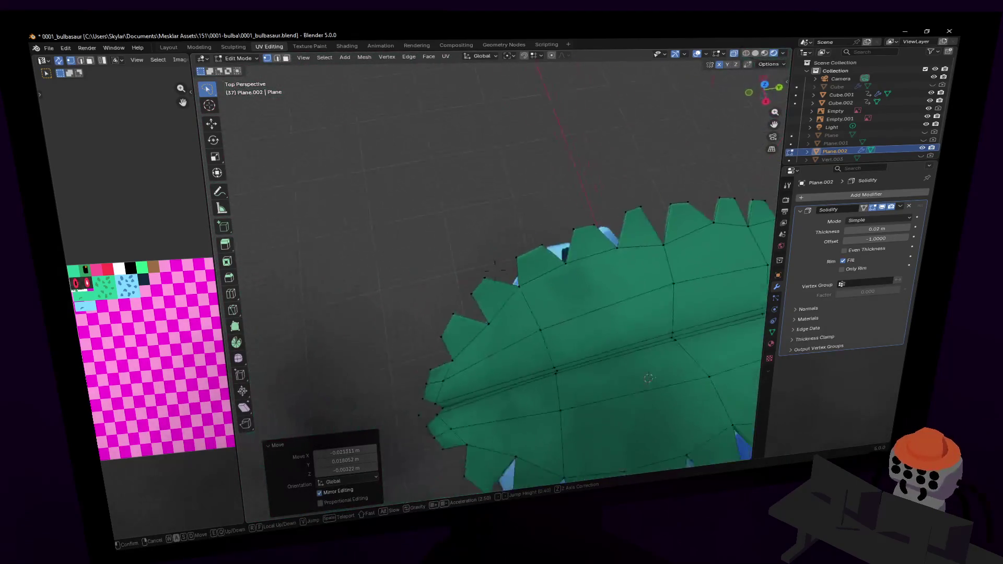
key("s")
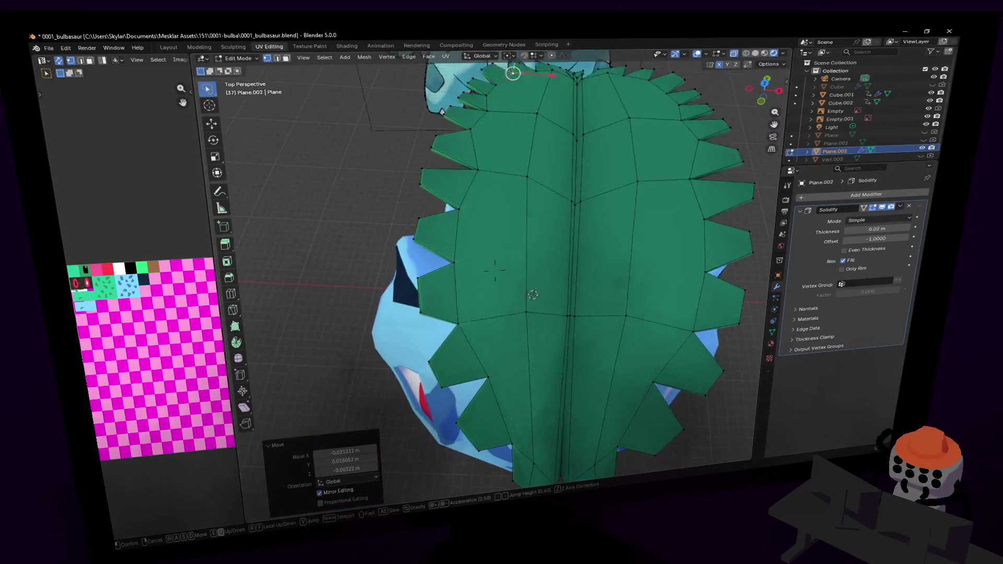
key("w")
key("s")
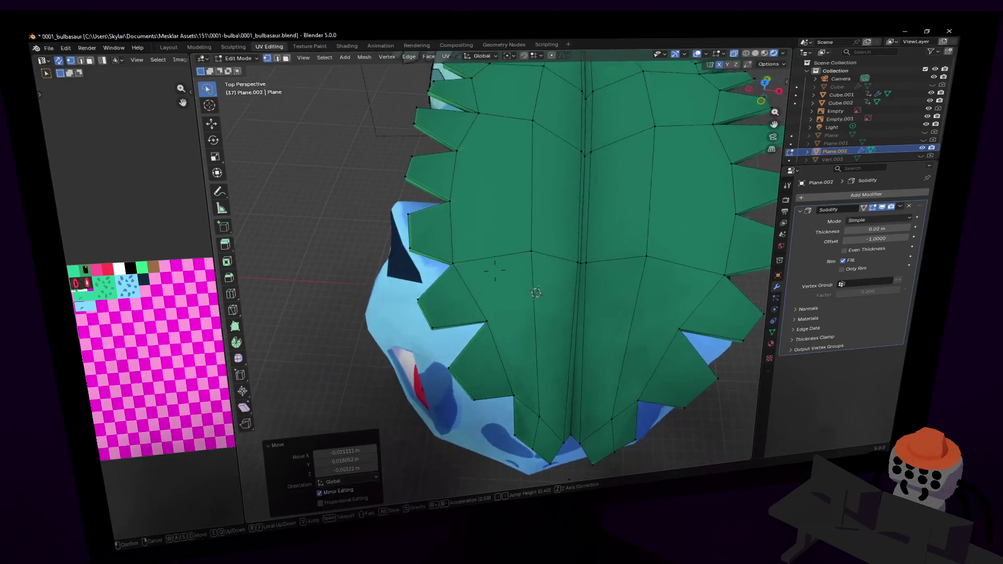
left_click(496, 270)
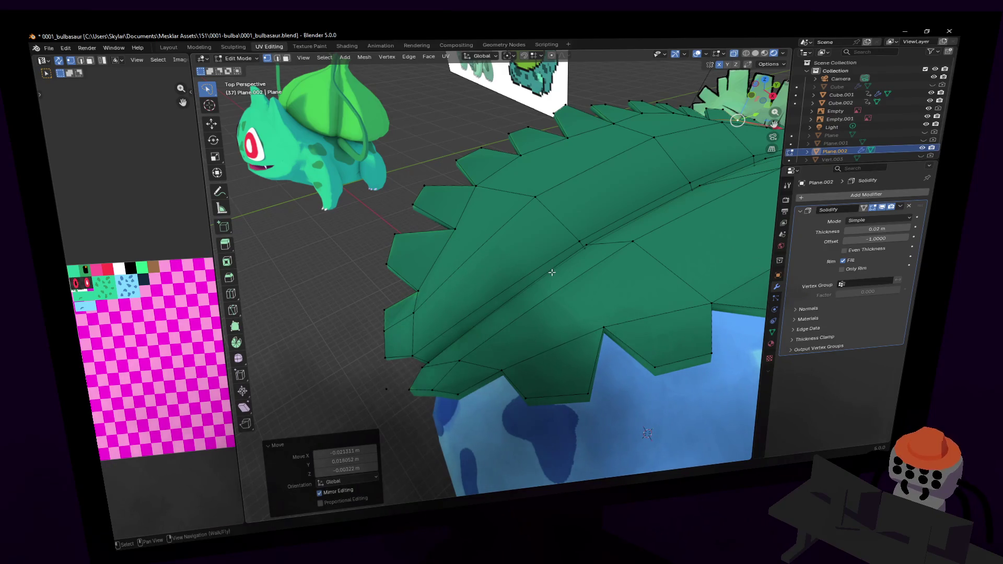
key("shift+grave")
key("s")
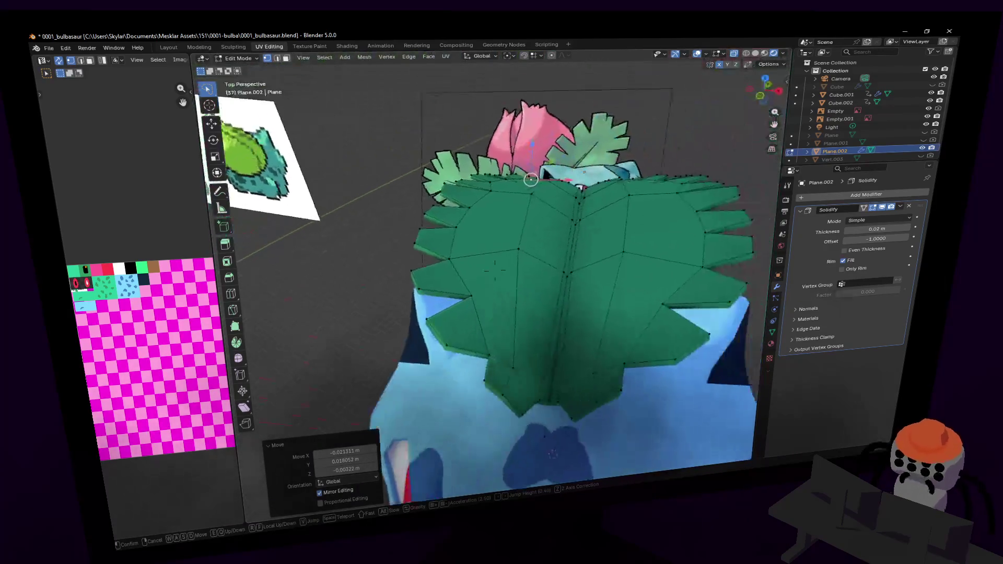
key("w")
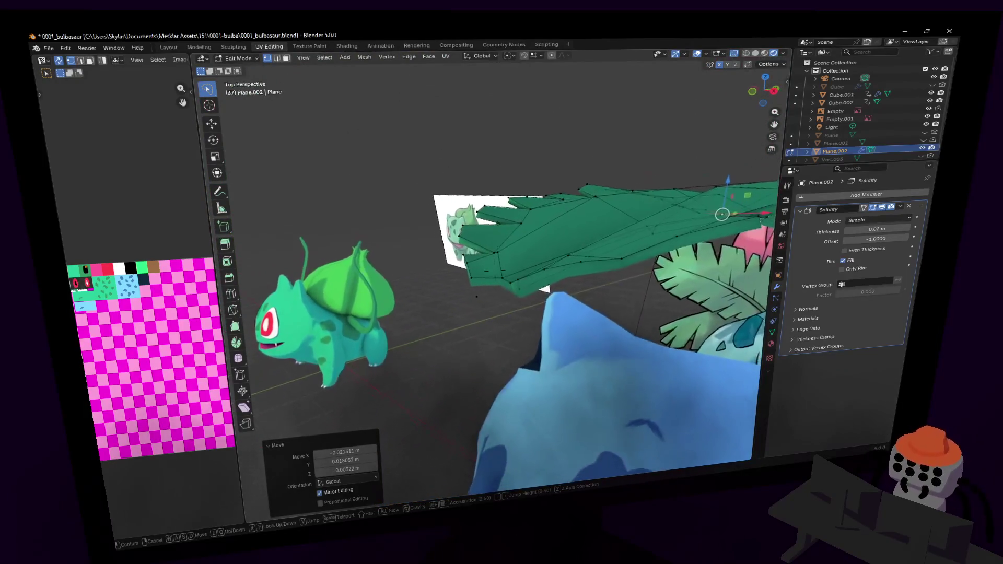
left_click(476, 338)
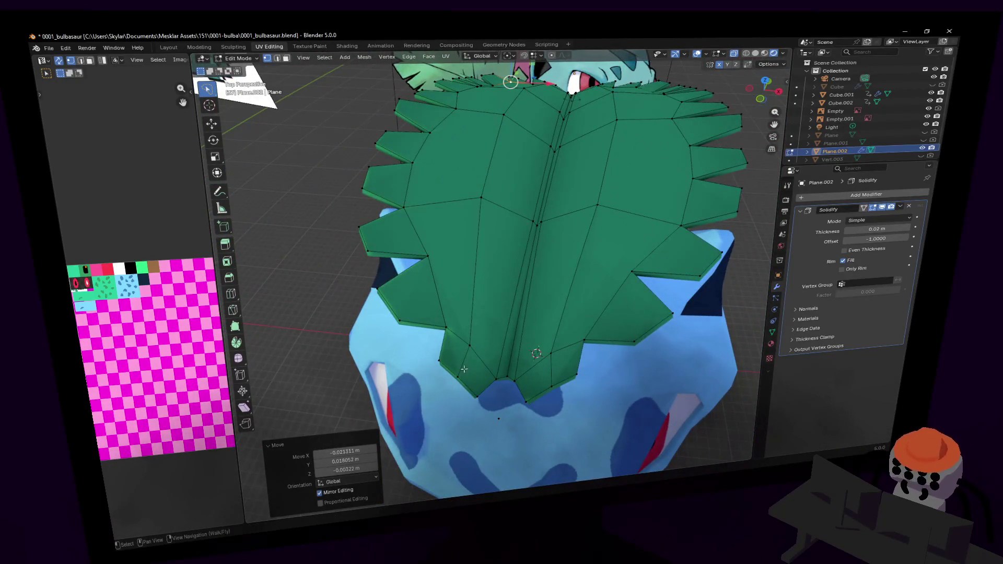
key("shift+grave")
key("w")
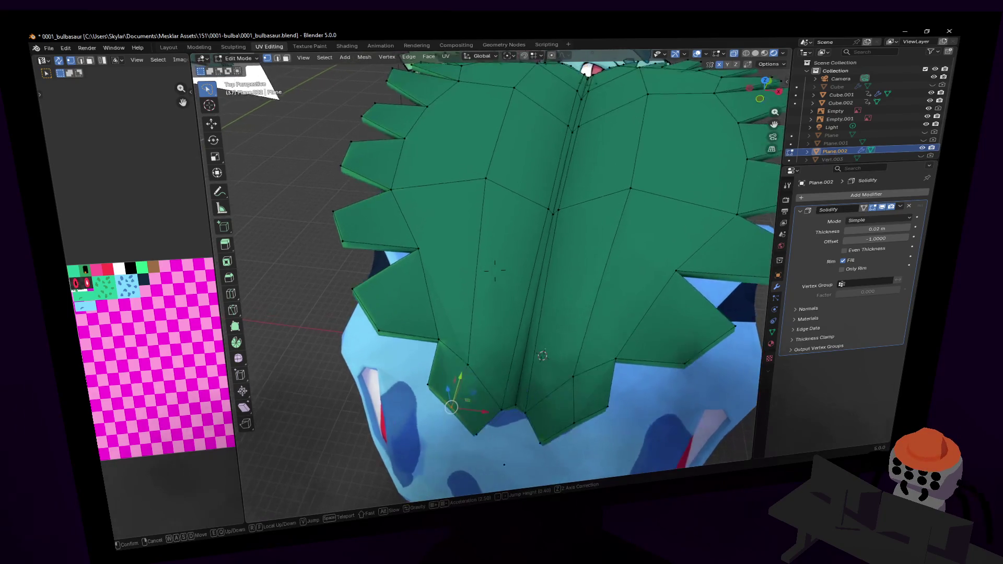
left_click(456, 365)
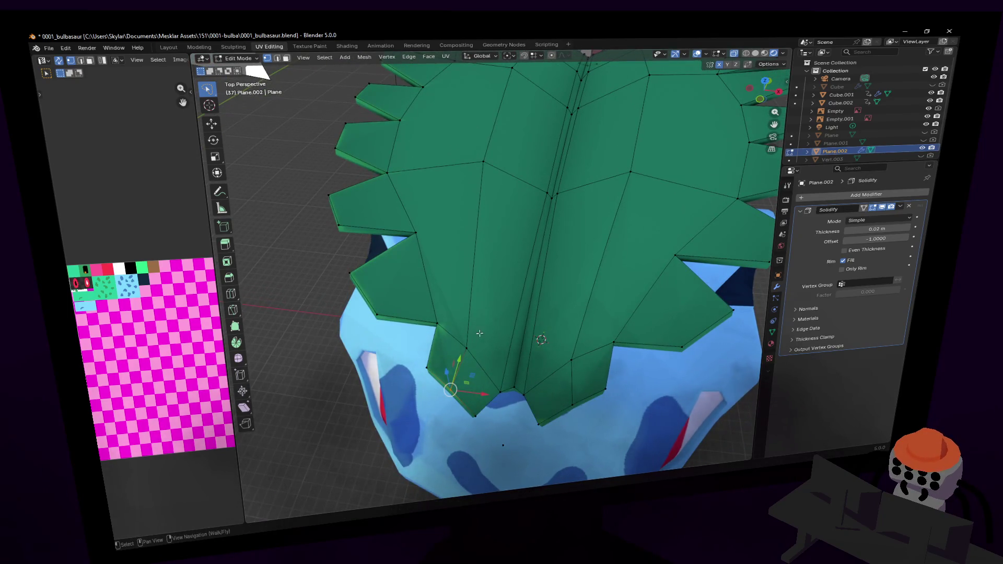
middle_click_drag(500, 297, 542, 241)
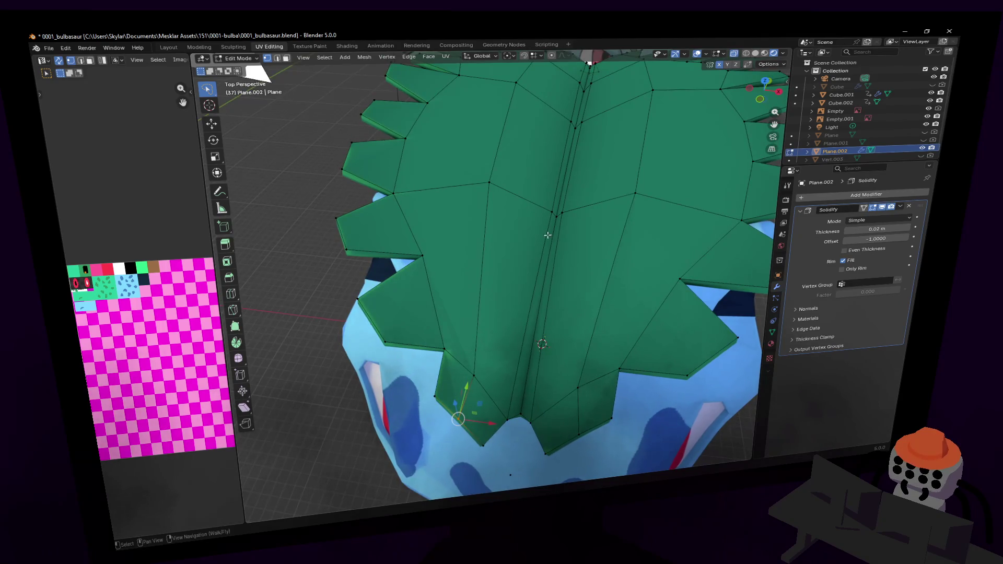
key("Tab")
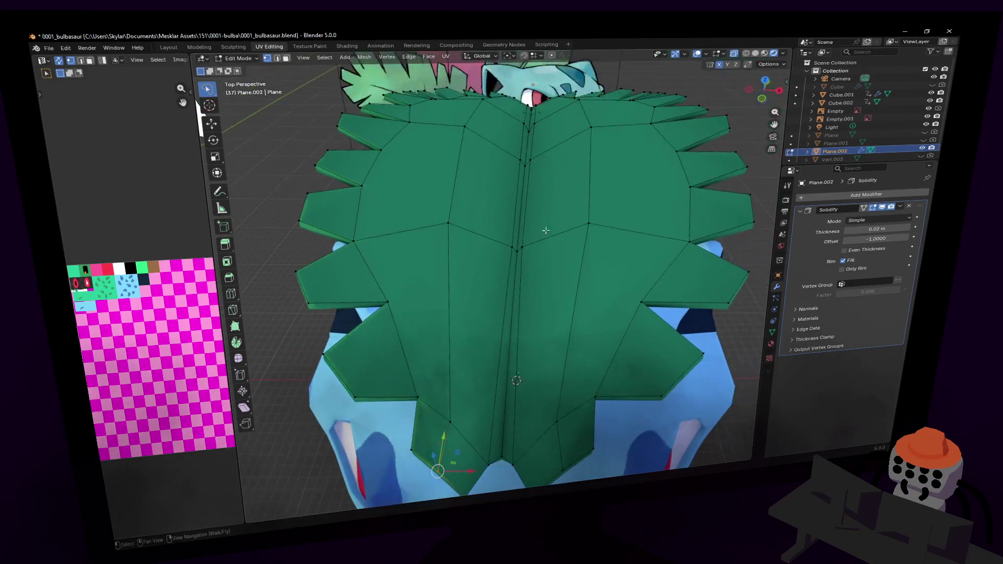
middle_click_drag(536, 244, 558, 242)
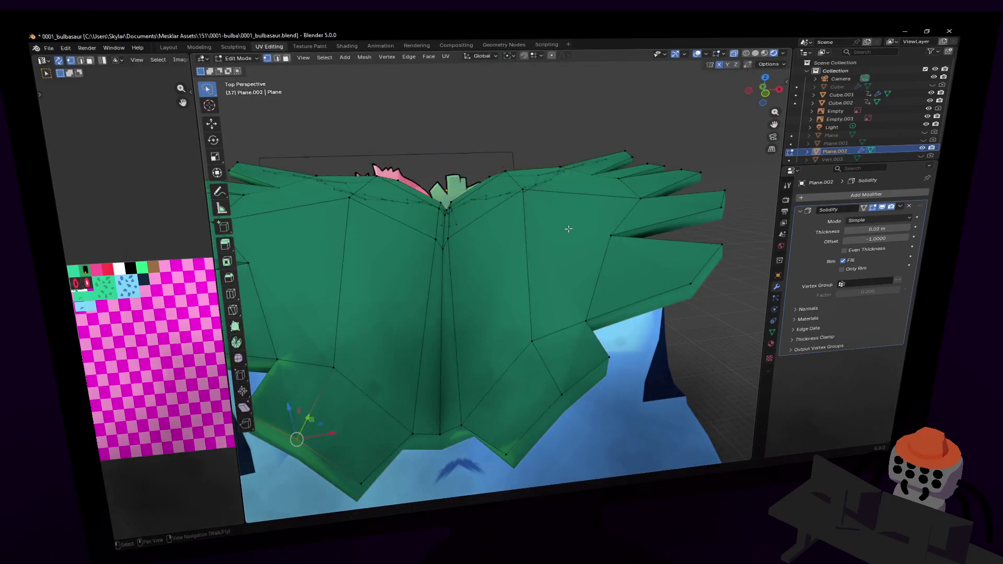
key("shift+grave")
- Add a Subdivision Surface modifier to the leaf and move it above Solidify in the stack
key("s")
key("w")
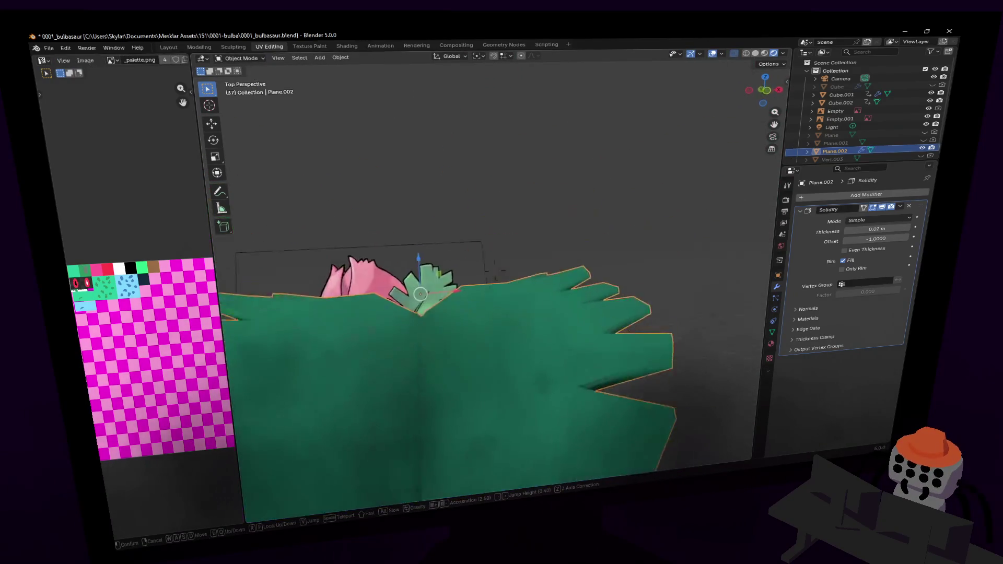
key("Return")
left_click(891, 198)
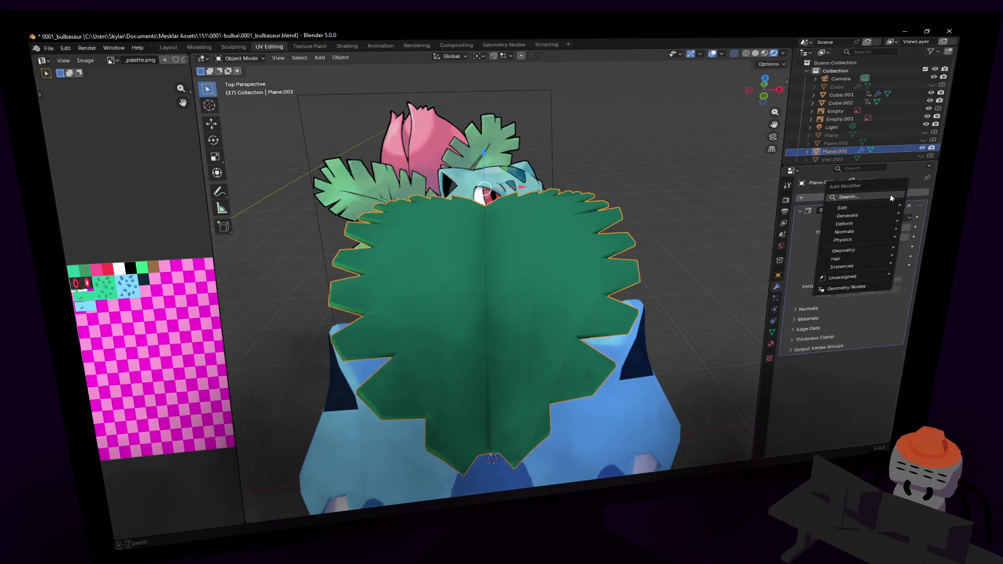
type("sub")
key("Return")
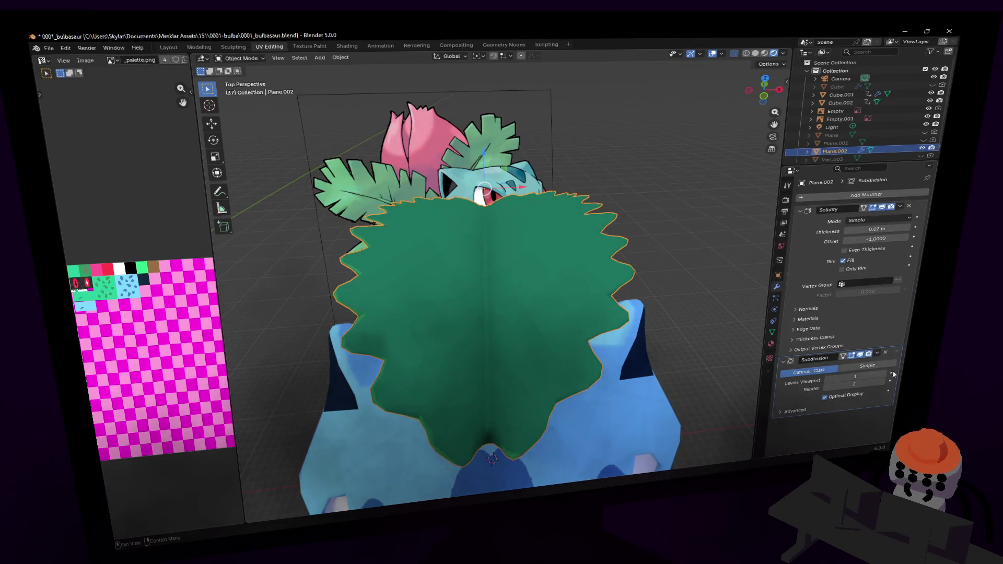
left_click_drag(880, 355, 901, 209)
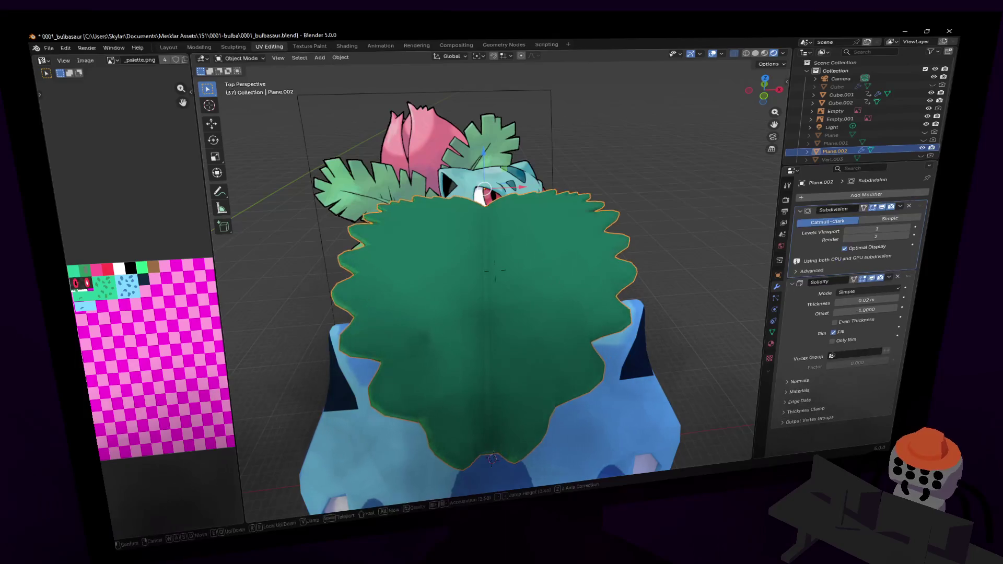
- Enter Edit Mode on the leaf and bring the view down to its toothed edge
key("shift+grave")
key("s")
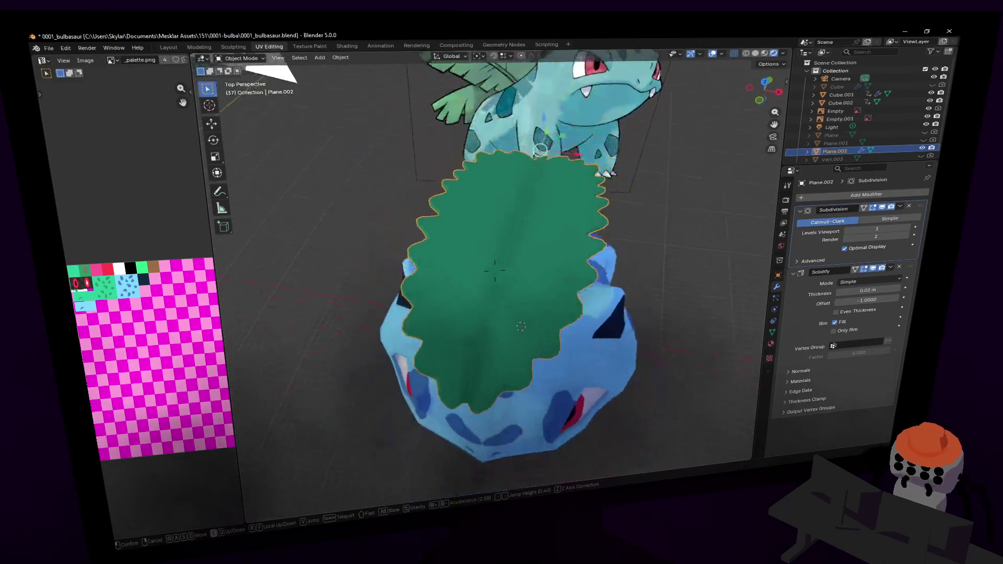
key("Return")
key("Tab")
key("shift+grave")
key("w")
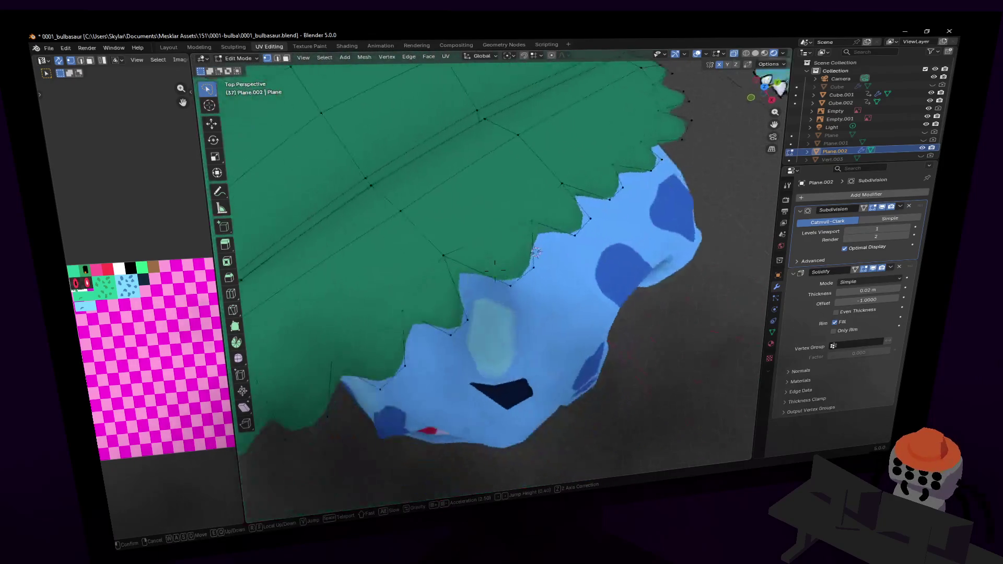
- Cut edge loops across the first two teeth, sliding the second near the tooth tip
key("Return")
key("ctrl+r")
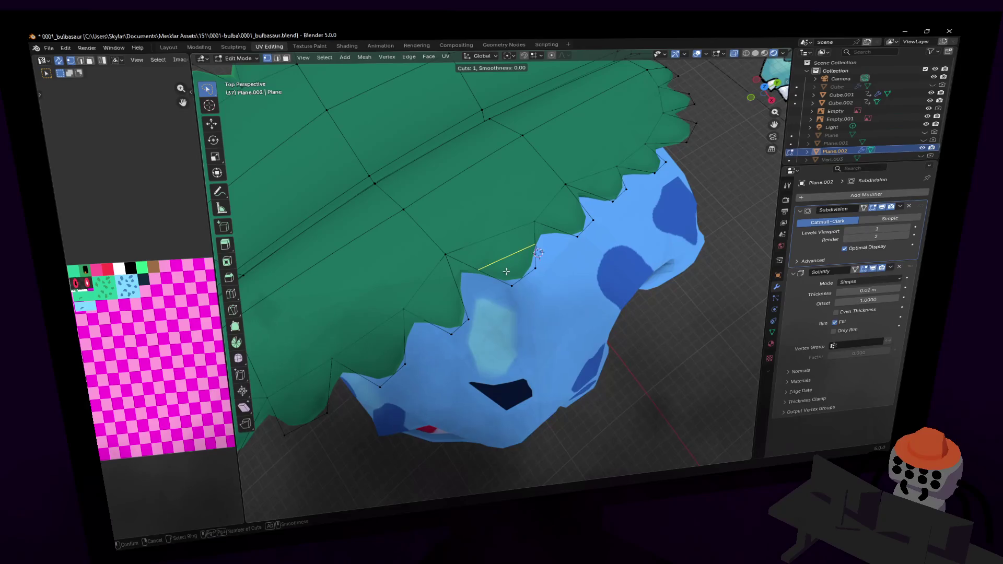
left_click(507, 271)
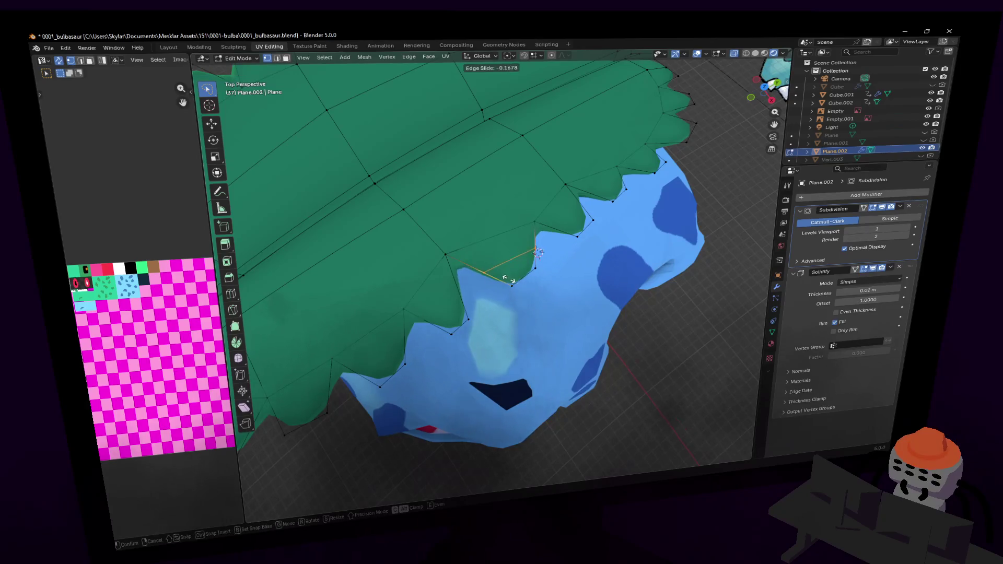
left_click(525, 302)
mouse_move(524, 302)
middle_mouse_down()
mouse_move(527, 313)
mouse_move(514, 273)
middle_mouse_up()
key("ctrl+r")
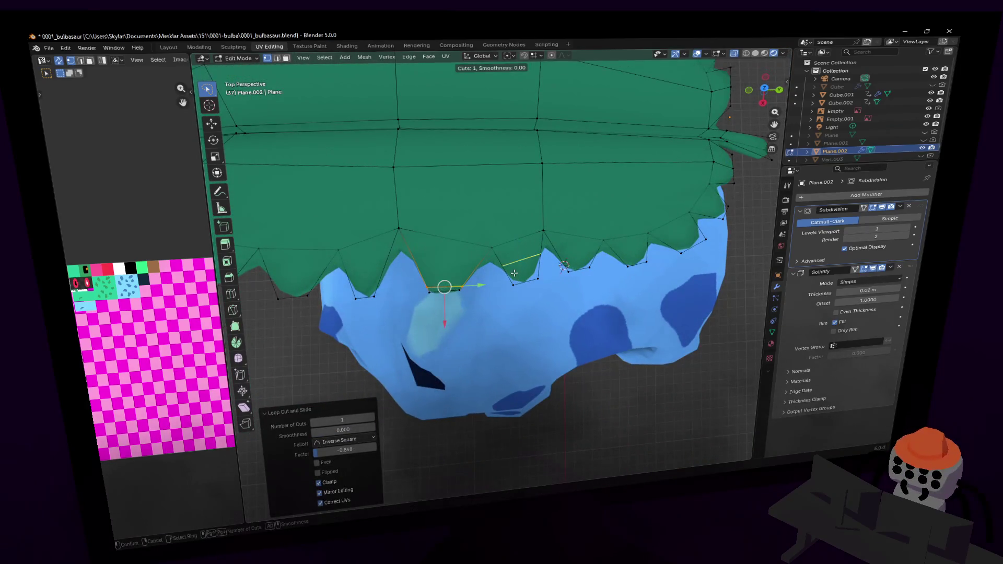
left_click(515, 273)
left_click(520, 285)
key("shift+grave")
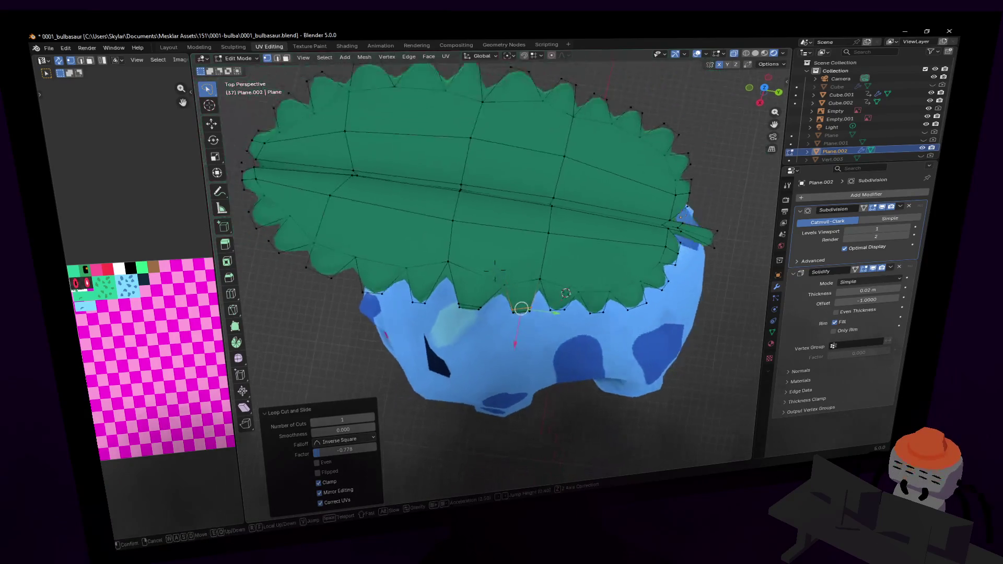
left_click(544, 261)
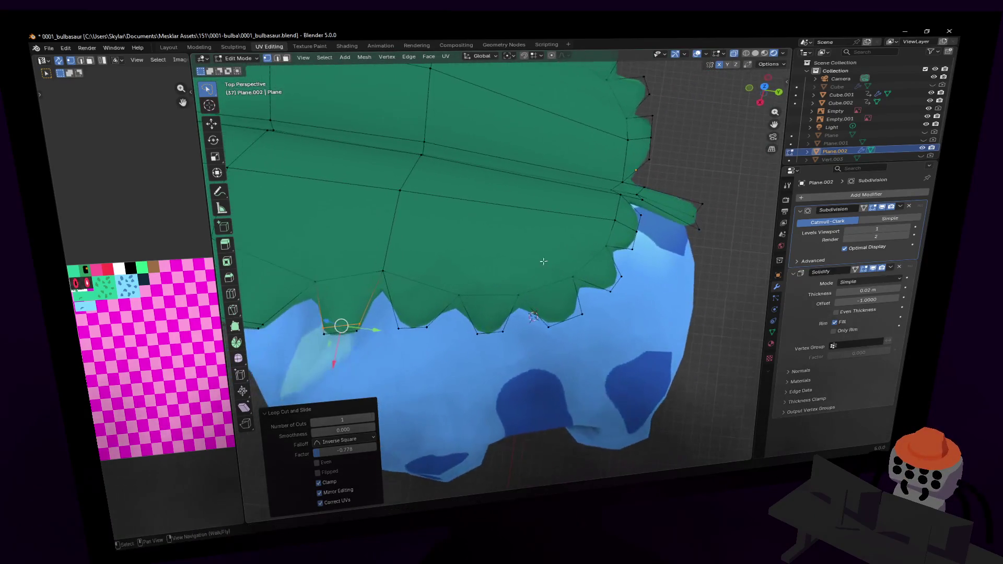
- Add four more loop cuts across the next teeth along the lower edge
key("ctrl+r")
left_click(421, 303)
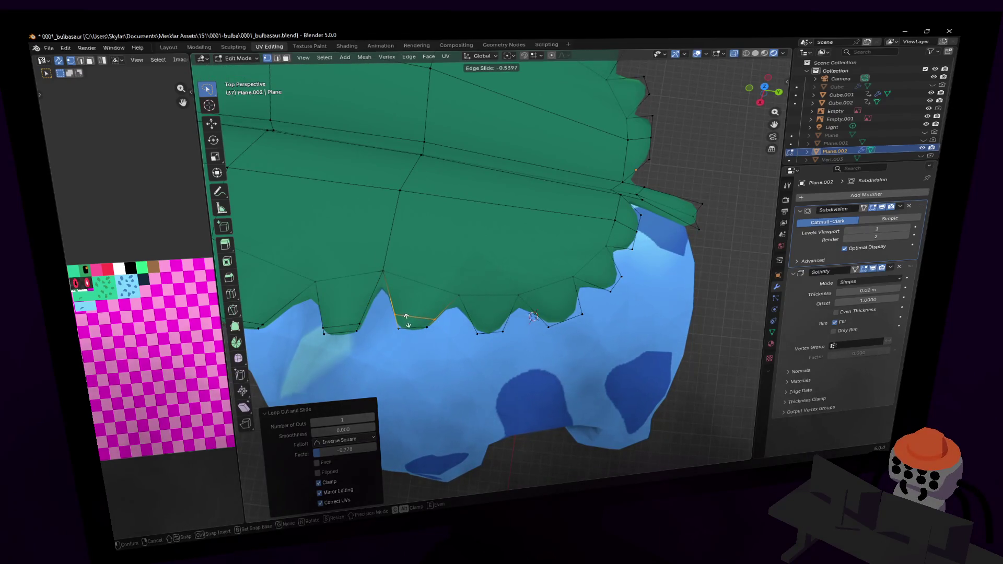
left_click(442, 324)
key("ctrl+r")
left_click(476, 314)
left_click(488, 324)
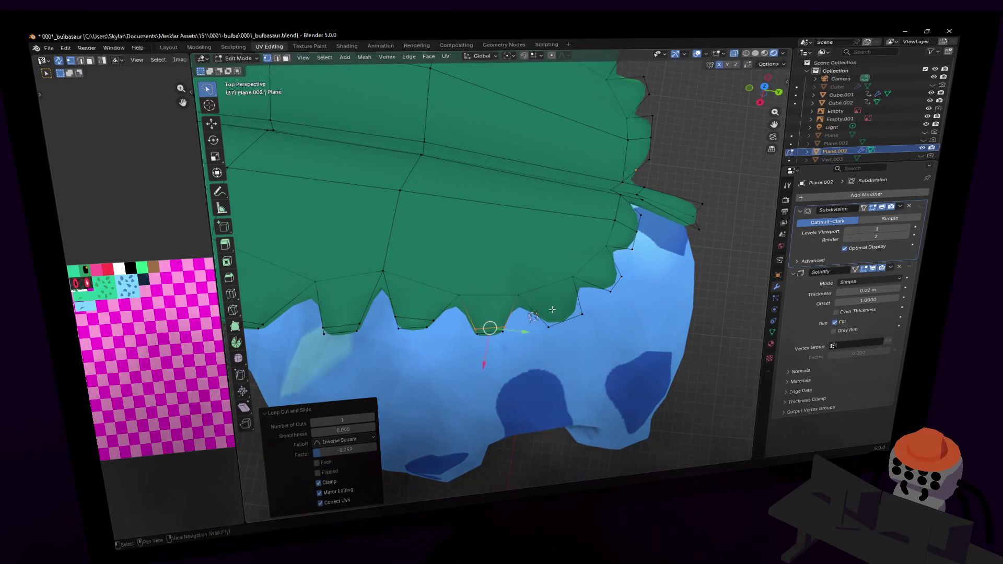
key("ctrl+r")
left_click(601, 282)
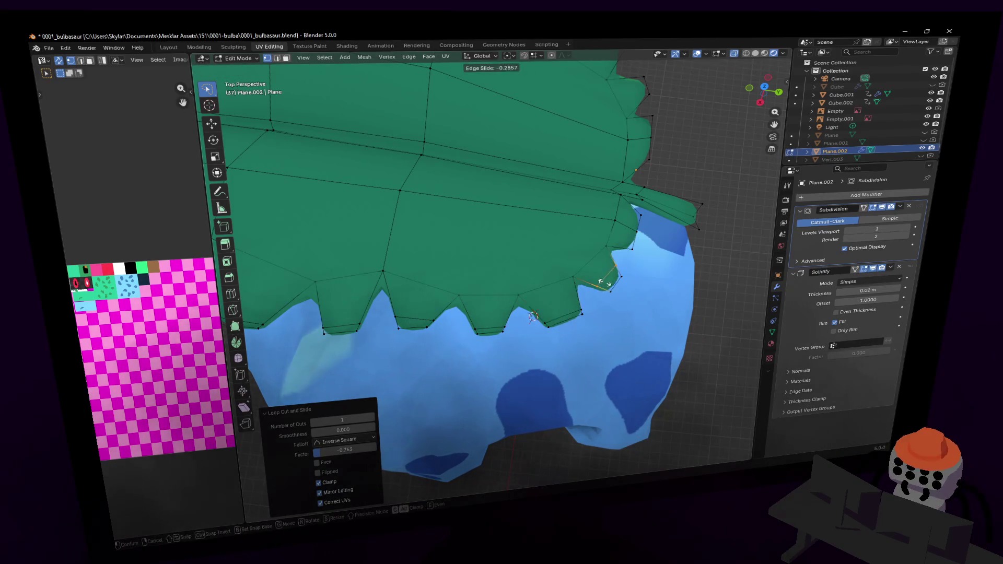
left_click(609, 286)
middle_click_drag(609, 286, 468, 331)
key("ctrl+r")
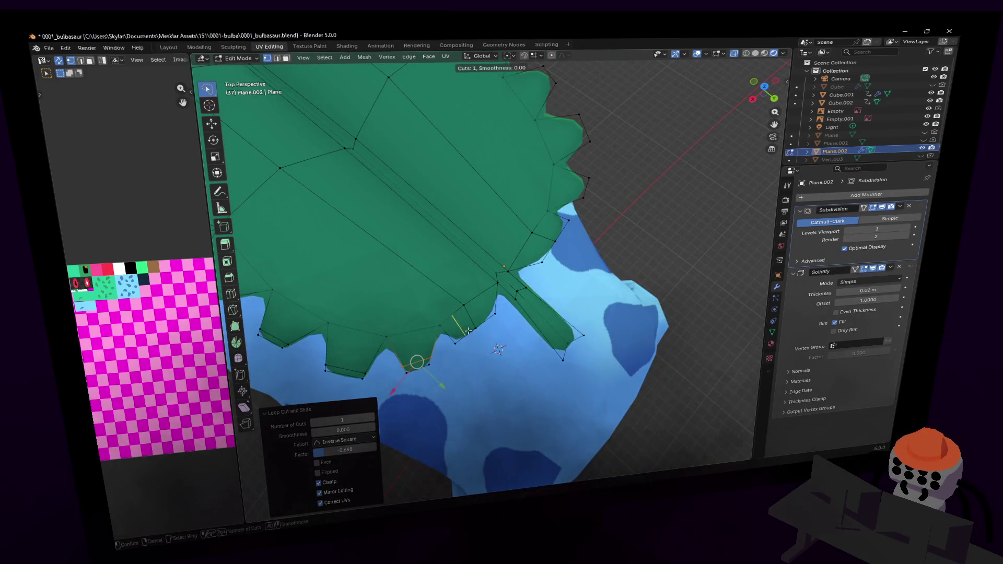
left_click(454, 333)
left_click(468, 326)
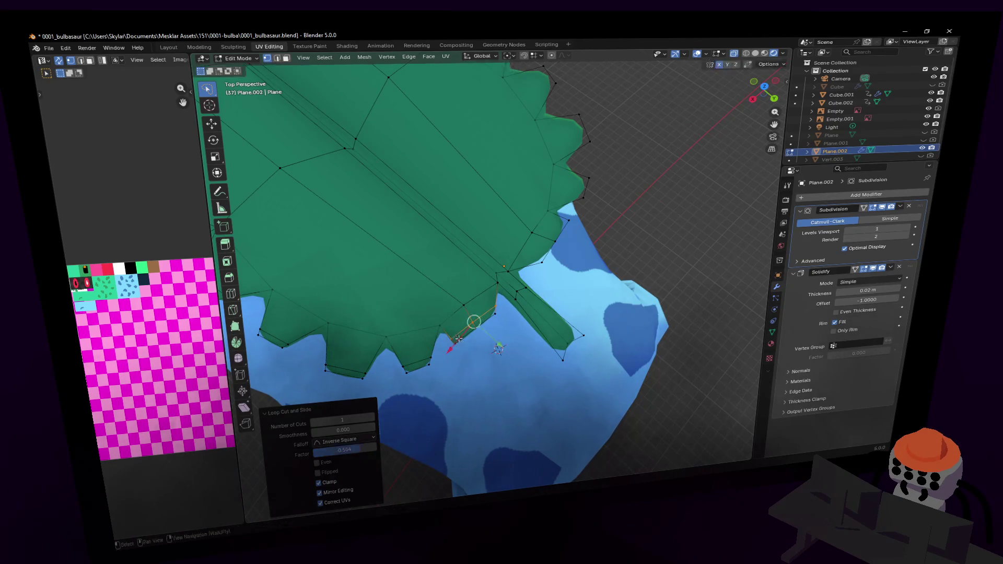
- Move the vertex at the new loop's left end upward
key("shift+grave")
left_click(518, 372)
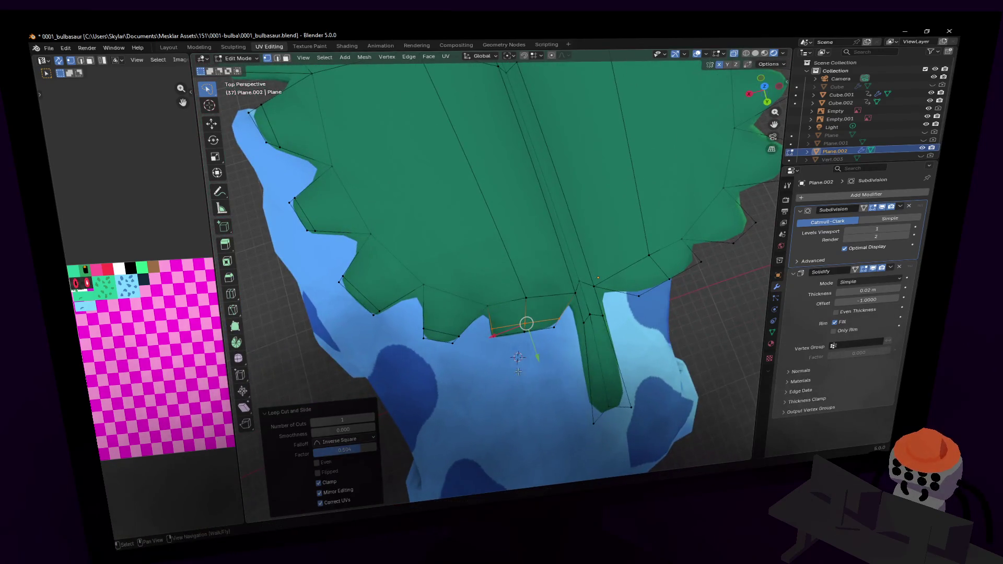
left_click(490, 342)
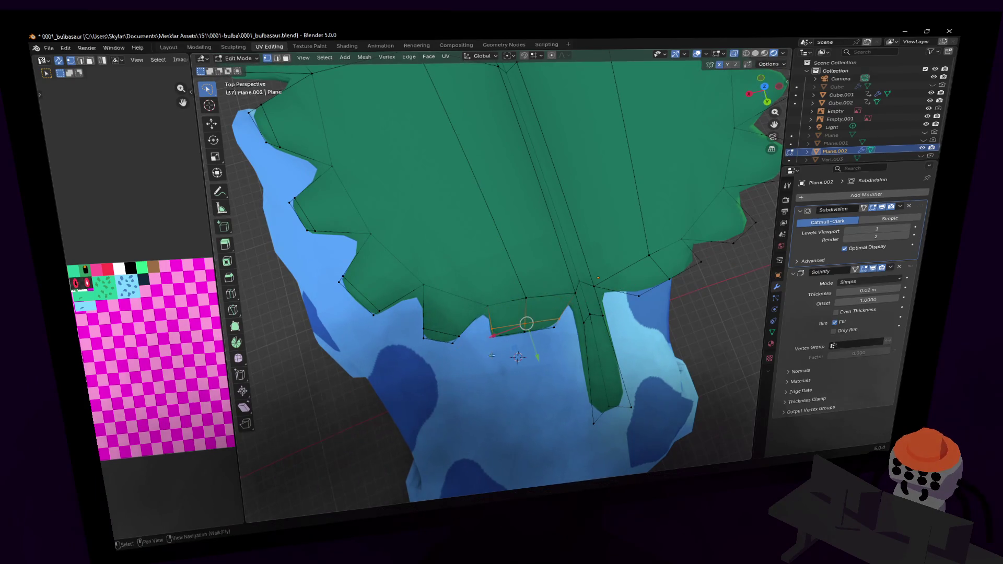
key("g")
left_click(505, 389)
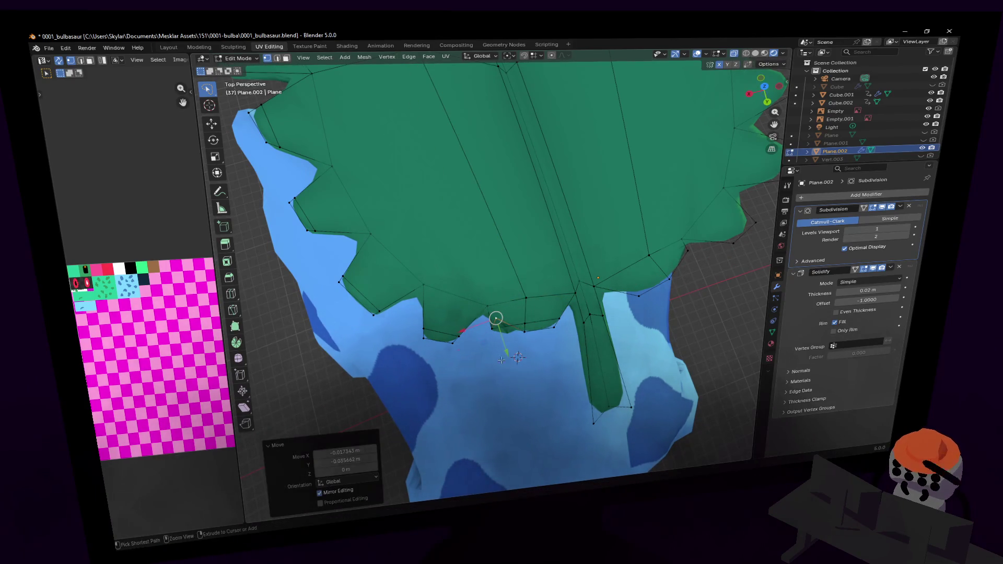
- Undo the vertex move, then reposition the tooth vertex and rotate it 28°
key("ctrl+z")
middle_click_drag(510, 354, 503, 357)
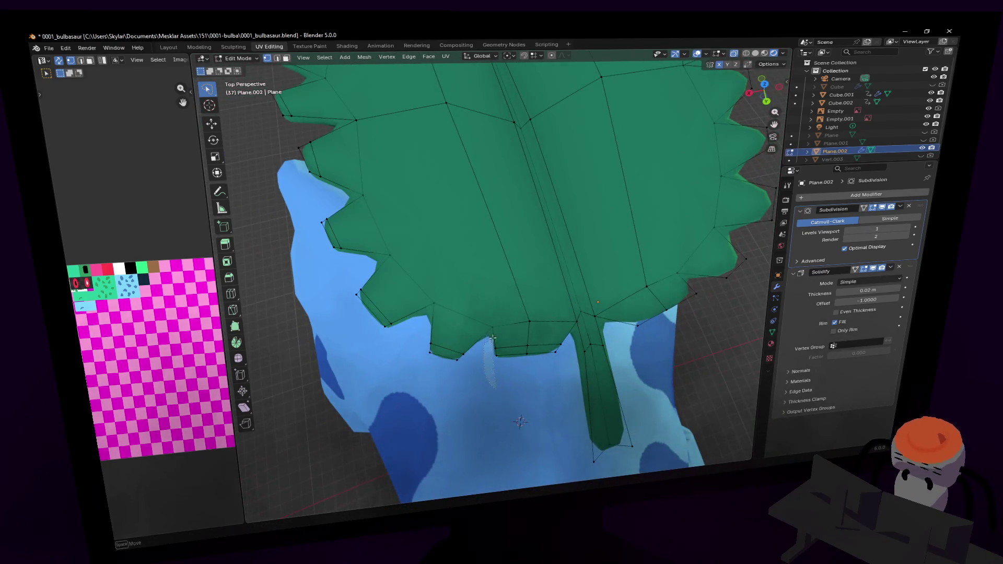
key("g")
left_click(520, 348)
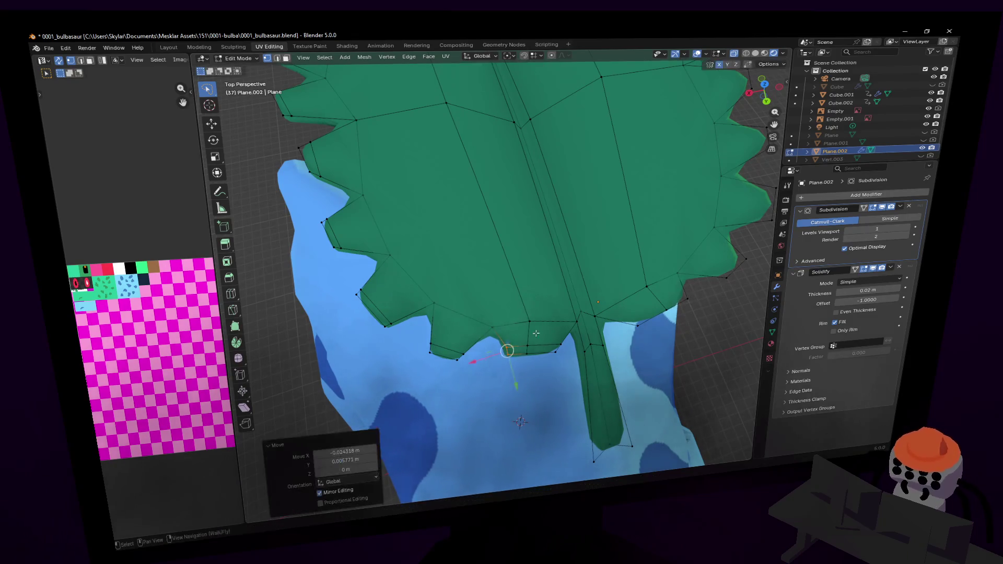
key("r")
left_click(542, 269)
middle_click_drag(543, 269, 497, 307)
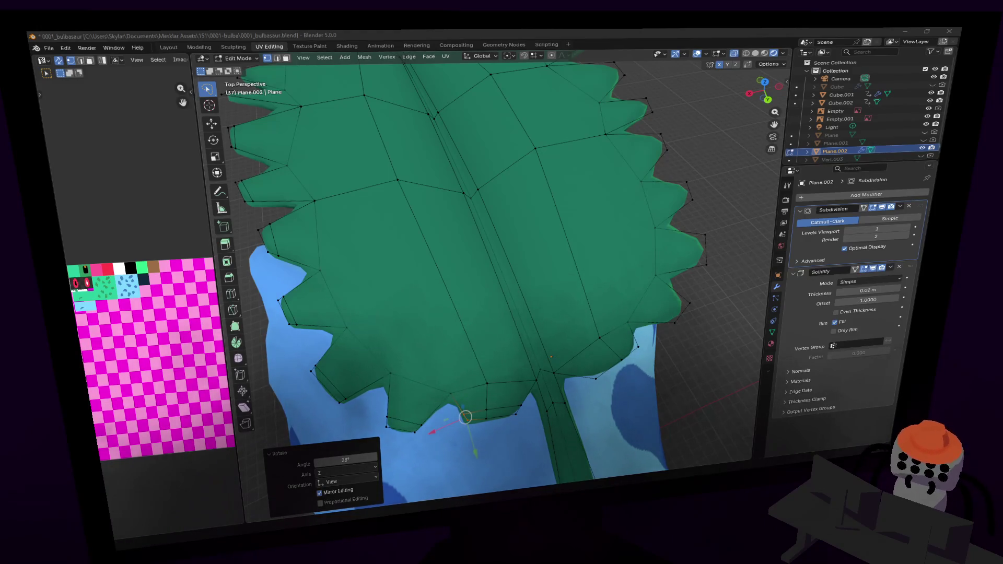
- Cut a new edge loop into one of the leaf's teeth
key("shift+grave")
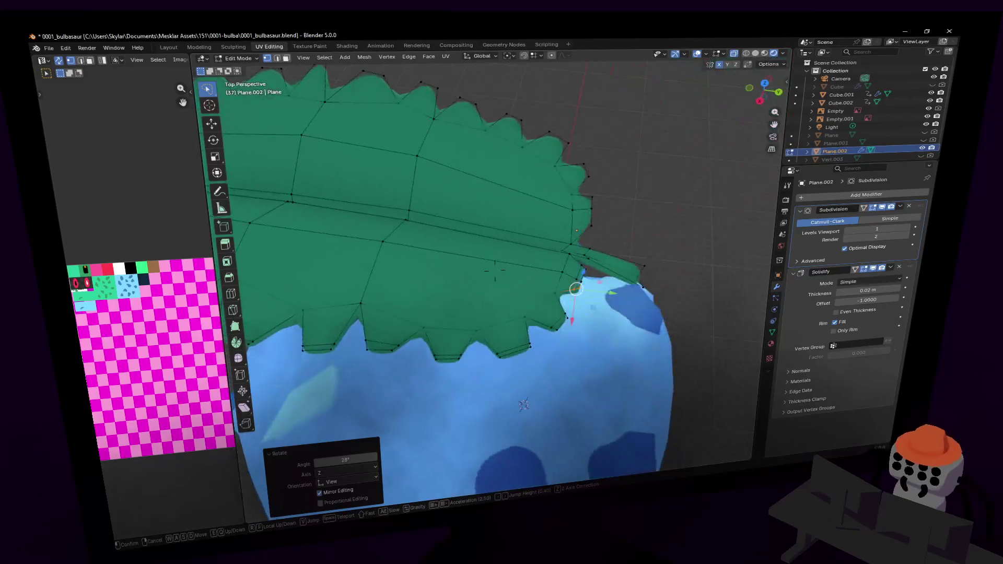
key("w")
left_click(545, 189)
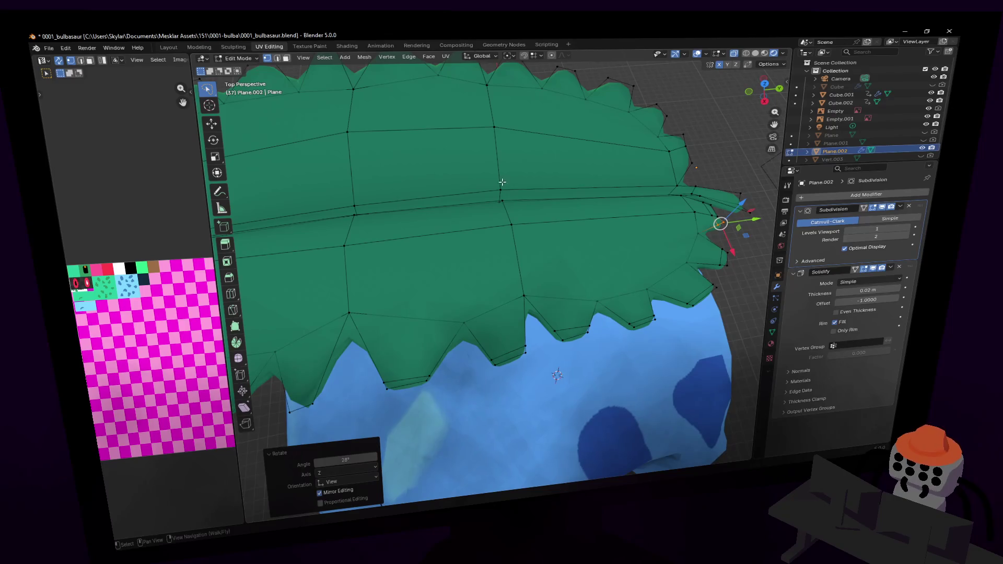
key("shift+grave")
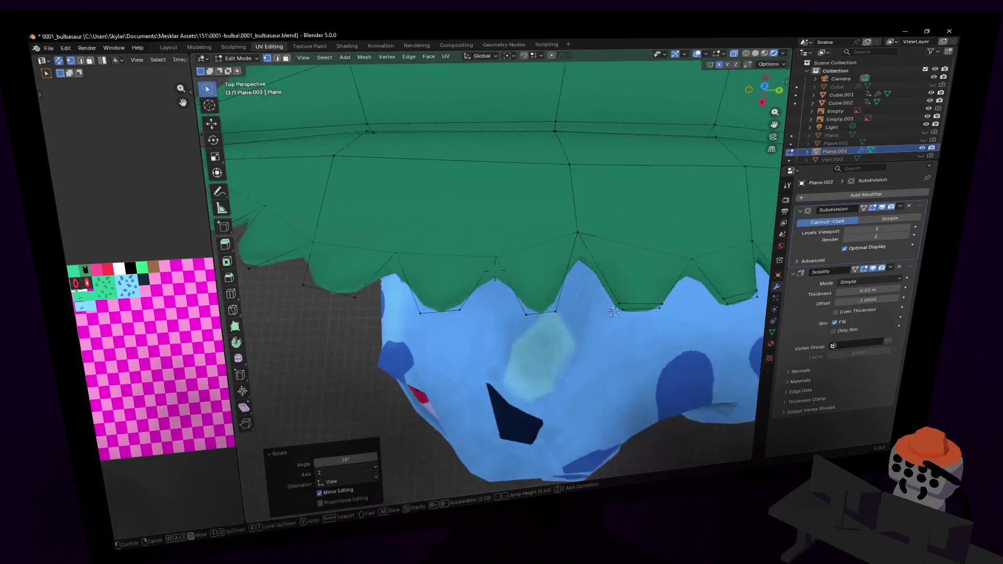
key("Return")
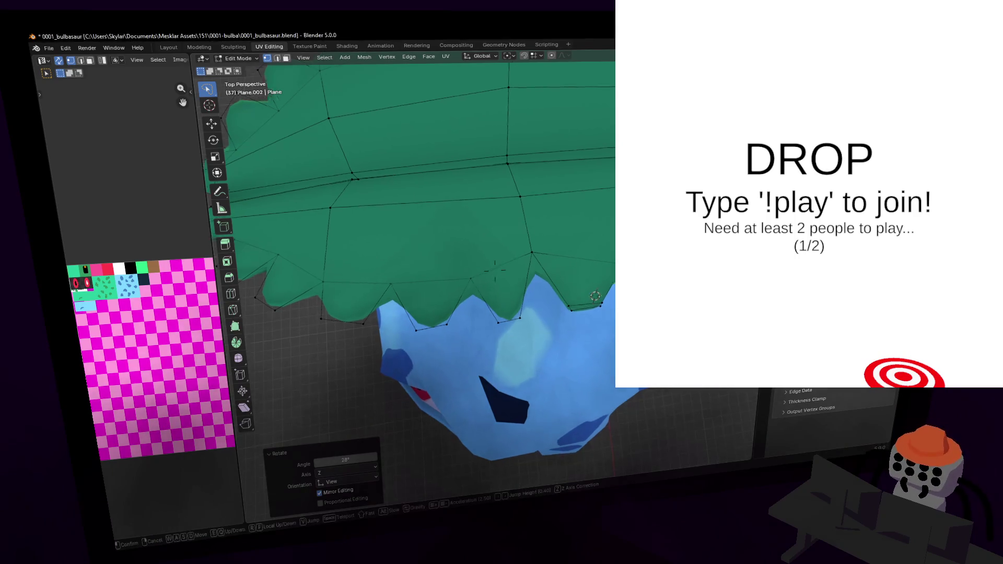
middle_click_drag(422, 175, 483, 167, "shift")
key("g")
key("g")
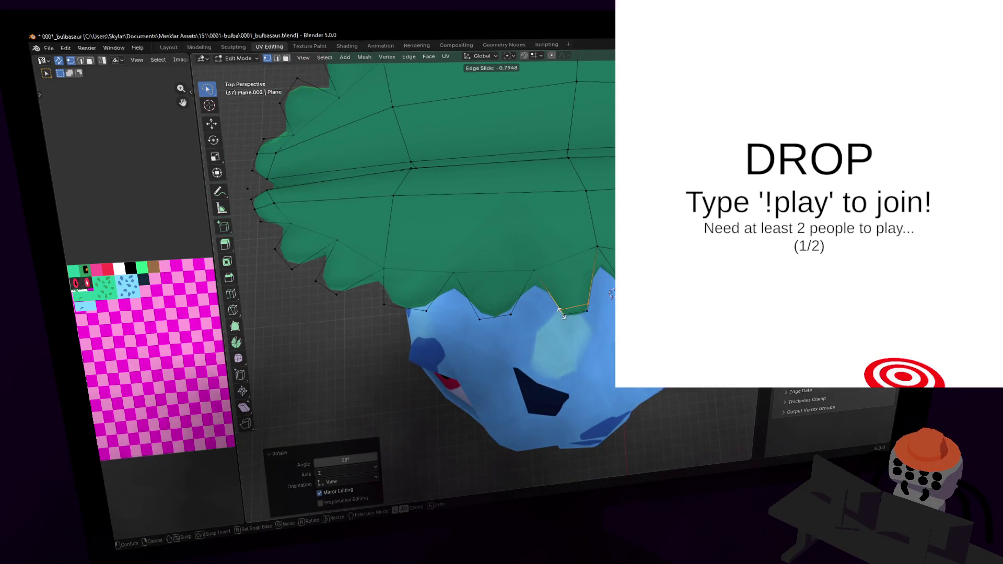
scroll(570, 308, "down", 1)
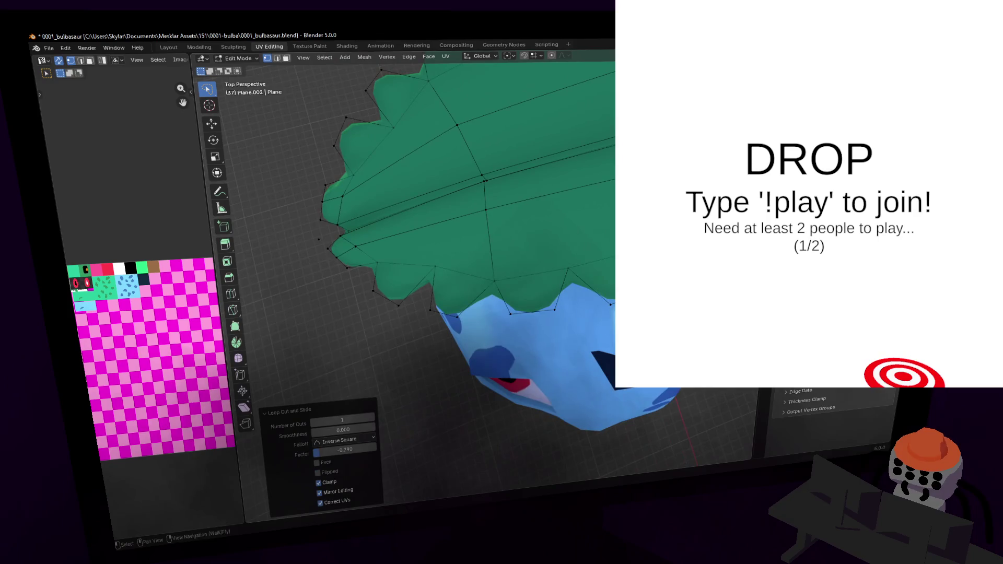
left_click(606, 298)
scroll(582, 286, "up", 1)
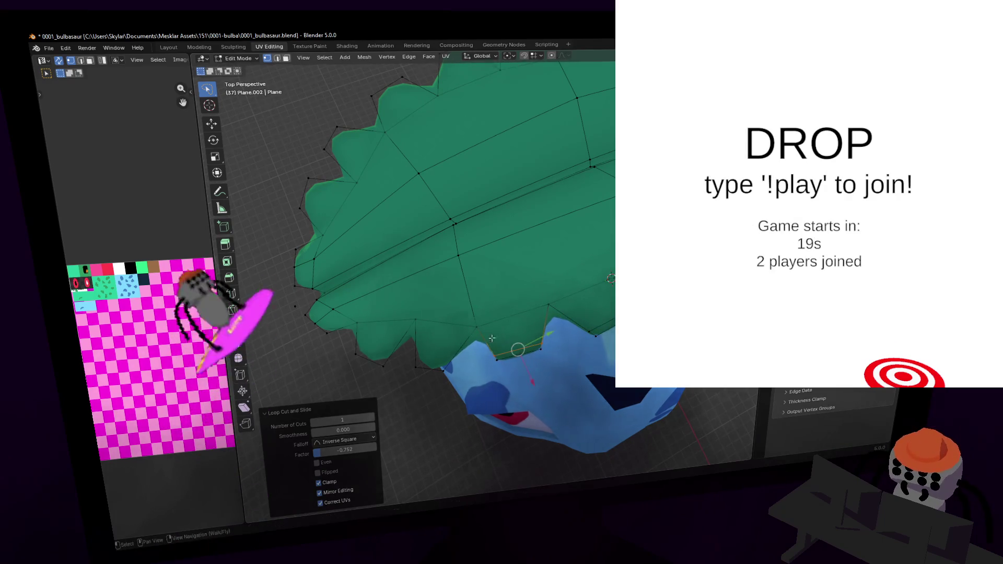
scroll(494, 346, "down", 2)
- Add another edge loop across a tooth and slide it further along
key("ctrl+r")
left_click(508, 327)
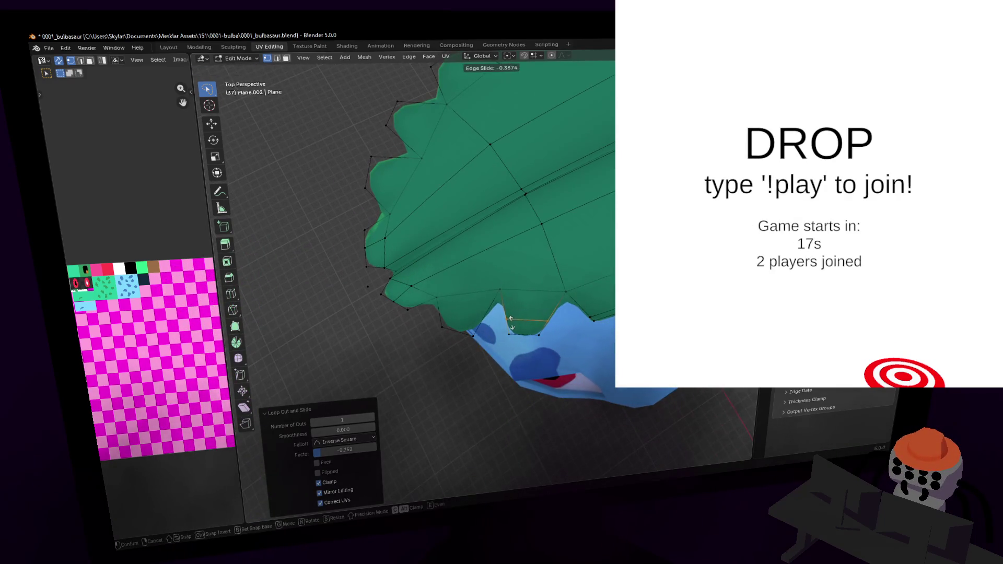
left_click(507, 331)
scroll(517, 329, "up", 1)
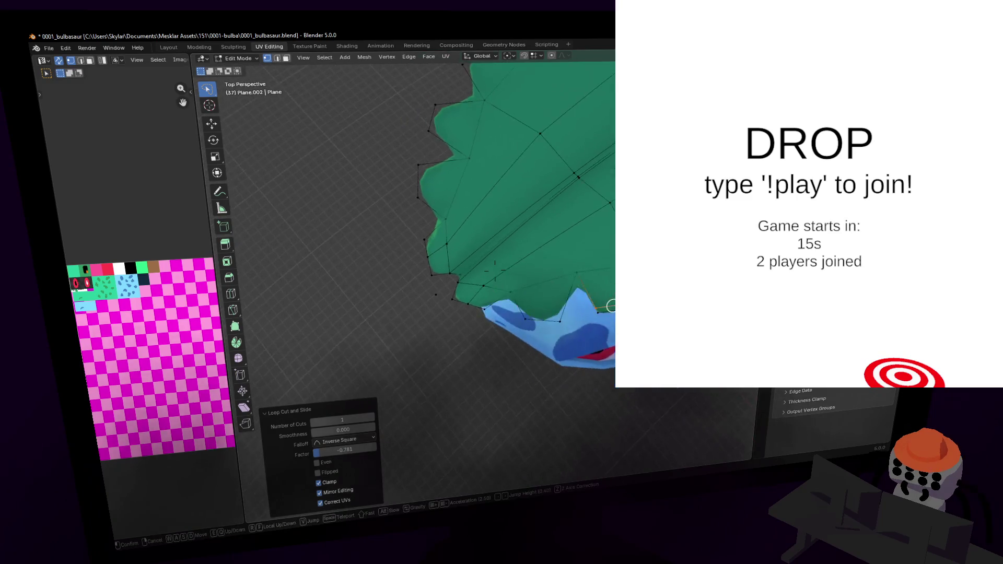
left_click_drag(557, 321, 523, 333)
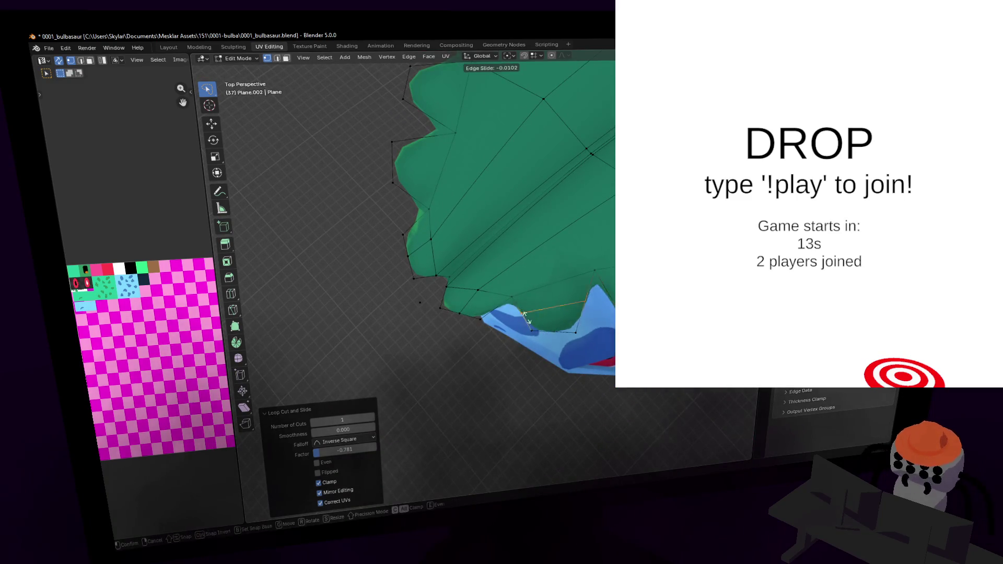
middle_click_drag(523, 333, 525, 333, "shift")
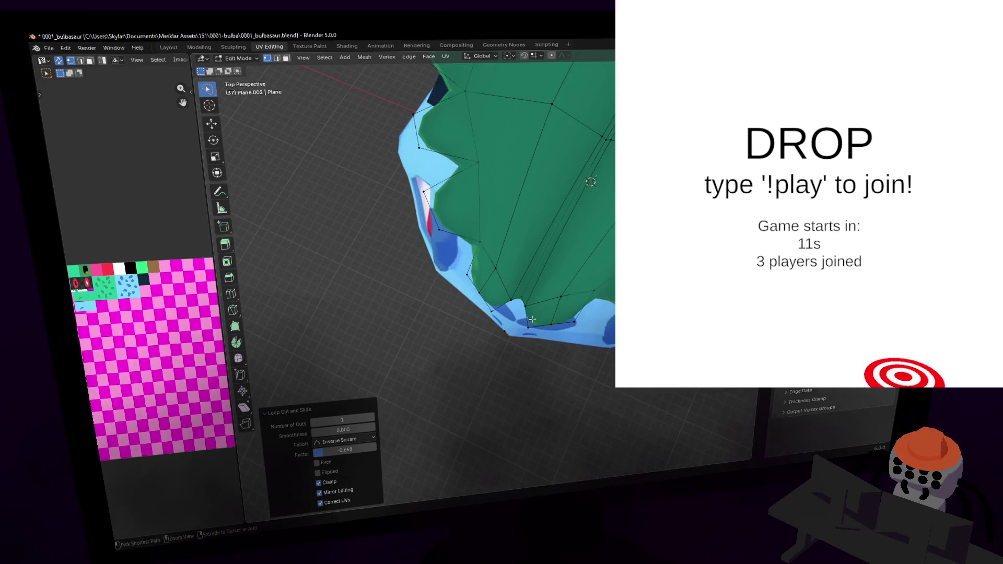
key("g")
key("g")
left_click(538, 322)
- Add a Mirror modifier to the leaf
key("shift+grave")
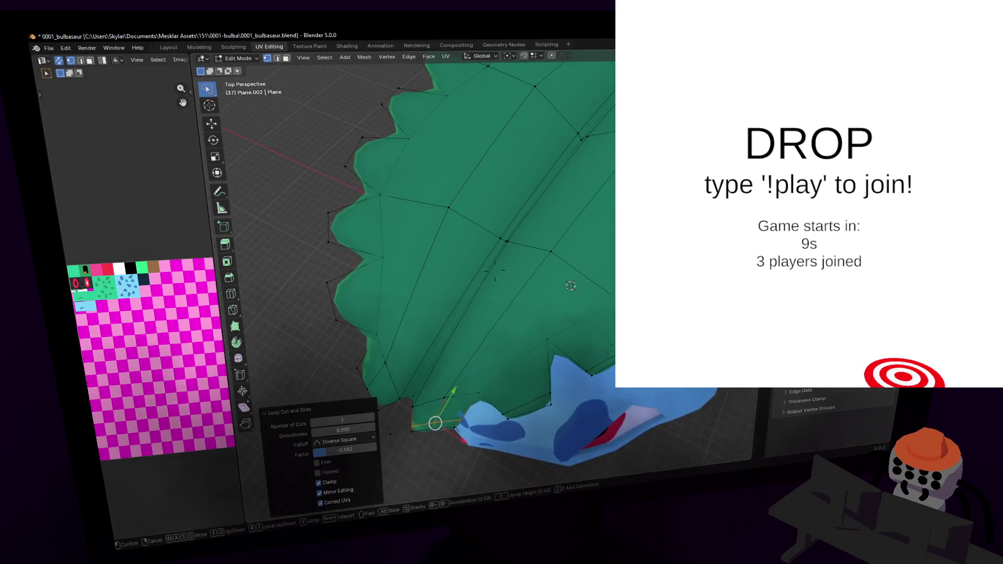
left_click(495, 270)
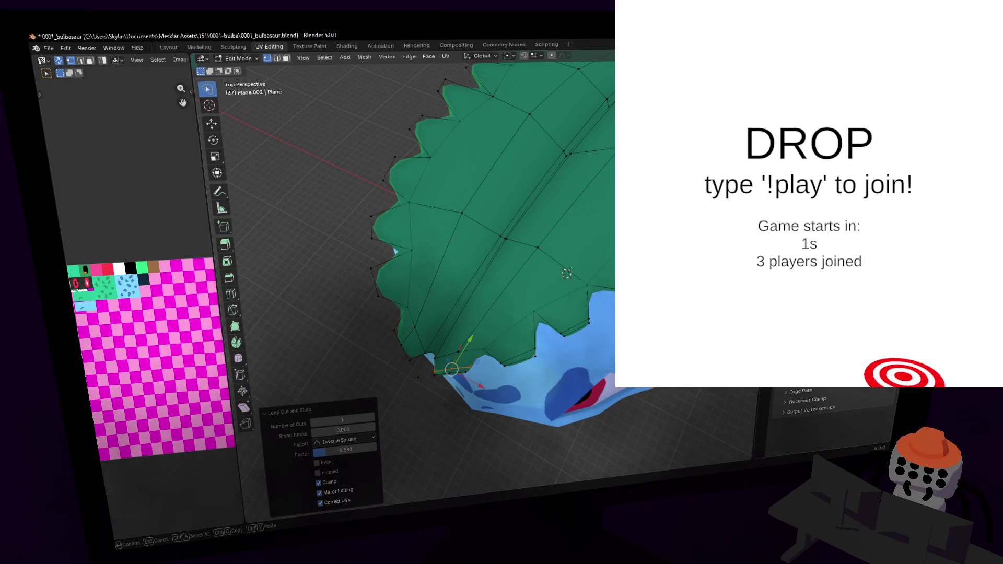
key("Return")
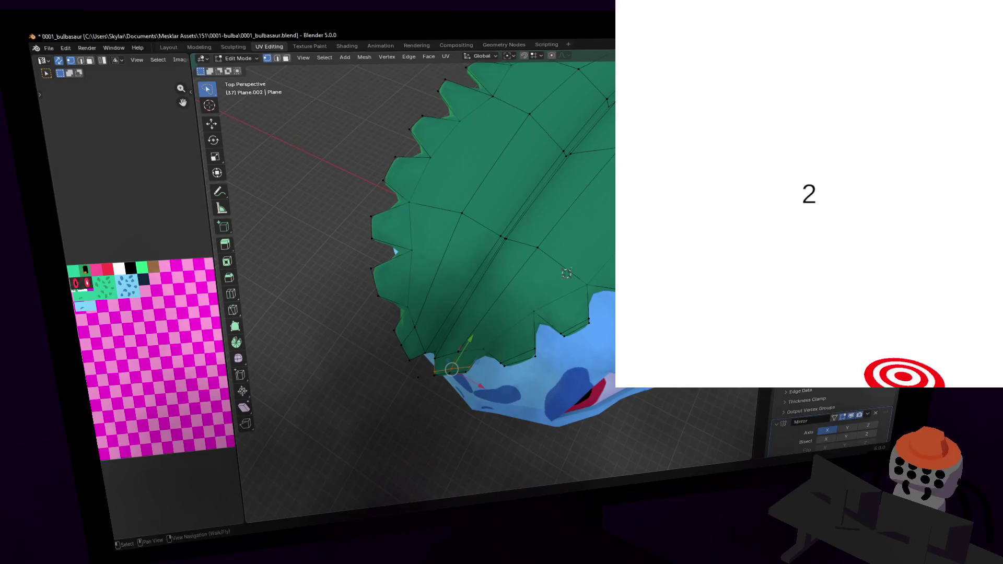
- Bevel the selected tooth corner with two segments, offset about 0.0168 m
key("shift+grave")
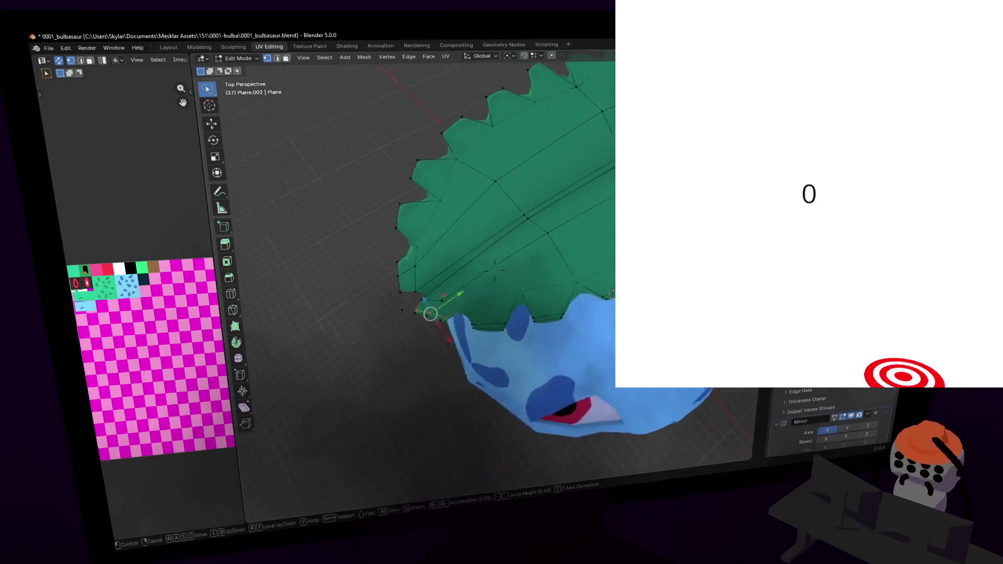
key("a")
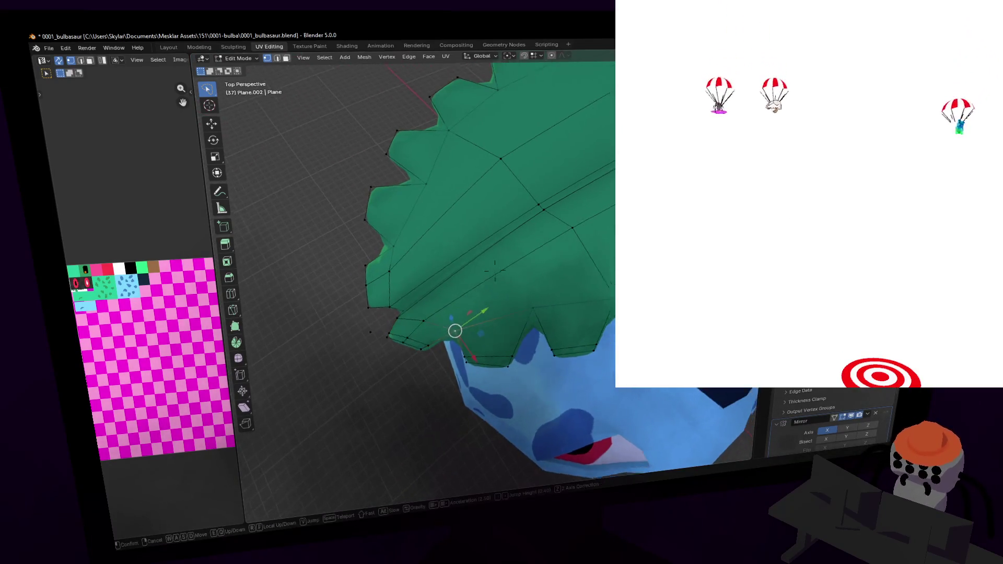
key("Return")
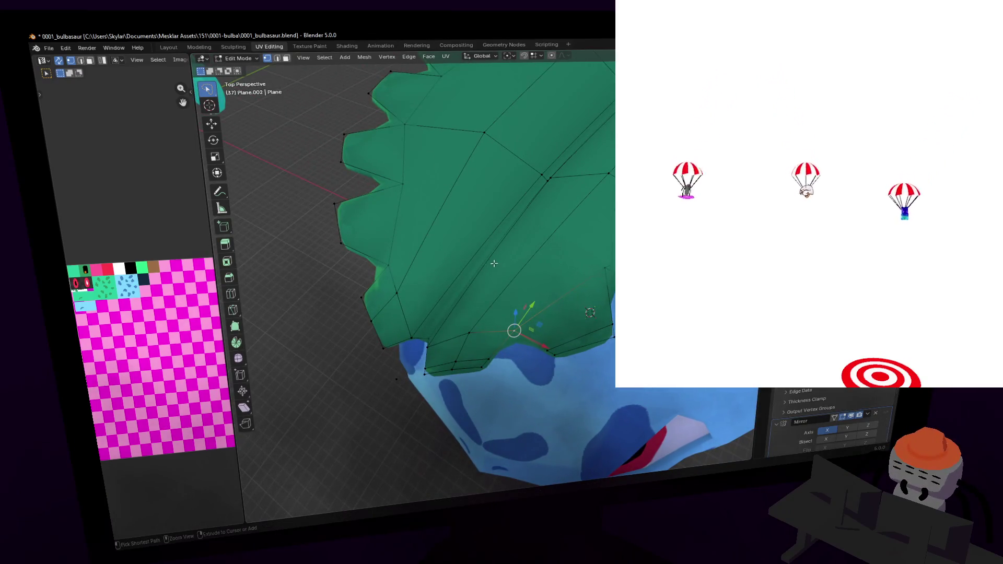
key("ctrl+b")
key("Return")
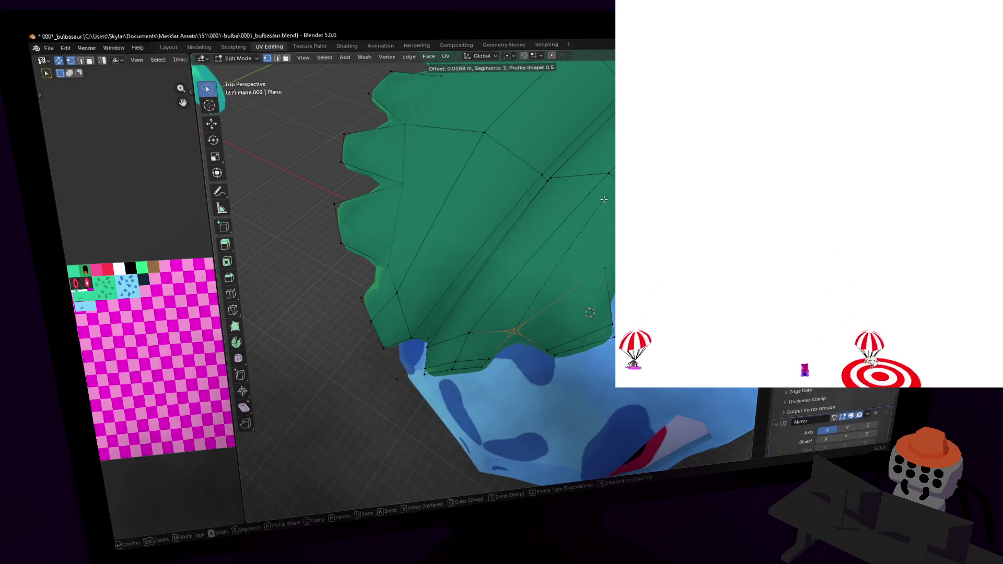
key("shift+grave")
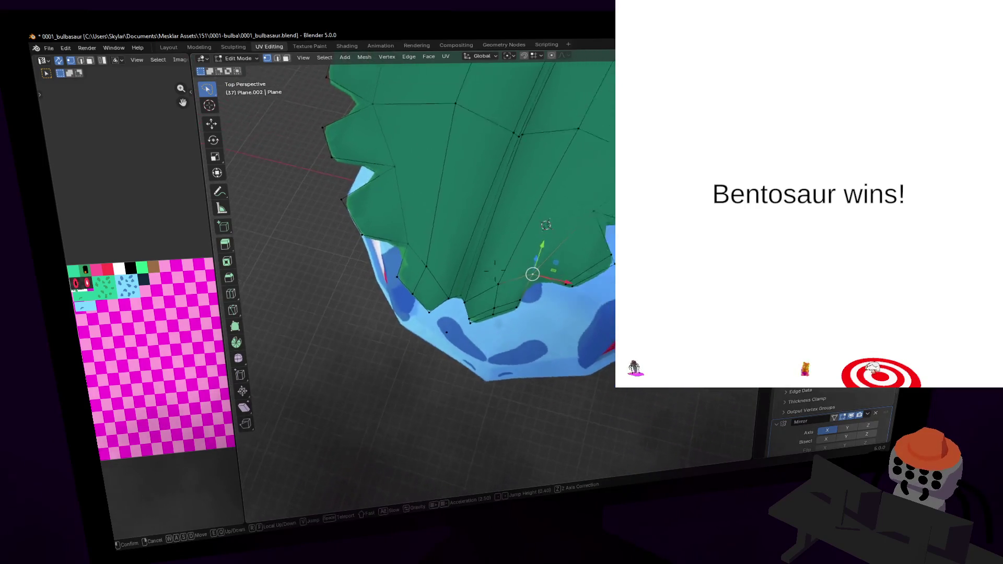
left_click(545, 281)
middle_click_drag(538, 313, 519, 377, "shift")
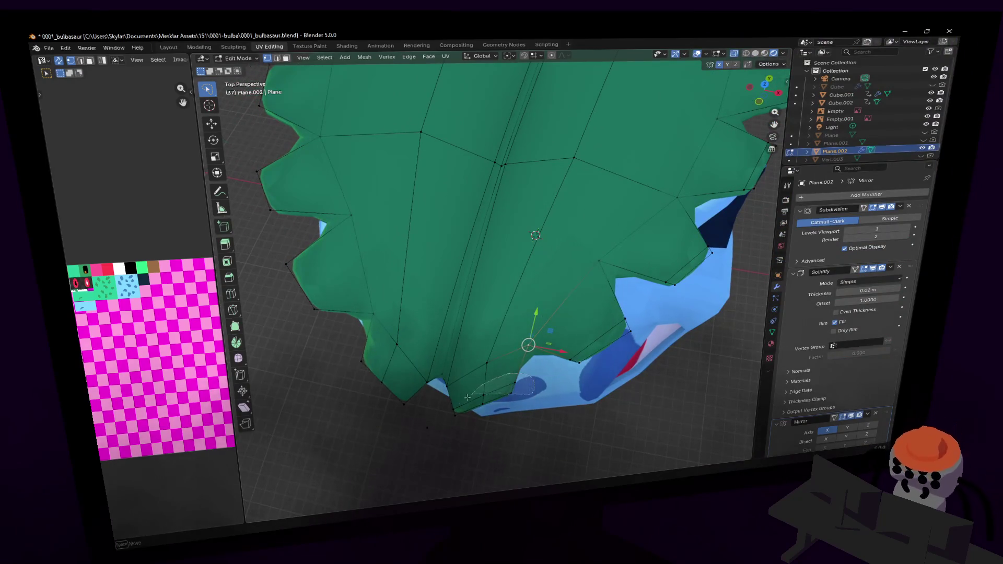
- Delete the stray lone vertex below the leaf
left_click(427, 428)
key("x")
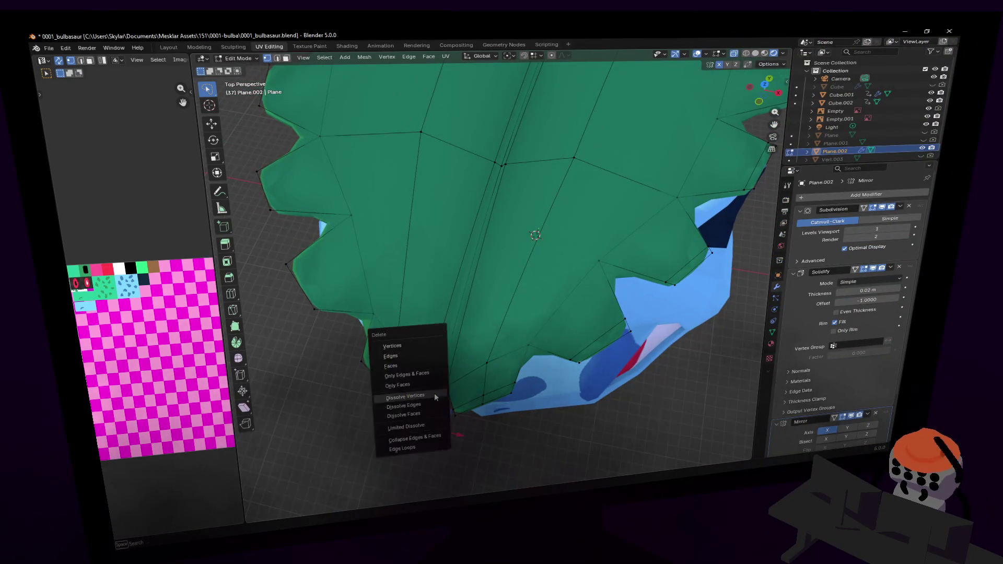
left_click(415, 344)
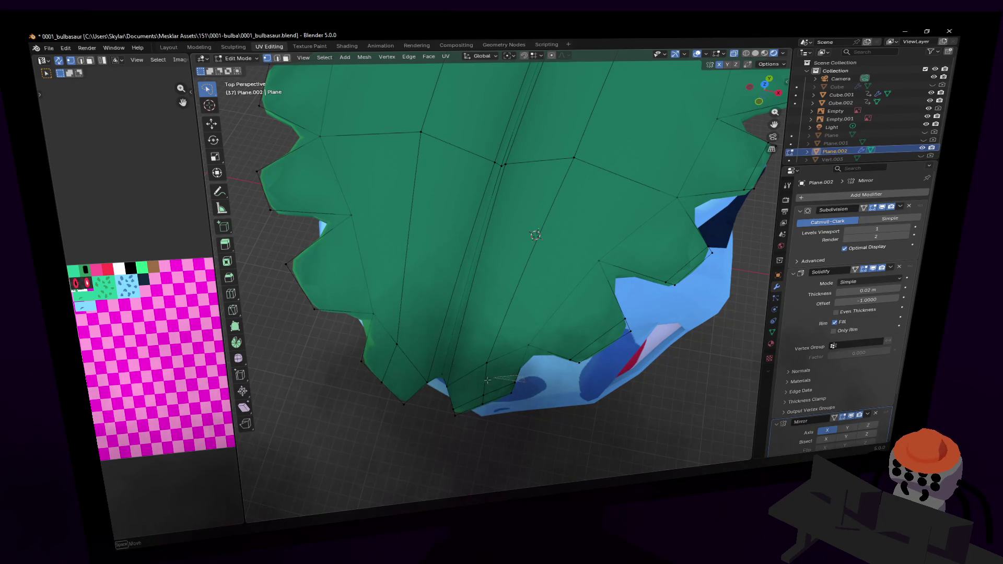
- Move and slightly tilt the leaf's bottom edge, then reposition a bottom vertex
left_click(499, 405)
key("g")
left_click(552, 398)
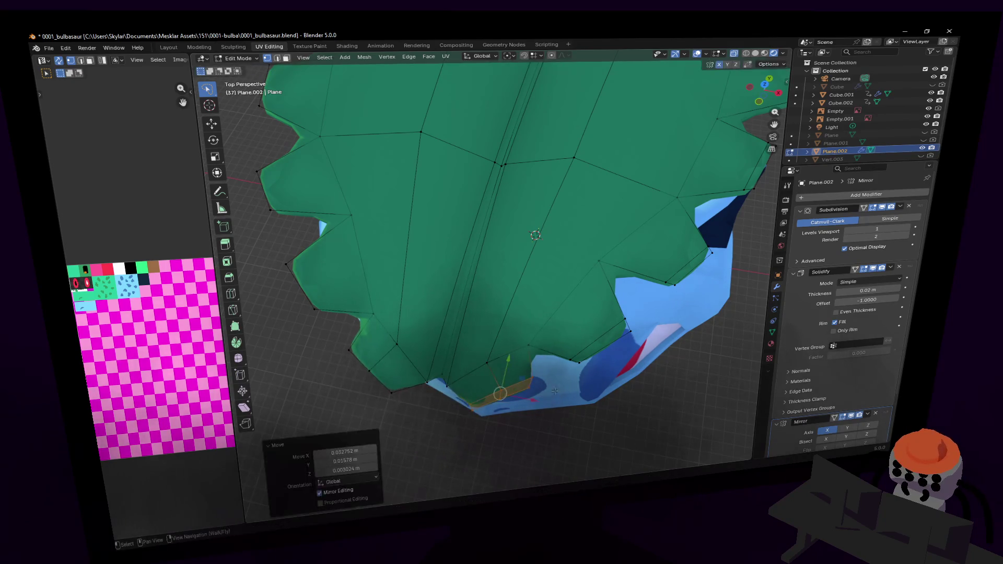
key("r")
left_click(654, 342)
left_click(443, 384)
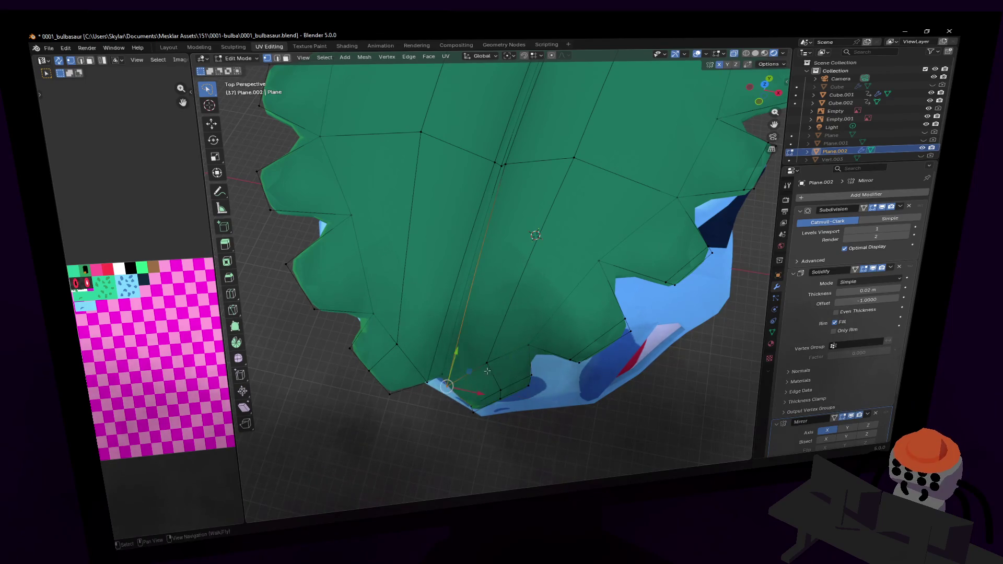
key("g")
left_click(508, 363)
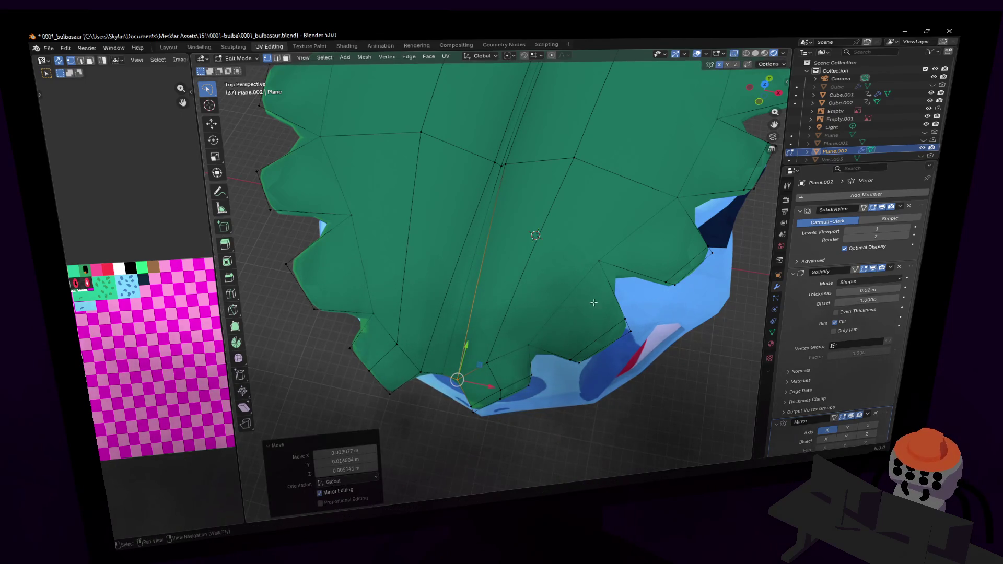
- Try a vertex bevel on the selected notch vertex, then cancel it
key("shift+grave")
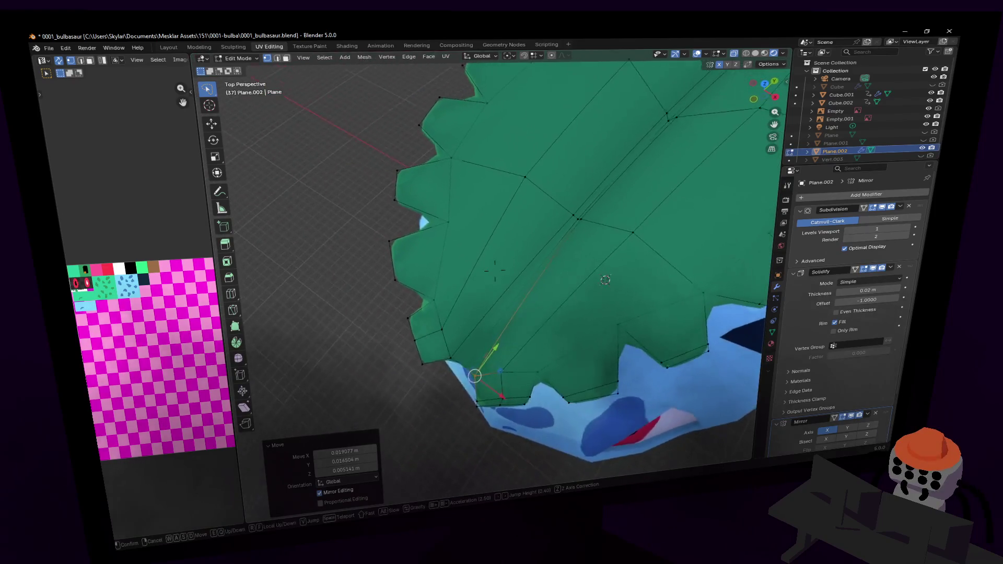
key("Return")
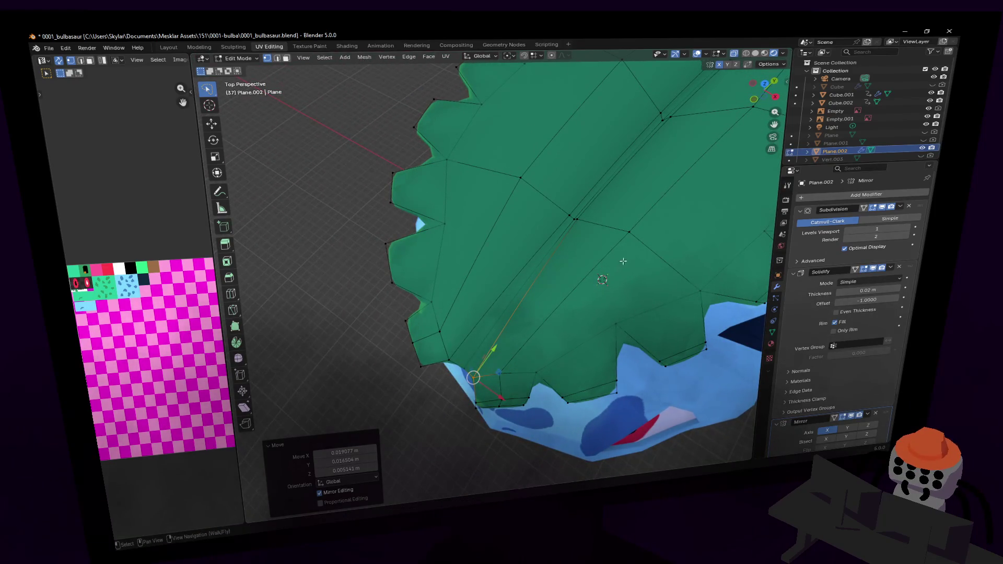
key("shift+grave")
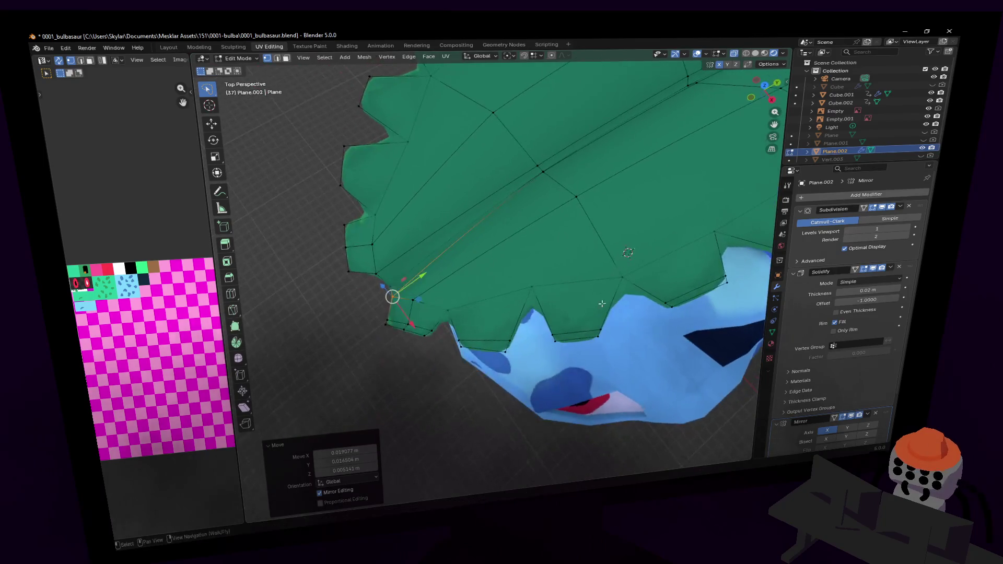
key("Escape")
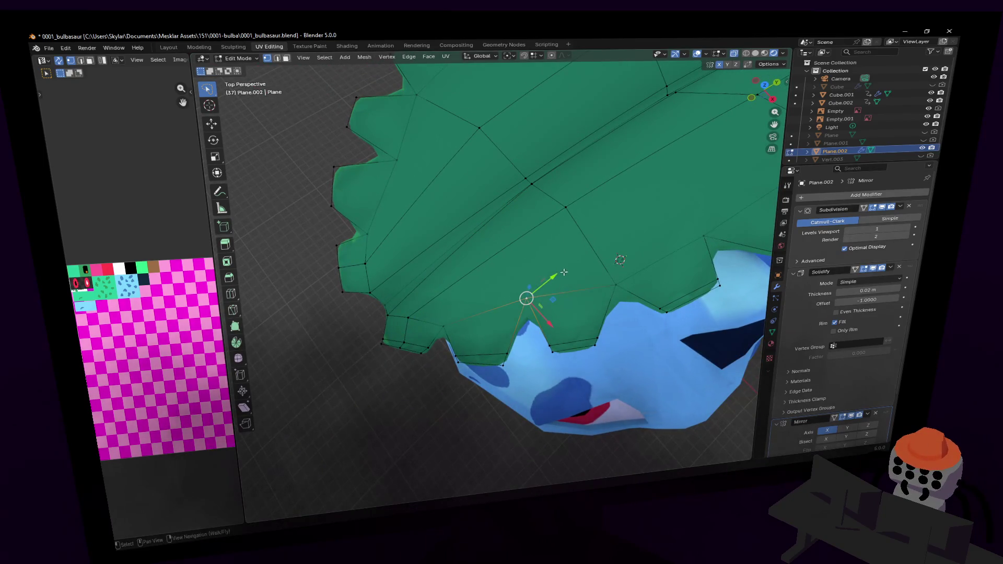
key("ctrl+shift+b")
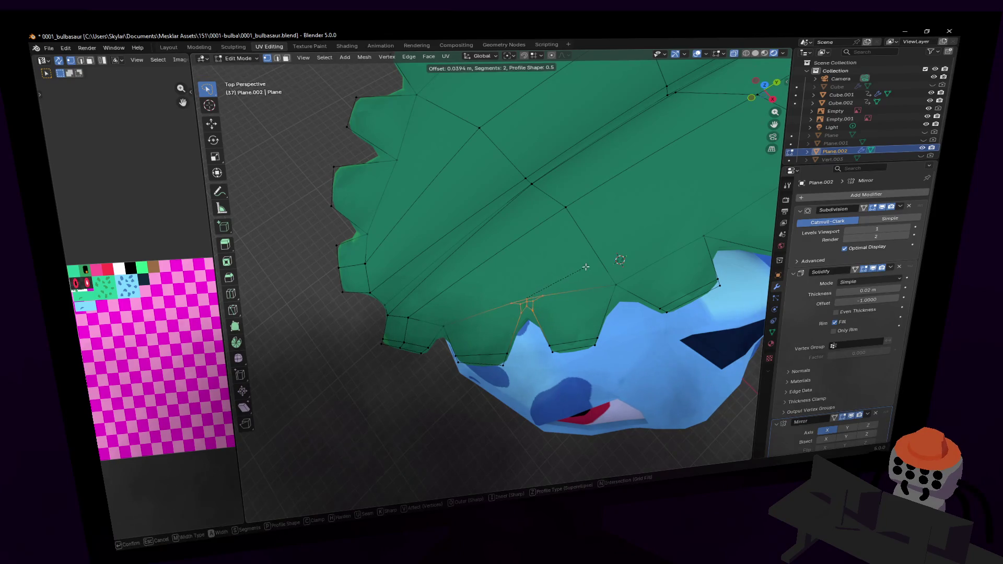
left_click(591, 267)
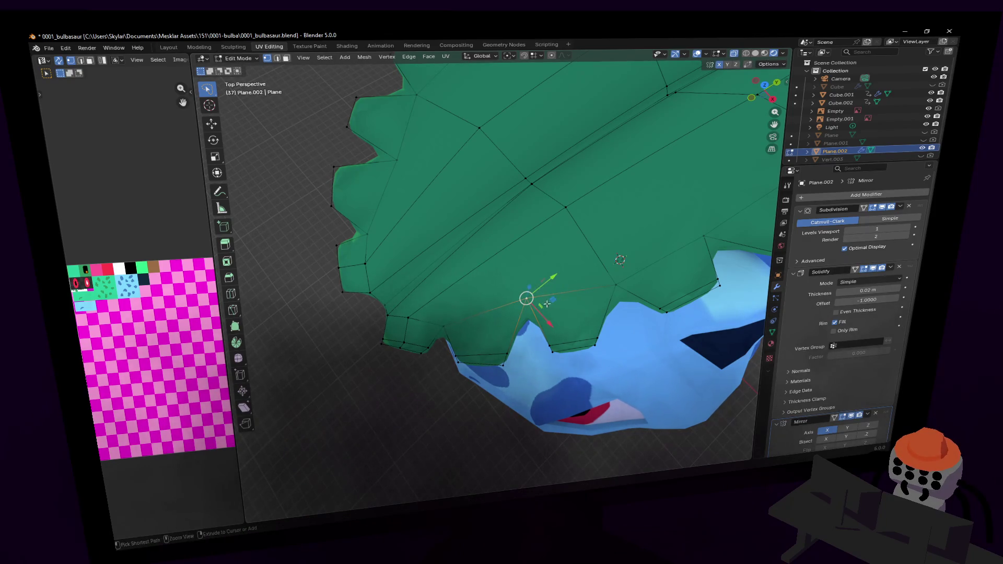
- Reframe on the leaf's lower notches and attempt another bevel on the notch vertex
key("shift+grave")
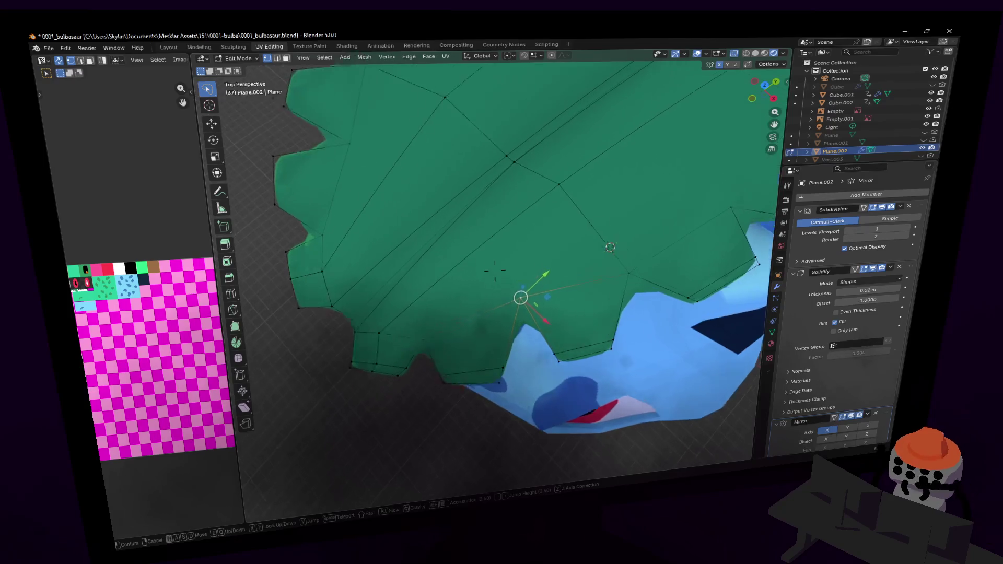
left_click(582, 279)
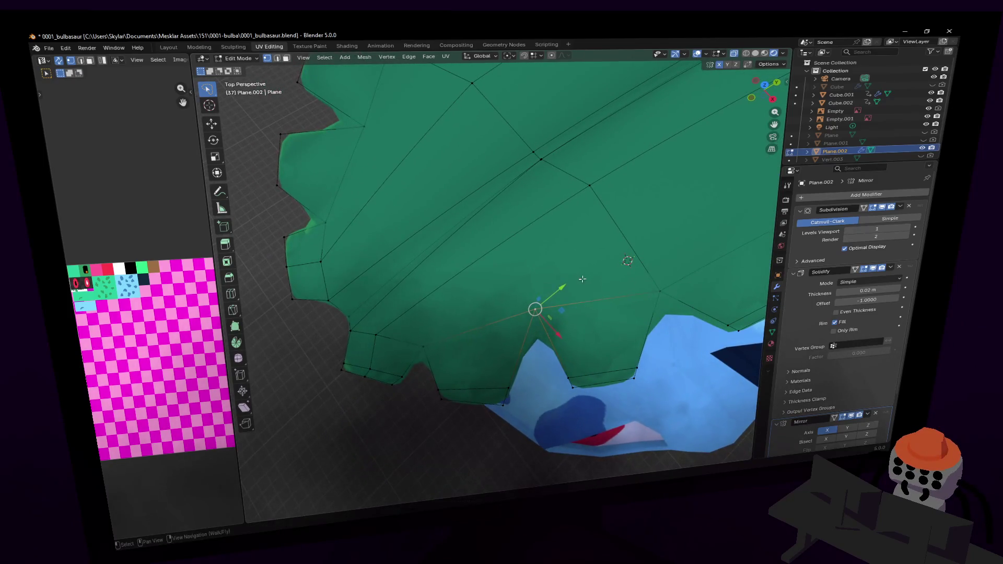
key("shift+grave")
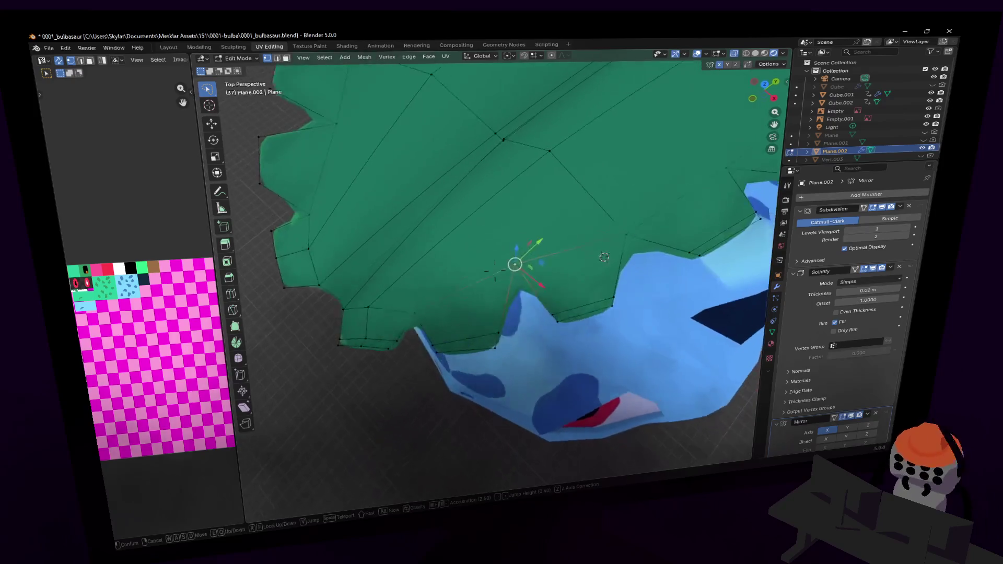
key("s")
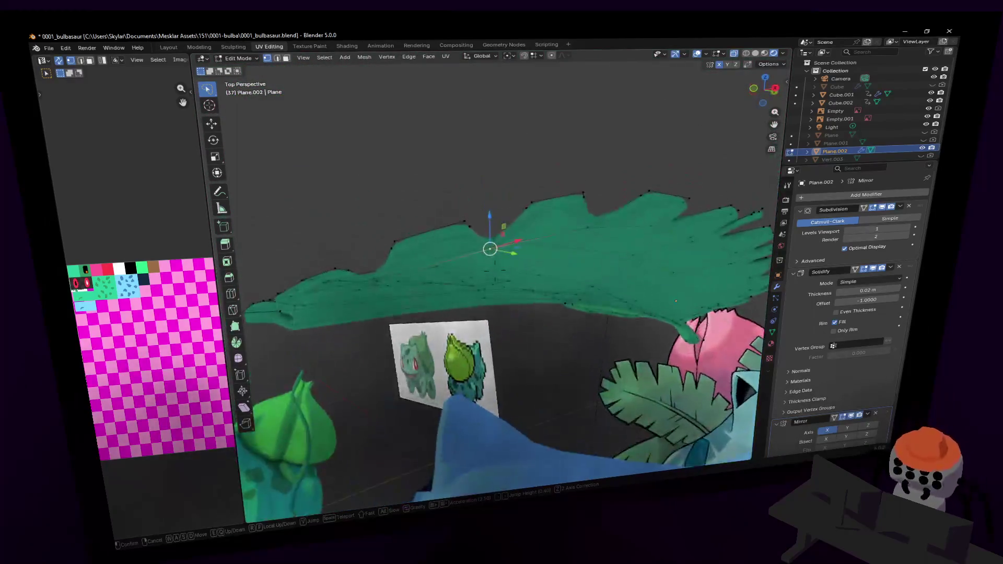
key("w")
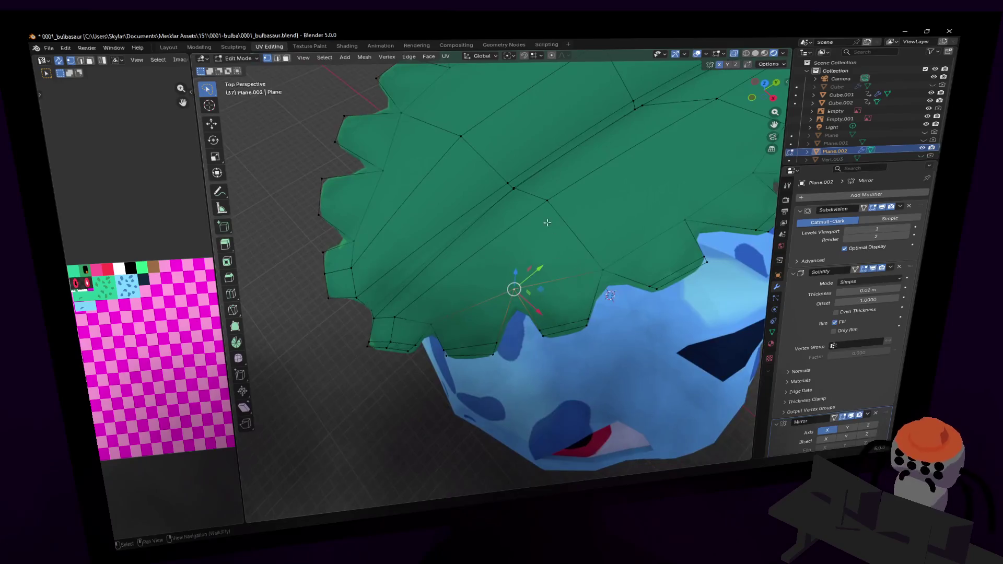
key("w")
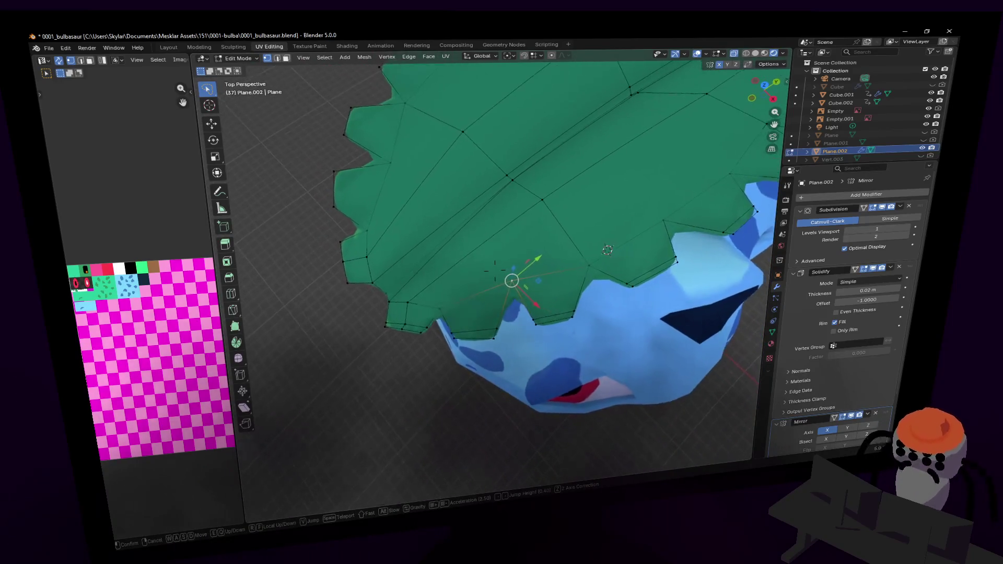
key("w")
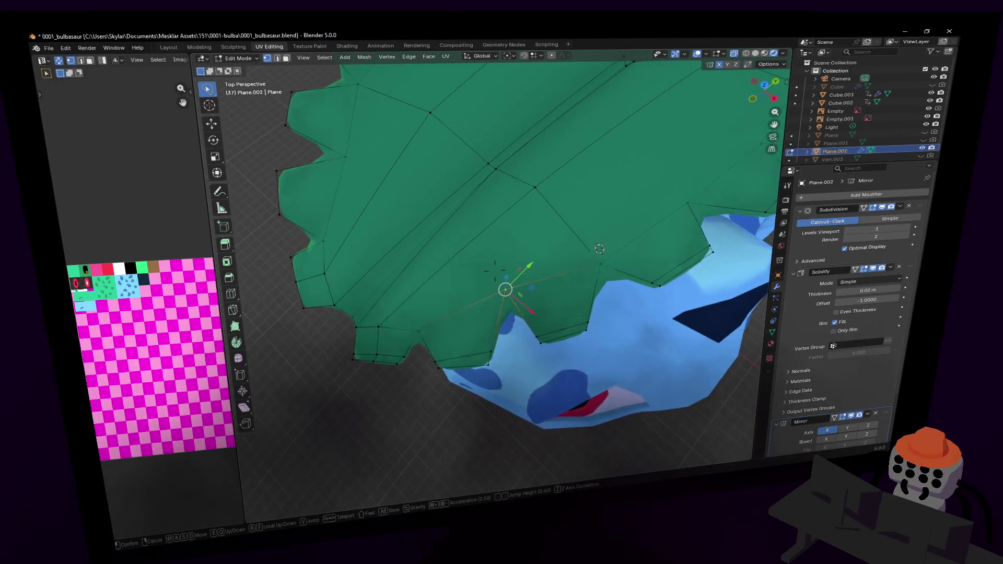
key("w")
left_click(552, 213)
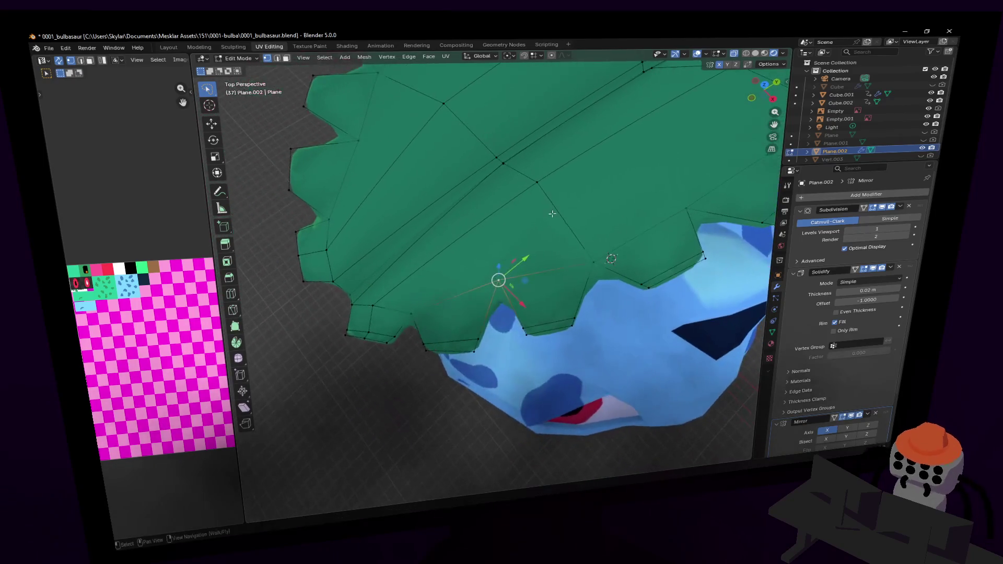
key("ctrl+b")
left_click(591, 252)
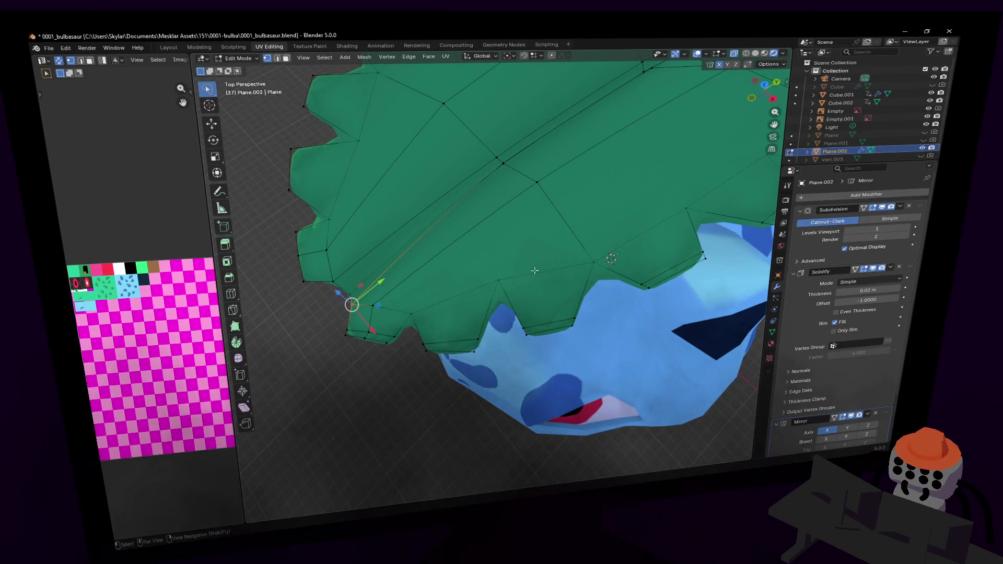
- Bevel the notch vertex 0.0218 m wide, reduced to a single segment
key("ctrl+b")
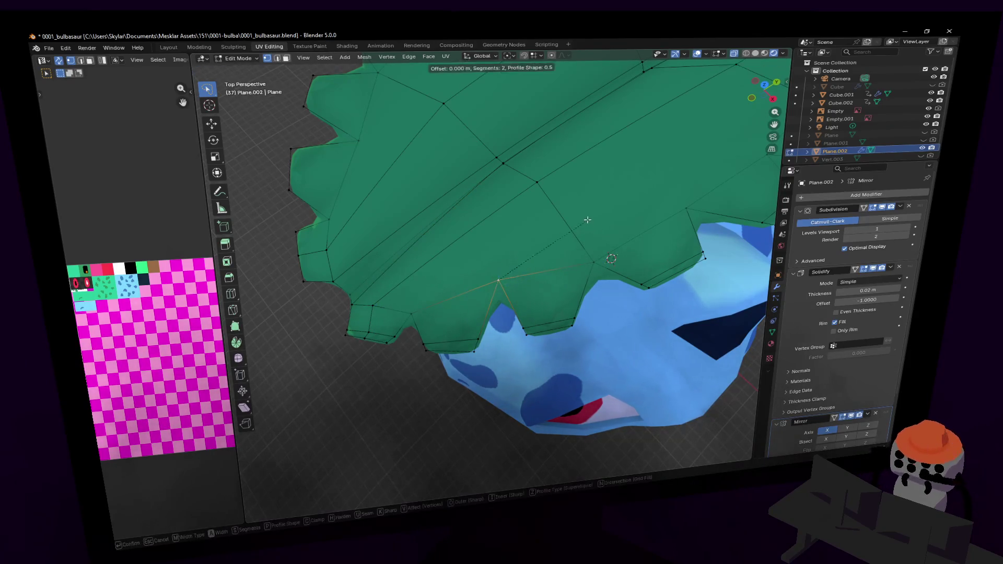
left_click(597, 216)
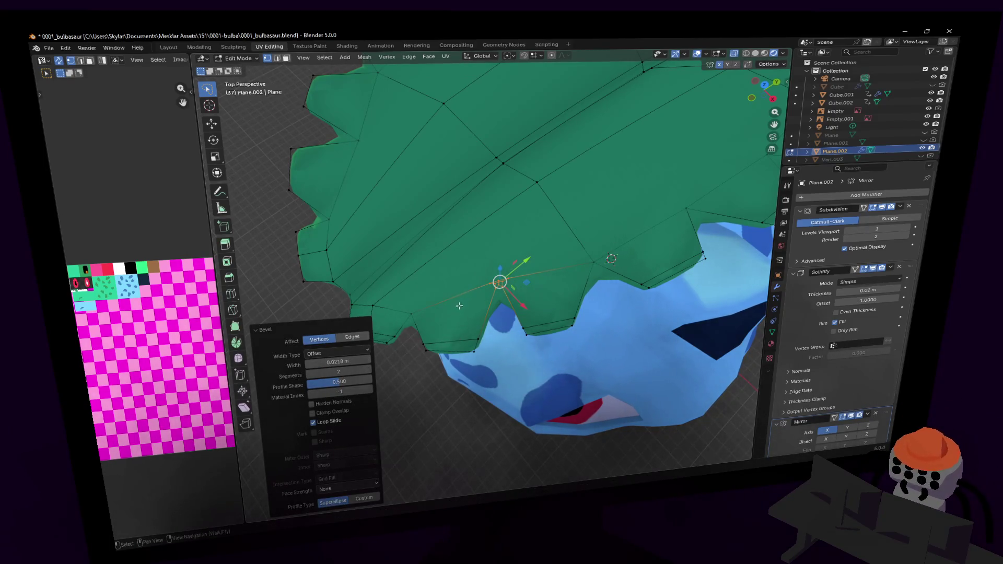
left_click(309, 372)
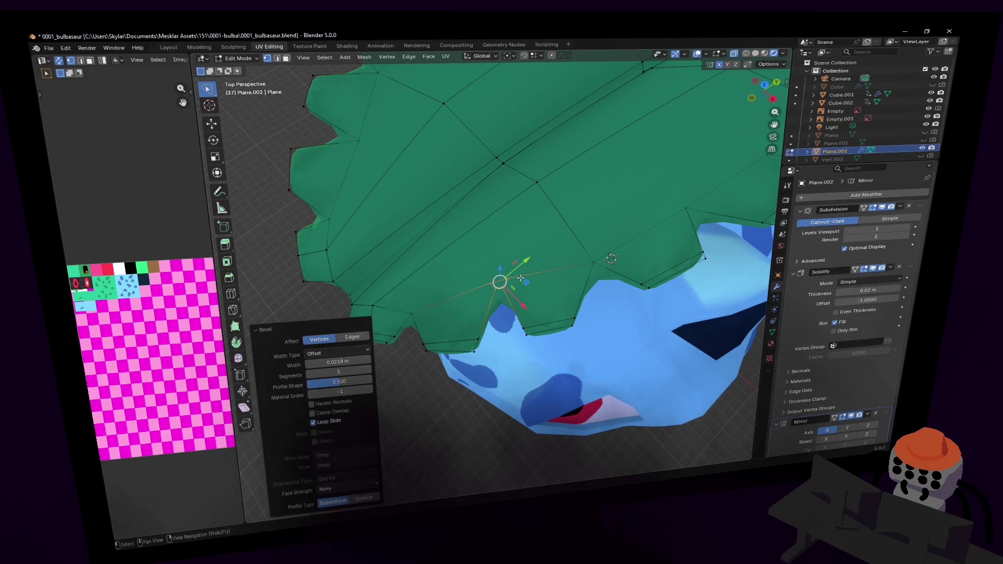
- Widen the view and select a vertex on the leaf's left edge
key("shift+grave")
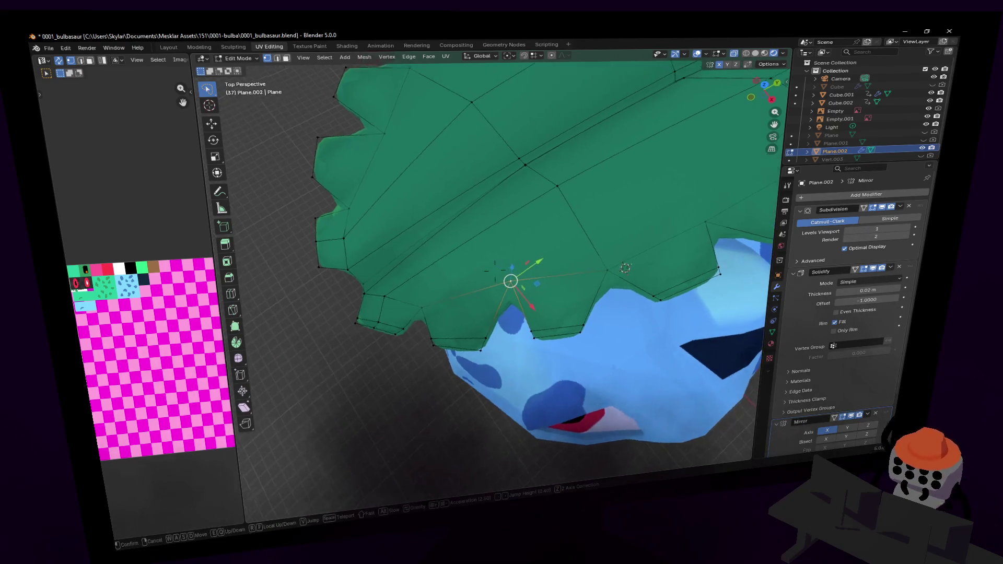
left_click(491, 280)
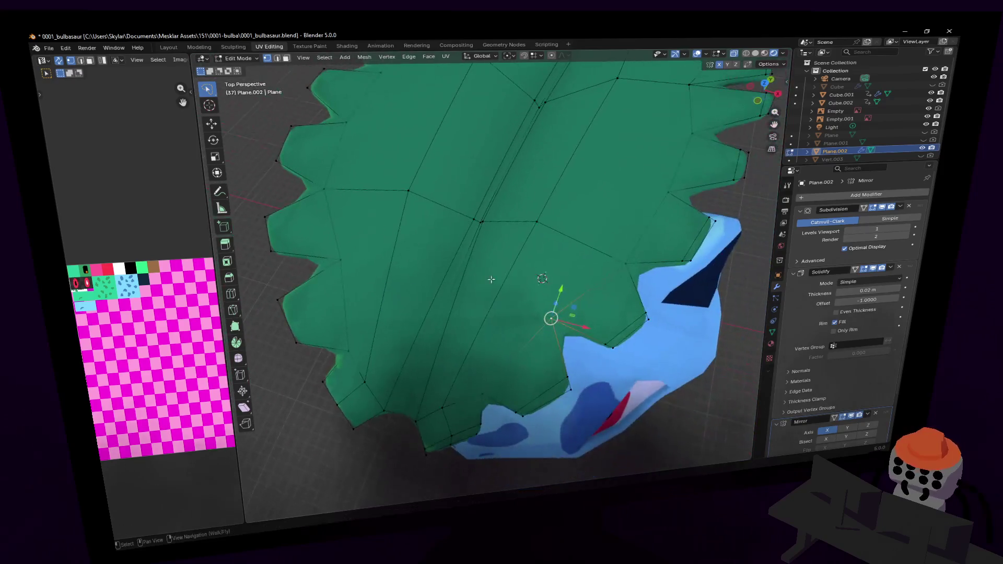
left_click(355, 268)
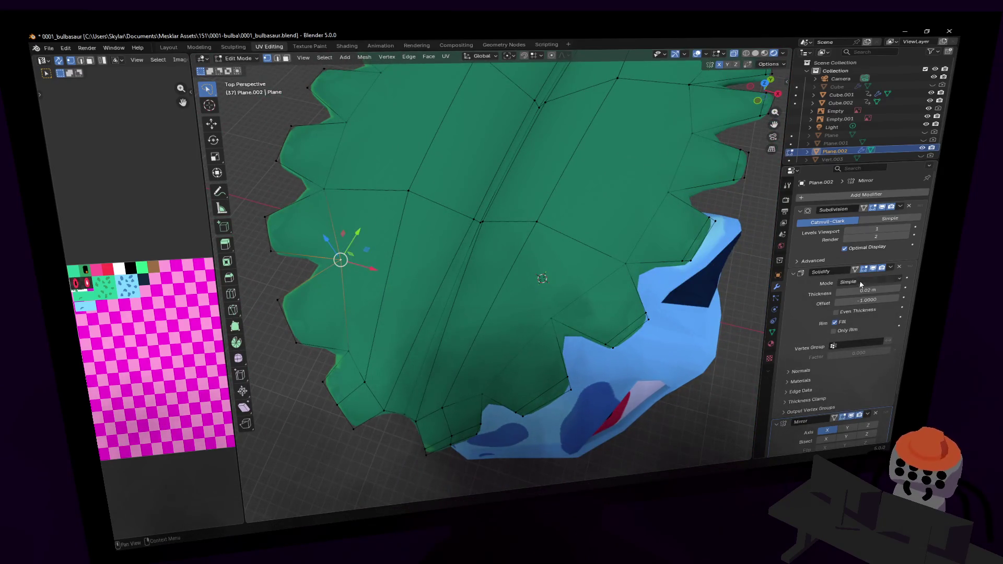